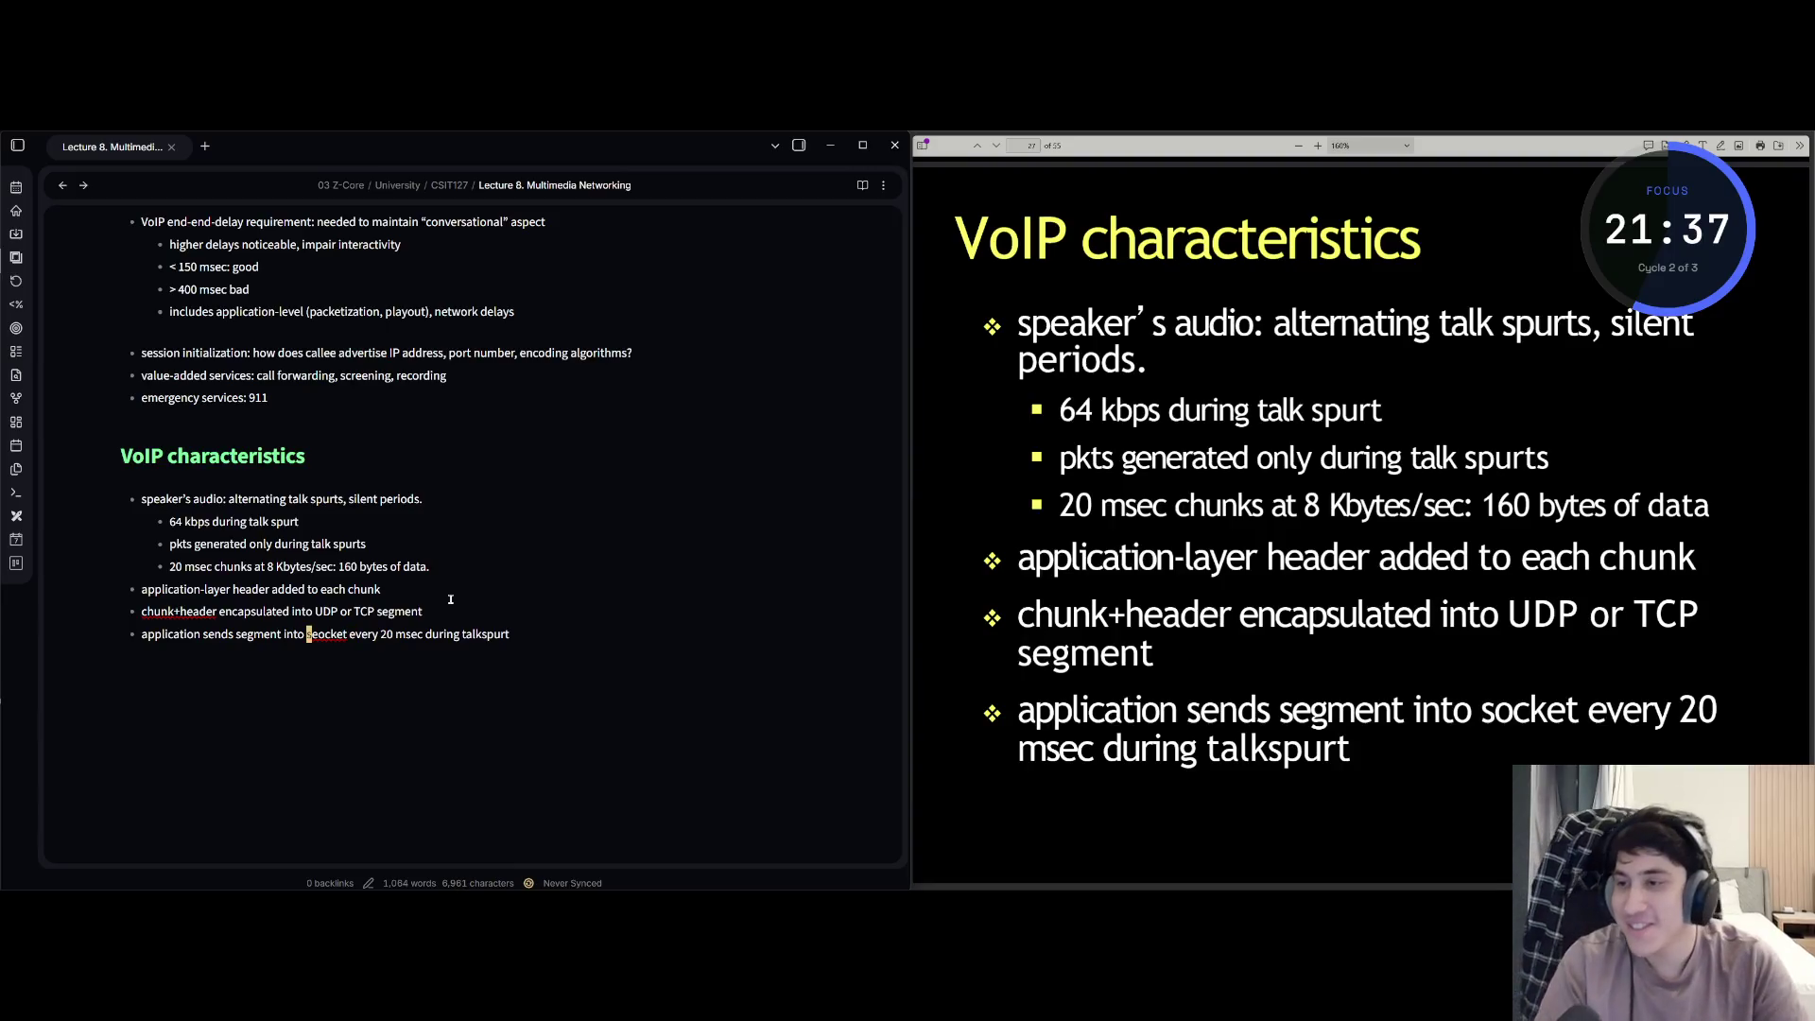
pyautogui.hotkey('ctrl', 'Left')
# - Fix 'seocket' to 'socket' in the last VoIP characteristics bullet
pyautogui.press('Right')
pyautogui.press('Right')
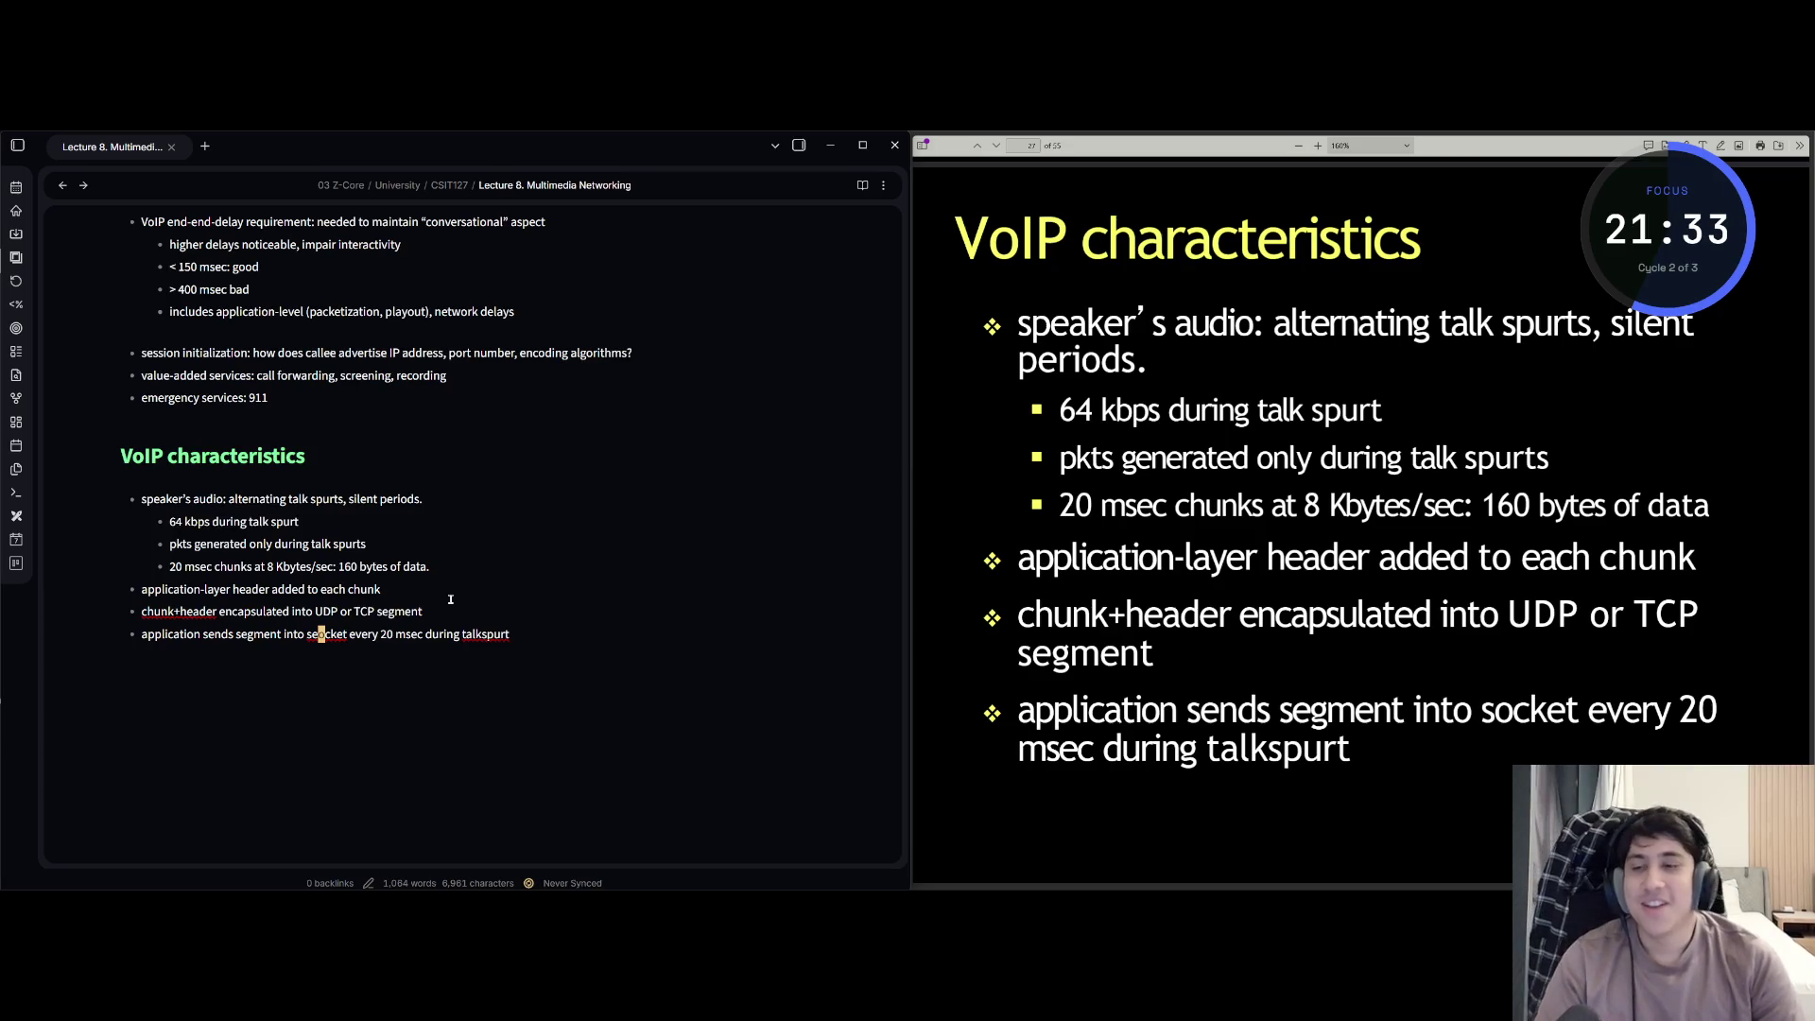
pyautogui.press('x')
pyautogui.press('Right')
pyautogui.press('Right')
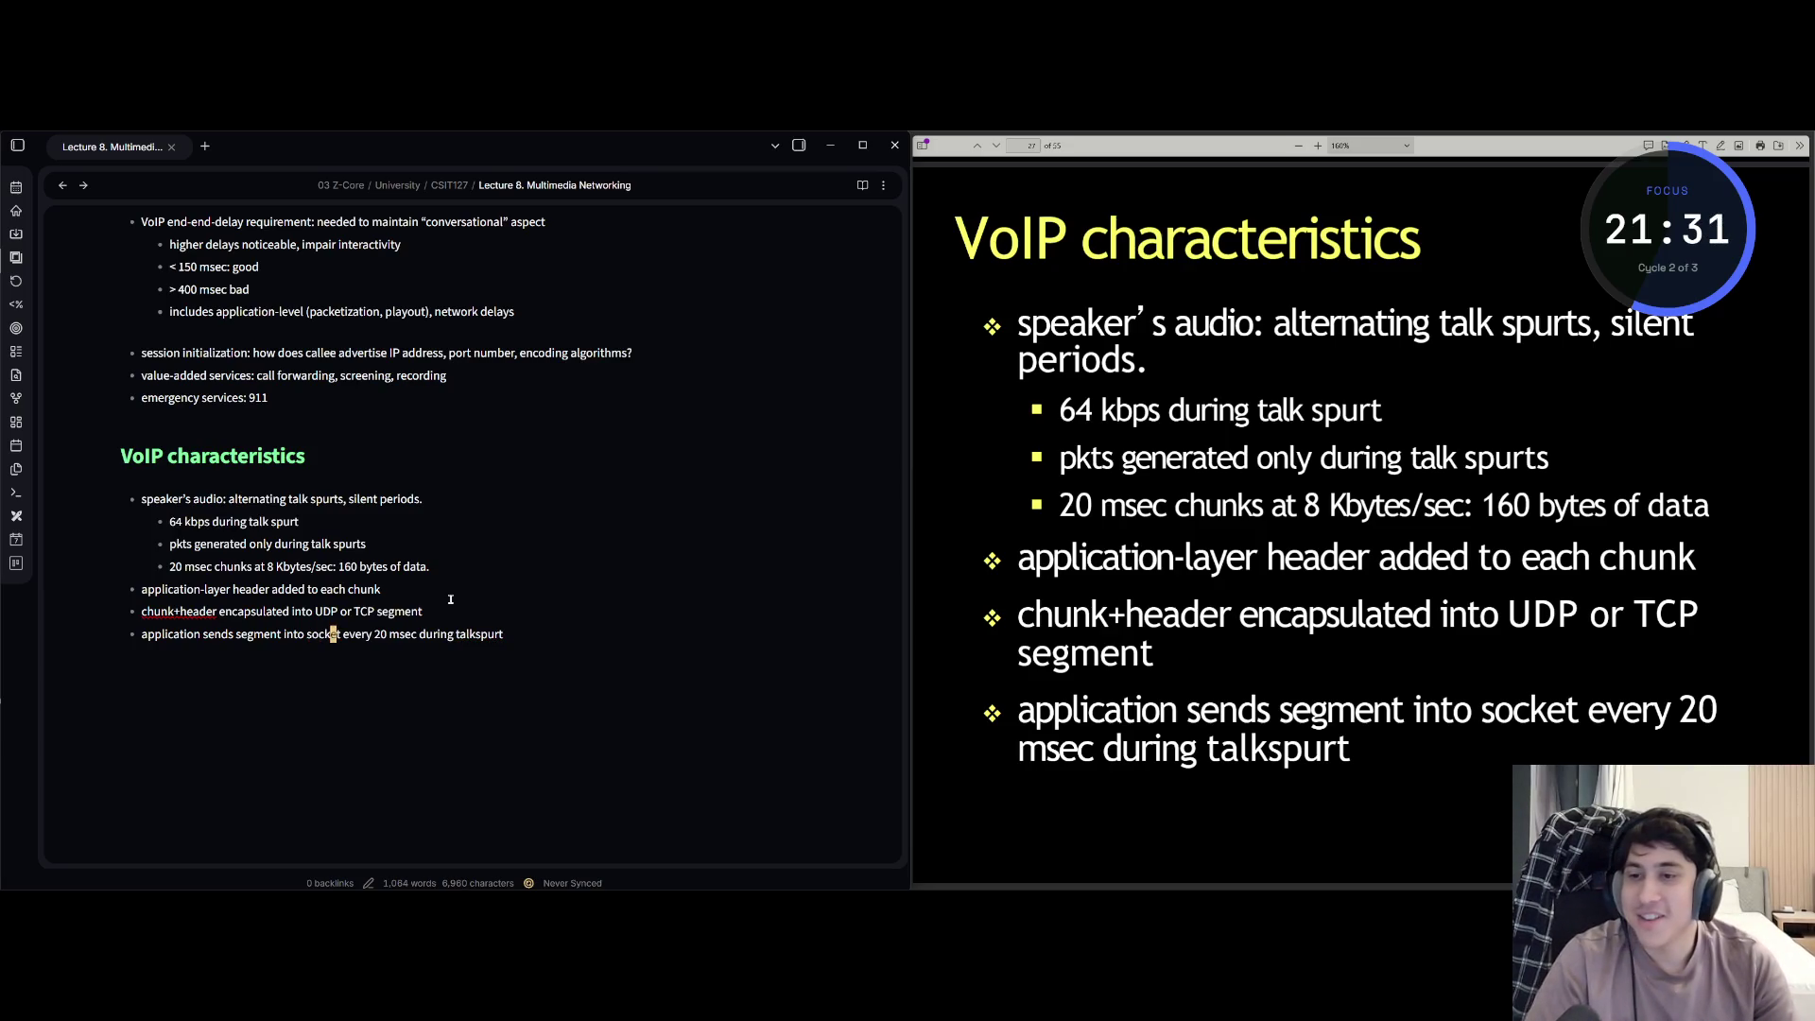
pyautogui.press('$')
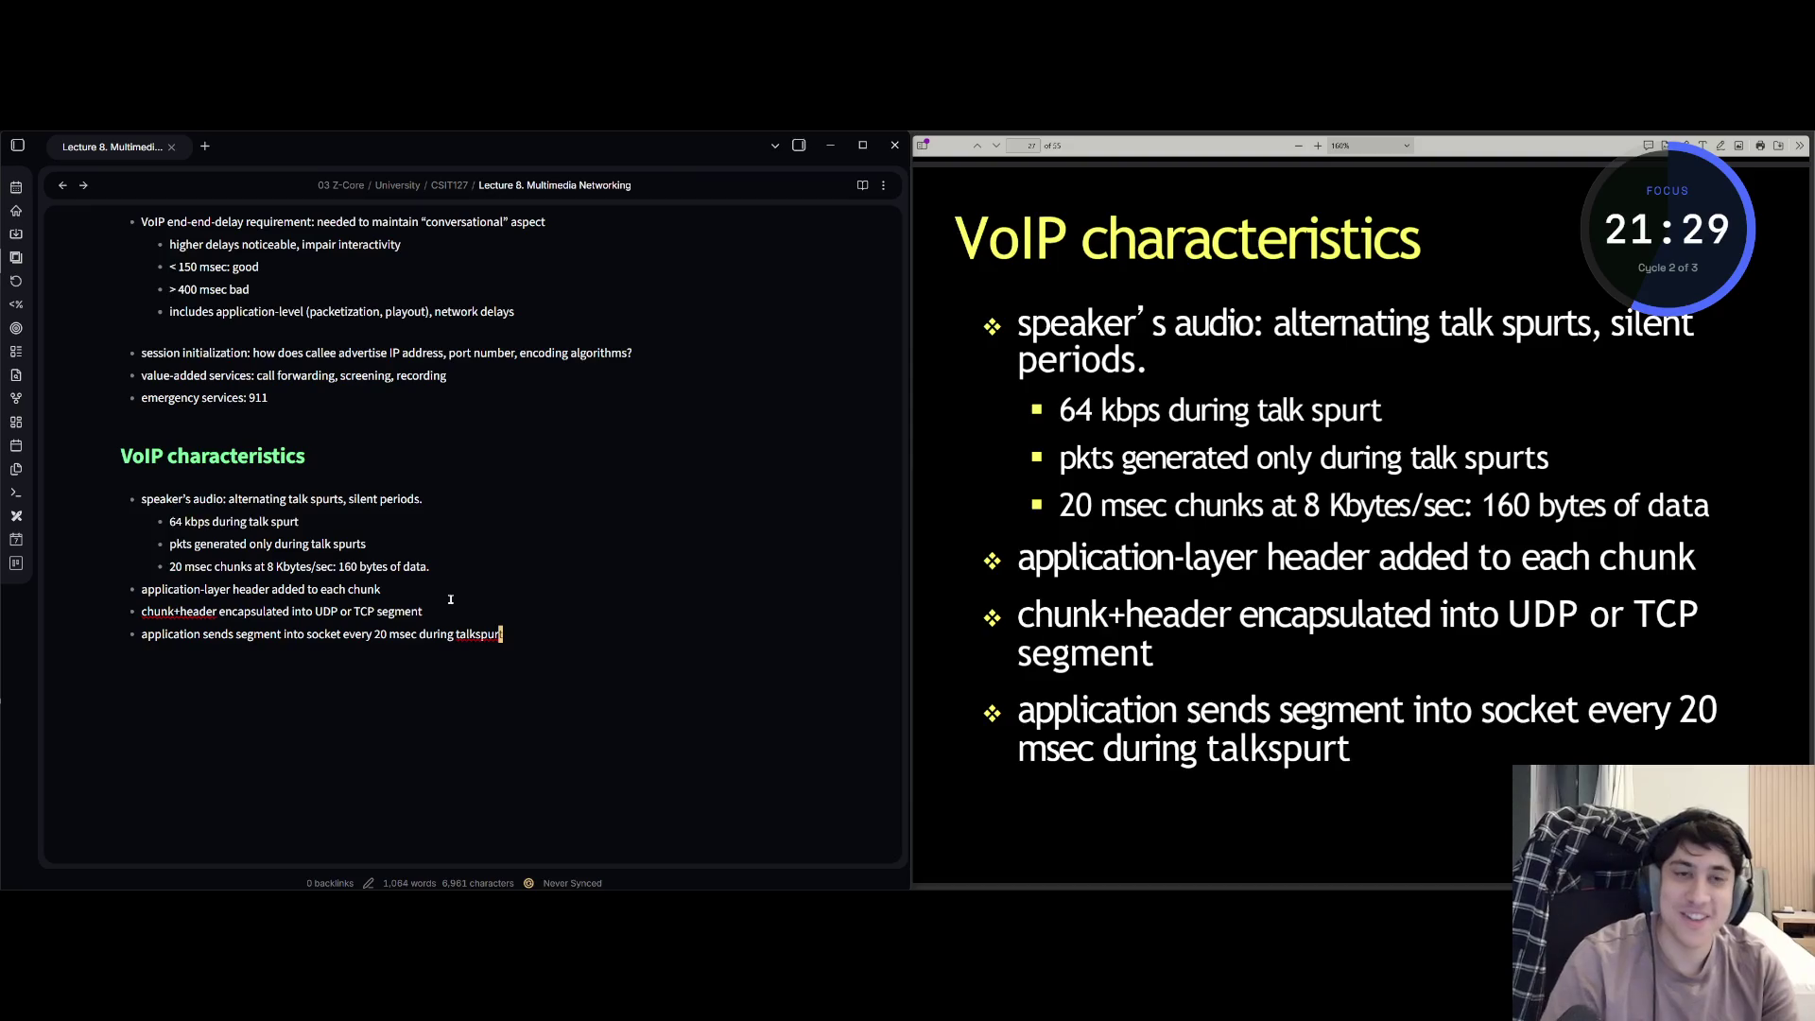
# - Advance the lecture slides to the Scenario Figure slide
pyautogui.hotkey('alt', 'Tab')
pyautogui.press('Down')
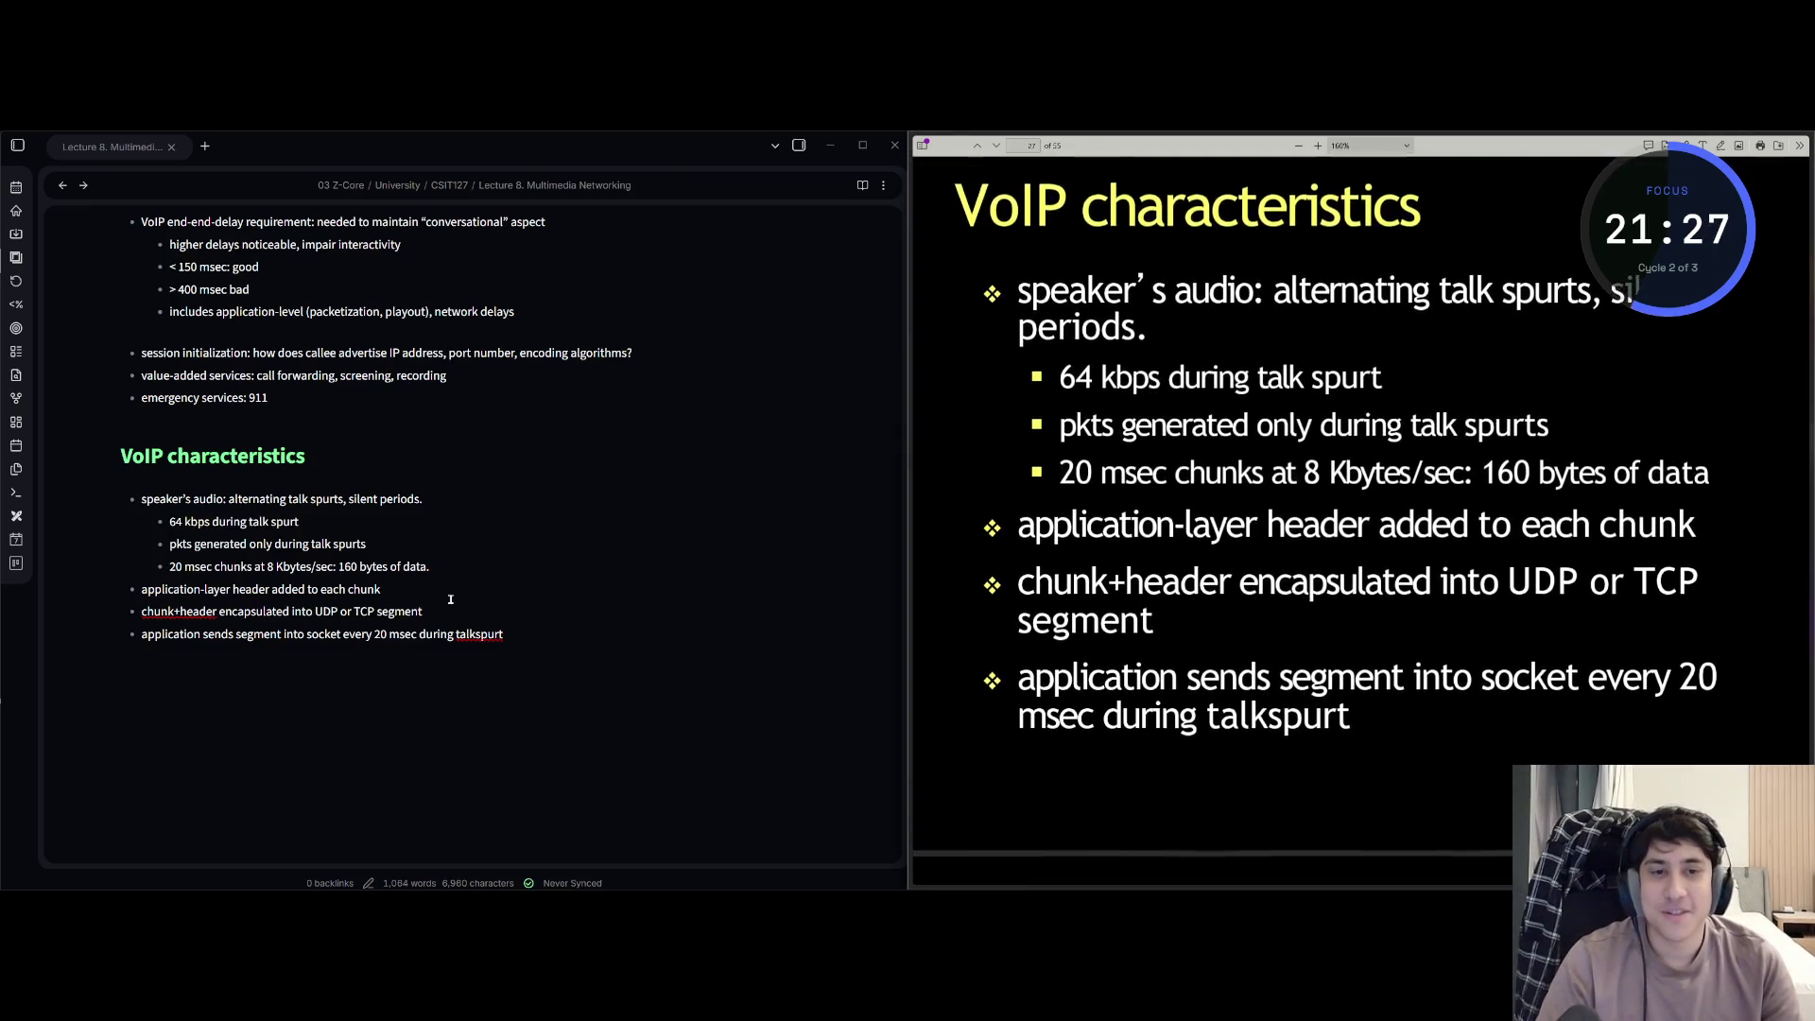
pyautogui.press('Down')
pyautogui.press('Down')
pyautogui.press('Down')
pyautogui.press('Down')
pyautogui.press('Down')
pyautogui.press('Down')
pyautogui.press('Down')
pyautogui.press('Down')
pyautogui.press('Down')
pyautogui.press('Down')
pyautogui.press('Down')
pyautogui.press('Down')
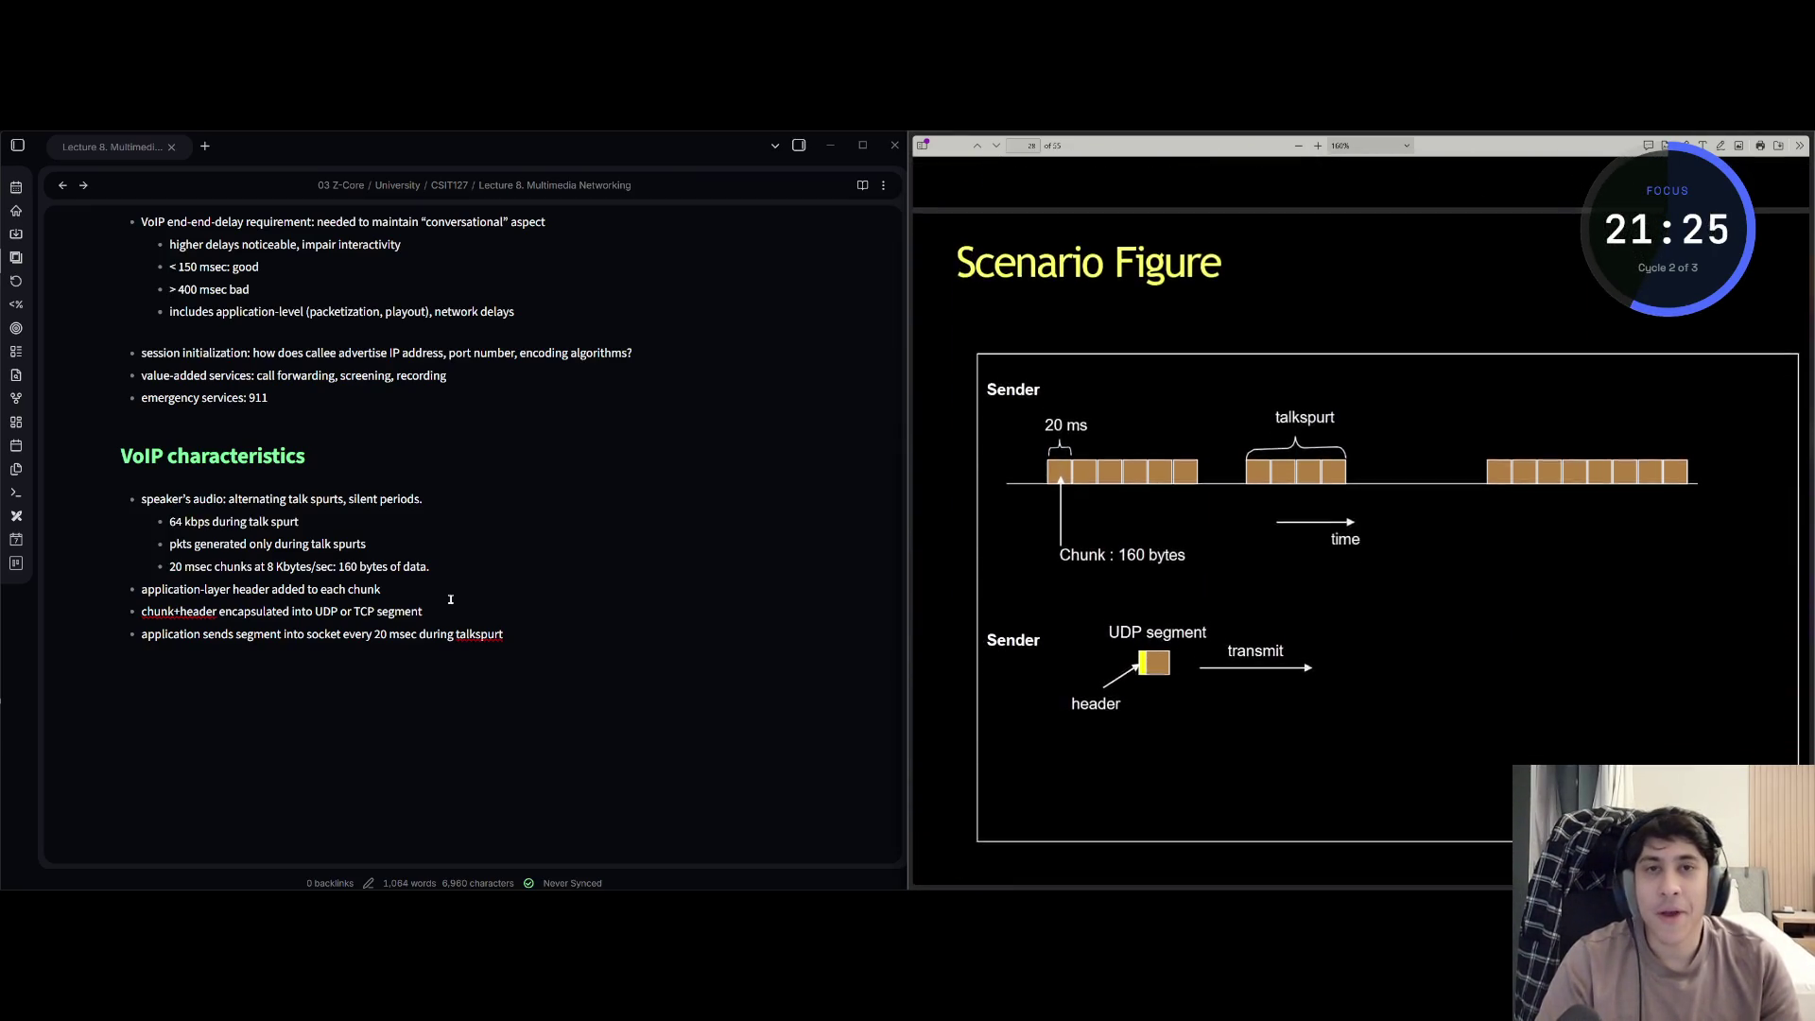
pyautogui.press('Down')
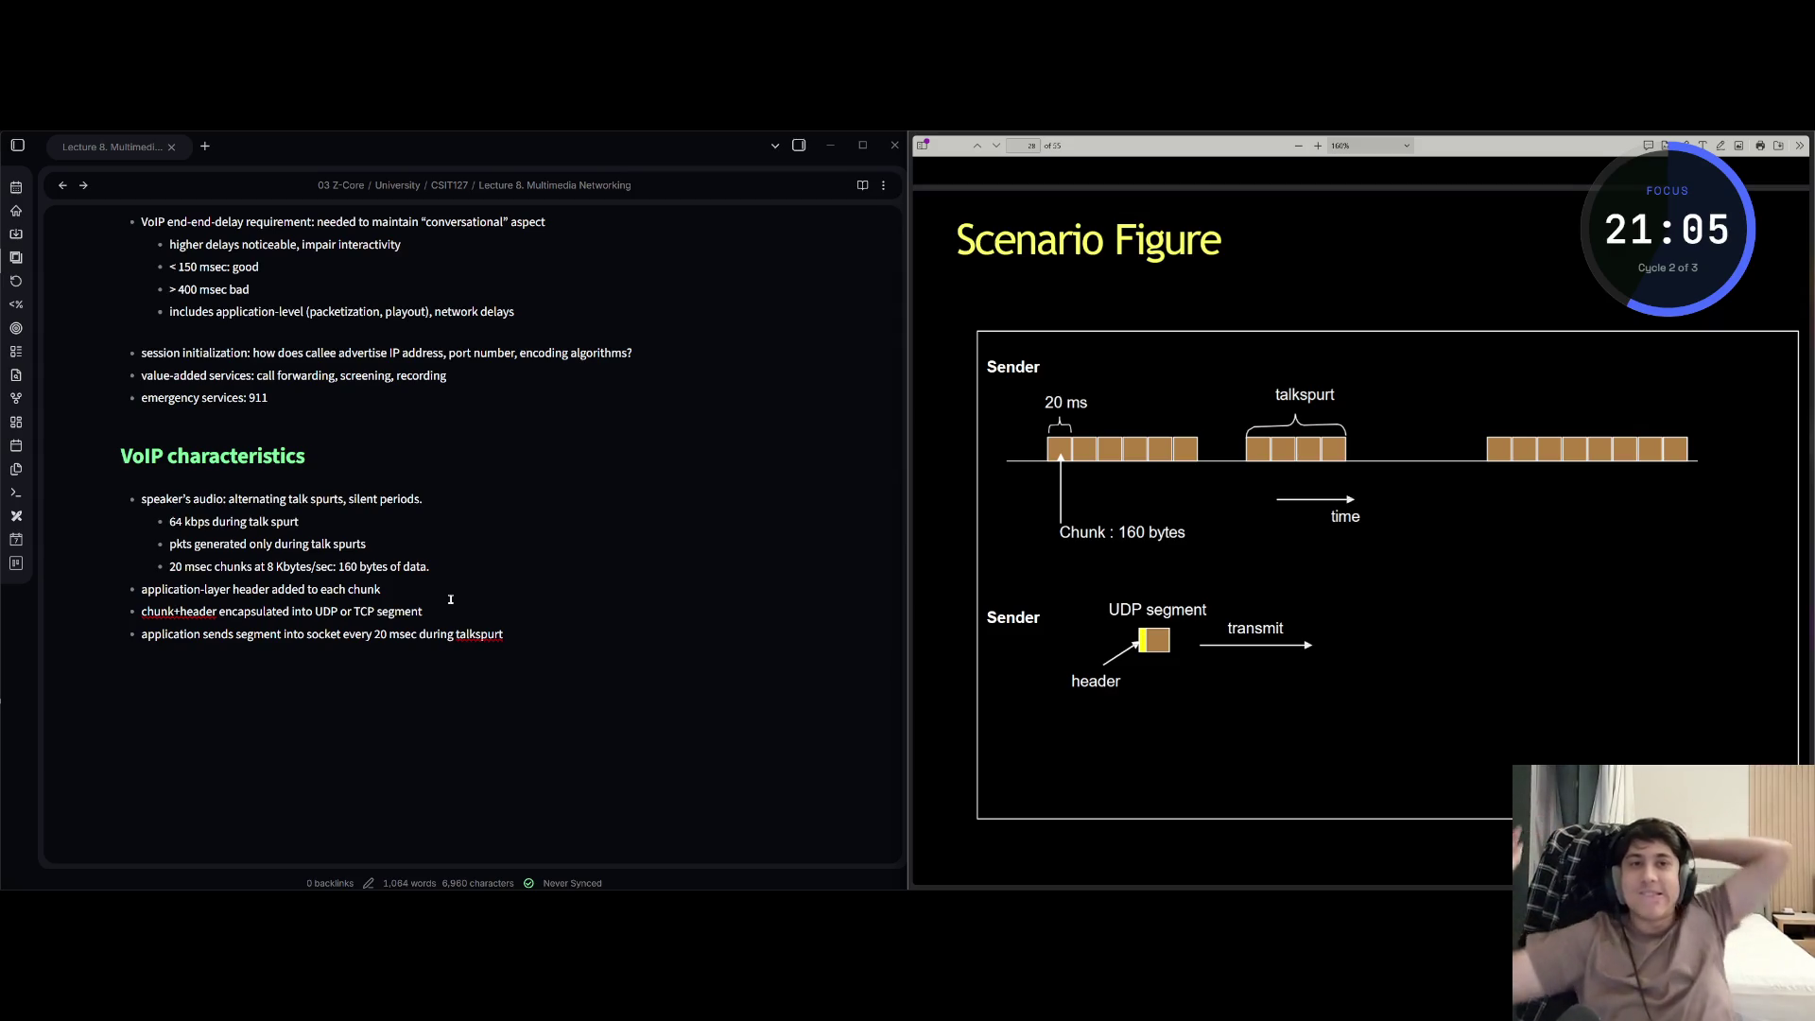
# - Capture the Scenario Figure sender diagram and paste it below the VoIP bullets
pyautogui.press('ctrl+Print')
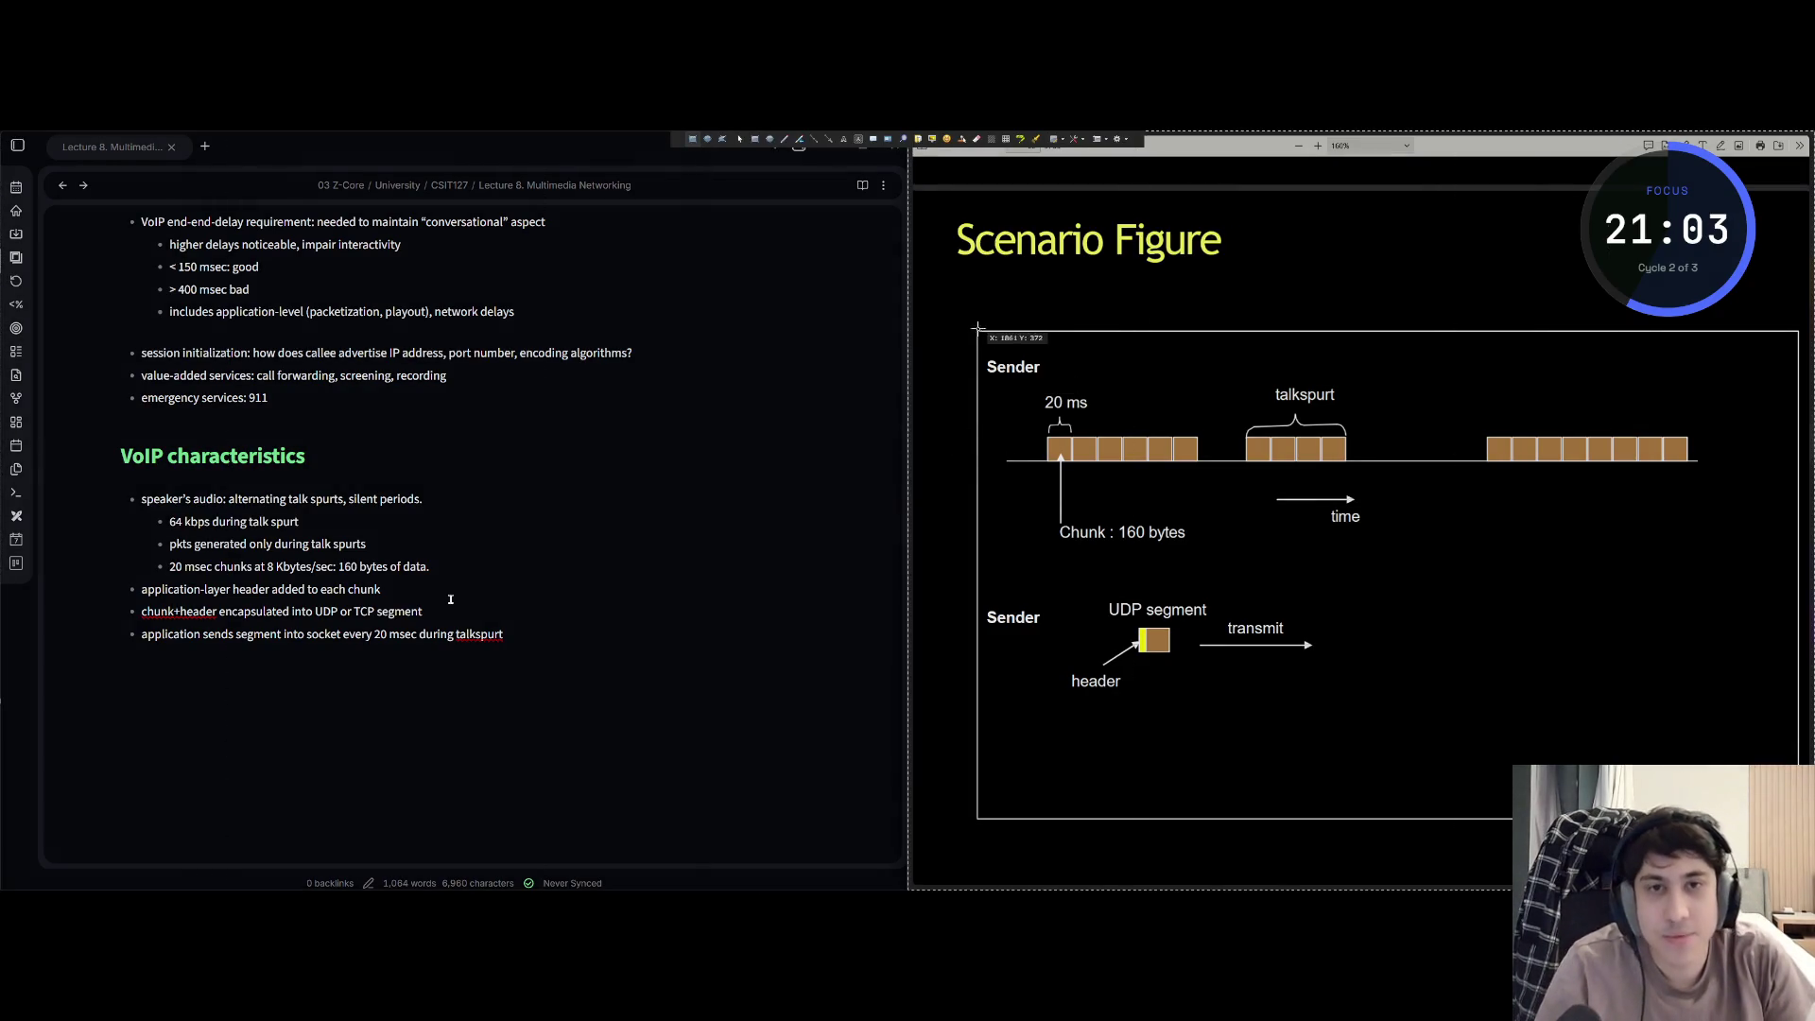
pyautogui.moveTo(977, 330)
pyautogui.mouseDown()
pyautogui.moveTo(1270, 569)
pyautogui.moveTo(1799, 819)
pyautogui.mouseUp()
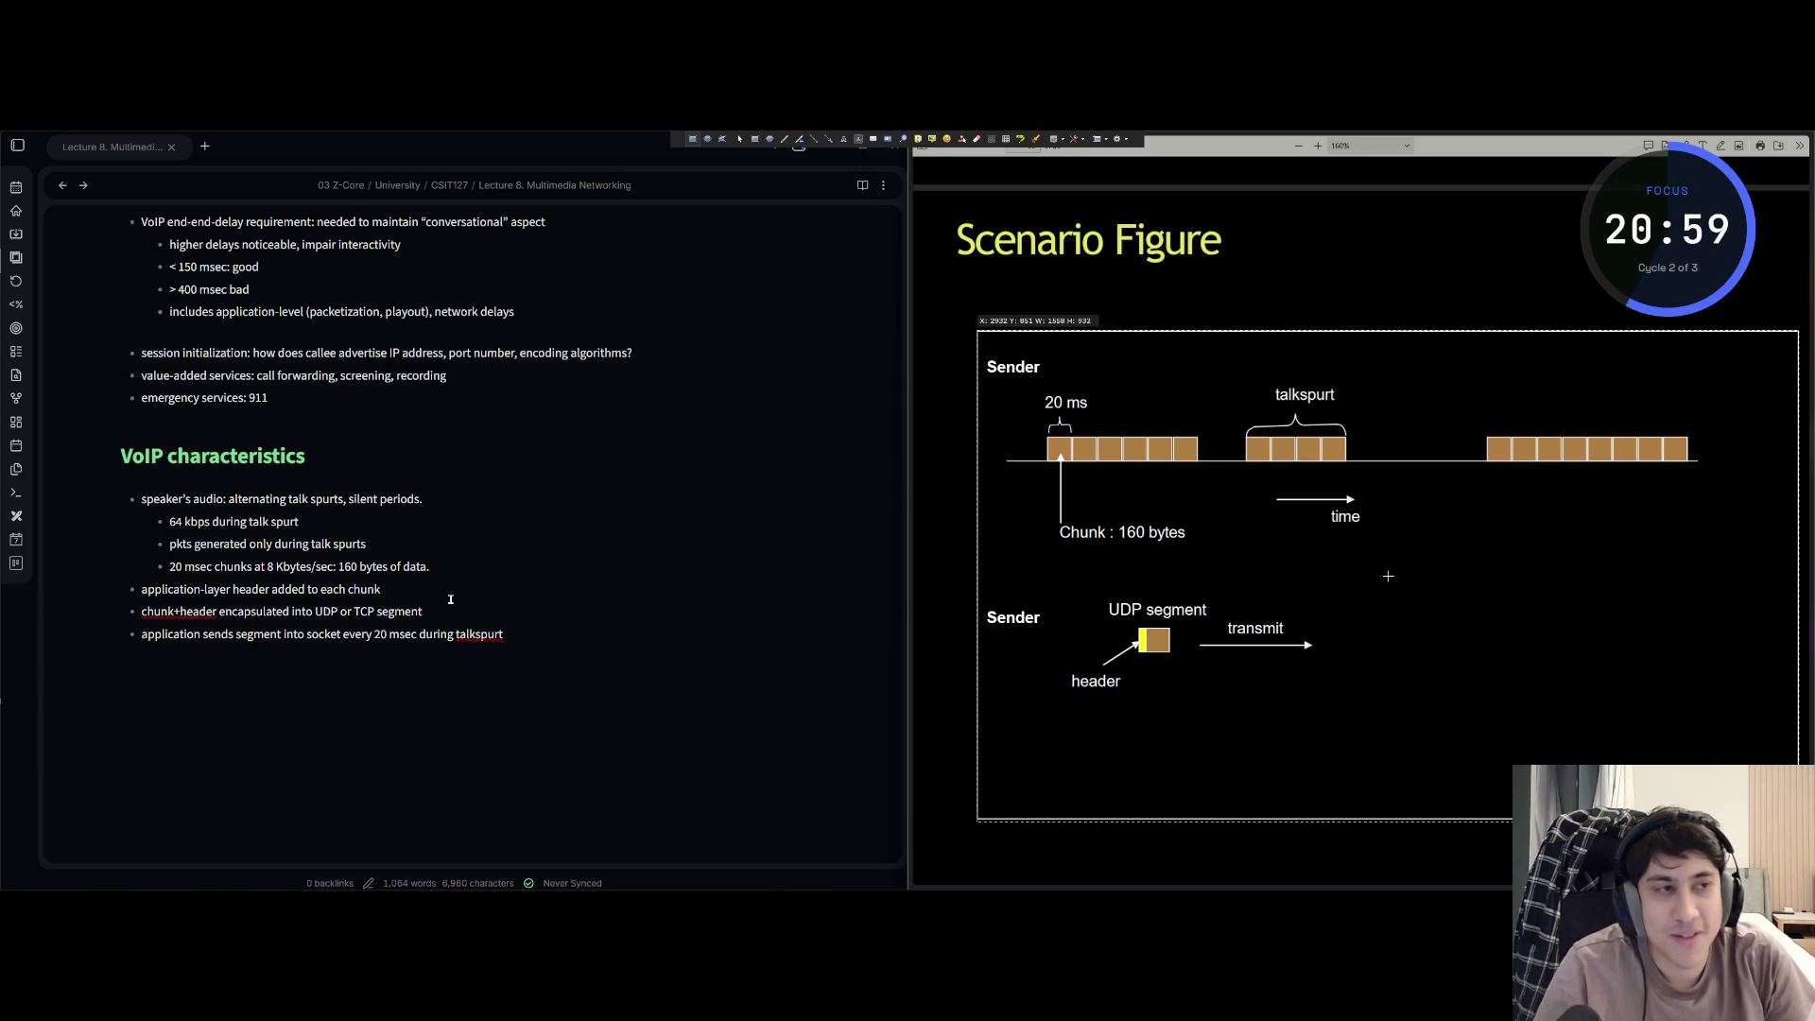
pyautogui.hotkey('ctrl', 'c')
pyautogui.click(522, 639)
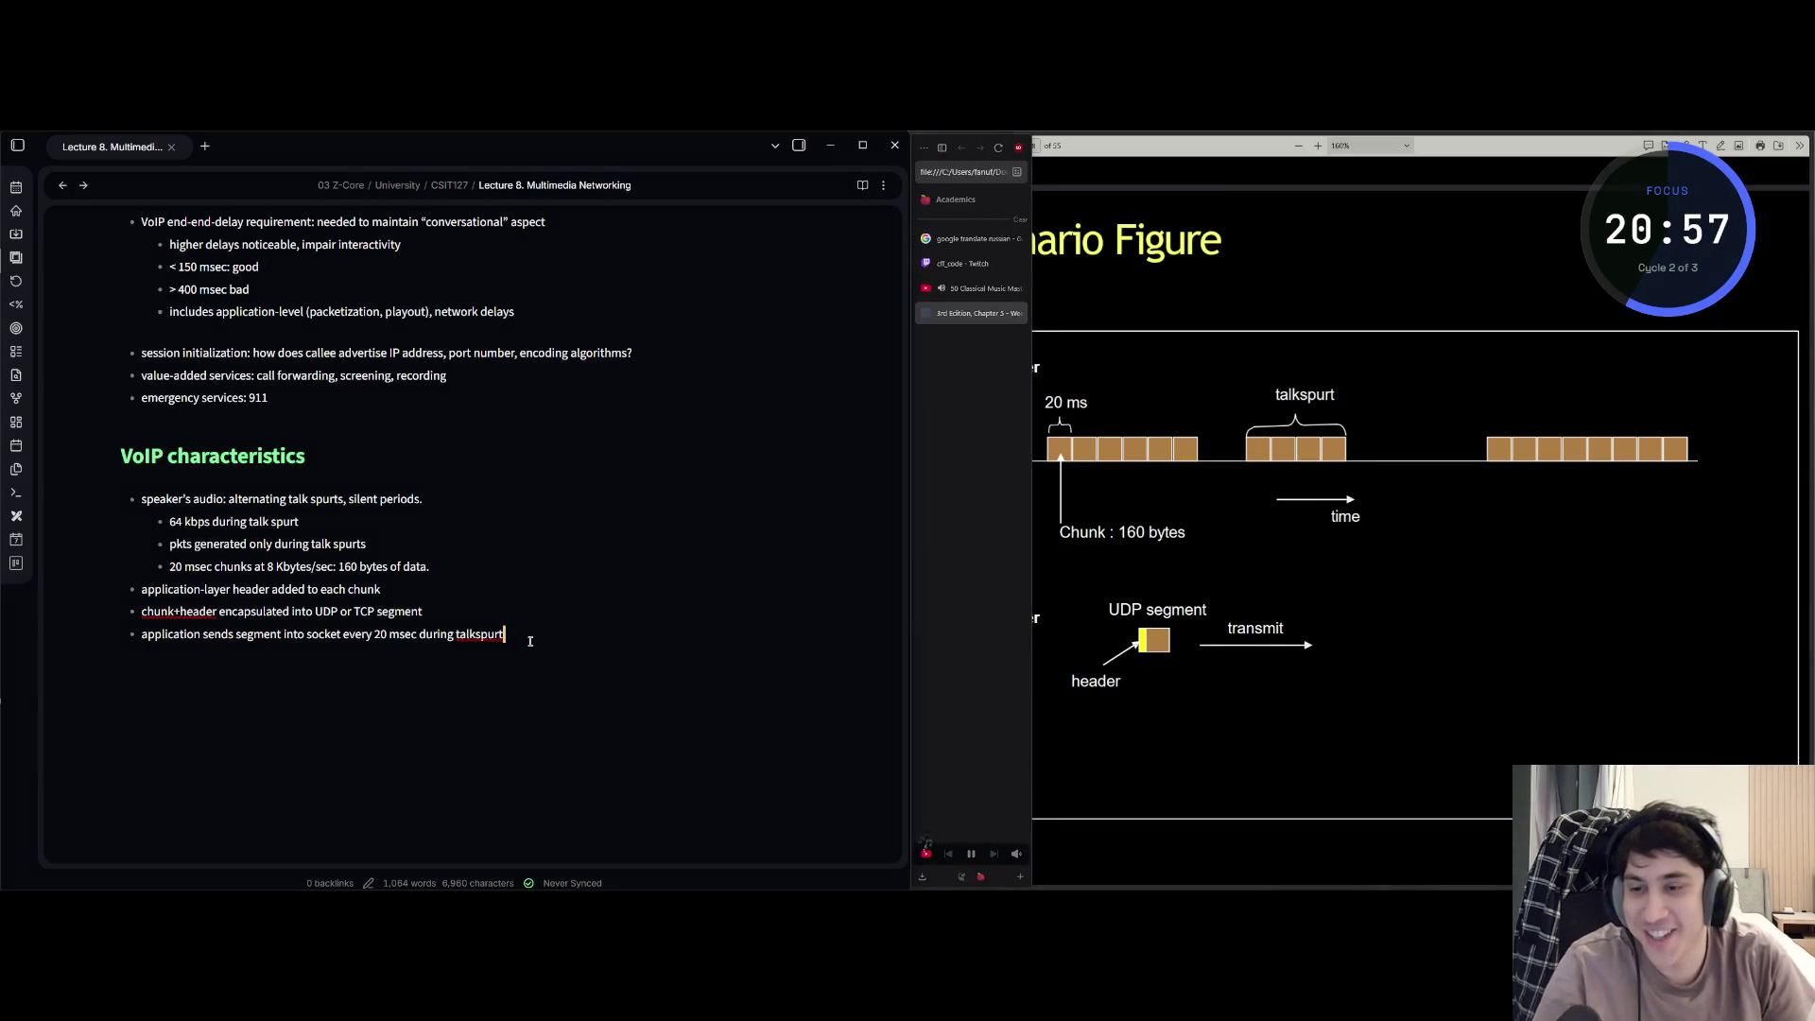
pyautogui.hotkey('ctrl', 'v')
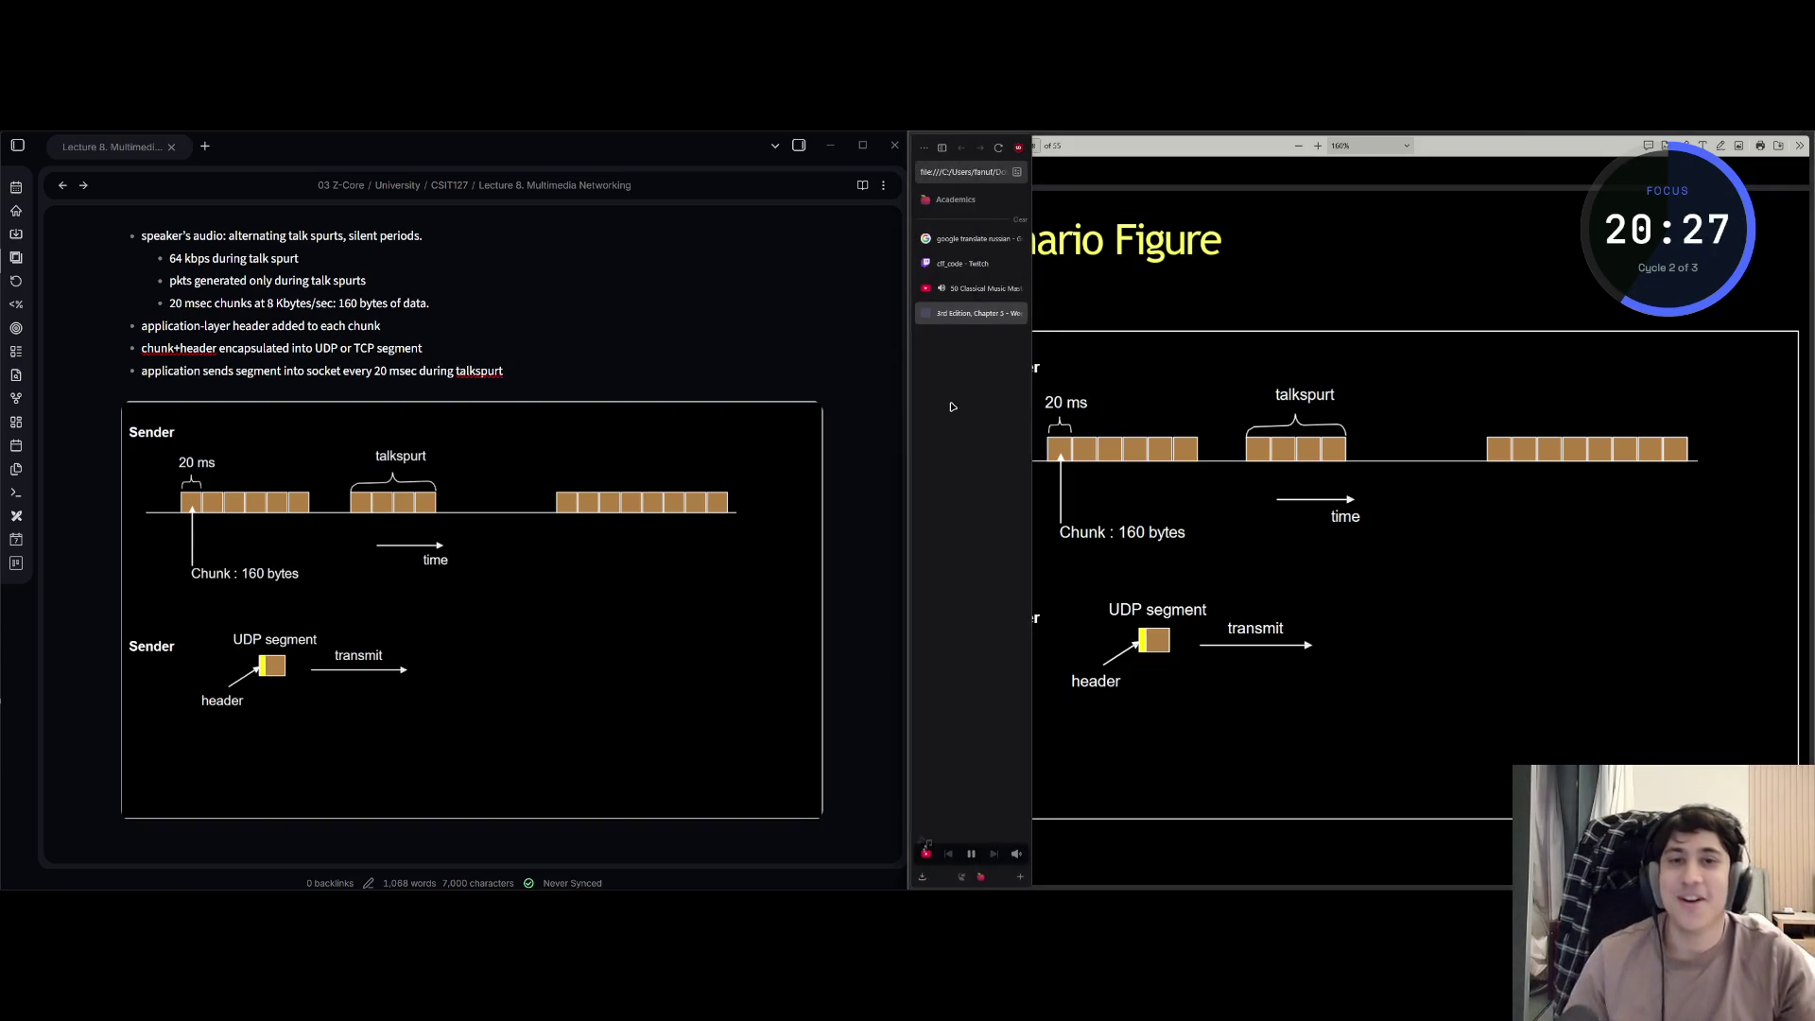
pyautogui.click(938, 370)
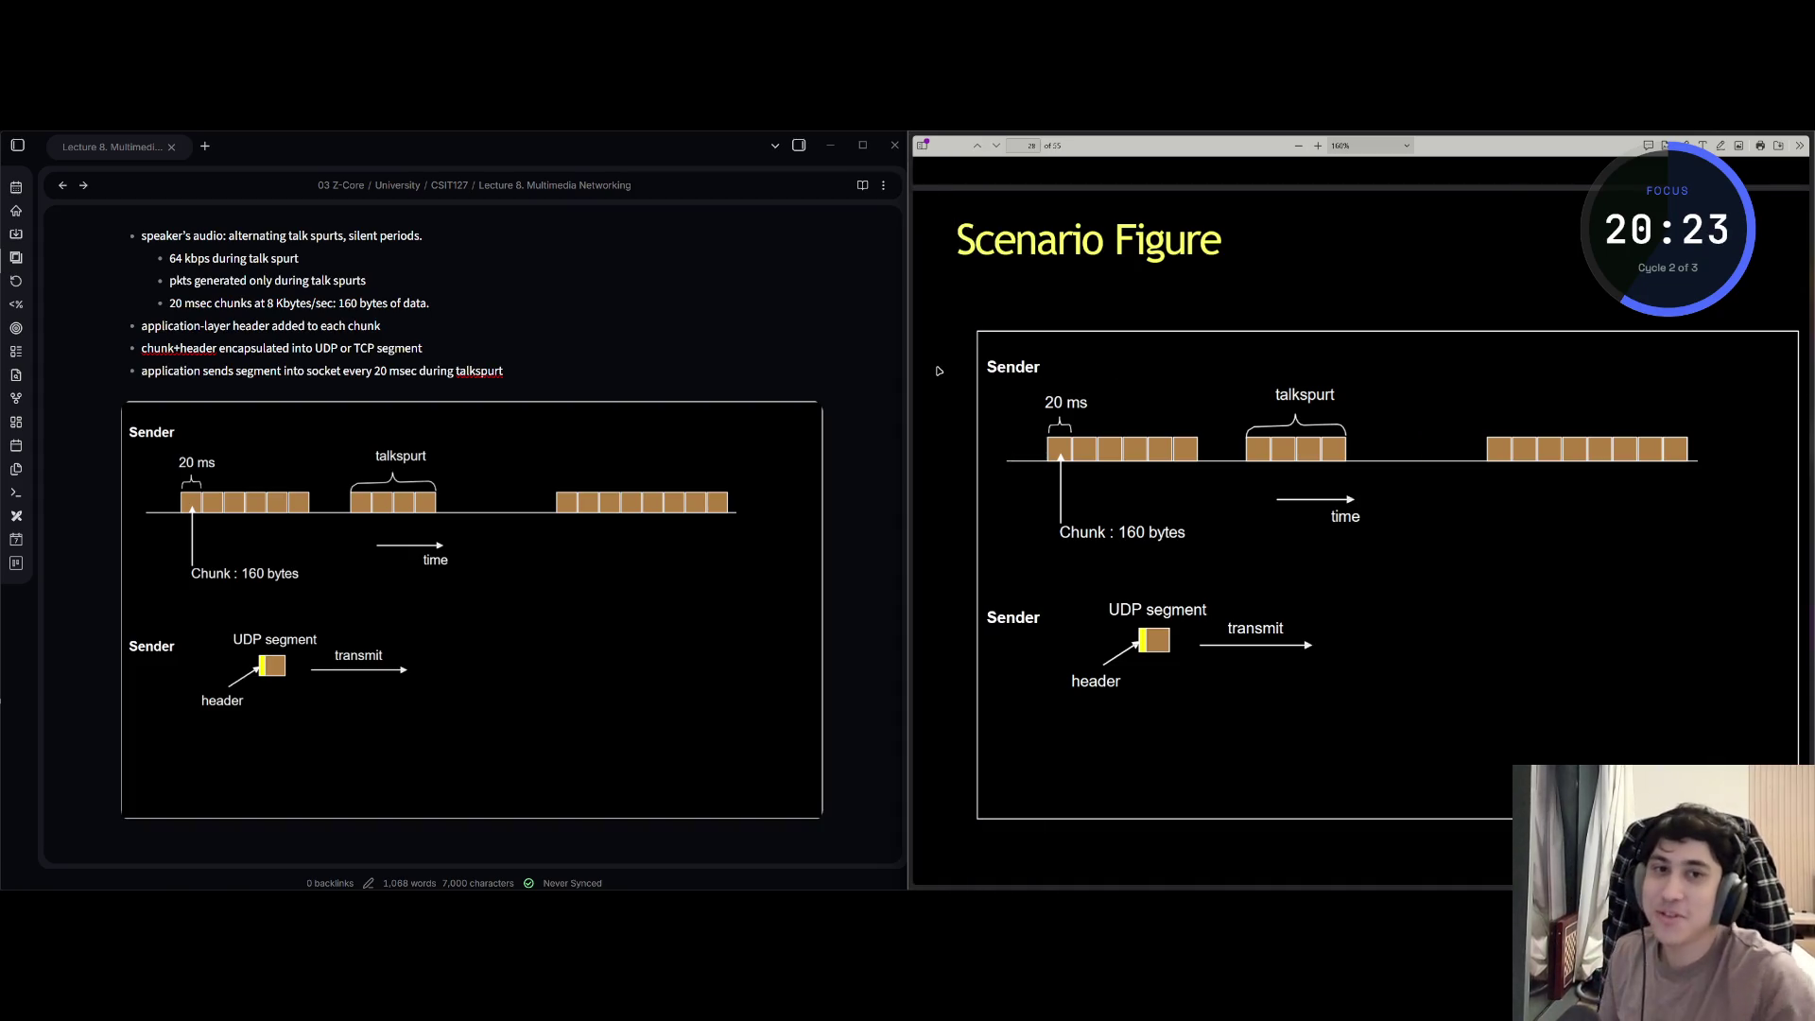
pyautogui.scroll(-5, 937, 370)
pyautogui.scroll(-3, 938, 371)
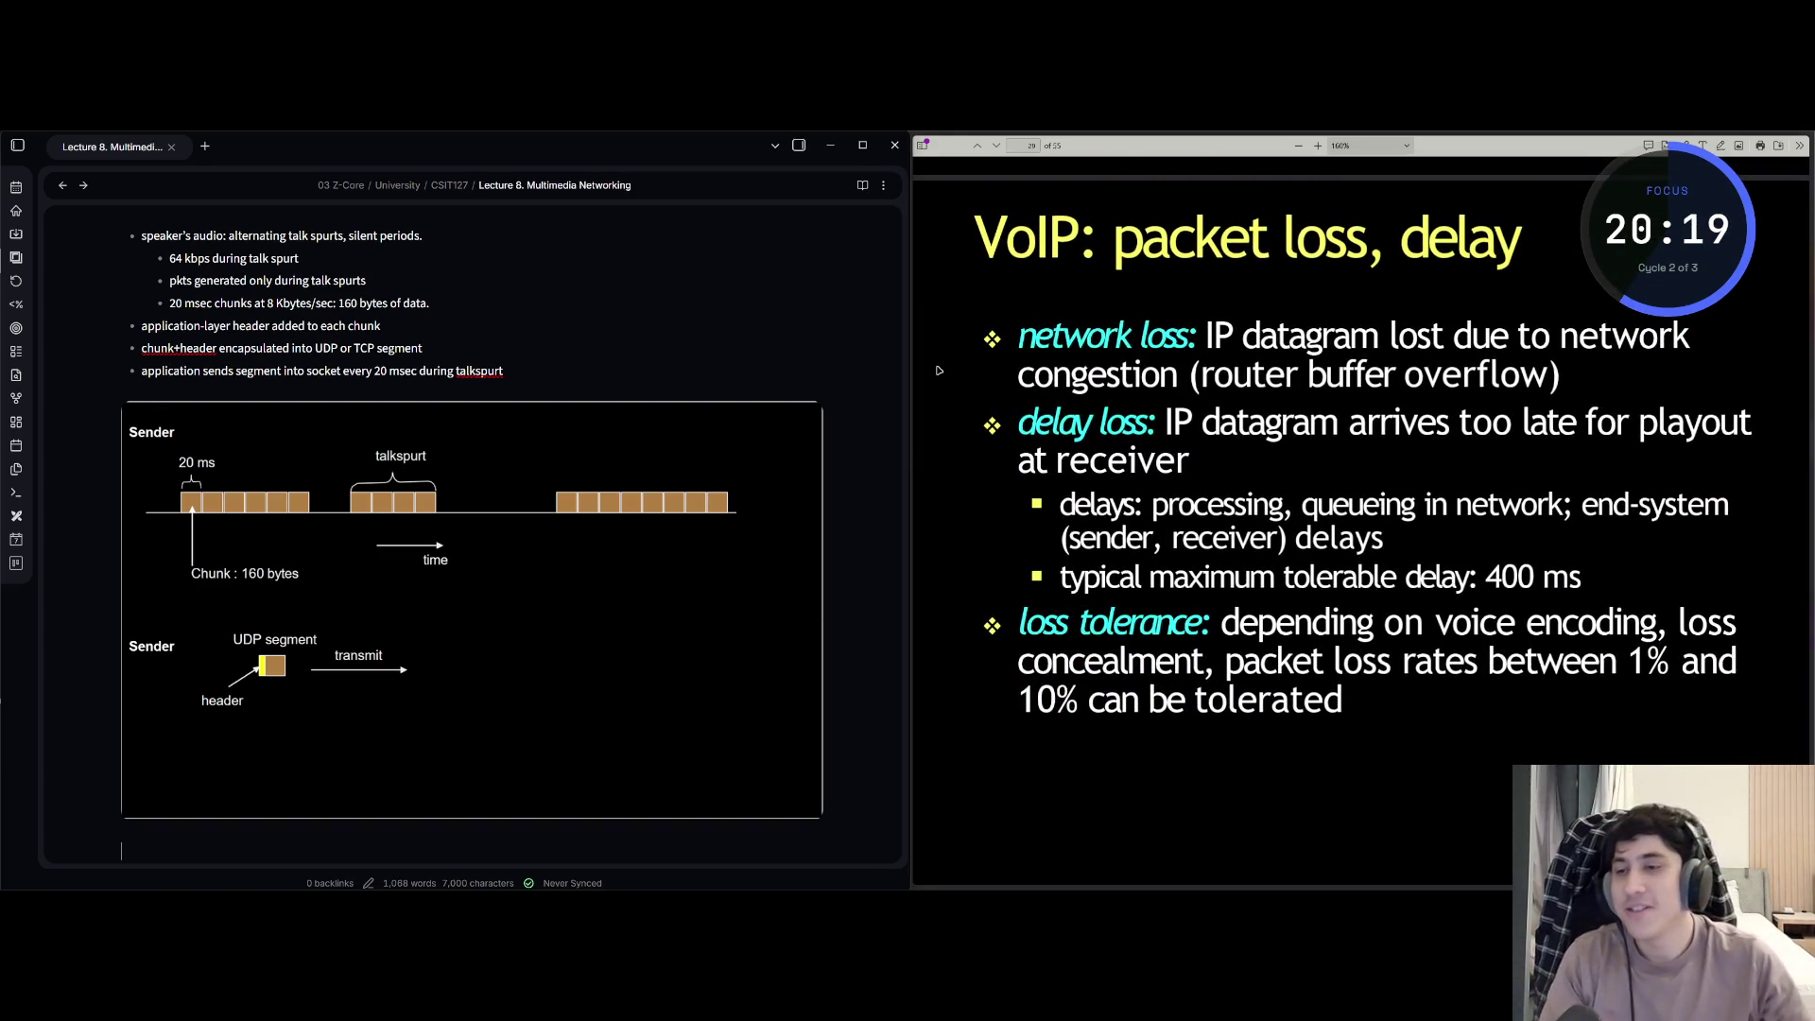
# - Add '## VoIP: packet loss, delay' with a network loss bullet on router buffer overflow
pyautogui.hotkey('alt', 'Tab')
pyautogui.press('Return')
pyautogui.press('Return')
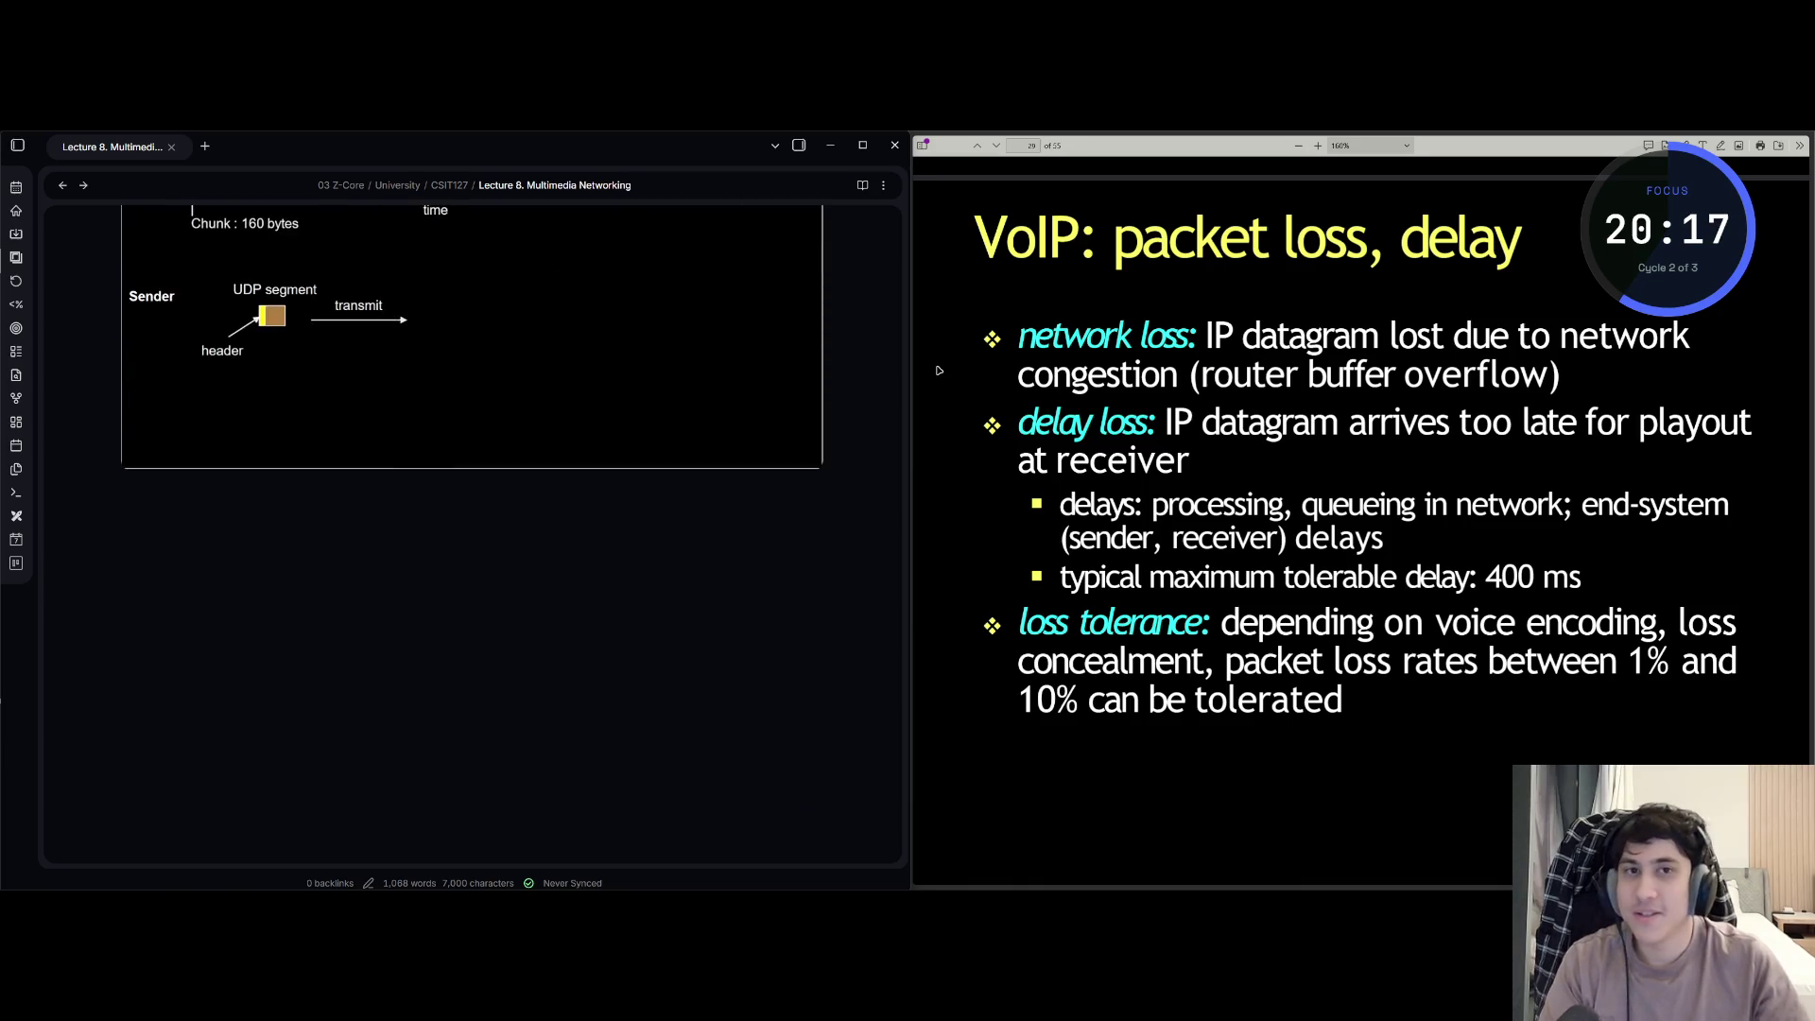
pyautogui.write('## V')
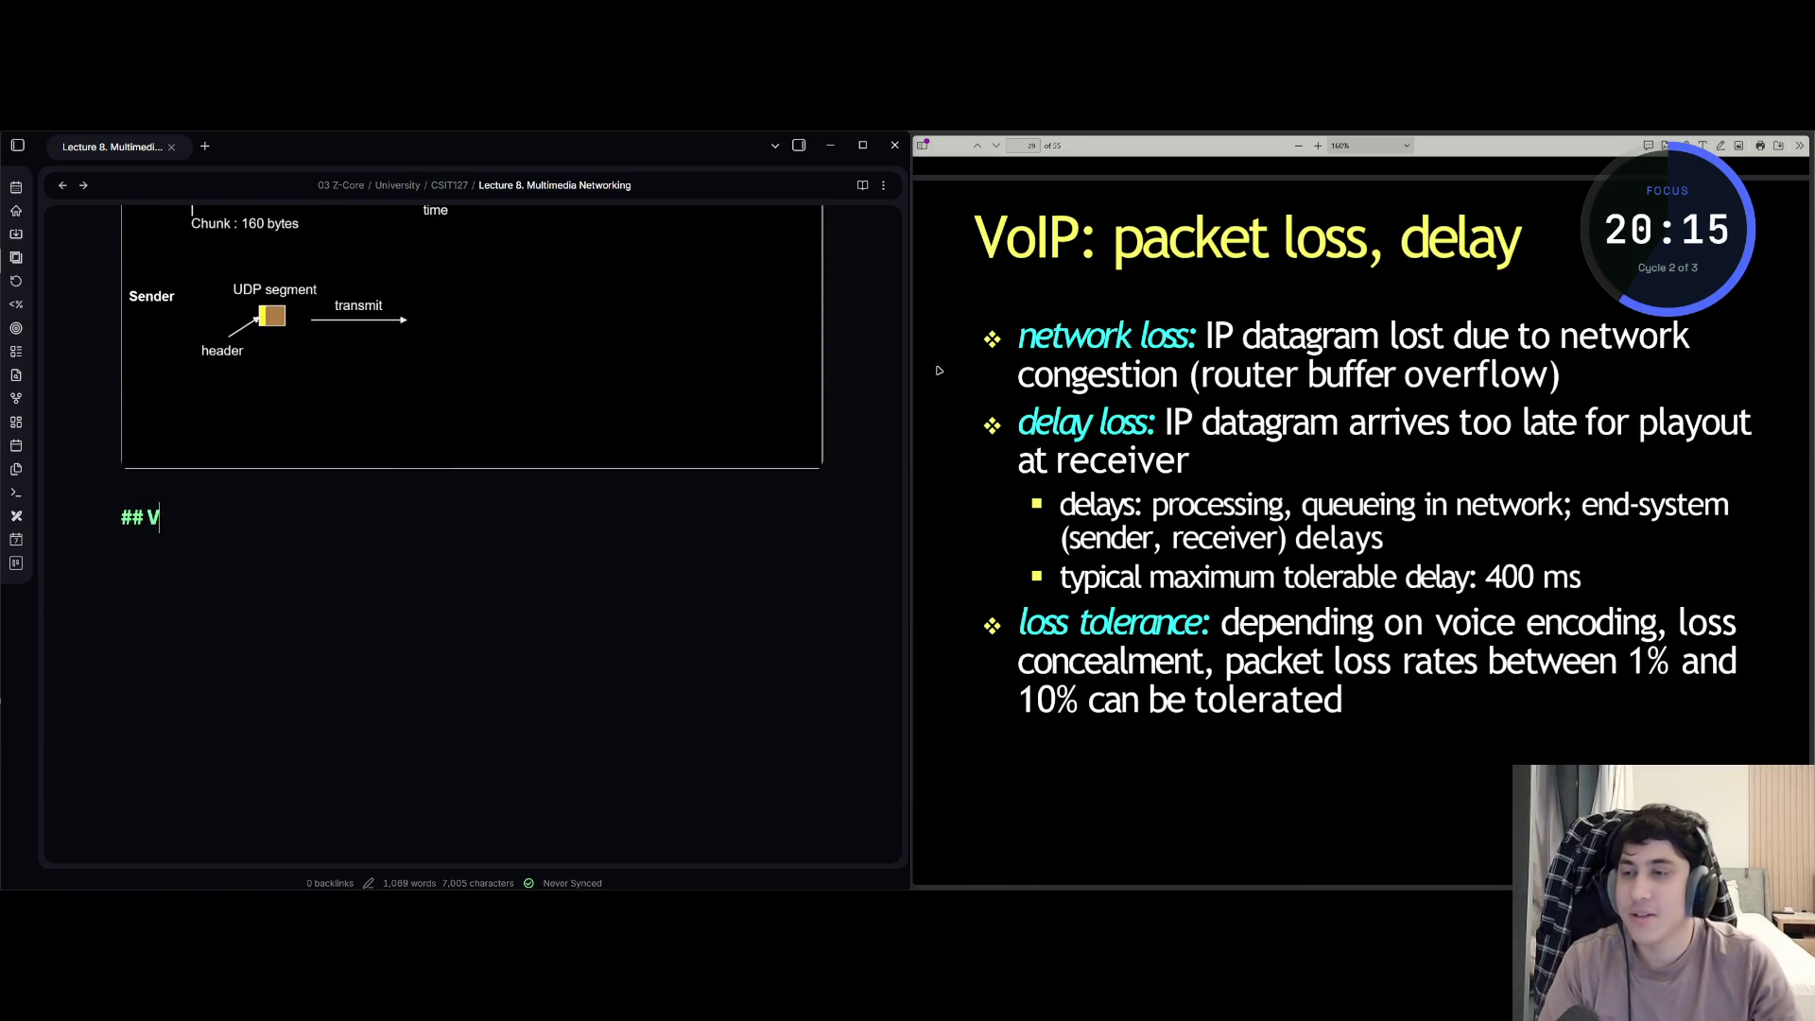
pyautogui.write('OoIP: pack')
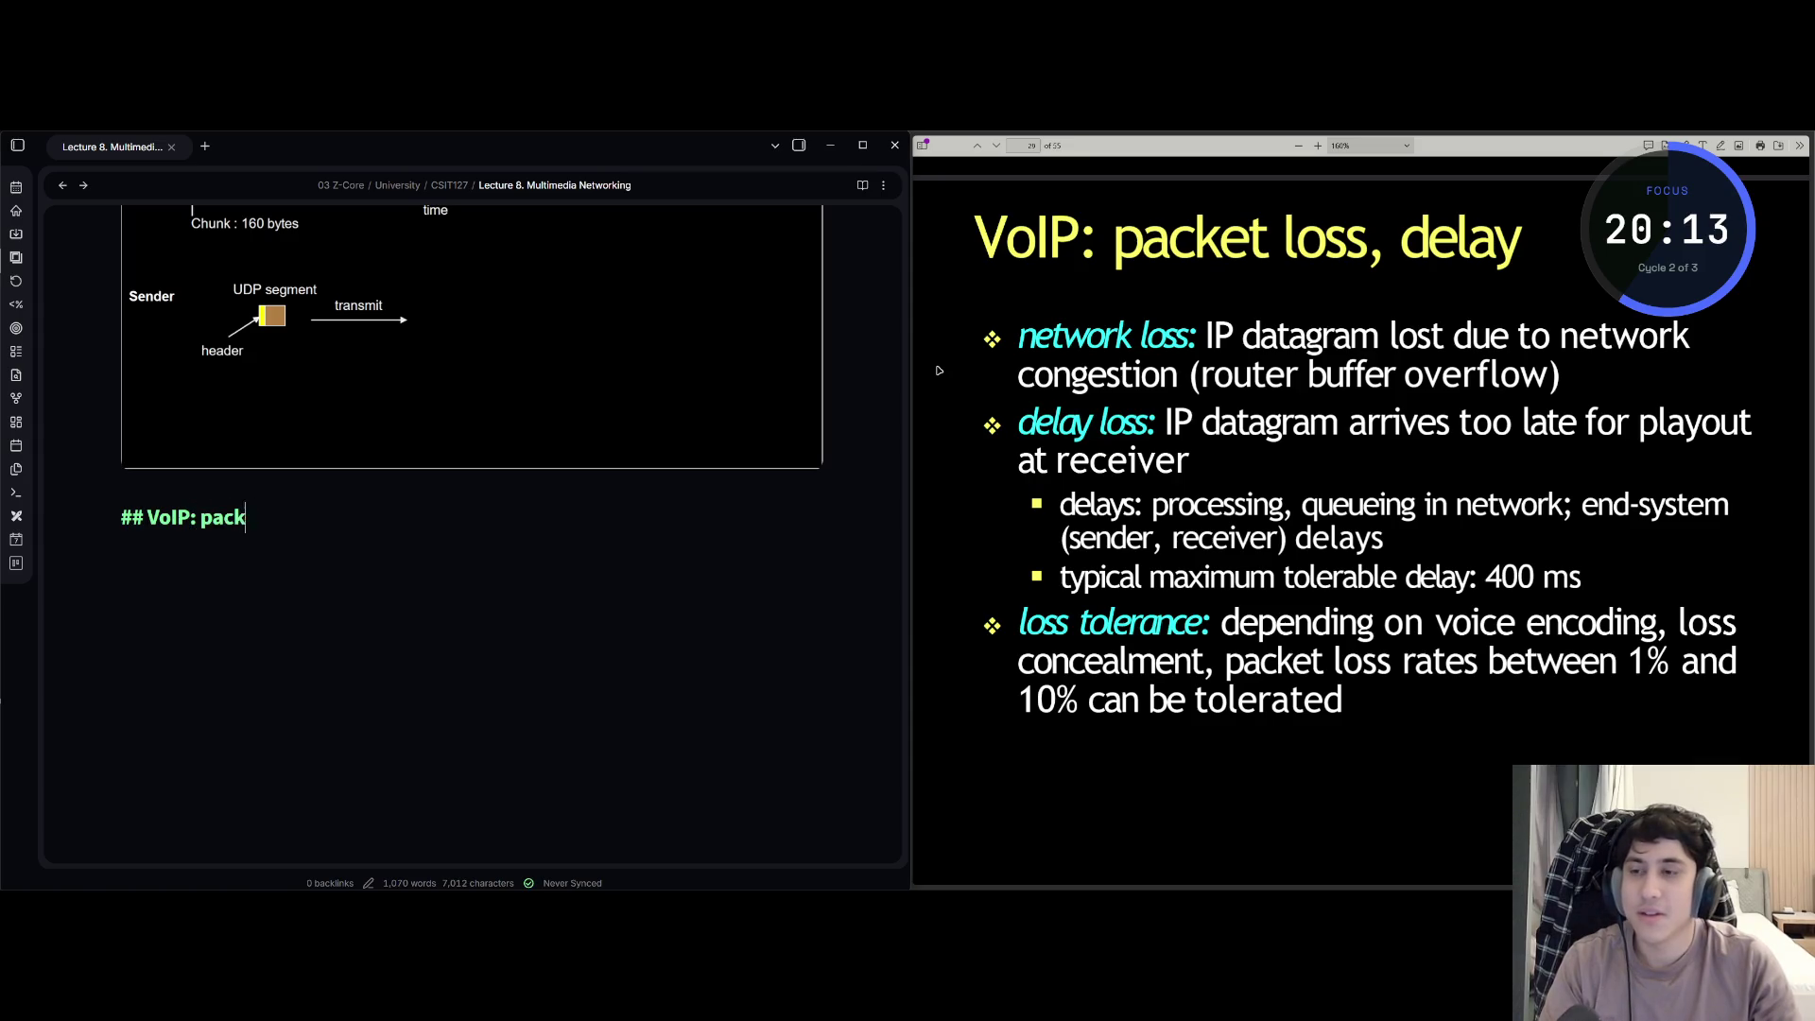
pyautogui.write('et loss, deal')
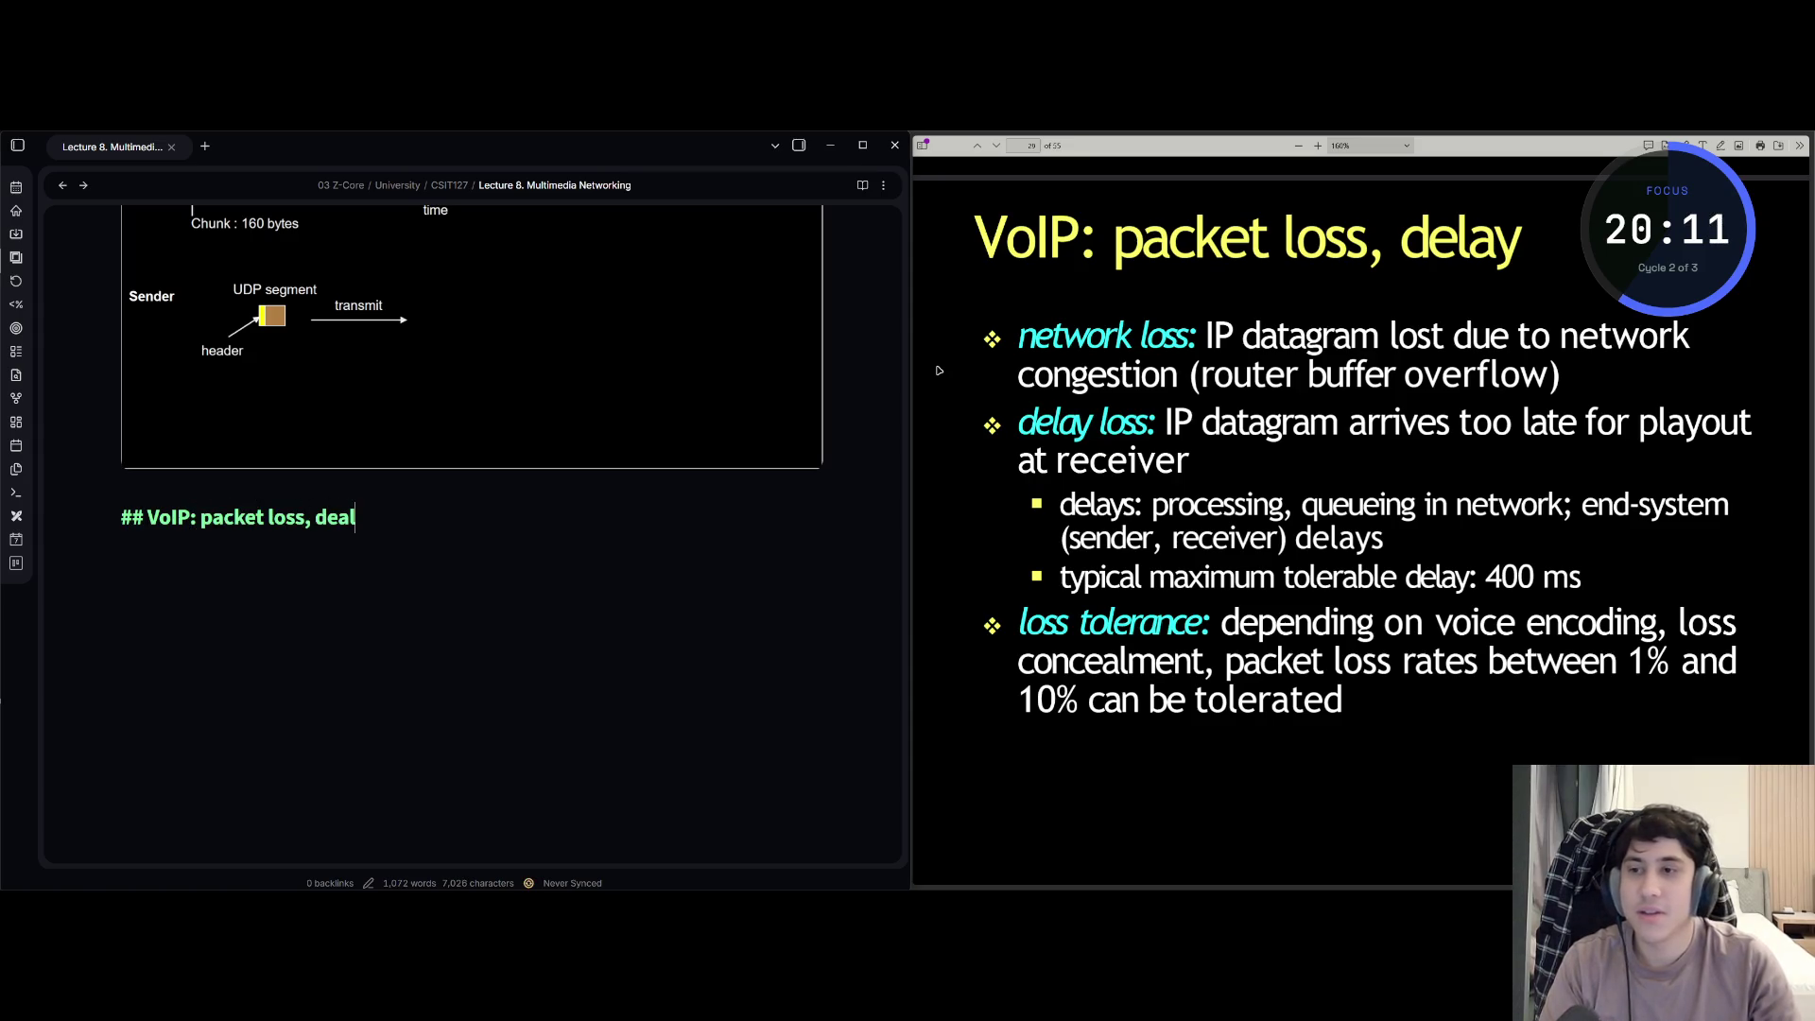
pyautogui.press('BackSpace')
pyautogui.press('BackSpace')
pyautogui.write('lay')
pyautogui.press('Return')
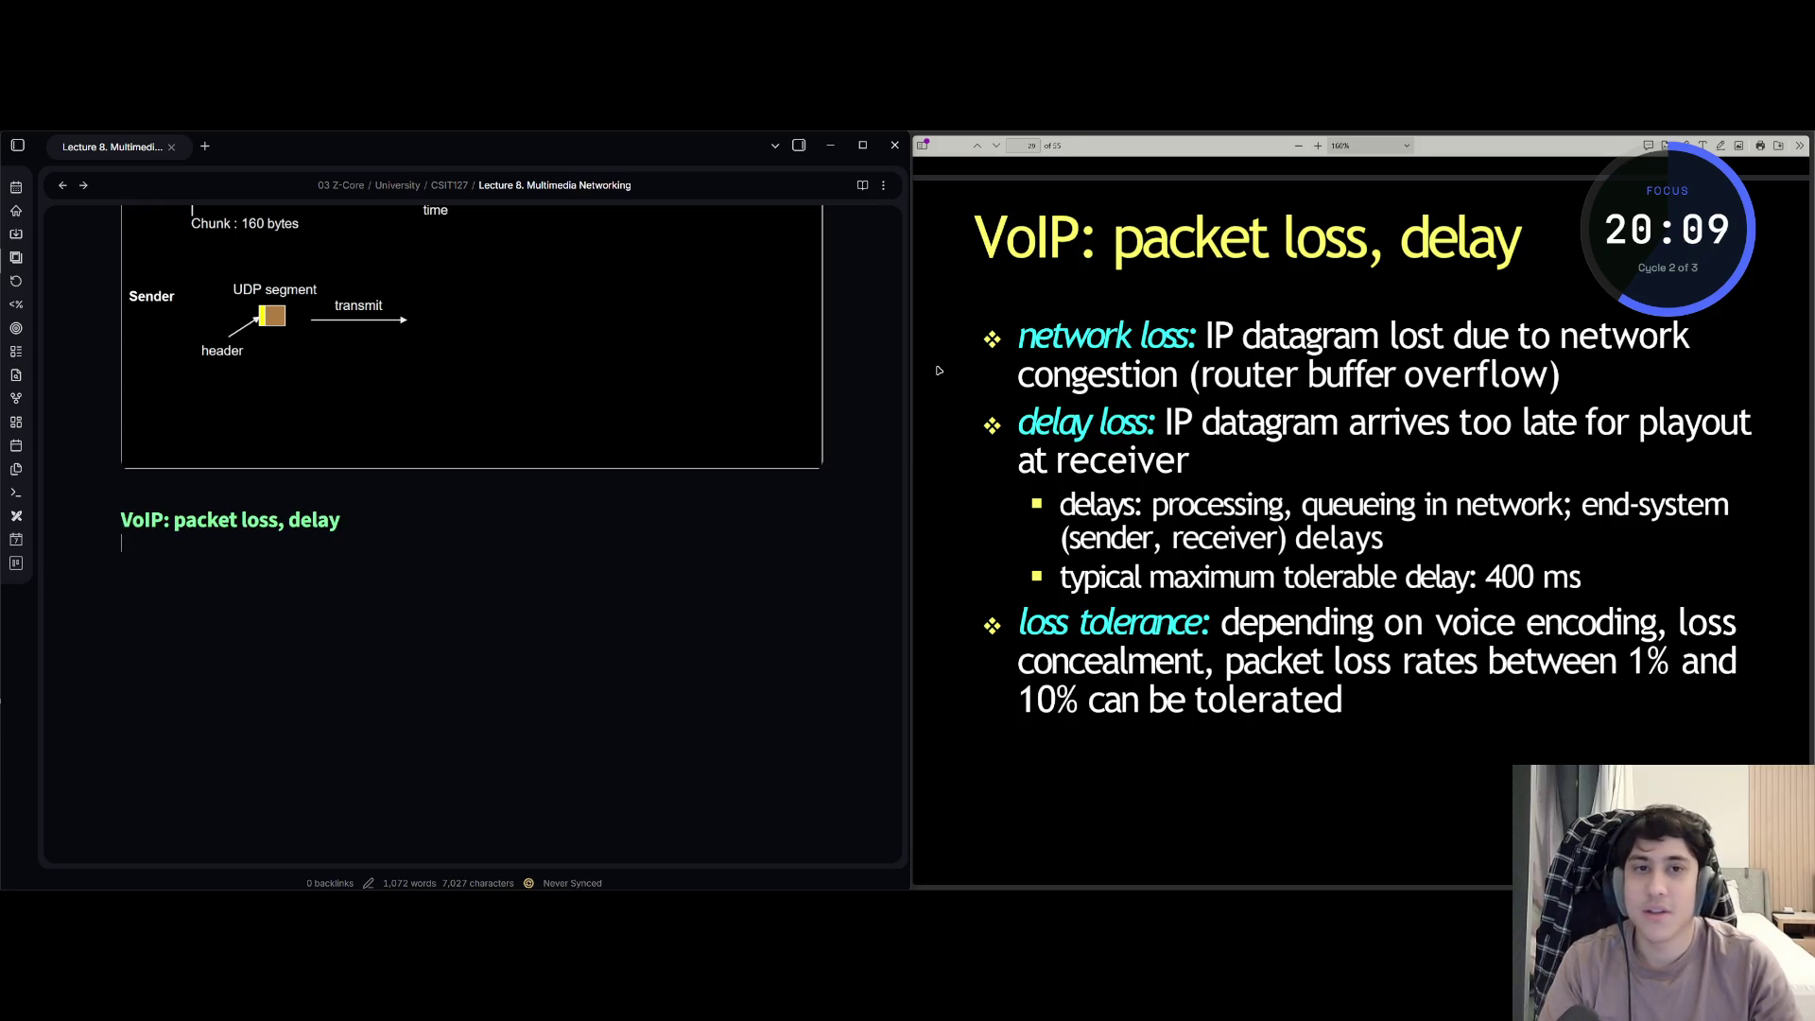
pyautogui.write('-net')
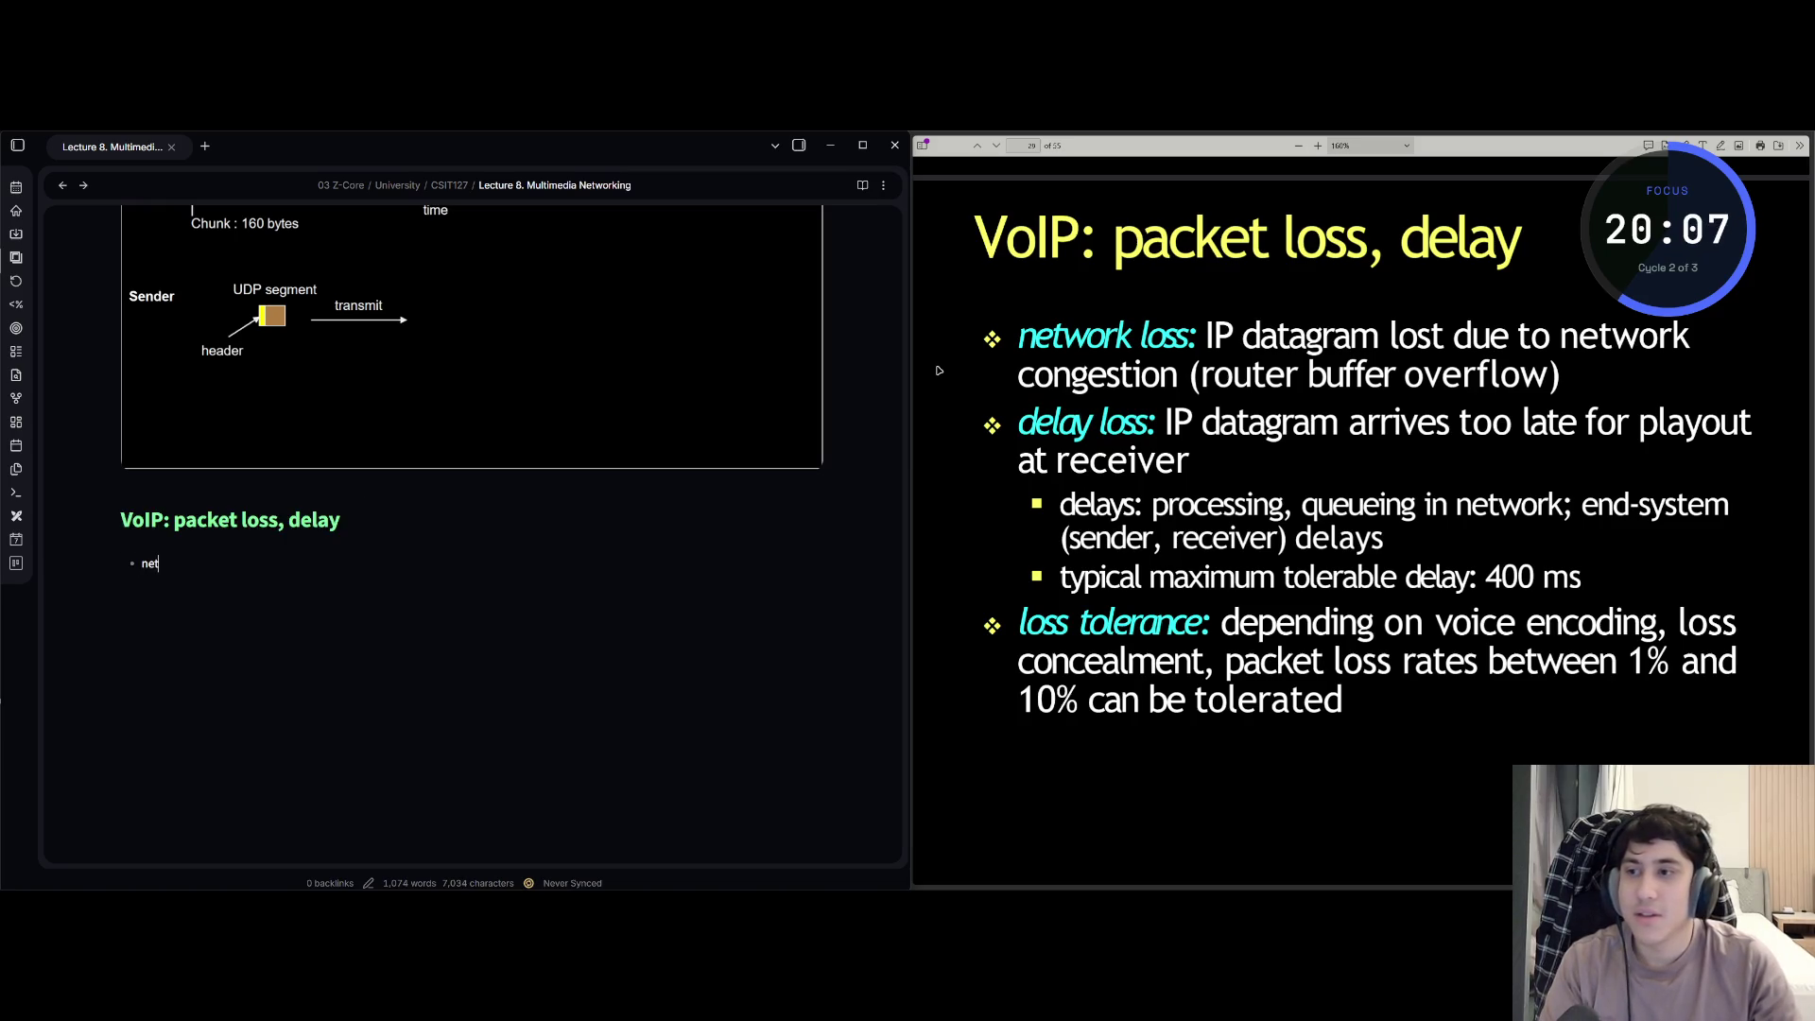
pyautogui.write('work')
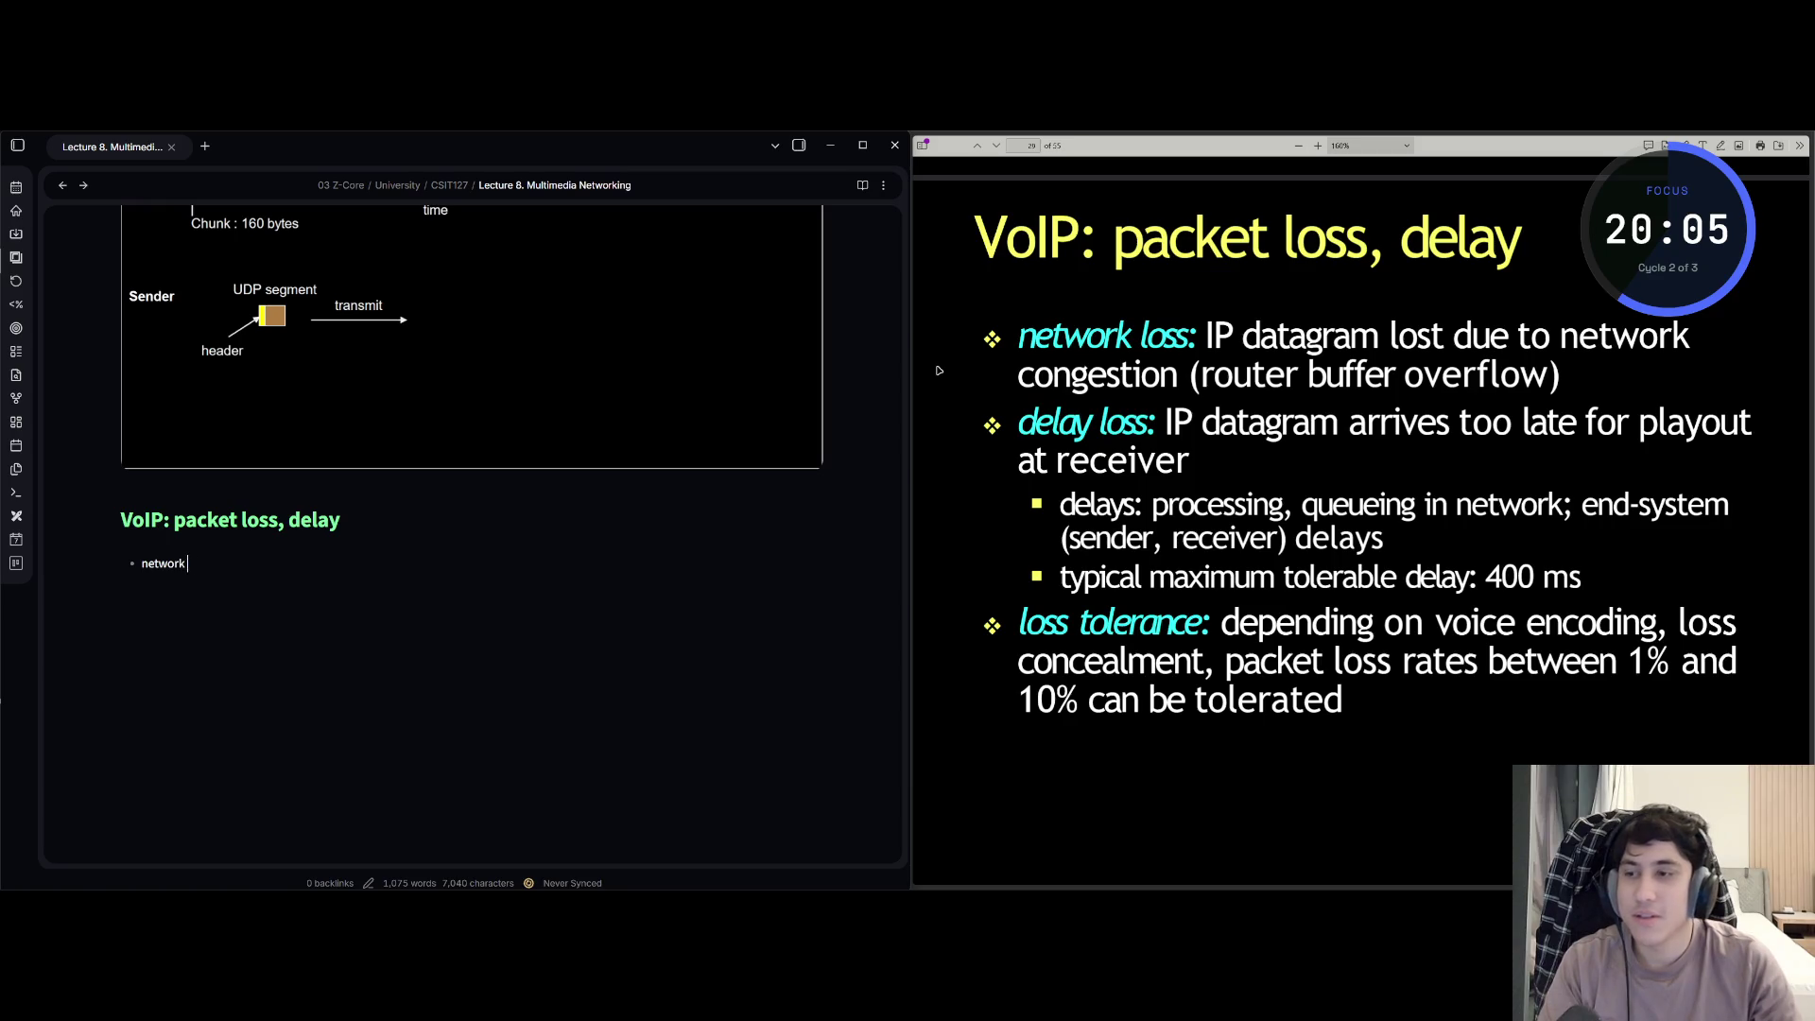
pyautogui.write(' loss:')
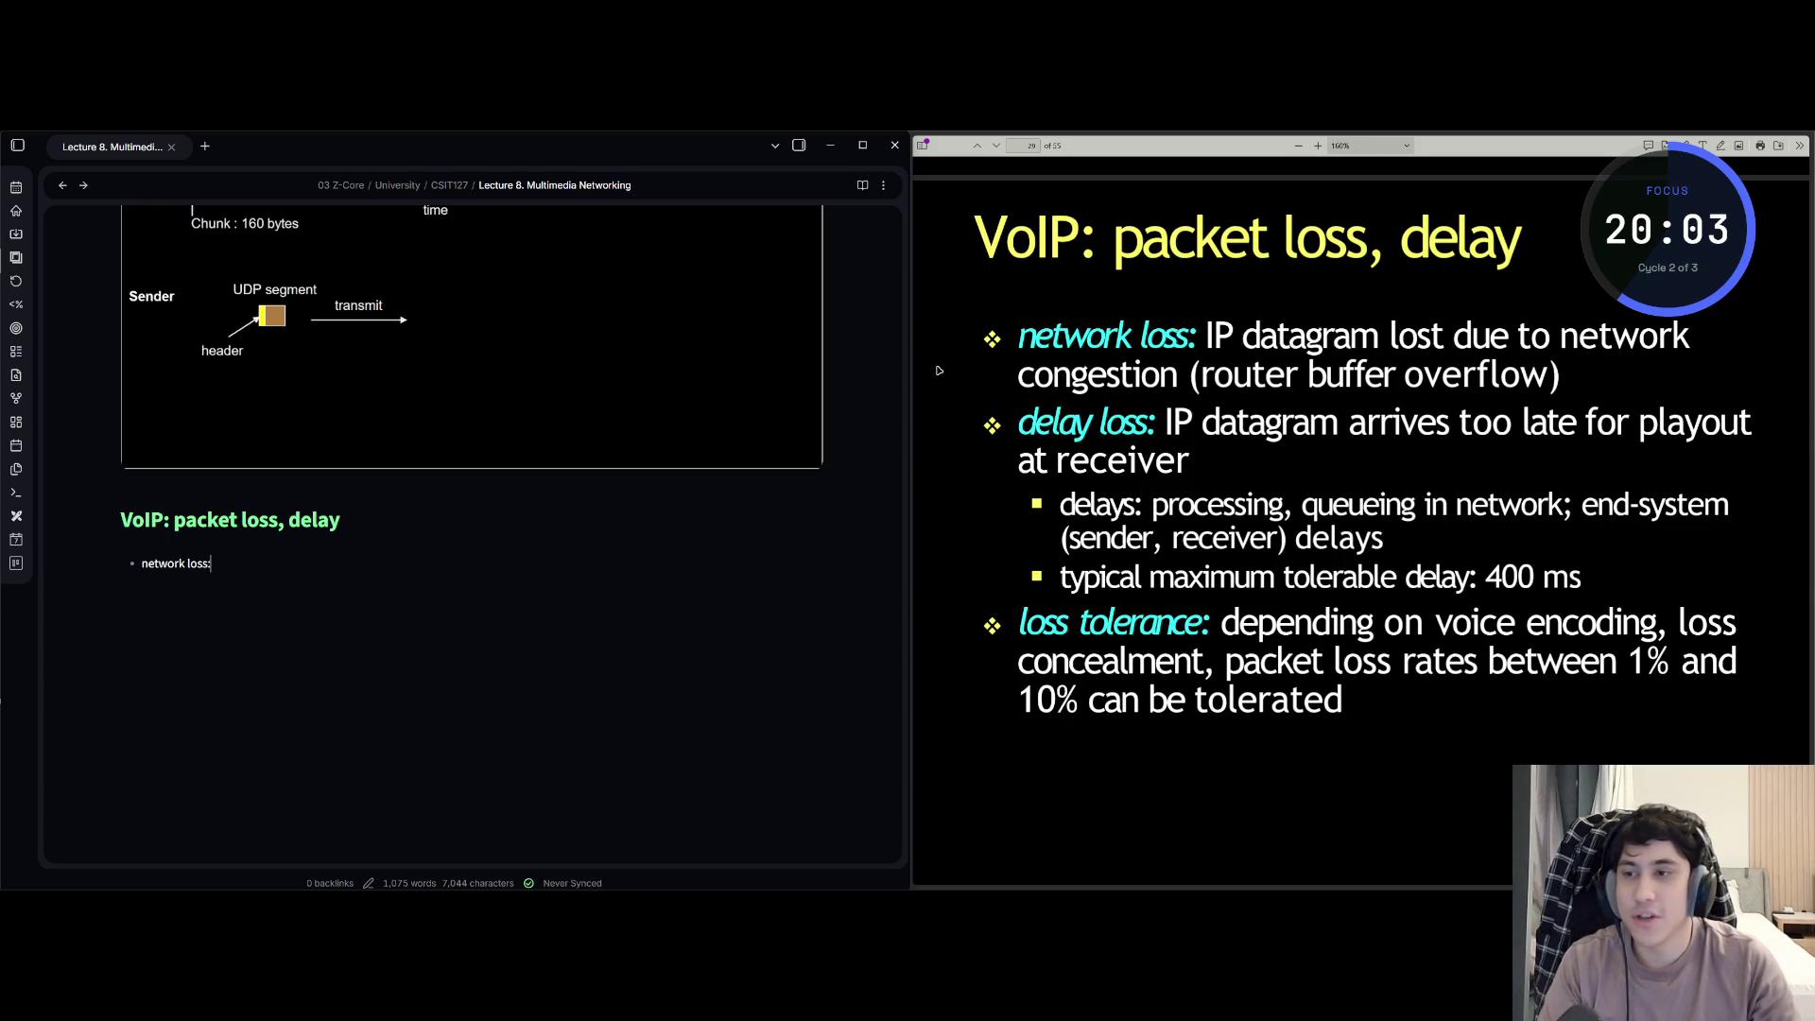
pyautogui.write(' IP')
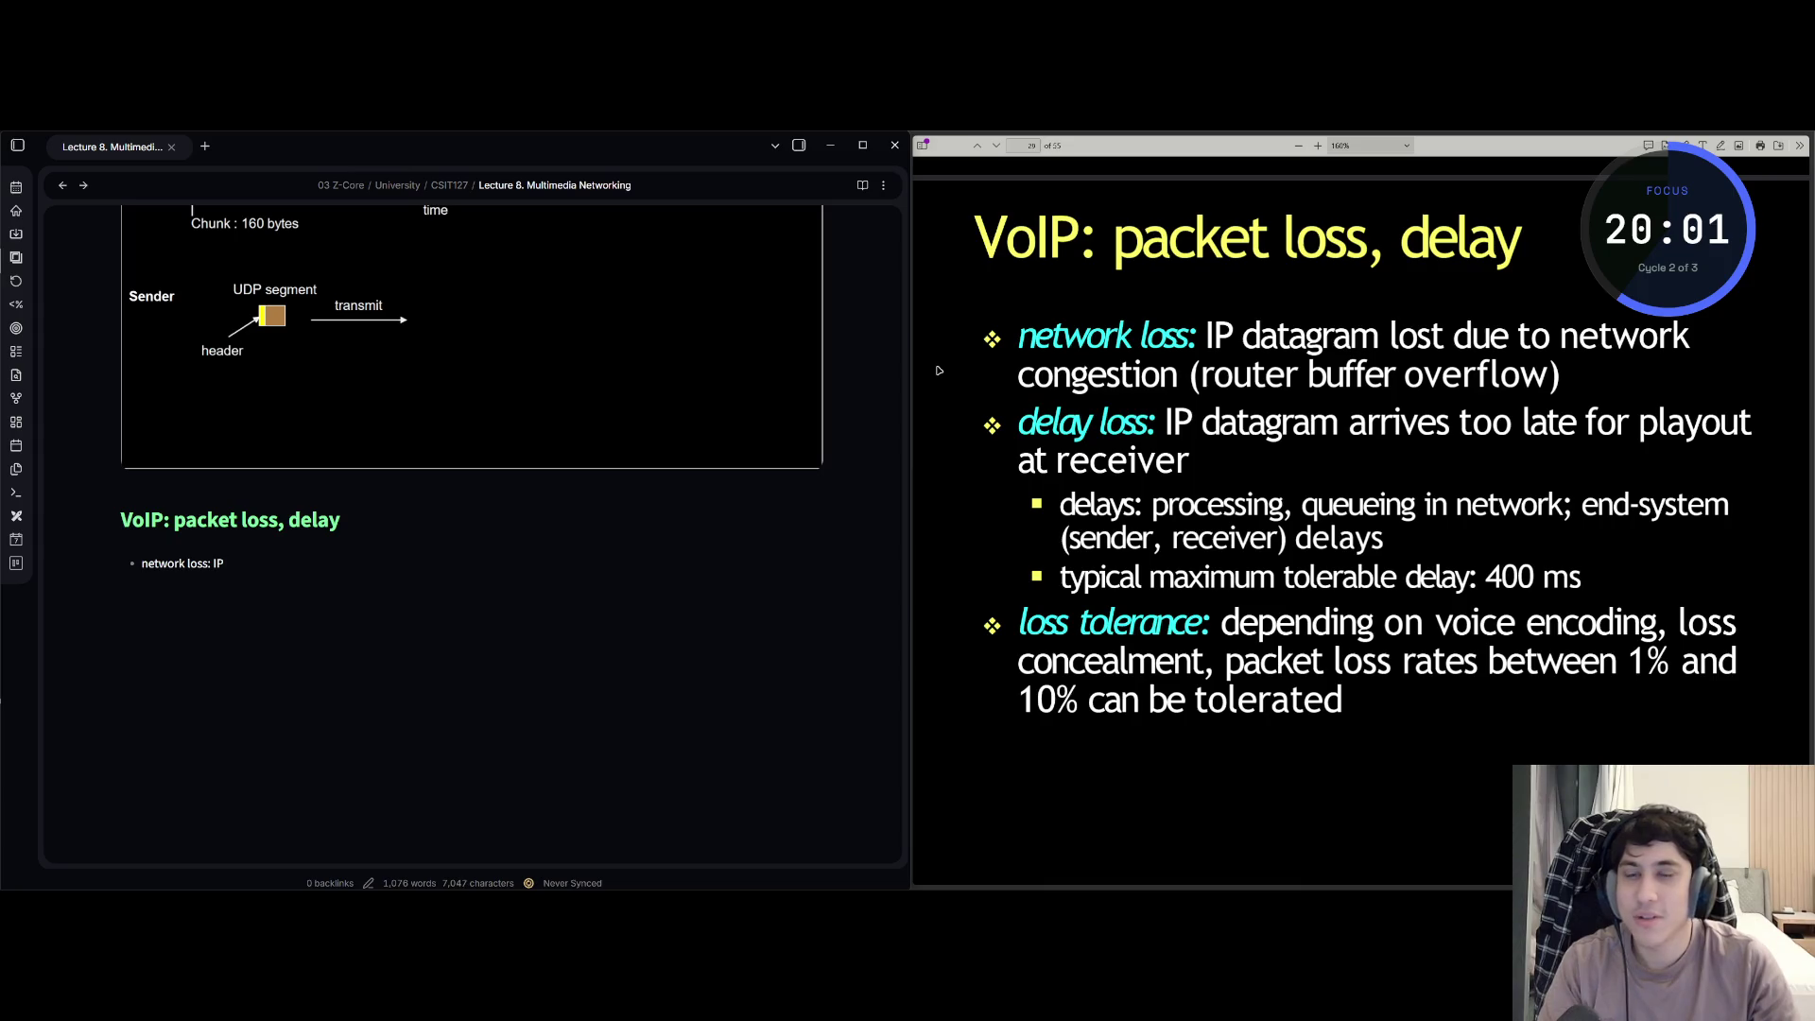
pyautogui.write(' datagram los')
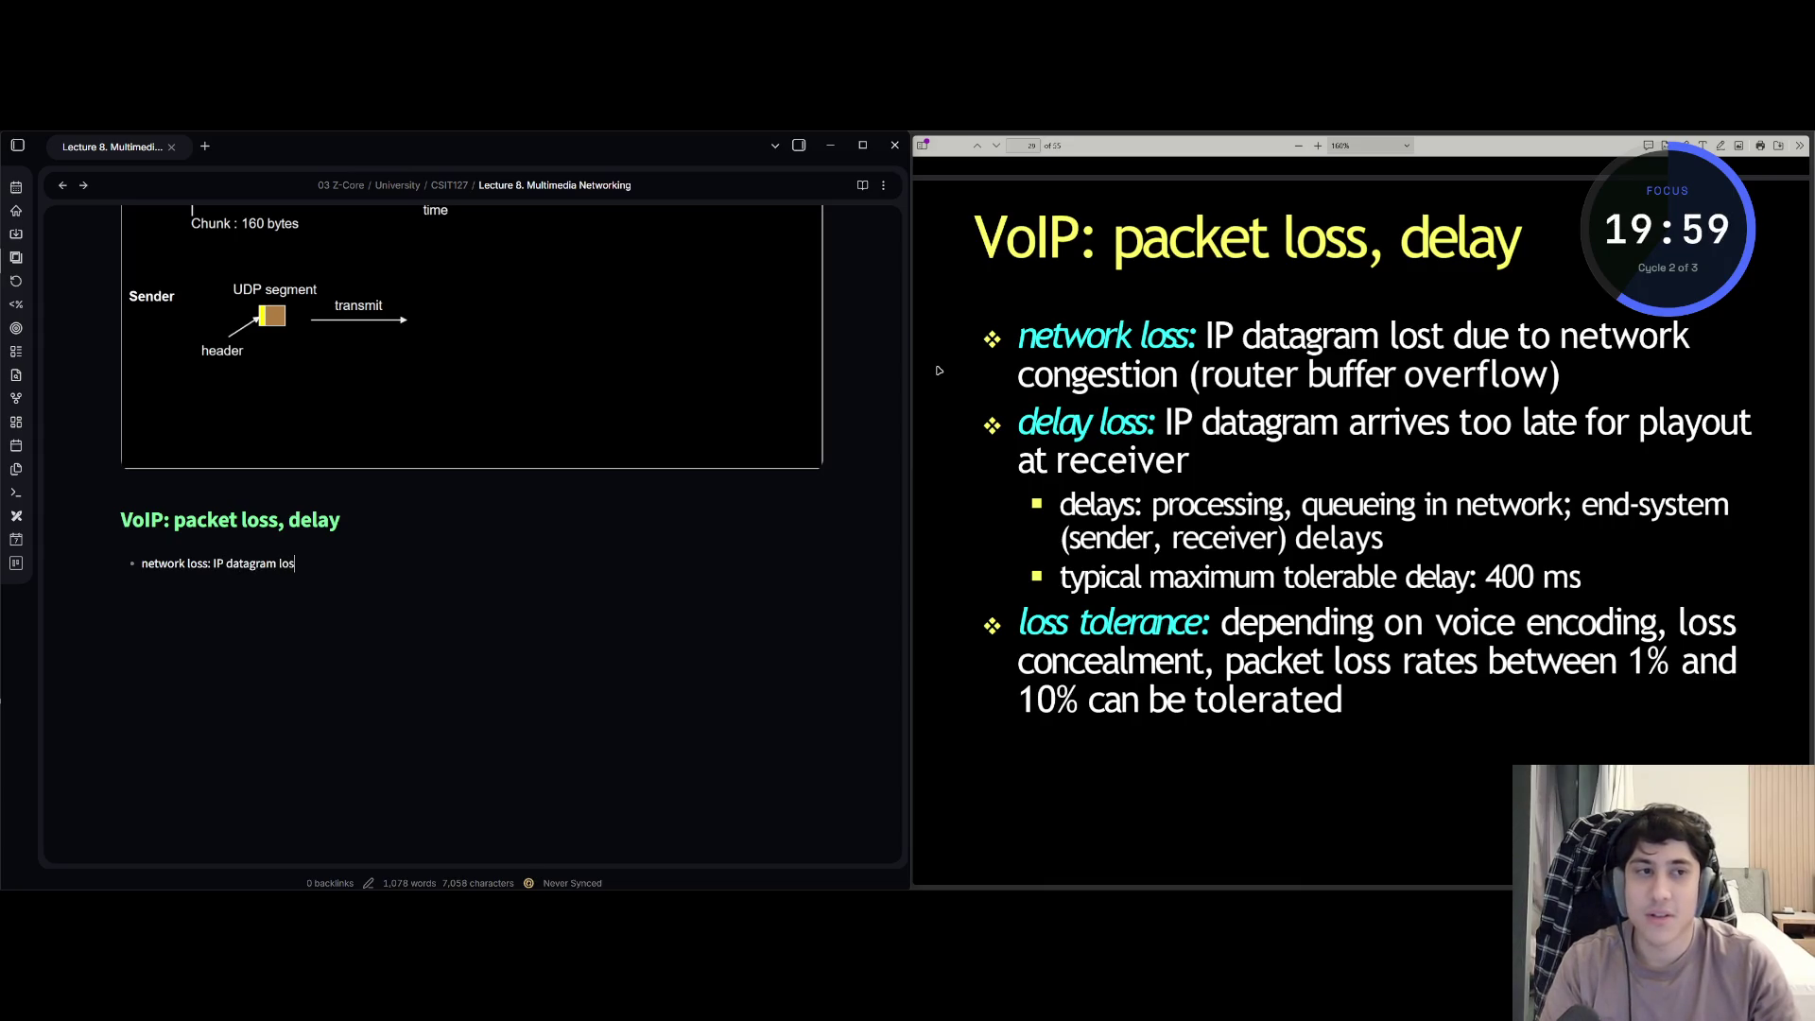
pyautogui.write('t due to')
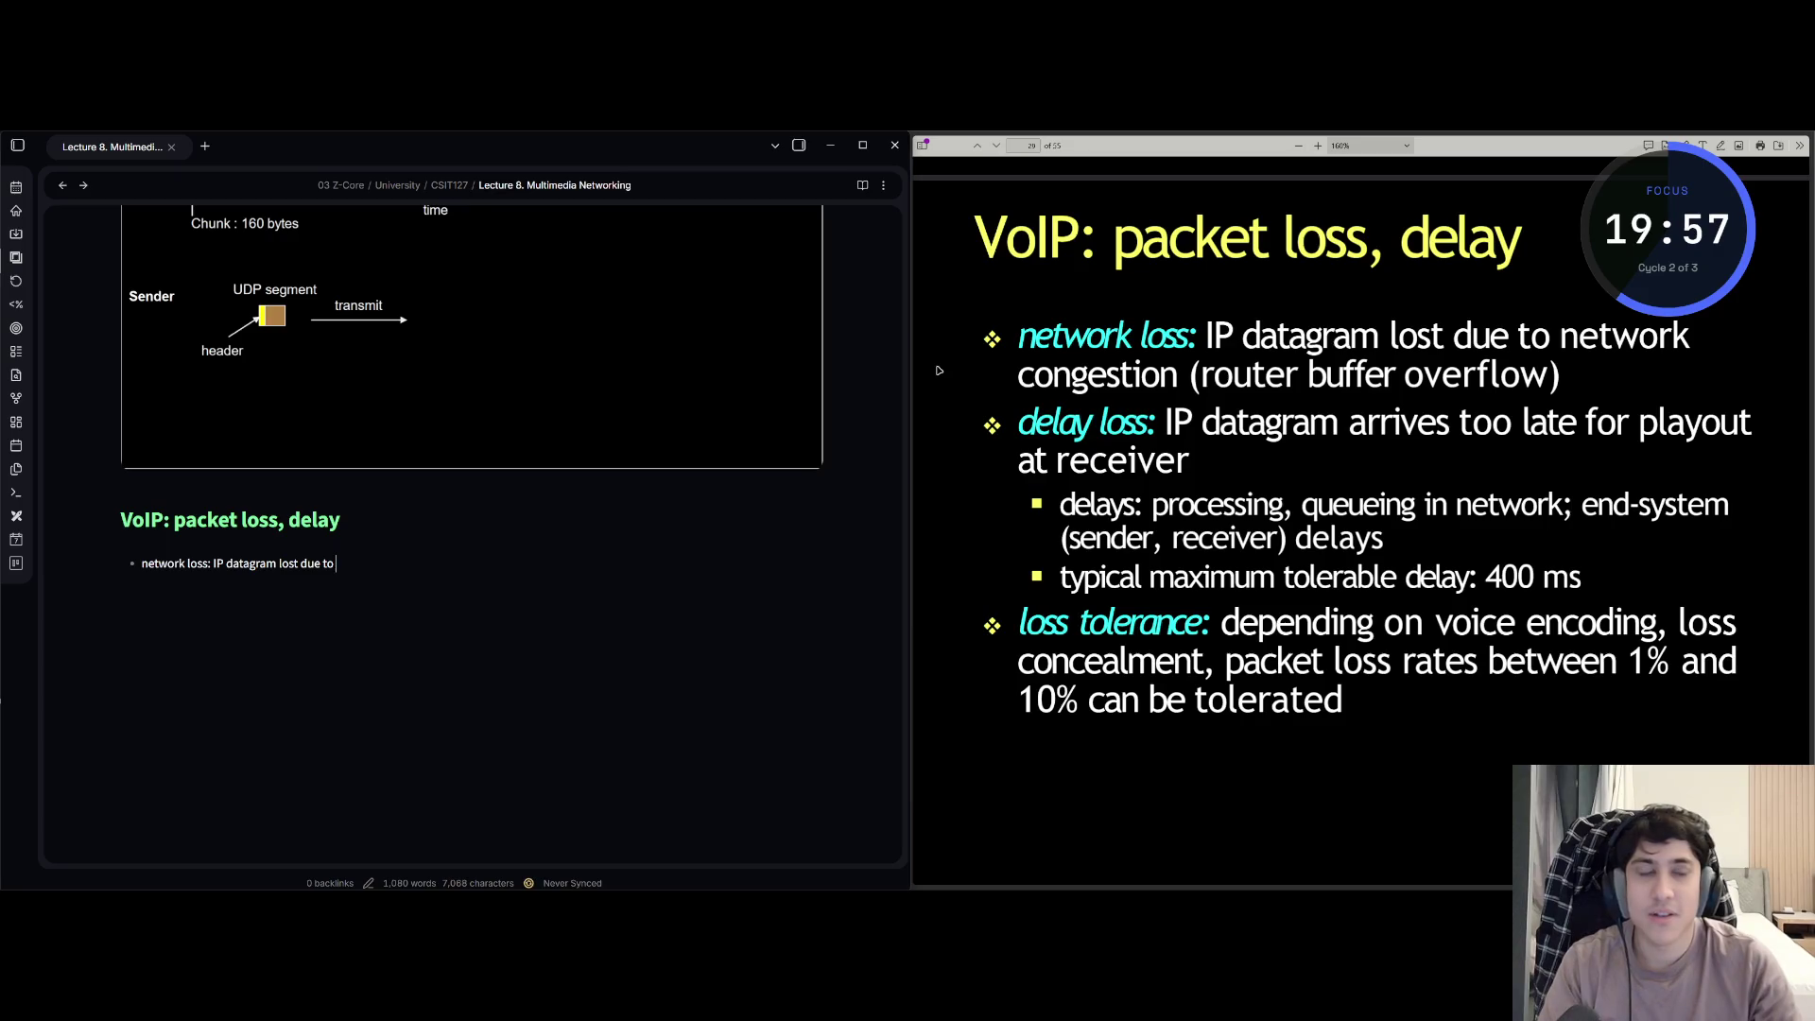
pyautogui.write(' network')
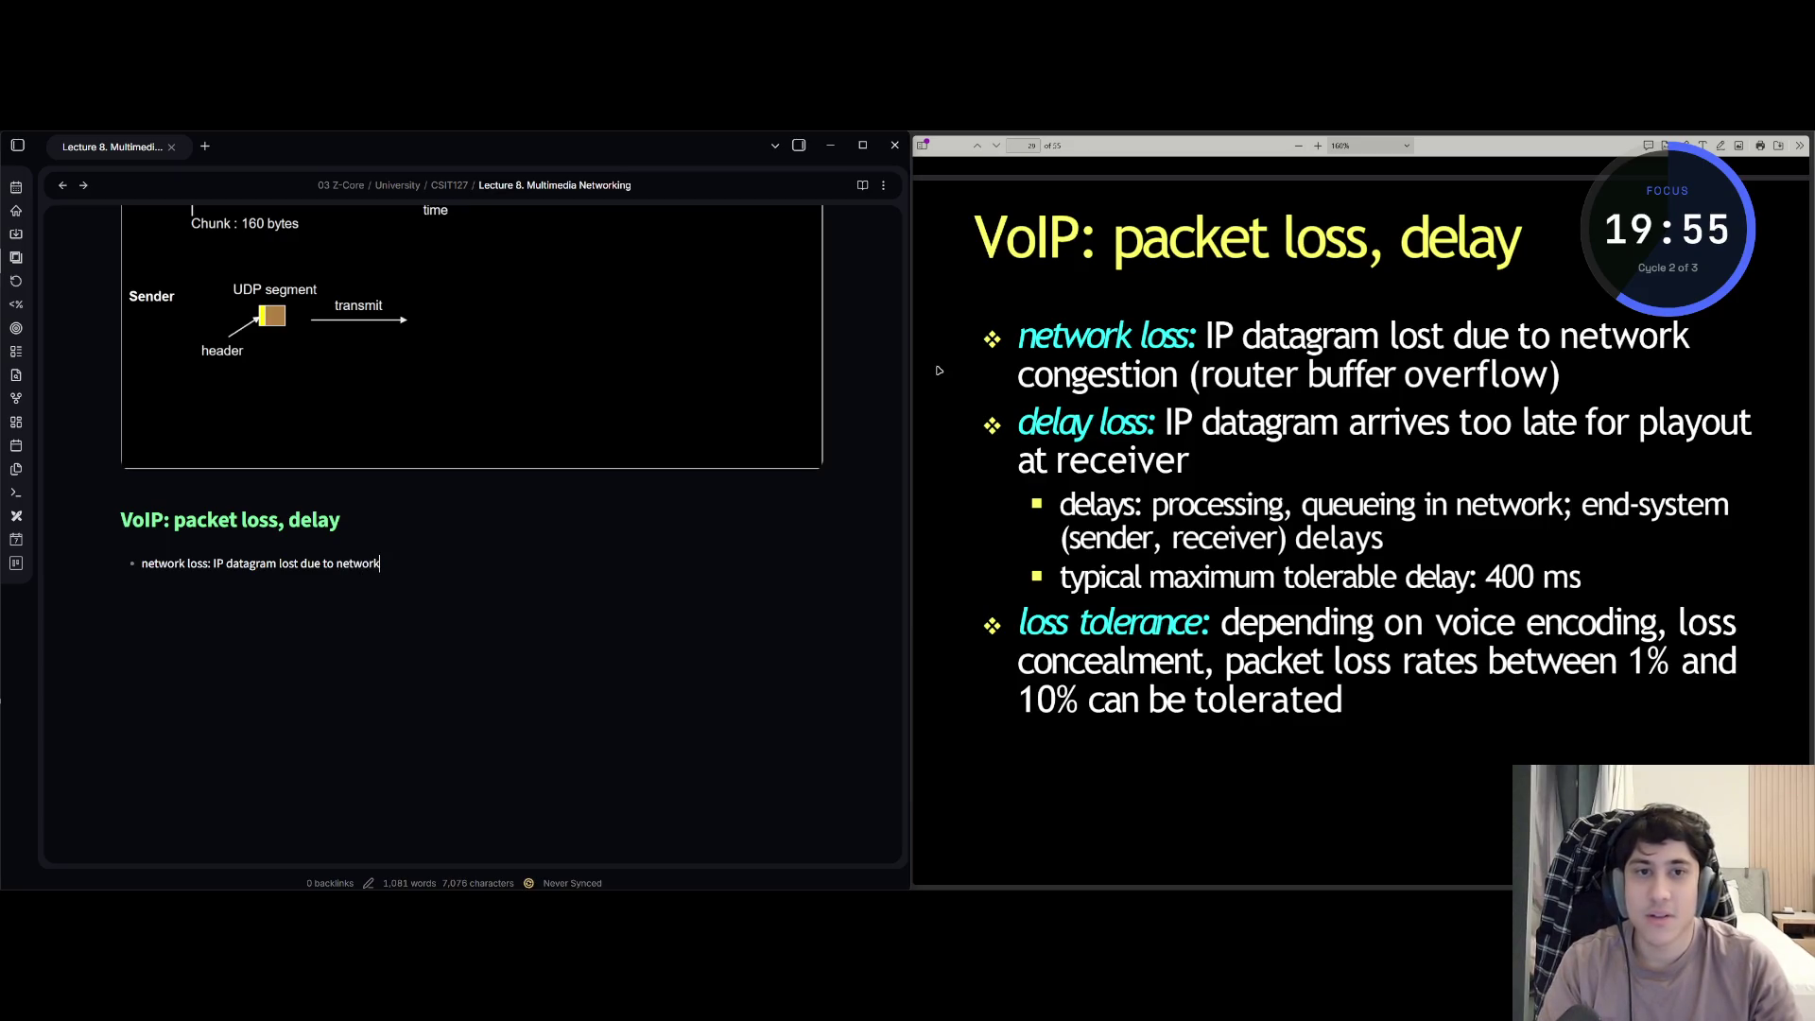
pyautogui.write(' congest')
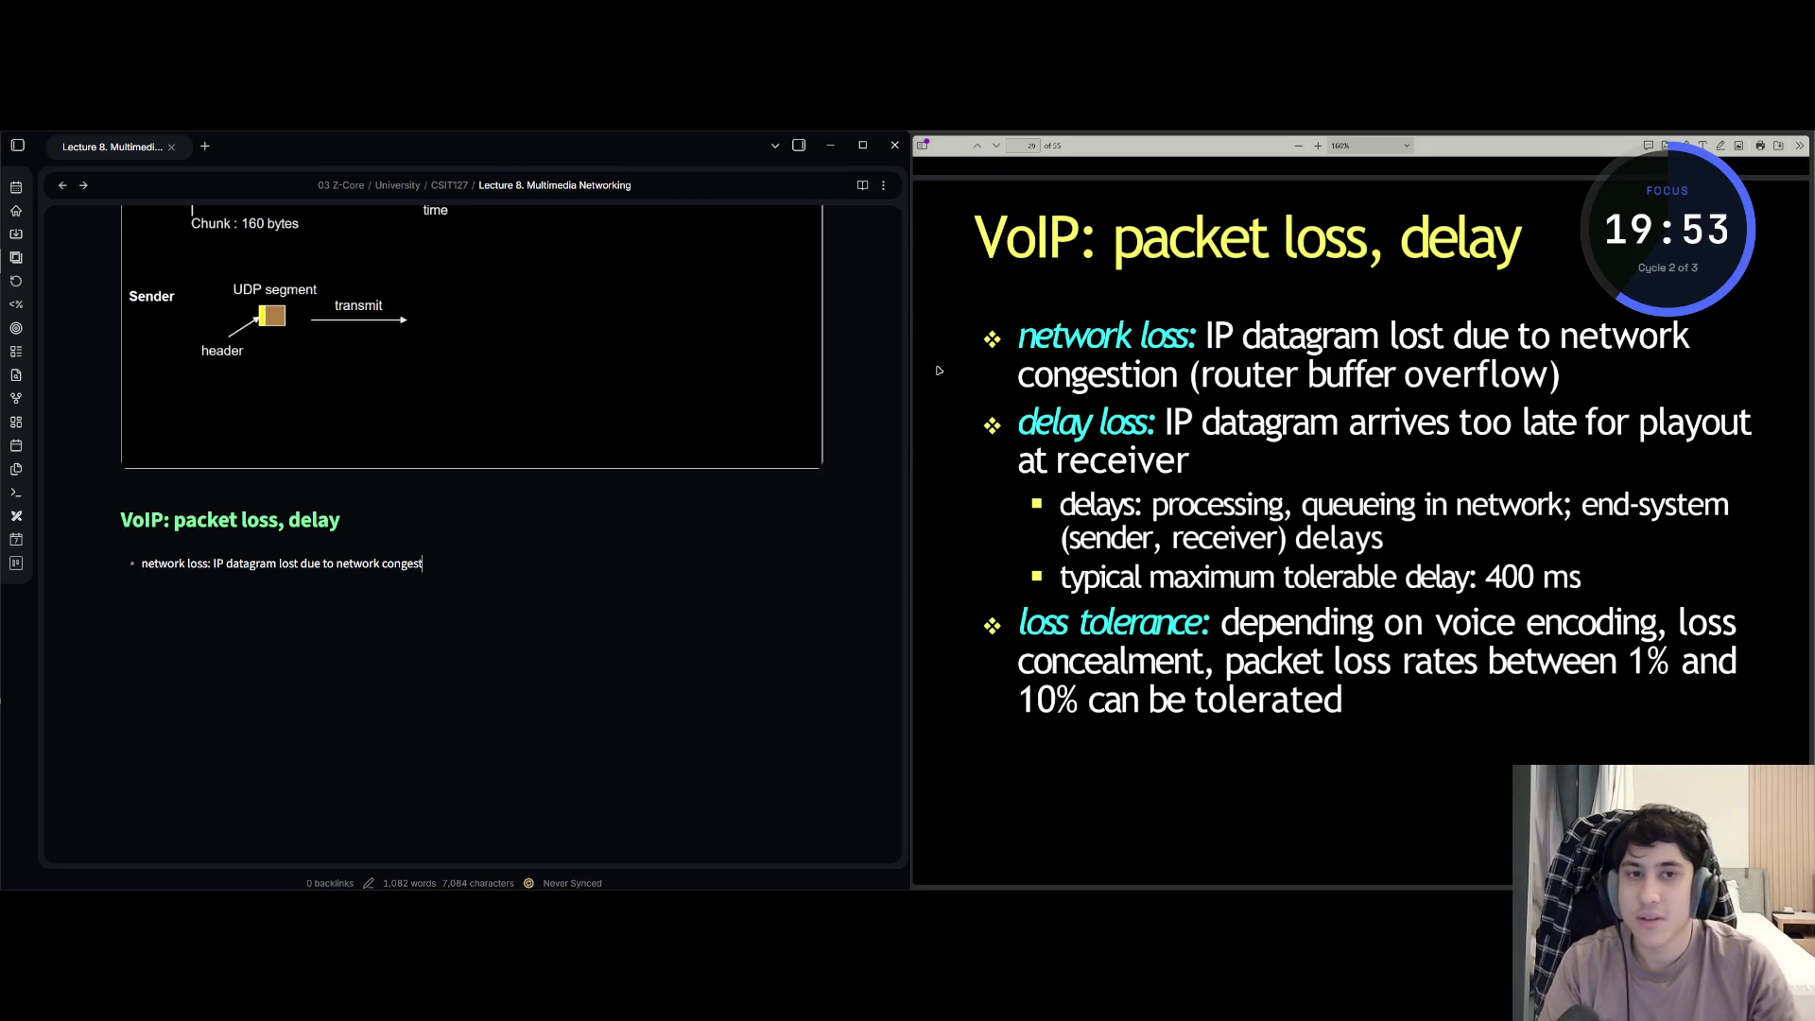
pyautogui.write('ion (router bu')
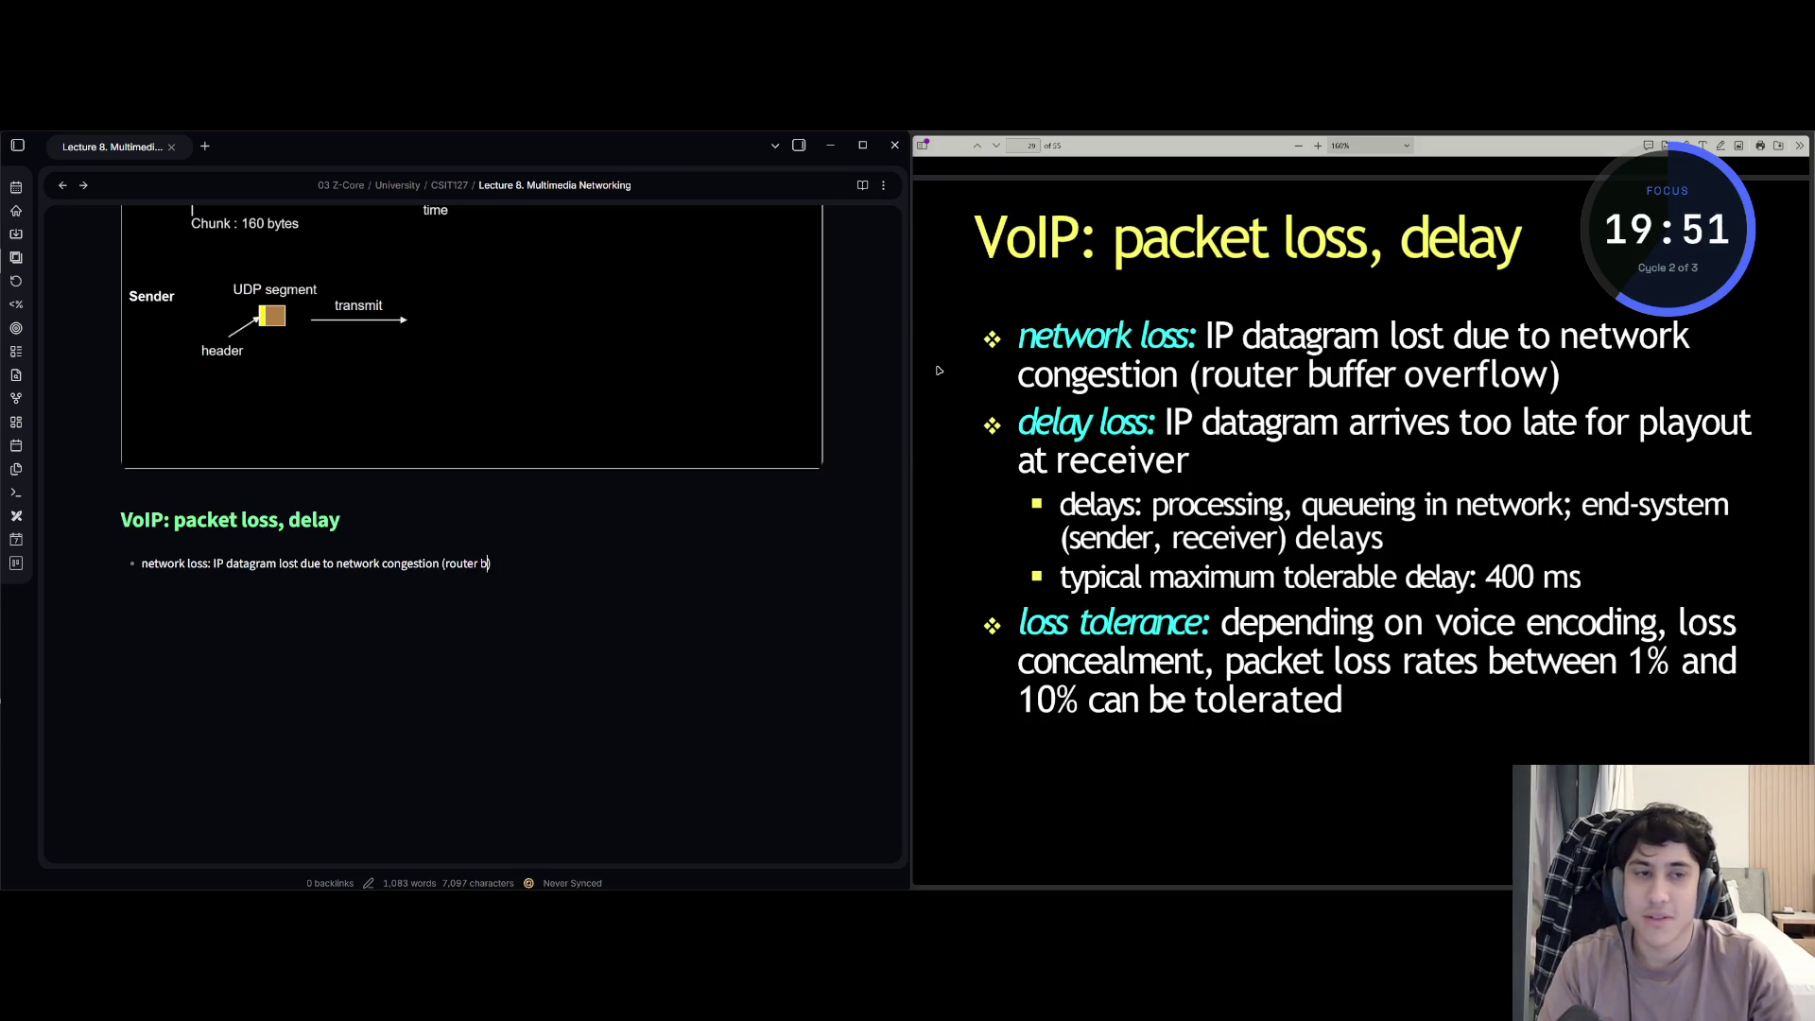
pyautogui.write('ffer overflow')
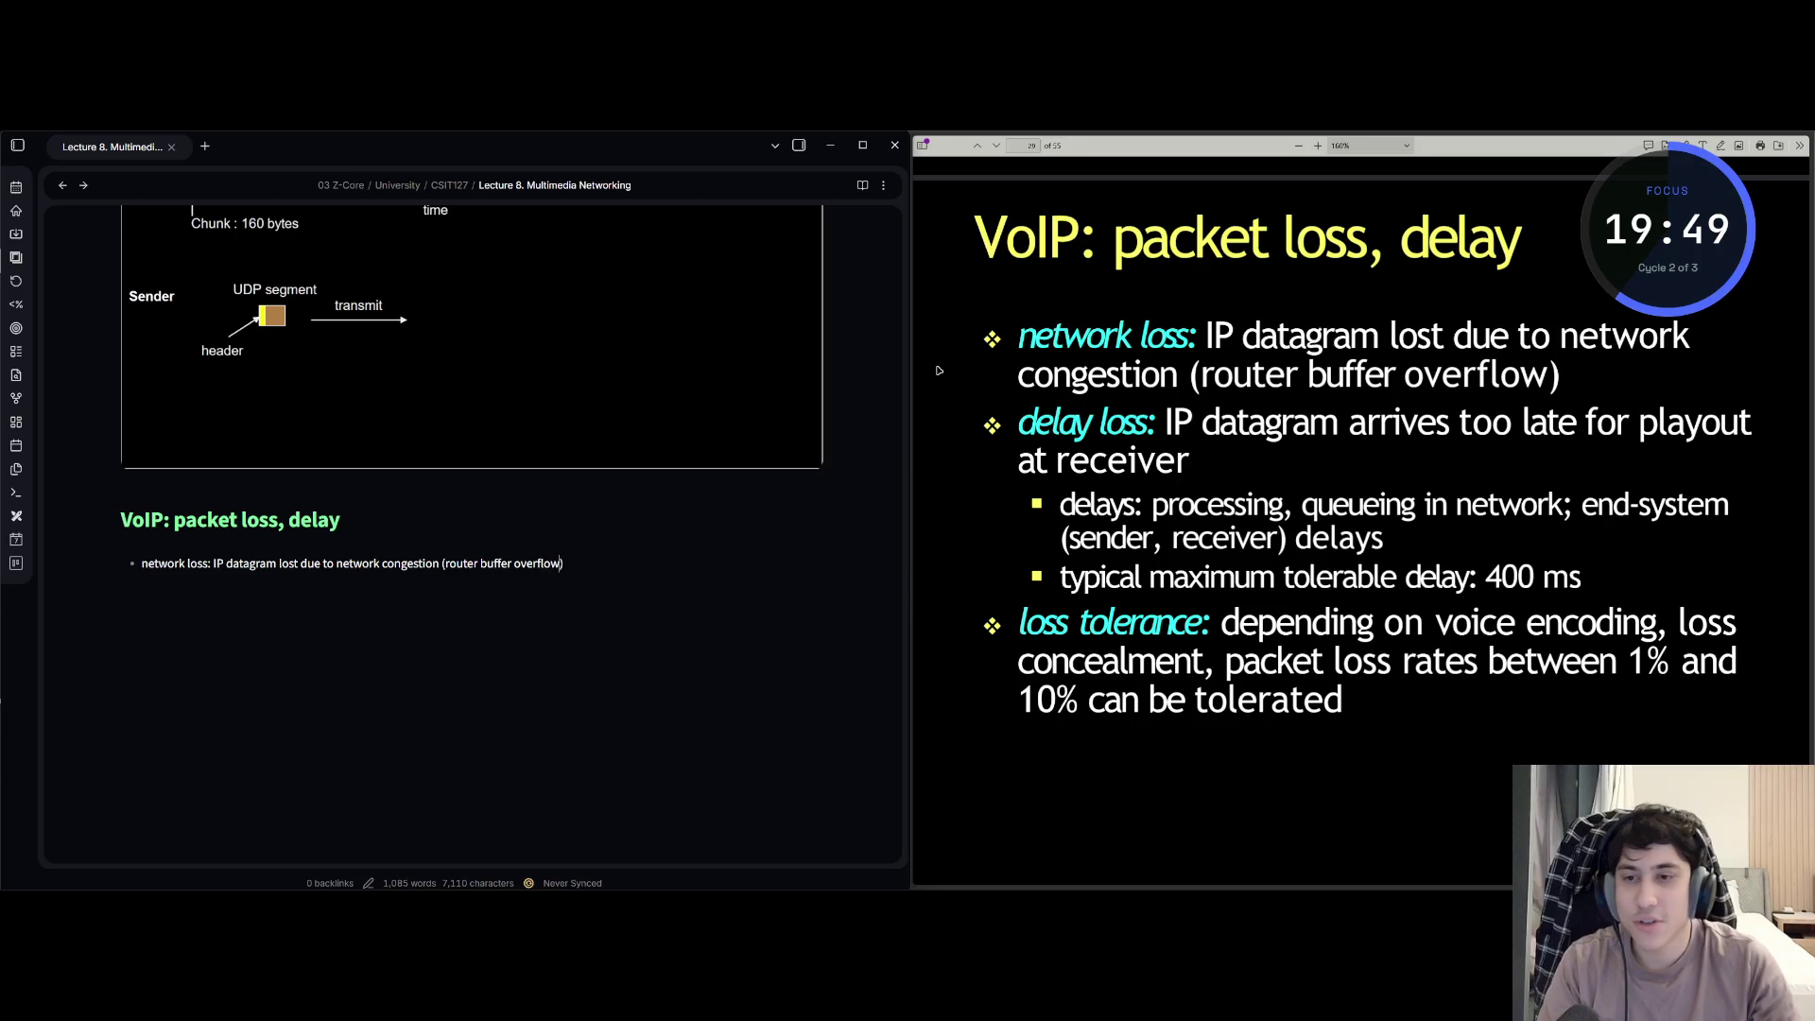
pyautogui.press('Return')
pyautogui.write('delay')
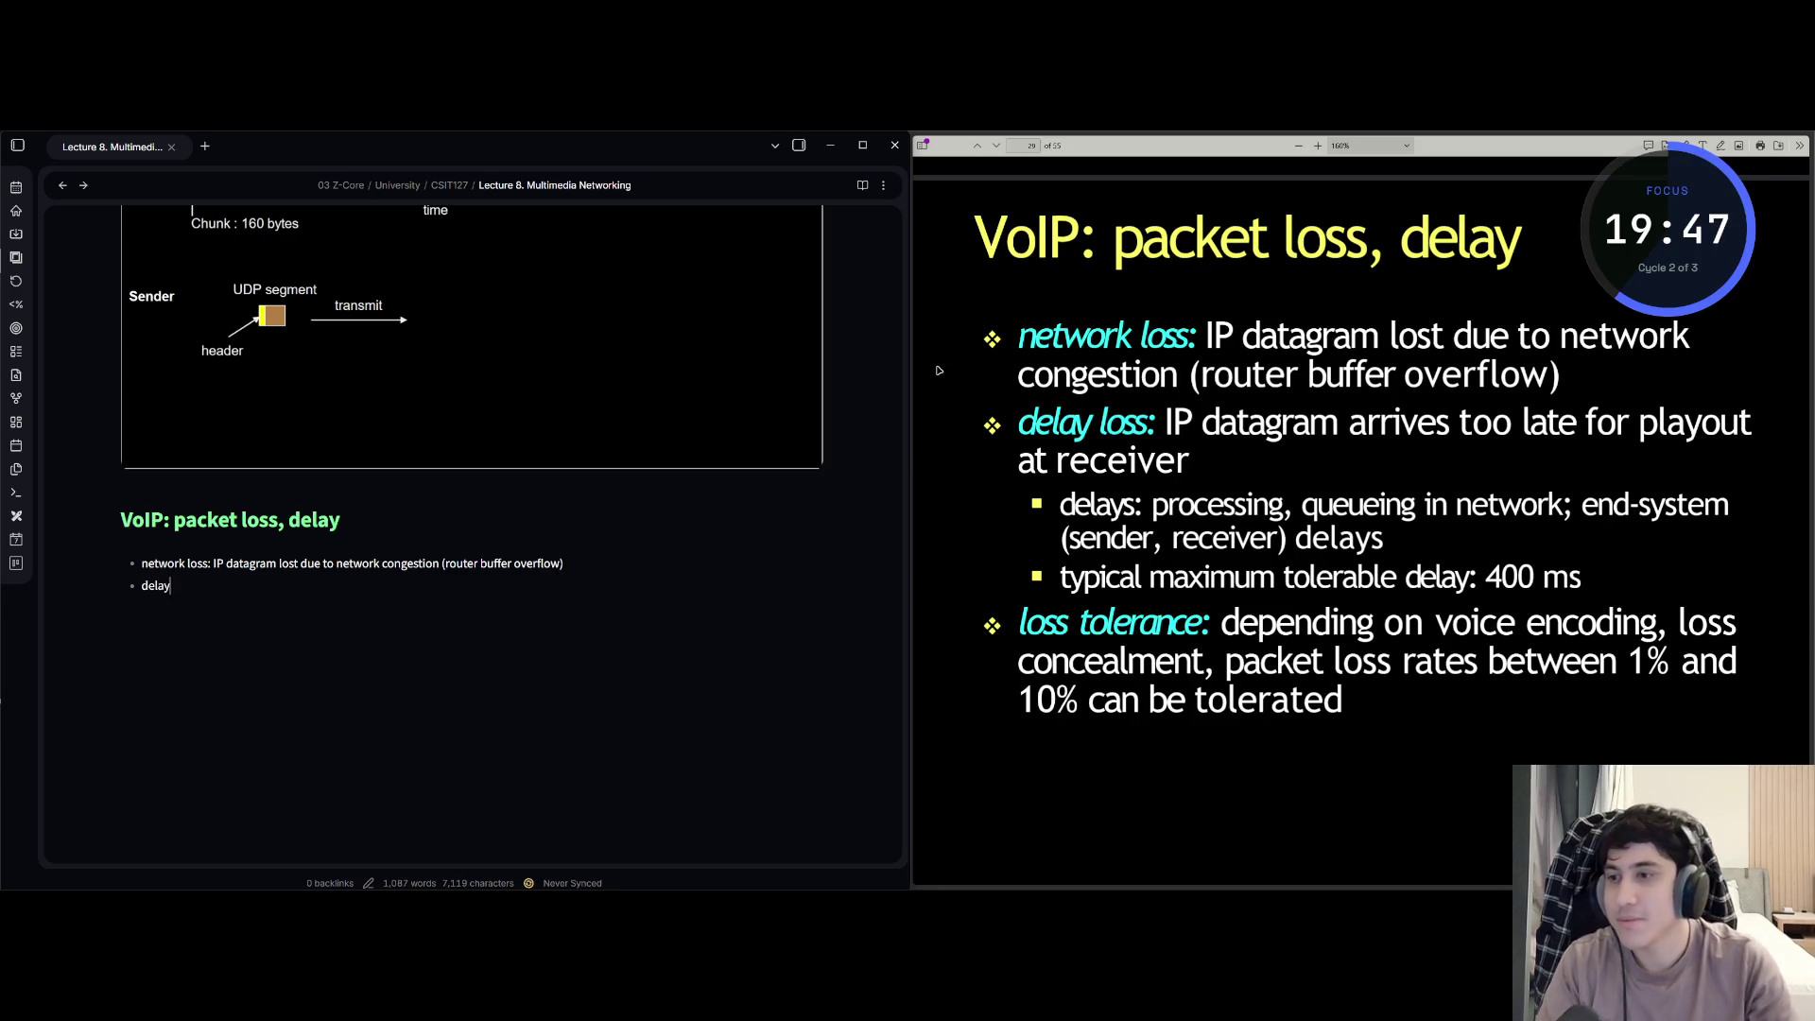
pyautogui.write(' loss: ')
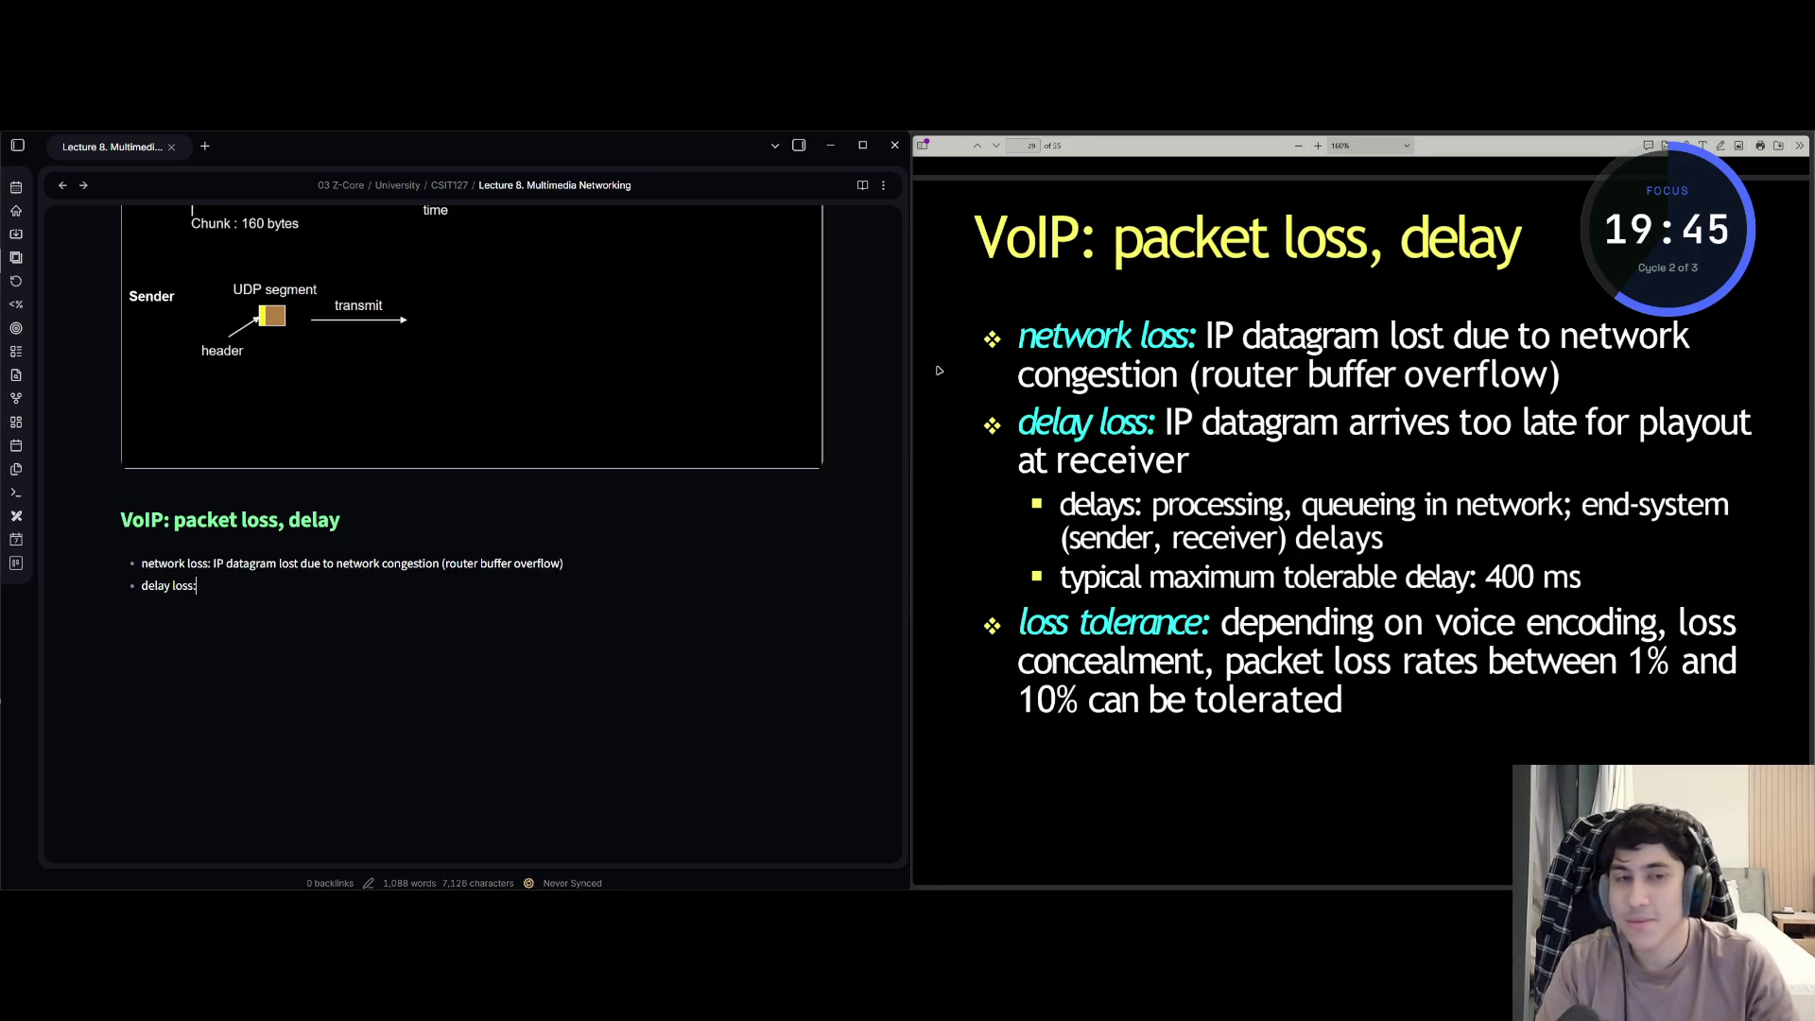
pyautogui.write('IP datagr')
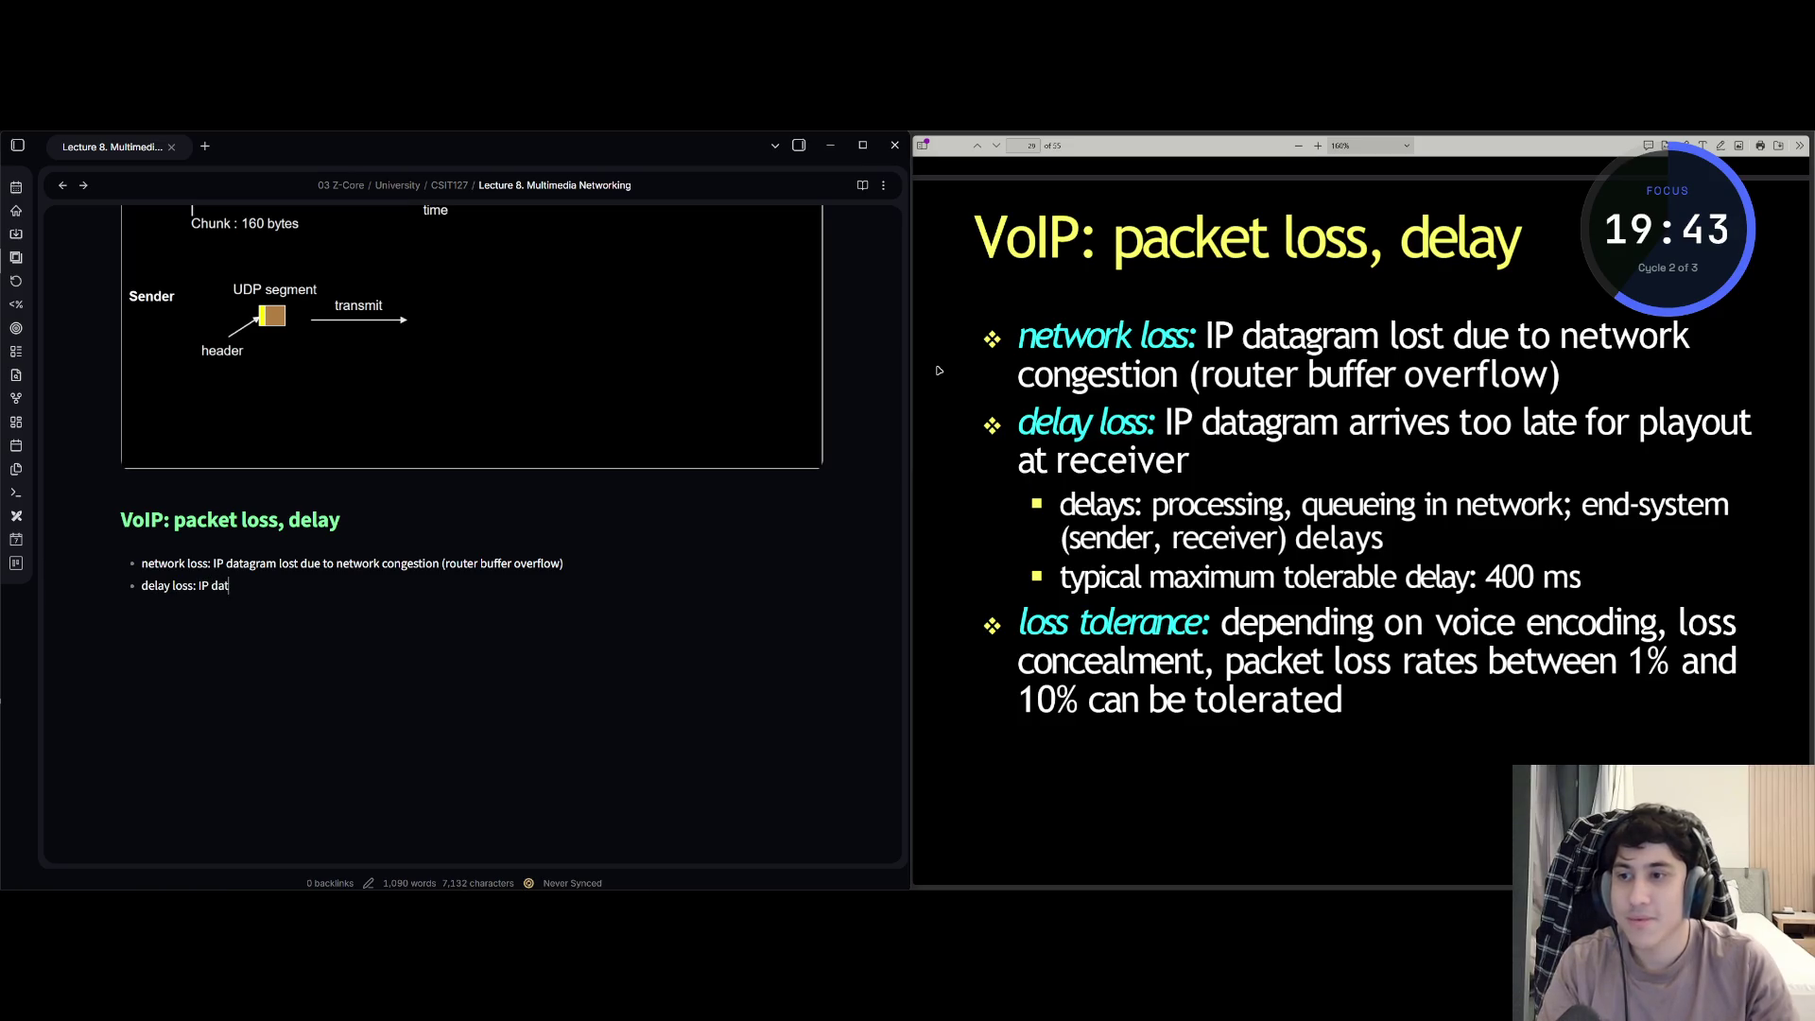
pyautogui.write('am ar')
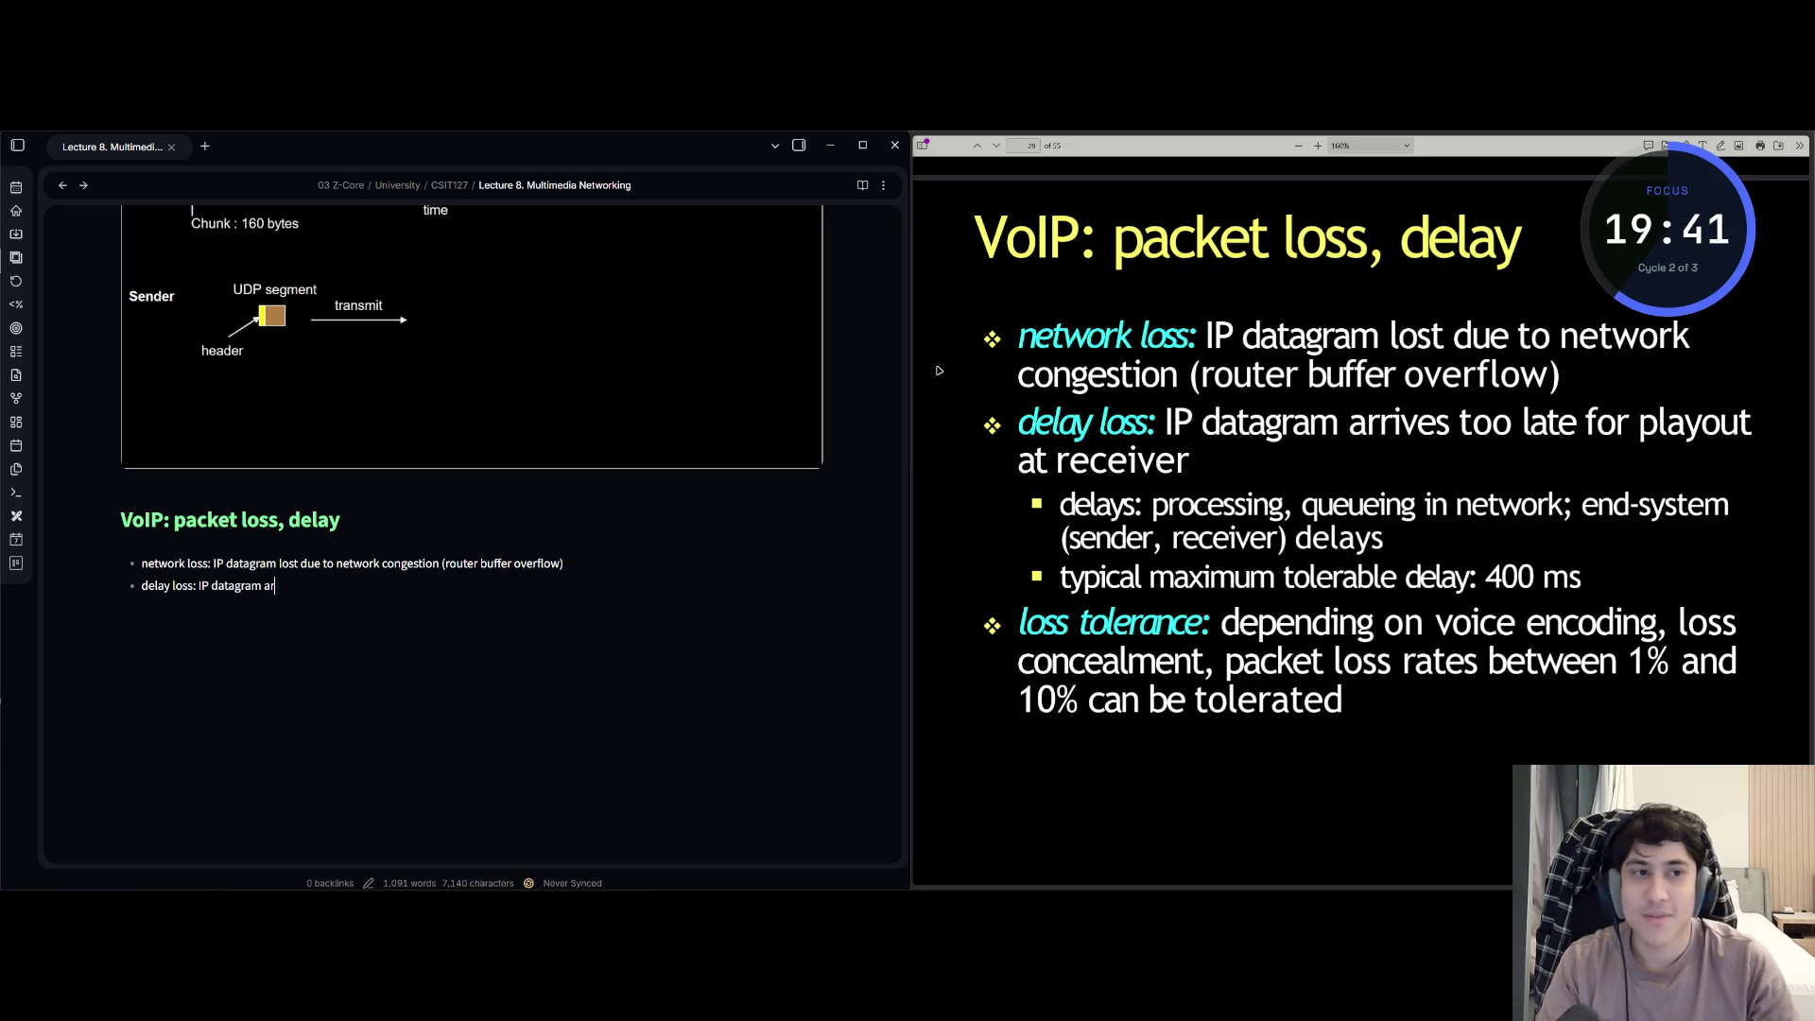
pyautogui.write('rives too la')
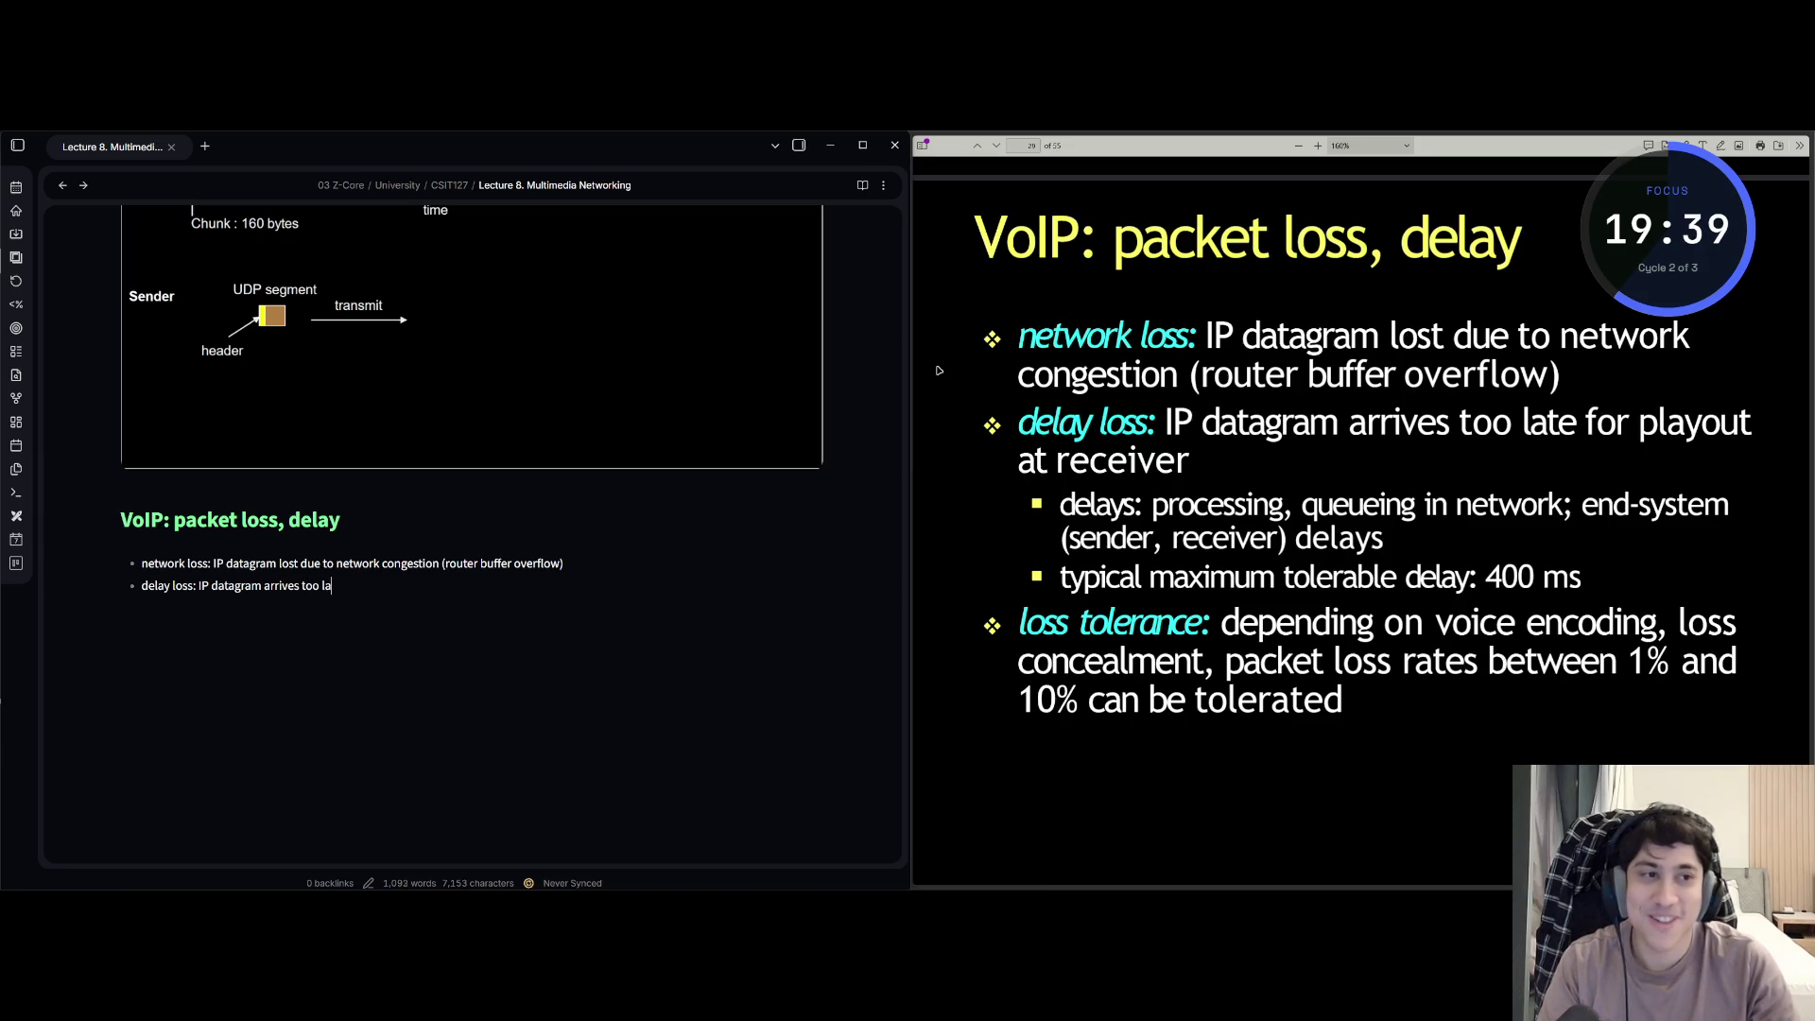
pyautogui.write('te for pla')
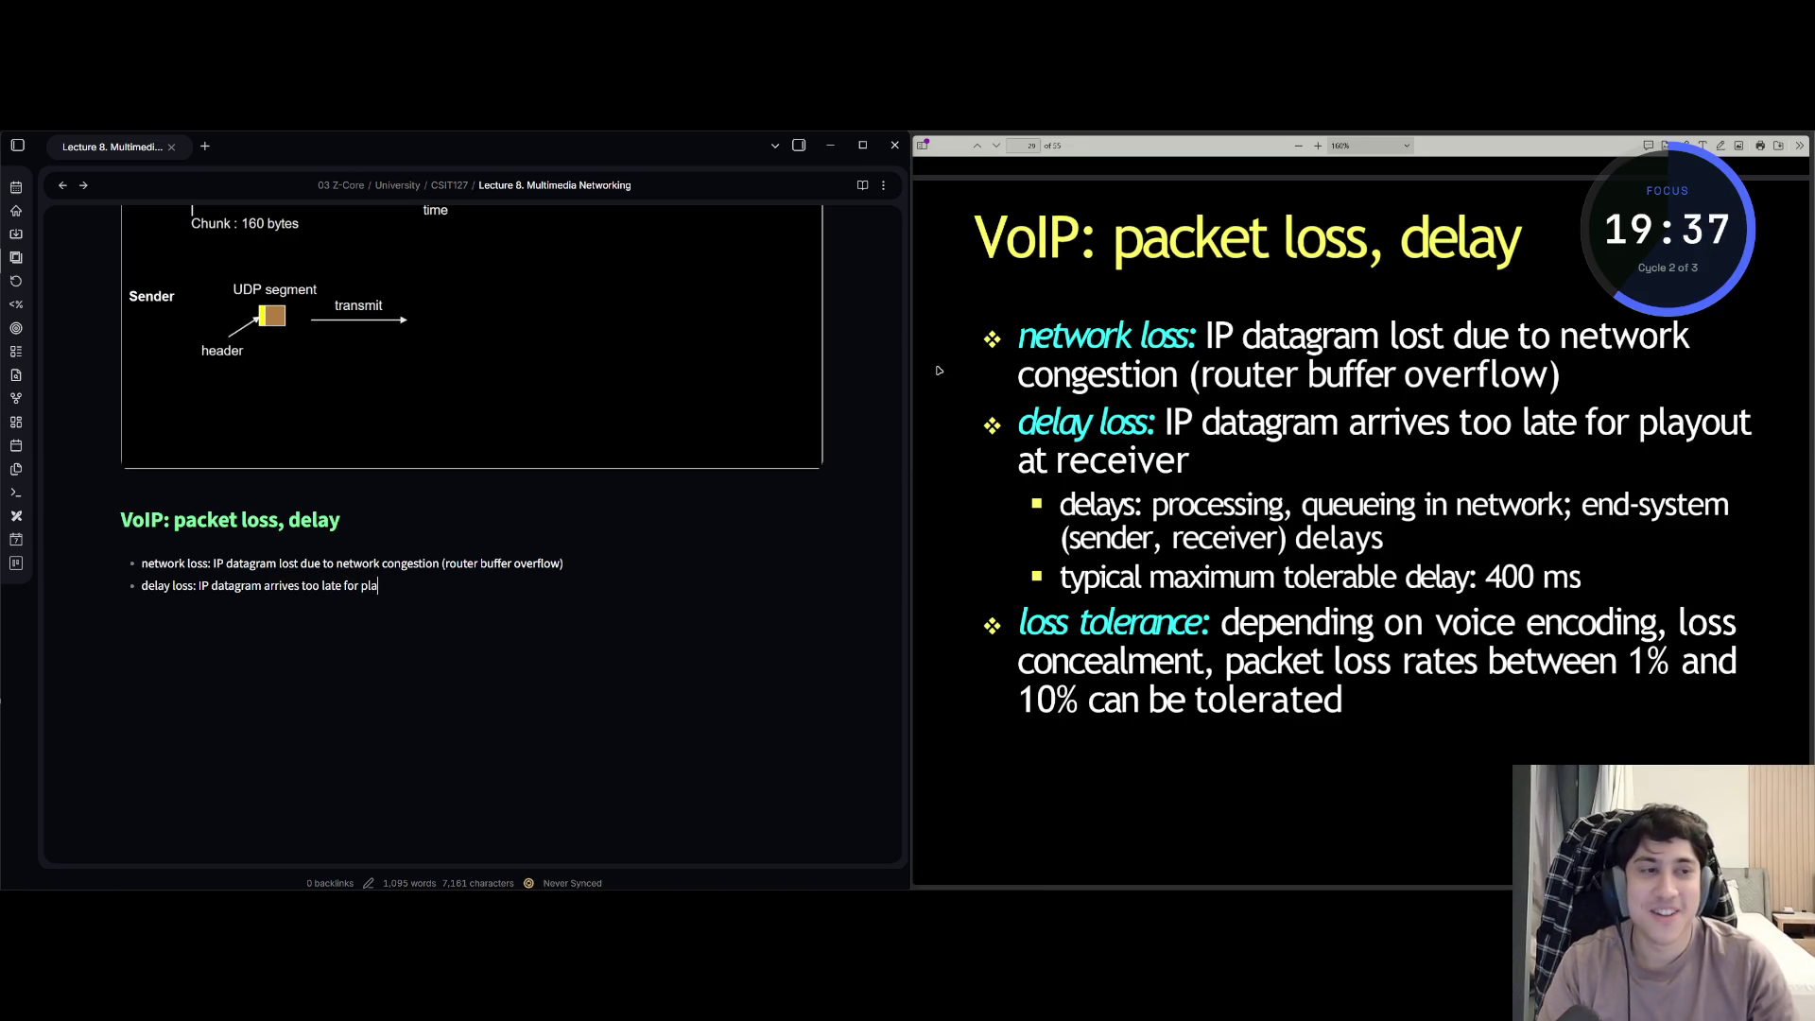
pyautogui.write('yout at')
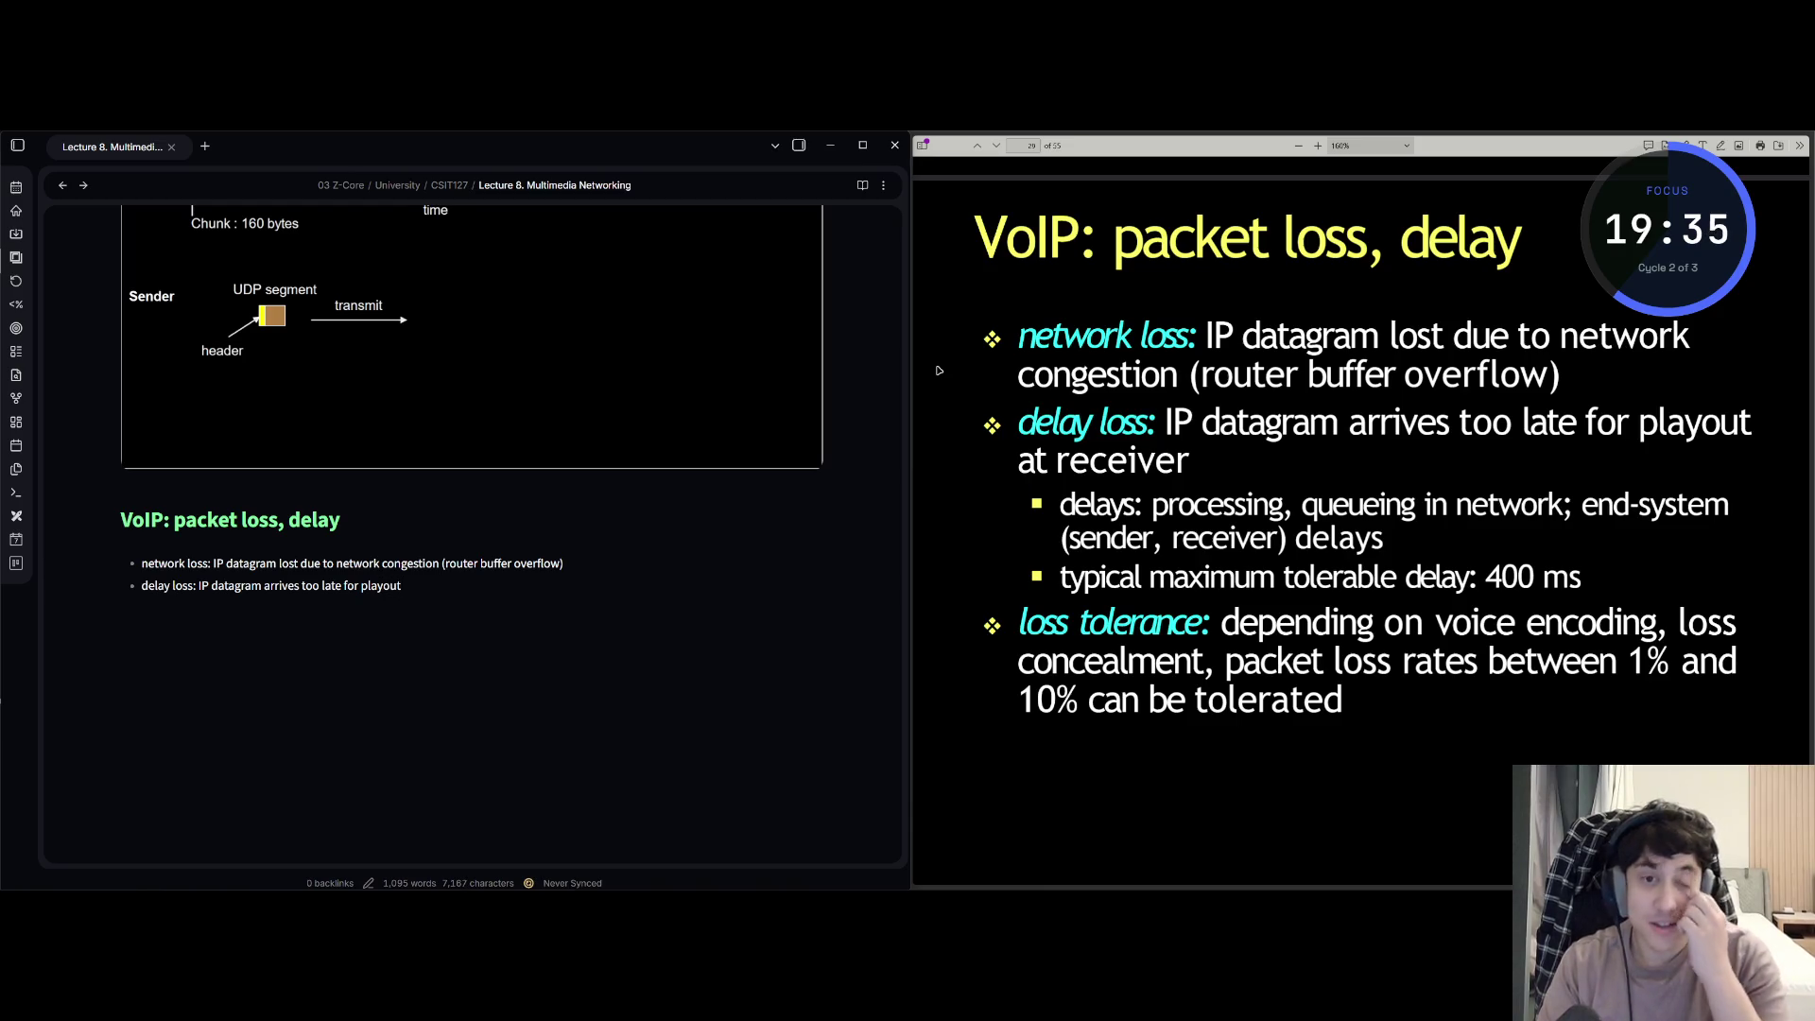
pyautogui.write(' re')
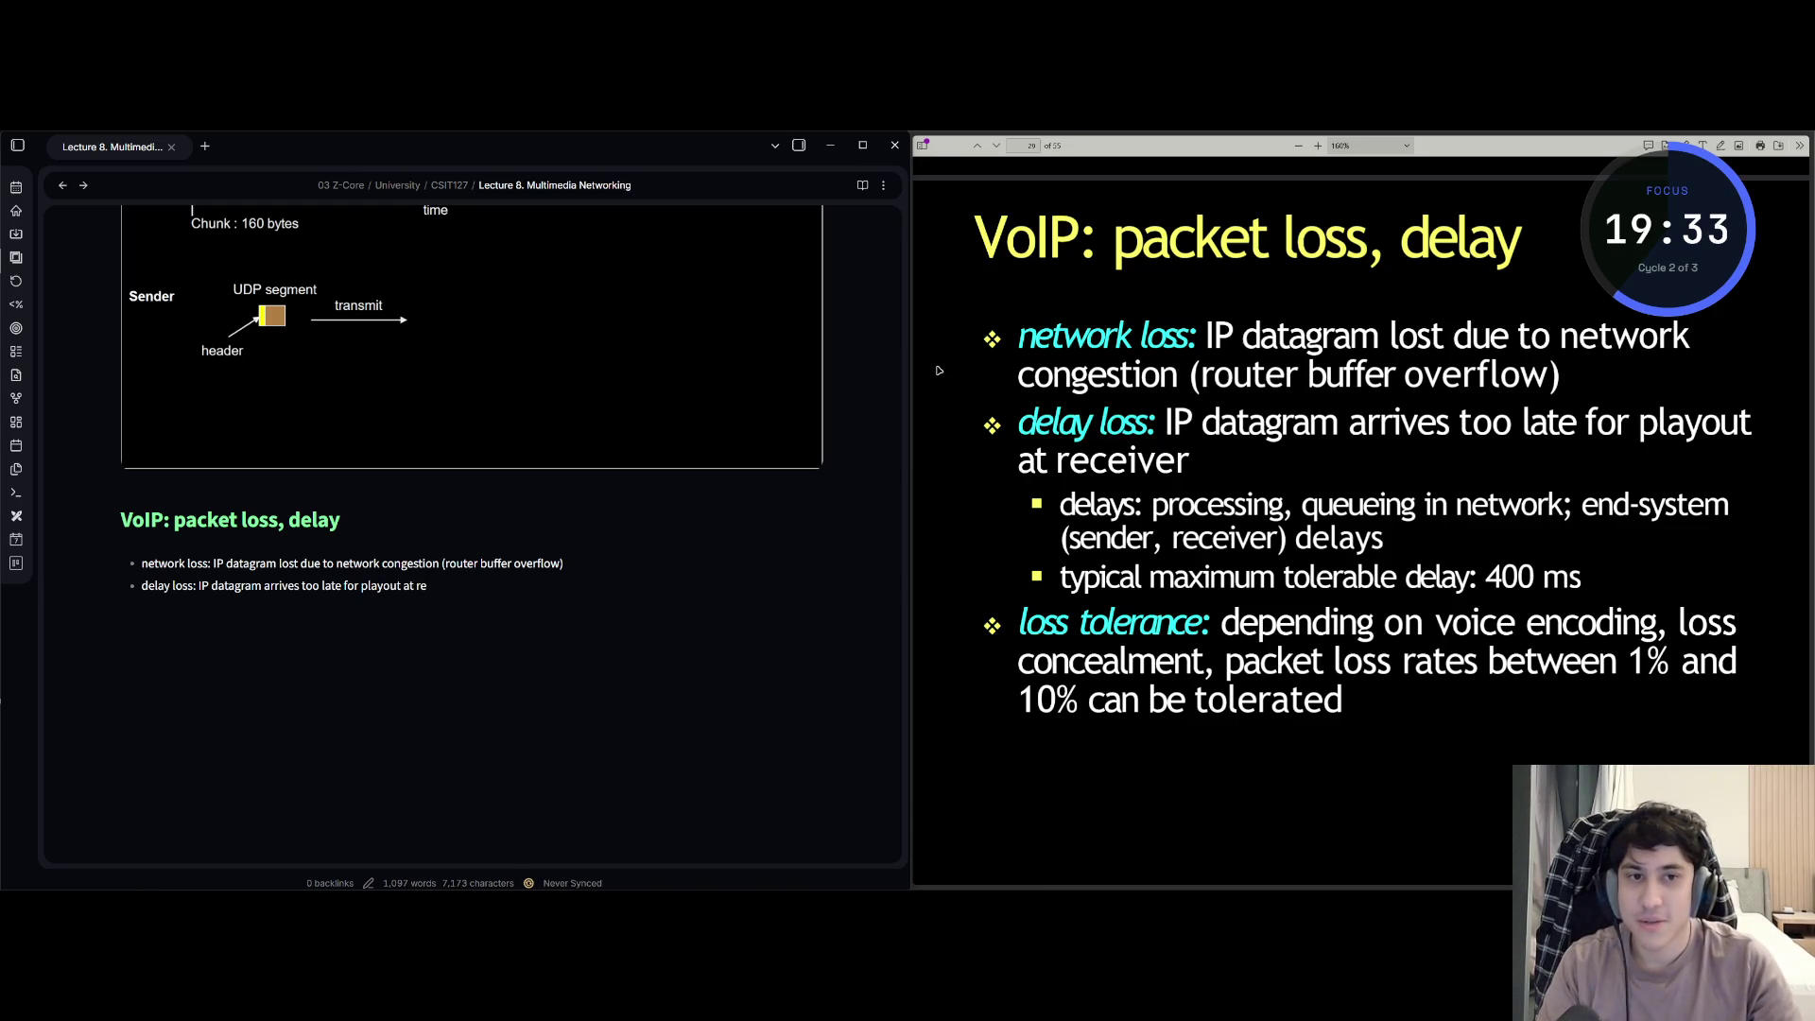
pyautogui.write('ceiver')
# - Finish the delay loss bullet and nest a sub-point listing processing, queueing and end-system delays
pyautogui.press('Return')
pyautogui.press('Tab')
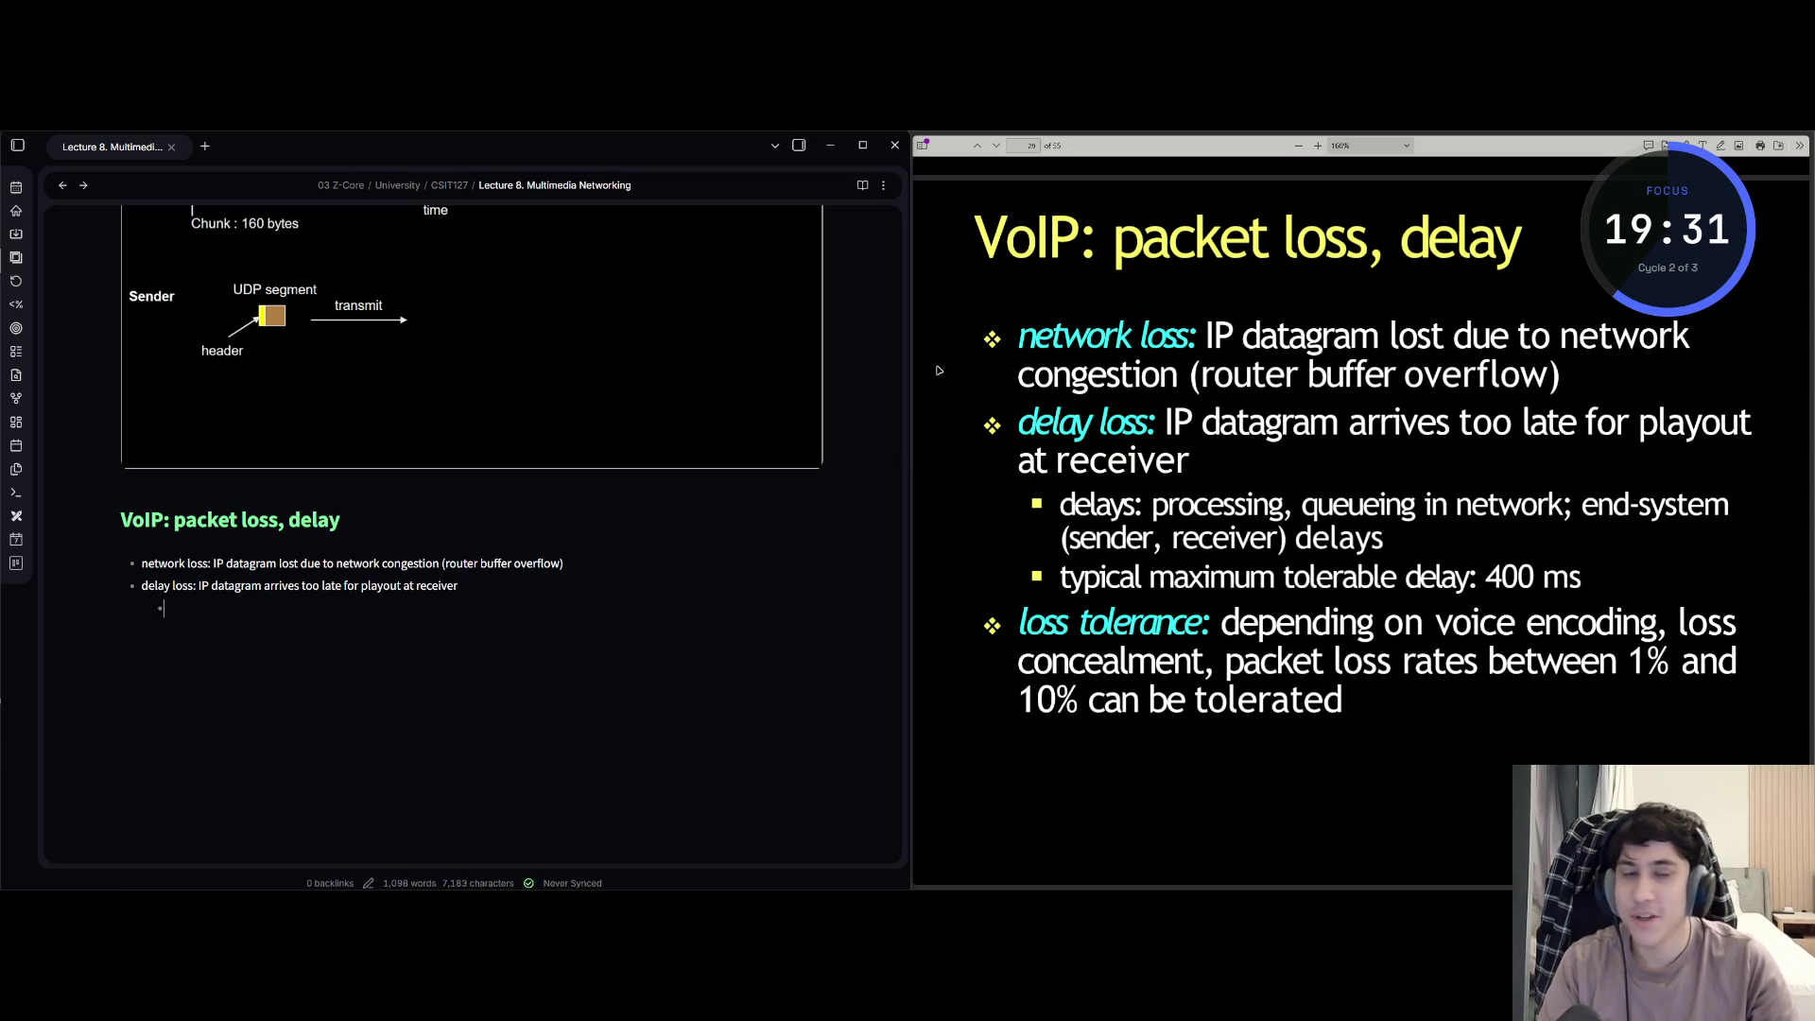
pyautogui.write('delays: proc')
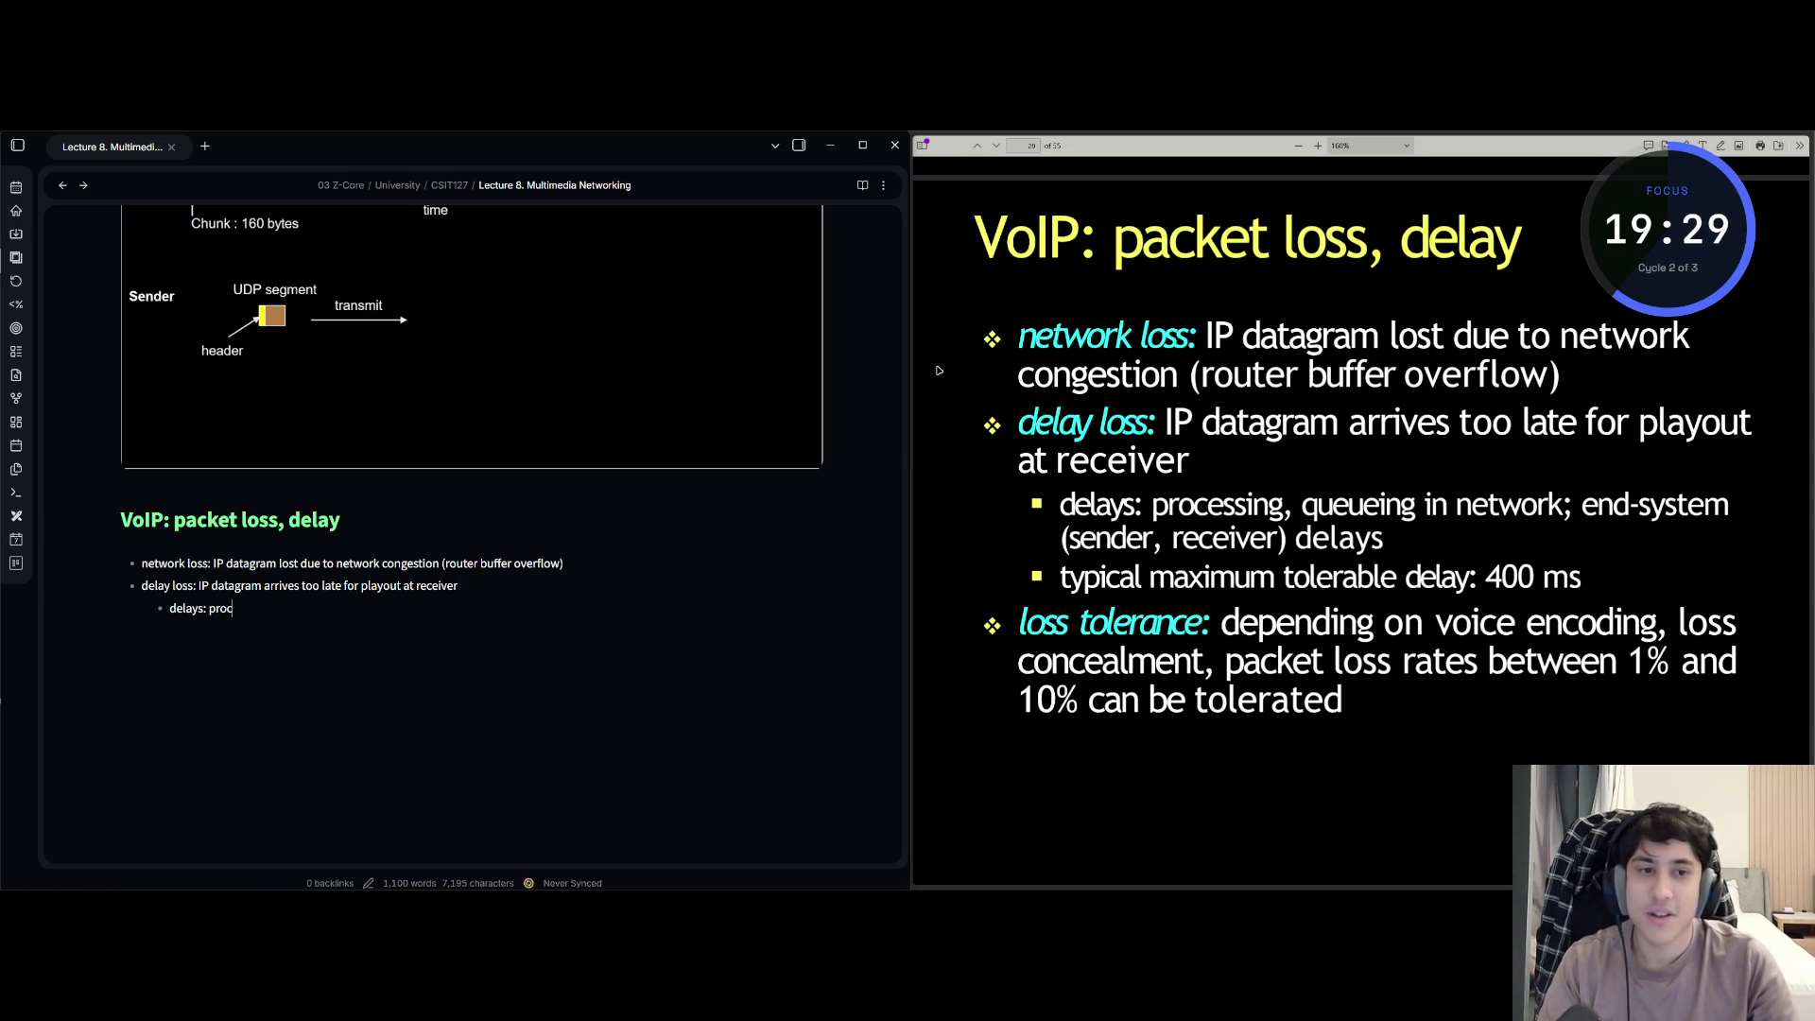
pyautogui.write('eess ')
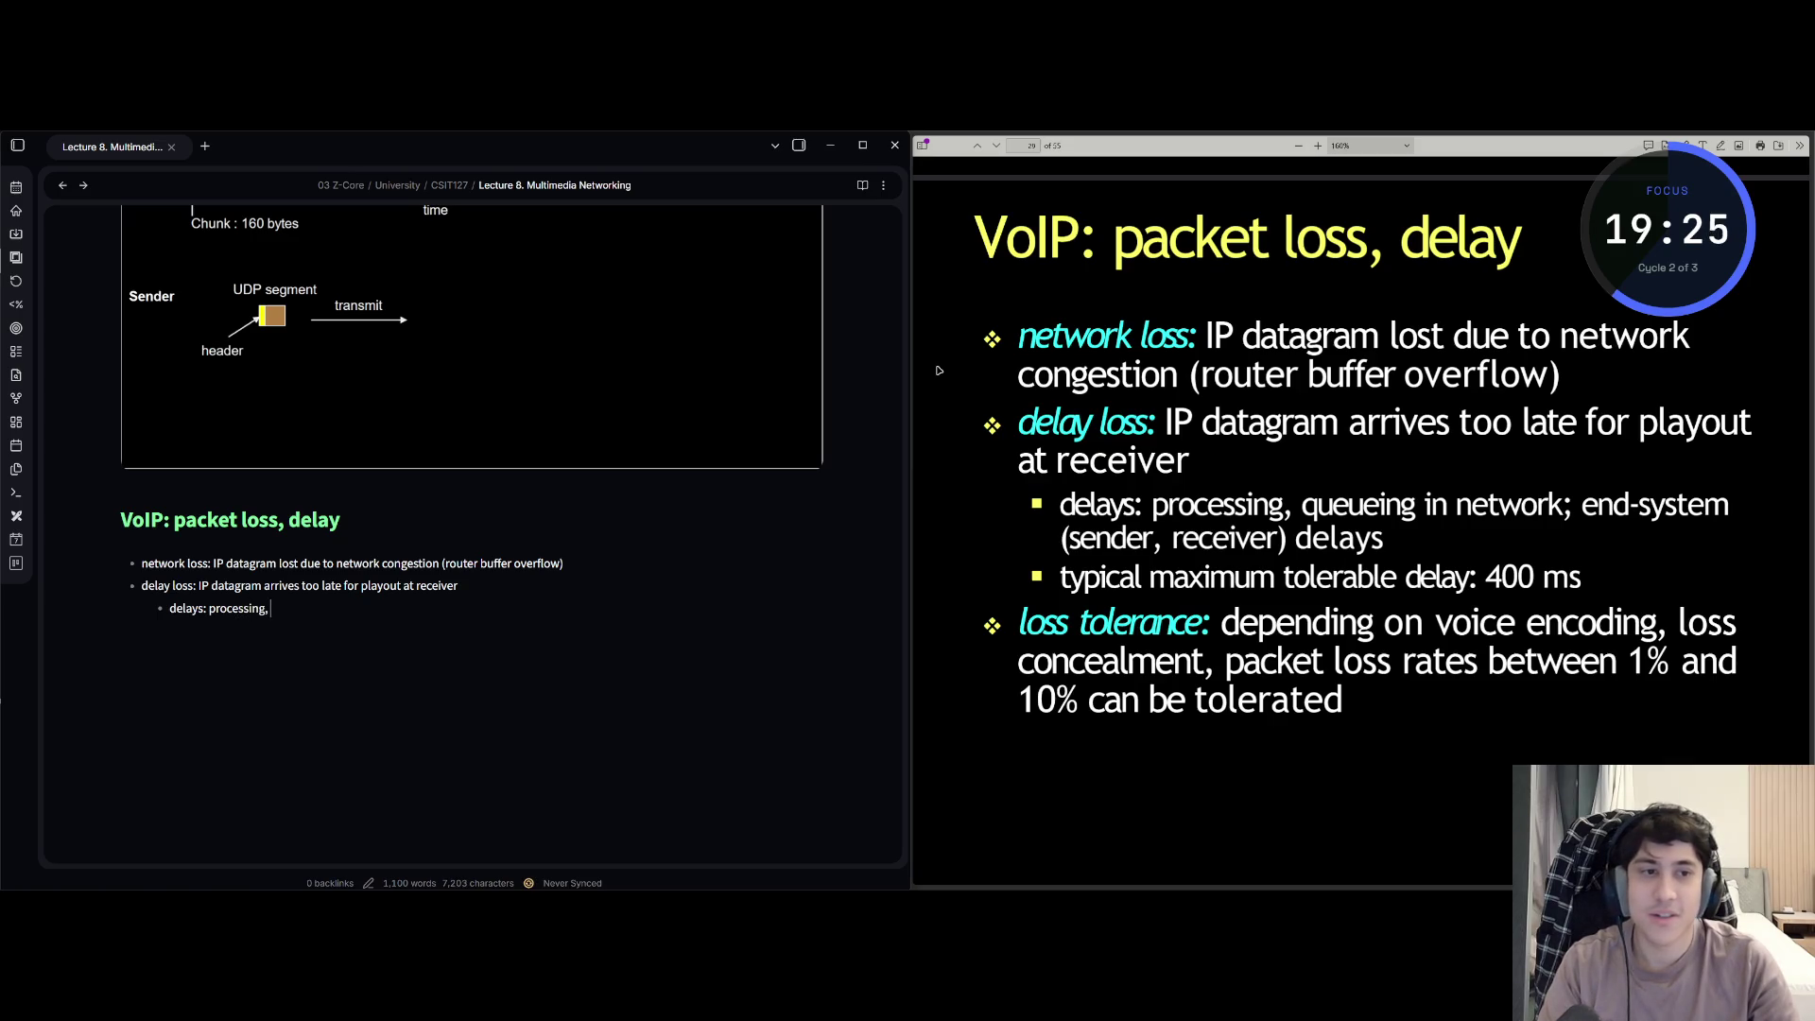
pyautogui.write(' queueing')
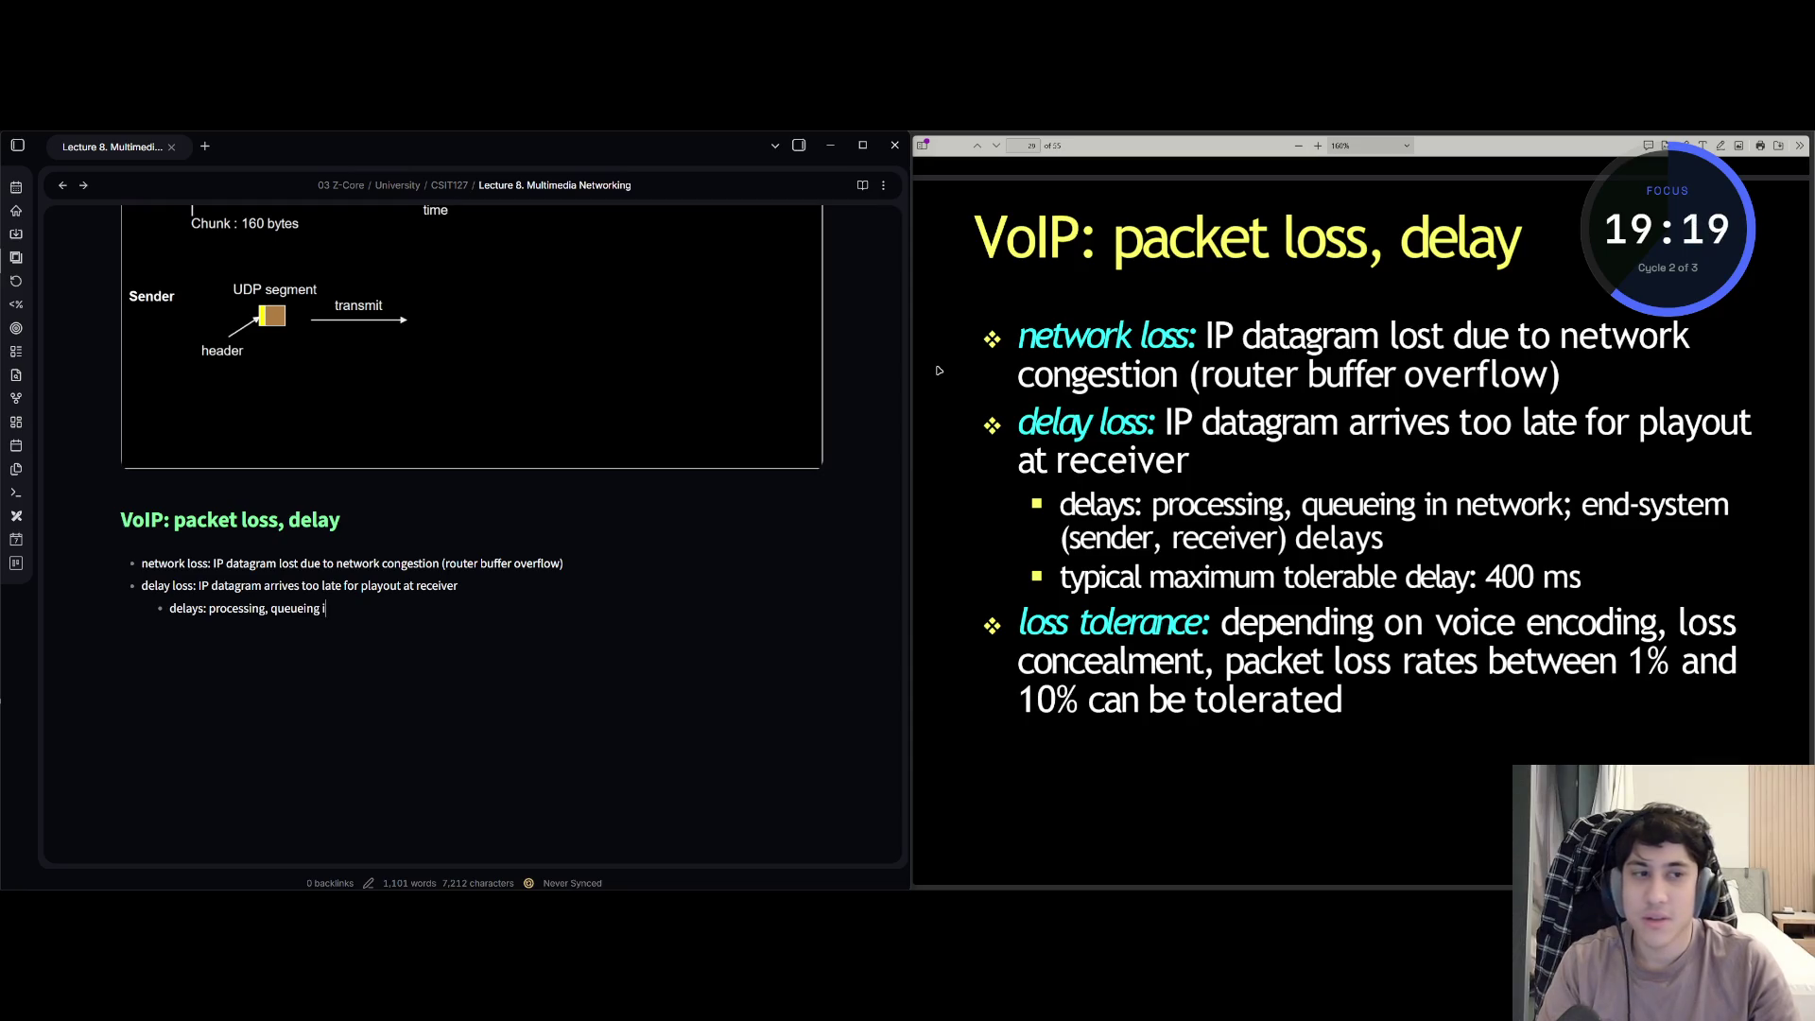
pyautogui.write(' in network')
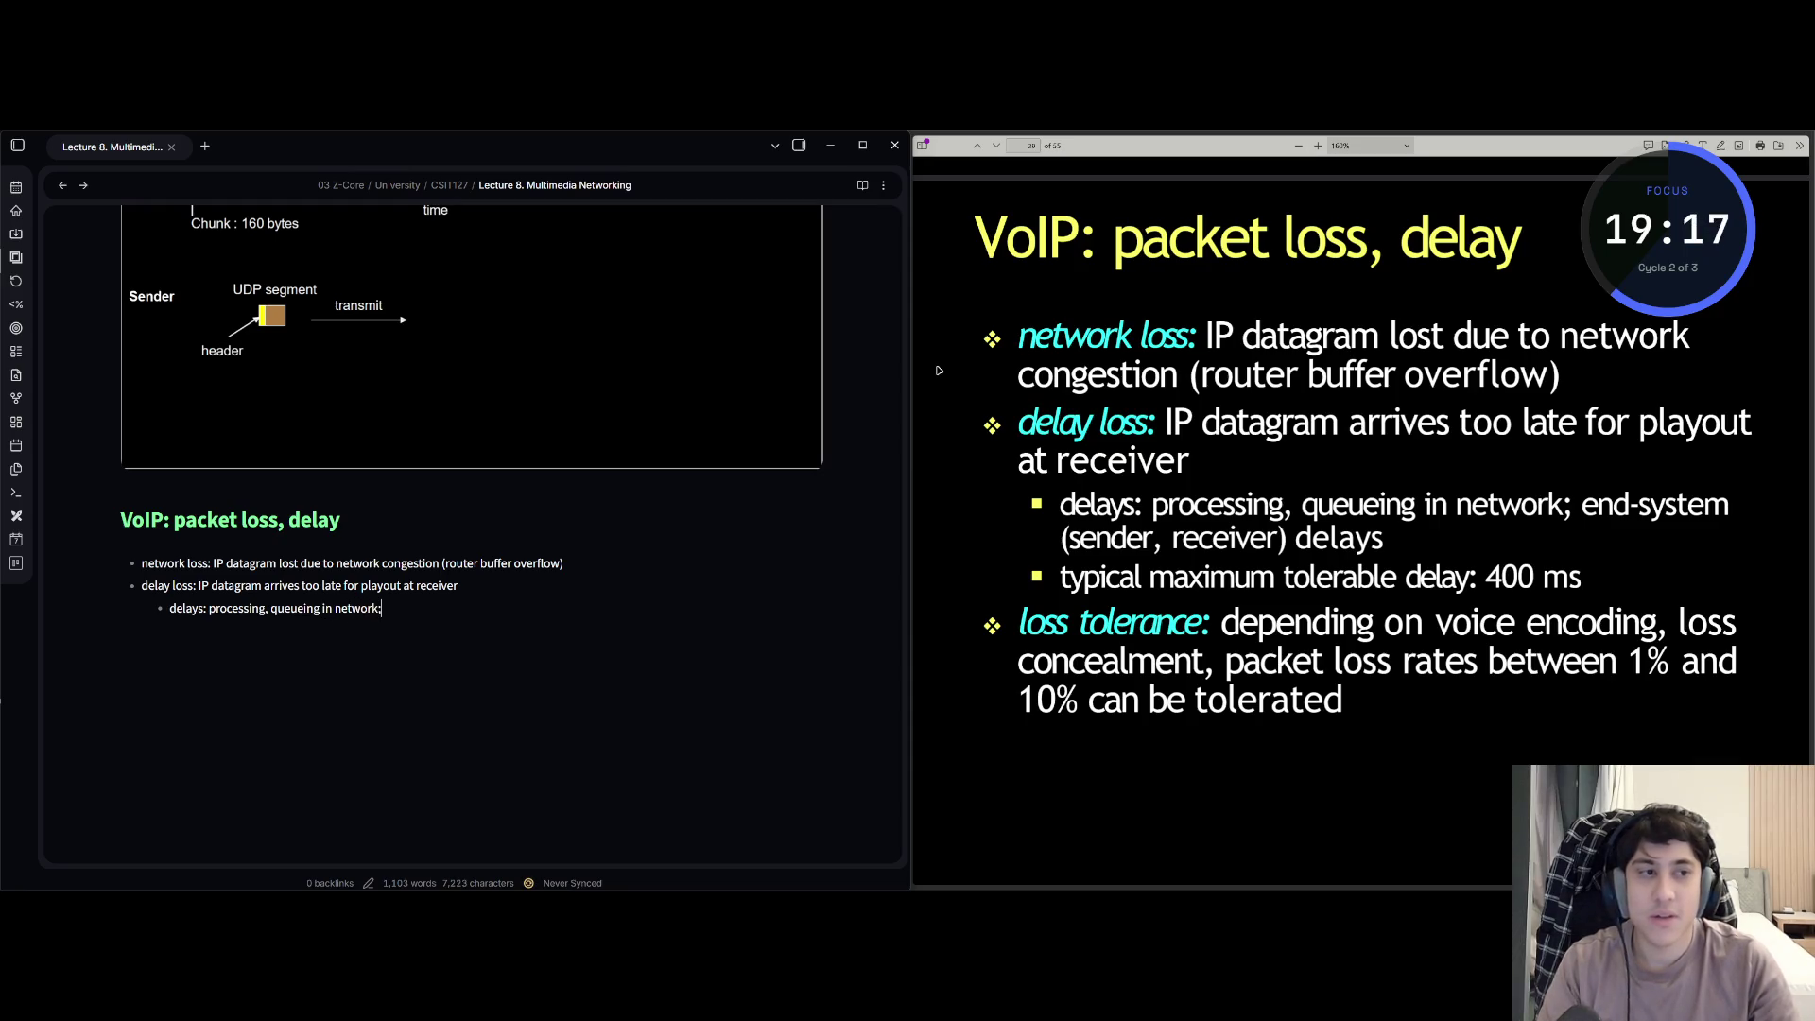
pyautogui.write(' end-system')
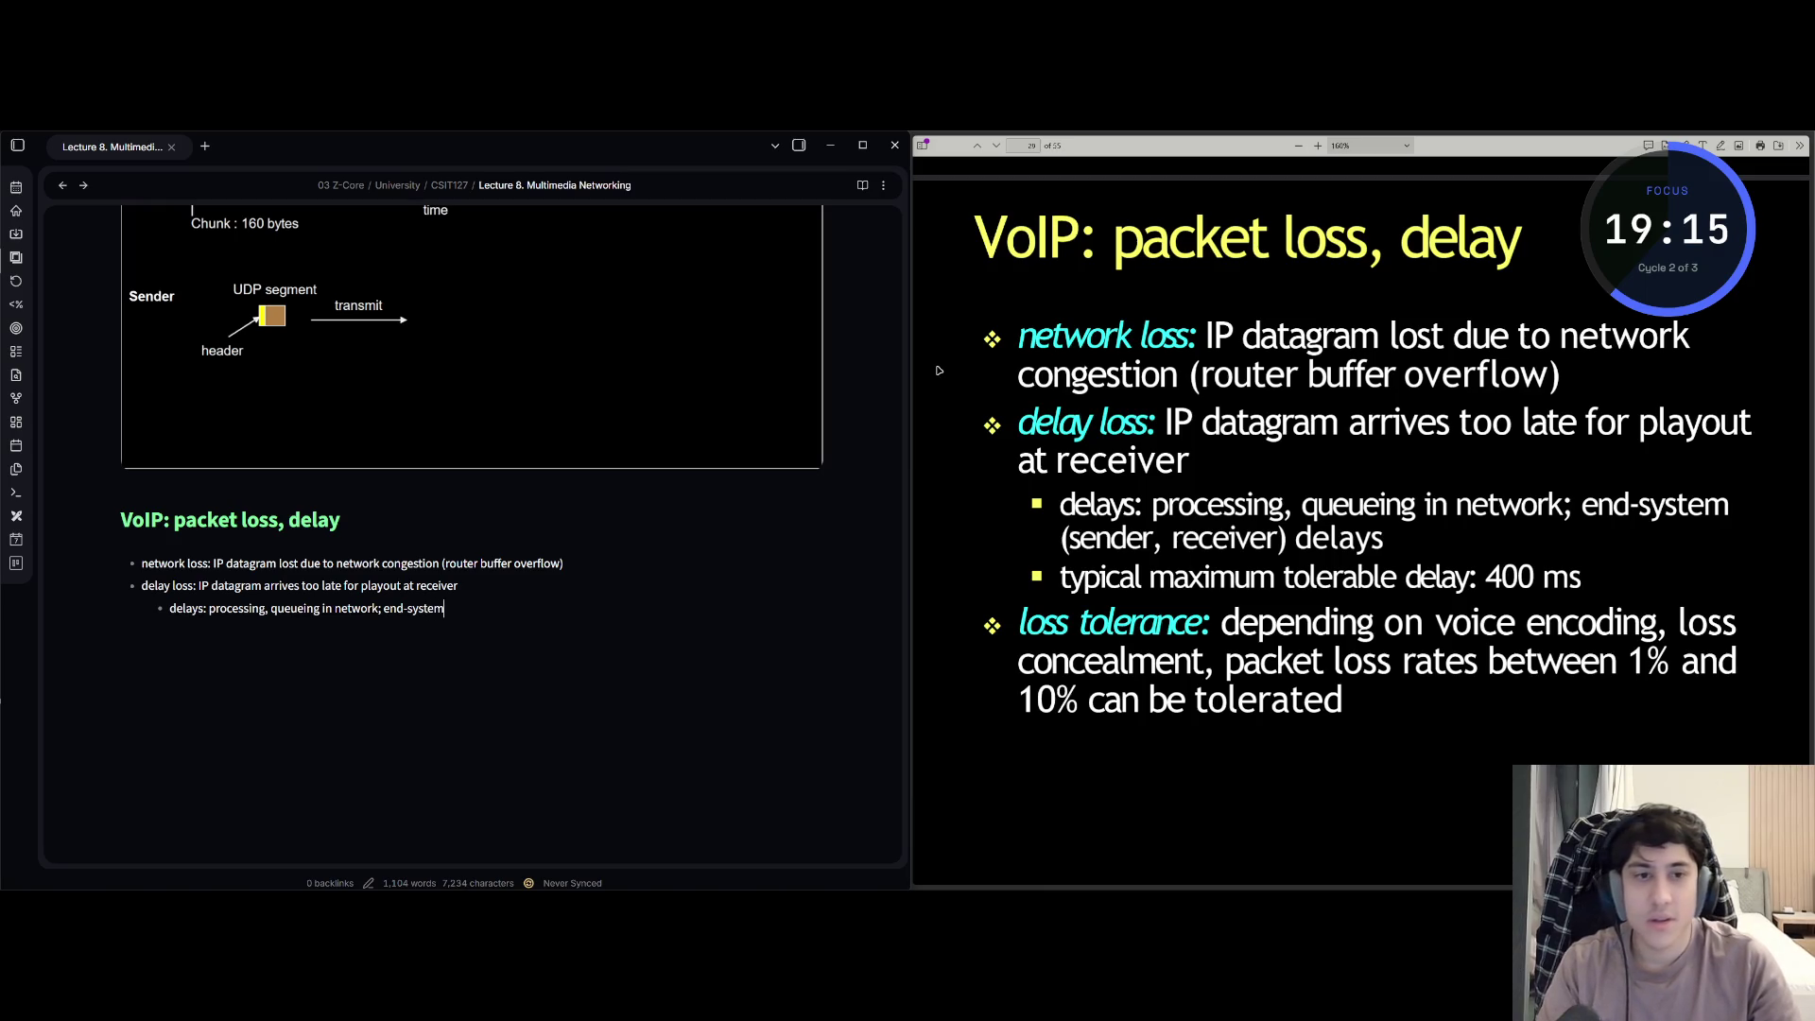
pyautogui.write(' (se)')
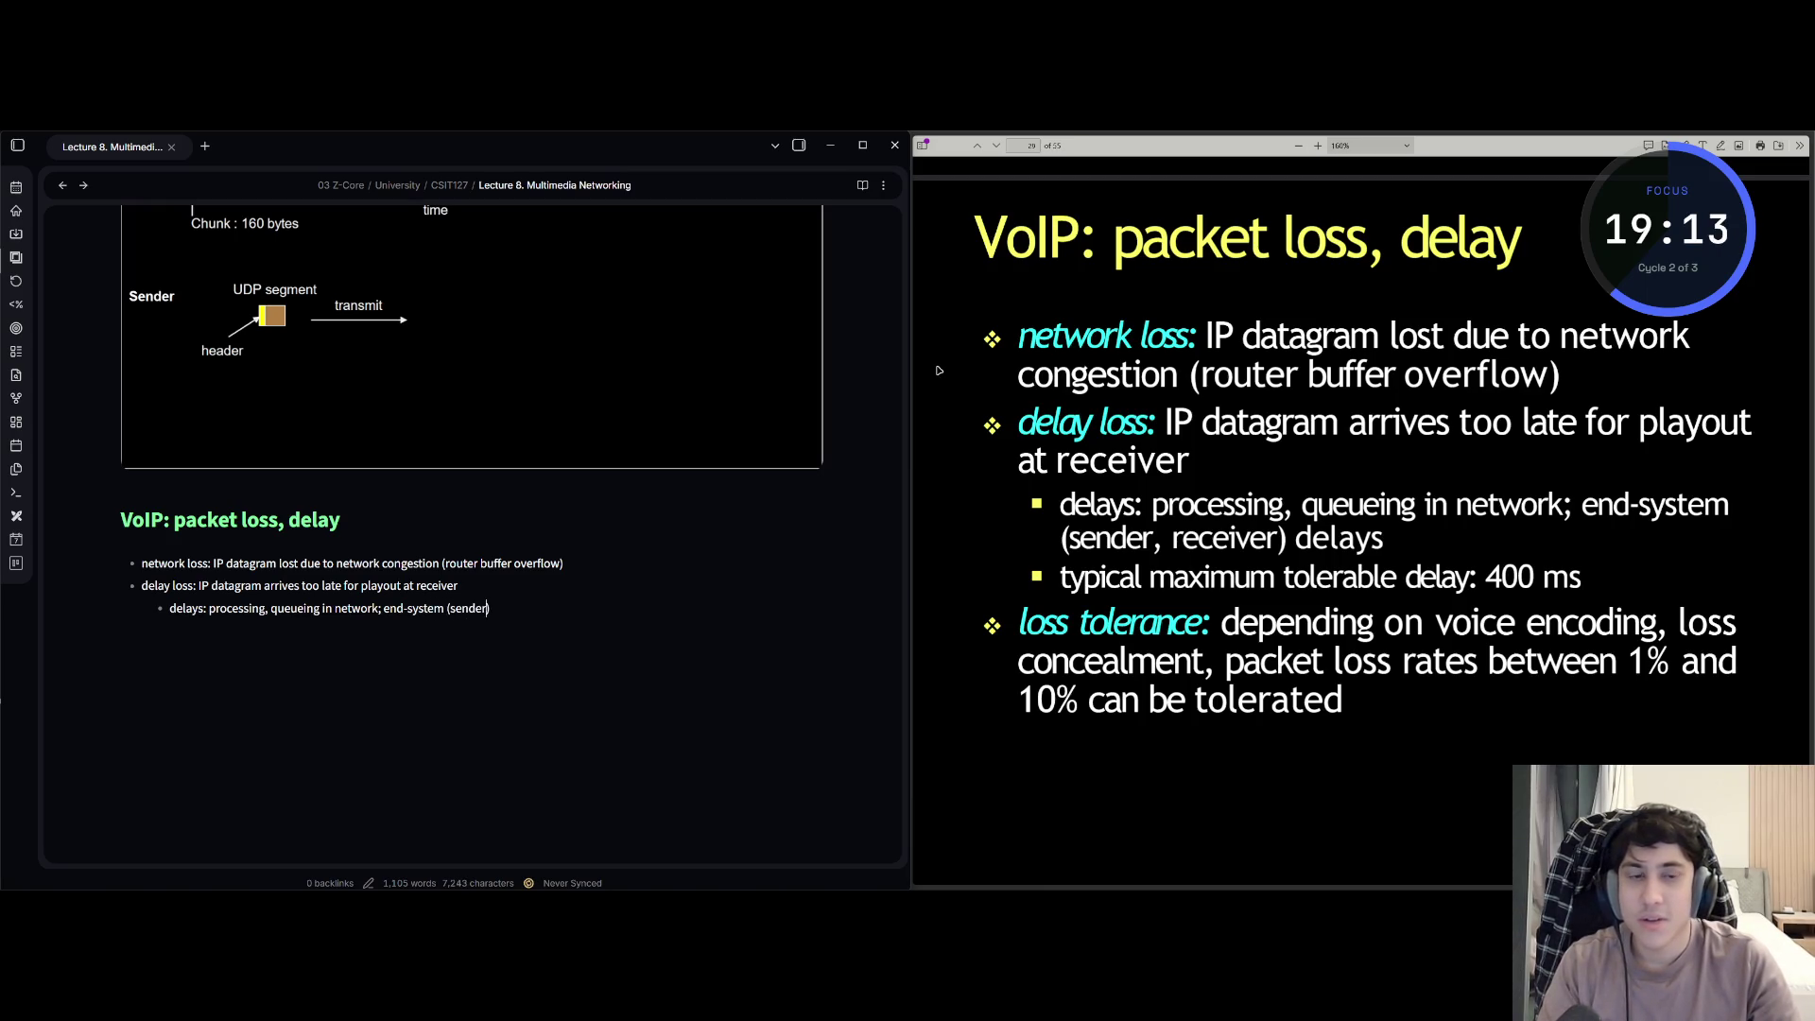
pyautogui.write(', receiver')
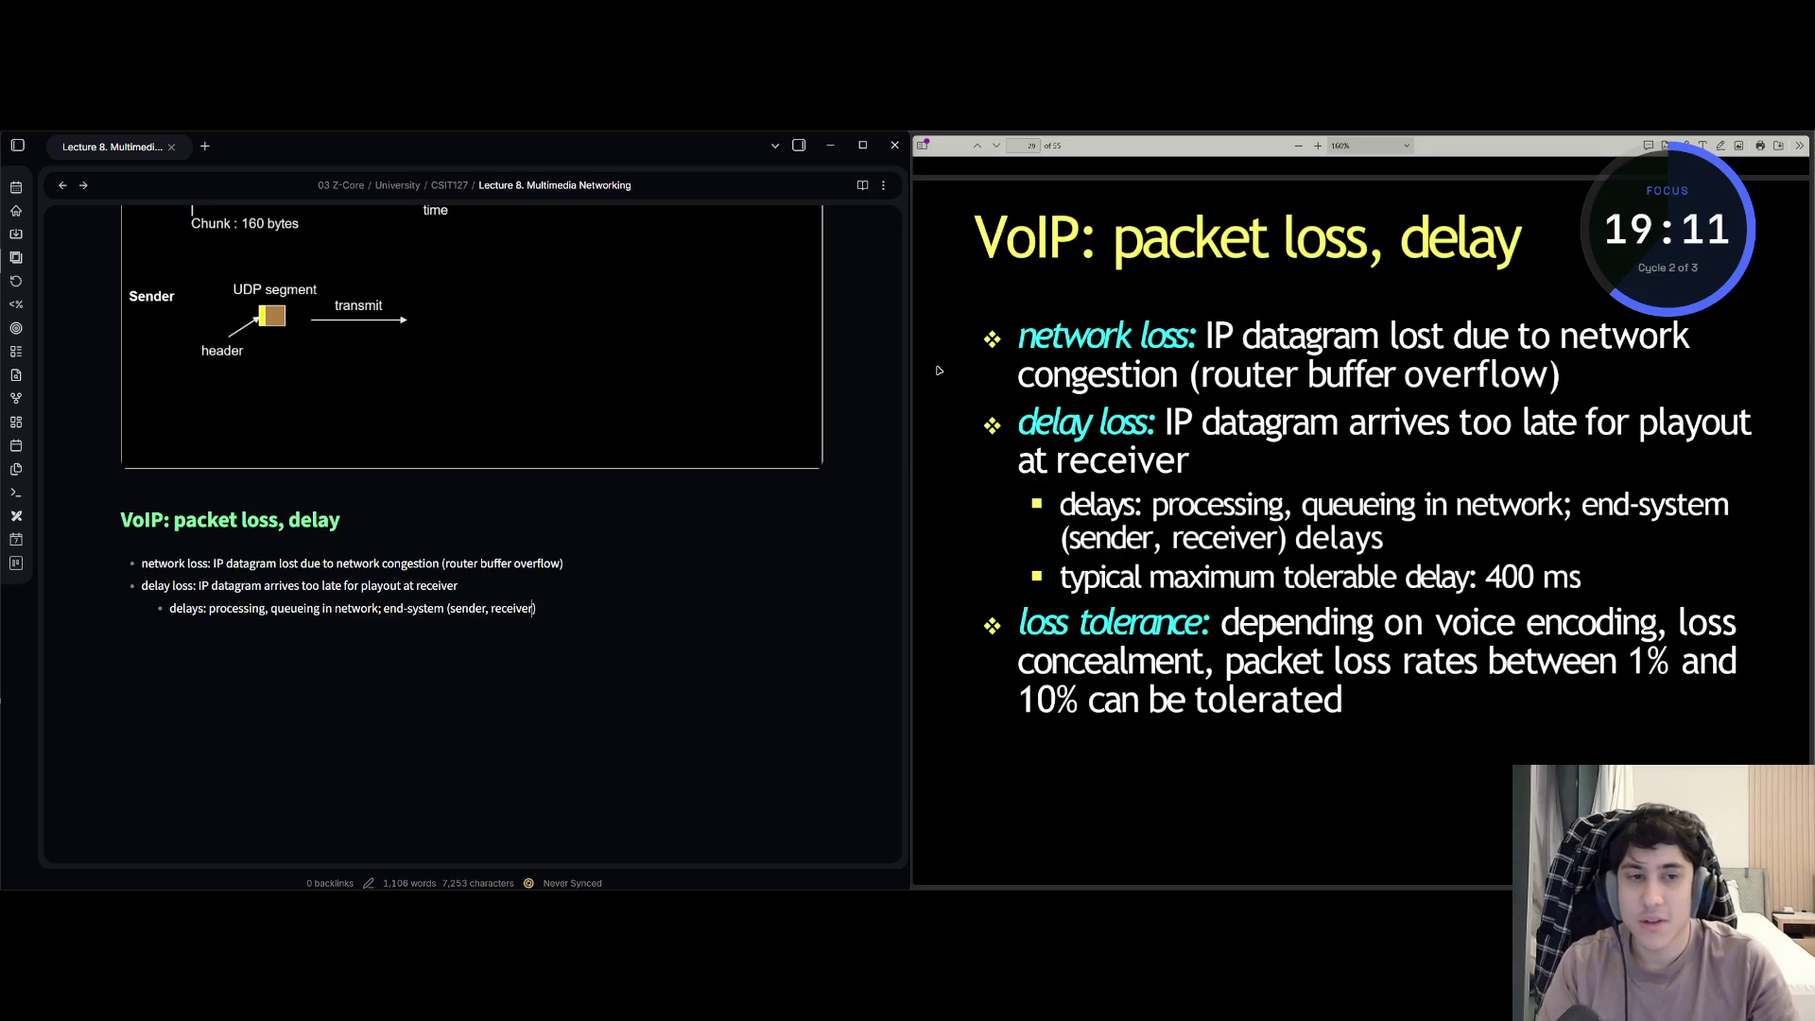
pyautogui.press('BackSpace')
pyautogui.write('delay')
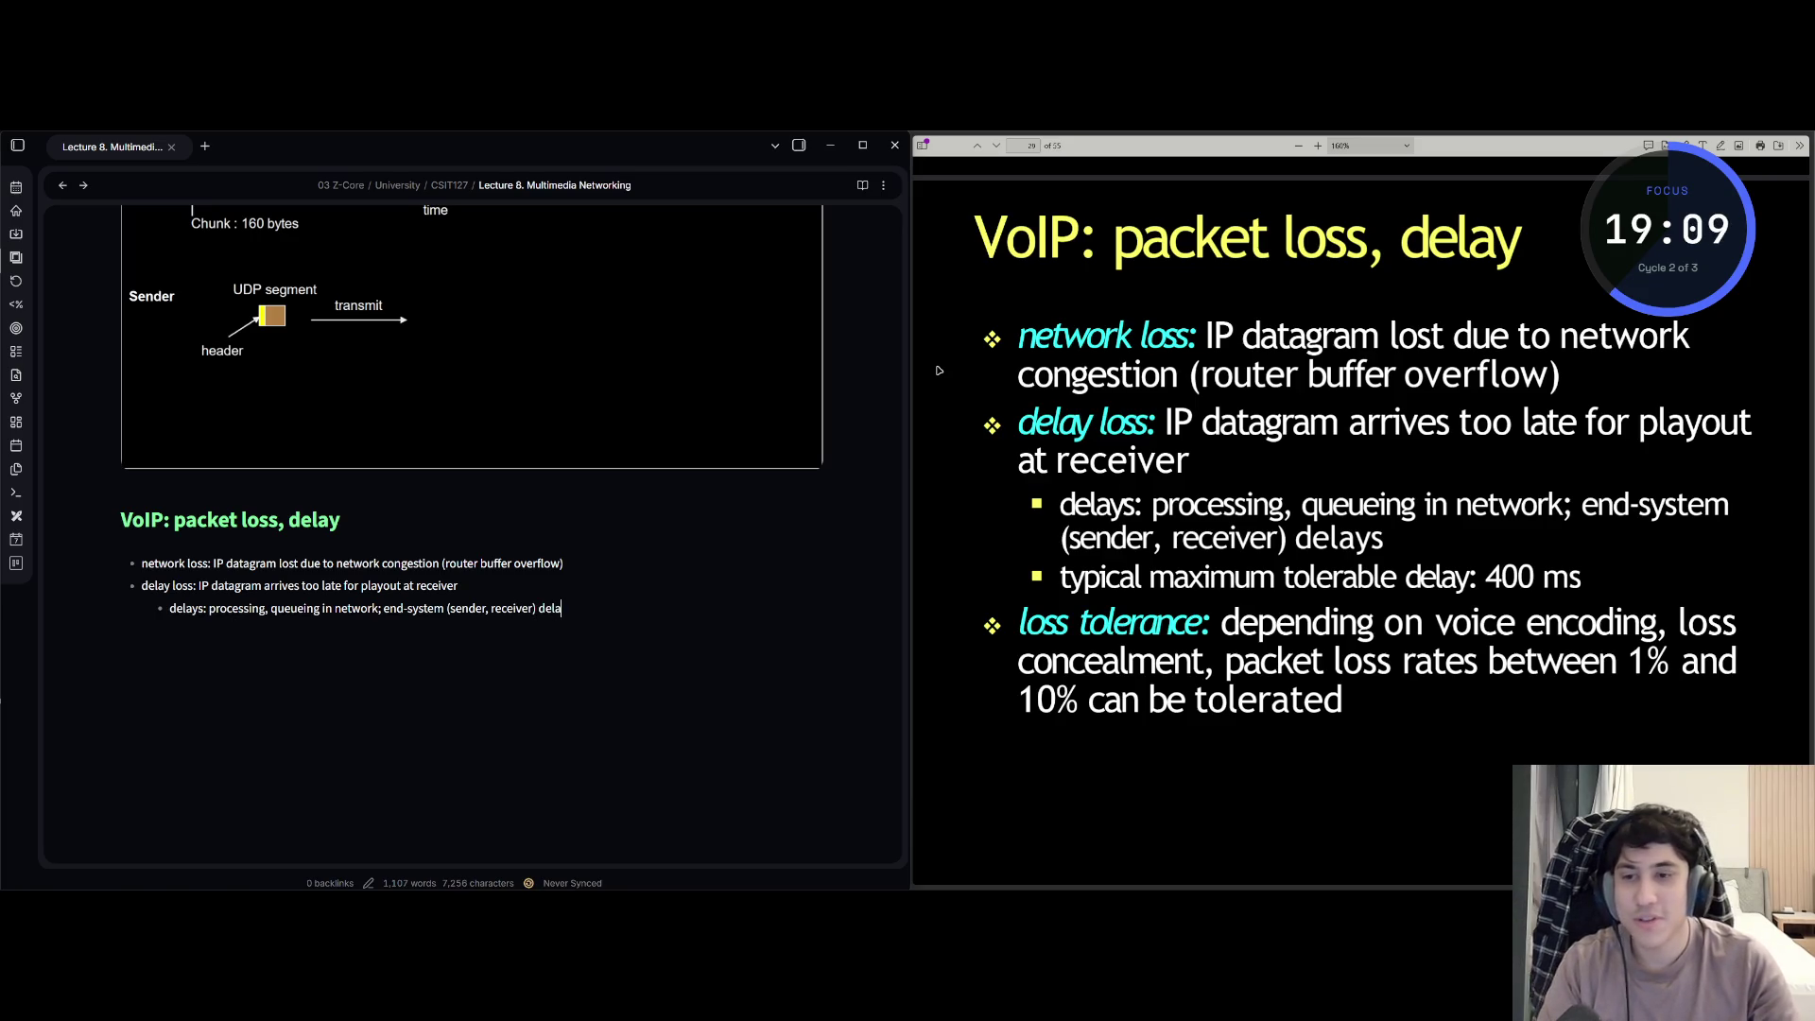
pyautogui.write('s')
pyautogui.press('Return')
pyautogui.write('ty')
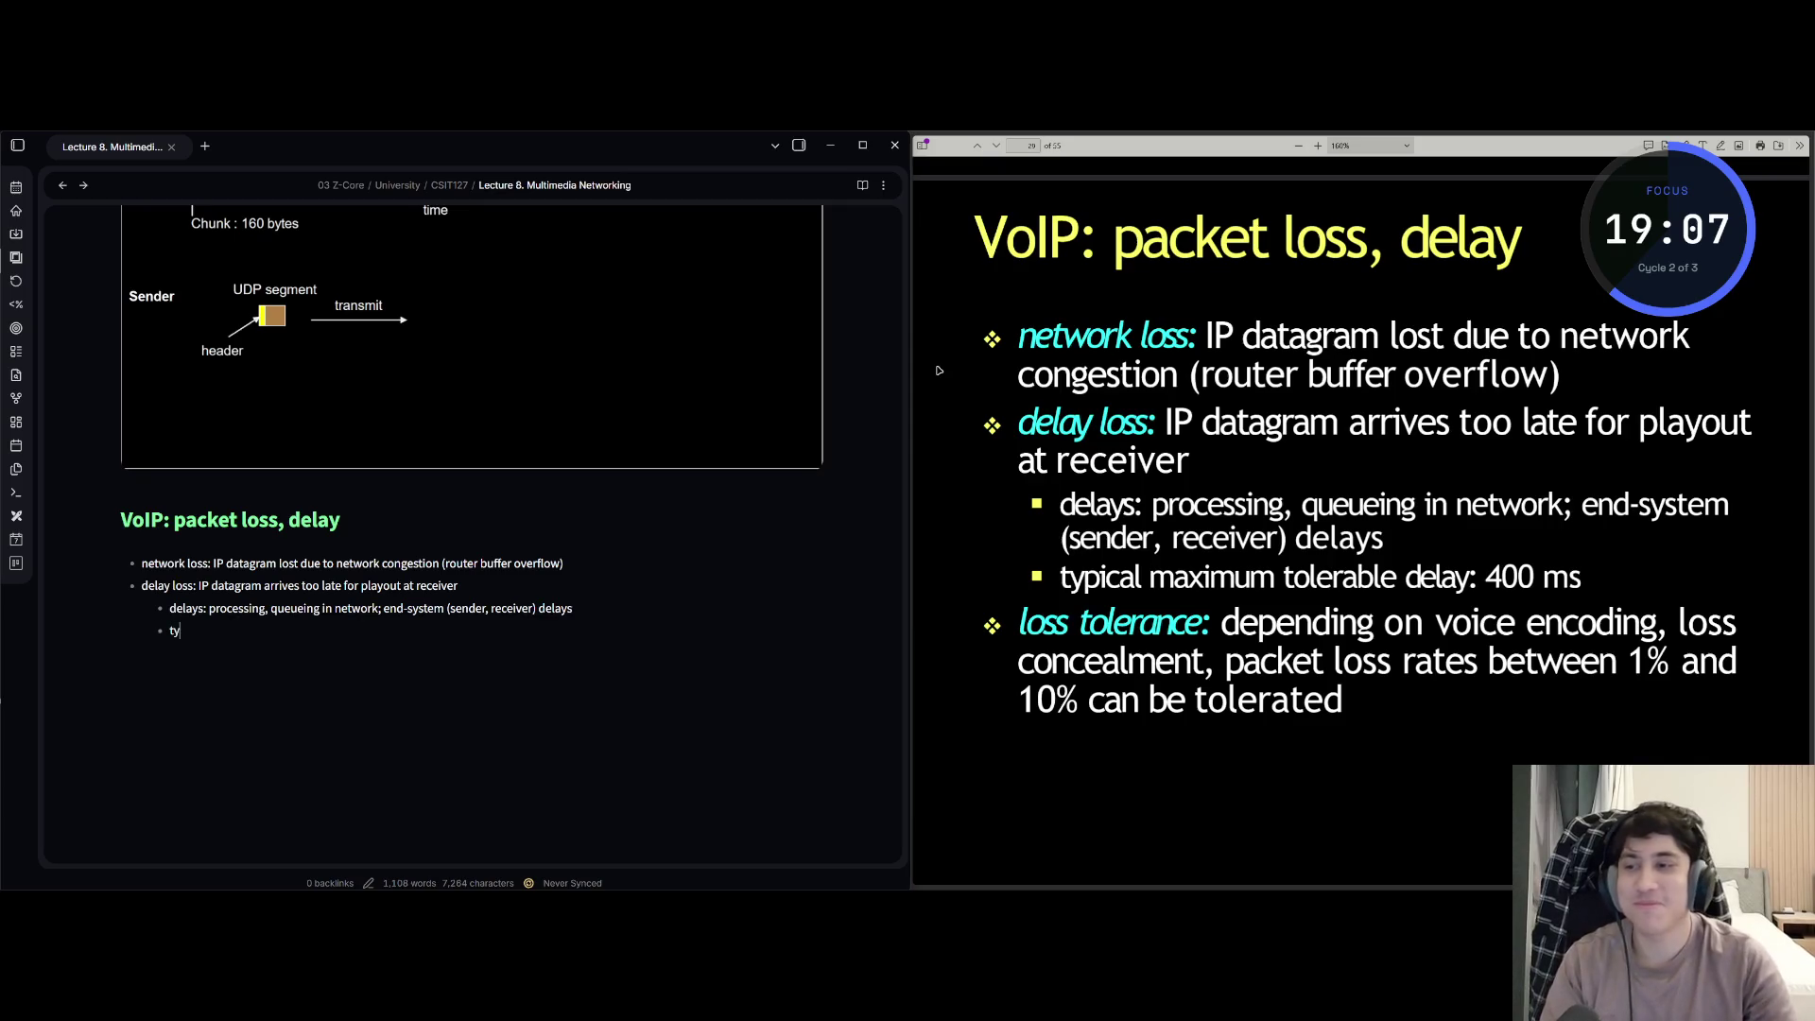
pyautogui.write('pical max')
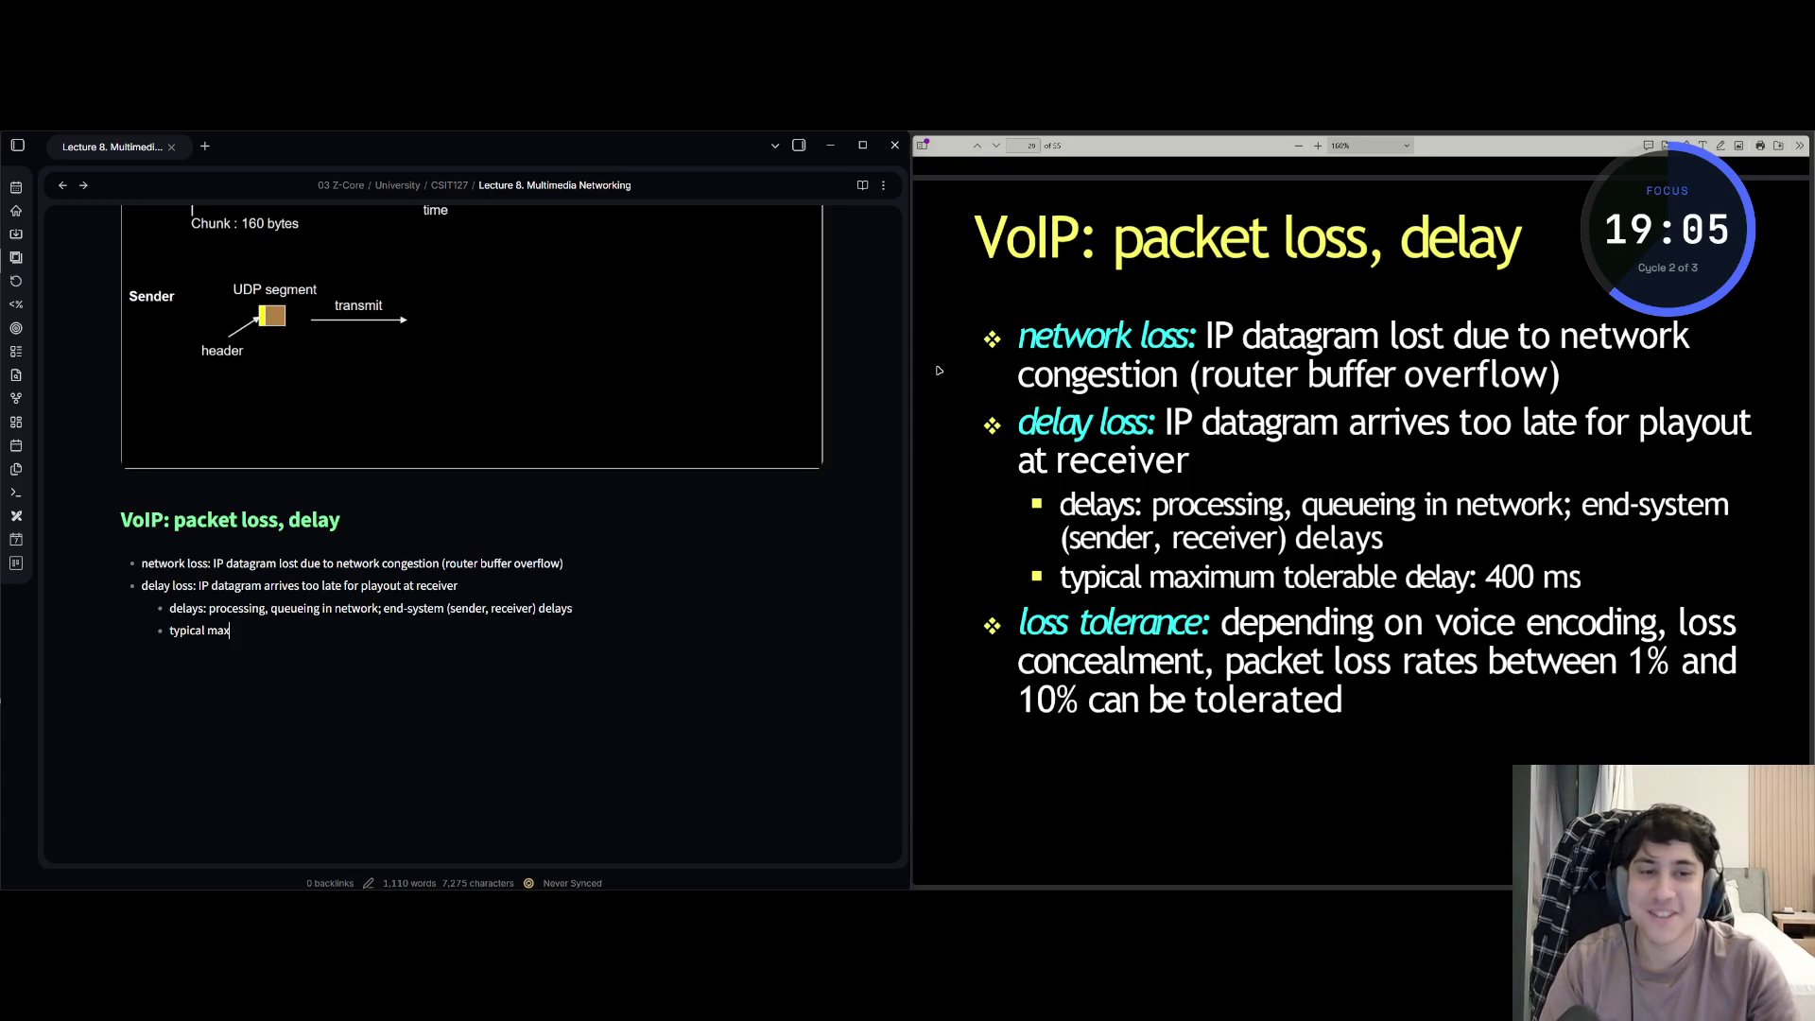
pyautogui.write('imum tolera')
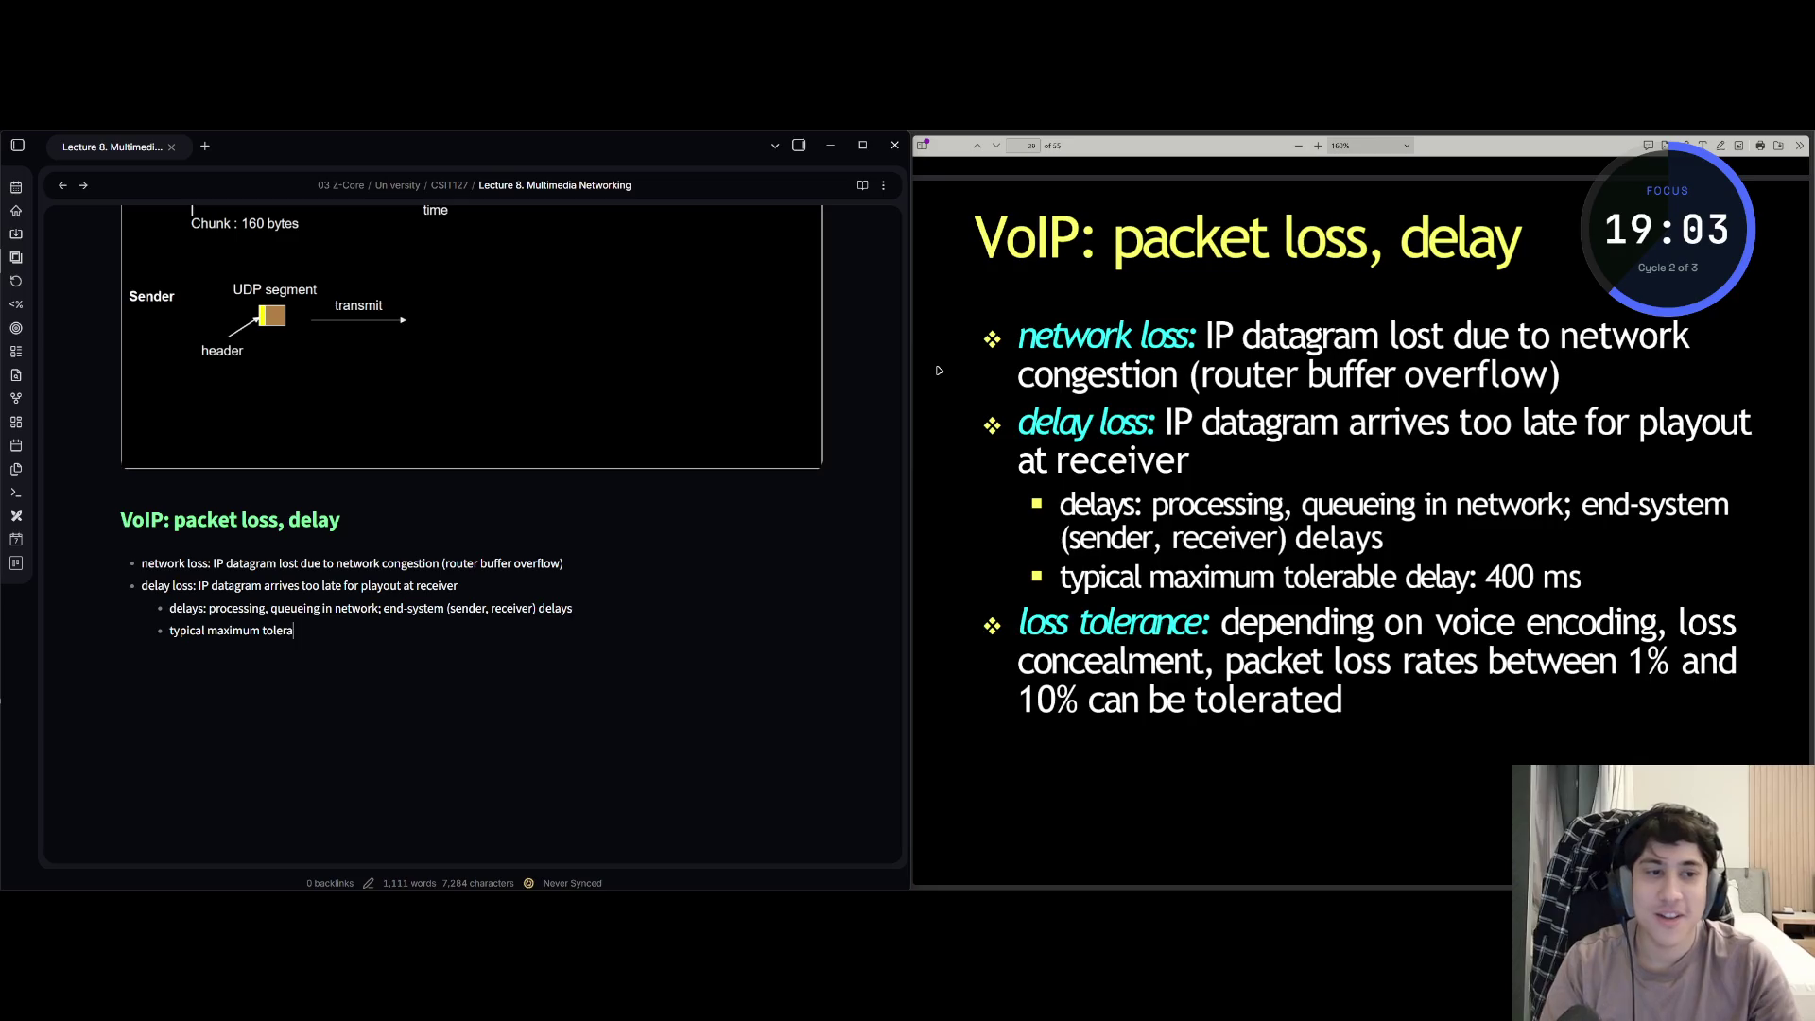
pyautogui.write('ble da')
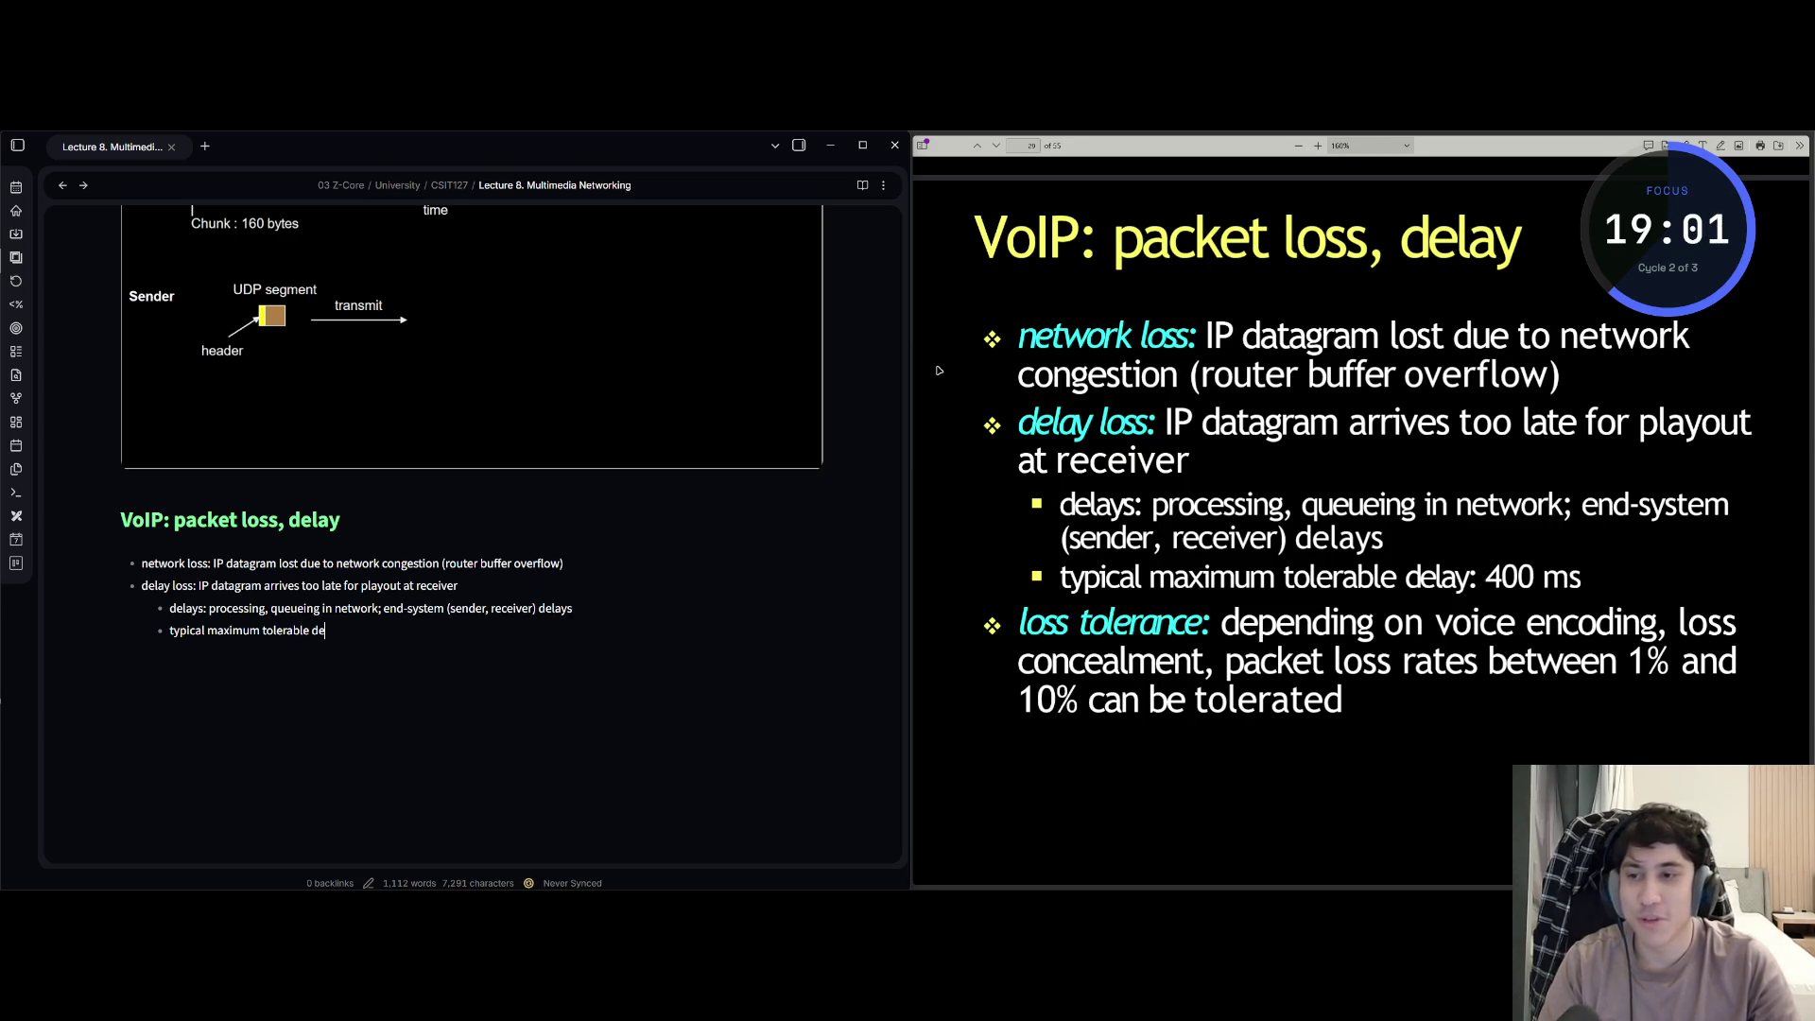
pyautogui.write('lay: 400')
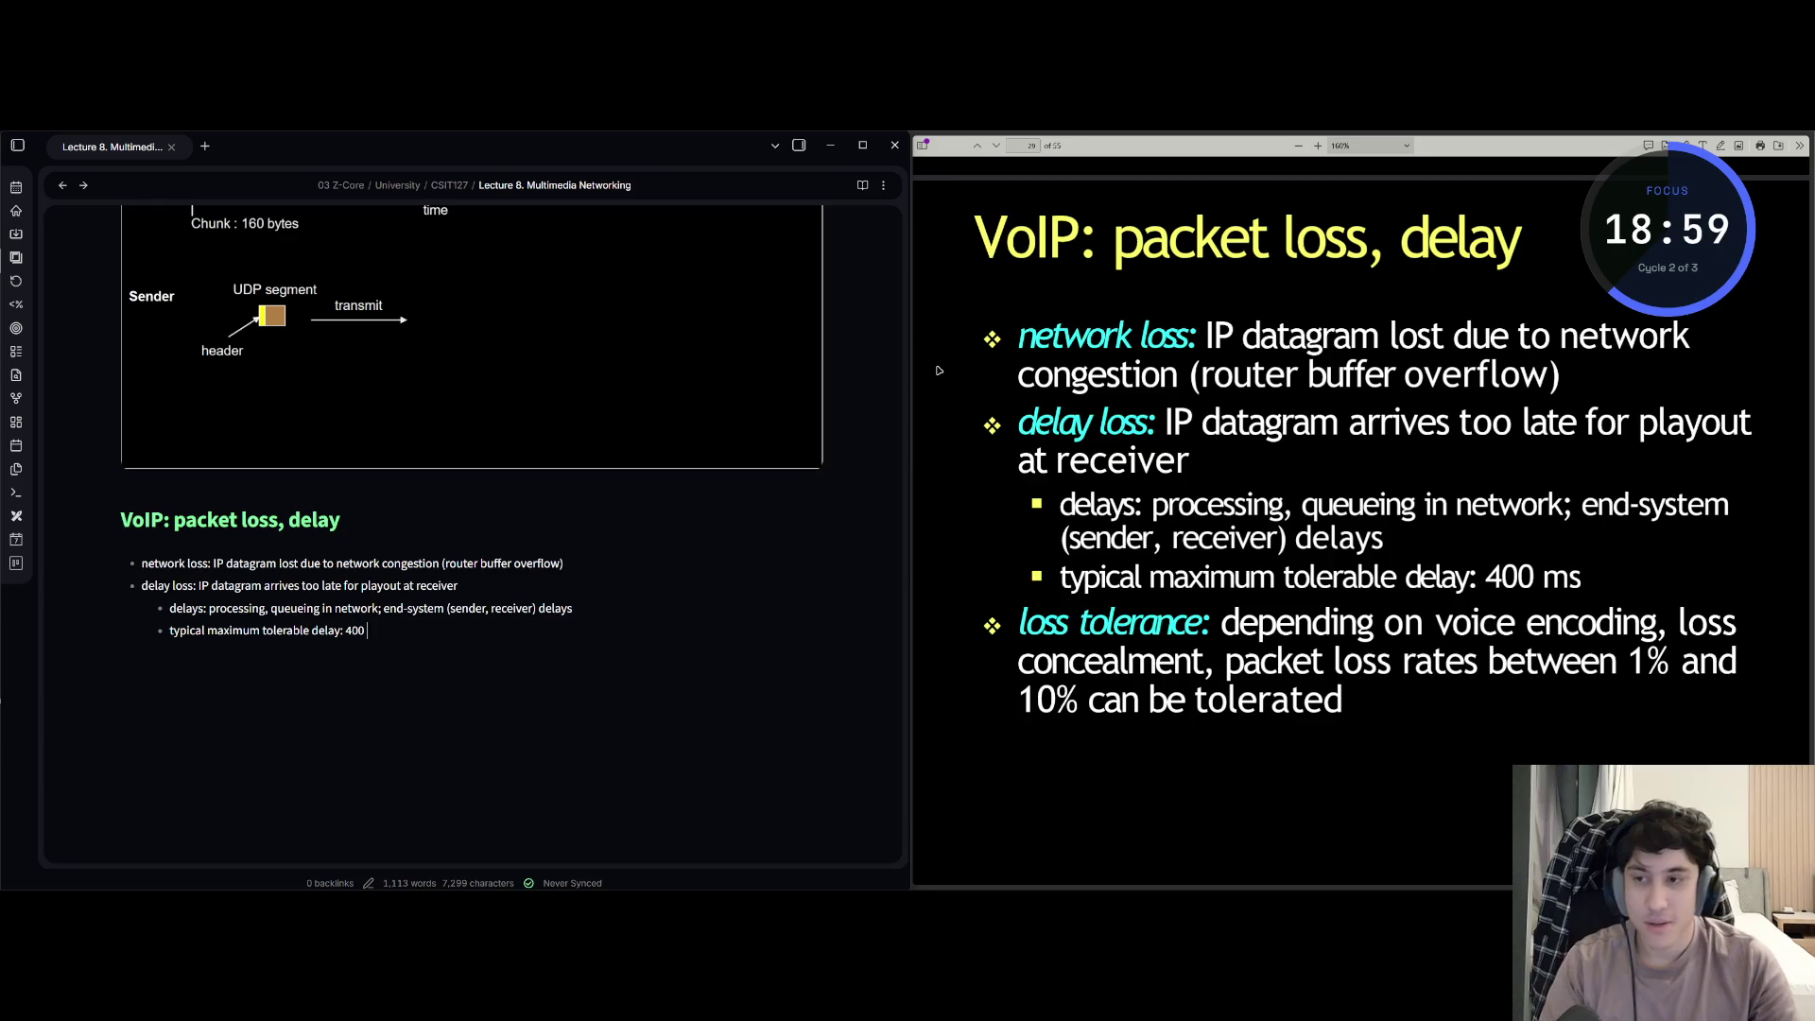
pyautogui.write('ms')
# - Add sub-point 'typical maximum tolerable delay: 400 ms' and return to the top-level list
pyautogui.press('Return')
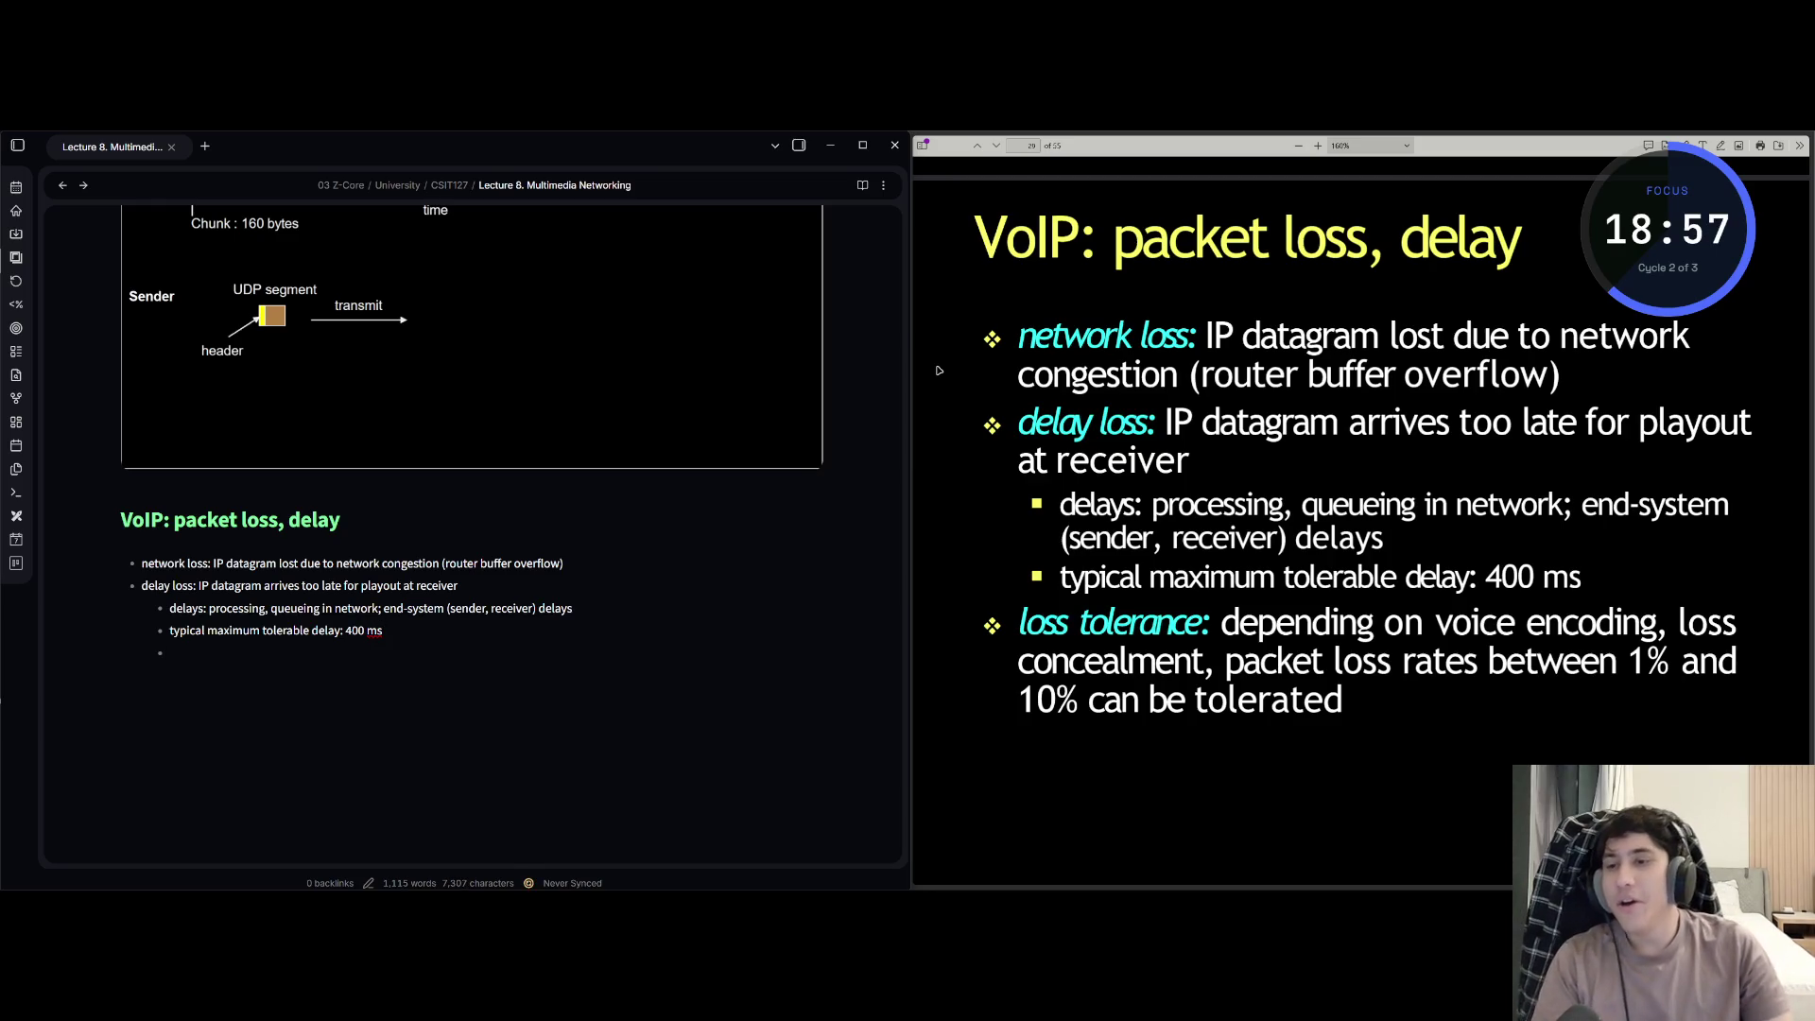
pyautogui.press('Return')
pyautogui.press('Return')
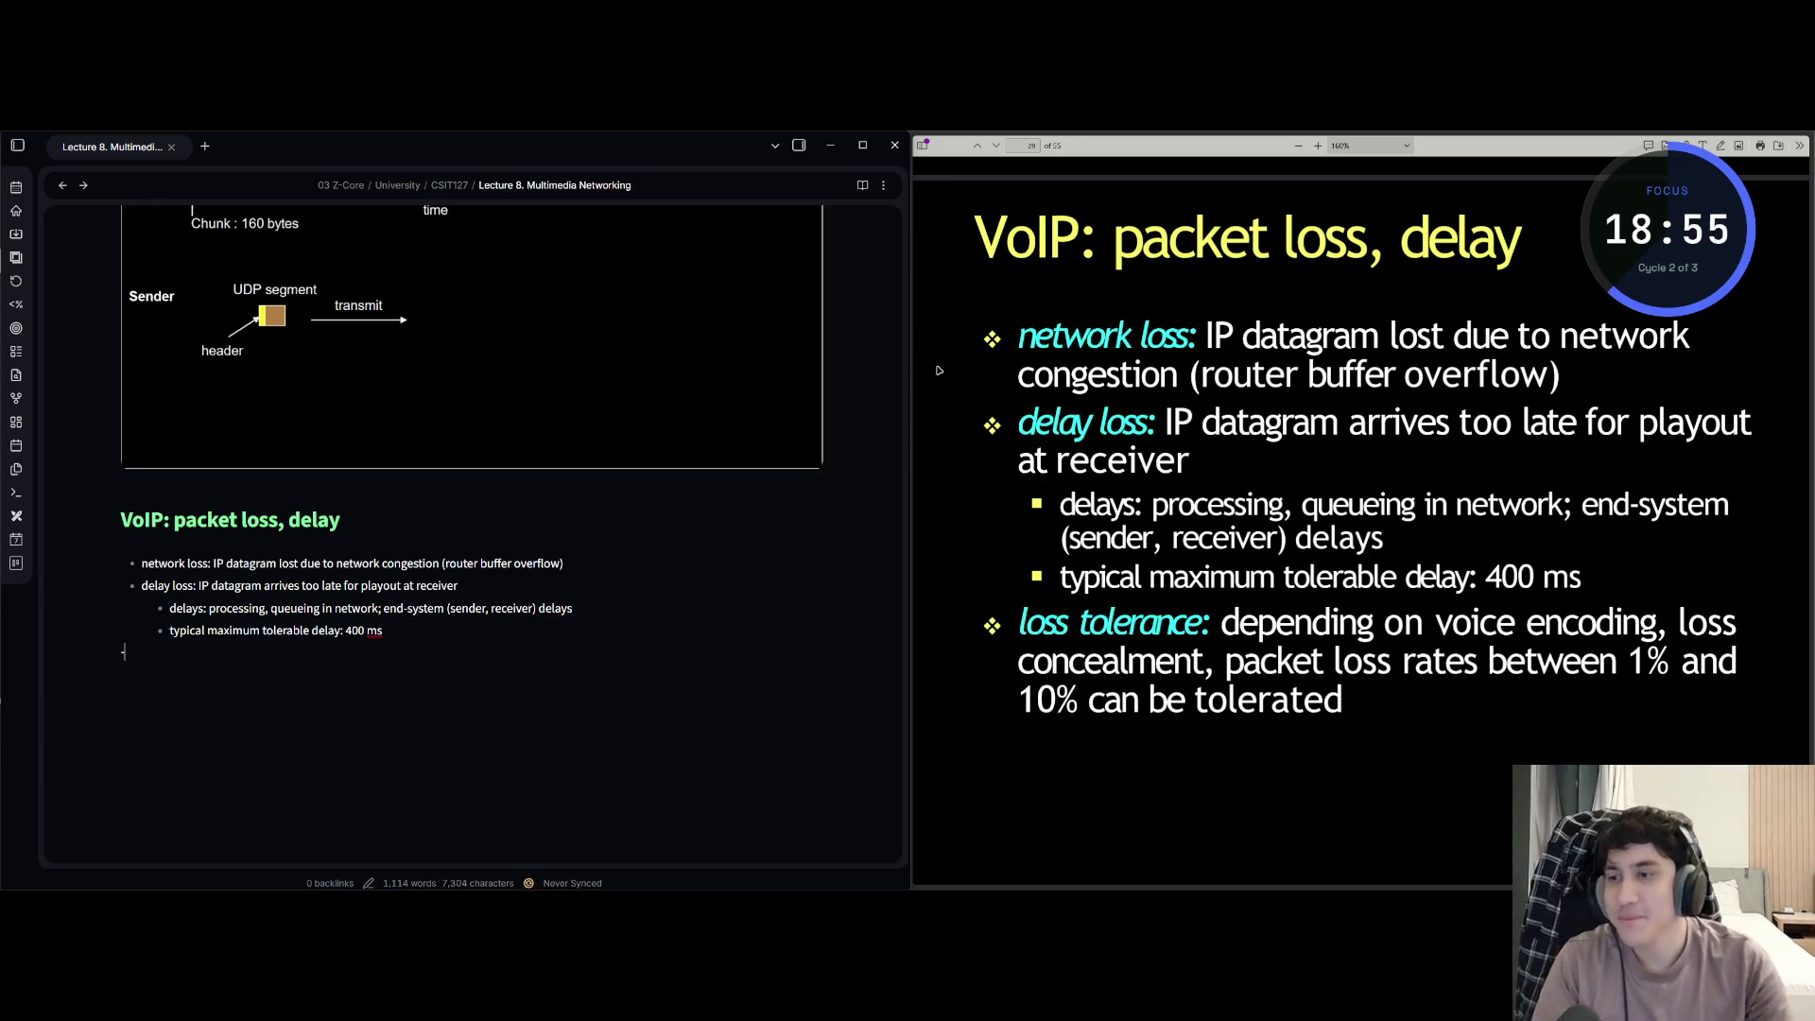
pyautogui.write('- ')
pyautogui.write('loss')
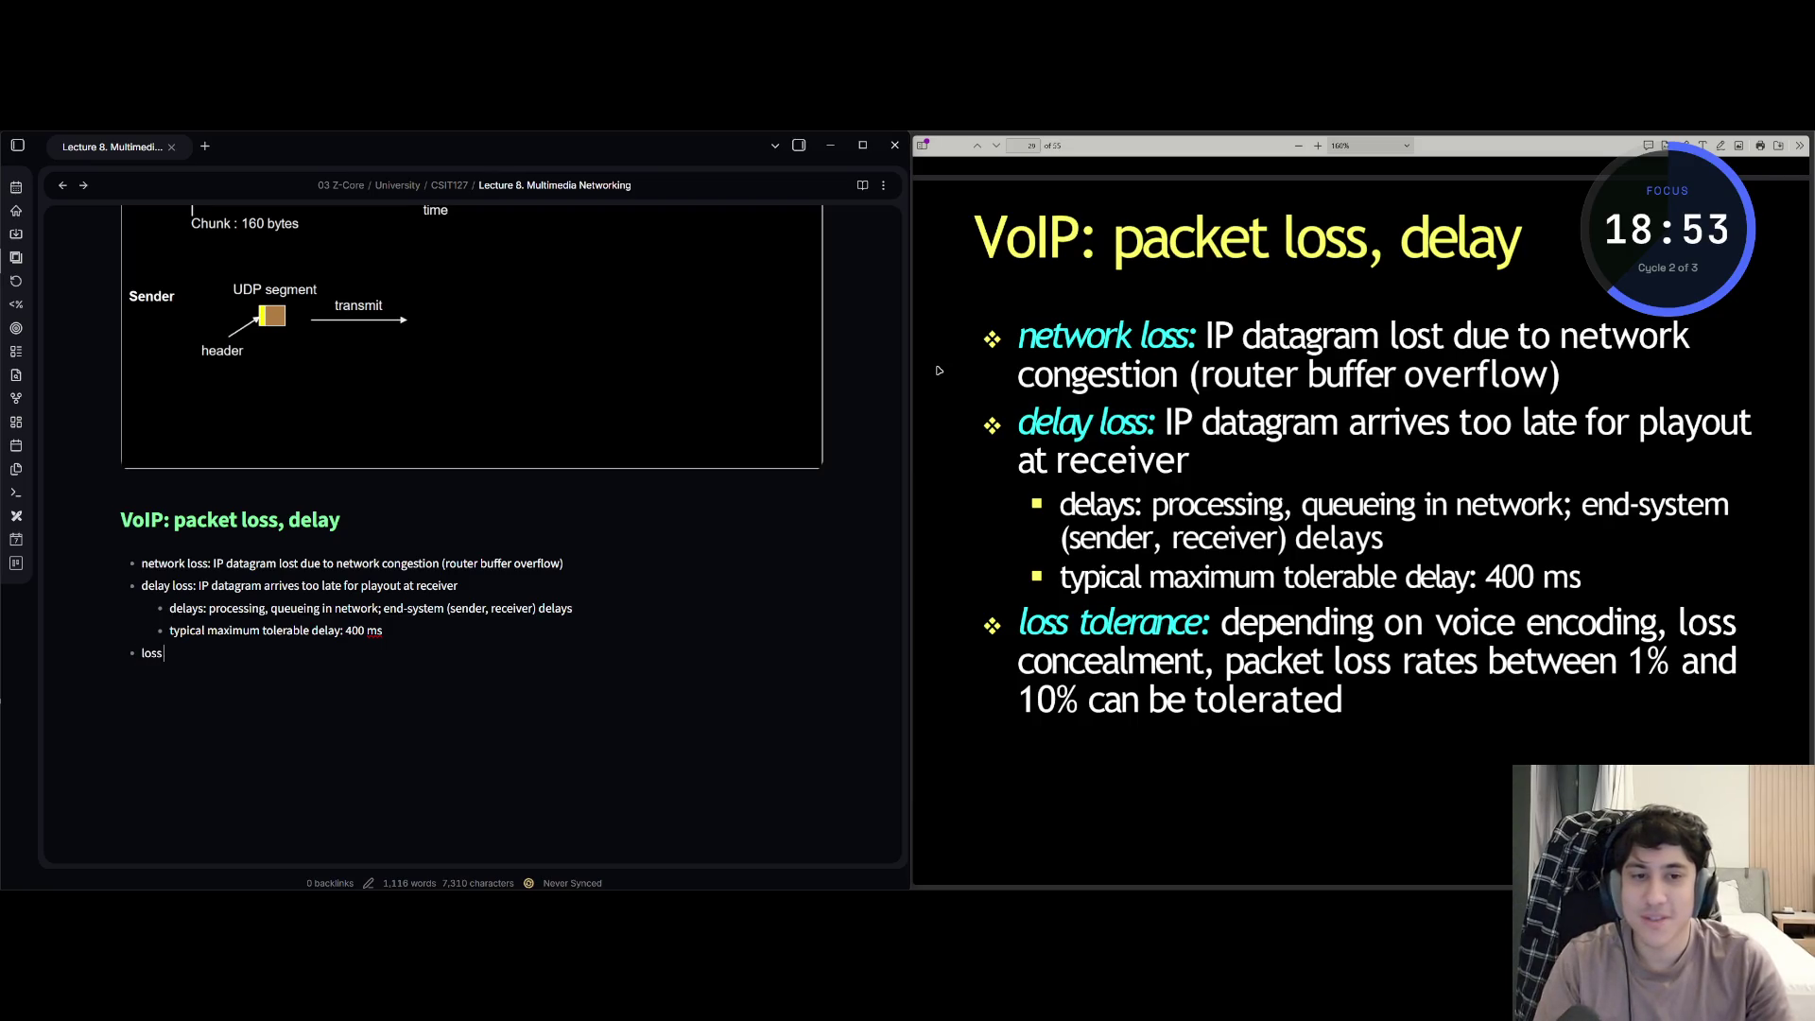
pyautogui.write(' tolerance: d')
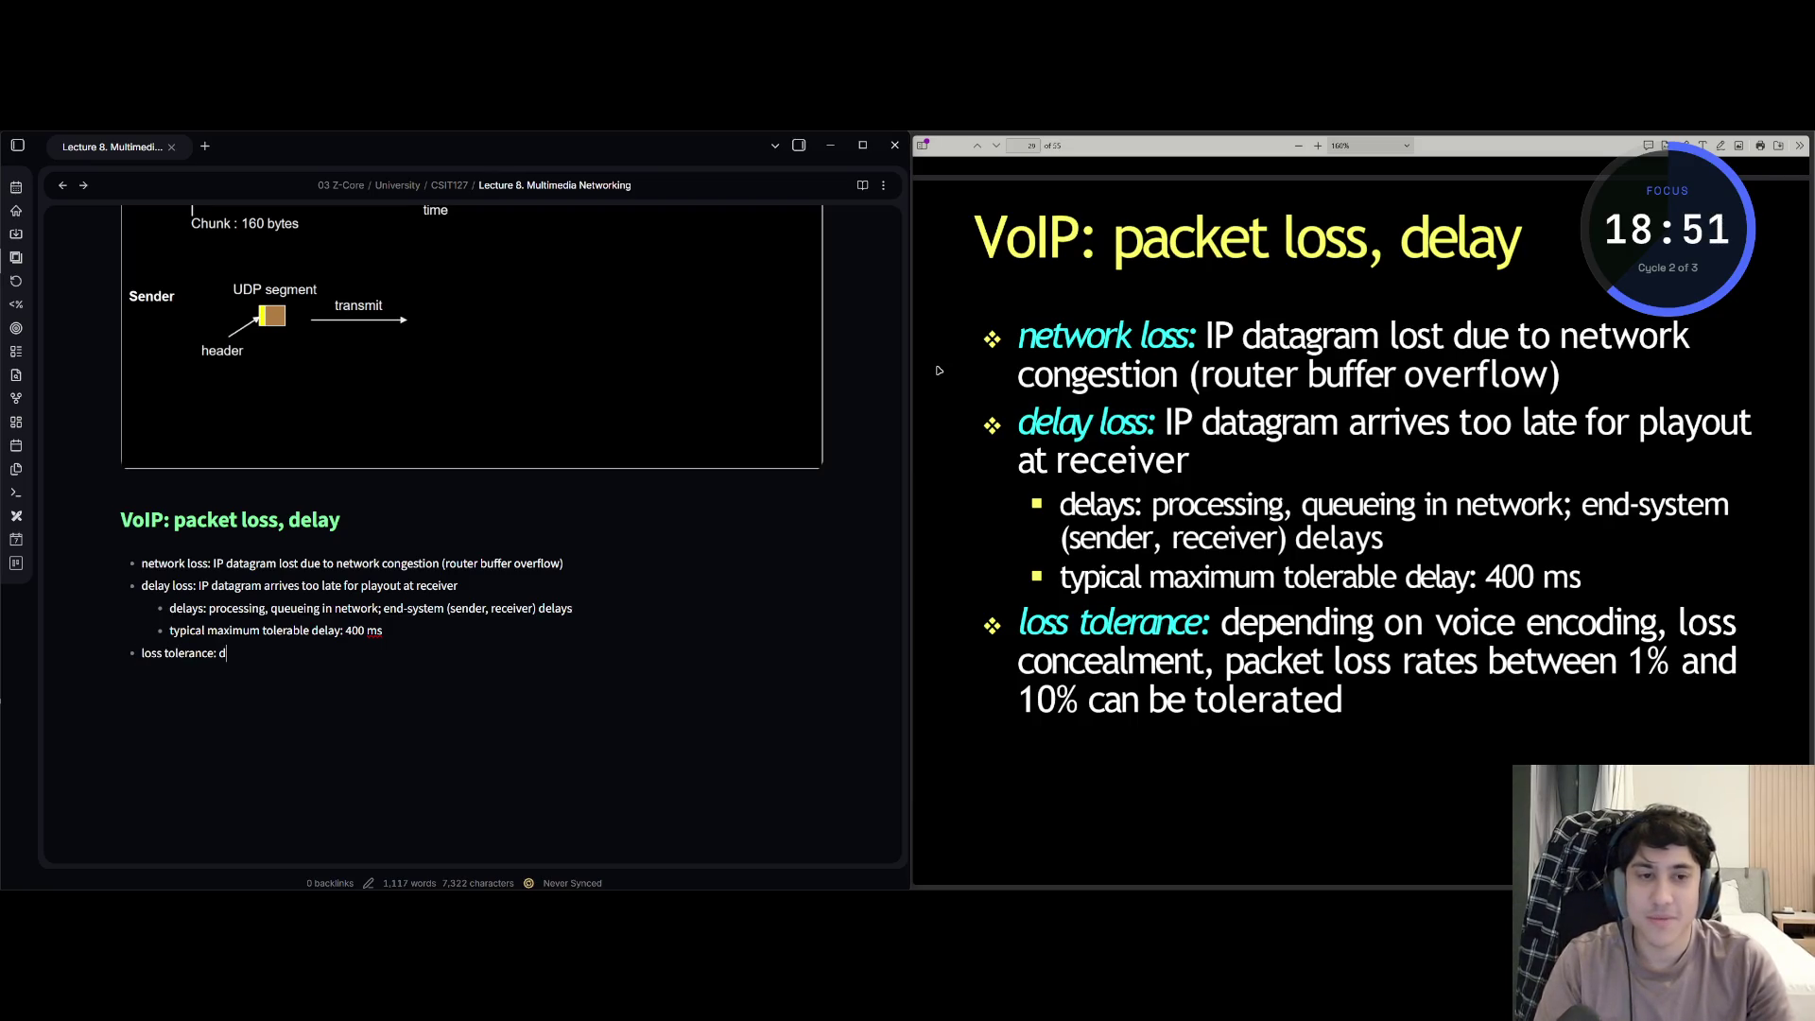
pyautogui.write('epending on')
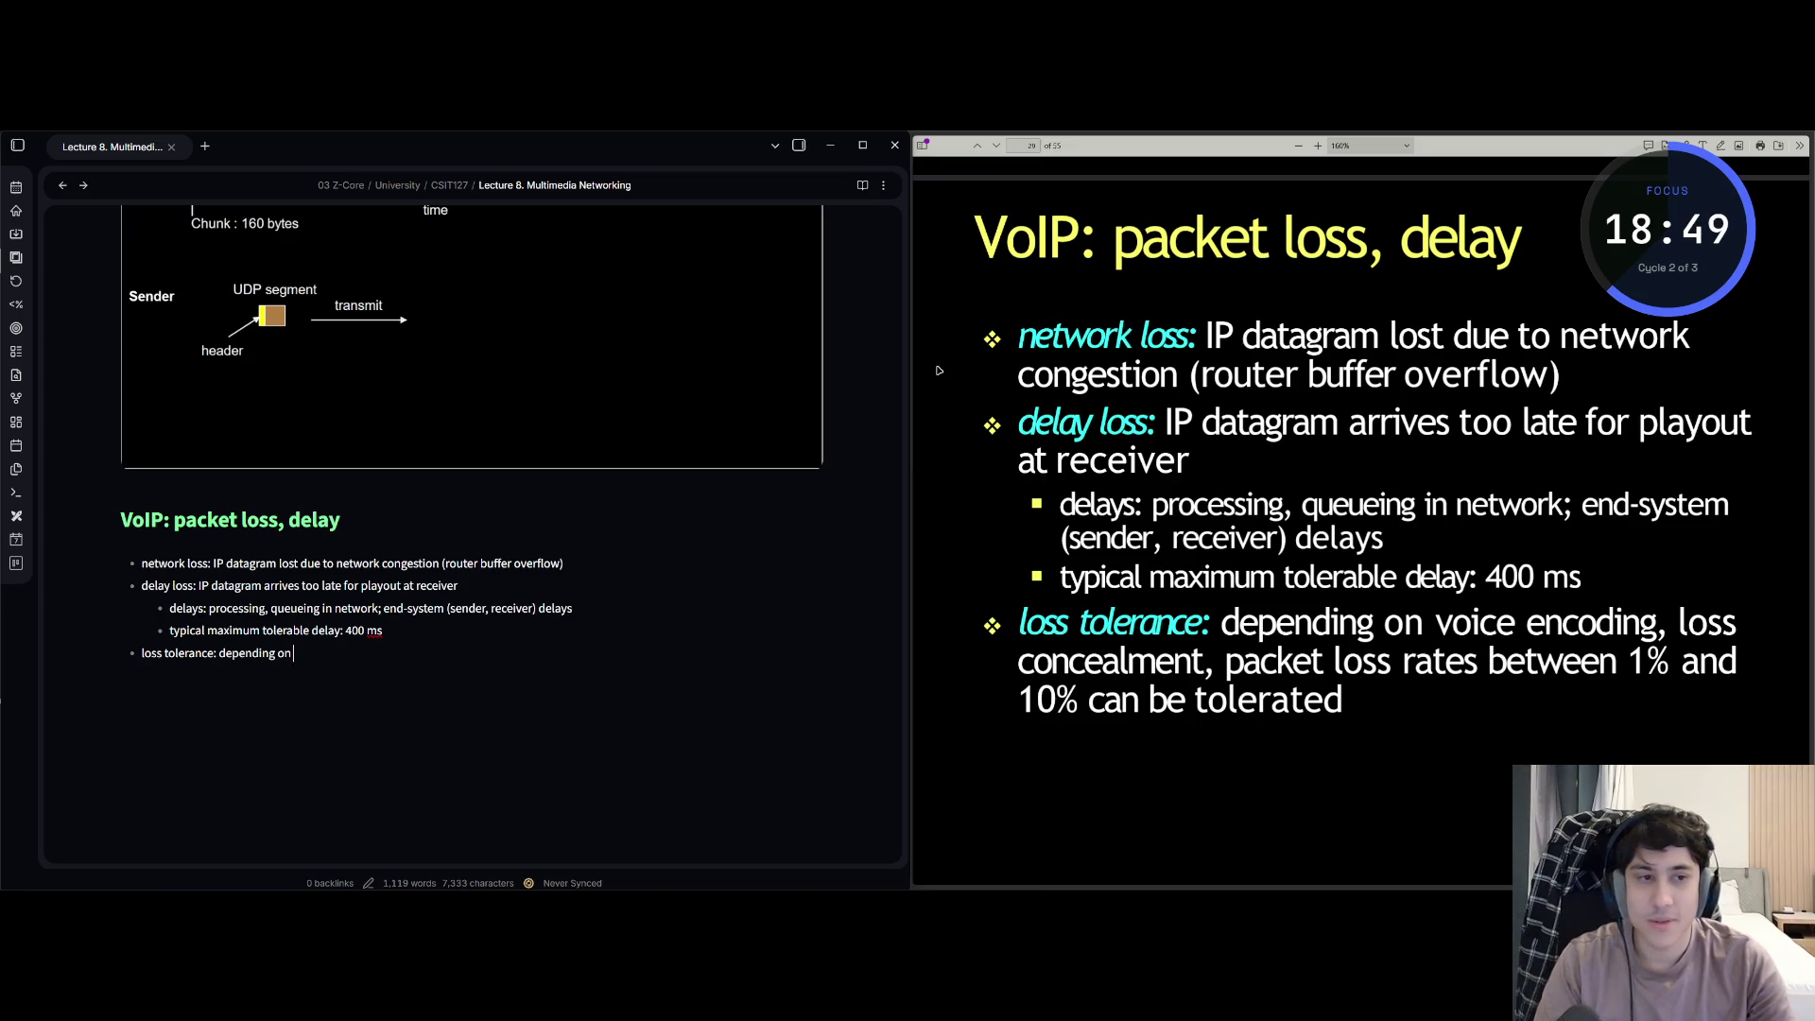
pyautogui.write('  voice encoding')
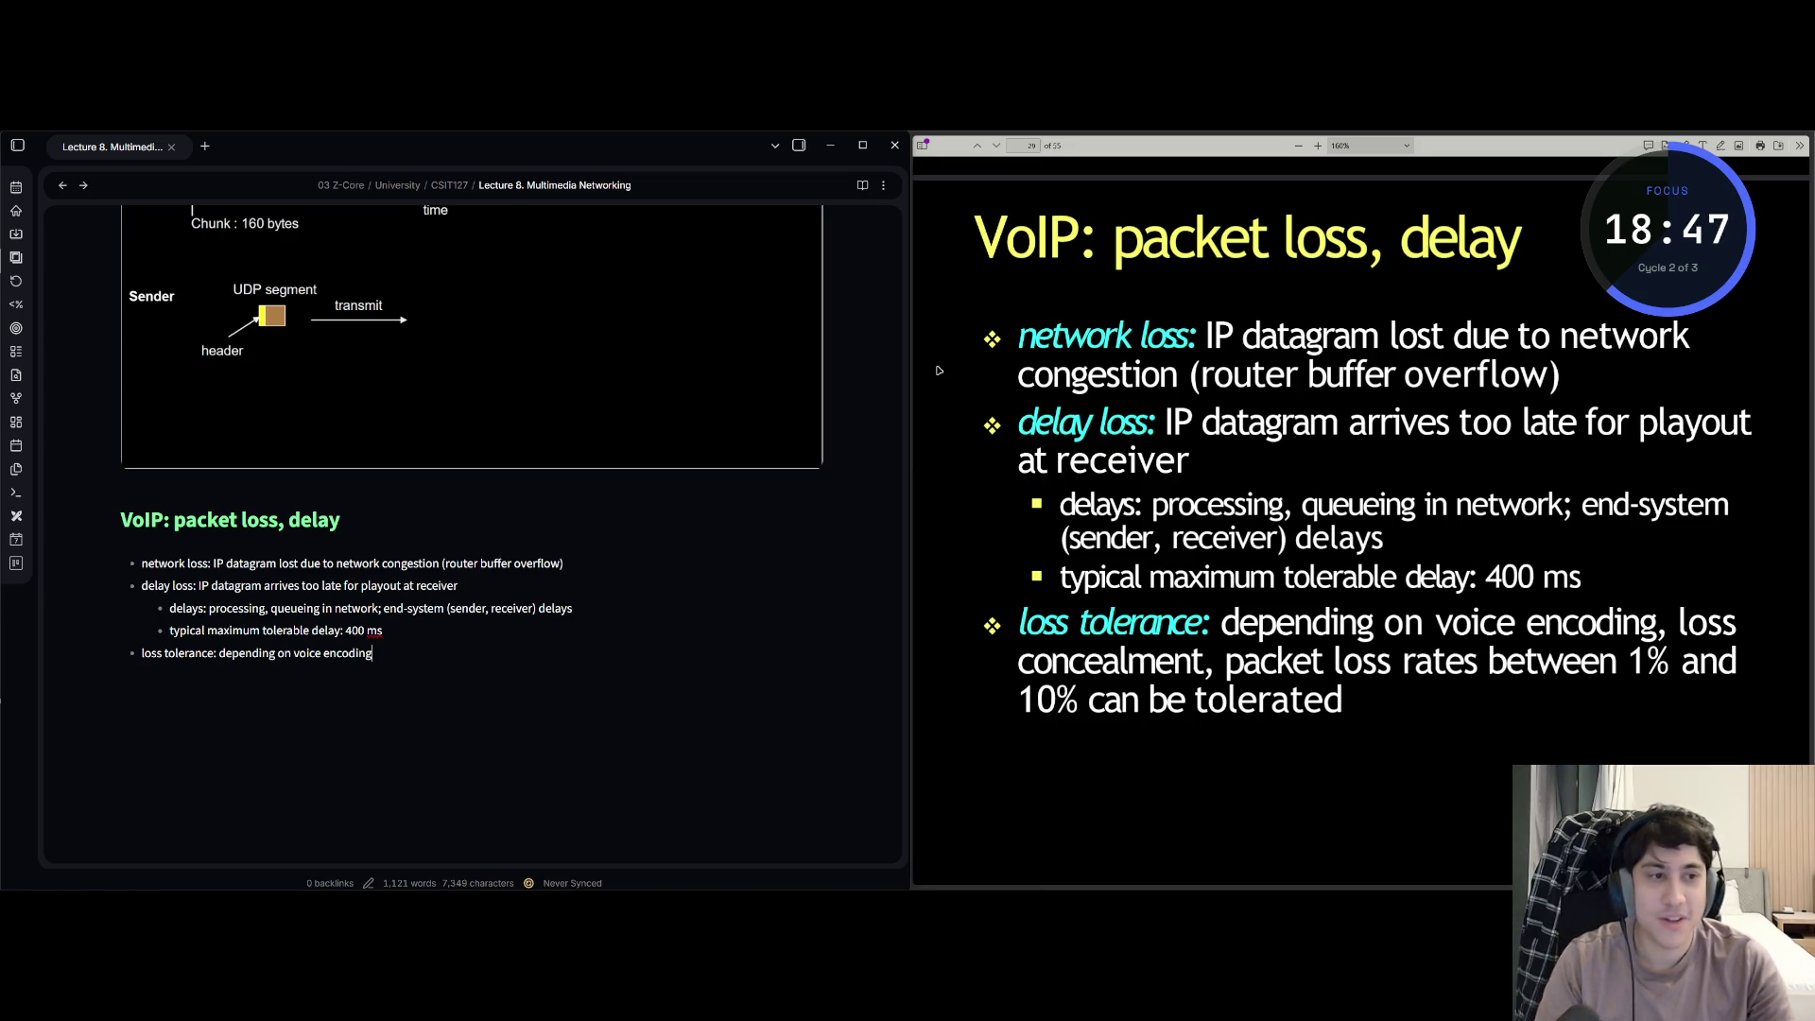
pyautogui.write(', loss concea')
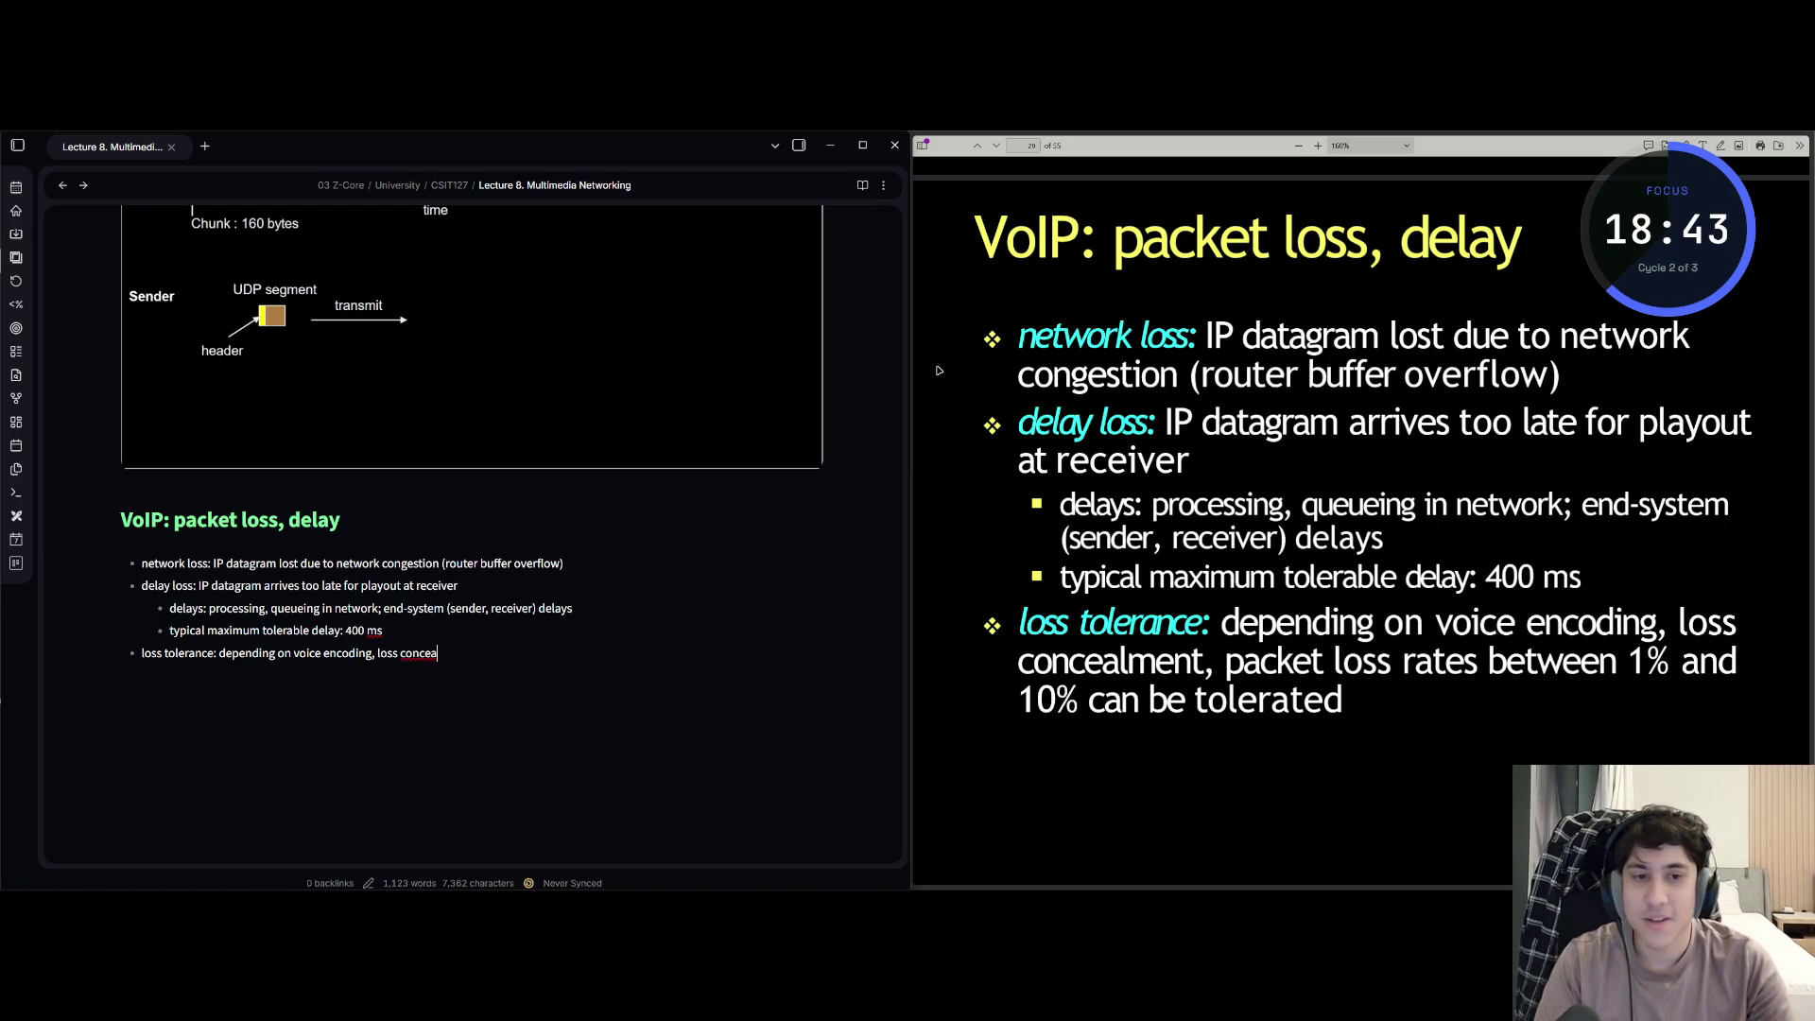
pyautogui.write('l')
pyautogui.write('ment, packe')
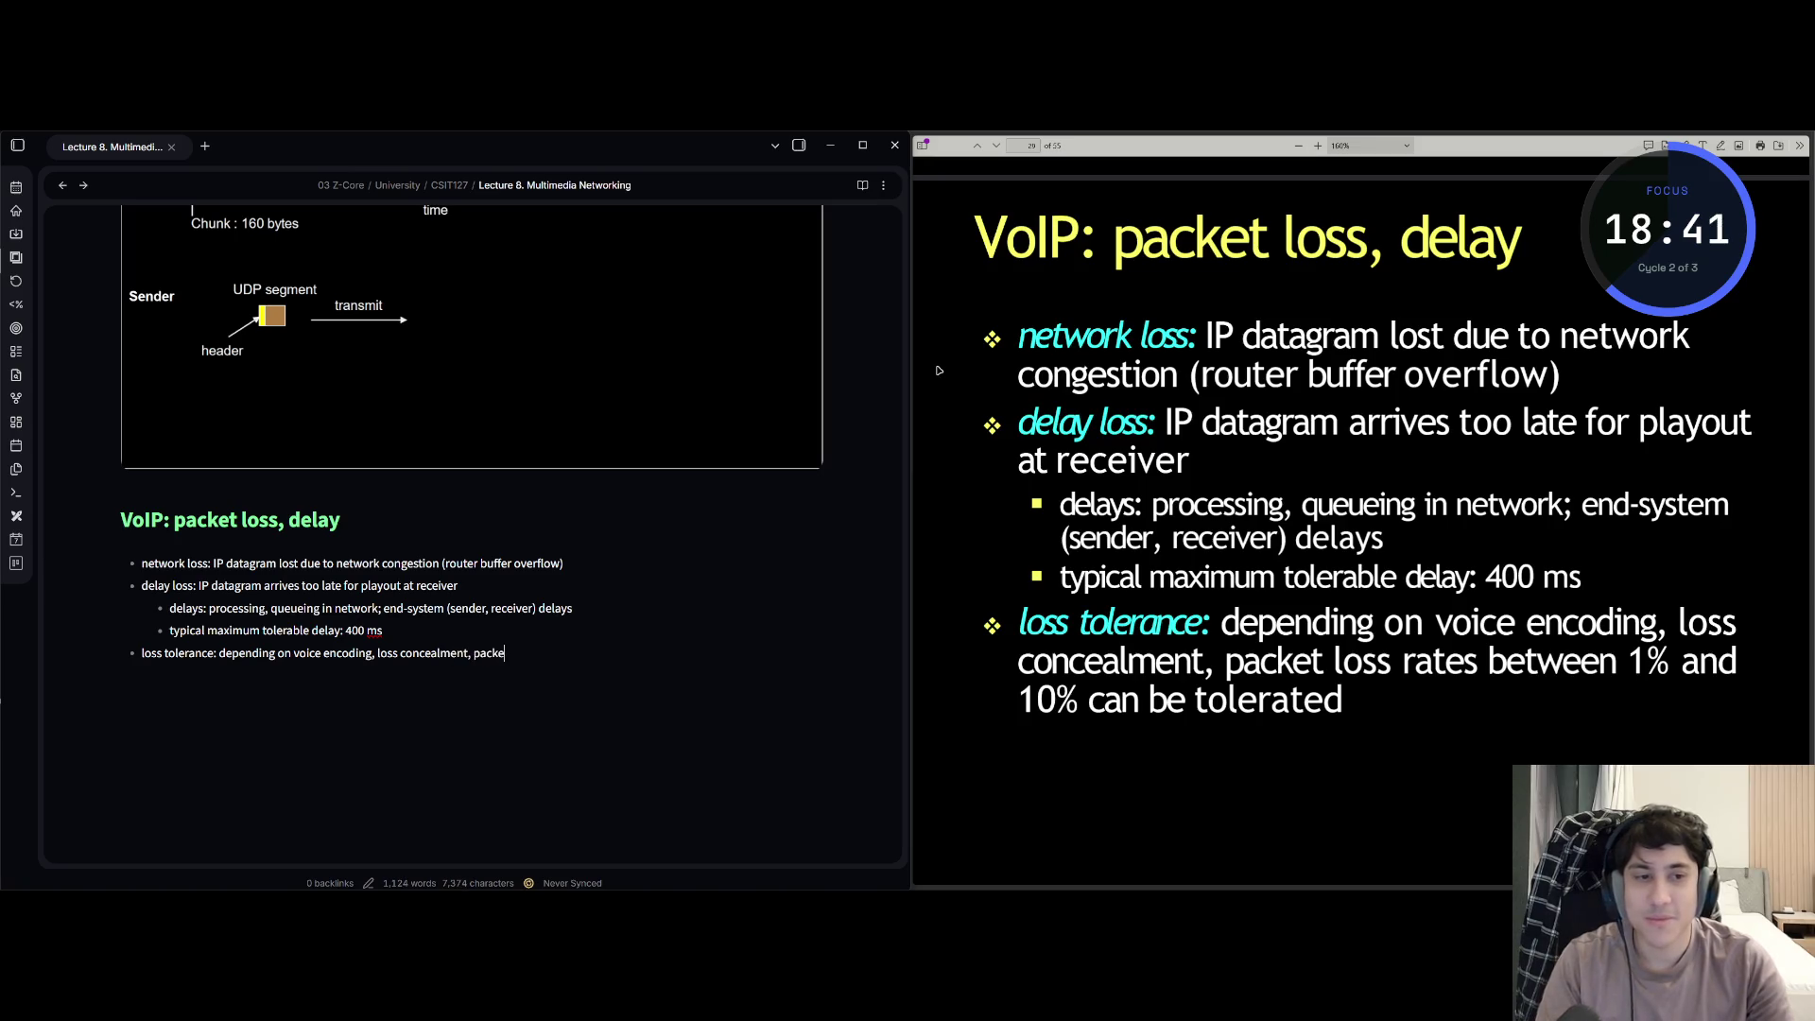
pyautogui.write('t loss rateed')
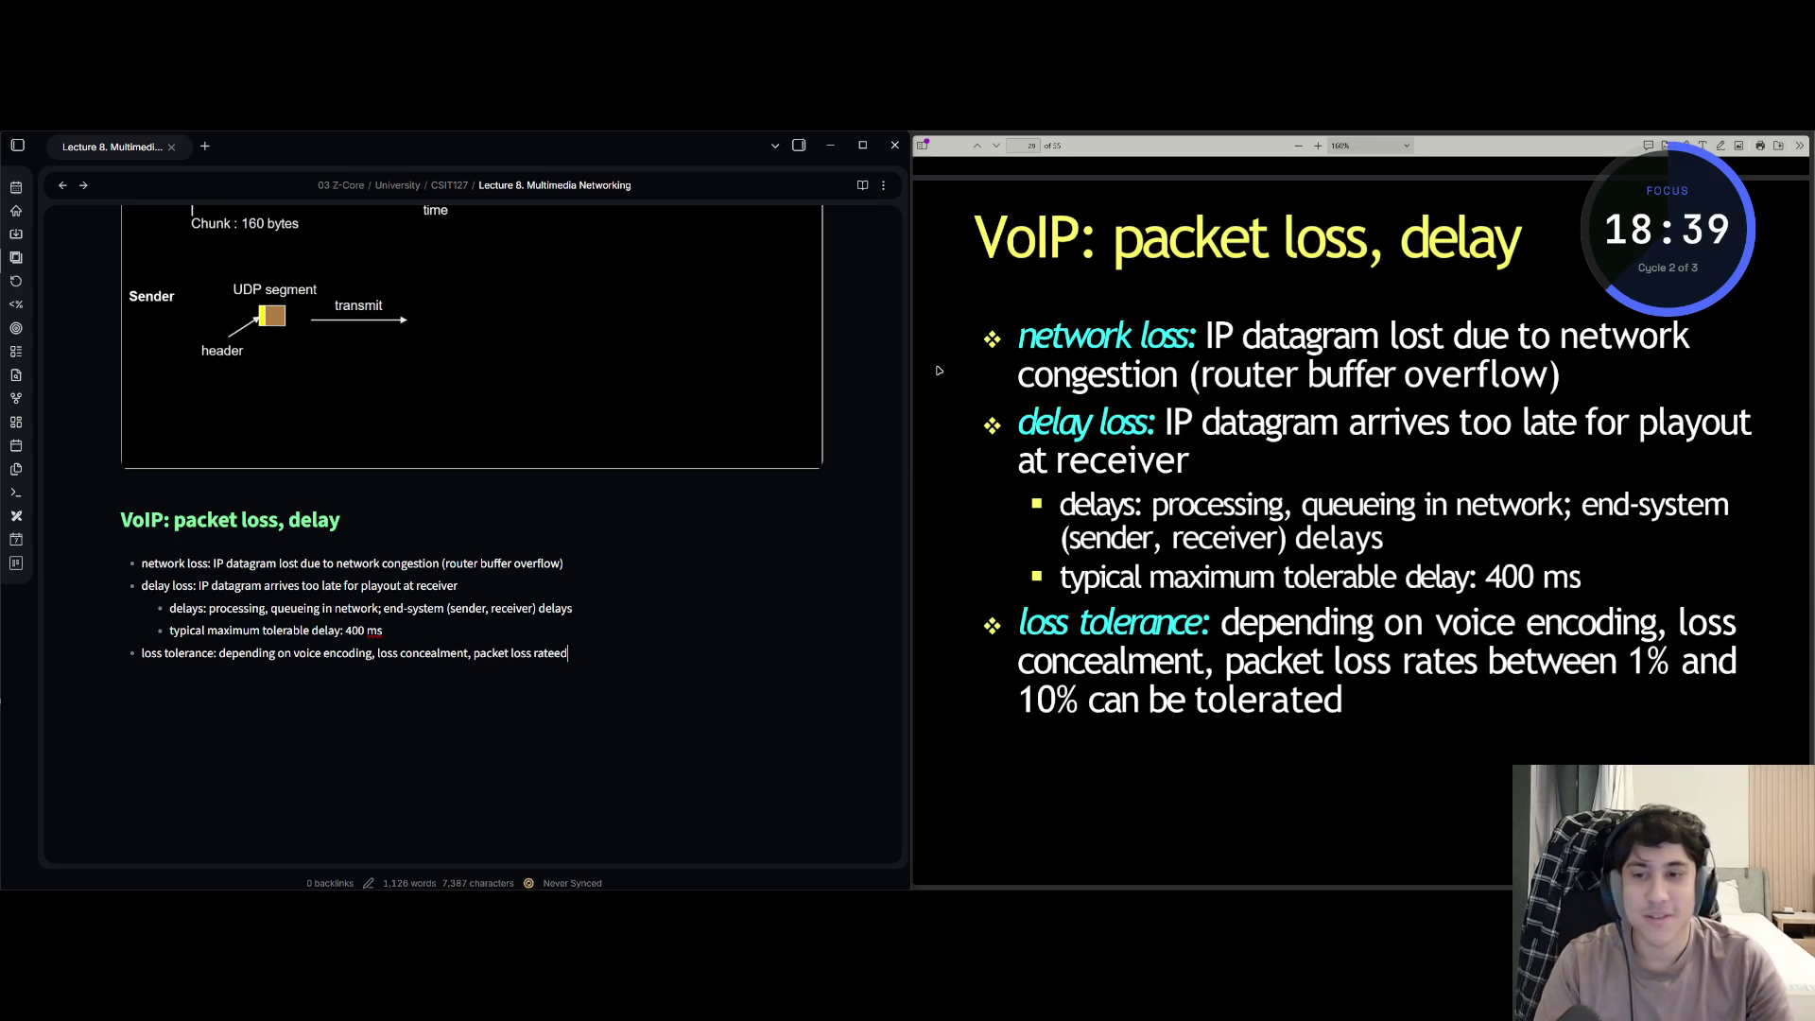
# - Write the loss tolerance bullet: rates between 1% and 10% can be tolerated
pyautogui.press('BackSpace')
pyautogui.press('BackSpace')
pyautogui.write('s')
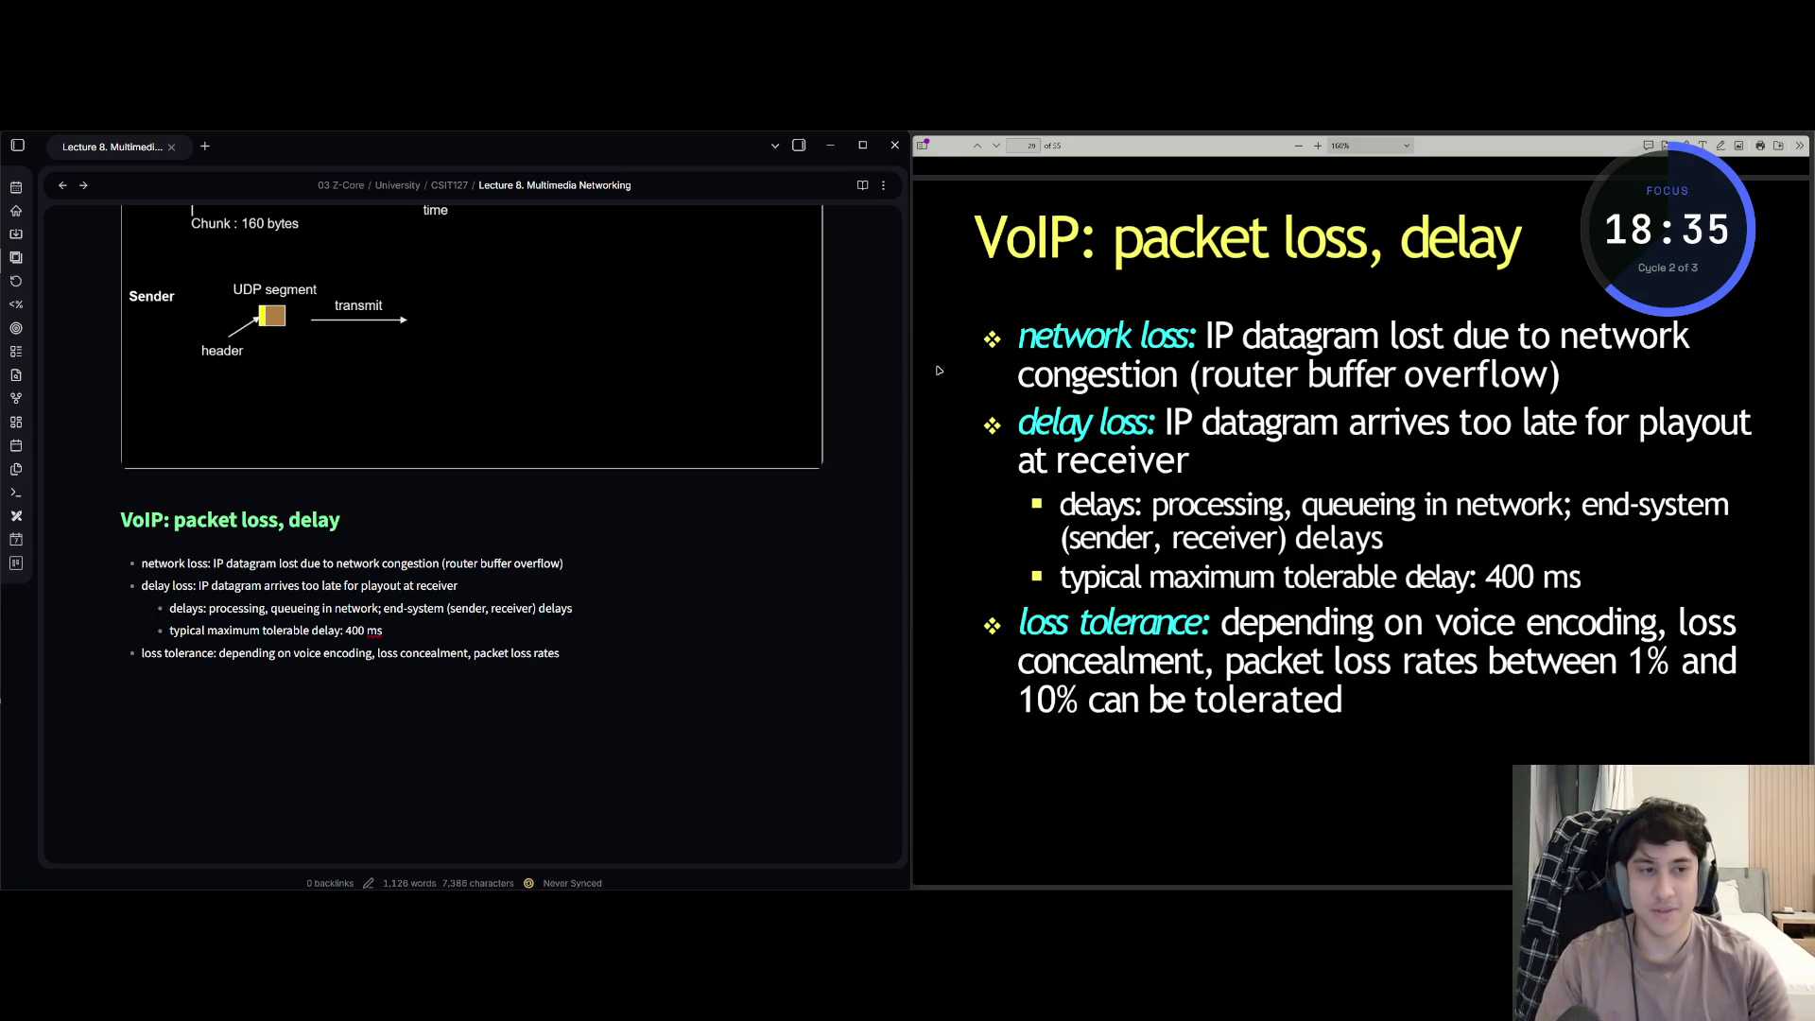
pyautogui.write(' be')
pyautogui.write('tween 1')
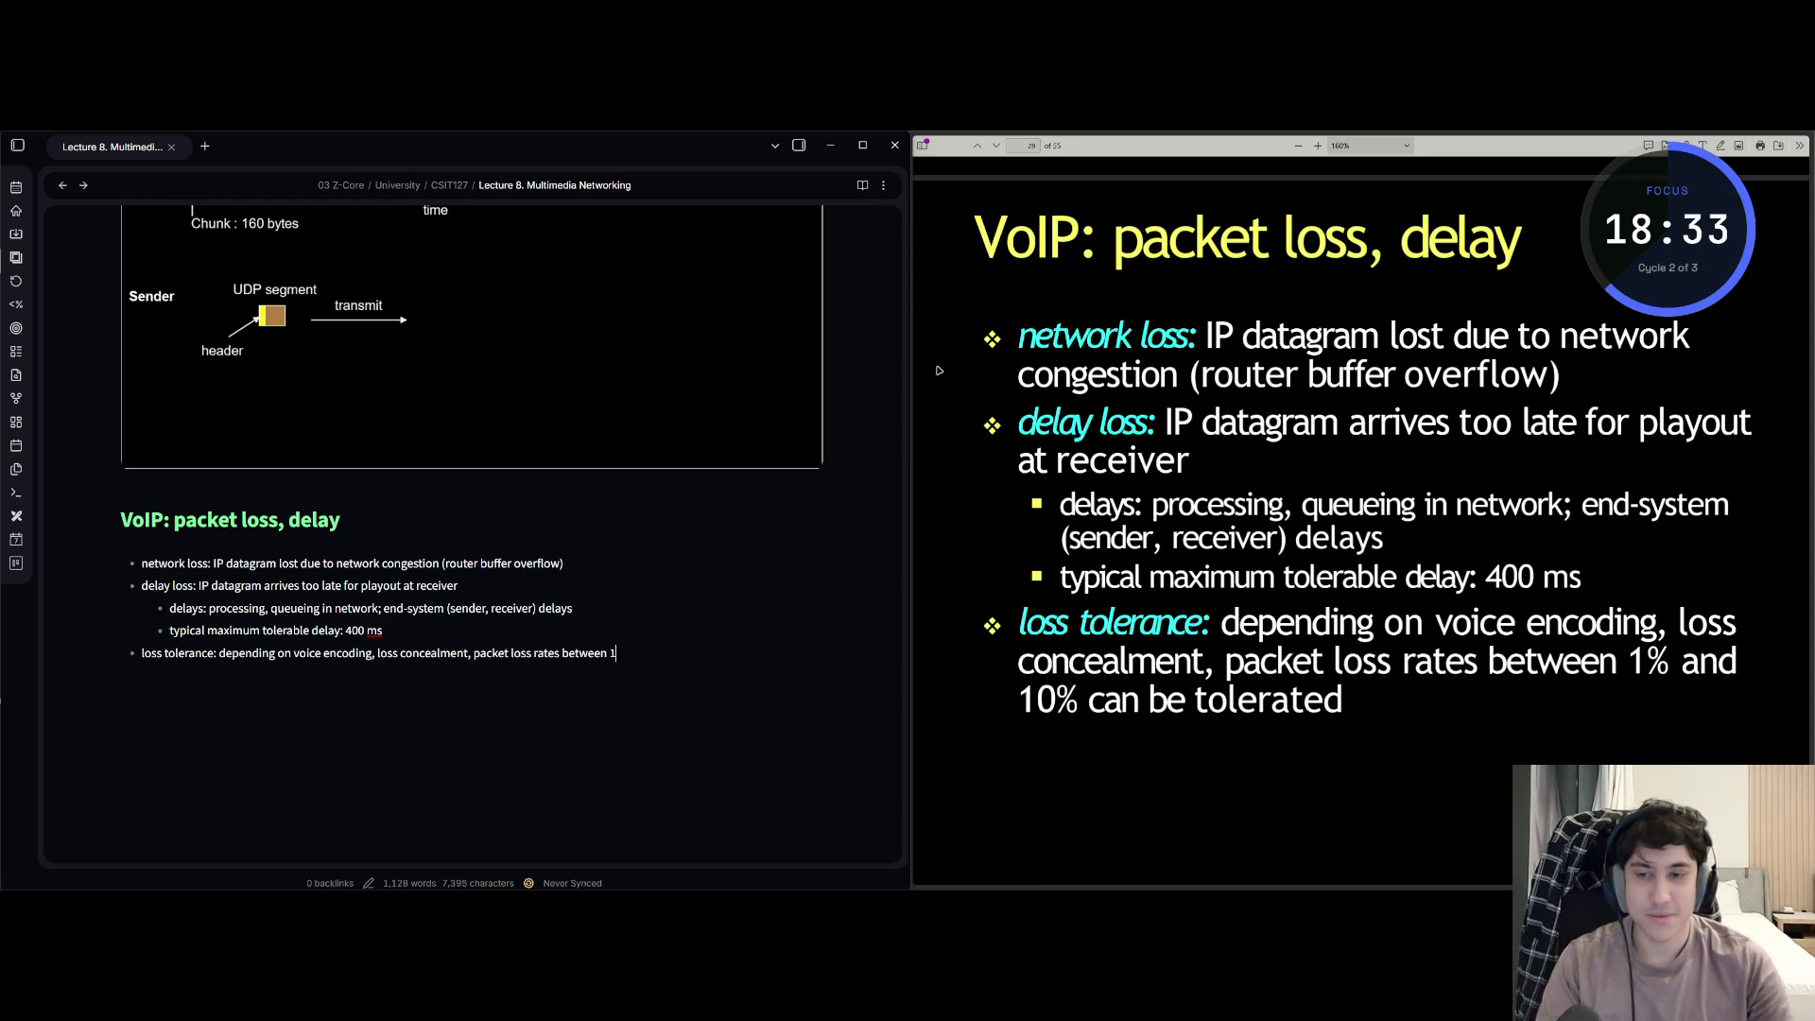
pyautogui.write('%%')
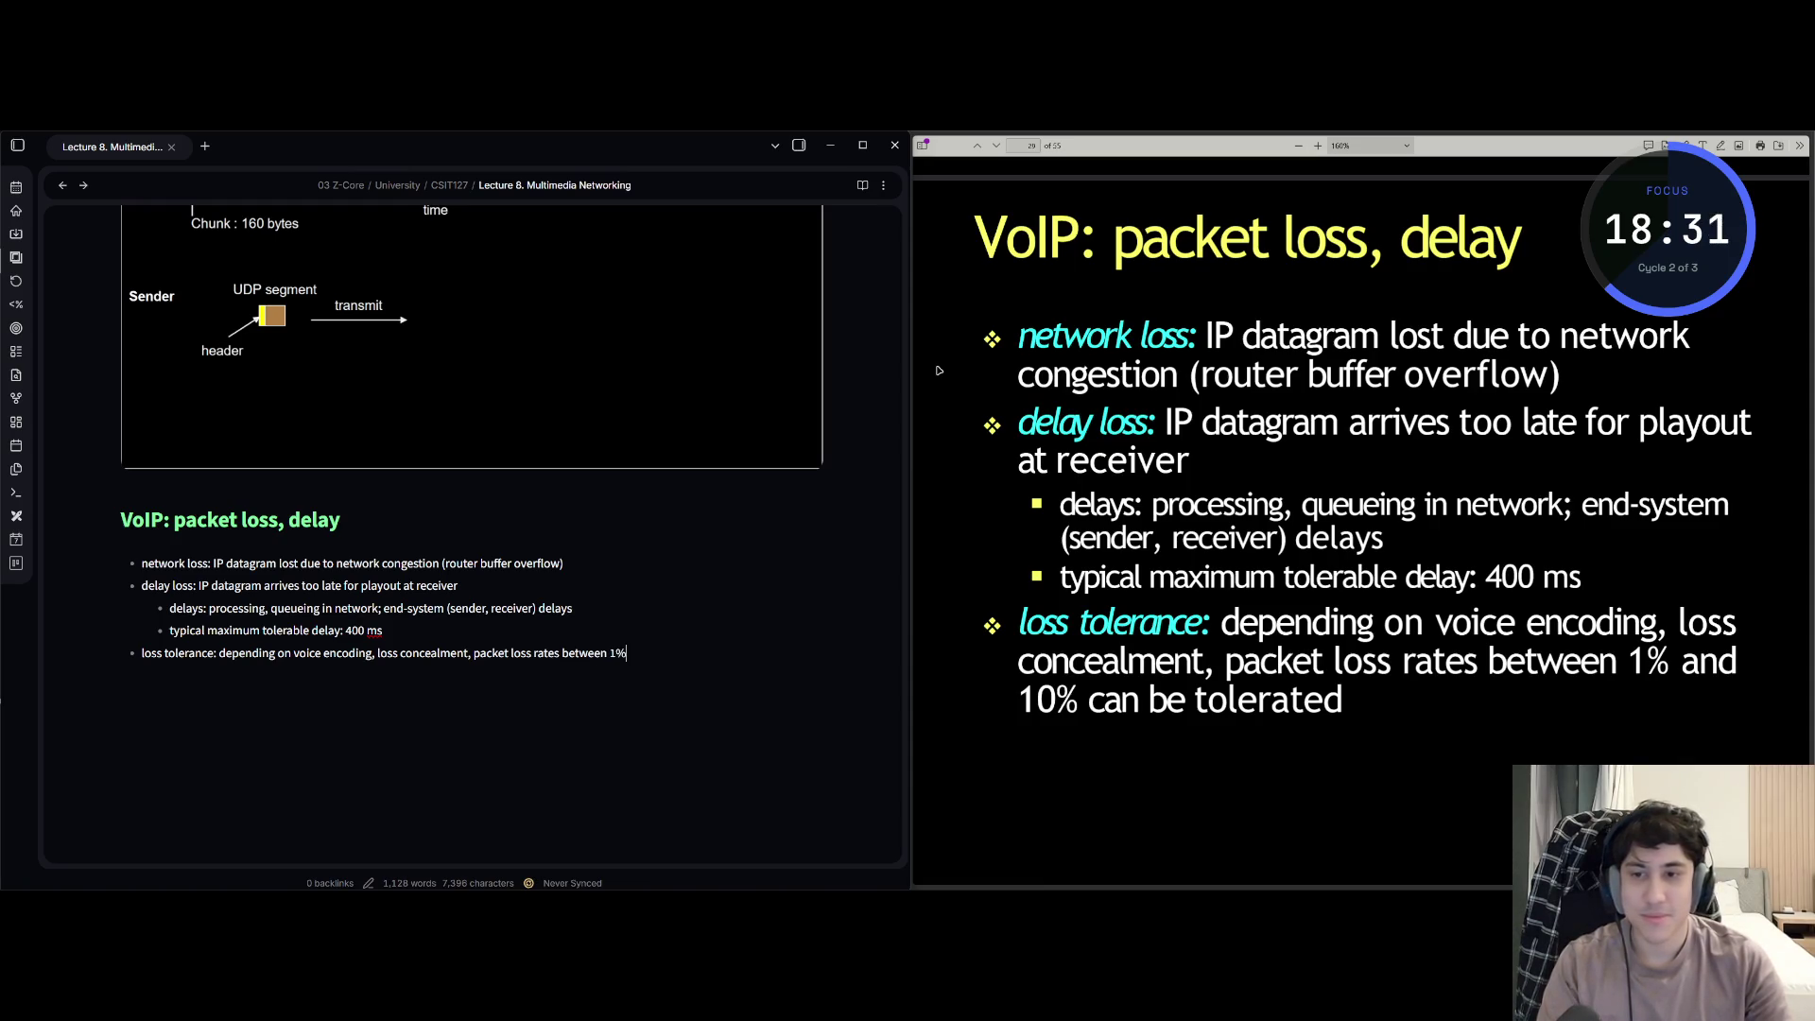
pyautogui.write(' d ')
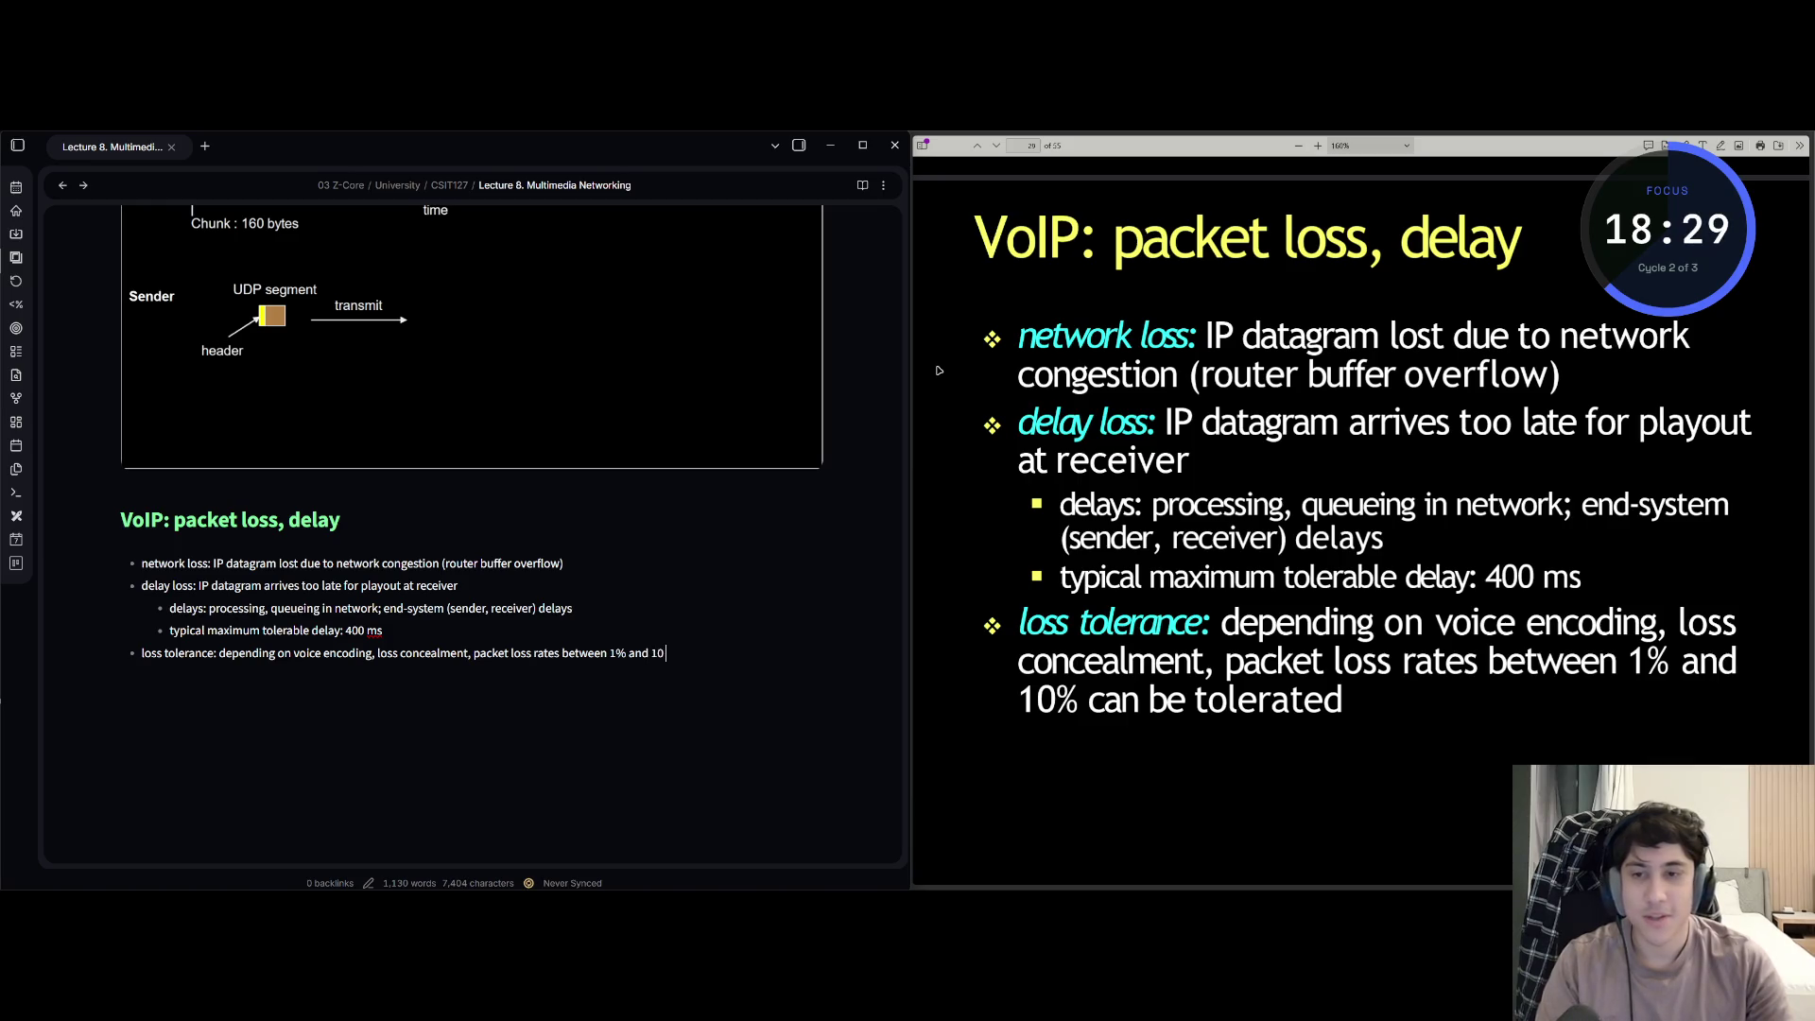
pyautogui.write(' $%')
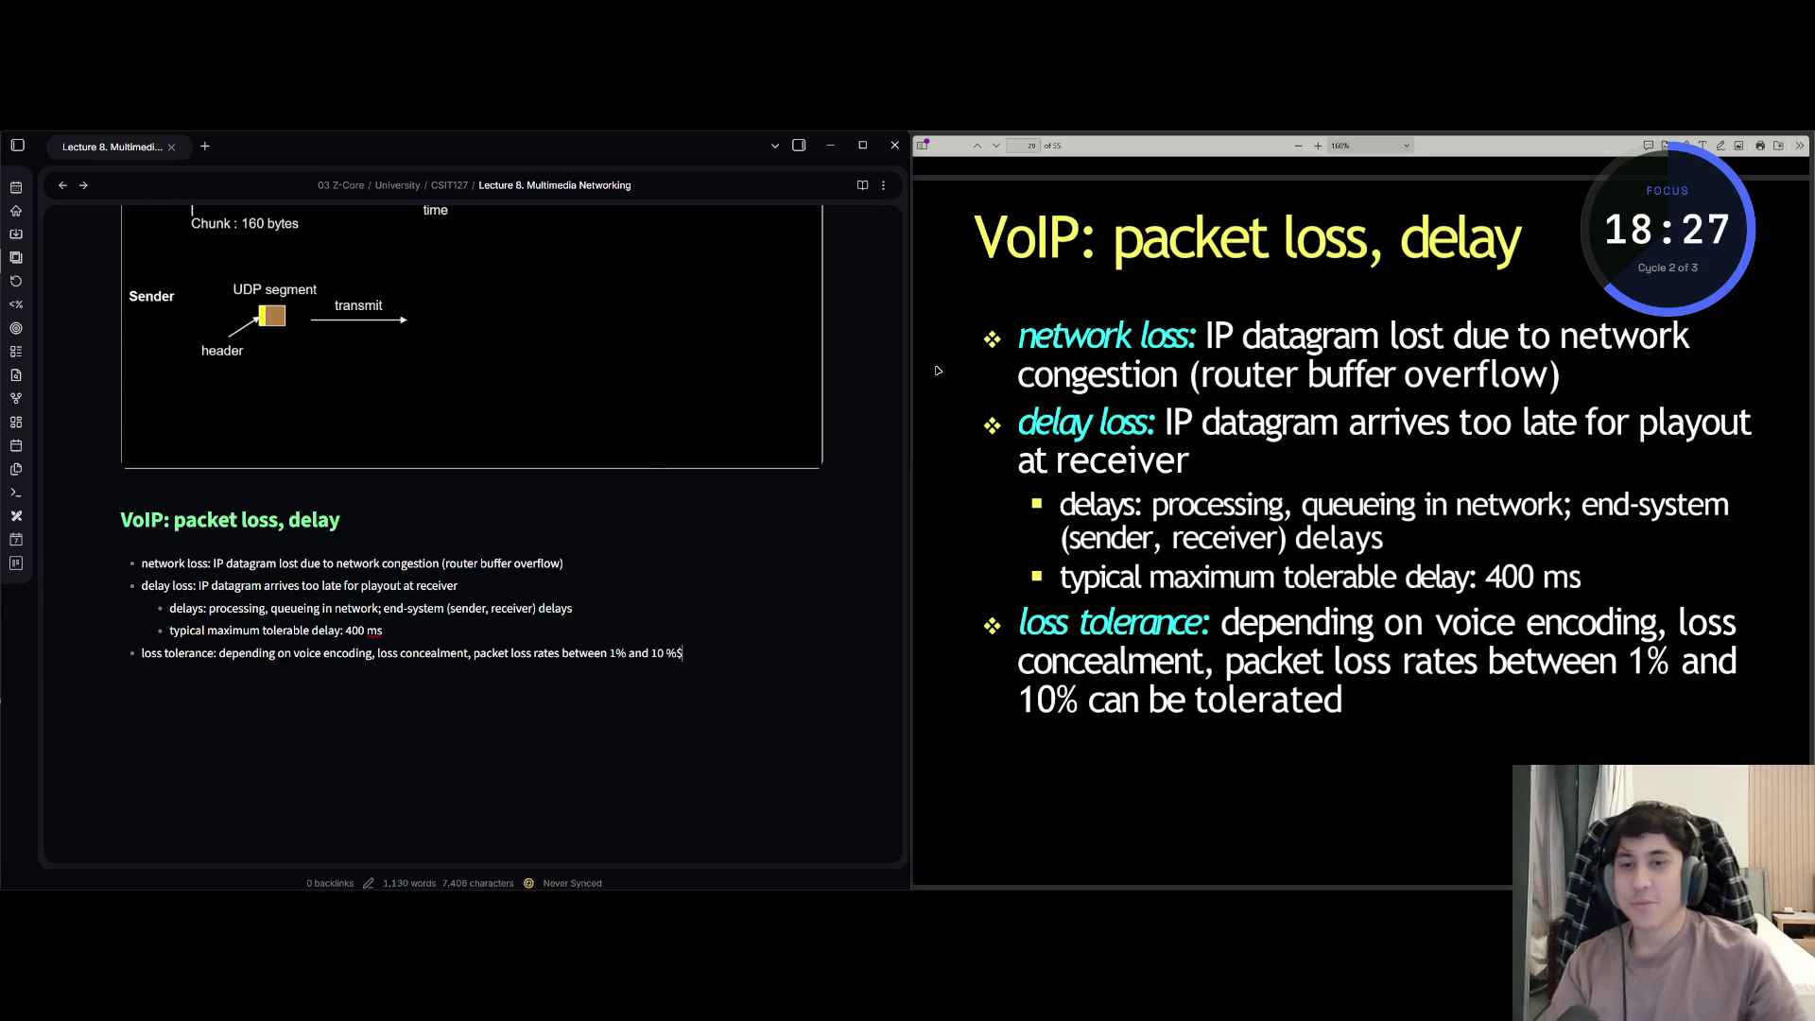
pyautogui.press('BackSpace')
pyautogui.press('BackSpace')
pyautogui.press('BackSpace')
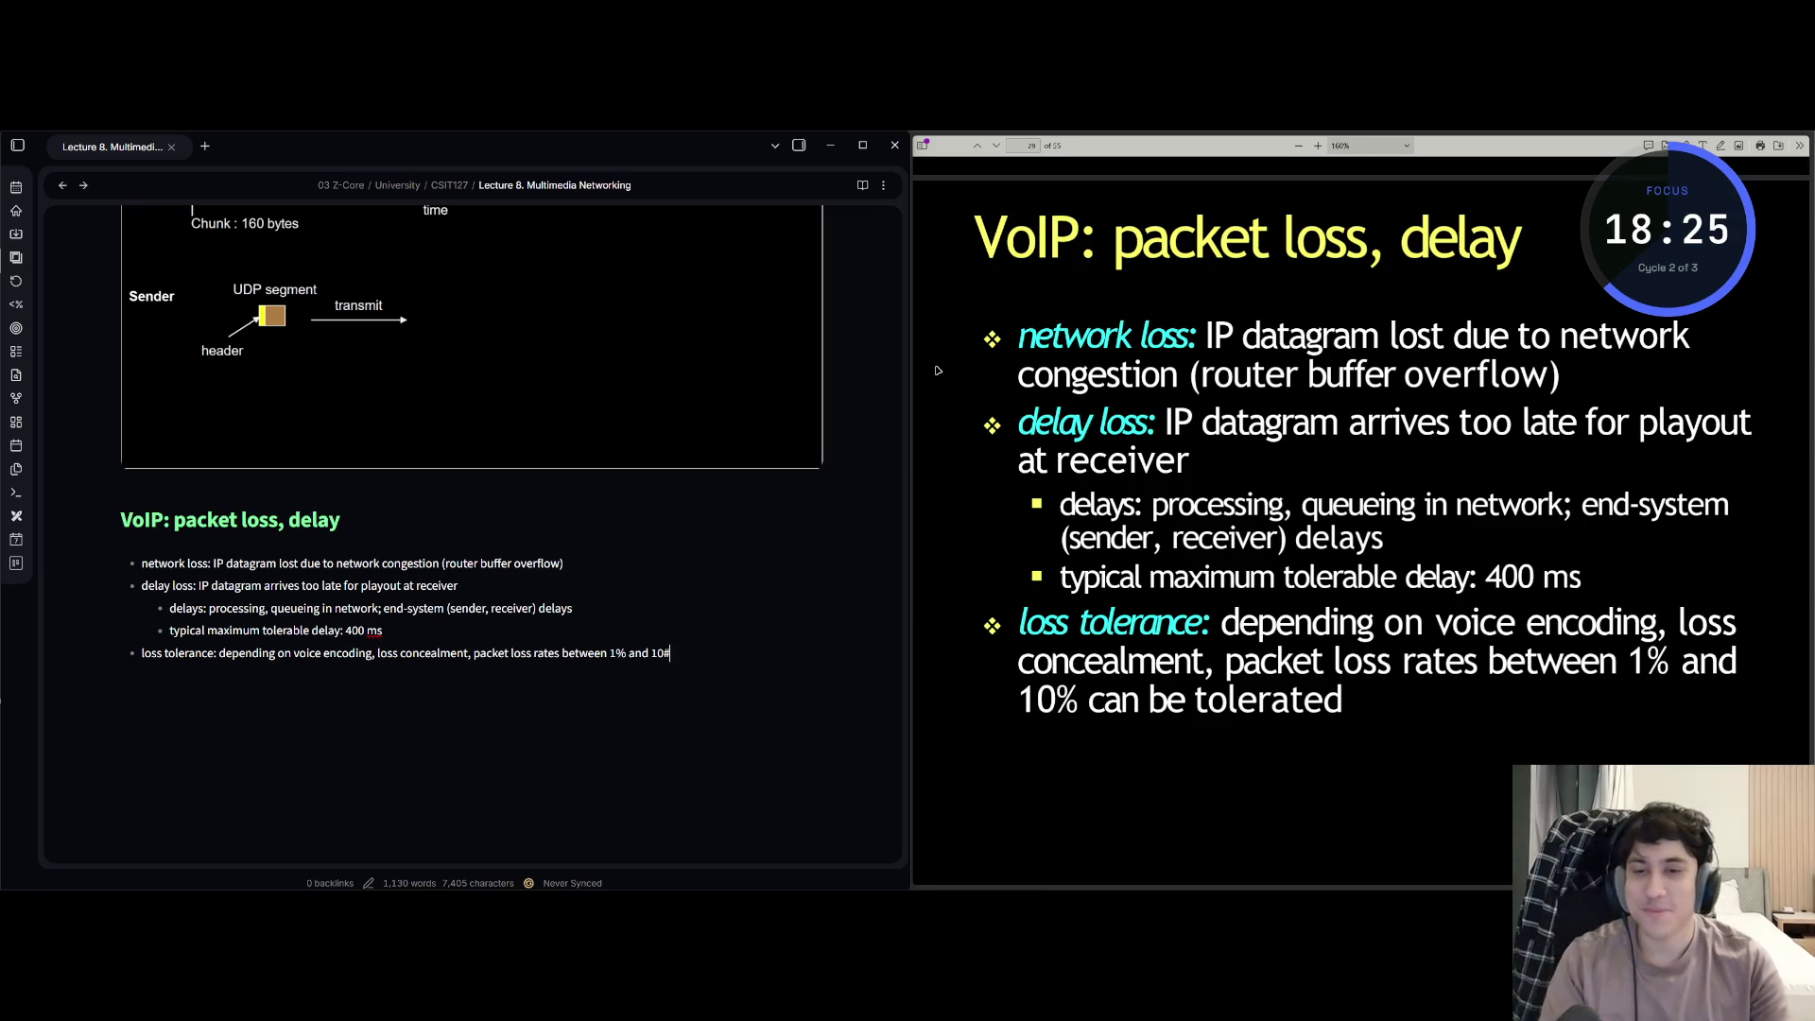
pyautogui.write('%')
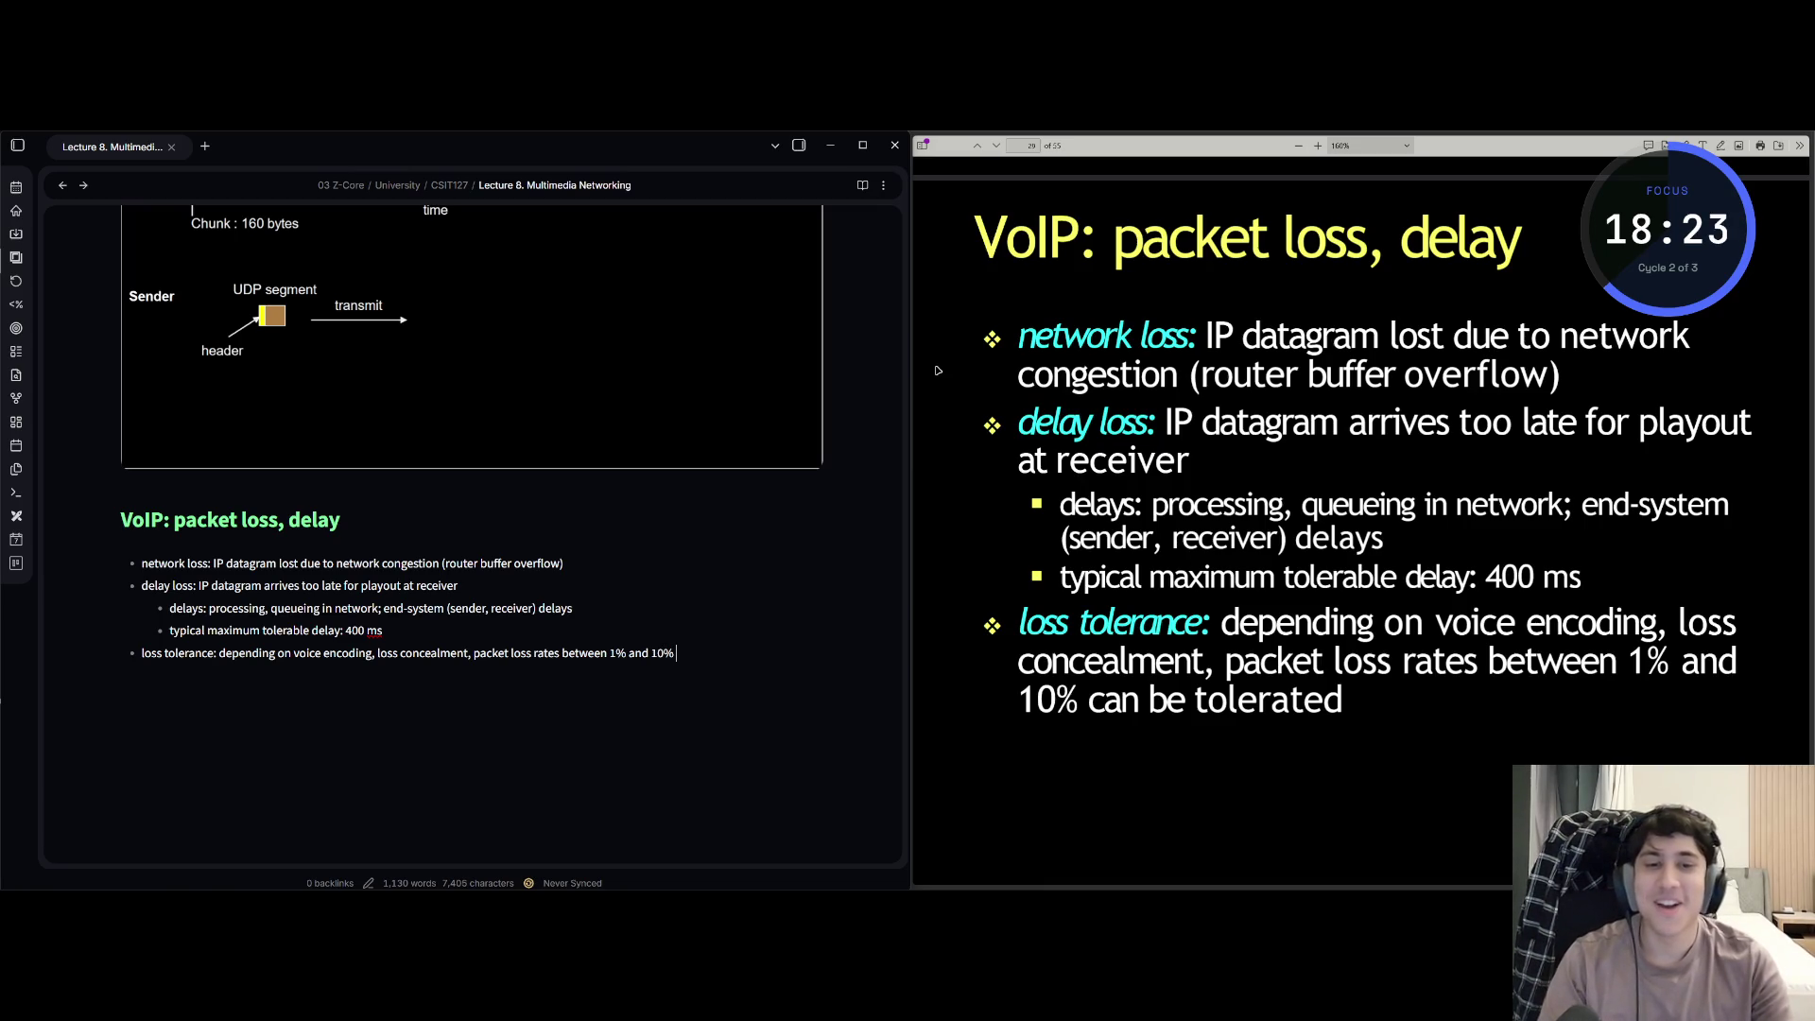
pyautogui.write(' can b')
pyautogui.write('e tola')
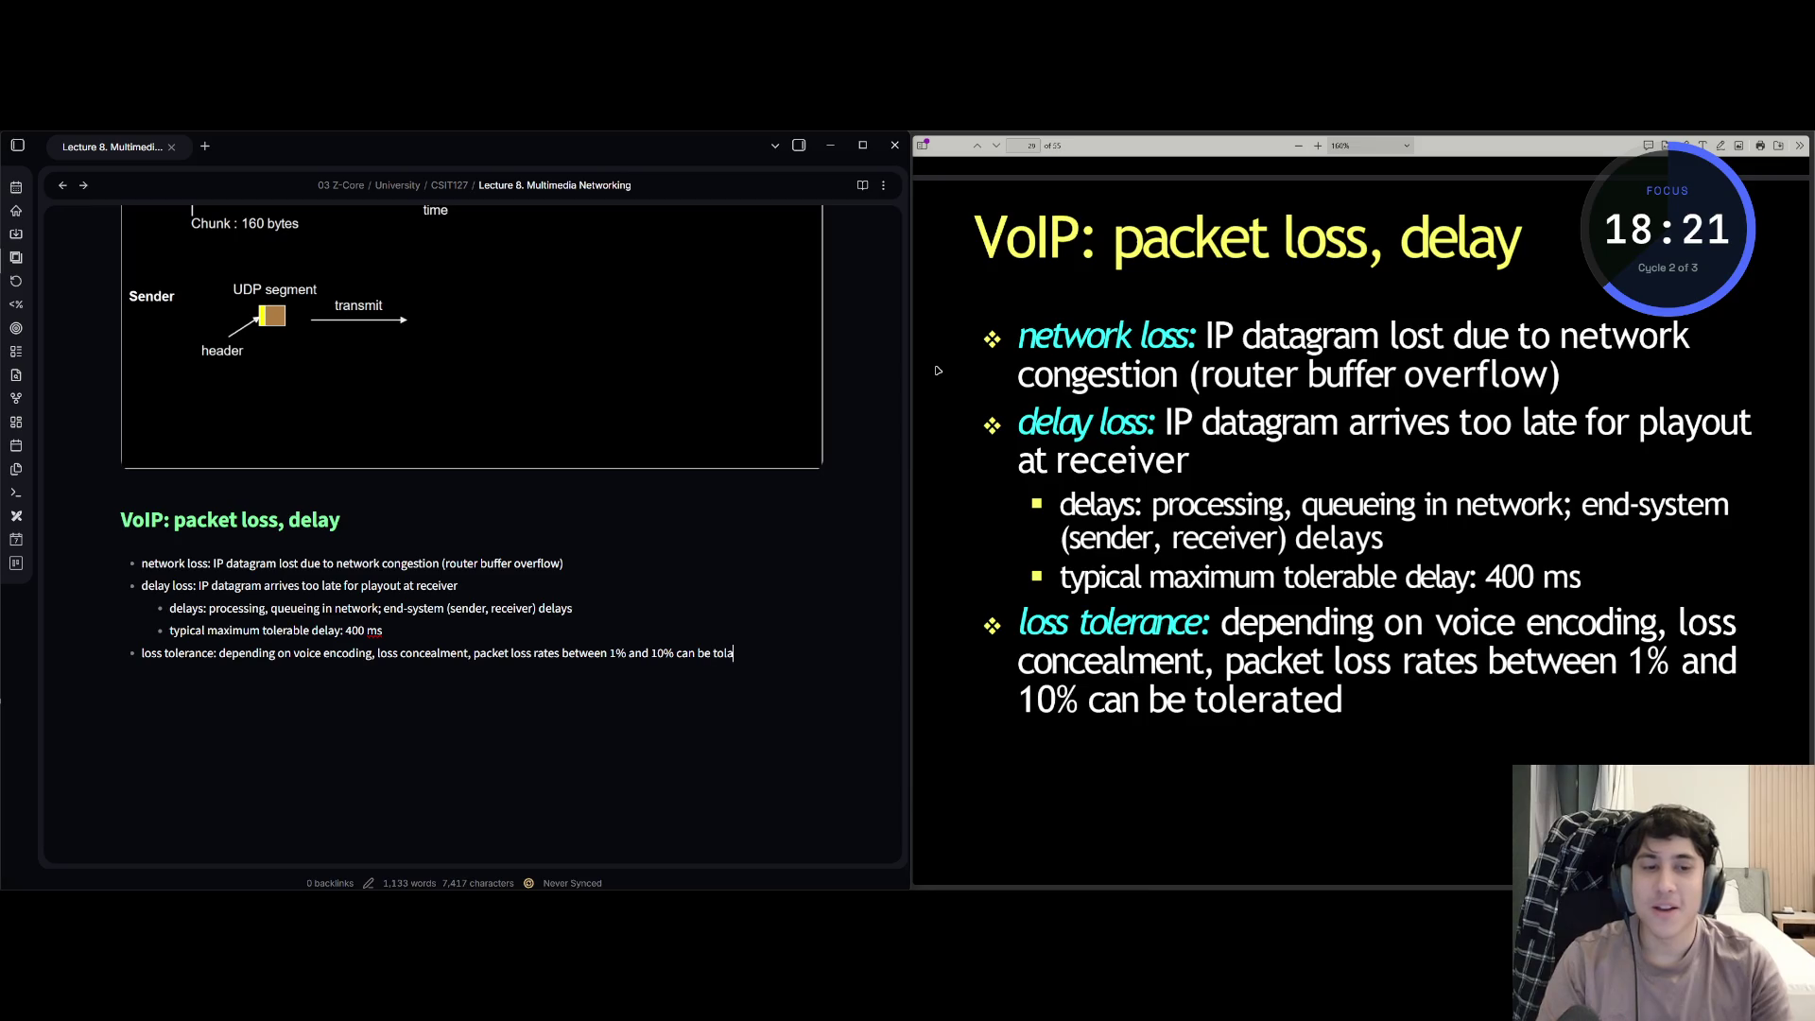
pyautogui.press('BackSpace')
pyautogui.write('erated')
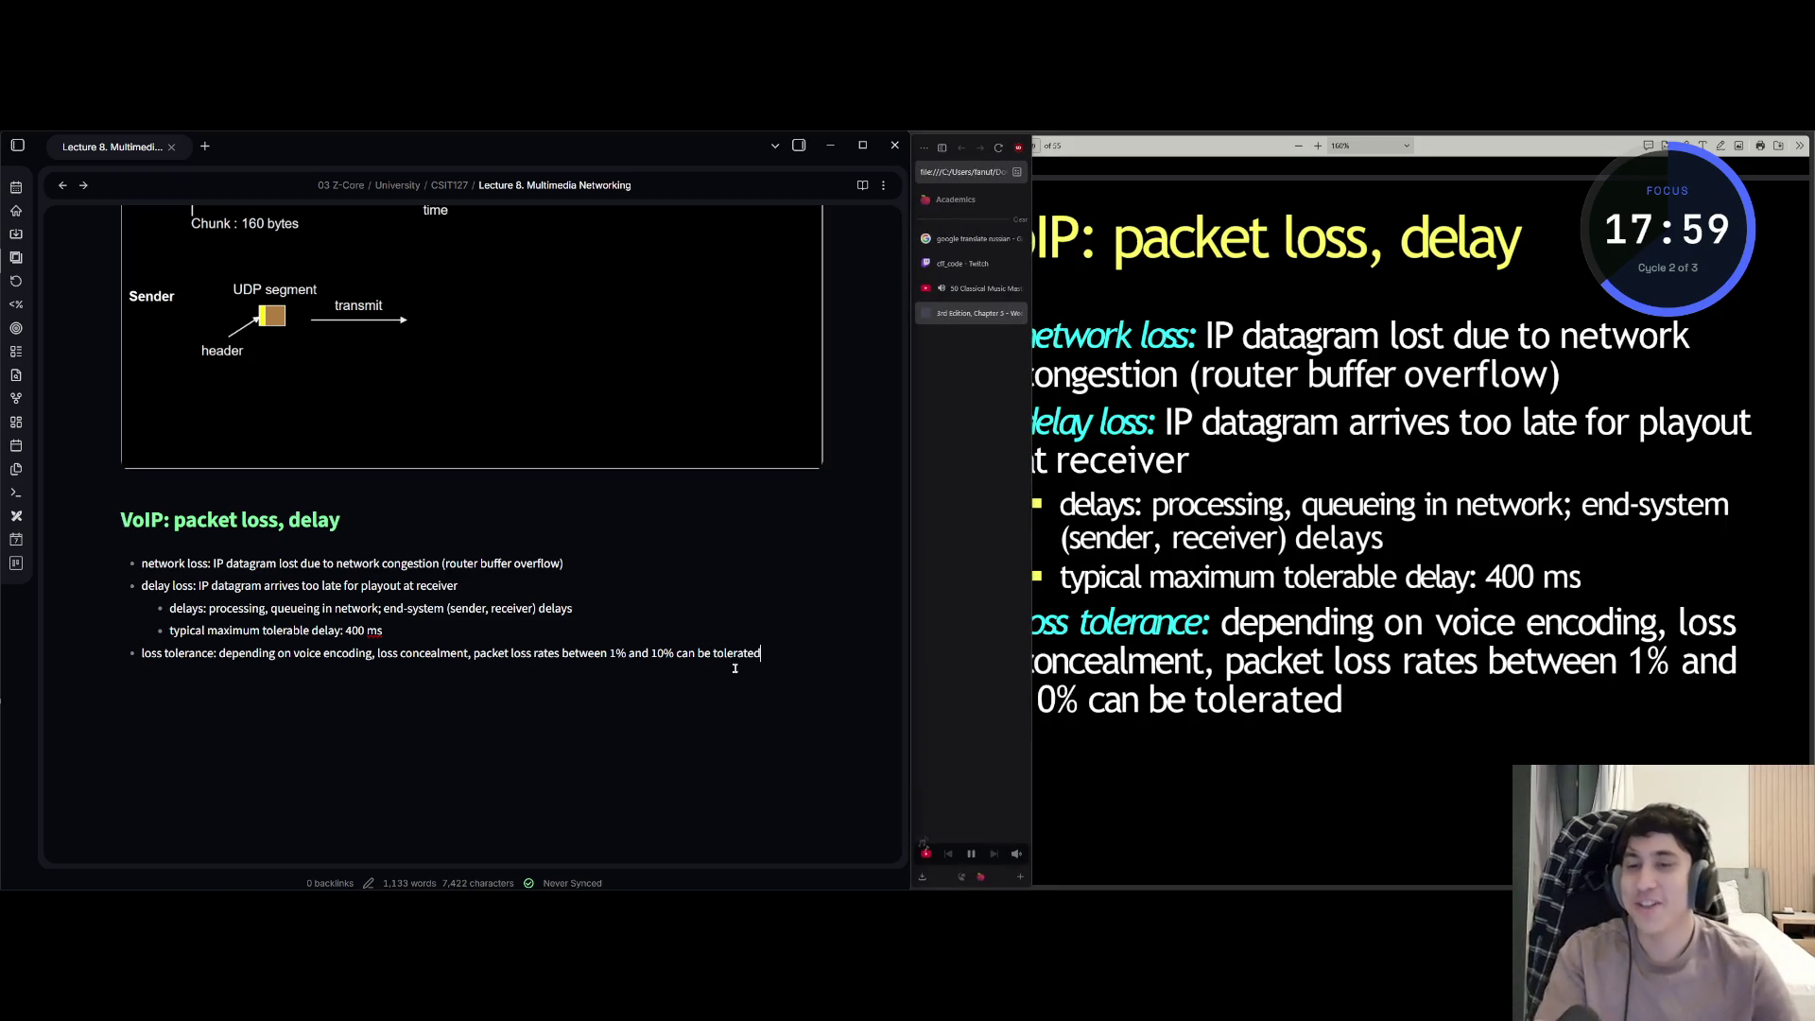
pyautogui.write('.')
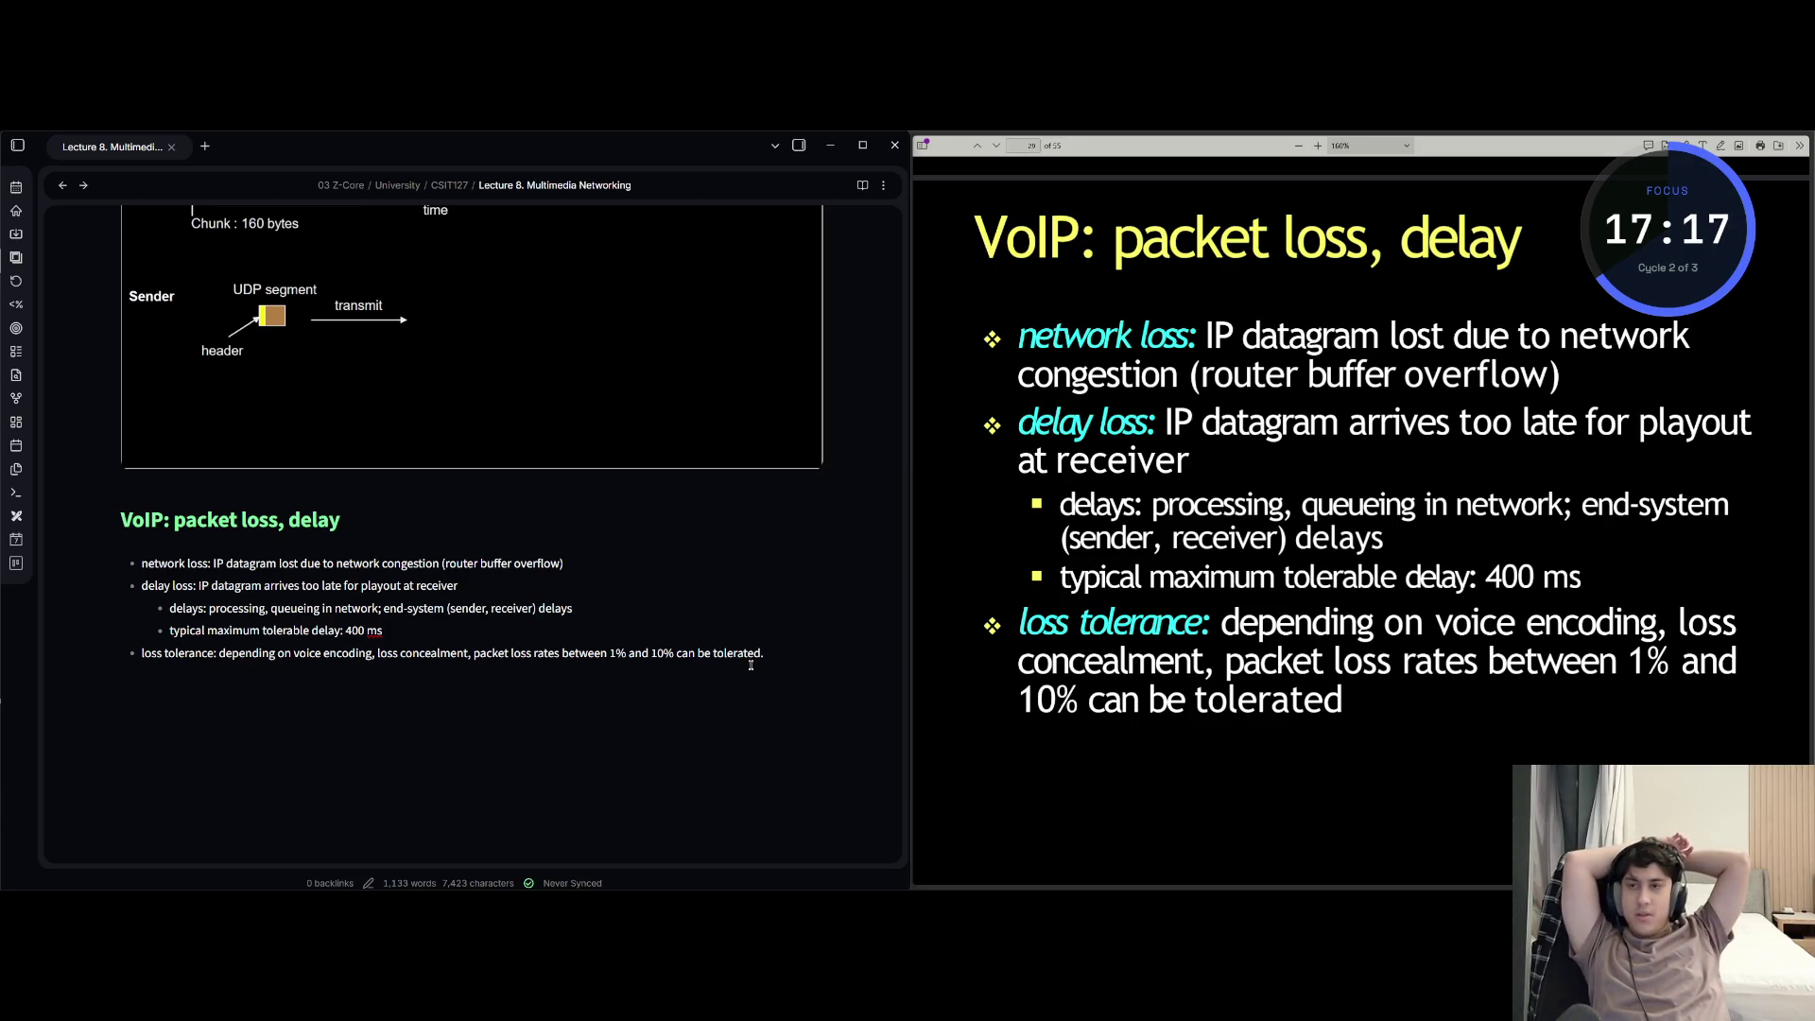
# - End the loss tolerance bullet with a full stop and bring up the window switcher
pyautogui.hotkey('alt', 'Tab')
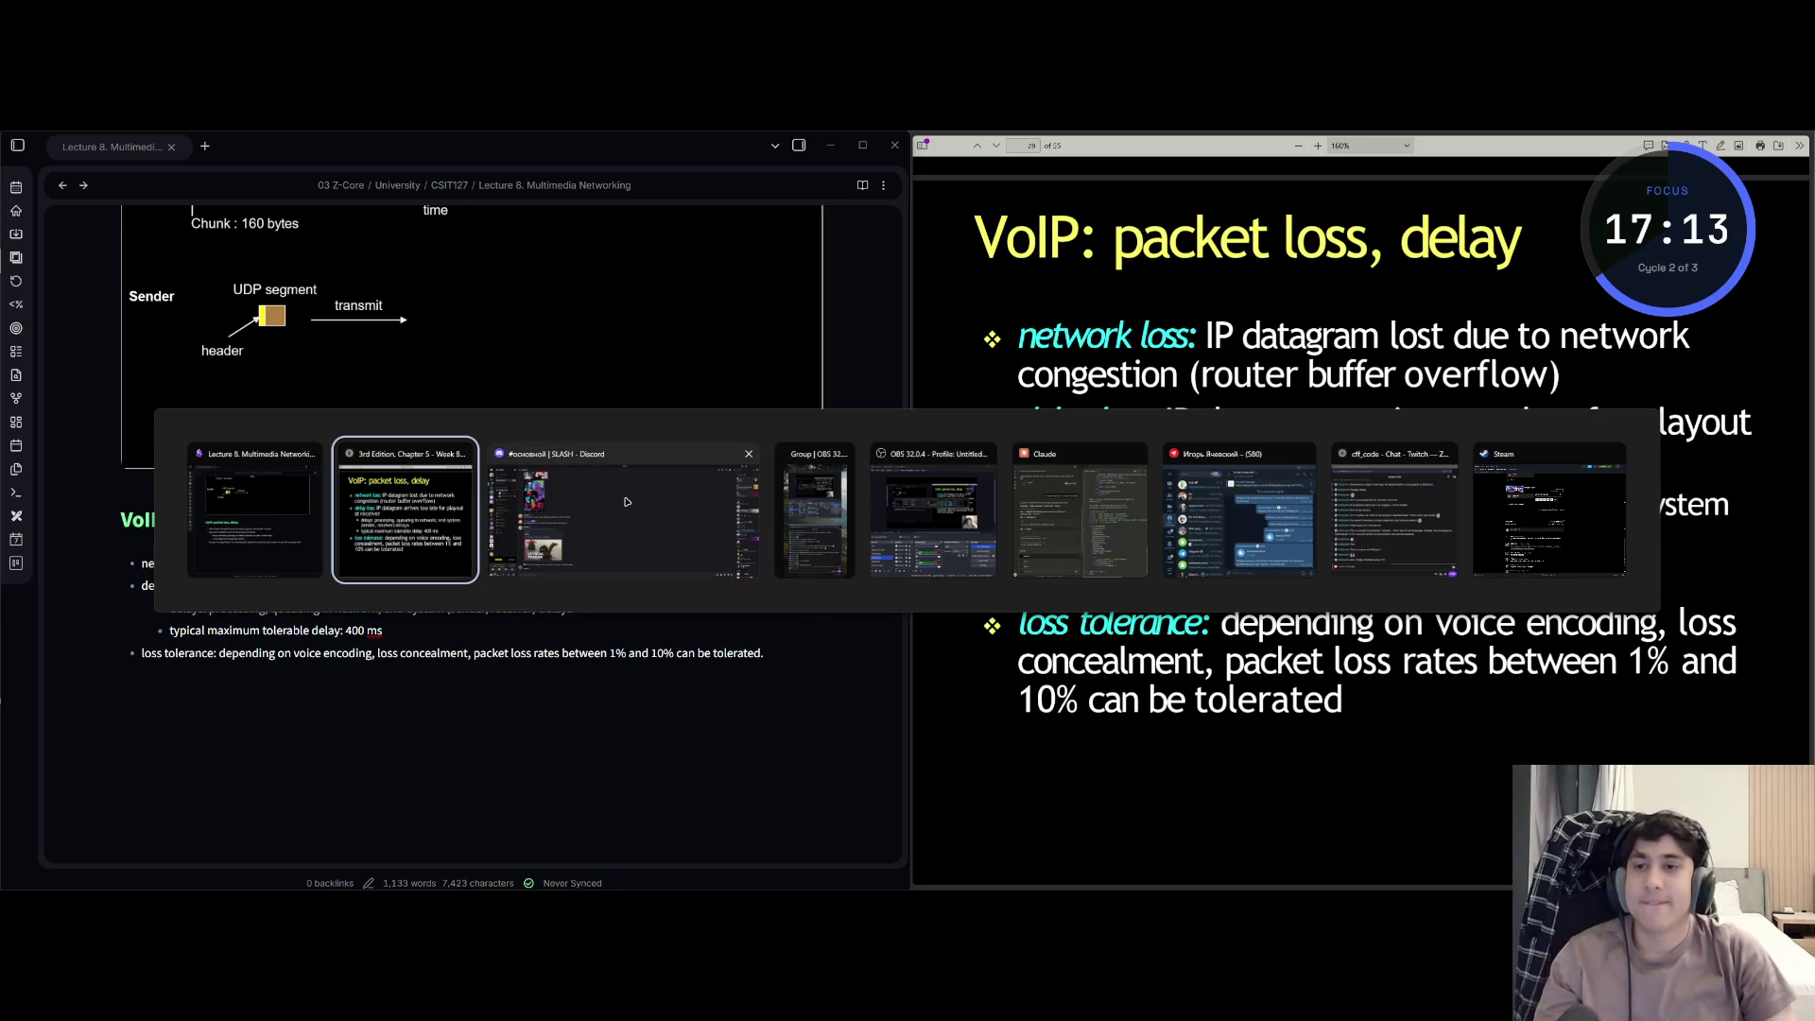
pyautogui.moveTo(813, 511)
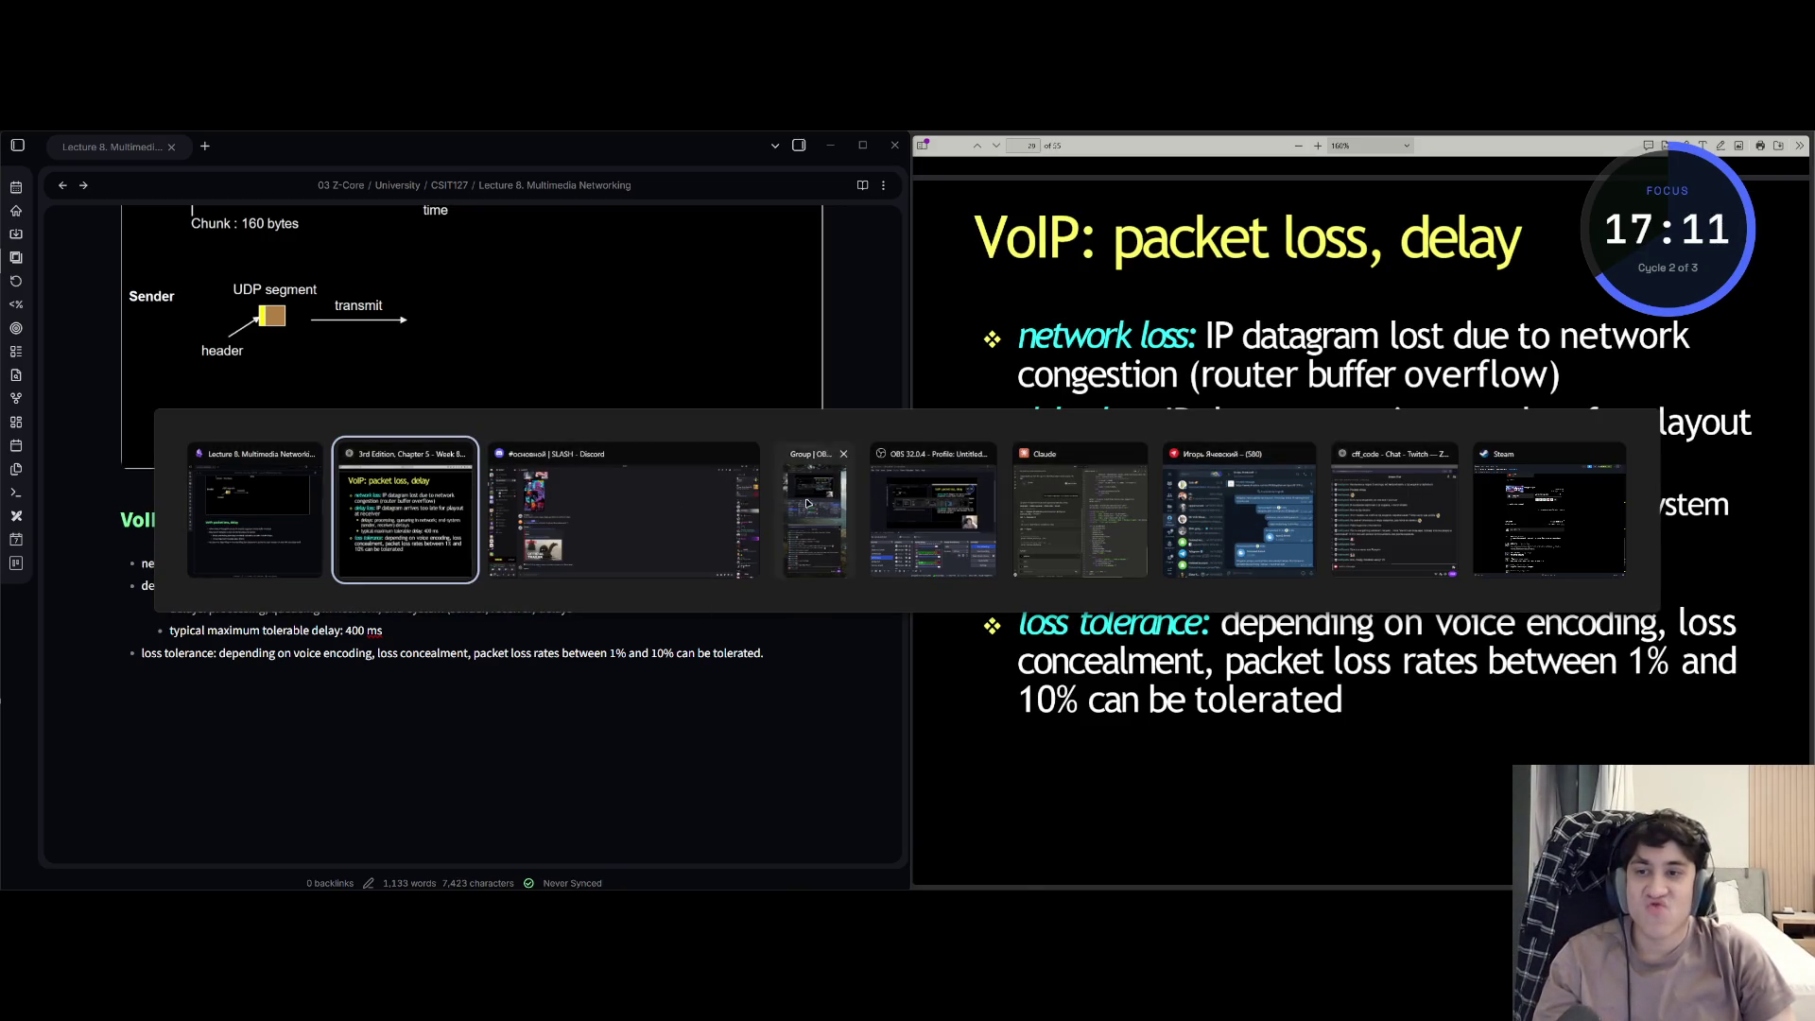
# - Append a co-streamer mention to the Twitch stream title, save and reload the channel page
pyautogui.click(964, 263)
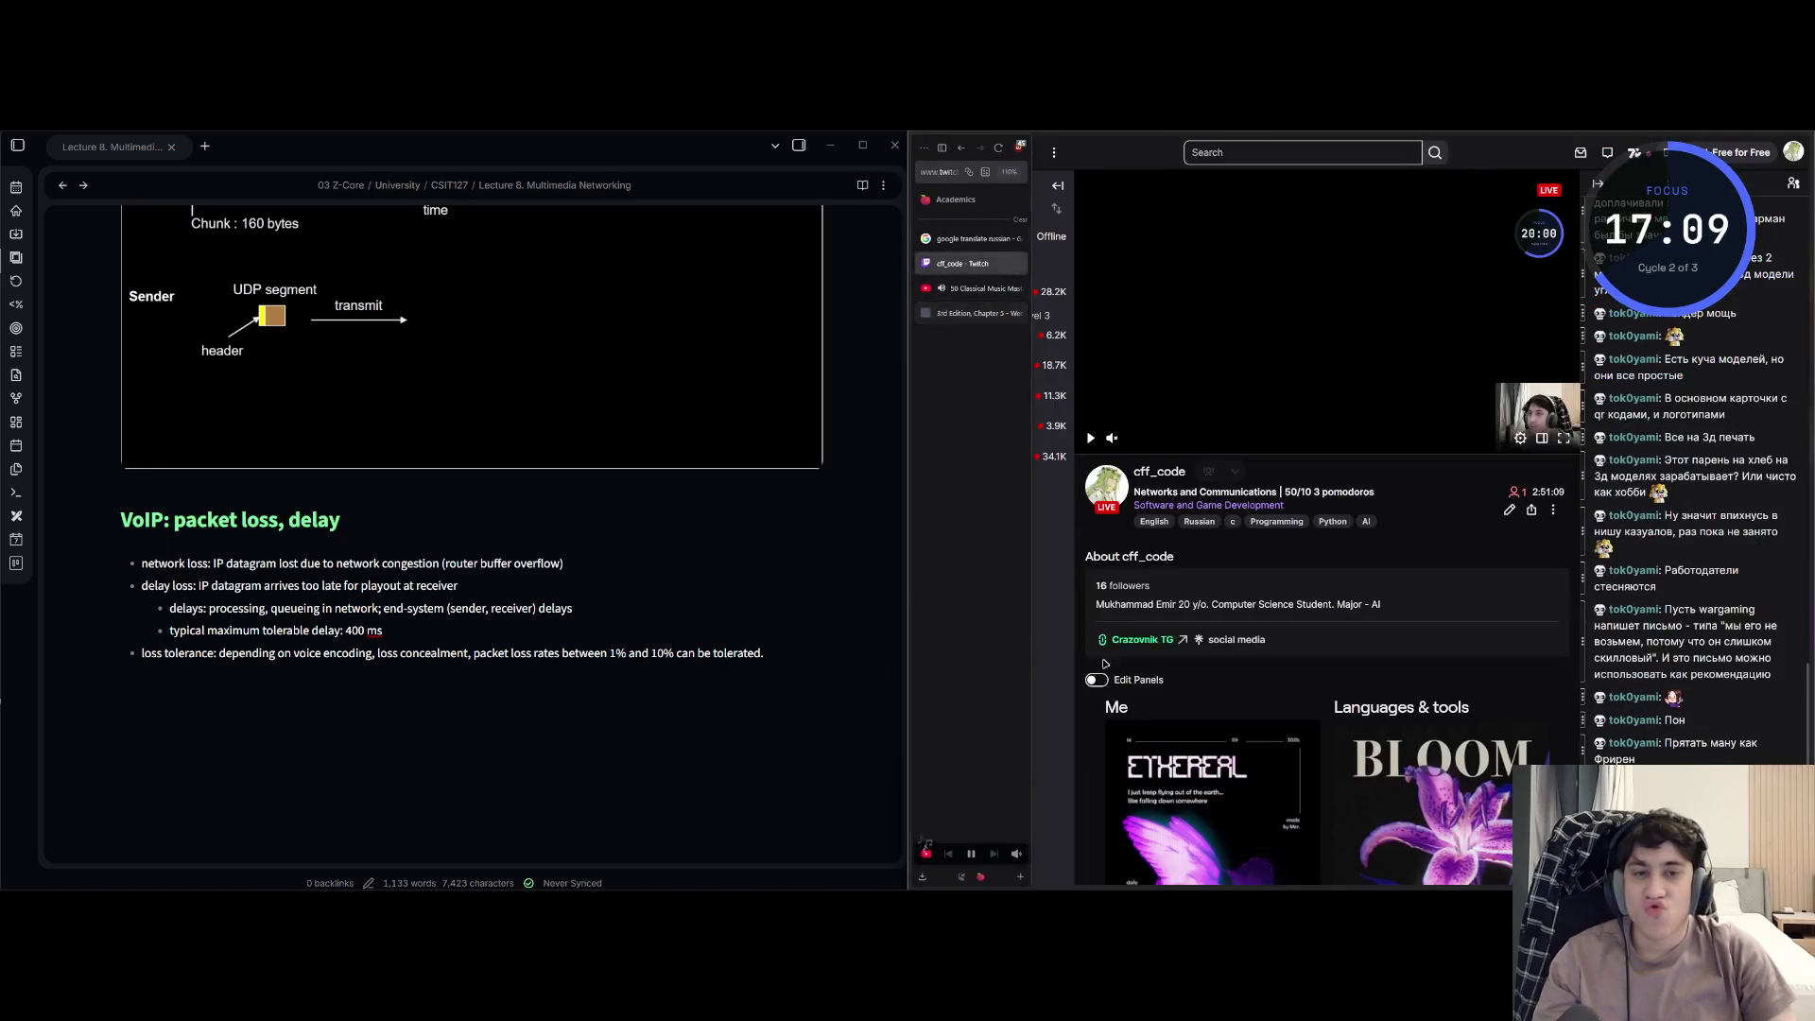
pyautogui.click(1506, 509)
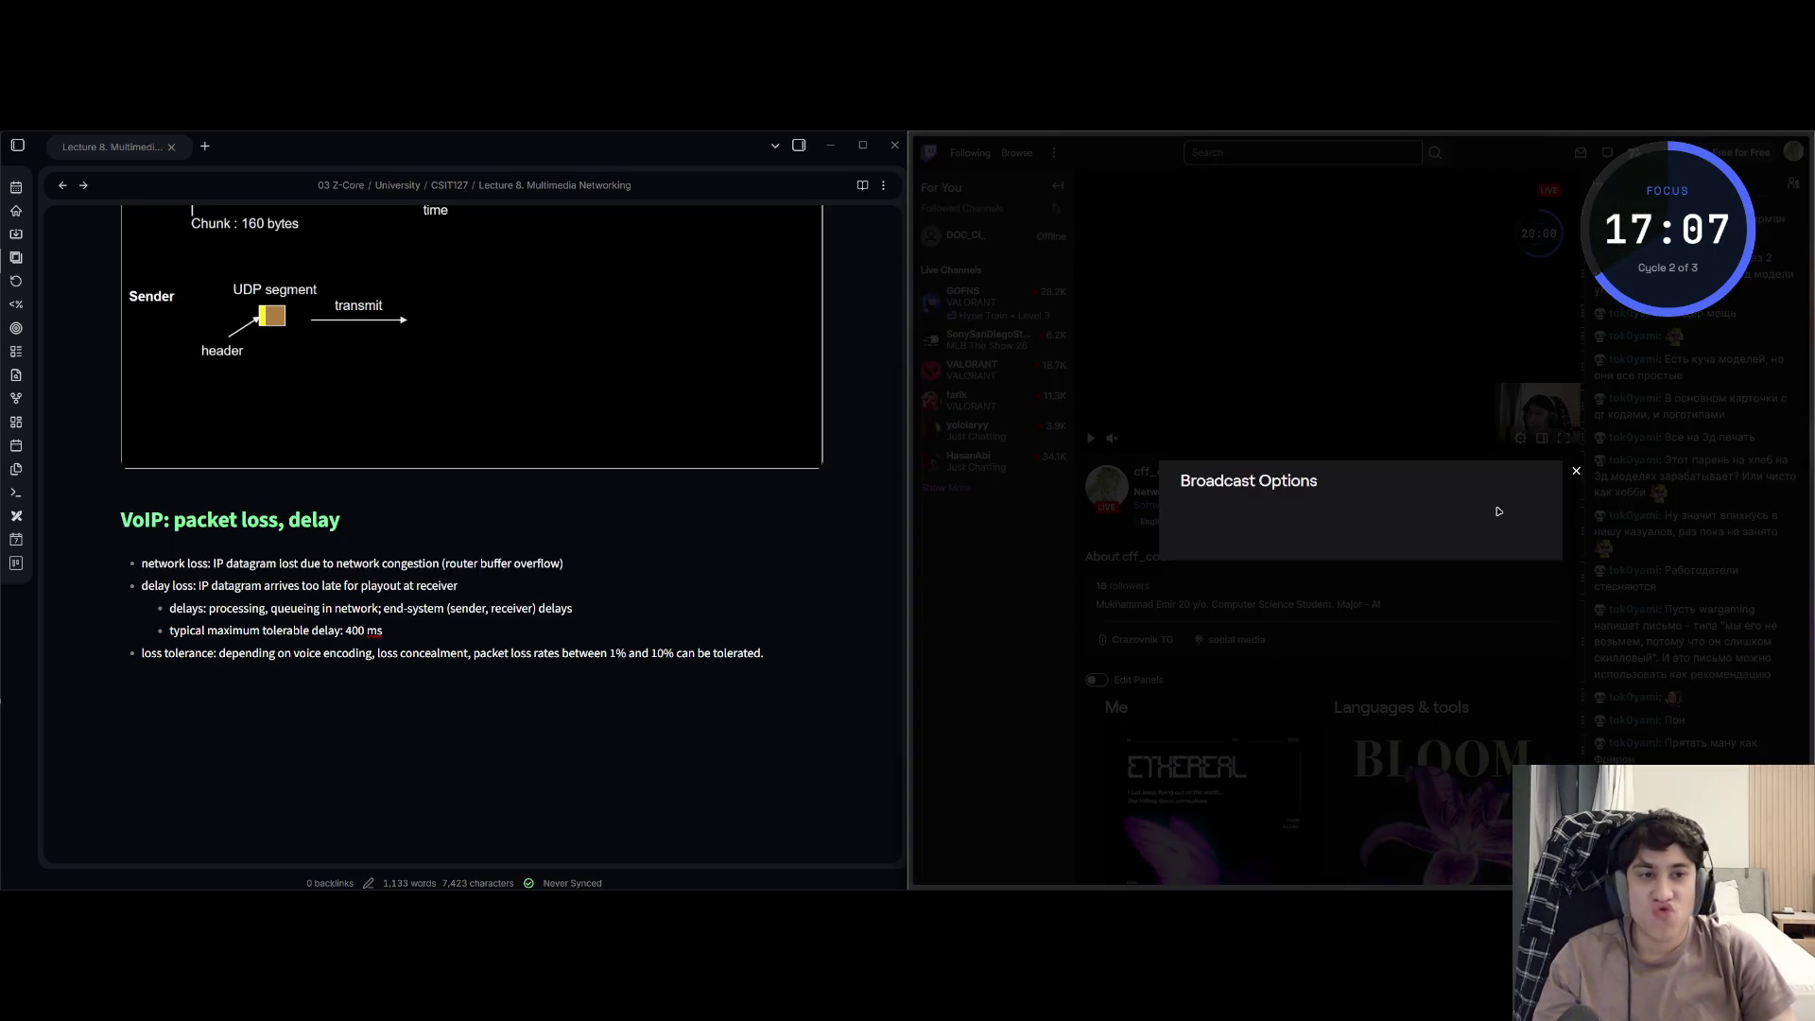
pyautogui.click(1451, 205)
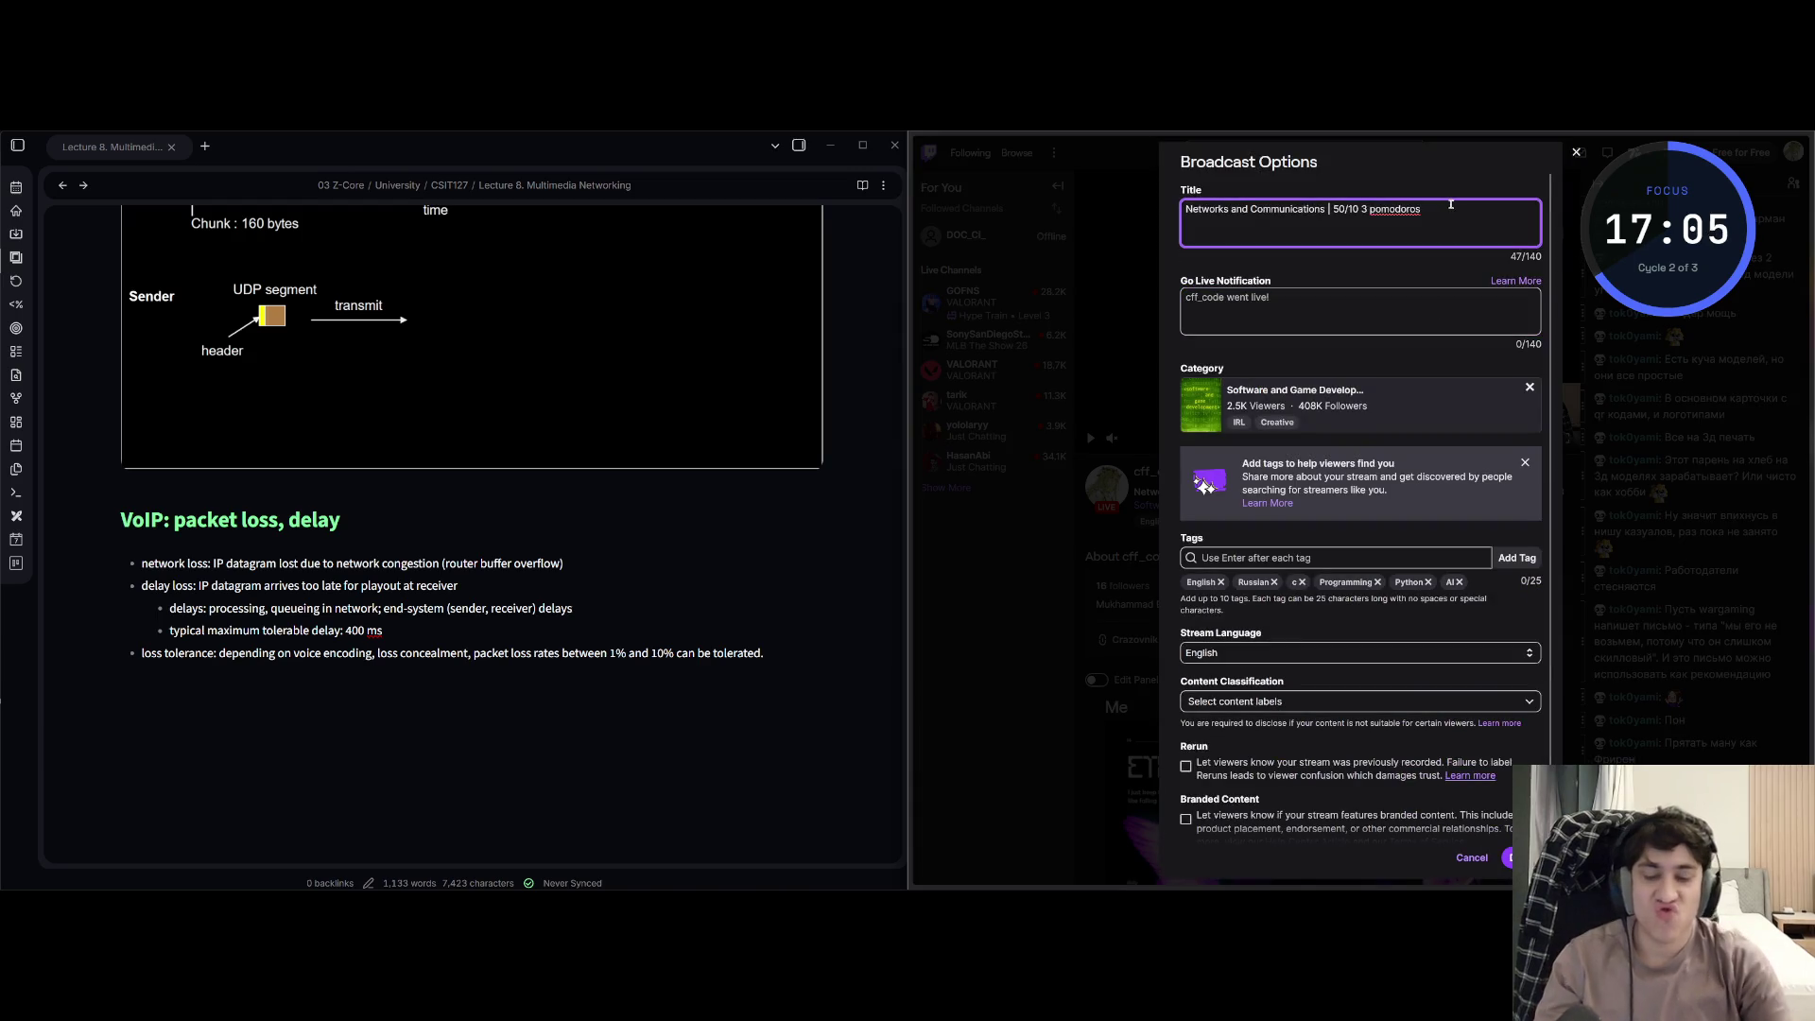
pyautogui.write('w/ @desol')
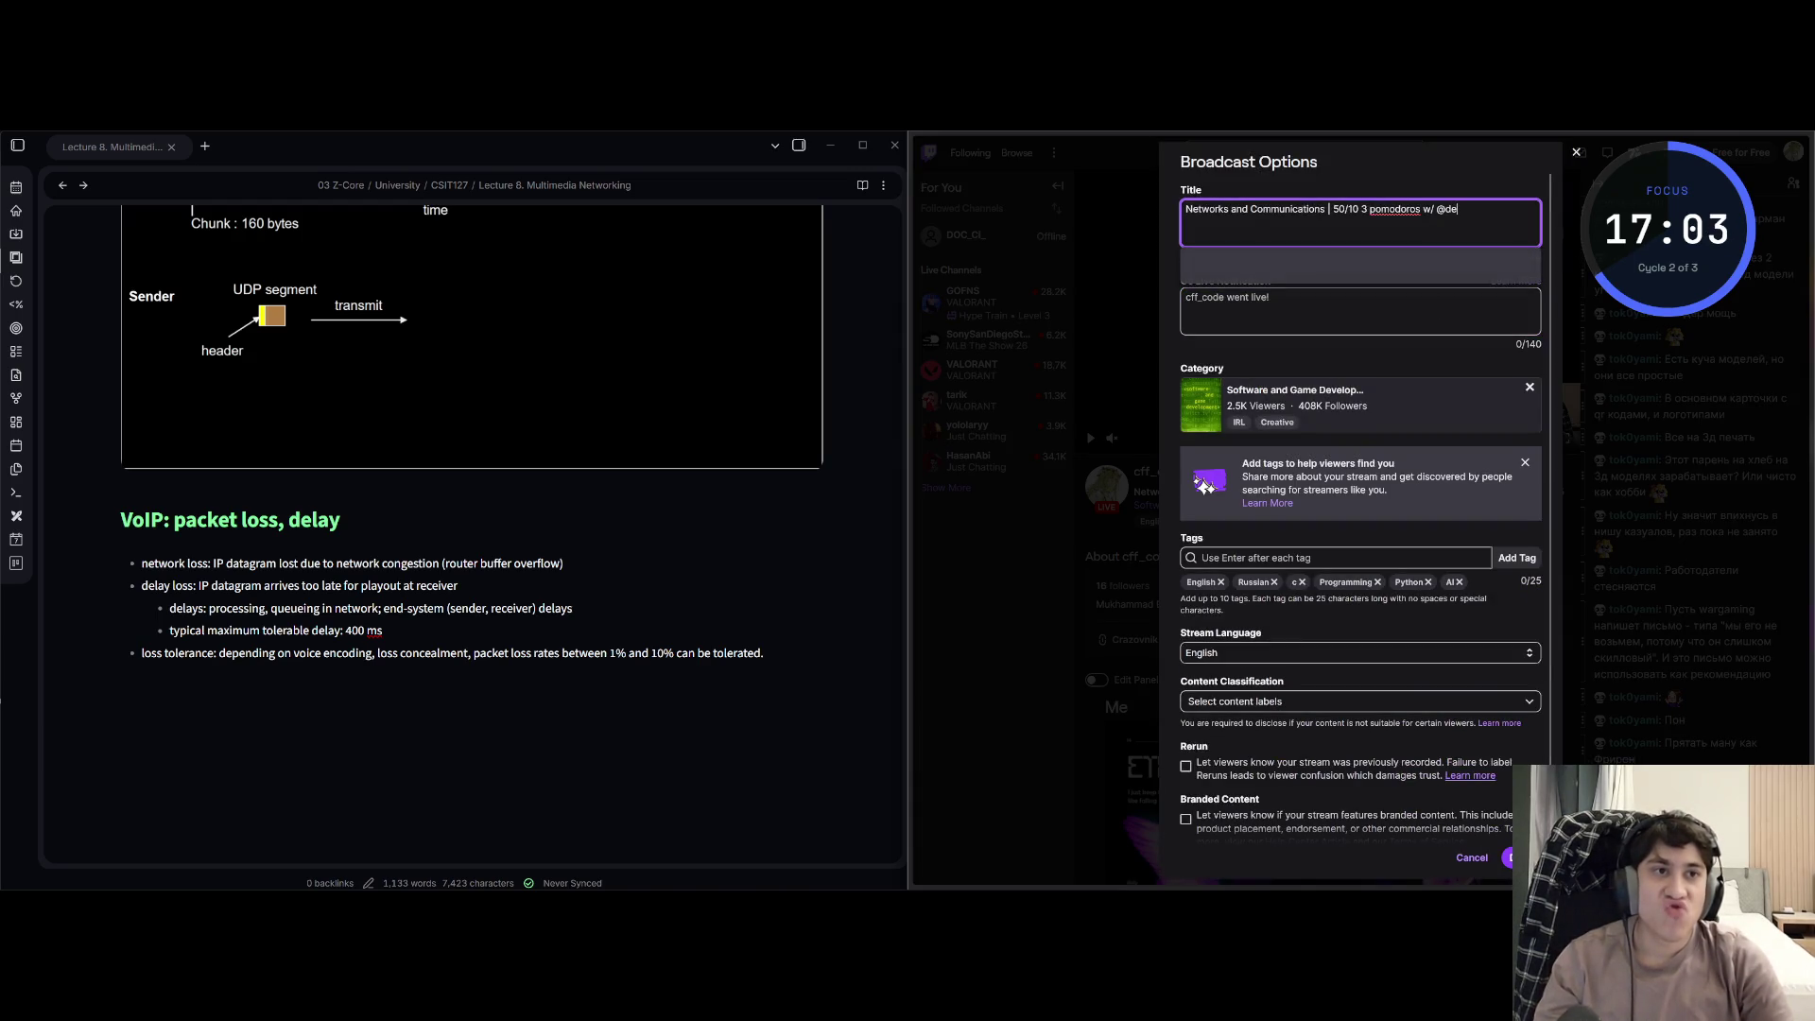
pyautogui.write('k')
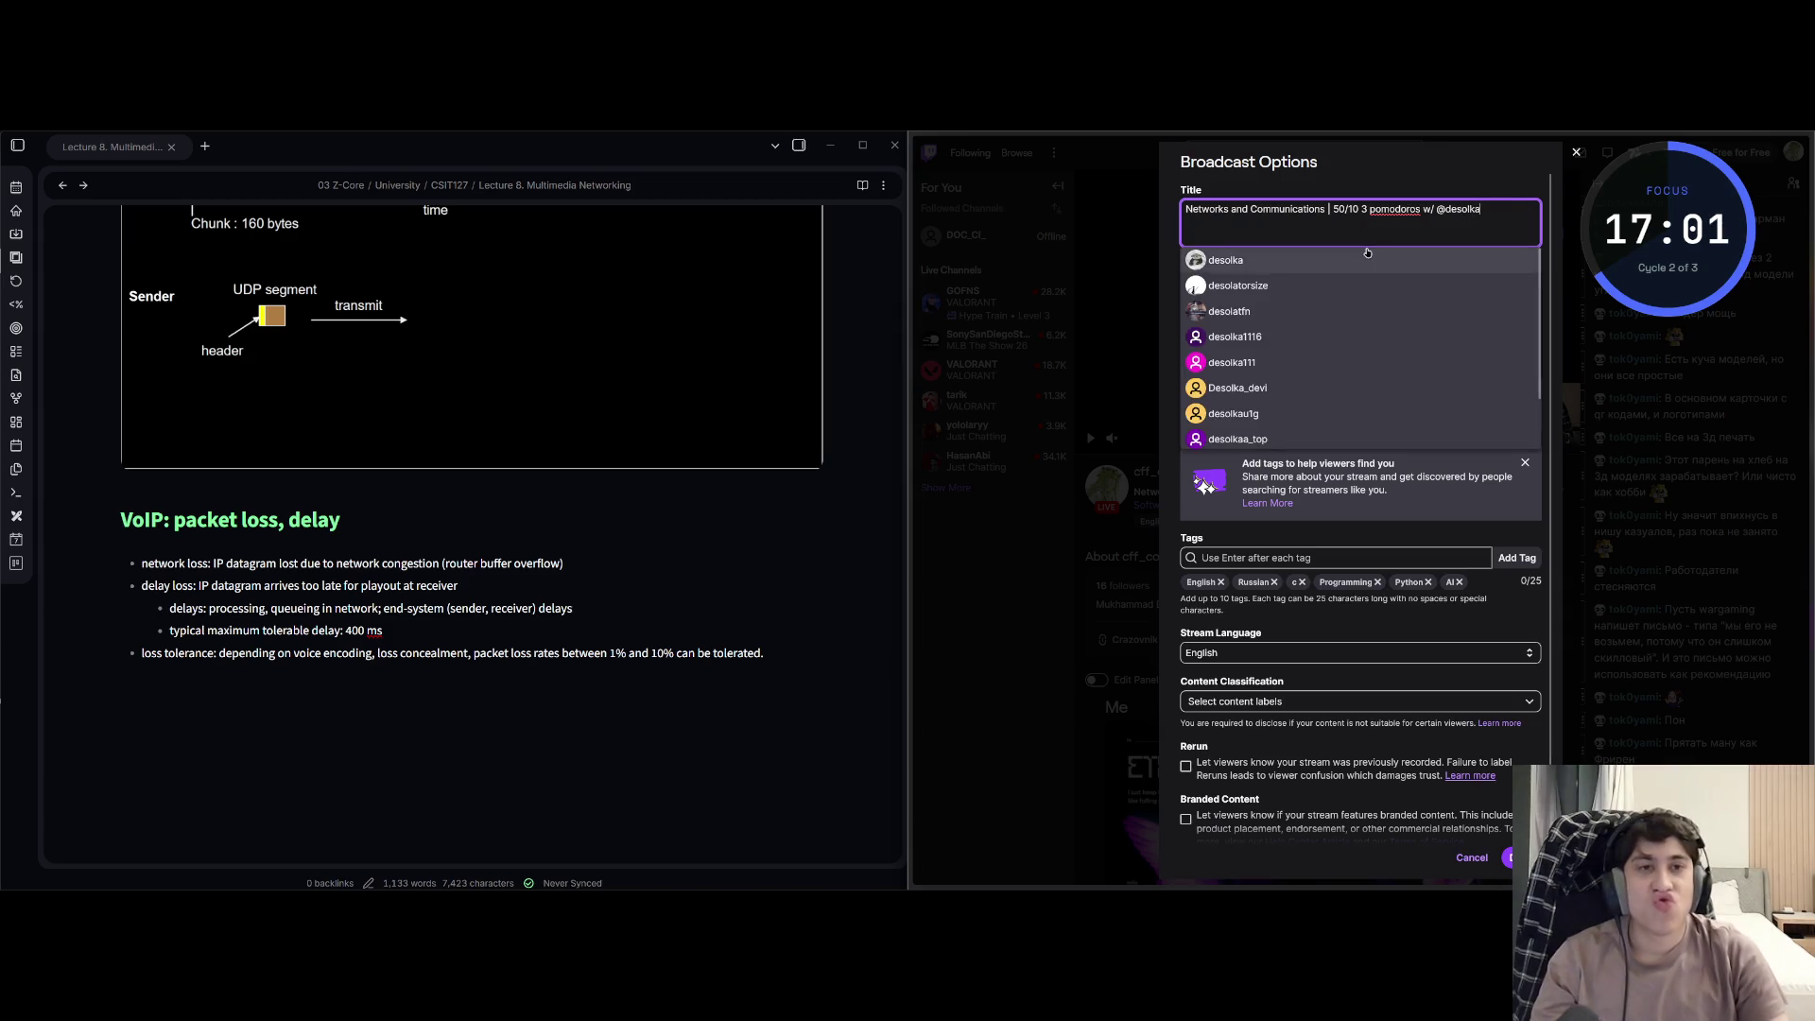
pyautogui.write('a')
pyautogui.click(1472, 859)
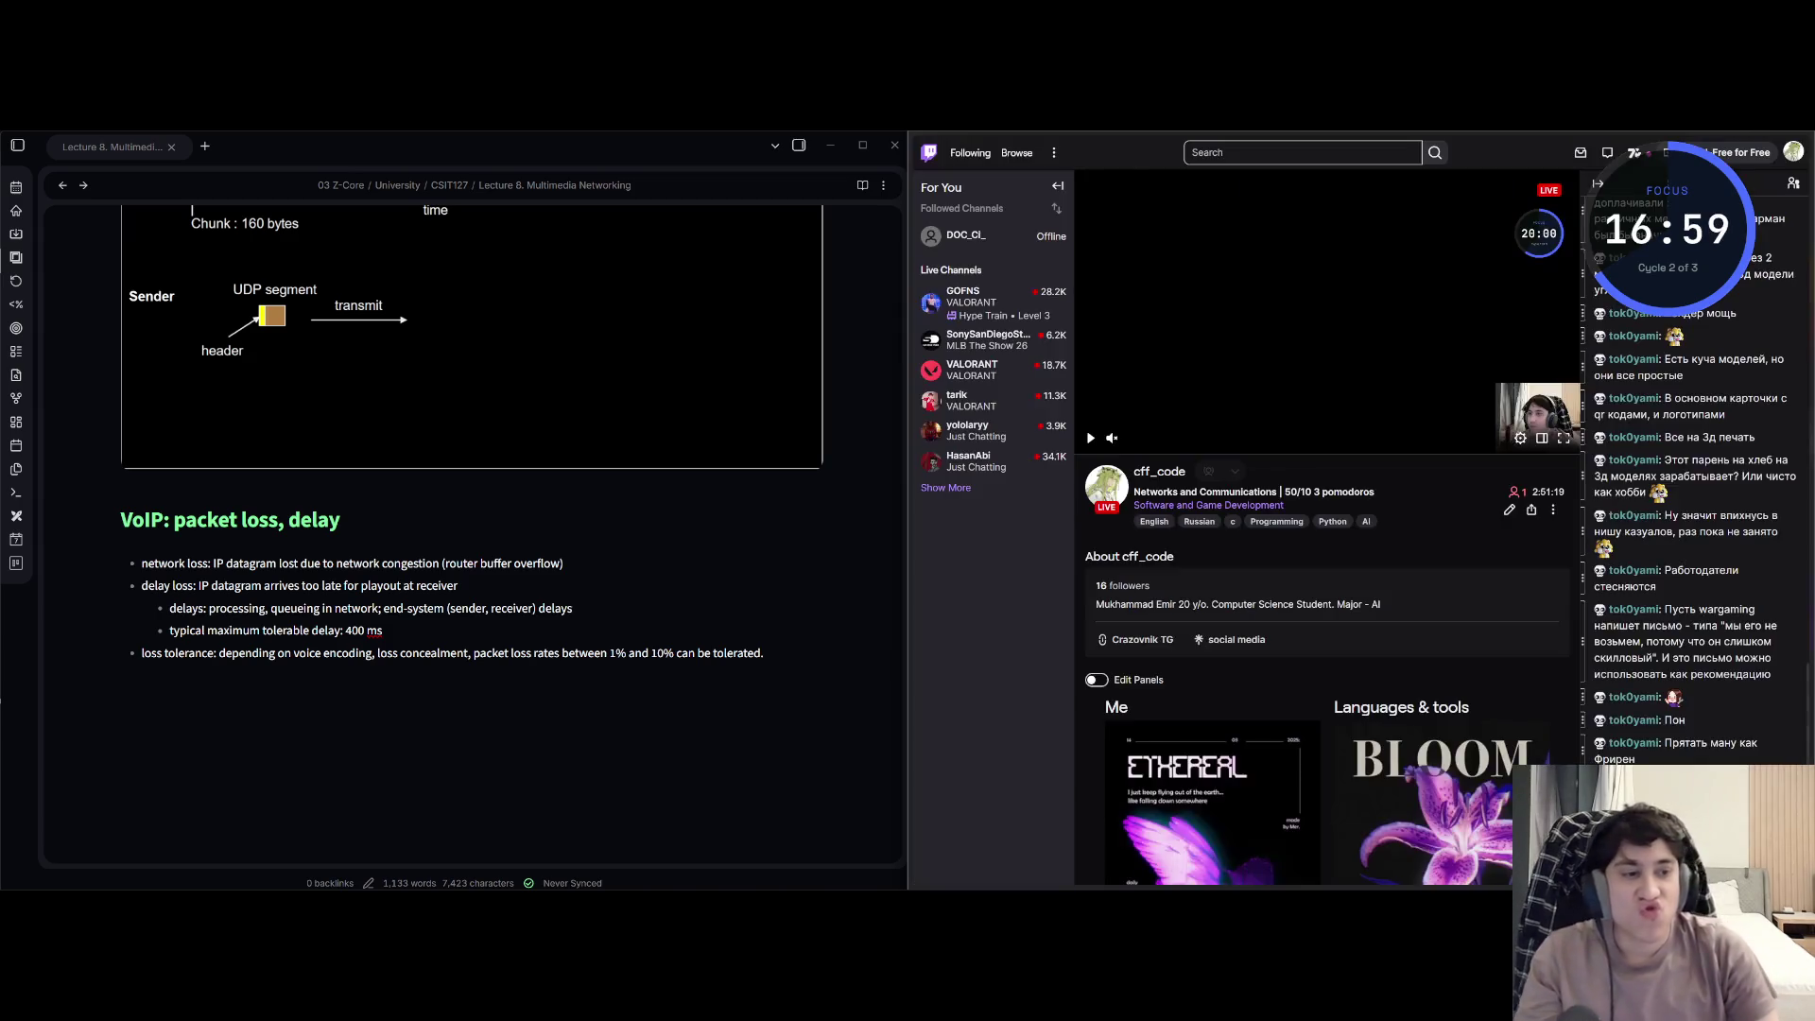
pyautogui.press('F5')
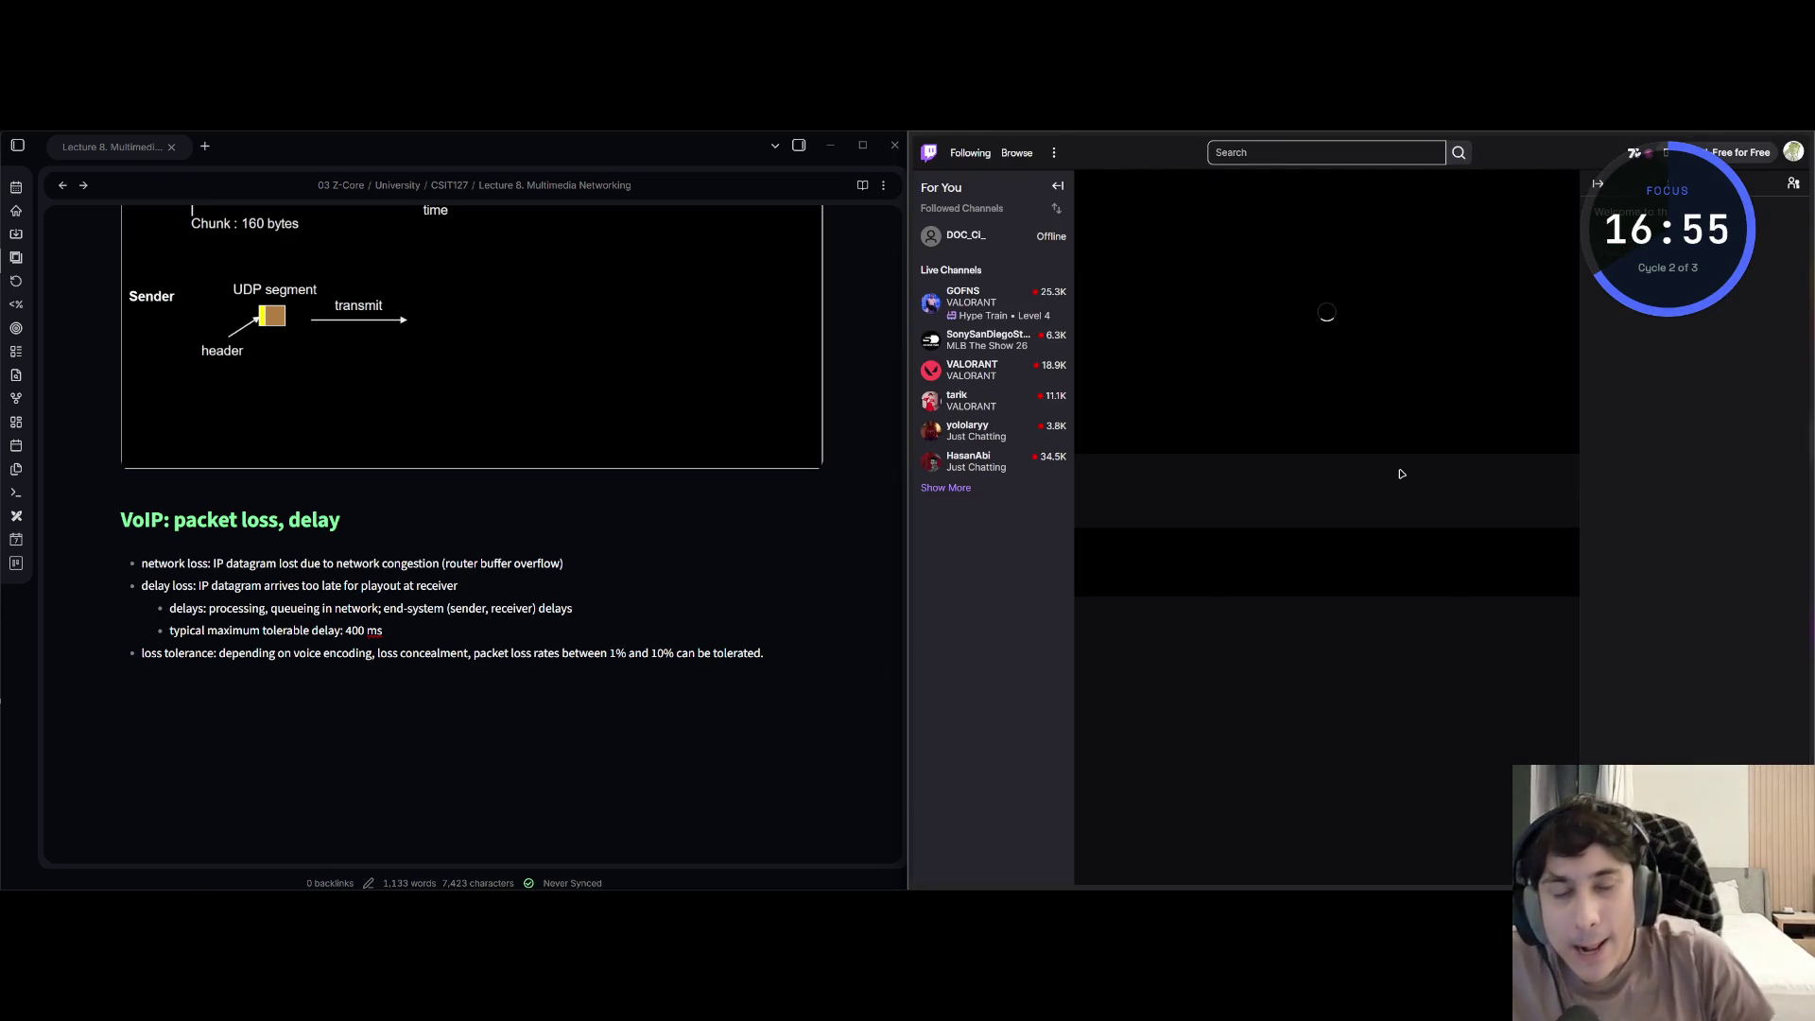
# - Pause the stream preview and return to the lecture slides
pyautogui.click(1123, 429)
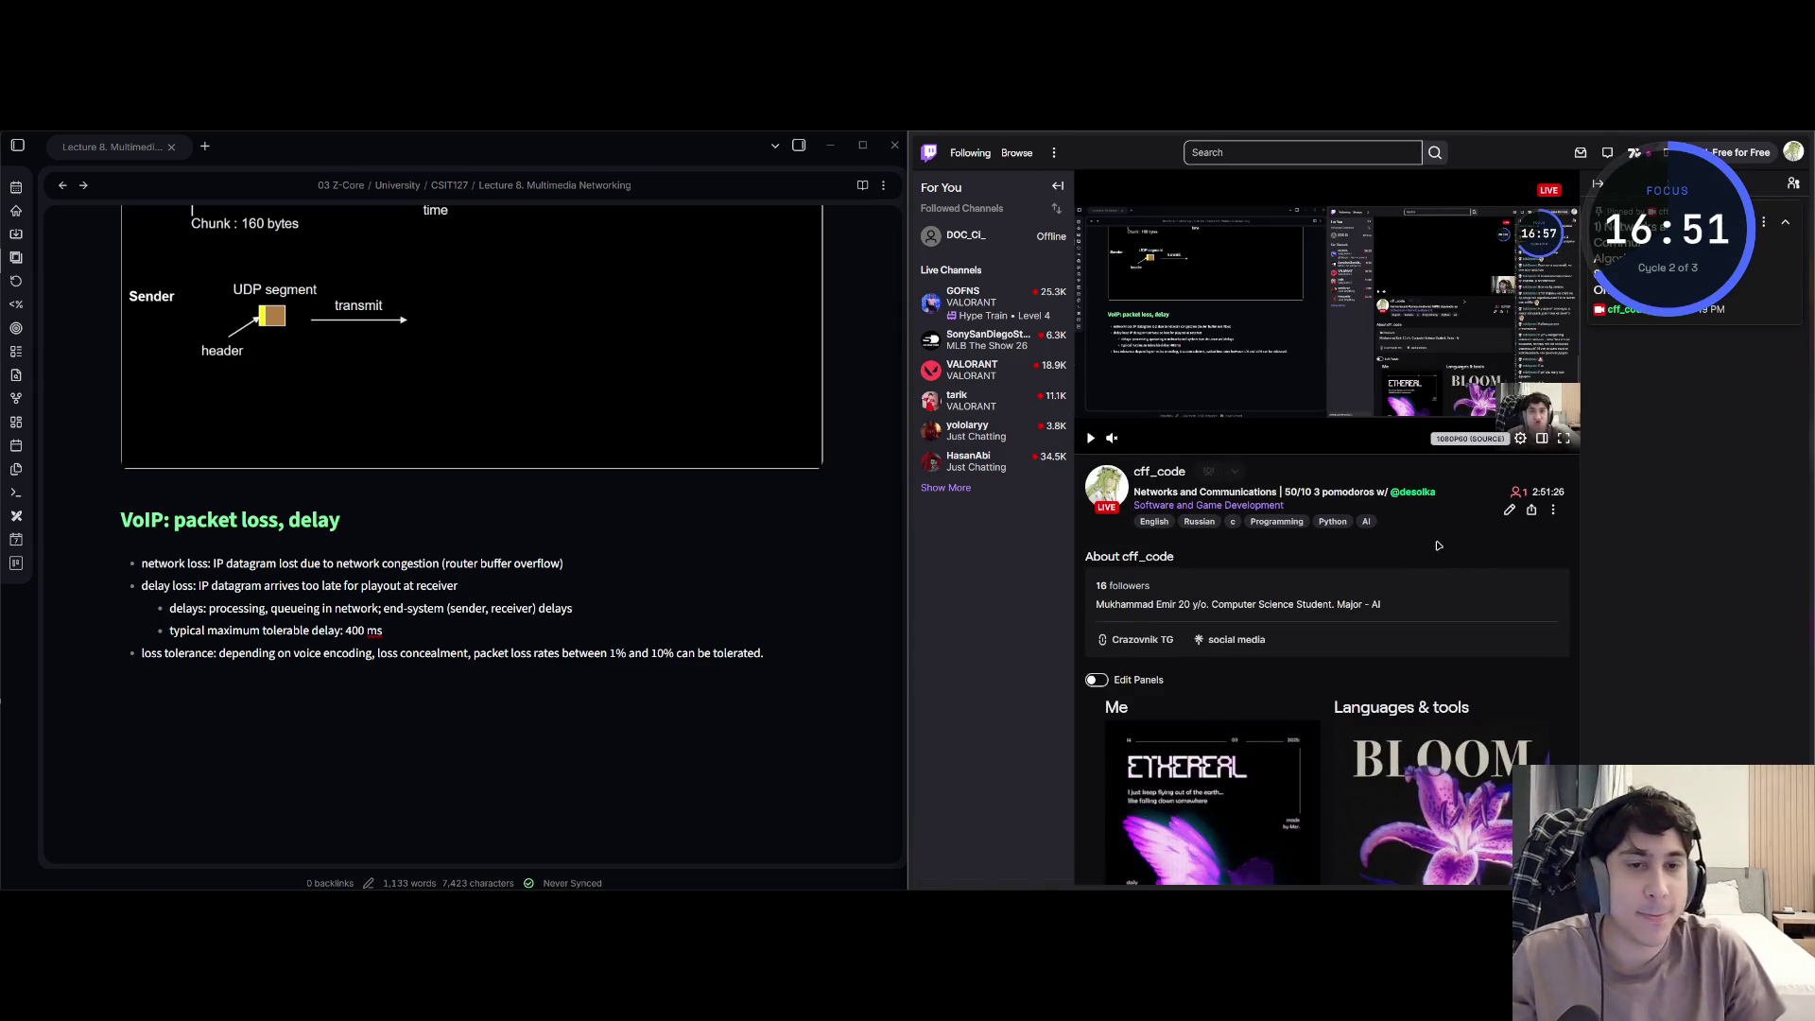
pyautogui.click(972, 312)
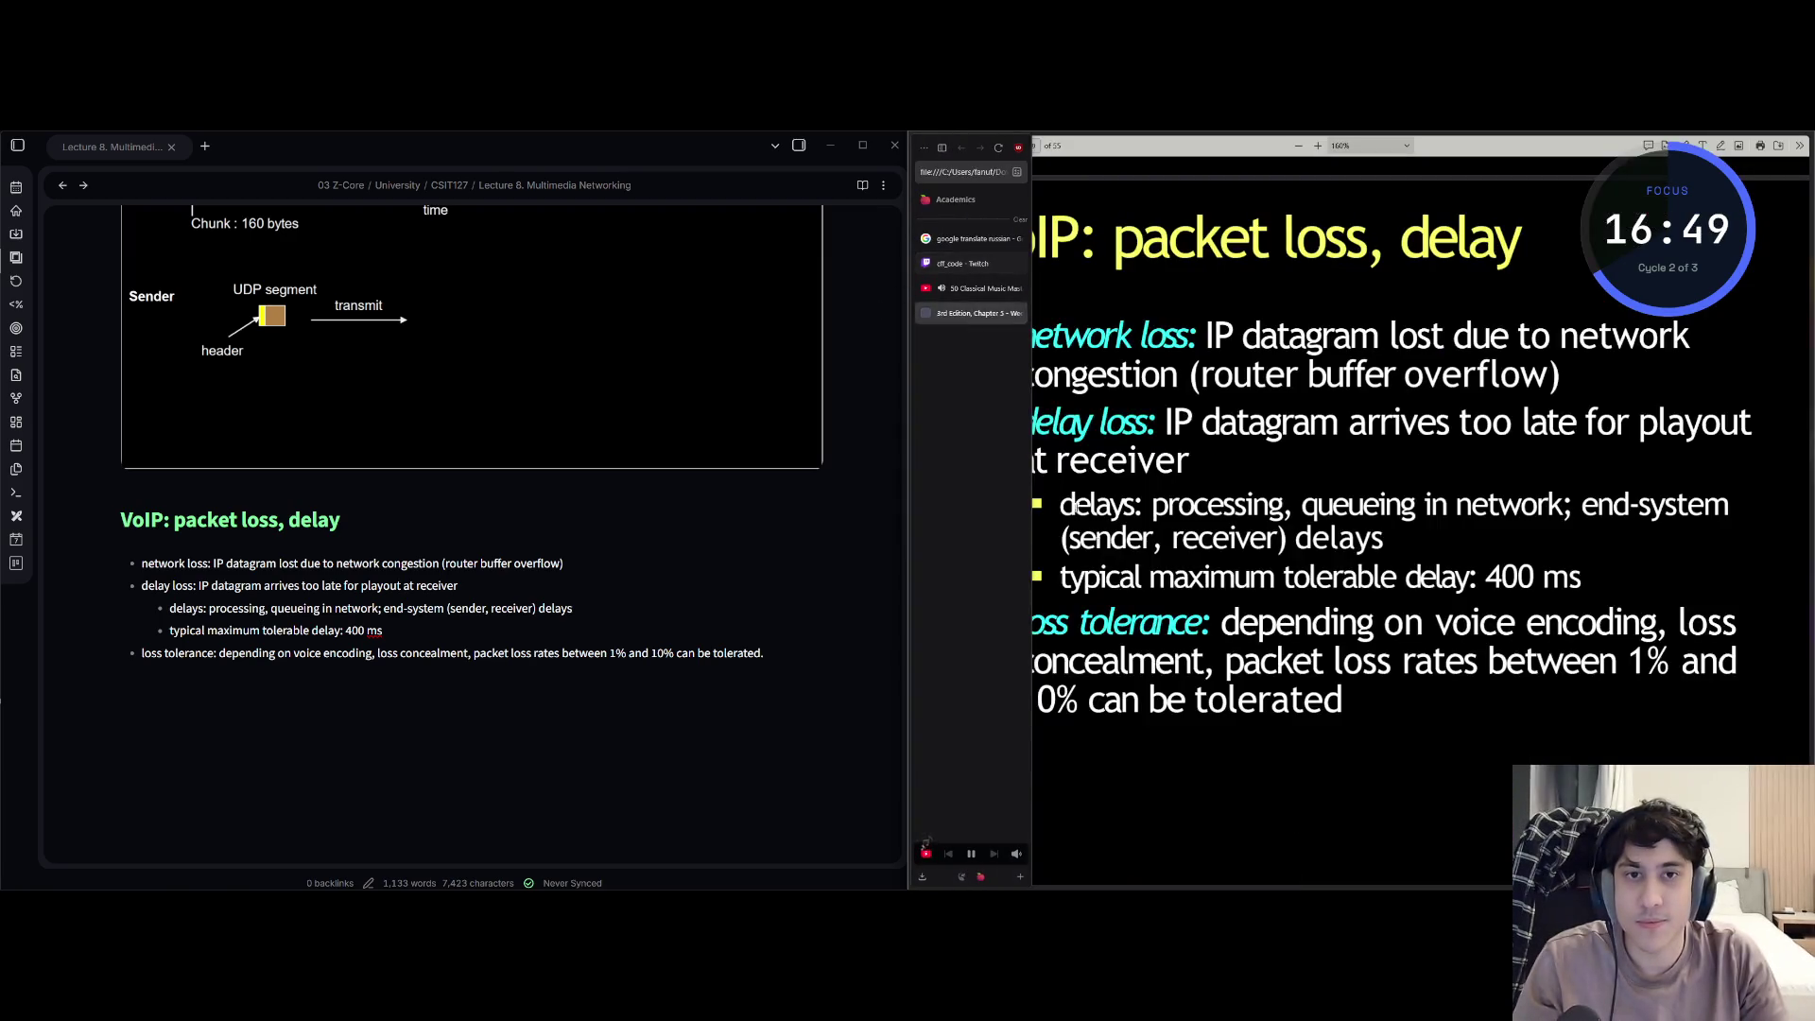
# - Show the fixed playout delay slide and start a new heading line under the packet loss notes
pyautogui.click(785, 709)
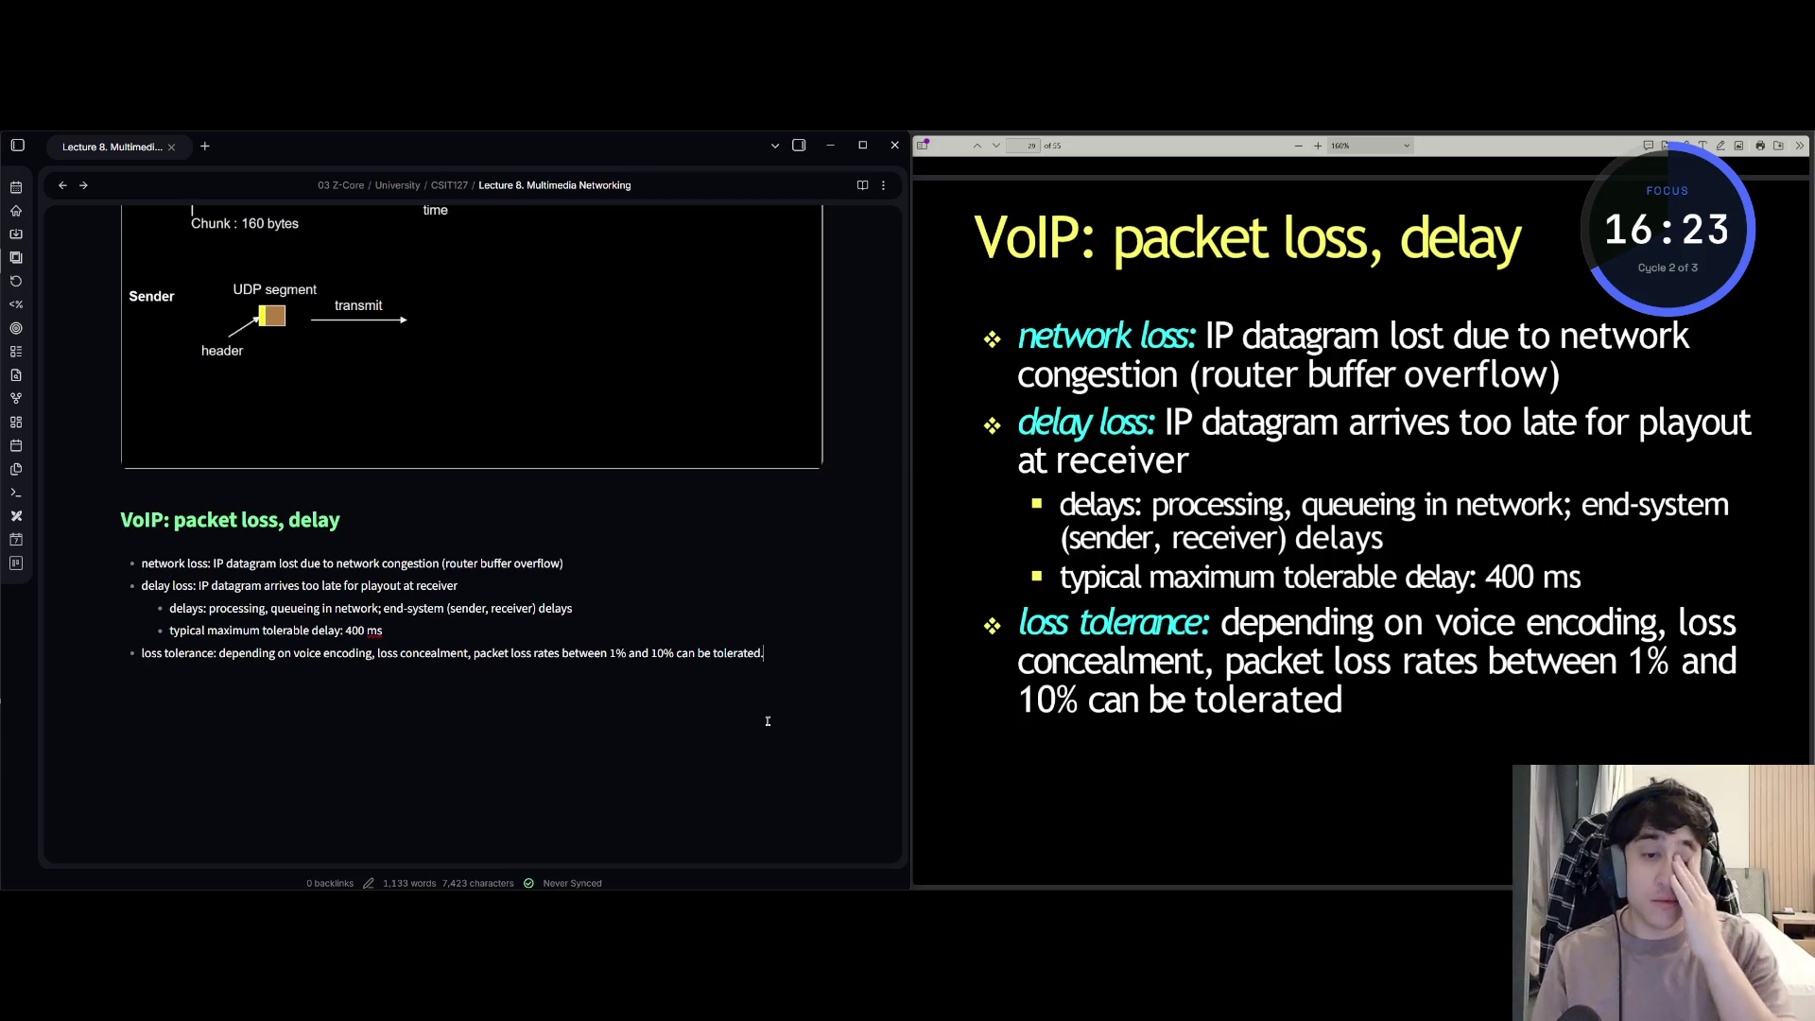
pyautogui.press('Down')
pyautogui.press('Down')
pyautogui.press('Down')
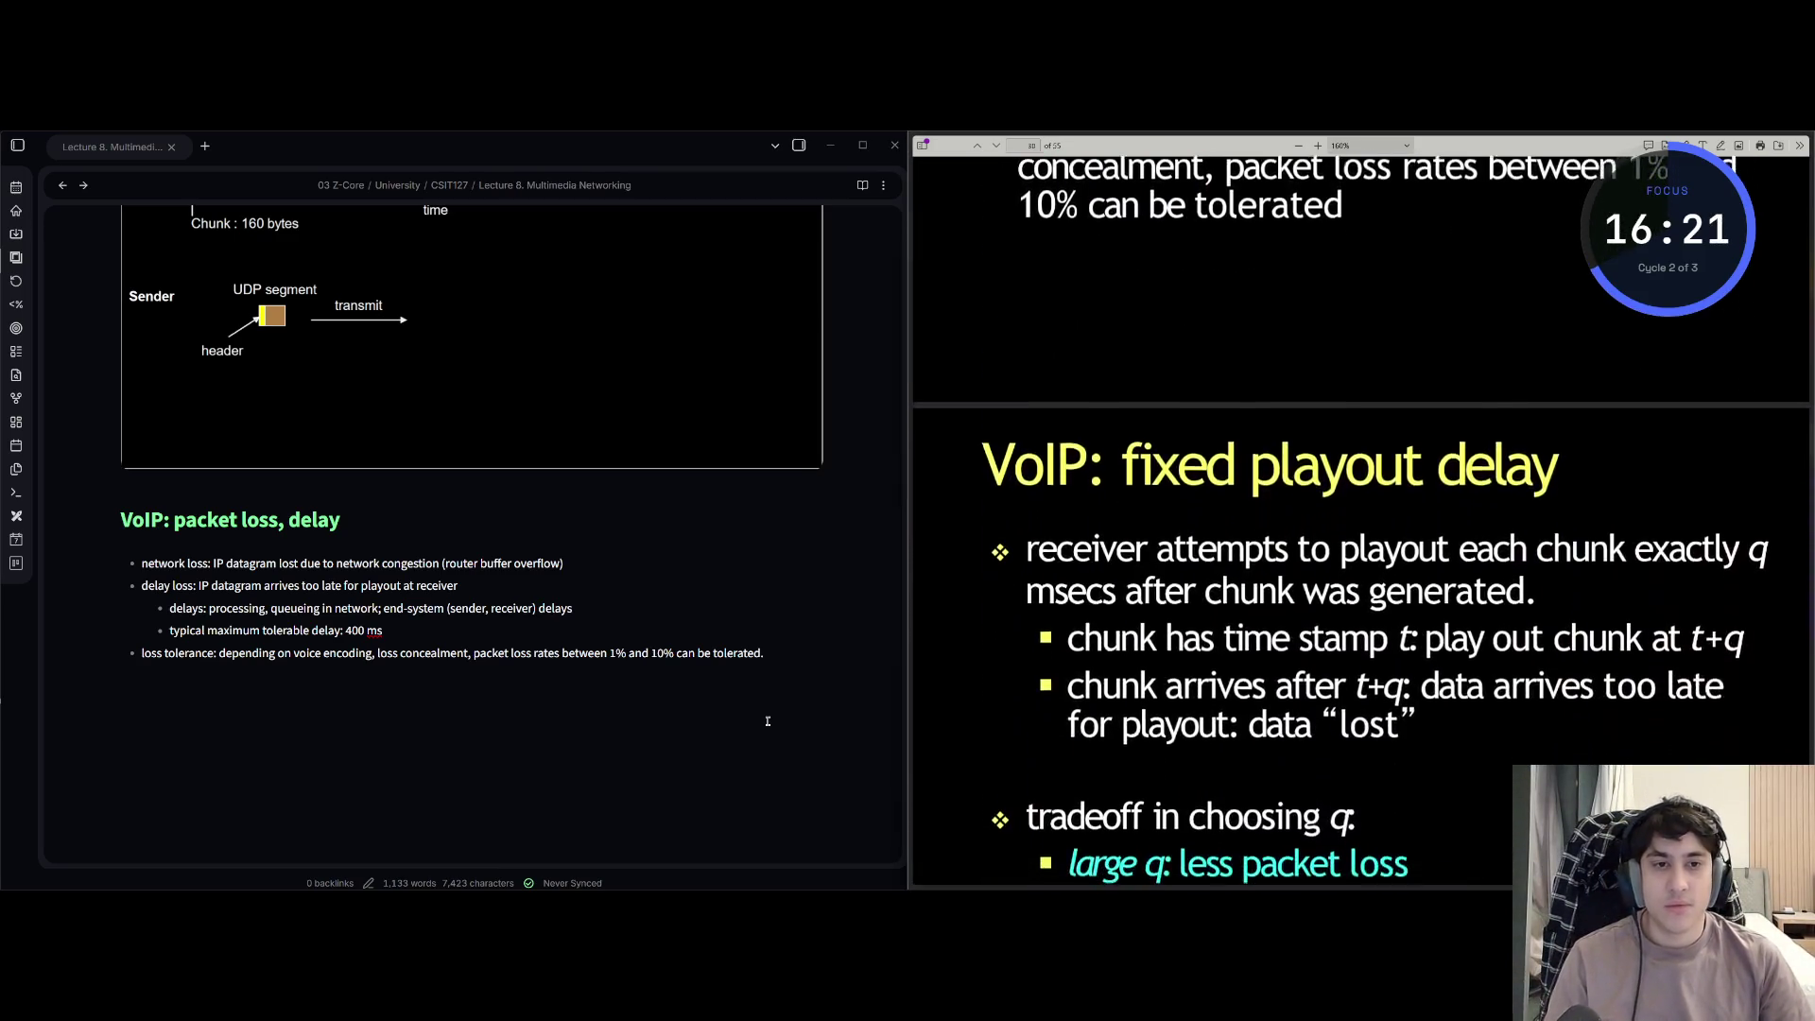
pyautogui.press('Down')
pyautogui.press('Down')
pyautogui.click(767, 720)
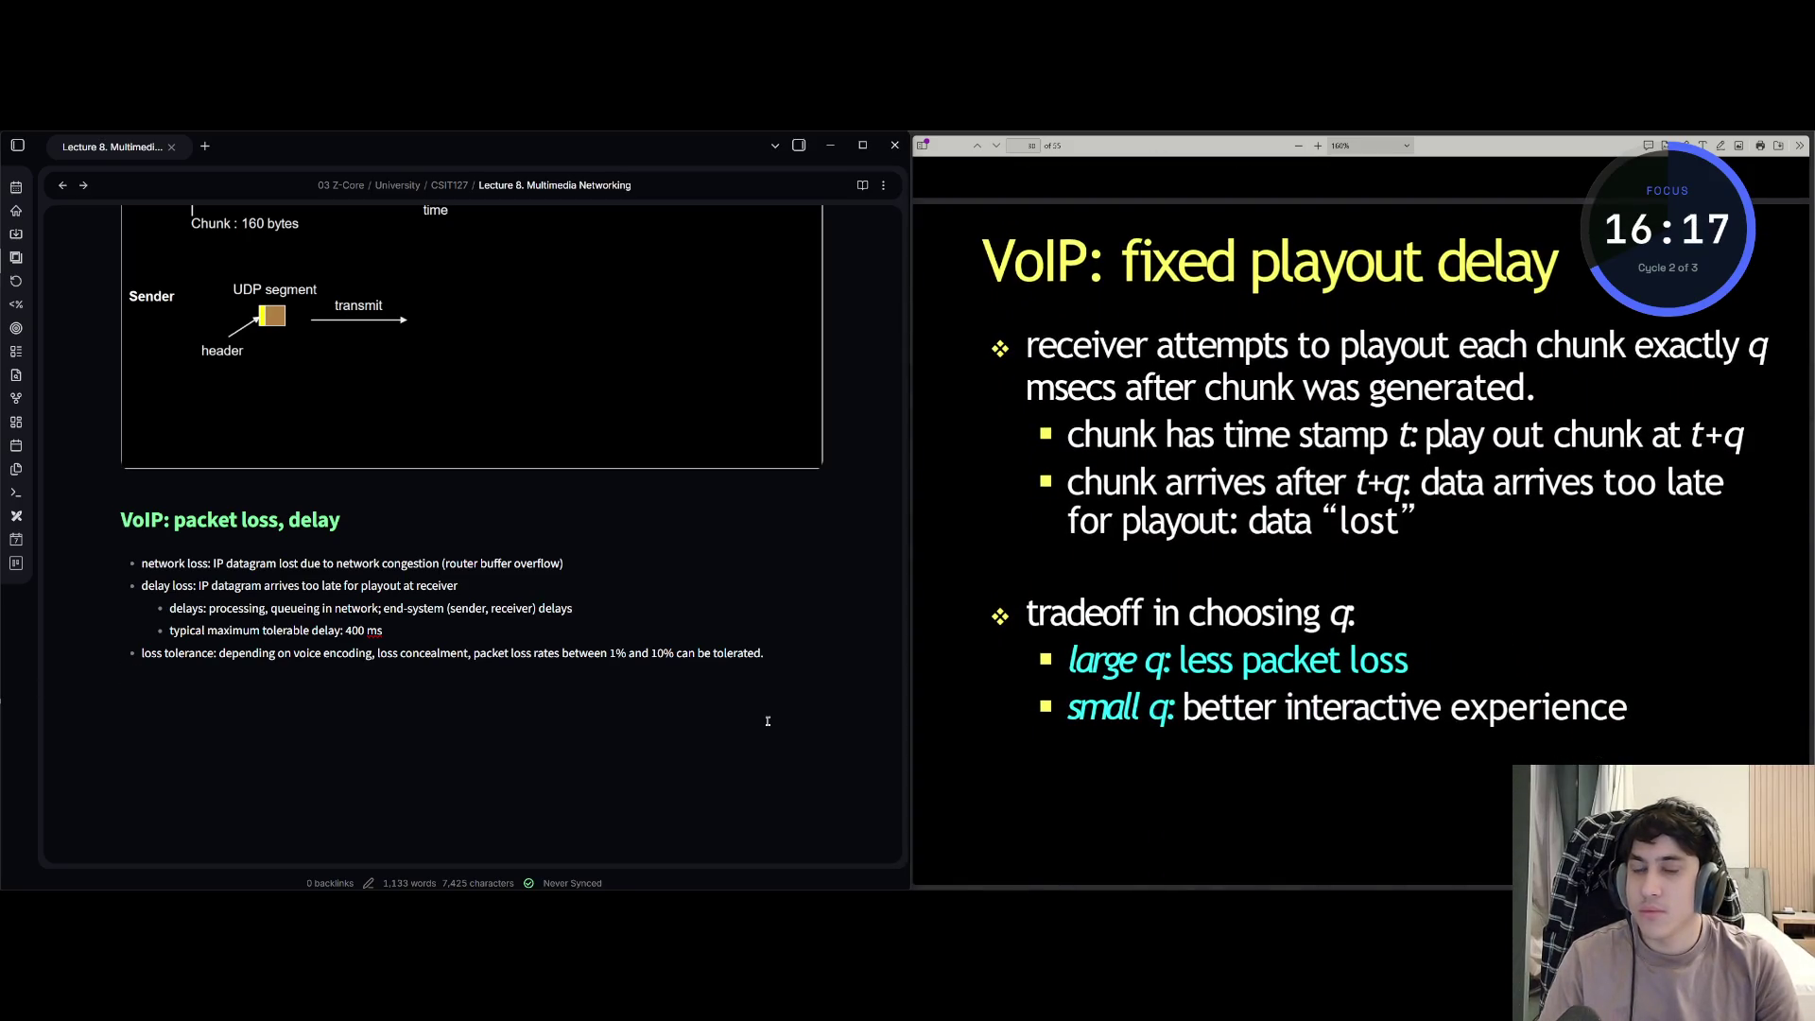
pyautogui.press('BackSpace')
pyautogui.write('#')
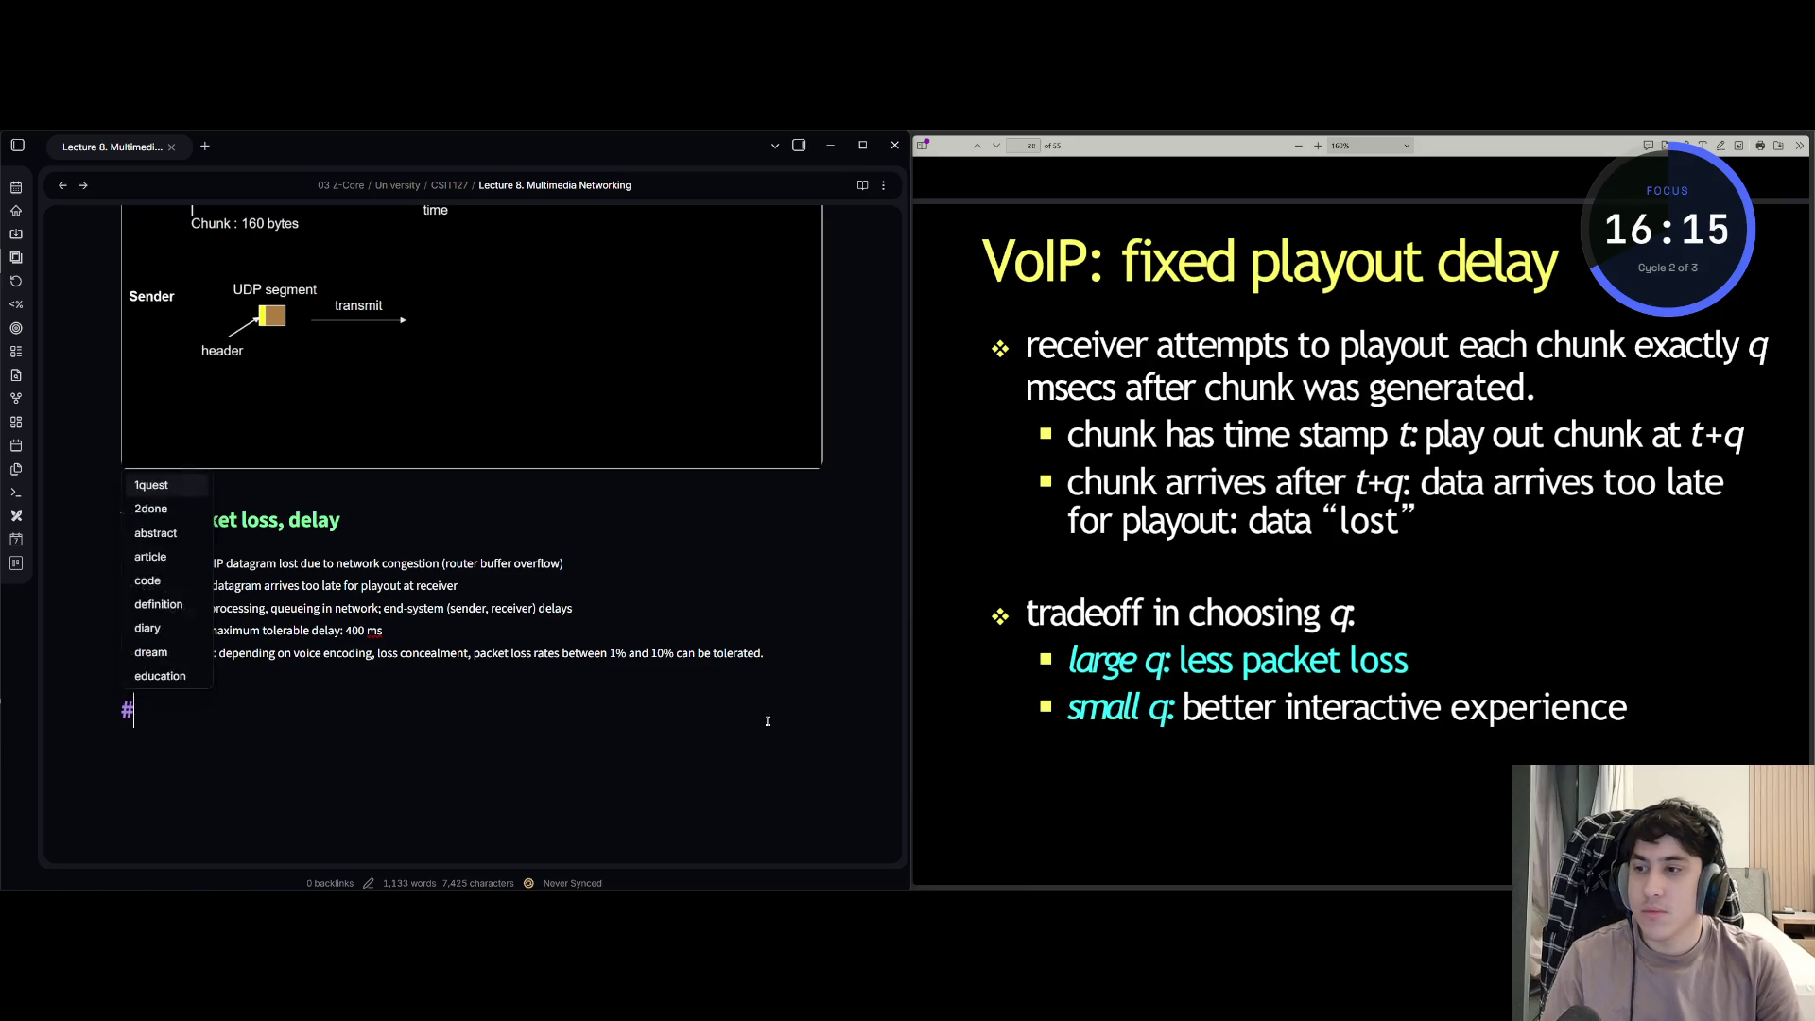
pyautogui.write('# Vo')
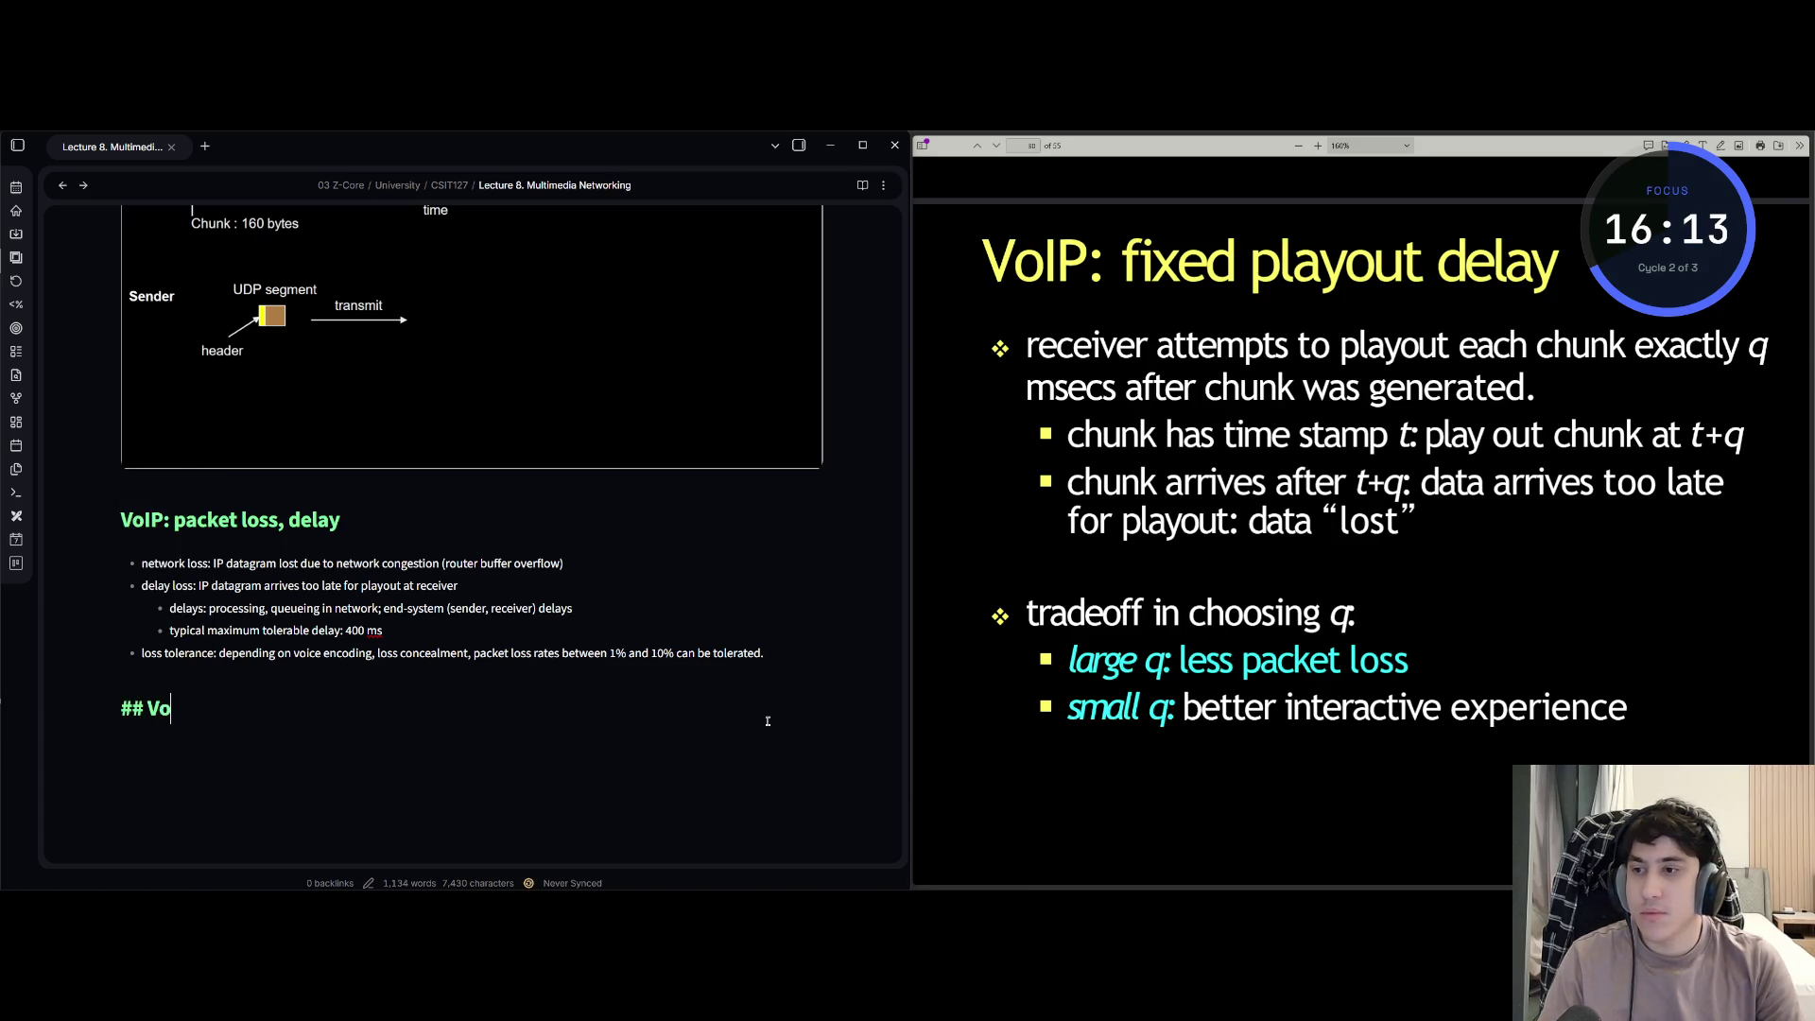
pyautogui.write('IP f')
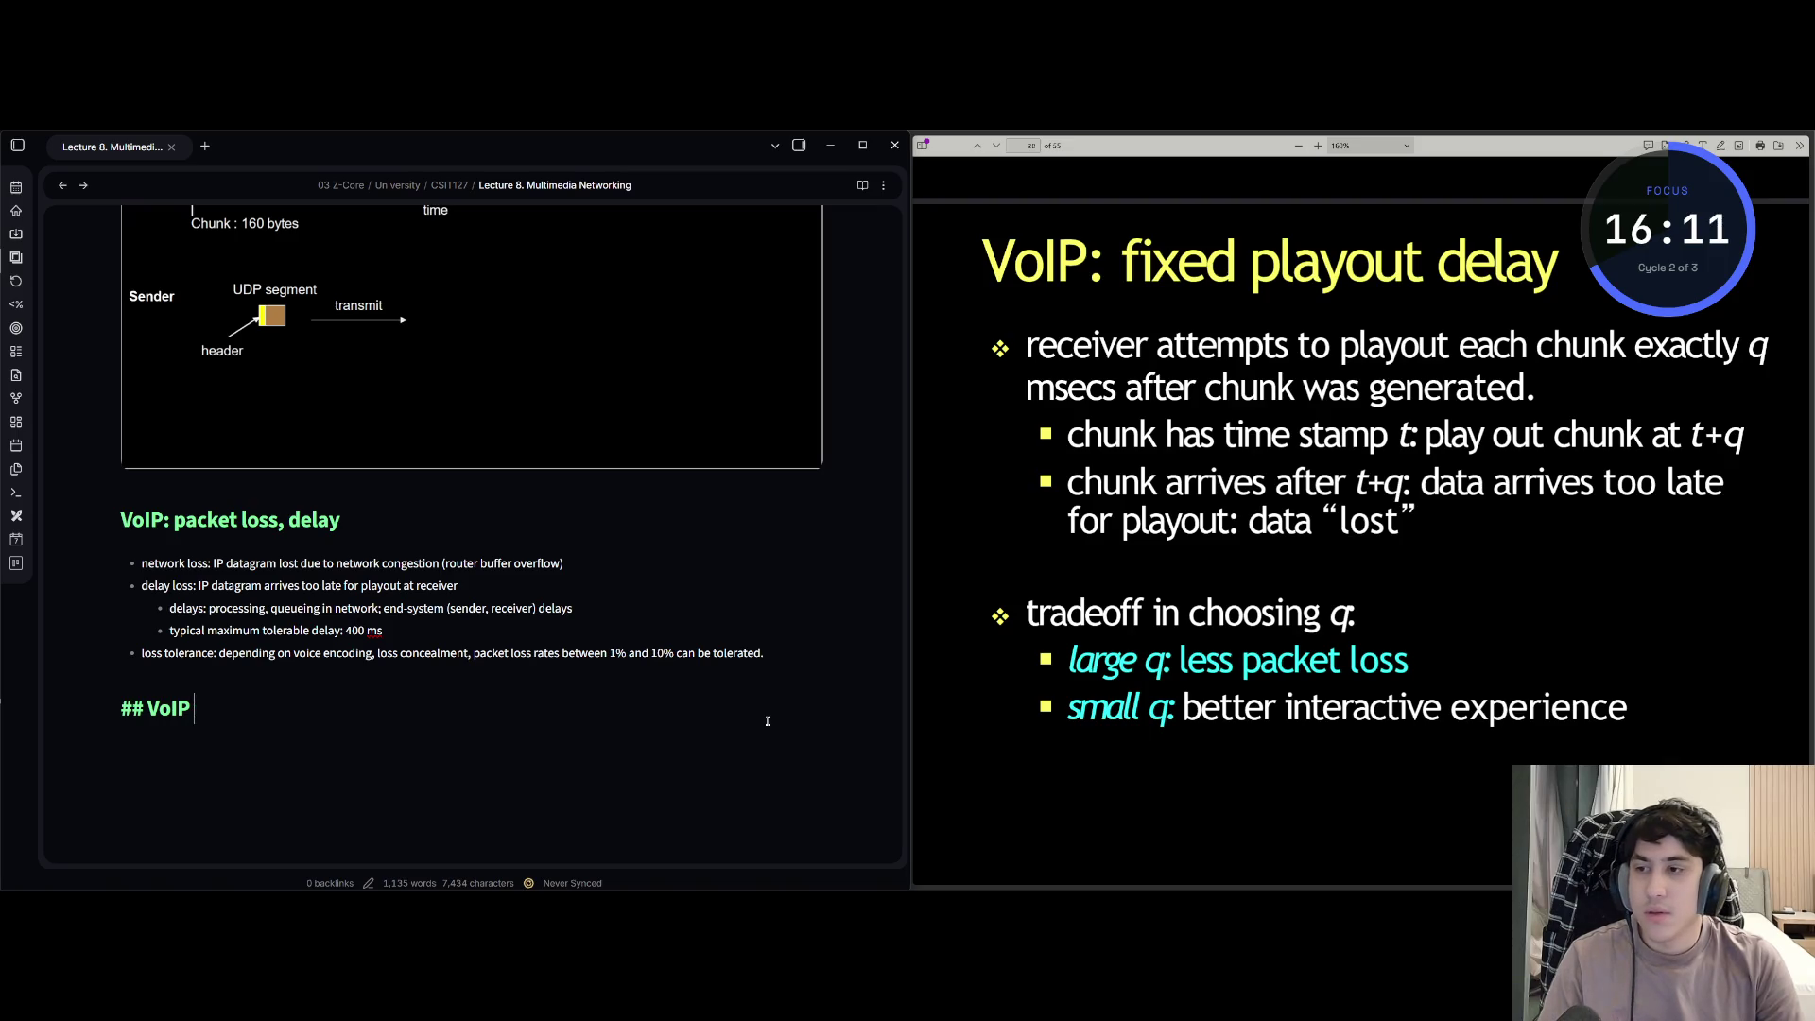
# - Finish the 'VoIP: fixed playout delay' heading, correcting its mistyped letters
pyautogui.press('BackSpace')
pyautogui.write('L')
pyautogui.press('BackSpace')
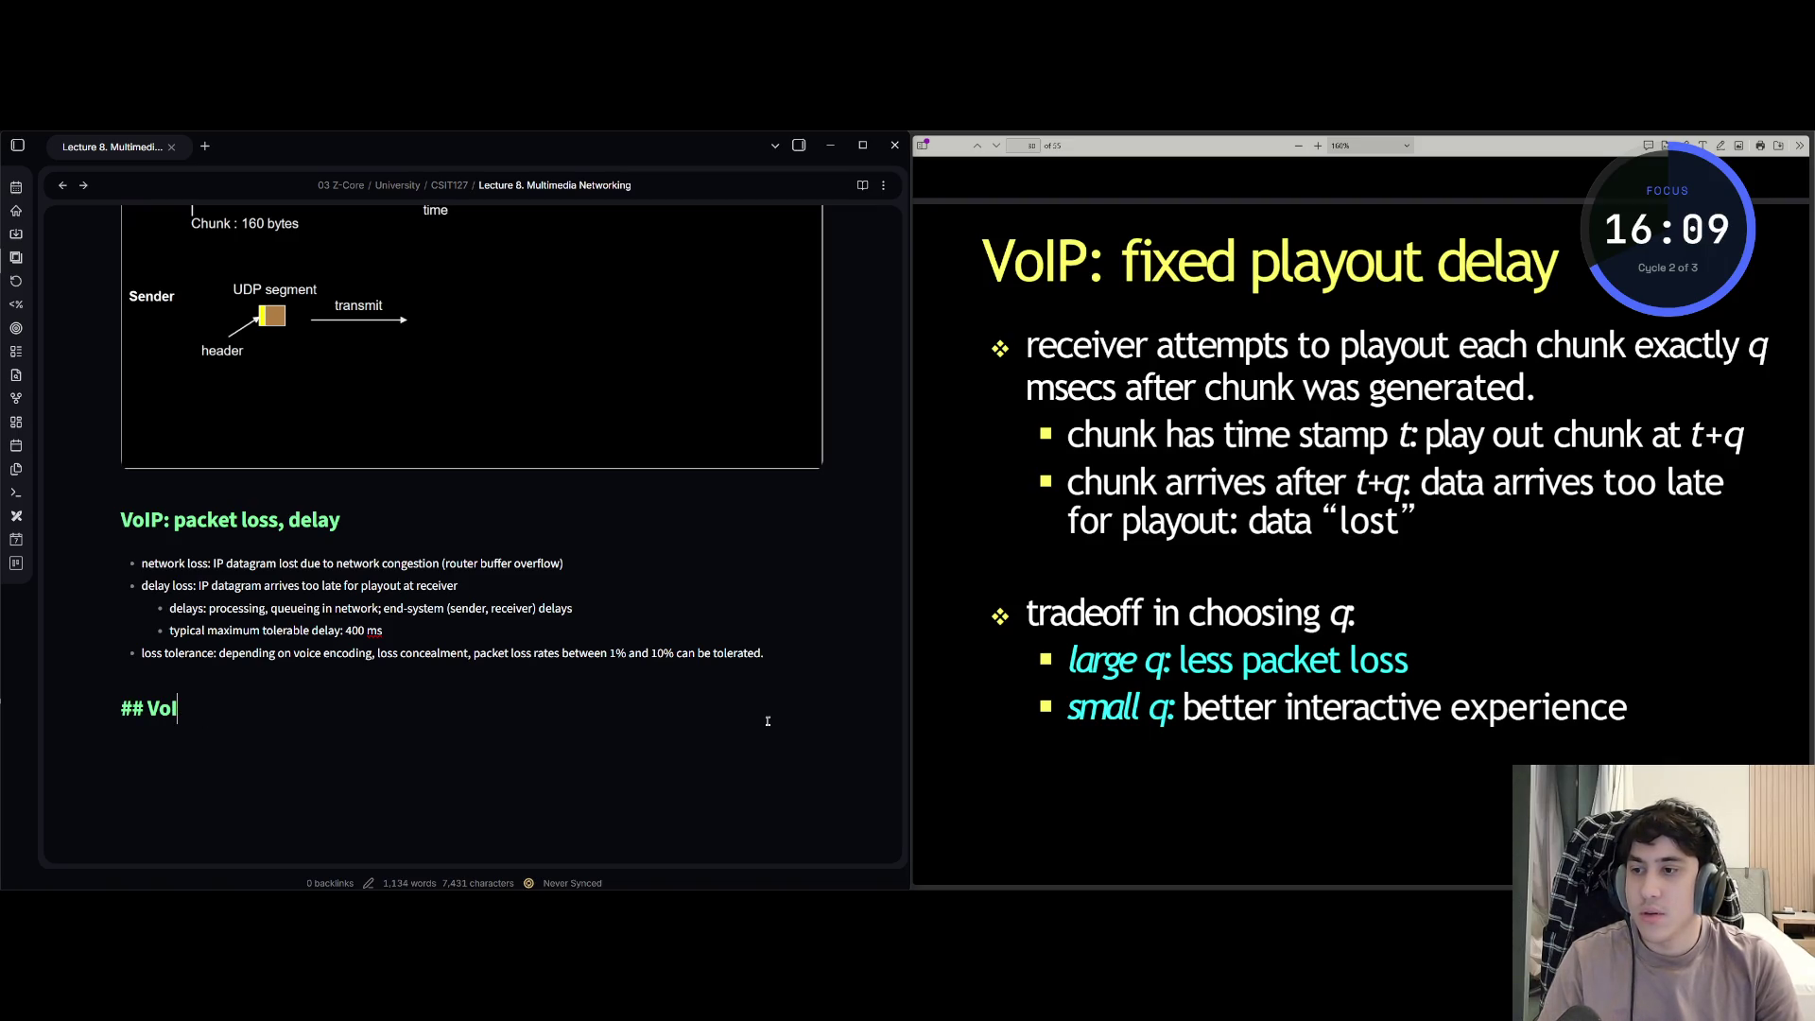
pyautogui.write('P: fixed')
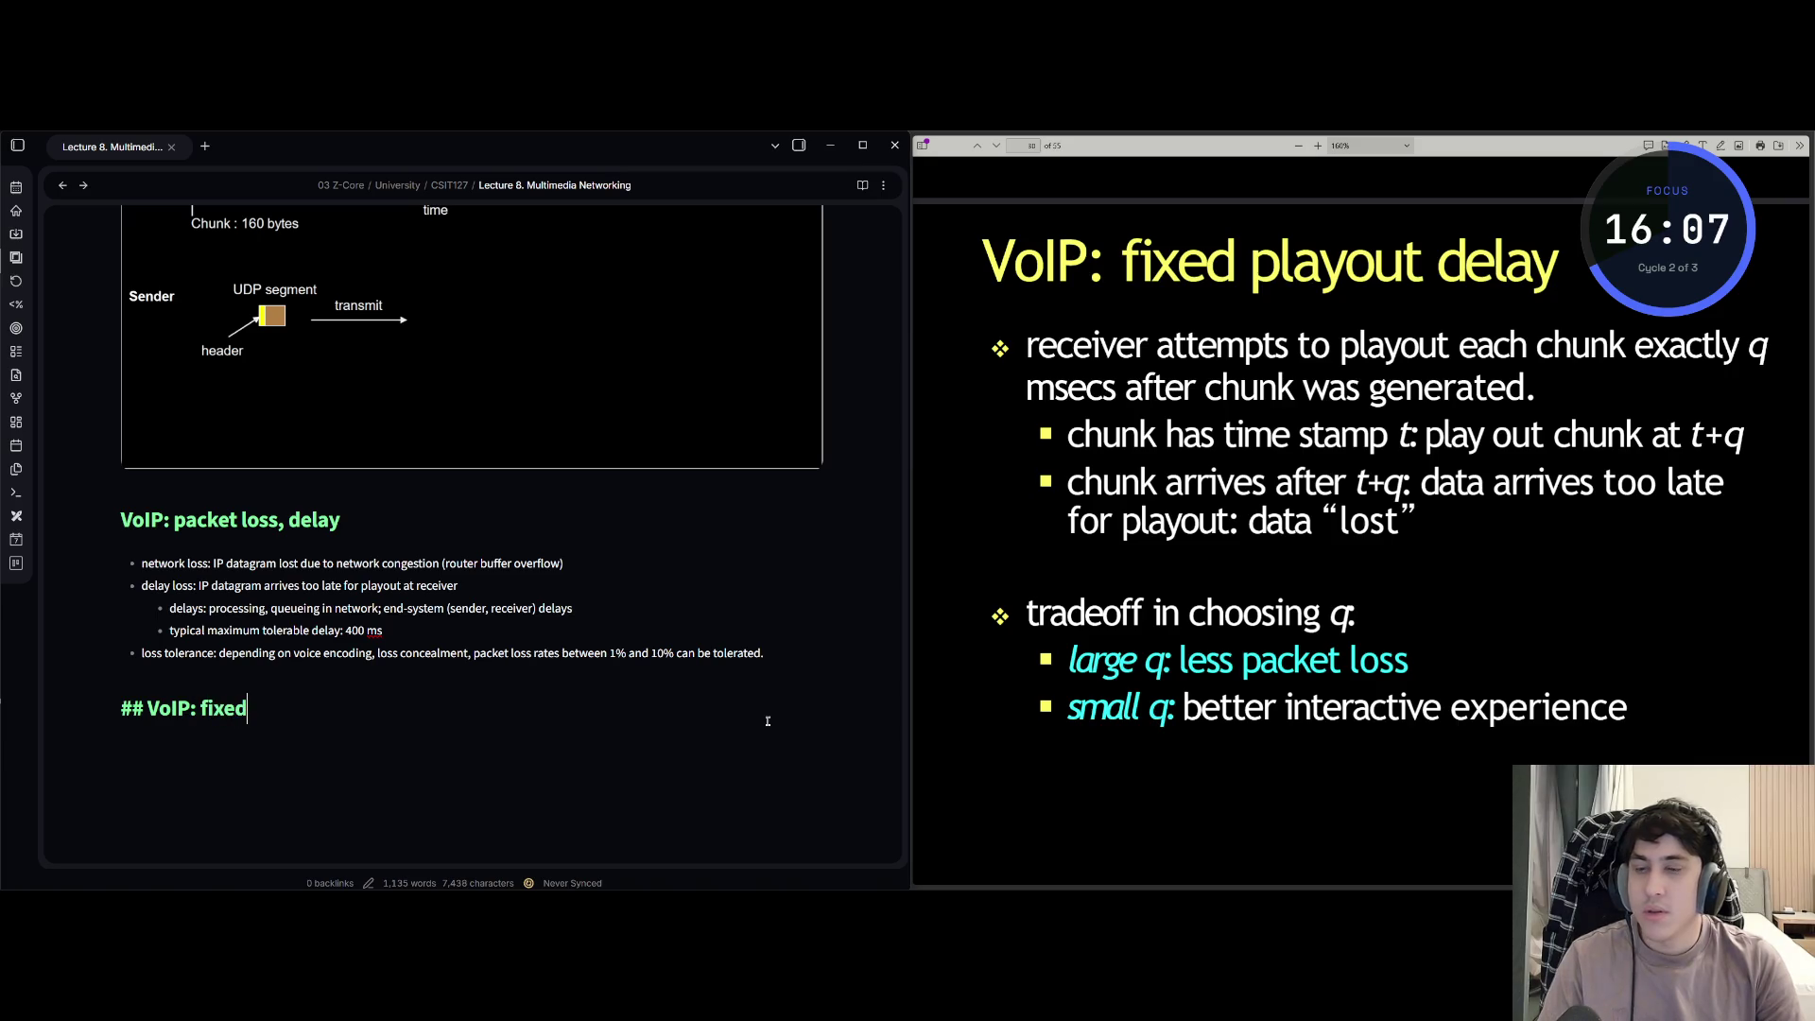
pyautogui.write(' play')
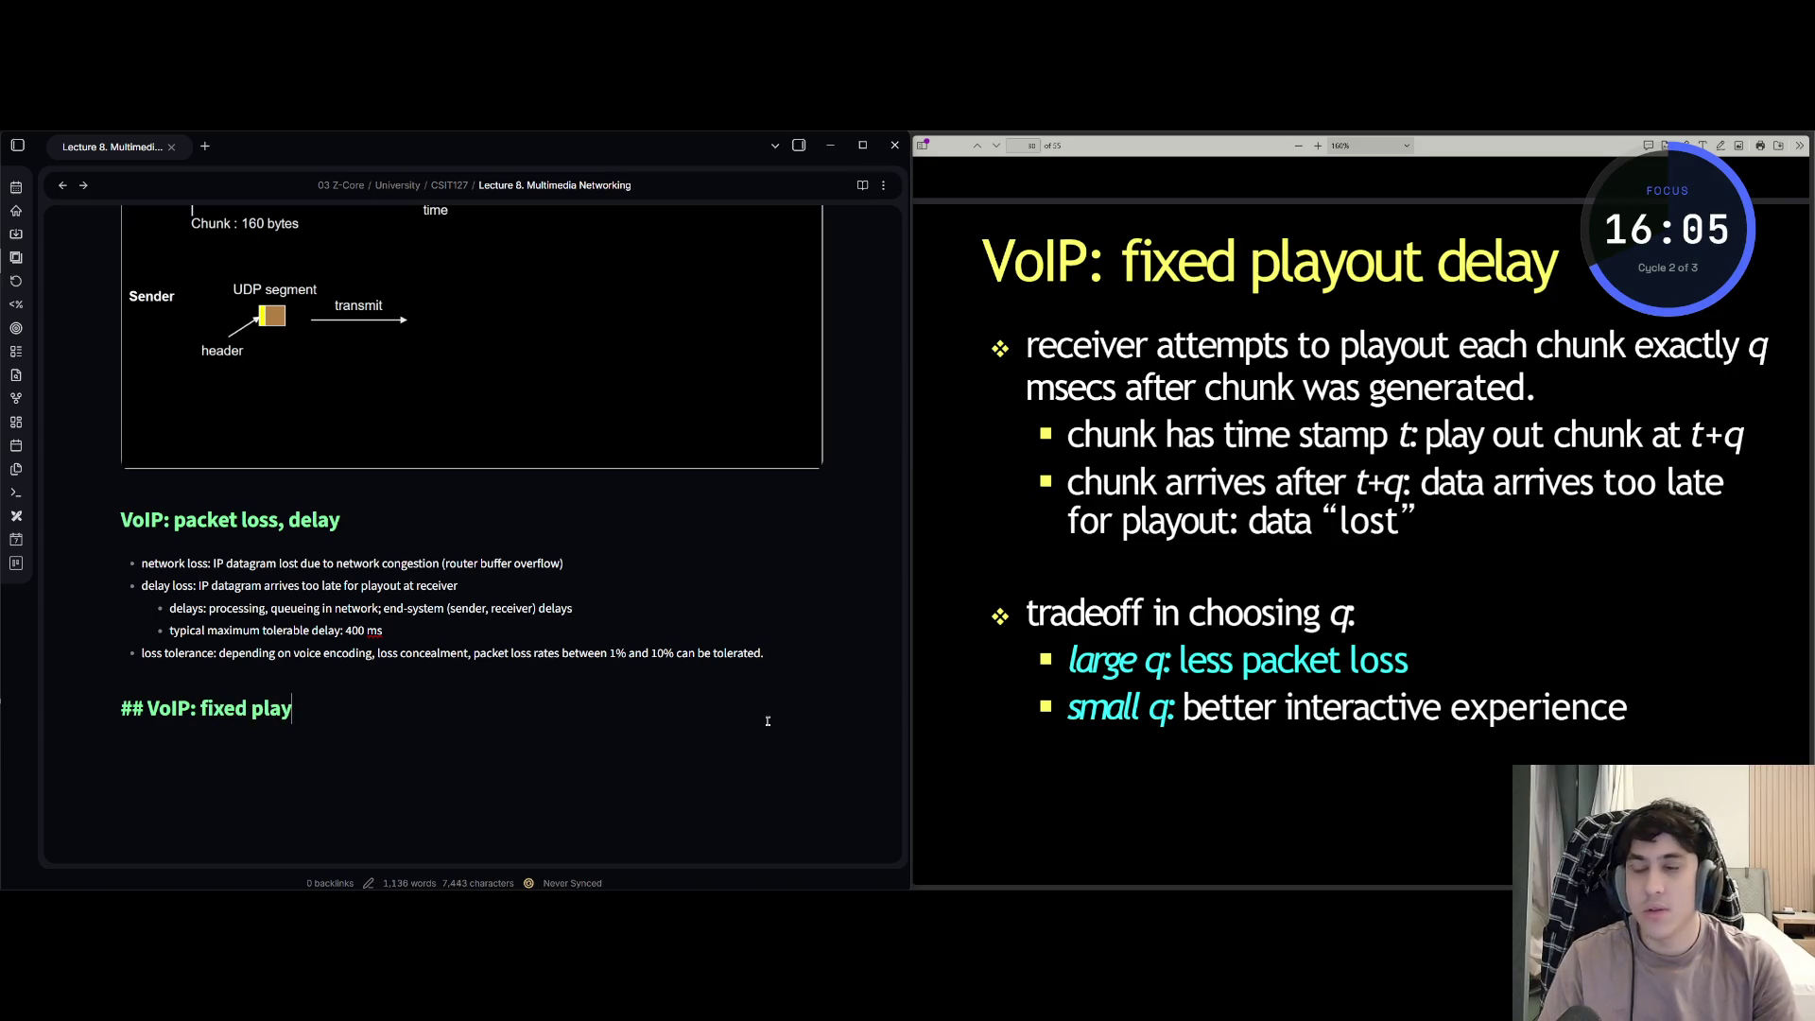
pyautogui.write('out delay')
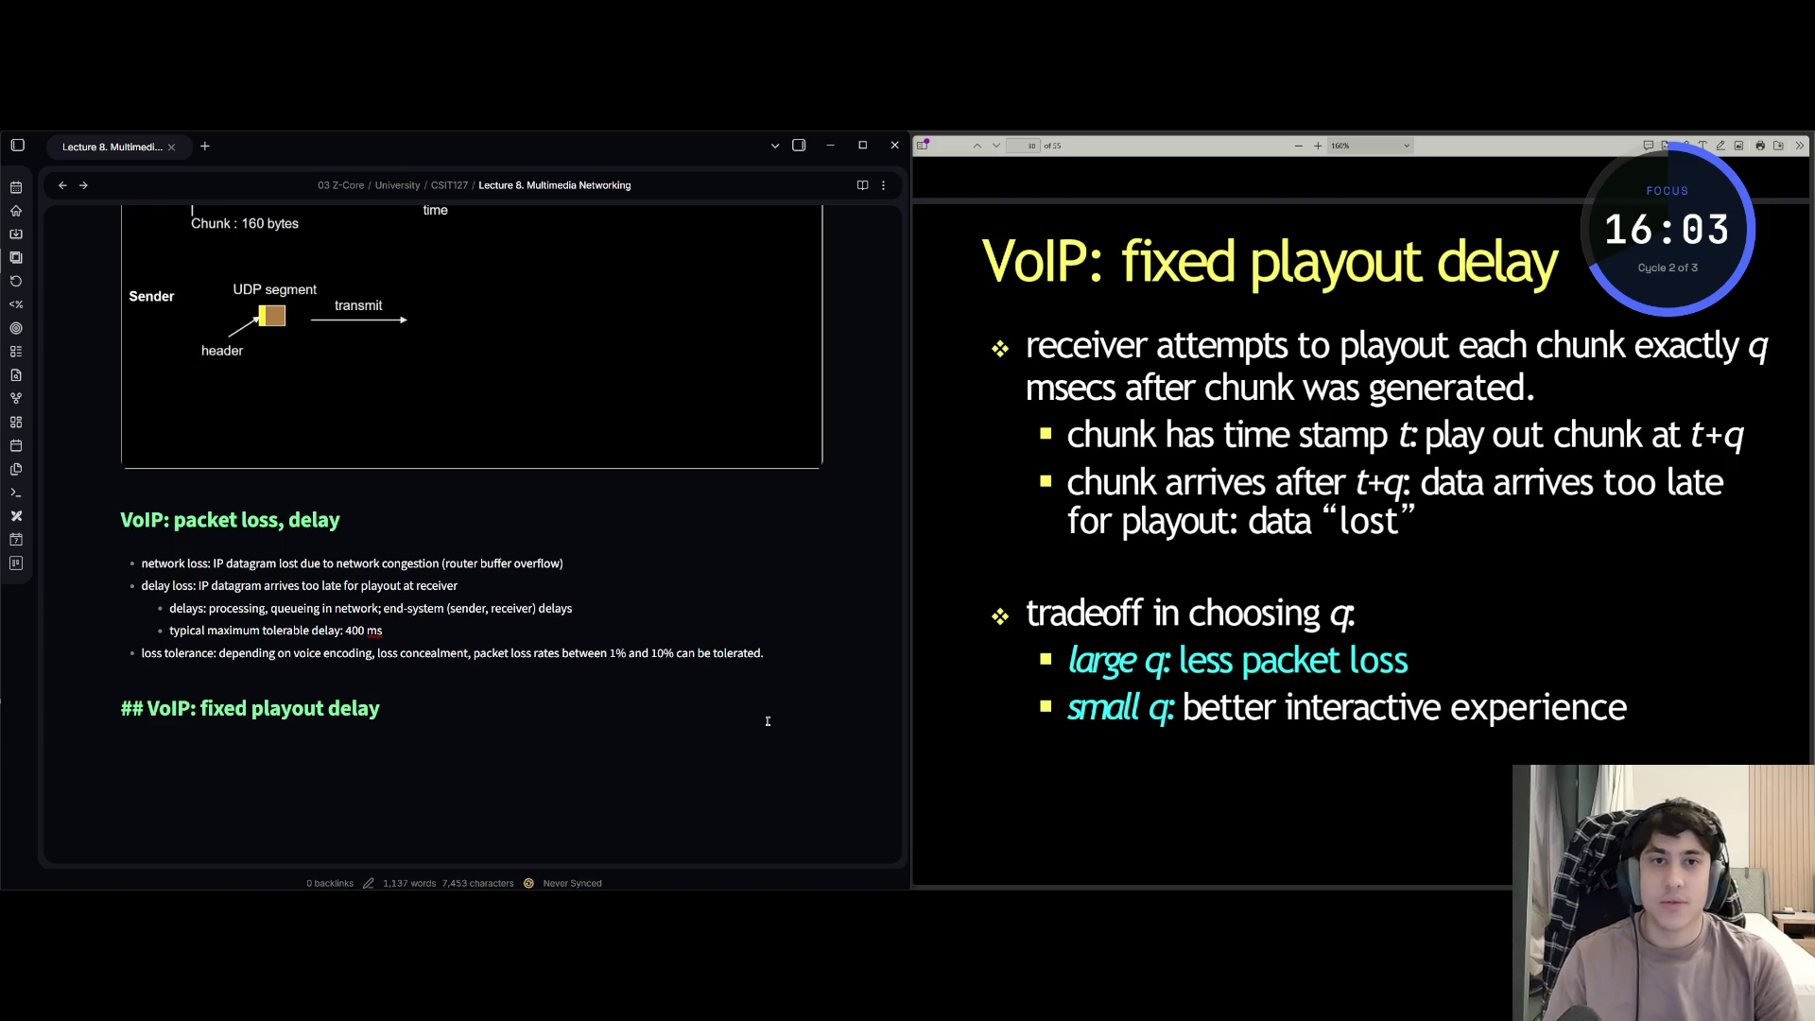
pyautogui.press('Return')
pyautogui.write('-')
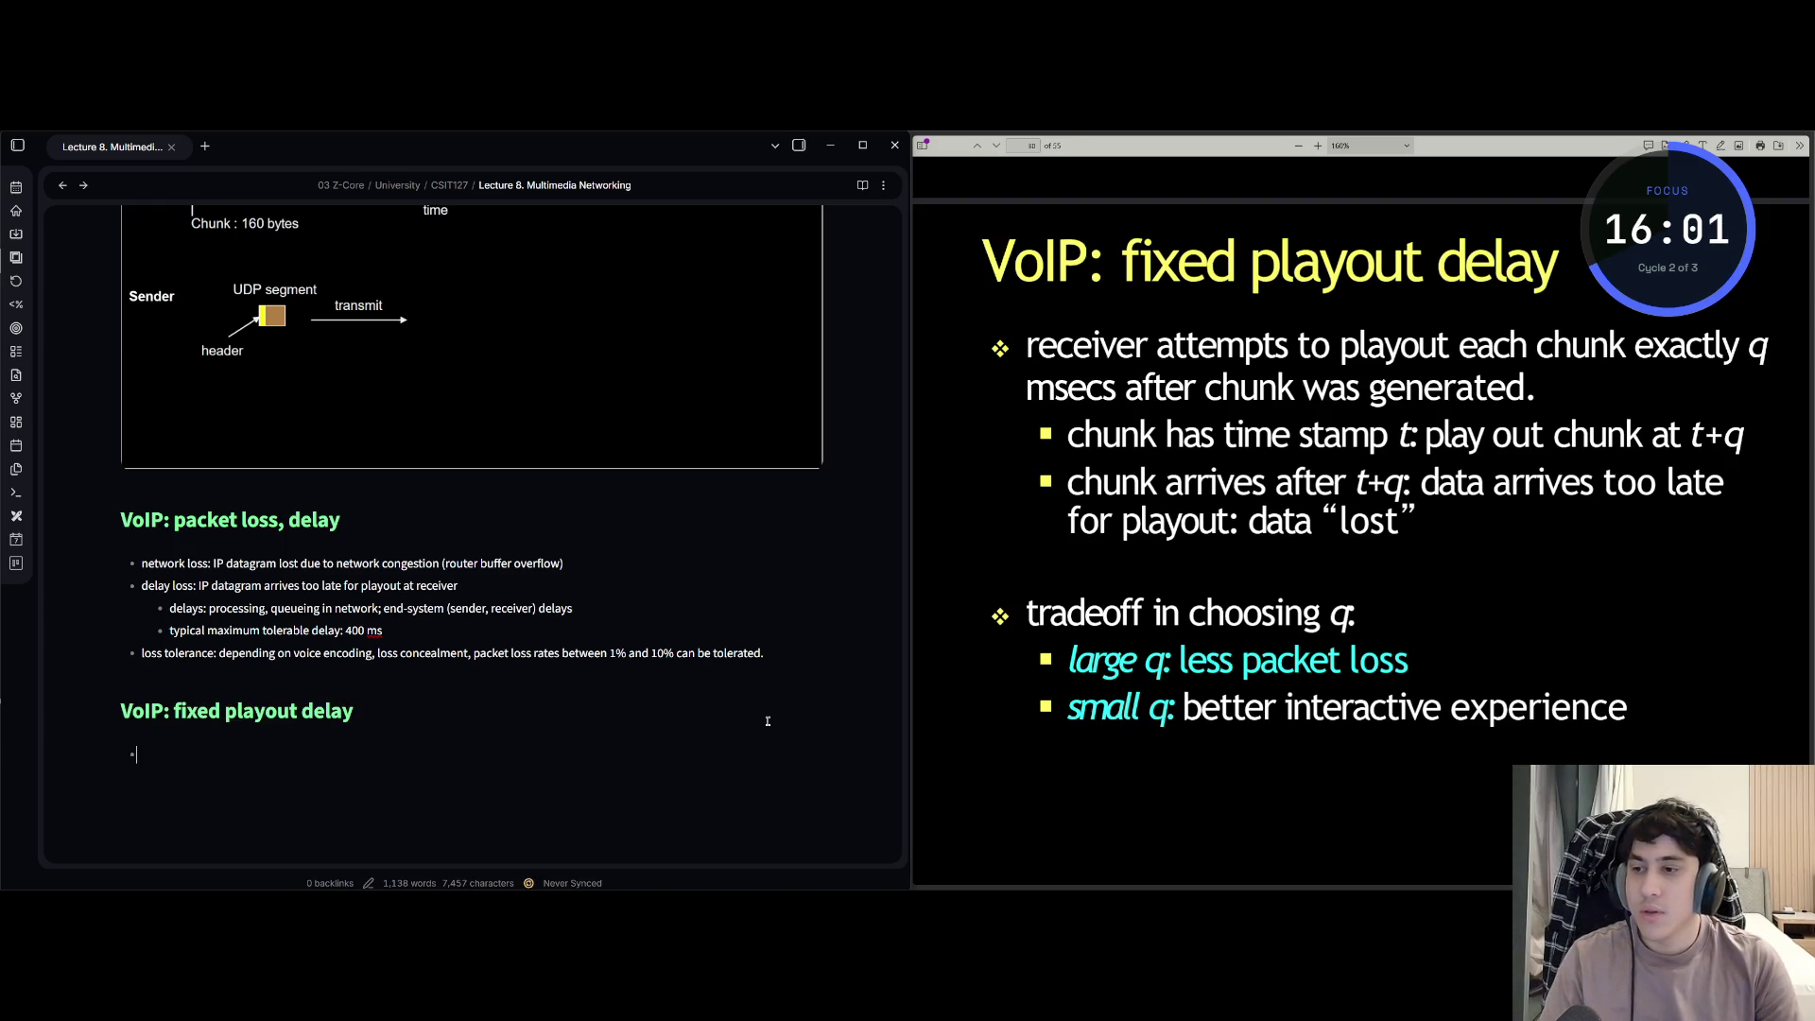
pyautogui.write('receiver a')
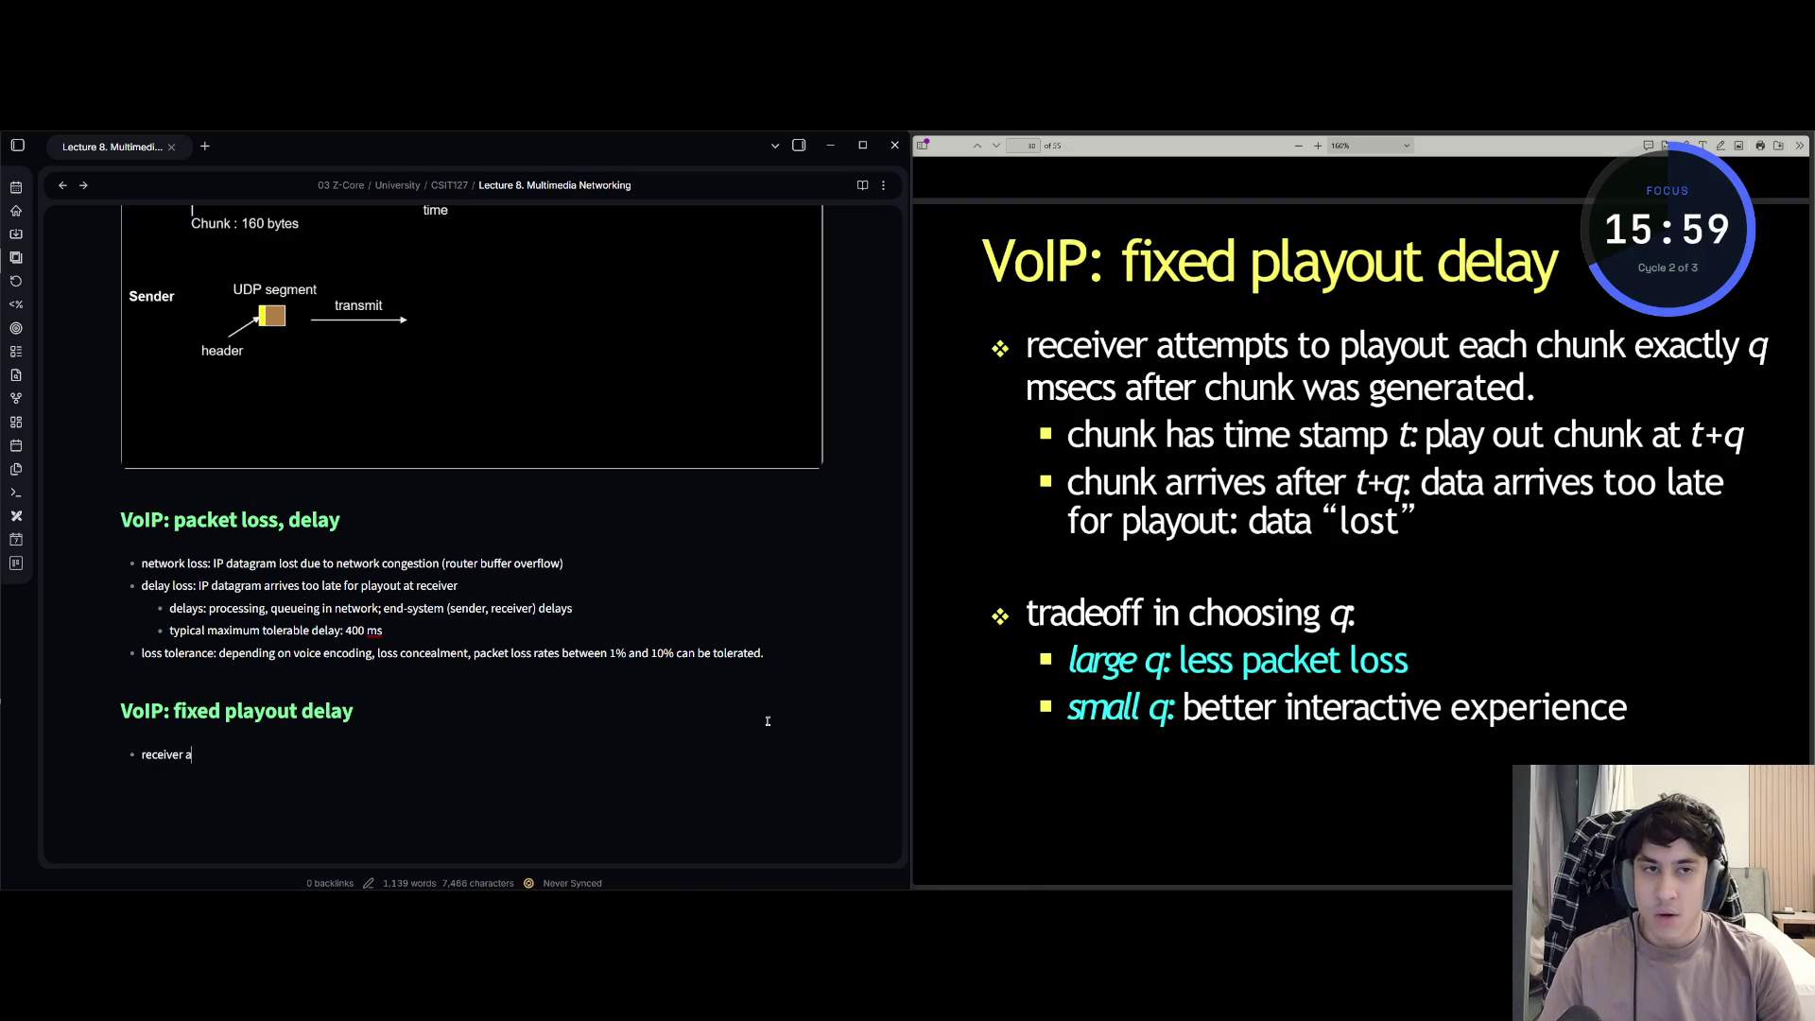
pyautogui.write('ttempts to pla')
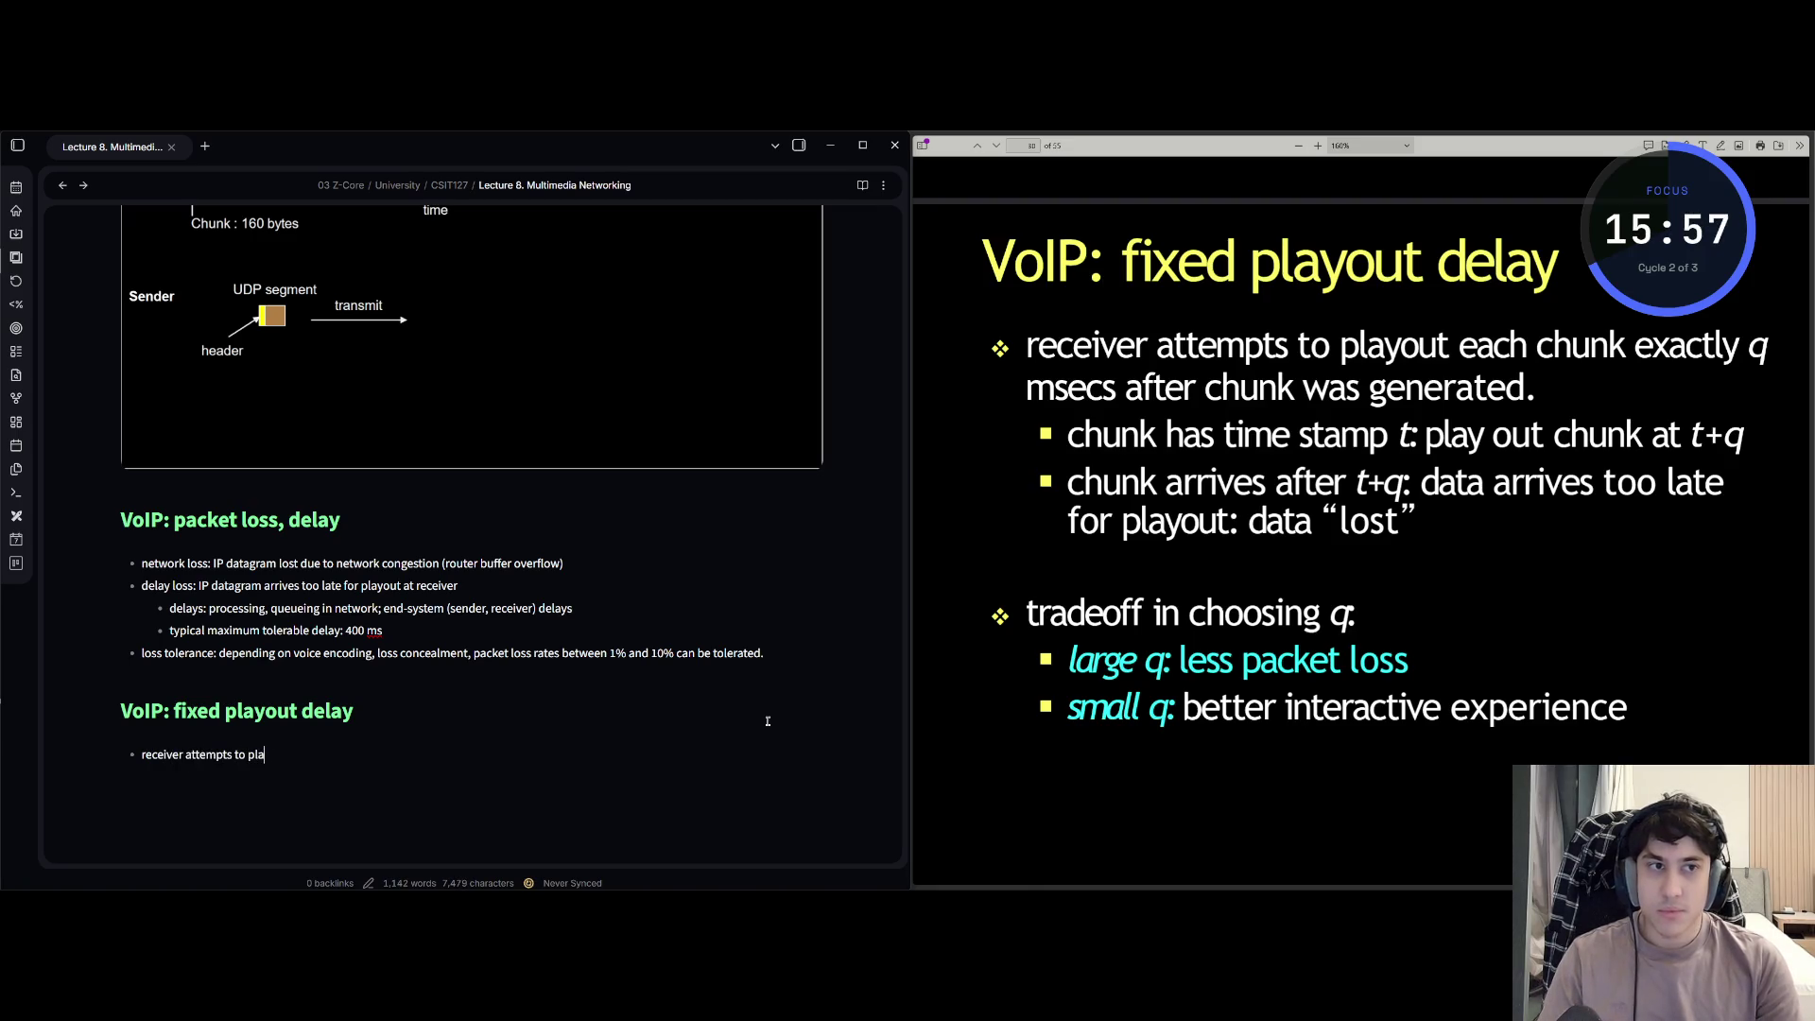
pyautogui.write('yout each hcun')
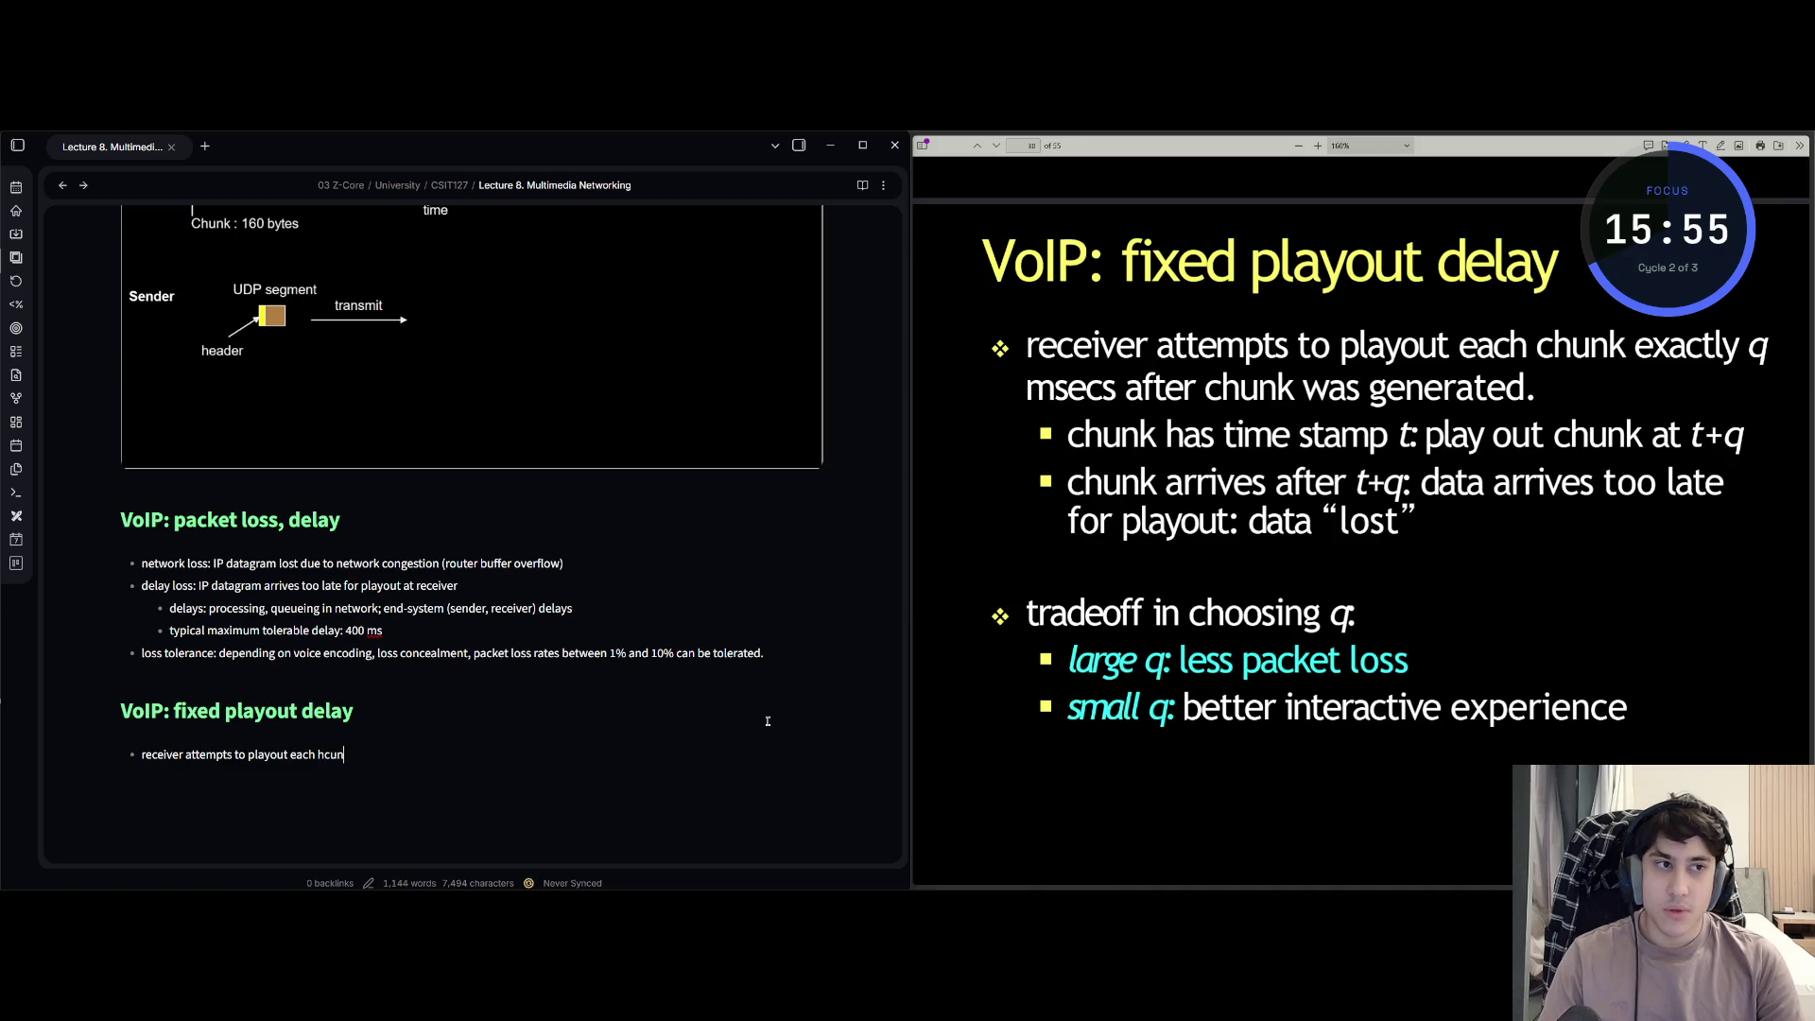
pyautogui.write('k exactly')
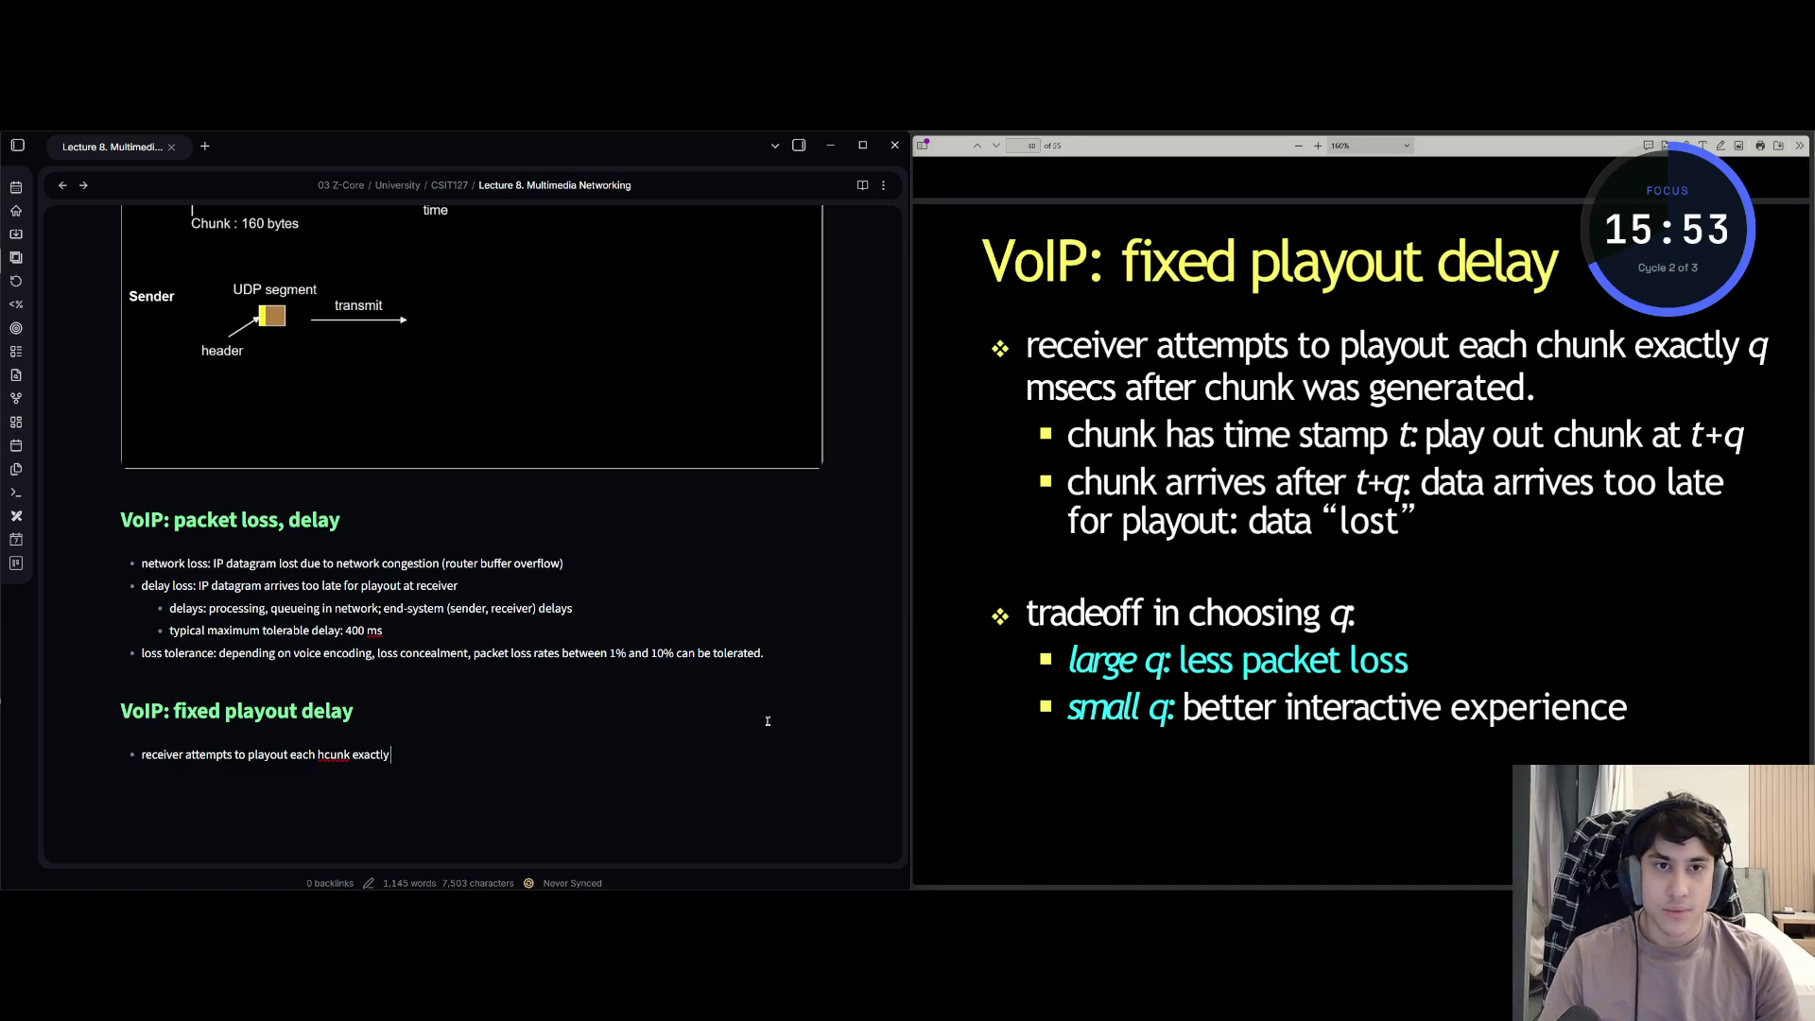
pyautogui.write(' q m')
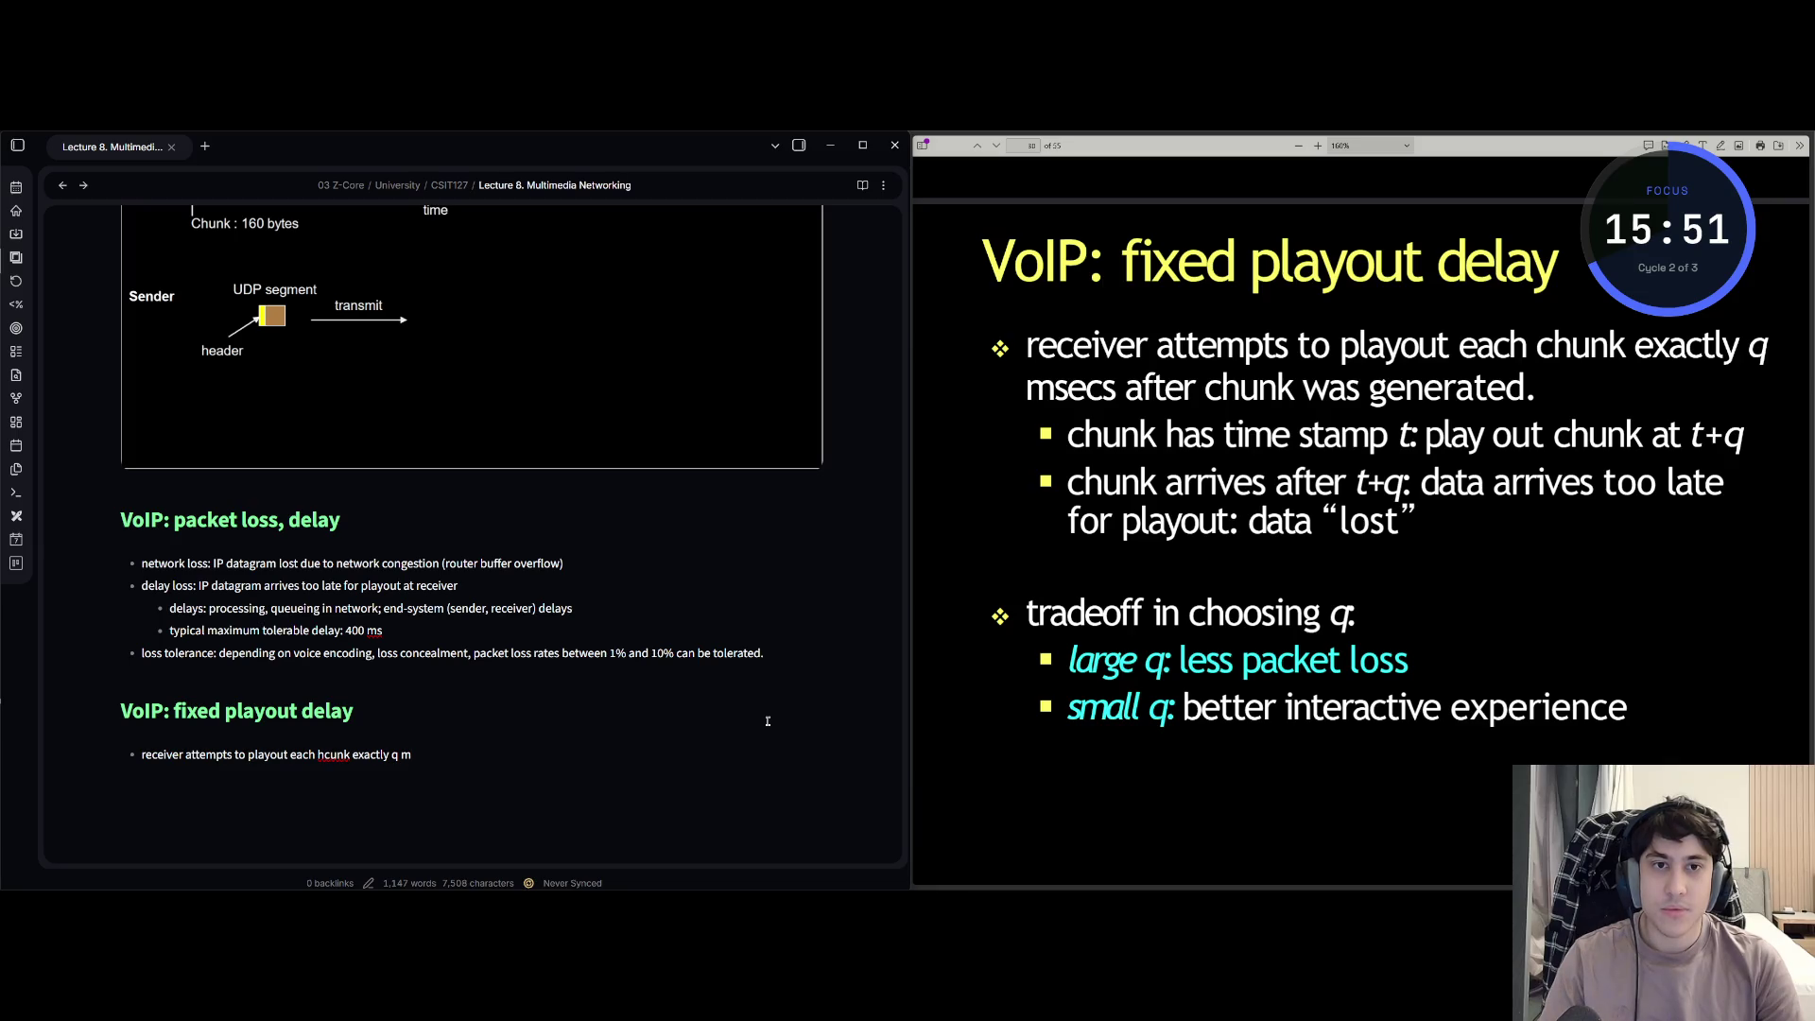
pyautogui.write('secs after chunk w')
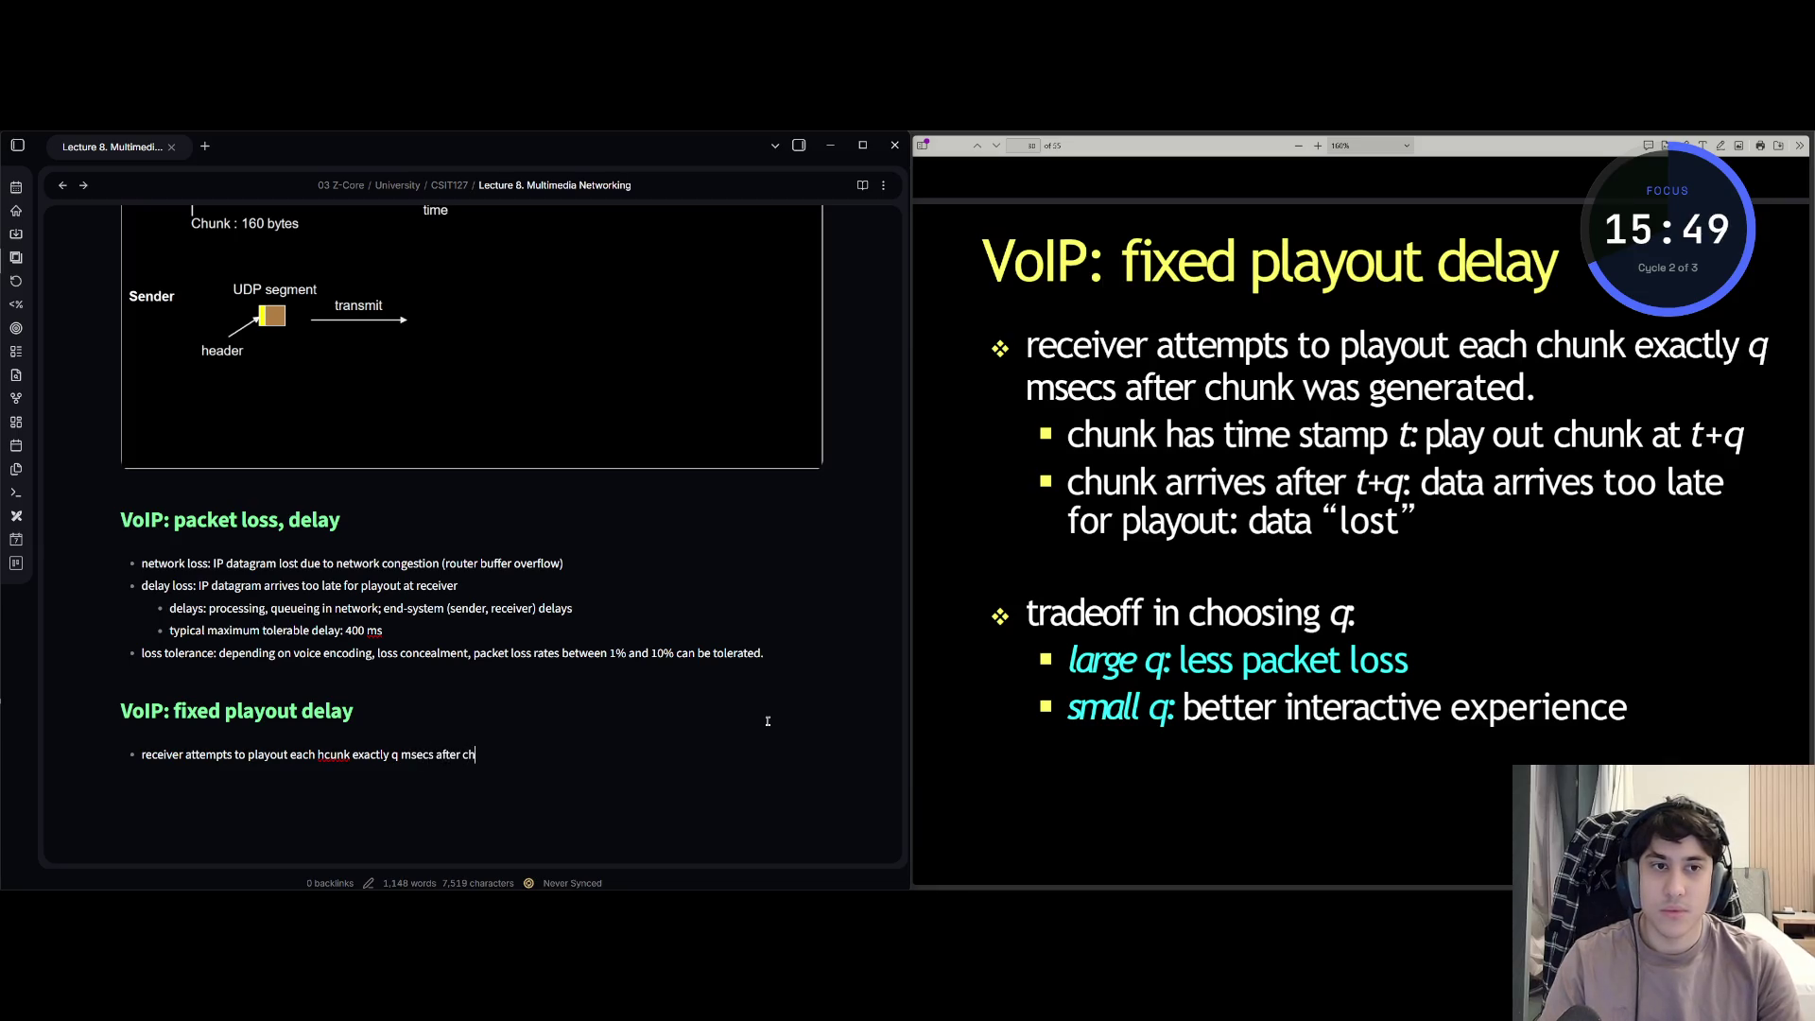
pyautogui.write('as g')
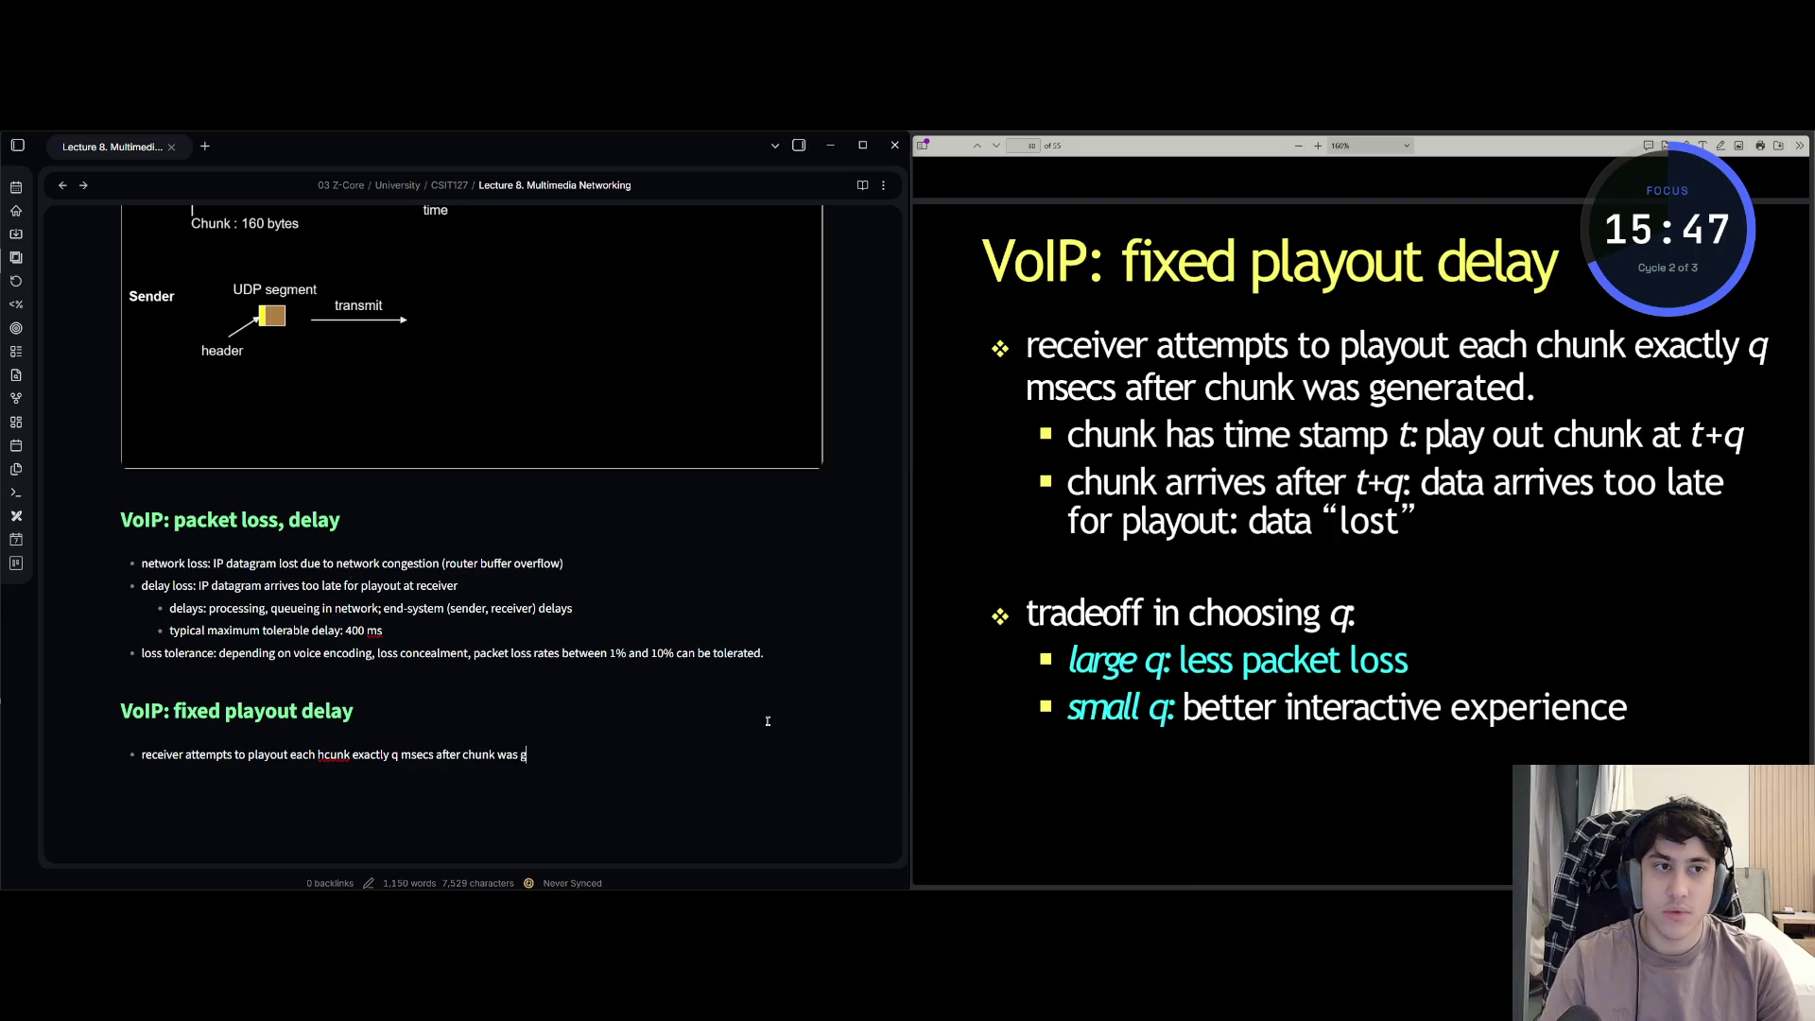
pyautogui.write('enerated.')
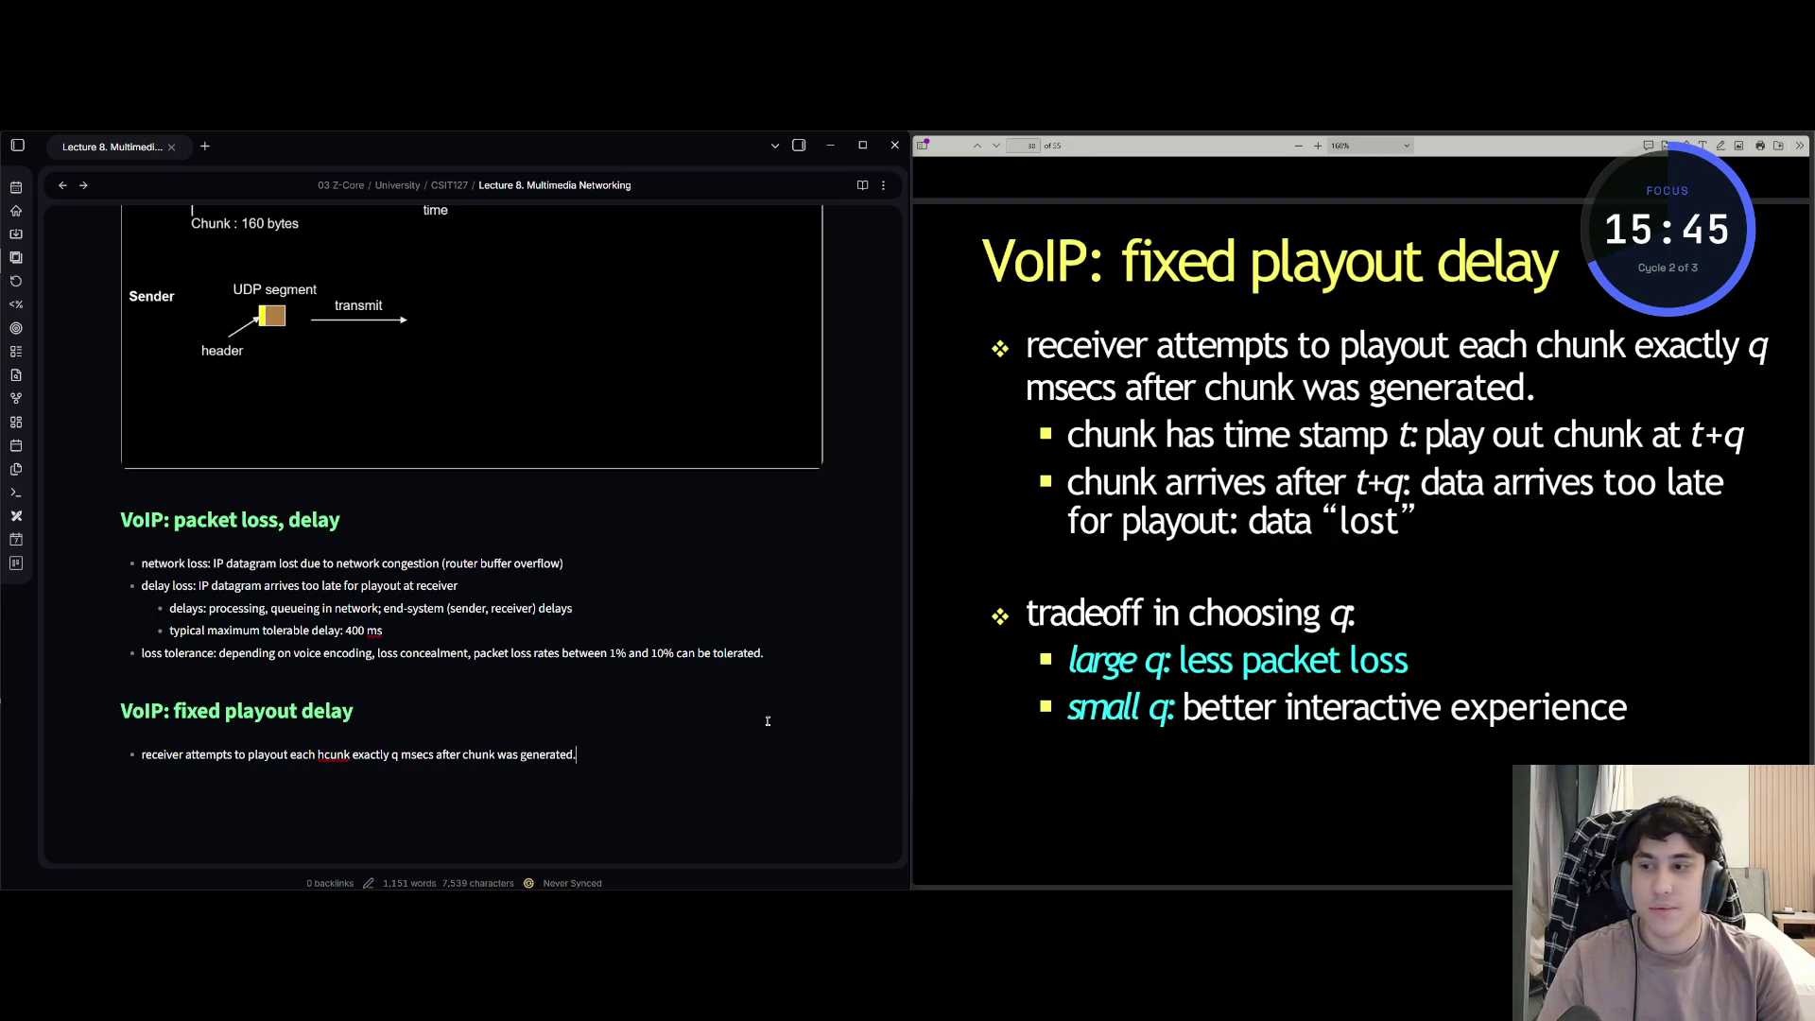
# - Write the bullet 'each chunk plays exactly q msecs after generation', fixing 'hcunk' to 'chunk'
pyautogui.press('Left')
pyautogui.press('Left')
pyautogui.press('Left')
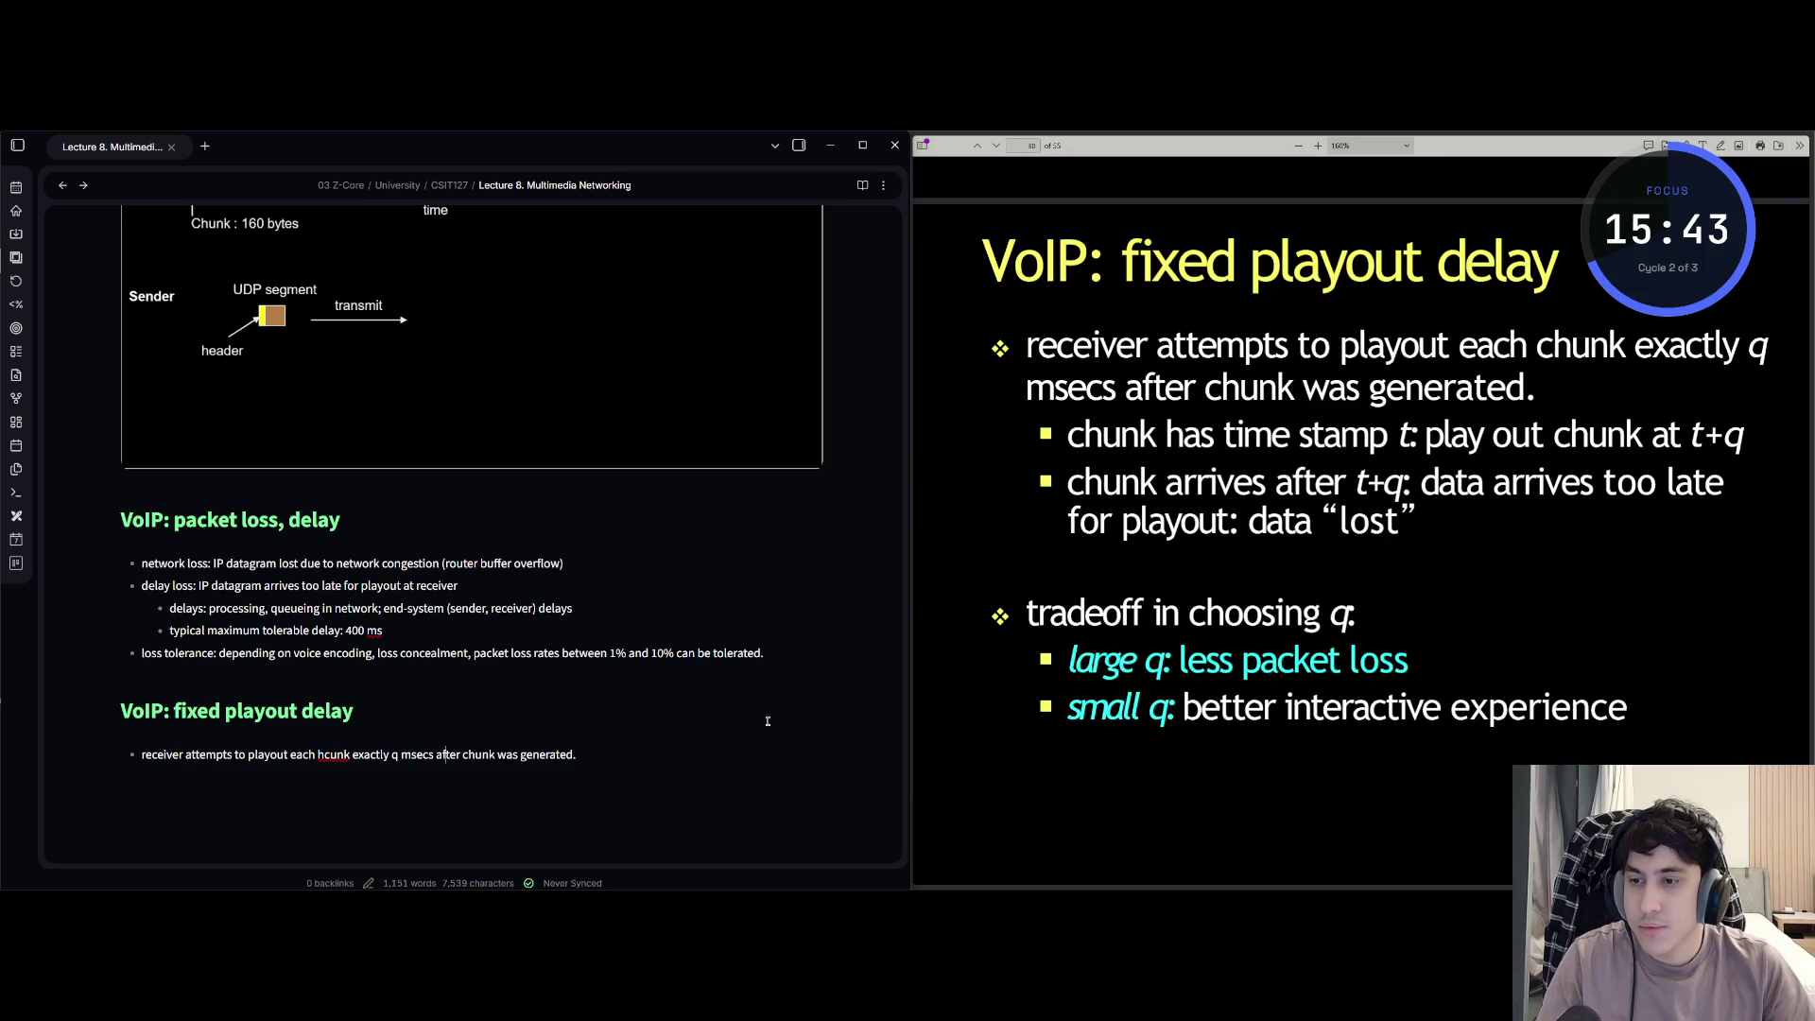
pyautogui.press('x')
pyautogui.press('p')
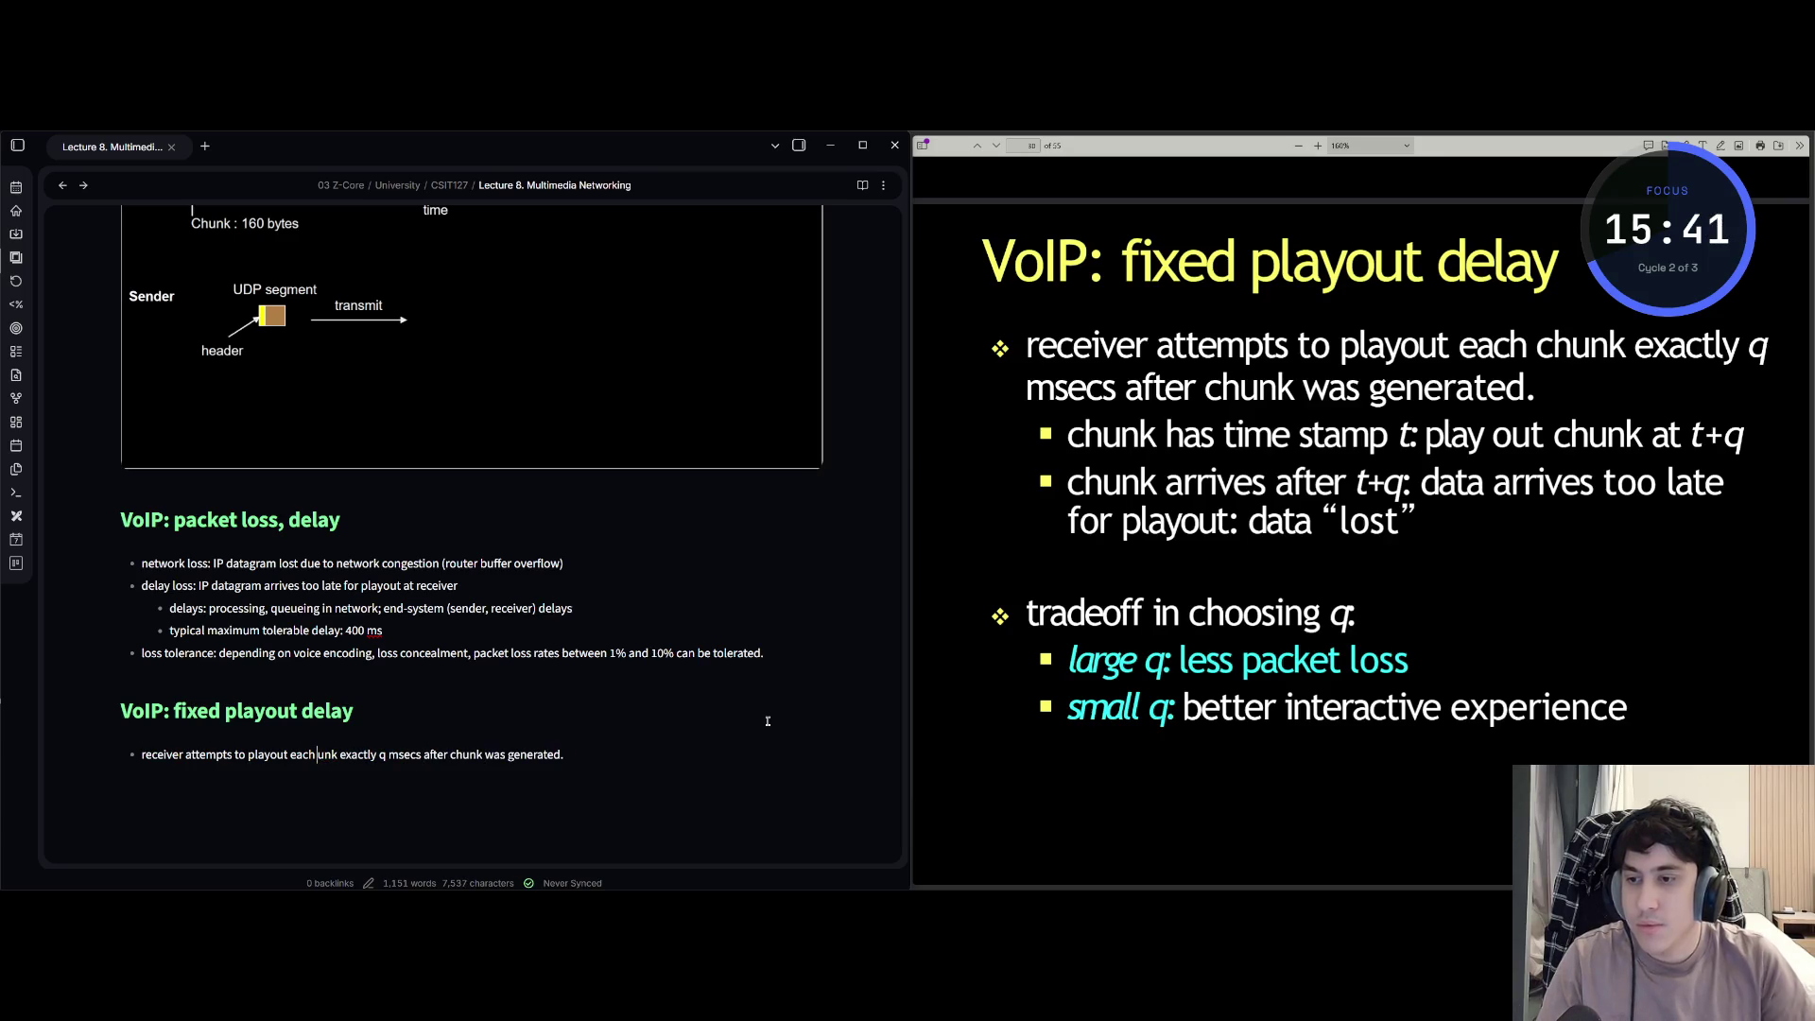
pyautogui.hotkey('shift', 'a')
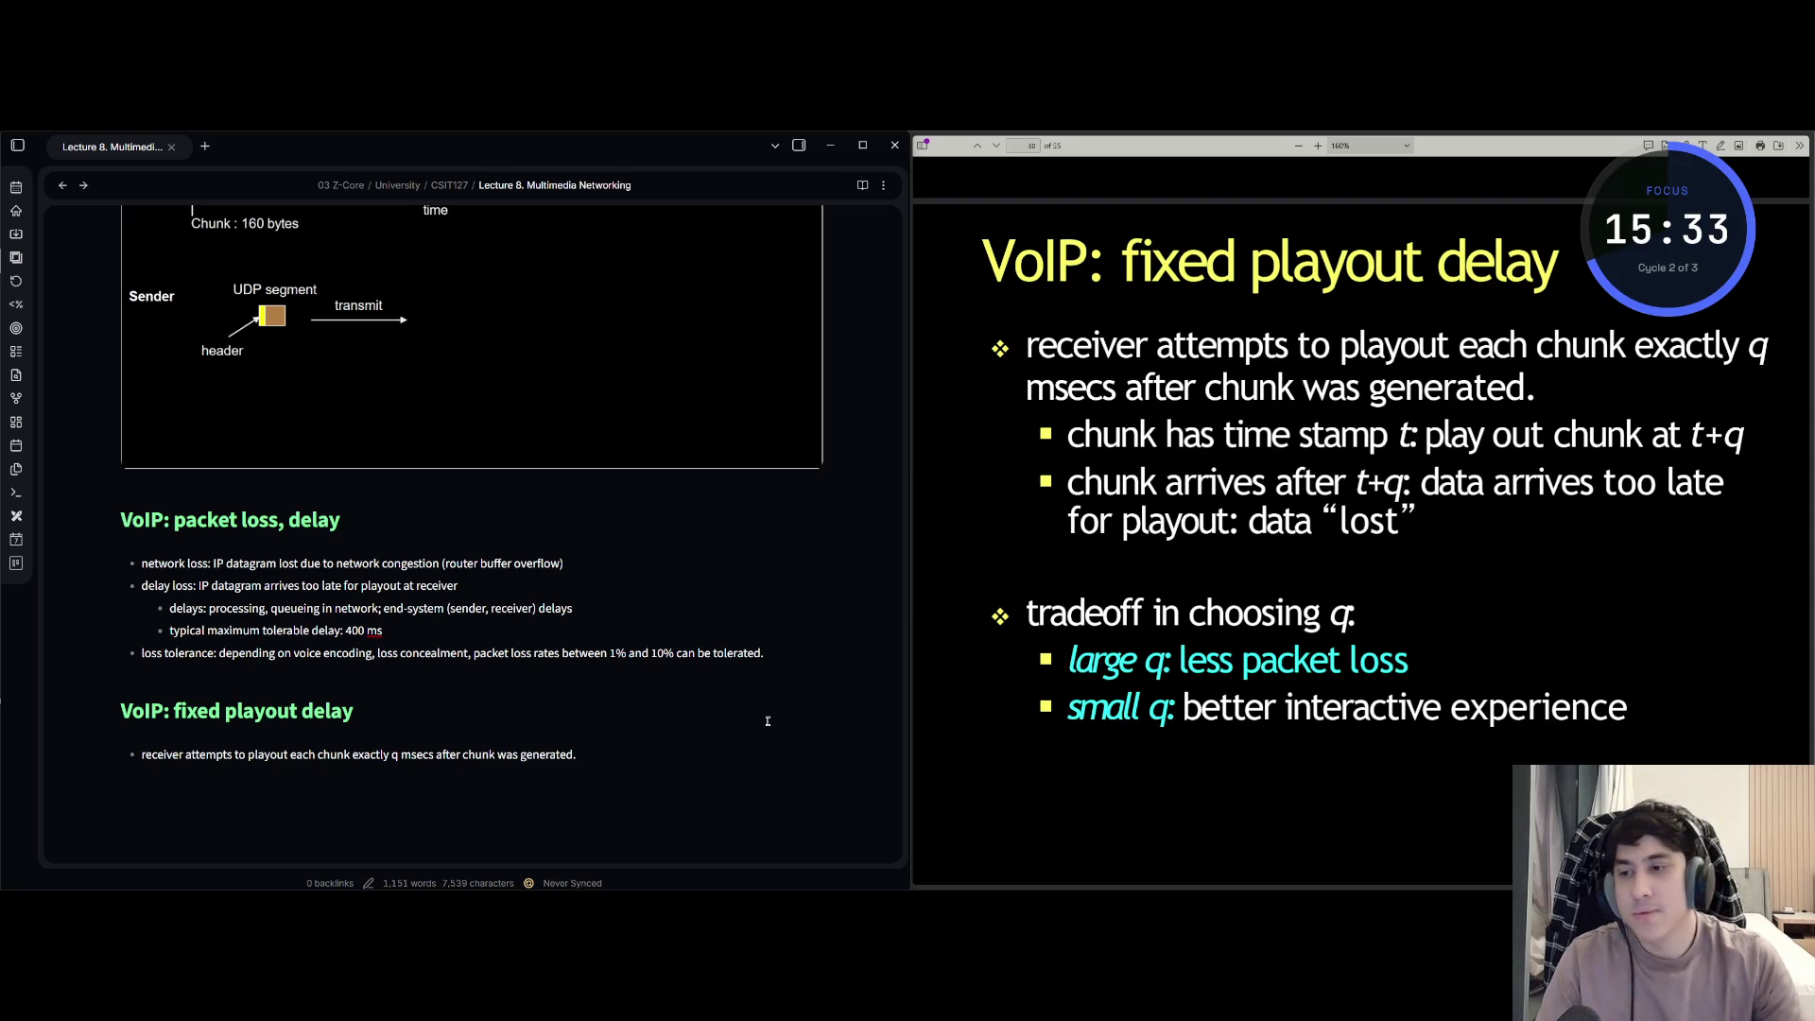
# - Select the words 'playout delay' in the heading for copying, then clear the selection
pyautogui.click(220, 710)
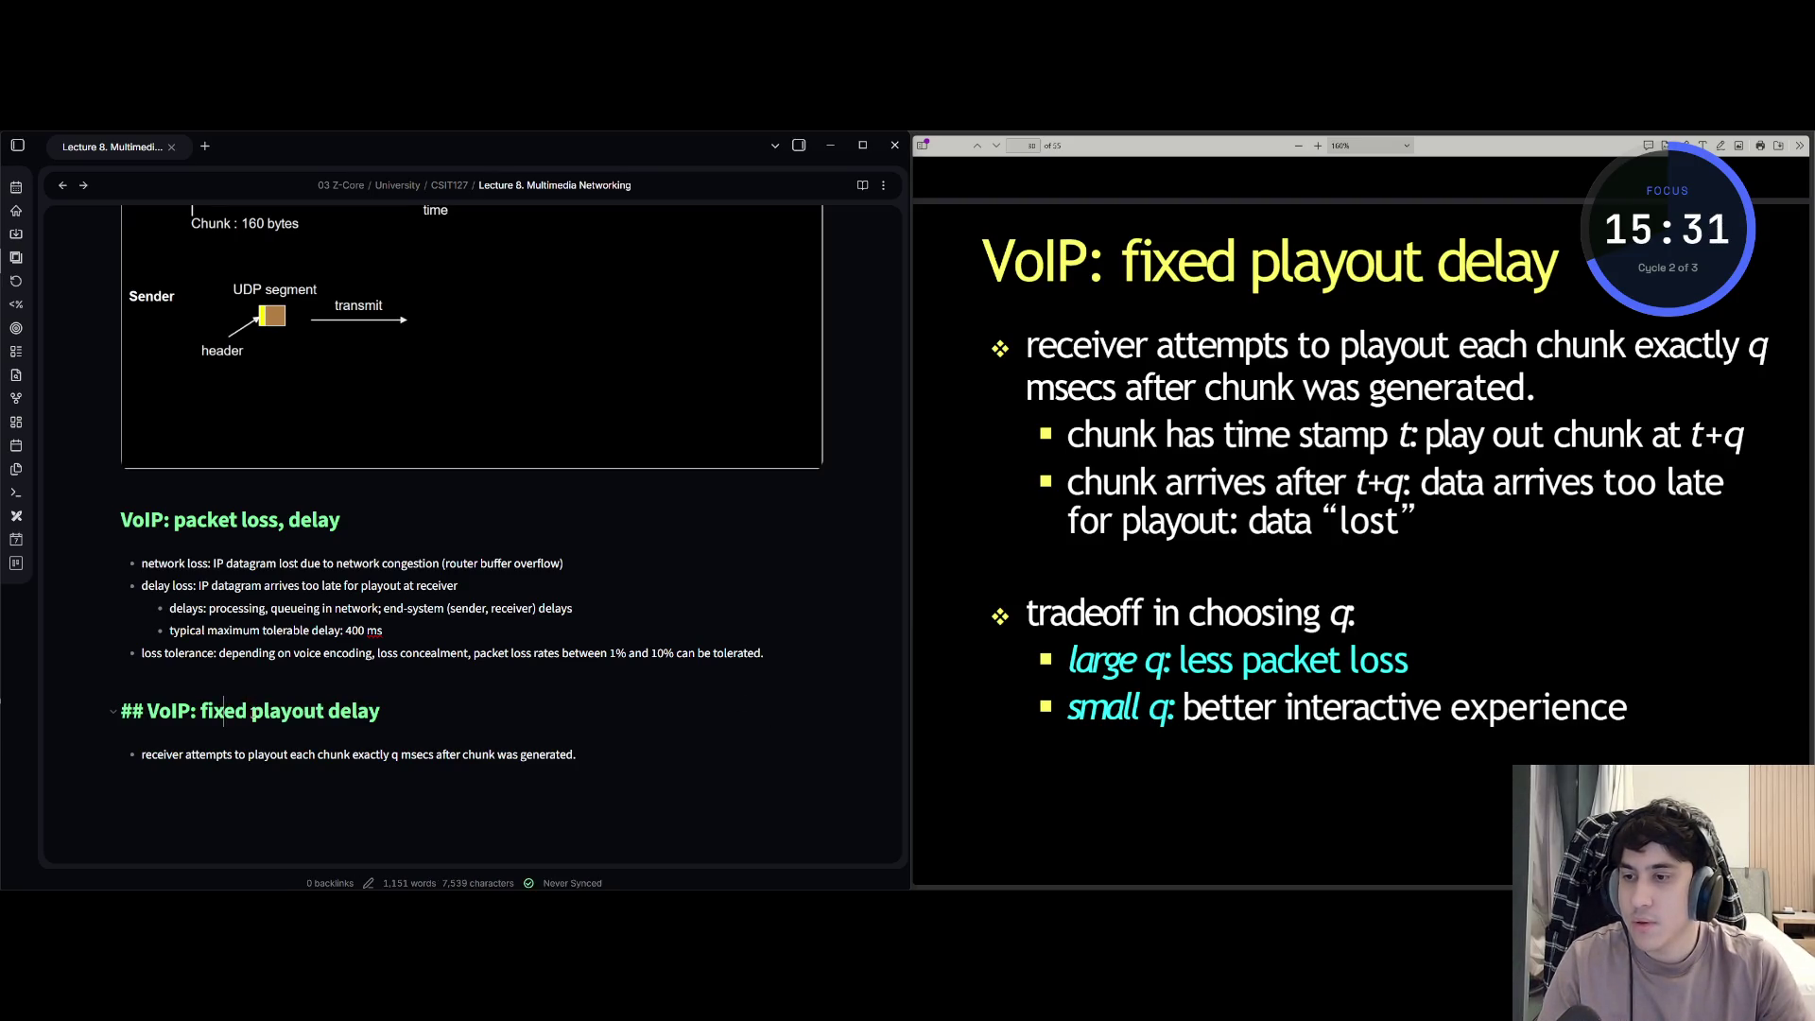
pyautogui.moveTo(251, 710); pyautogui.dragTo(380, 711)
pyautogui.hotkey('ctrl', 'c')
pyautogui.click(388, 717)
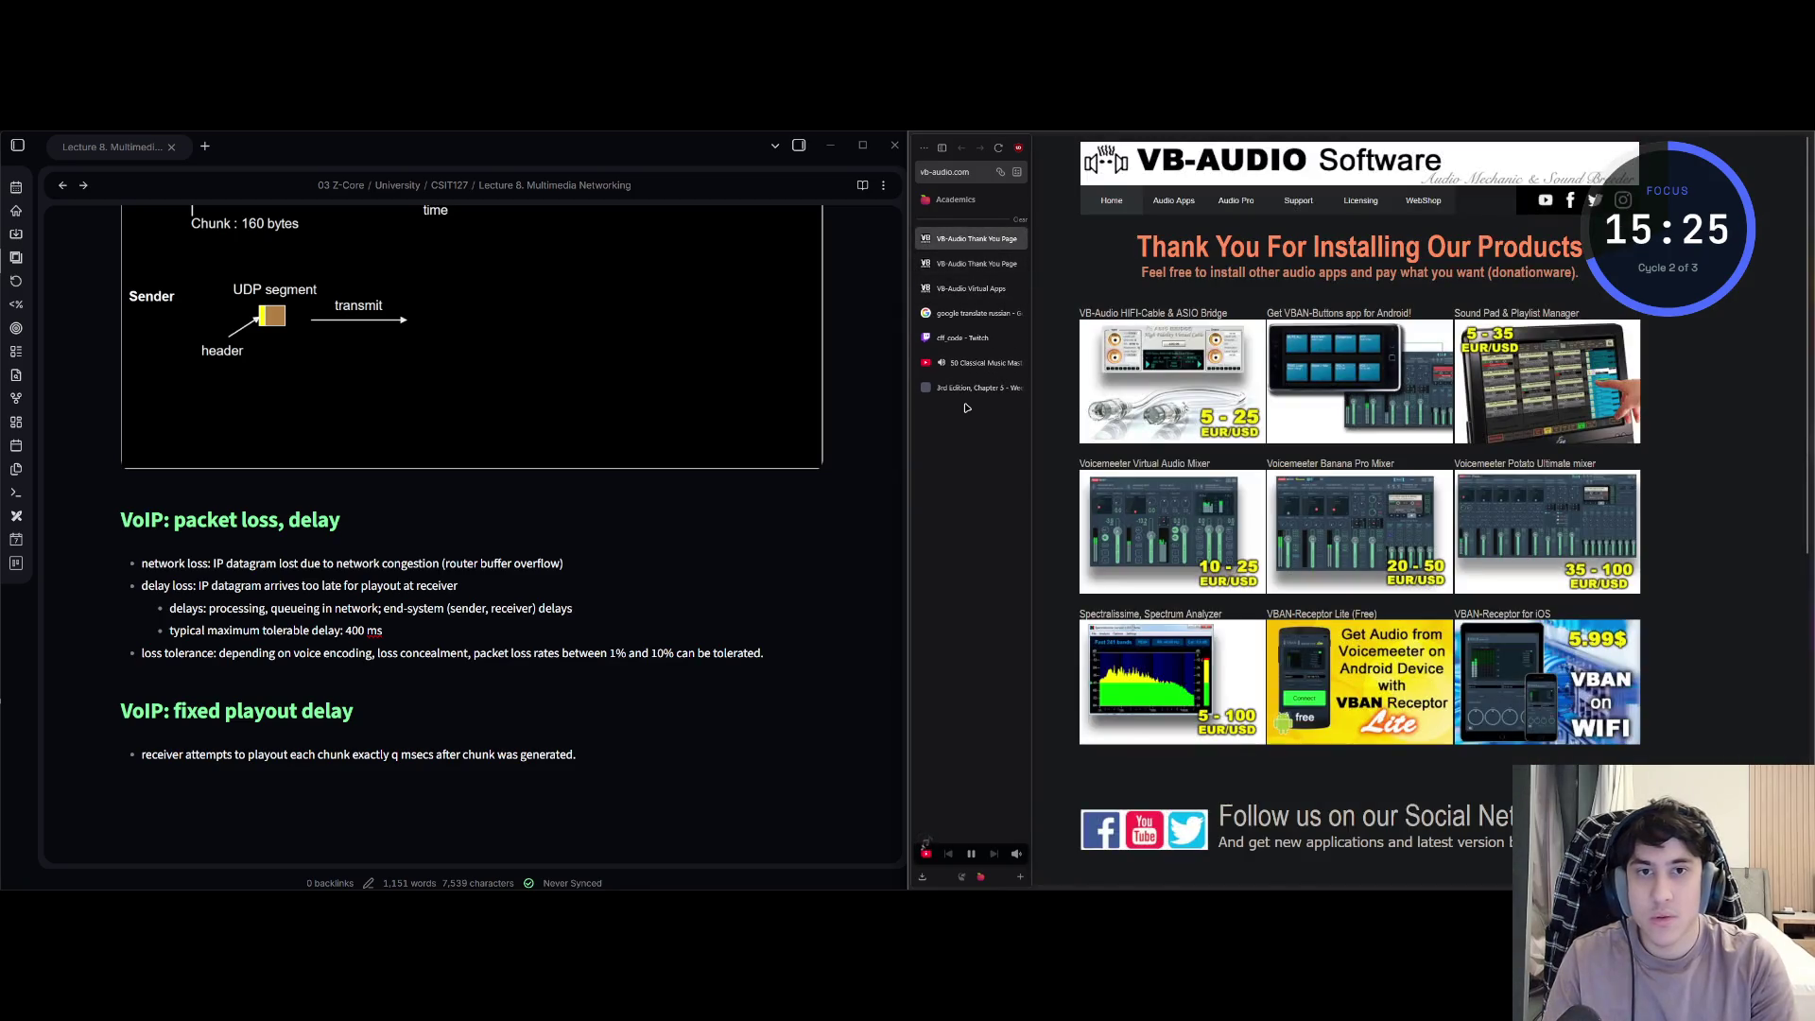
# - Close the unneeded course and VB-Audio tabs and paste 'playout delay' into the Russian translator search
pyautogui.click(977, 248)
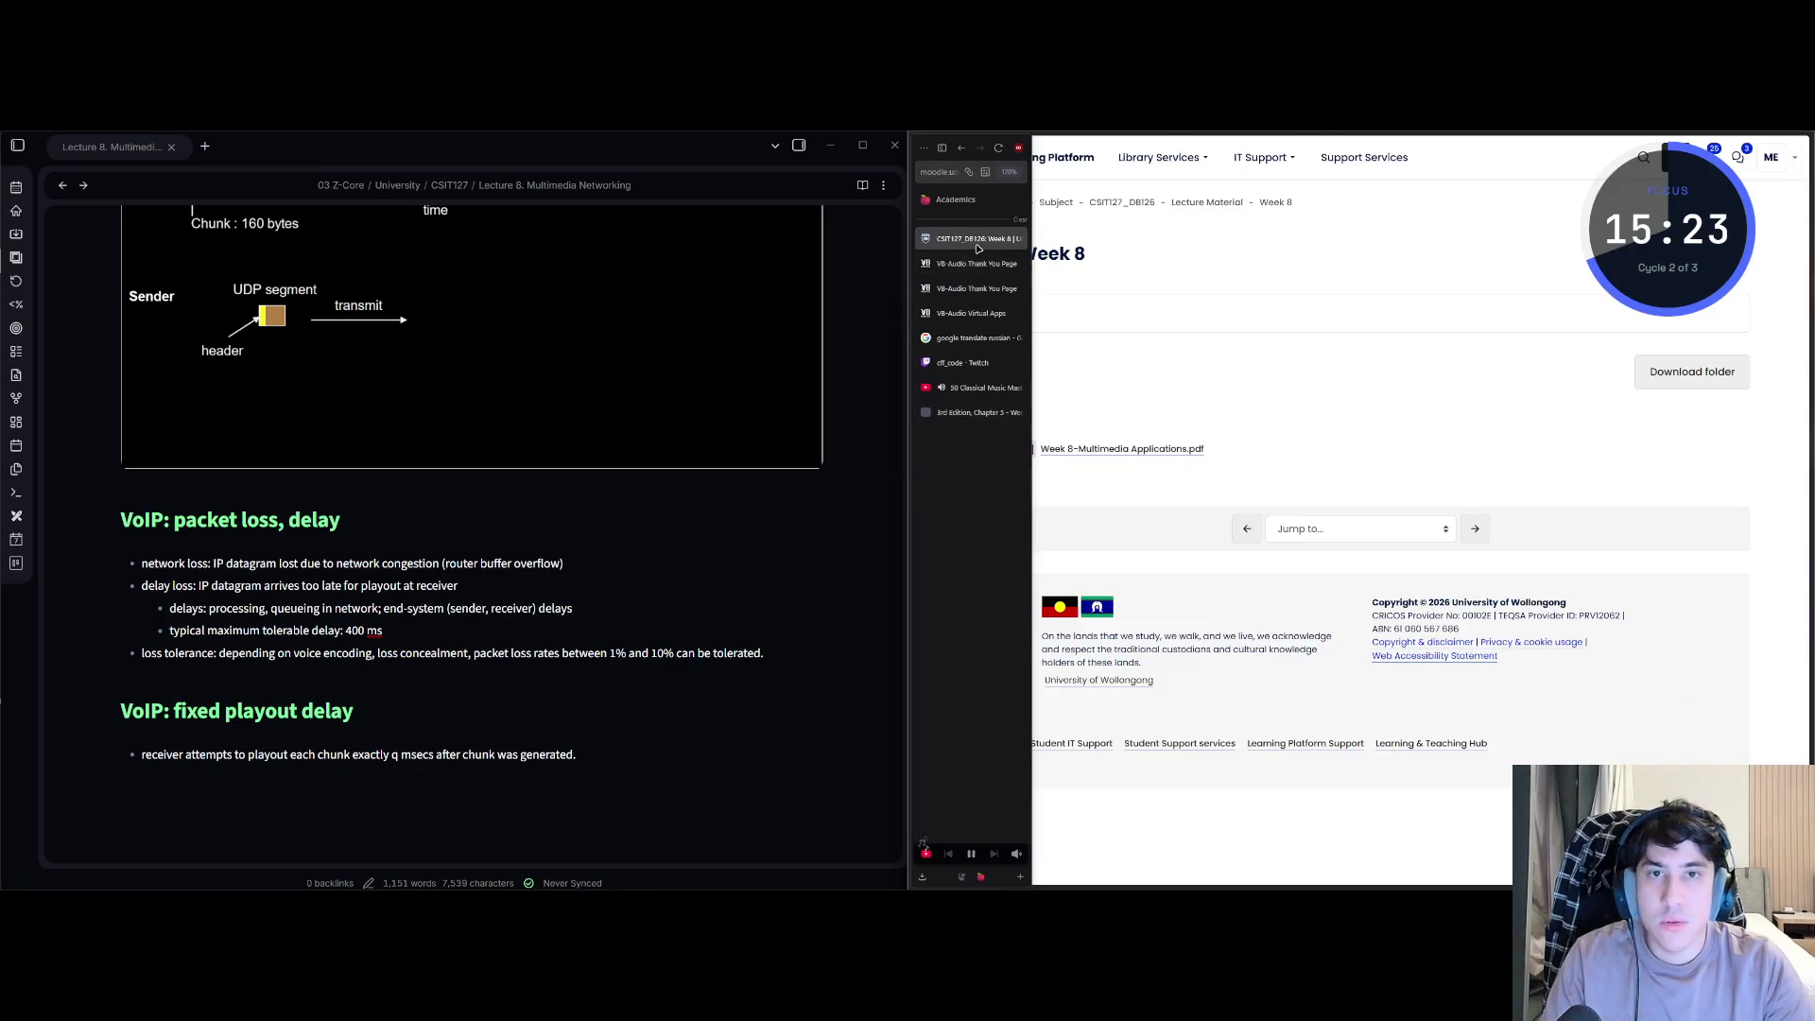
pyautogui.middleClick(978, 249)
pyautogui.middleClick(979, 247)
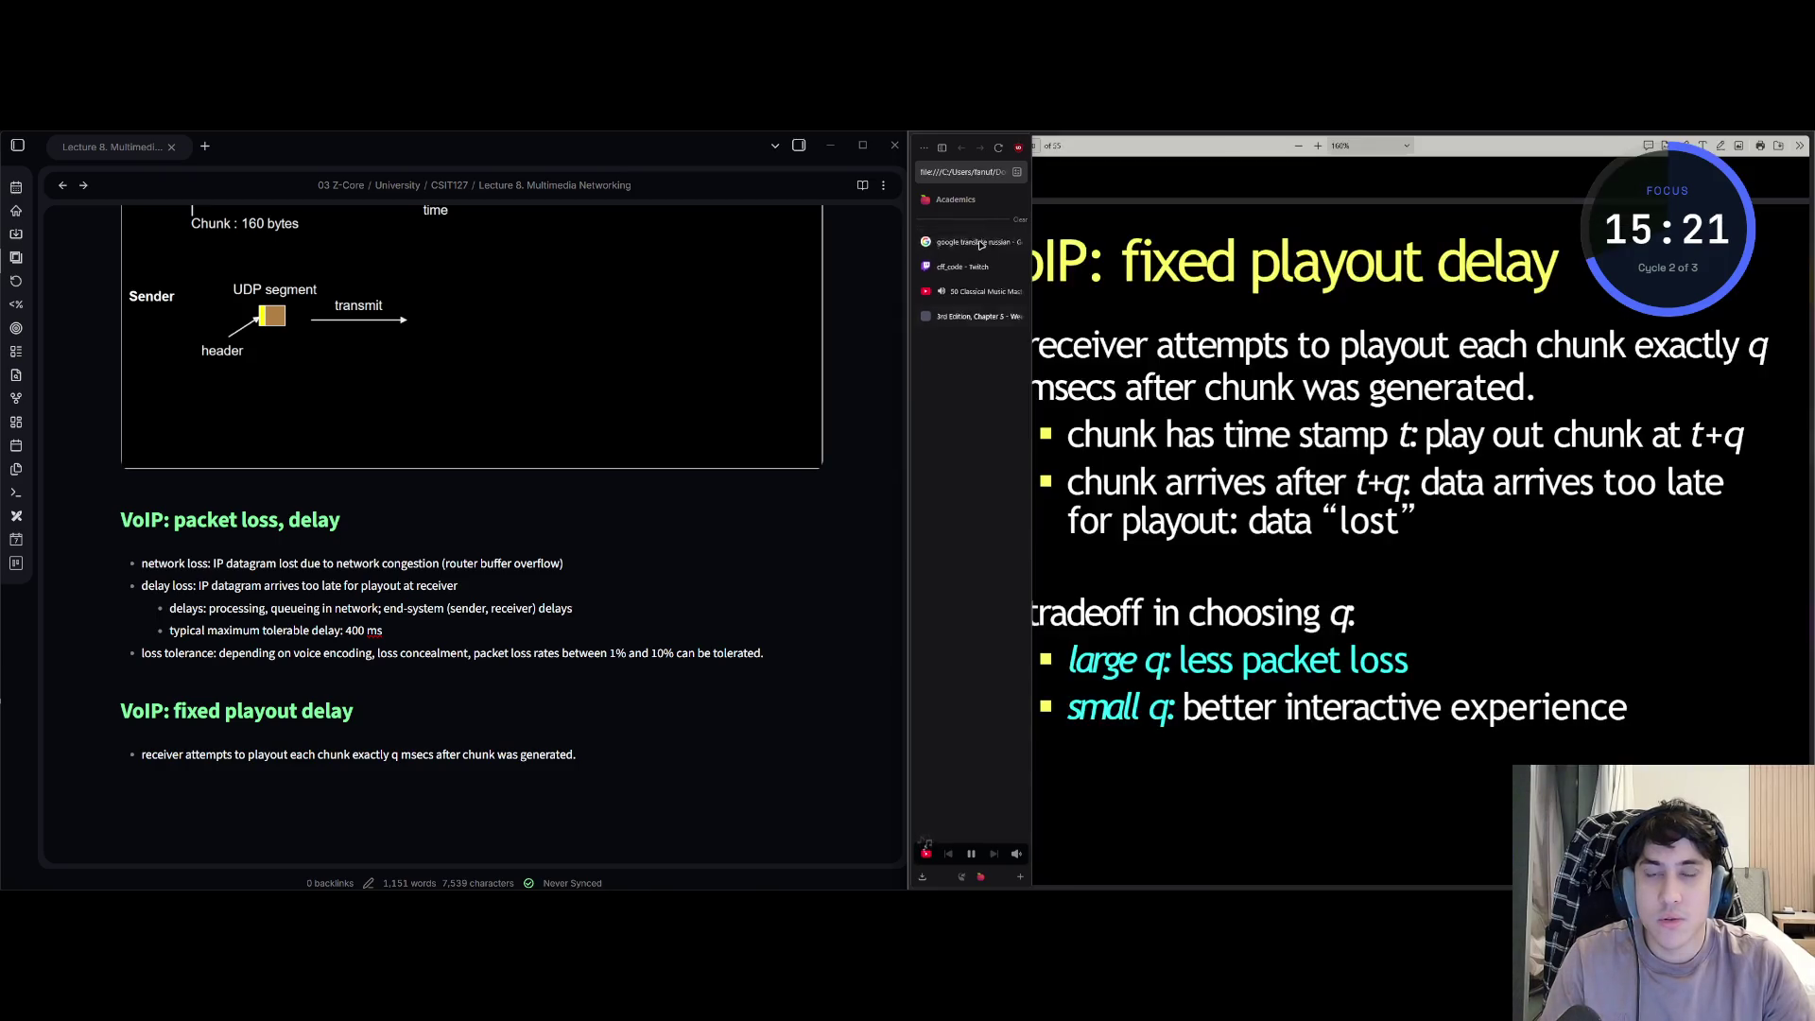
pyautogui.click(979, 244)
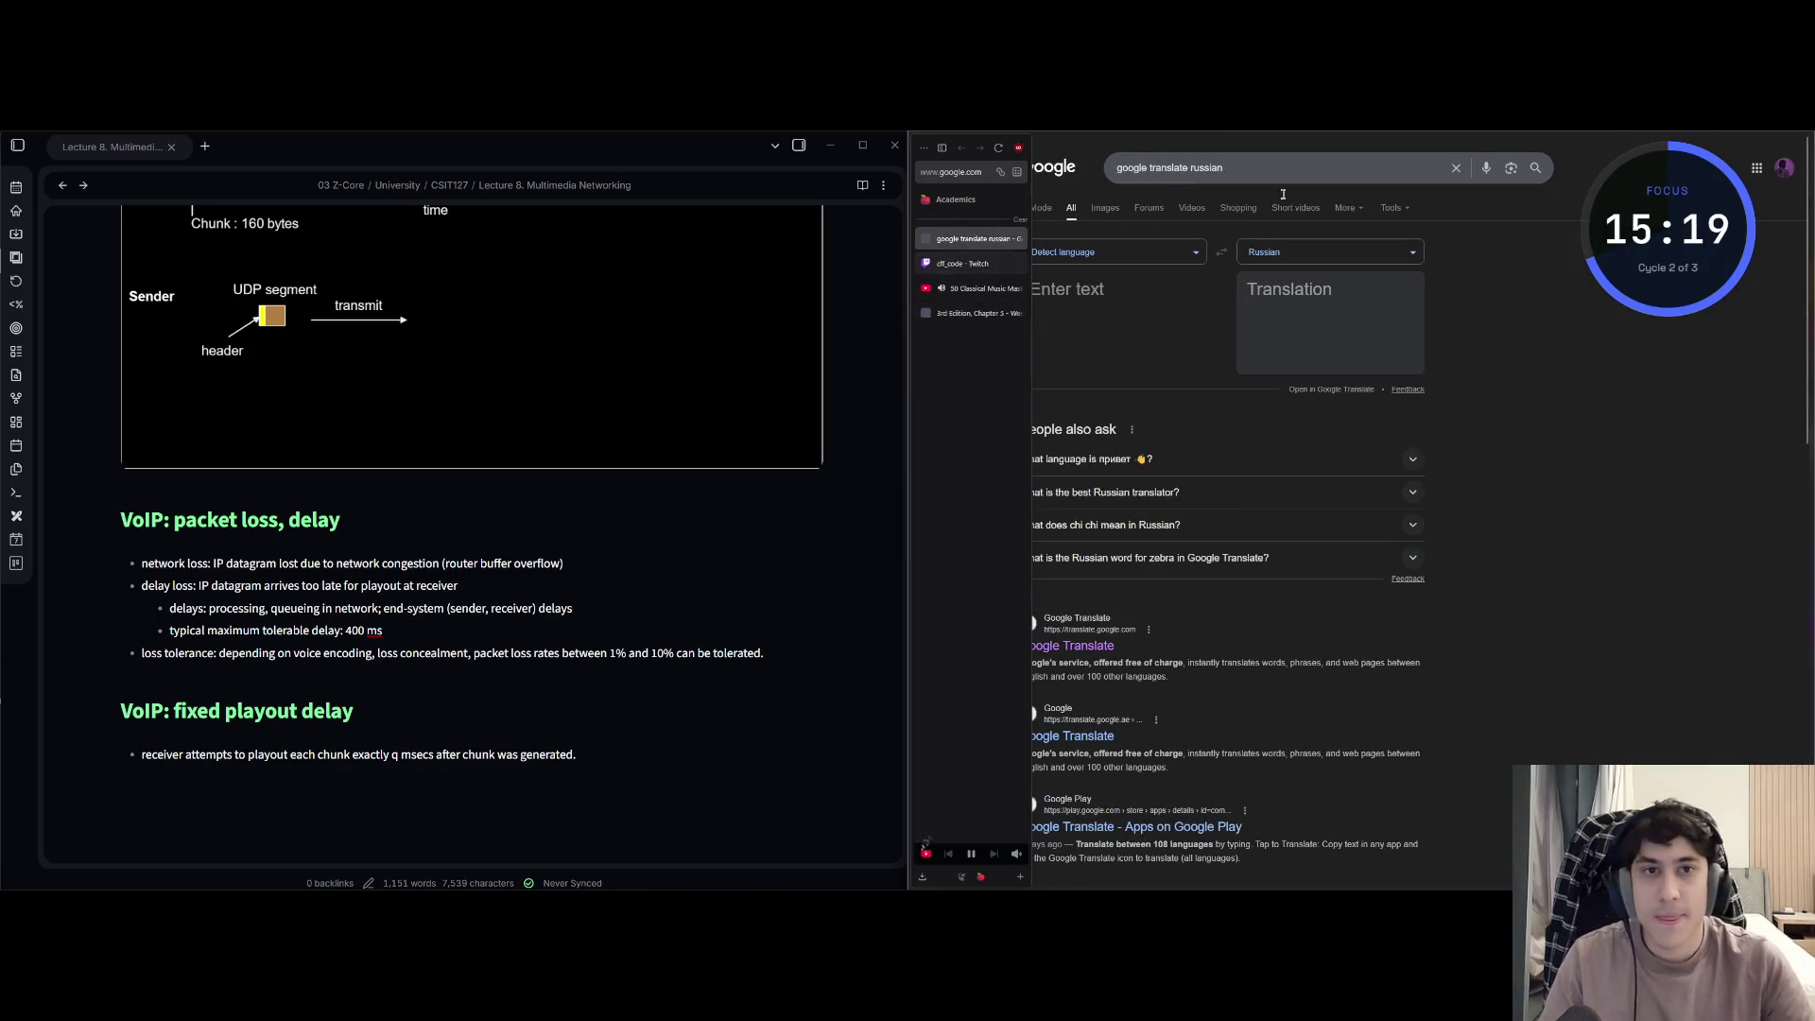
pyautogui.hotkey('ctrl', 'v')
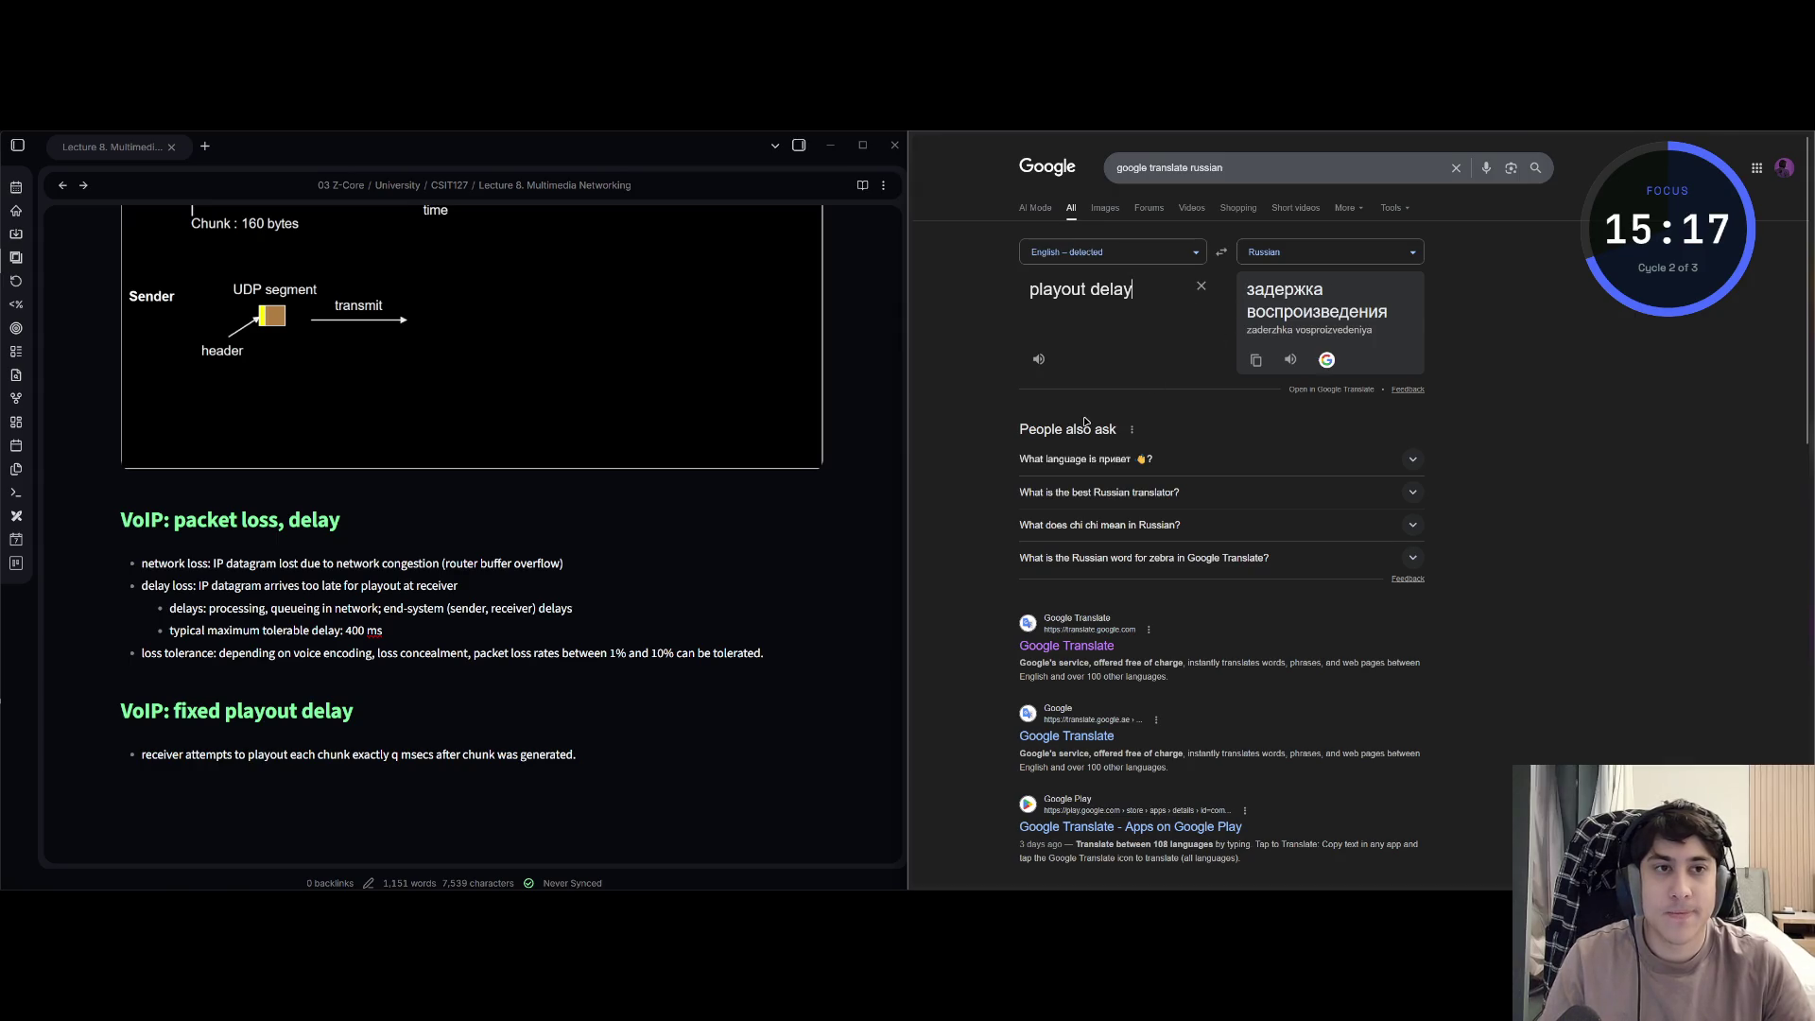
# - Glance at Discord, then bring the fixed playout delay slide back beside the notes
pyautogui.hotkey('alt', 'Tab')
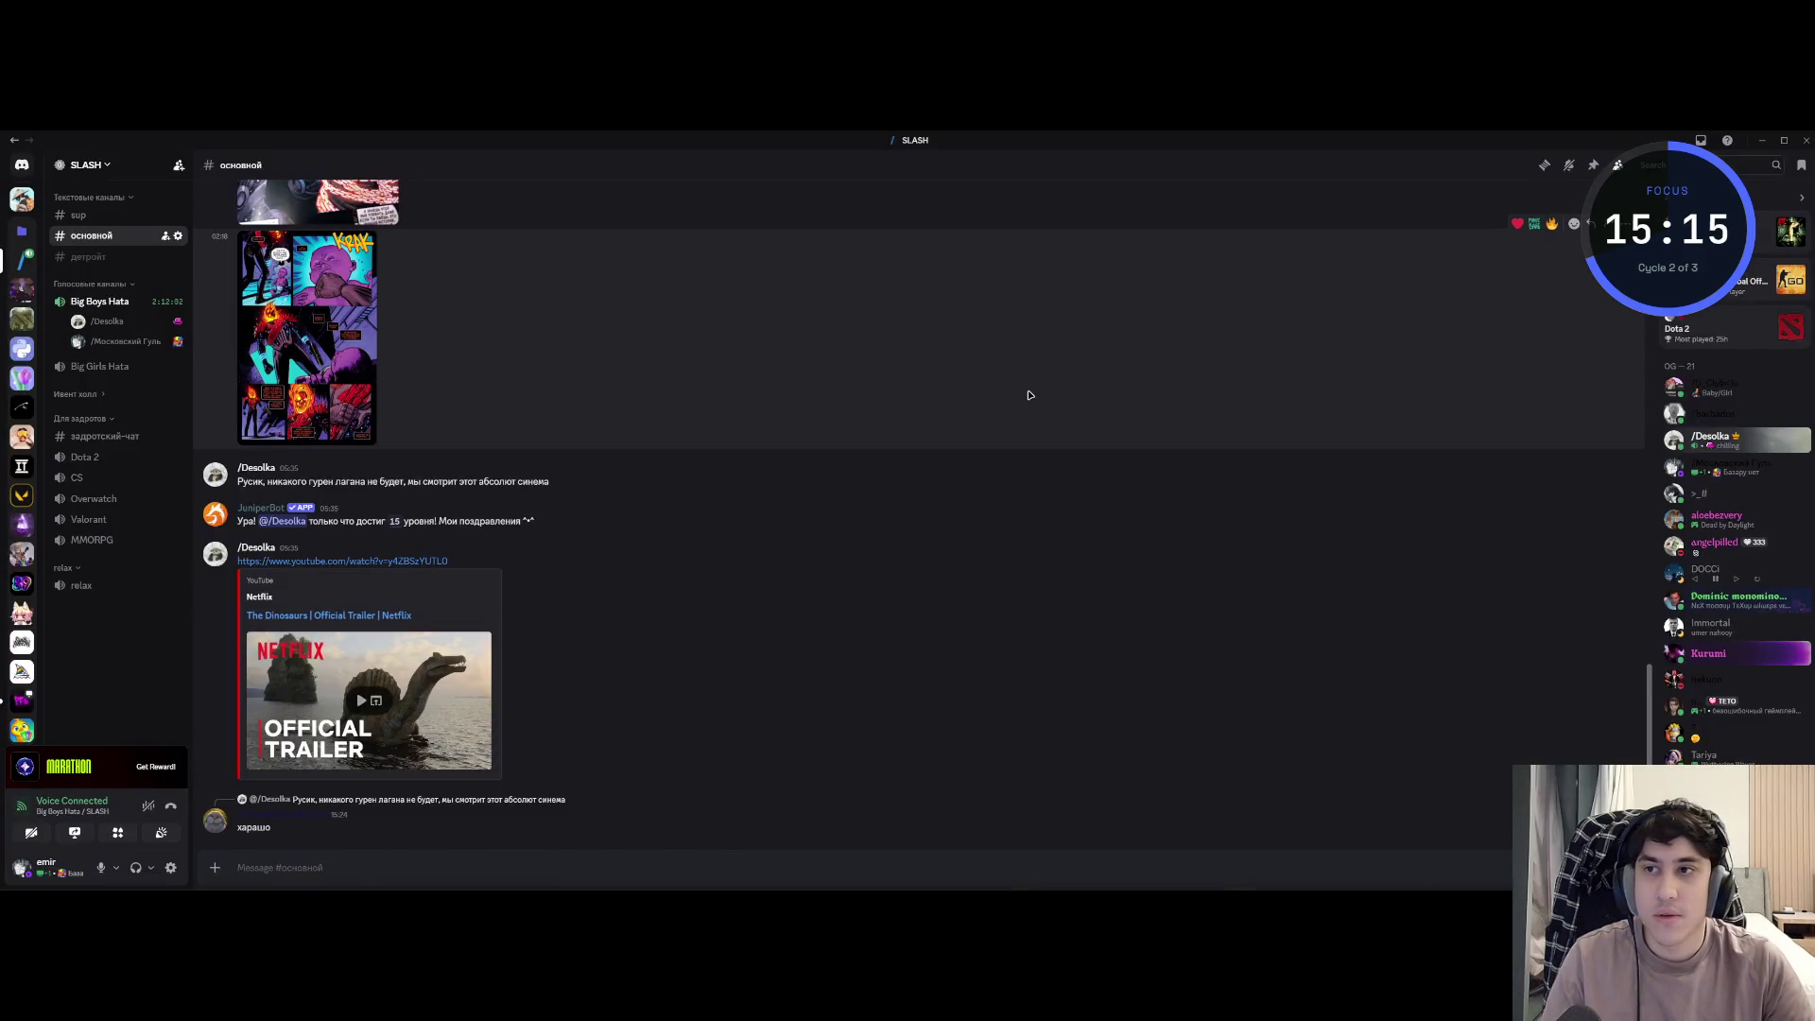
pyautogui.hotkey('alt', 'Tab')
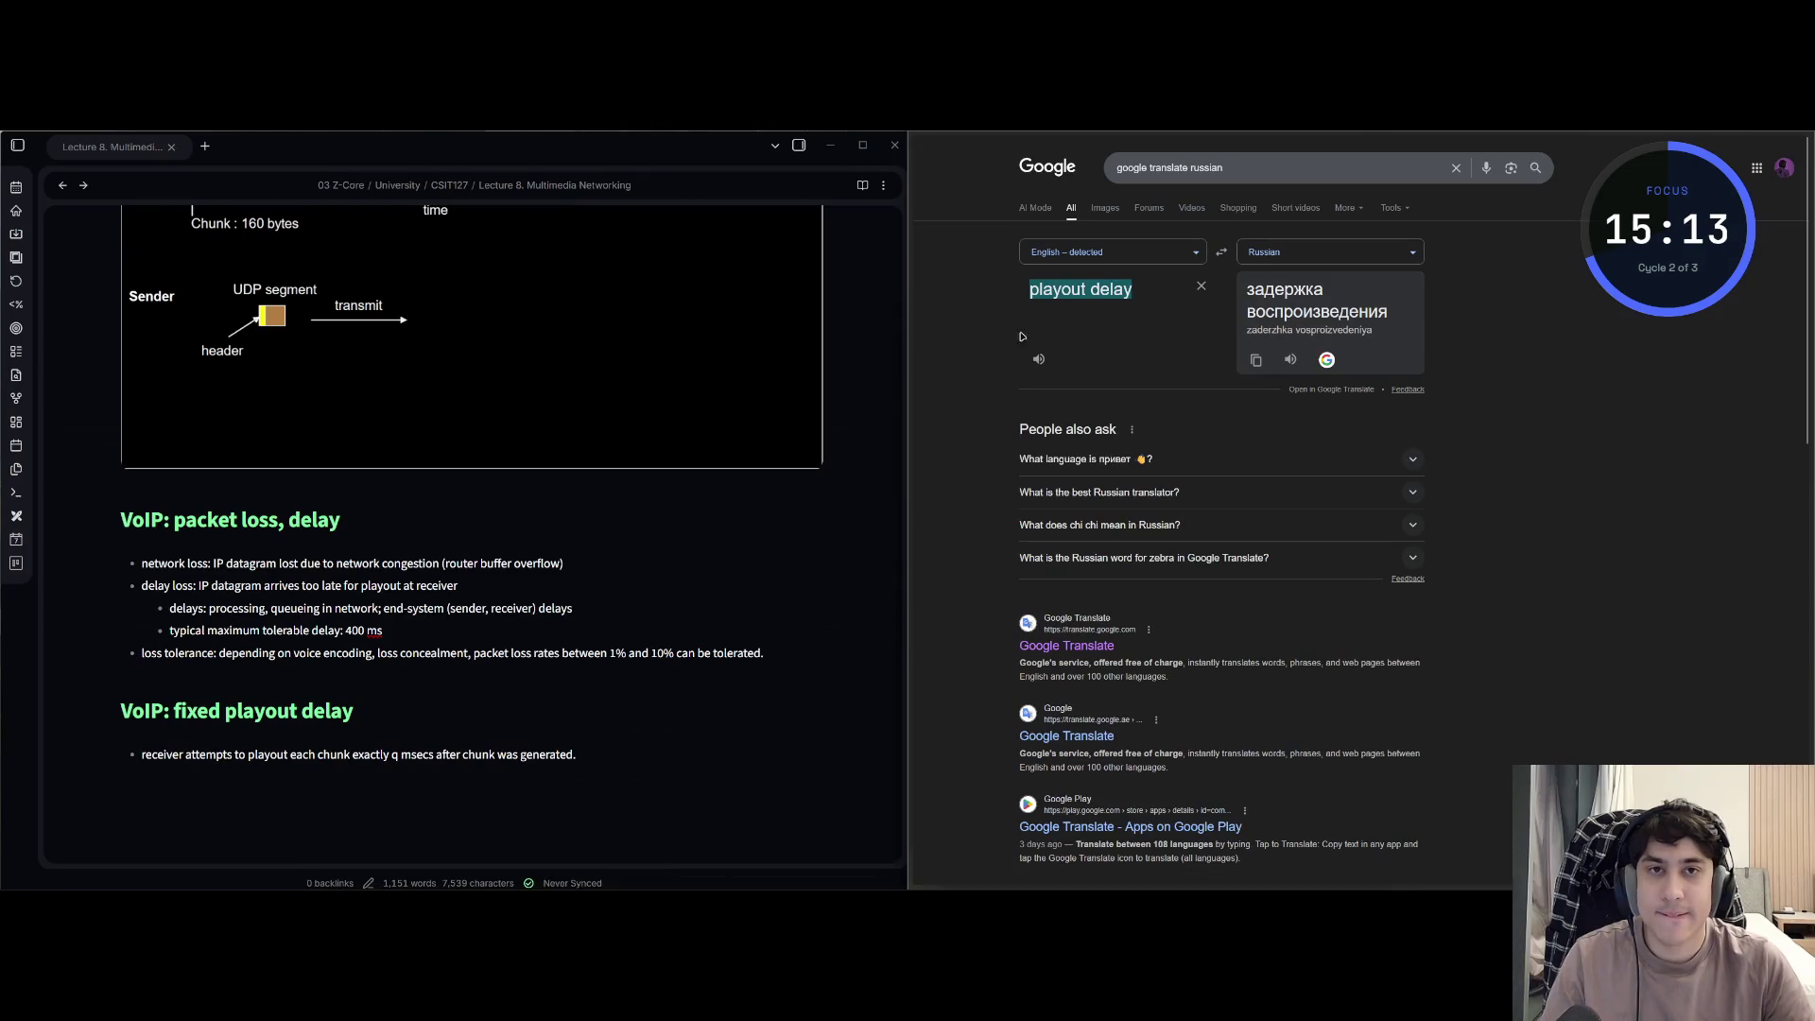
pyautogui.click(972, 312)
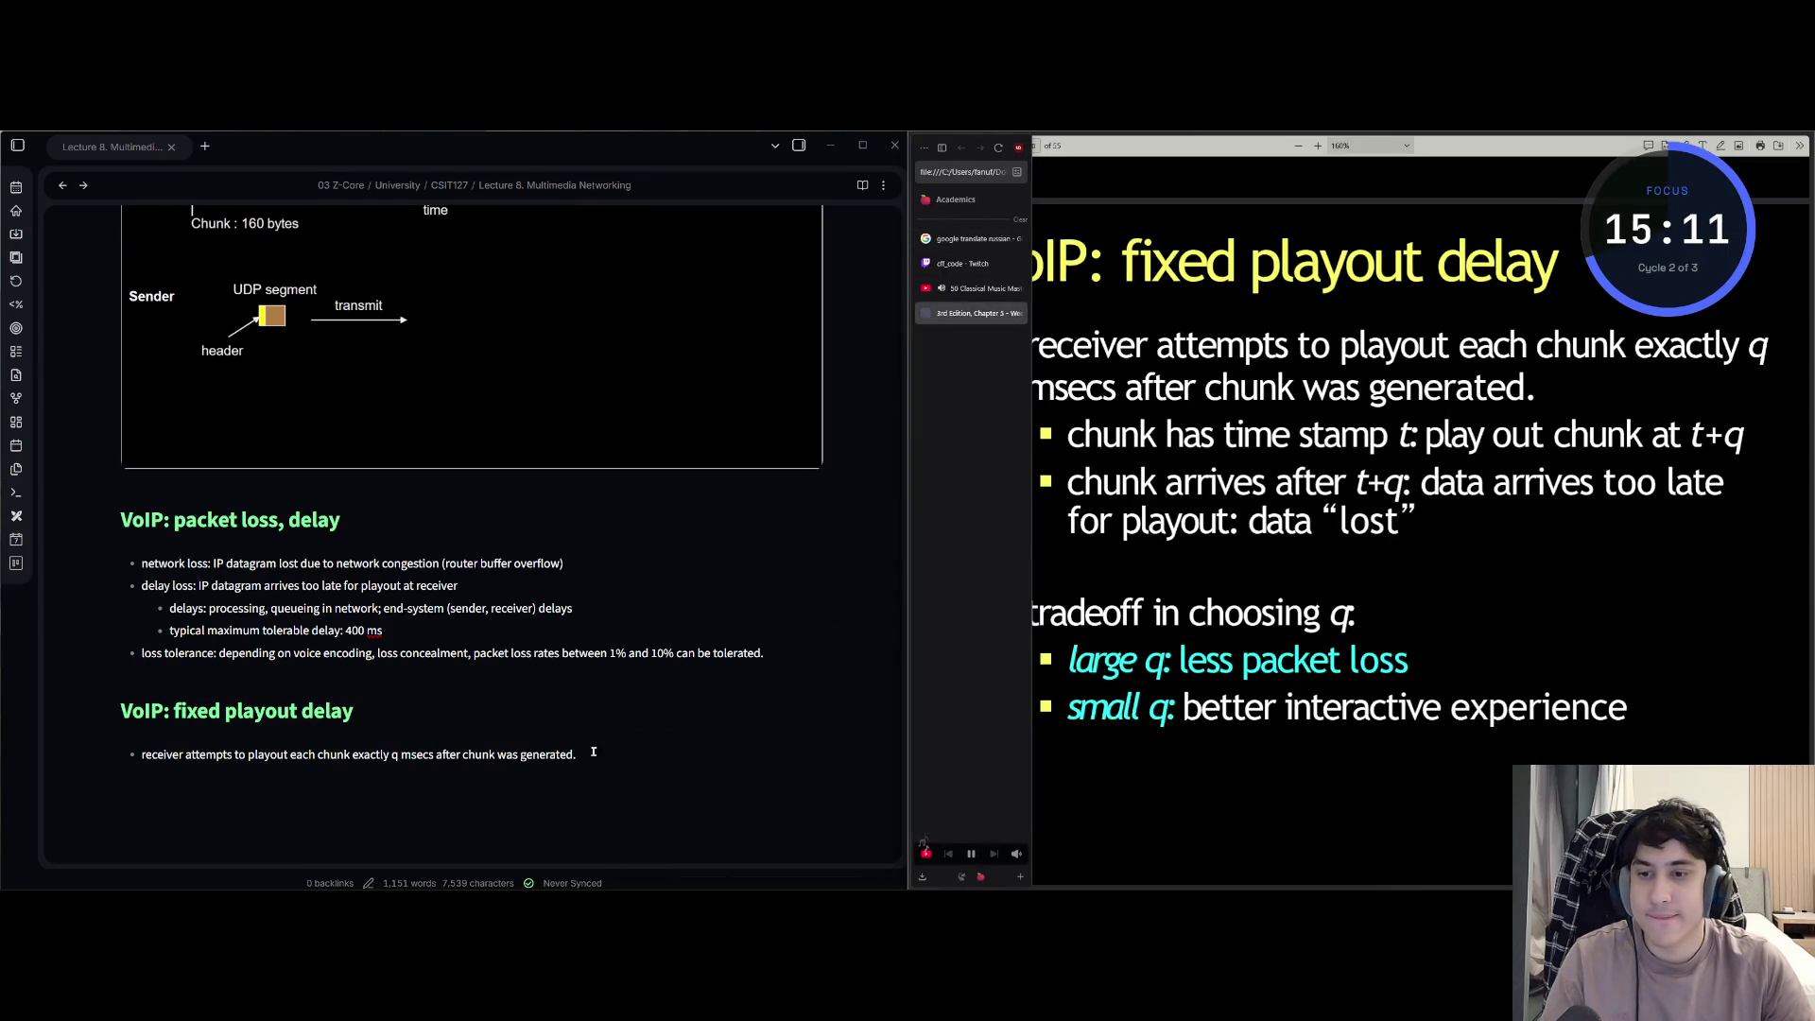
pyautogui.scroll(-3, 596, 738)
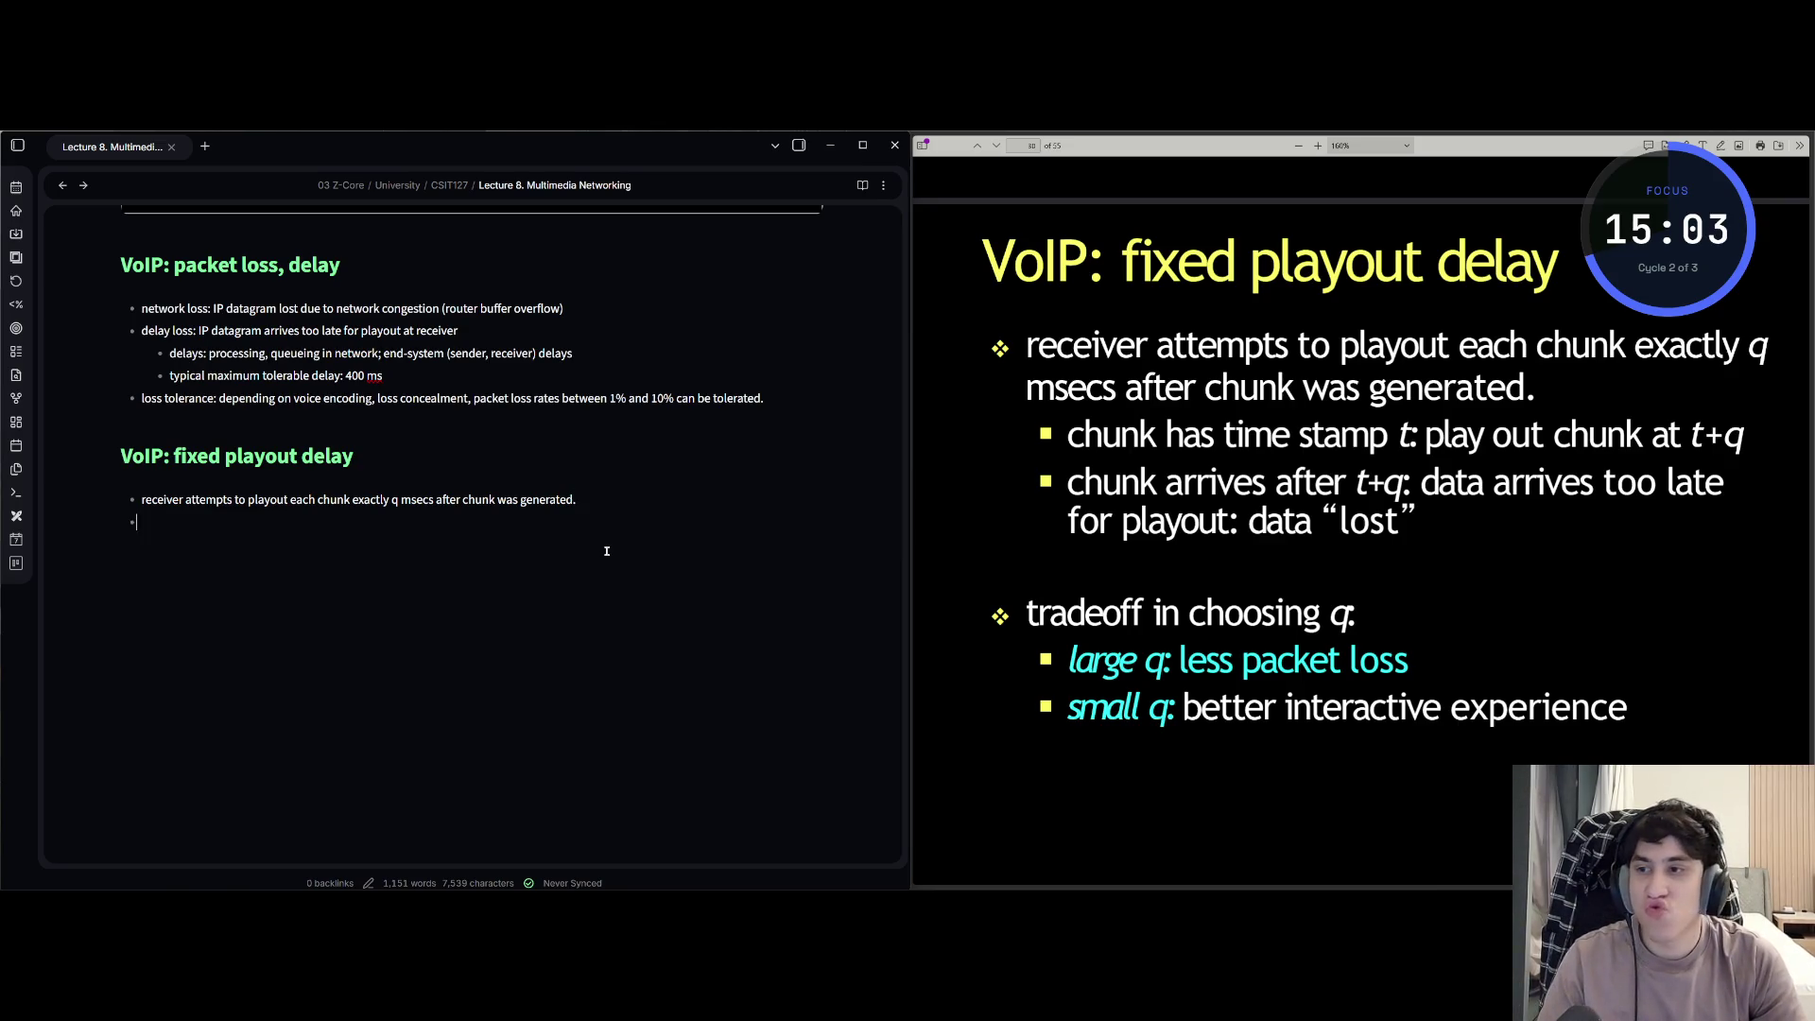
pyautogui.write('chunk')
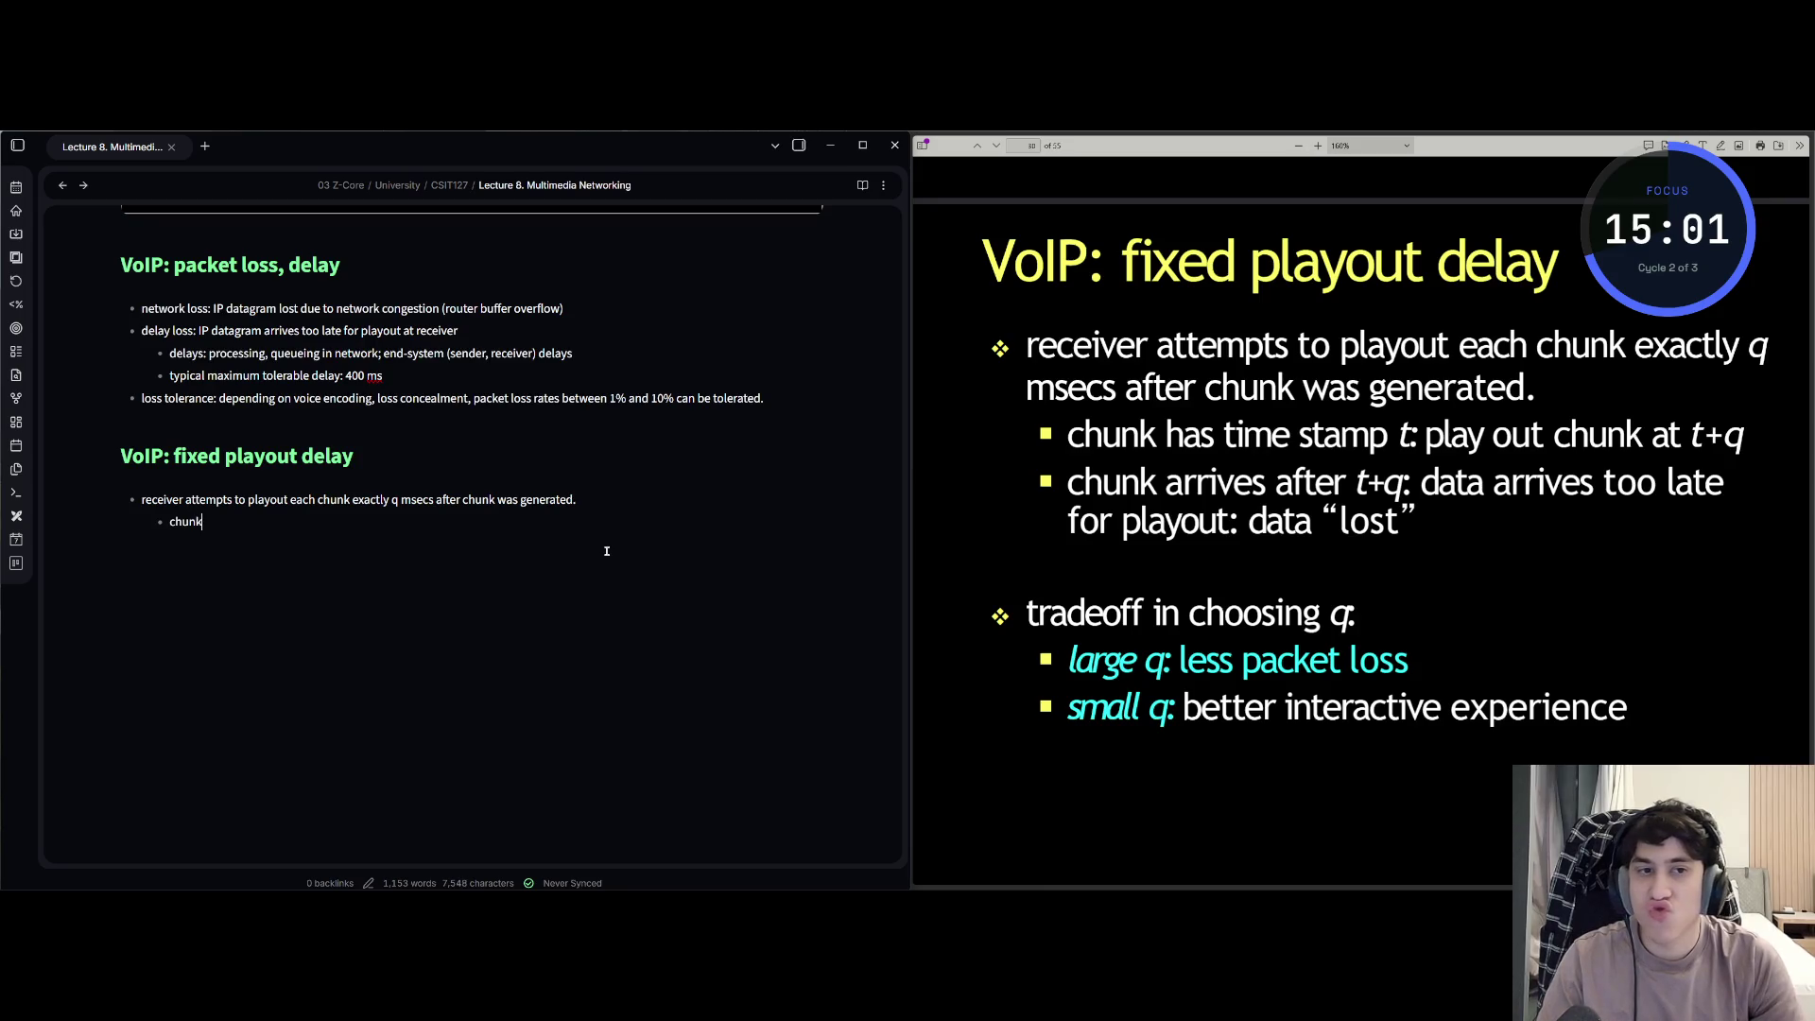
pyautogui.write(' has time s')
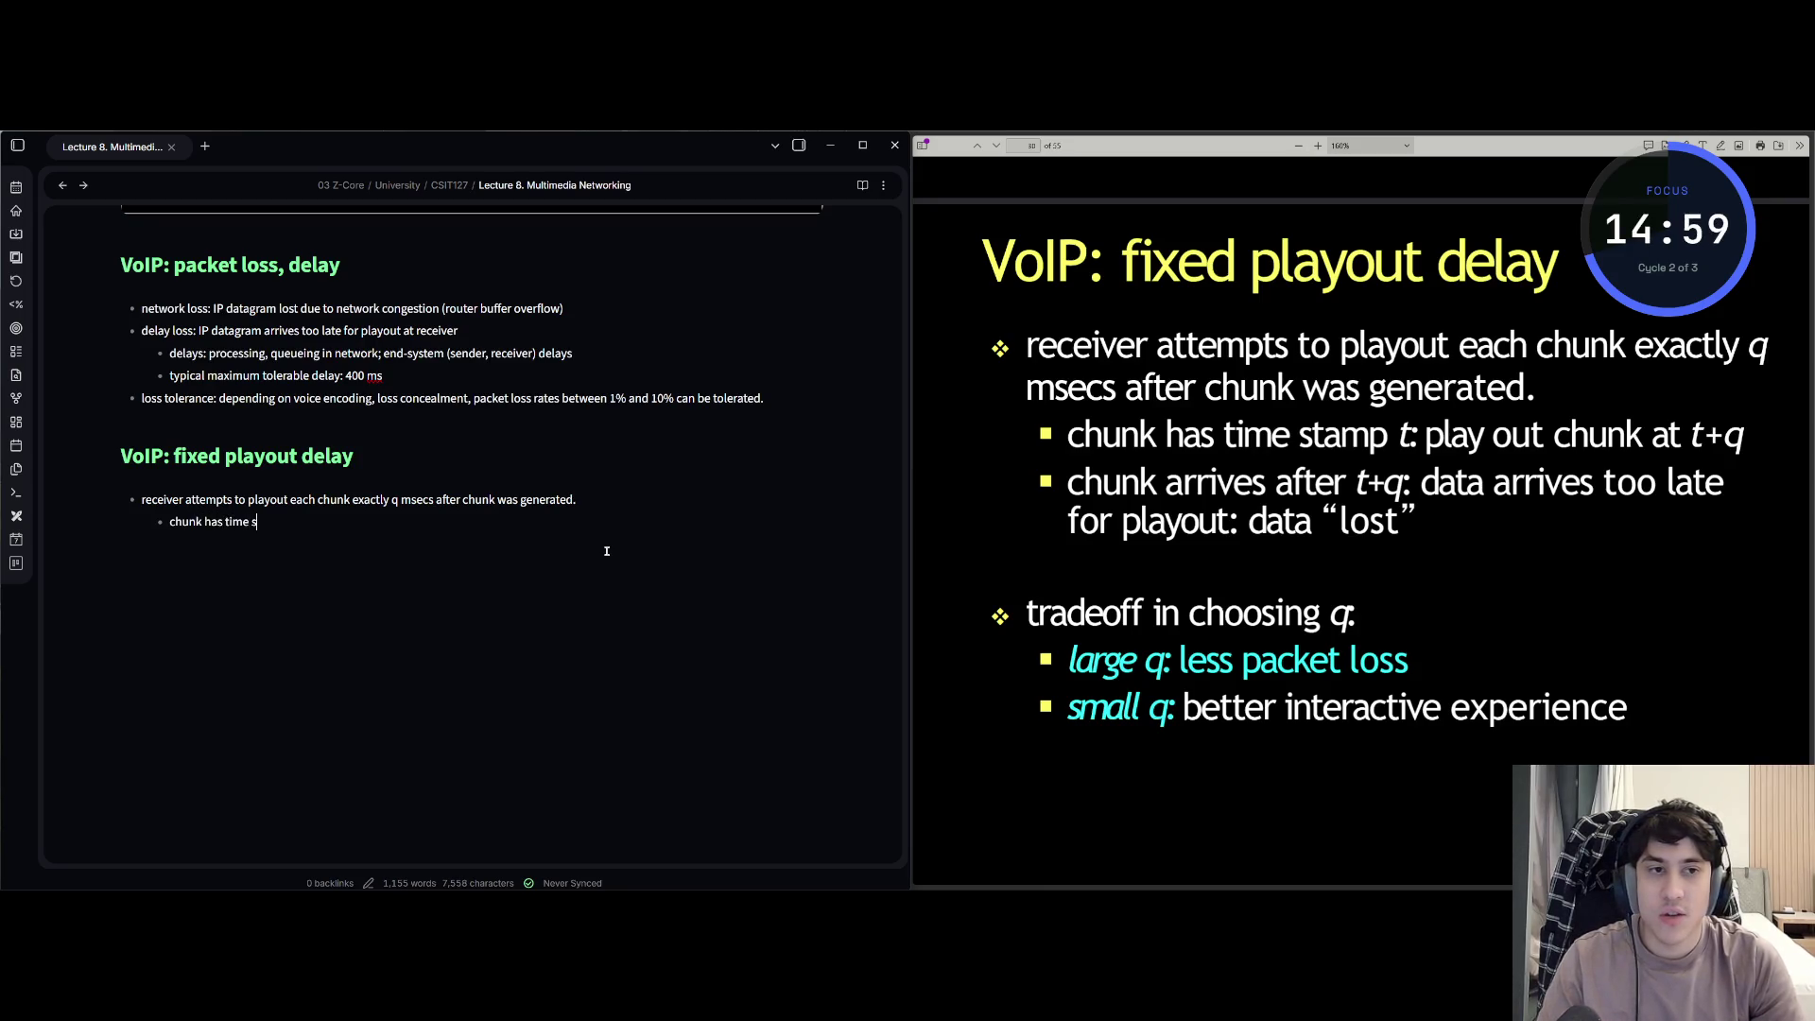
pyautogui.write('tamp t: pl')
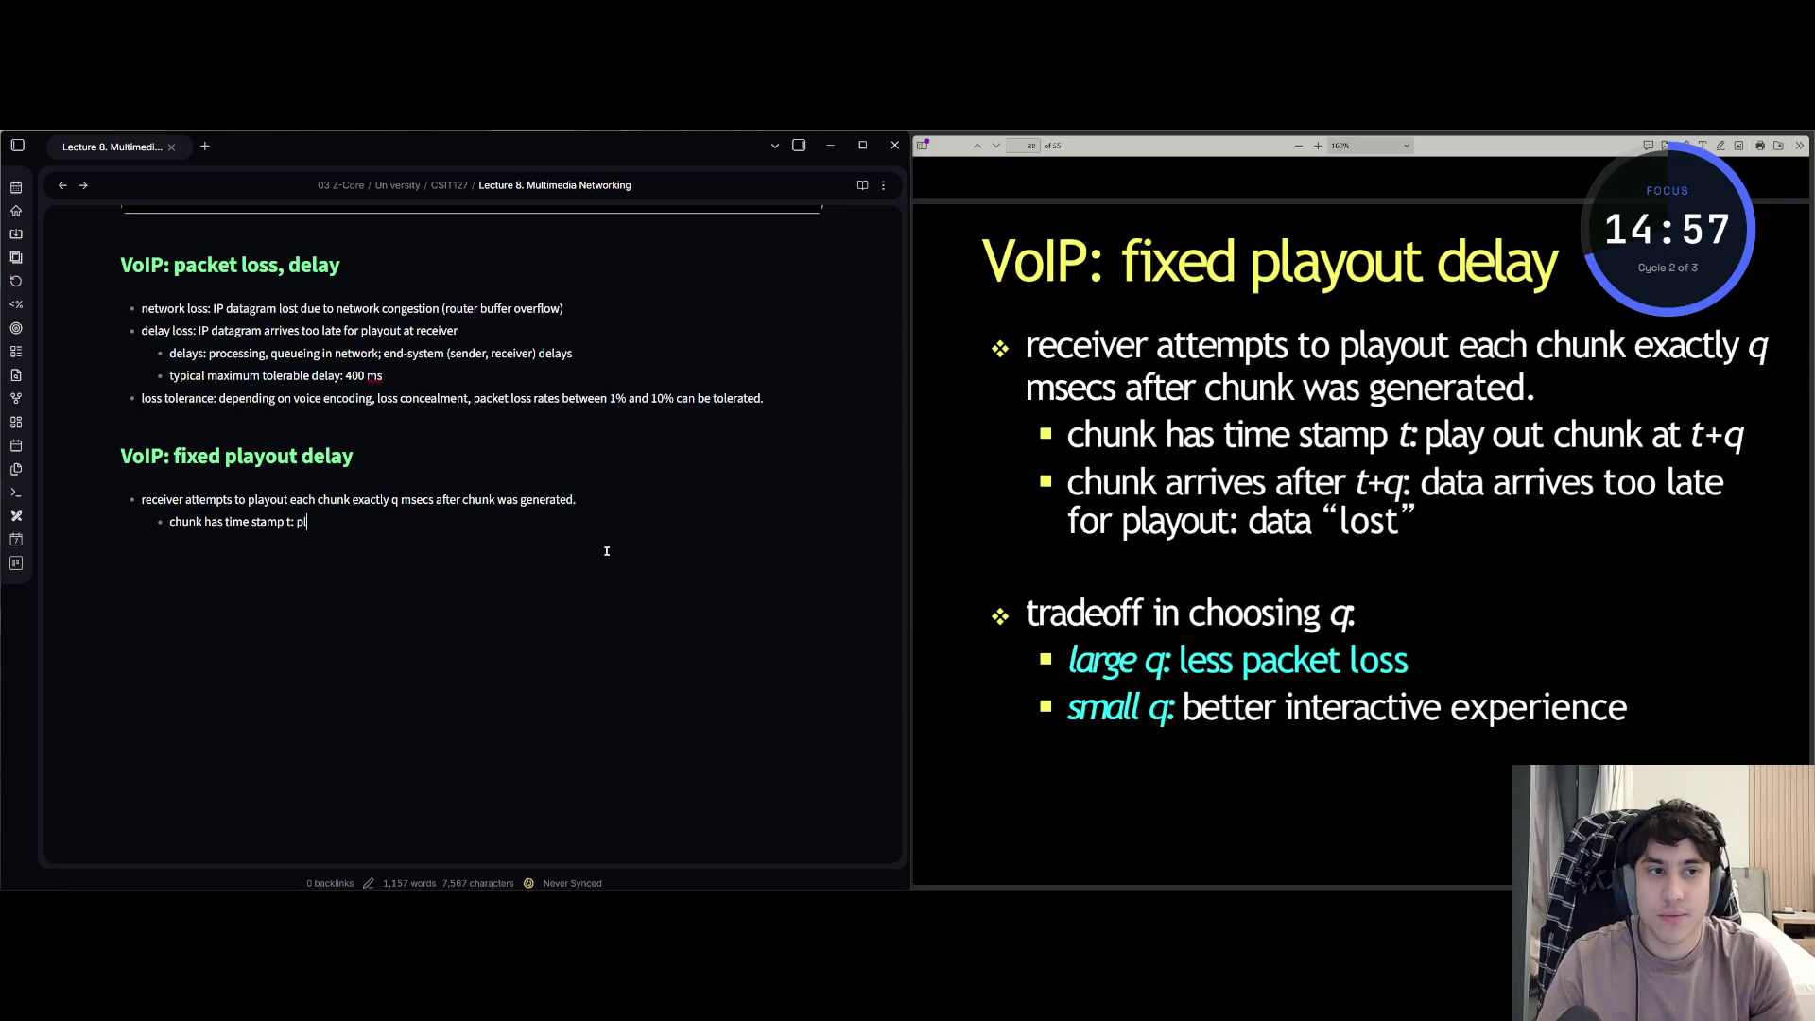
pyautogui.write('ayout ch')
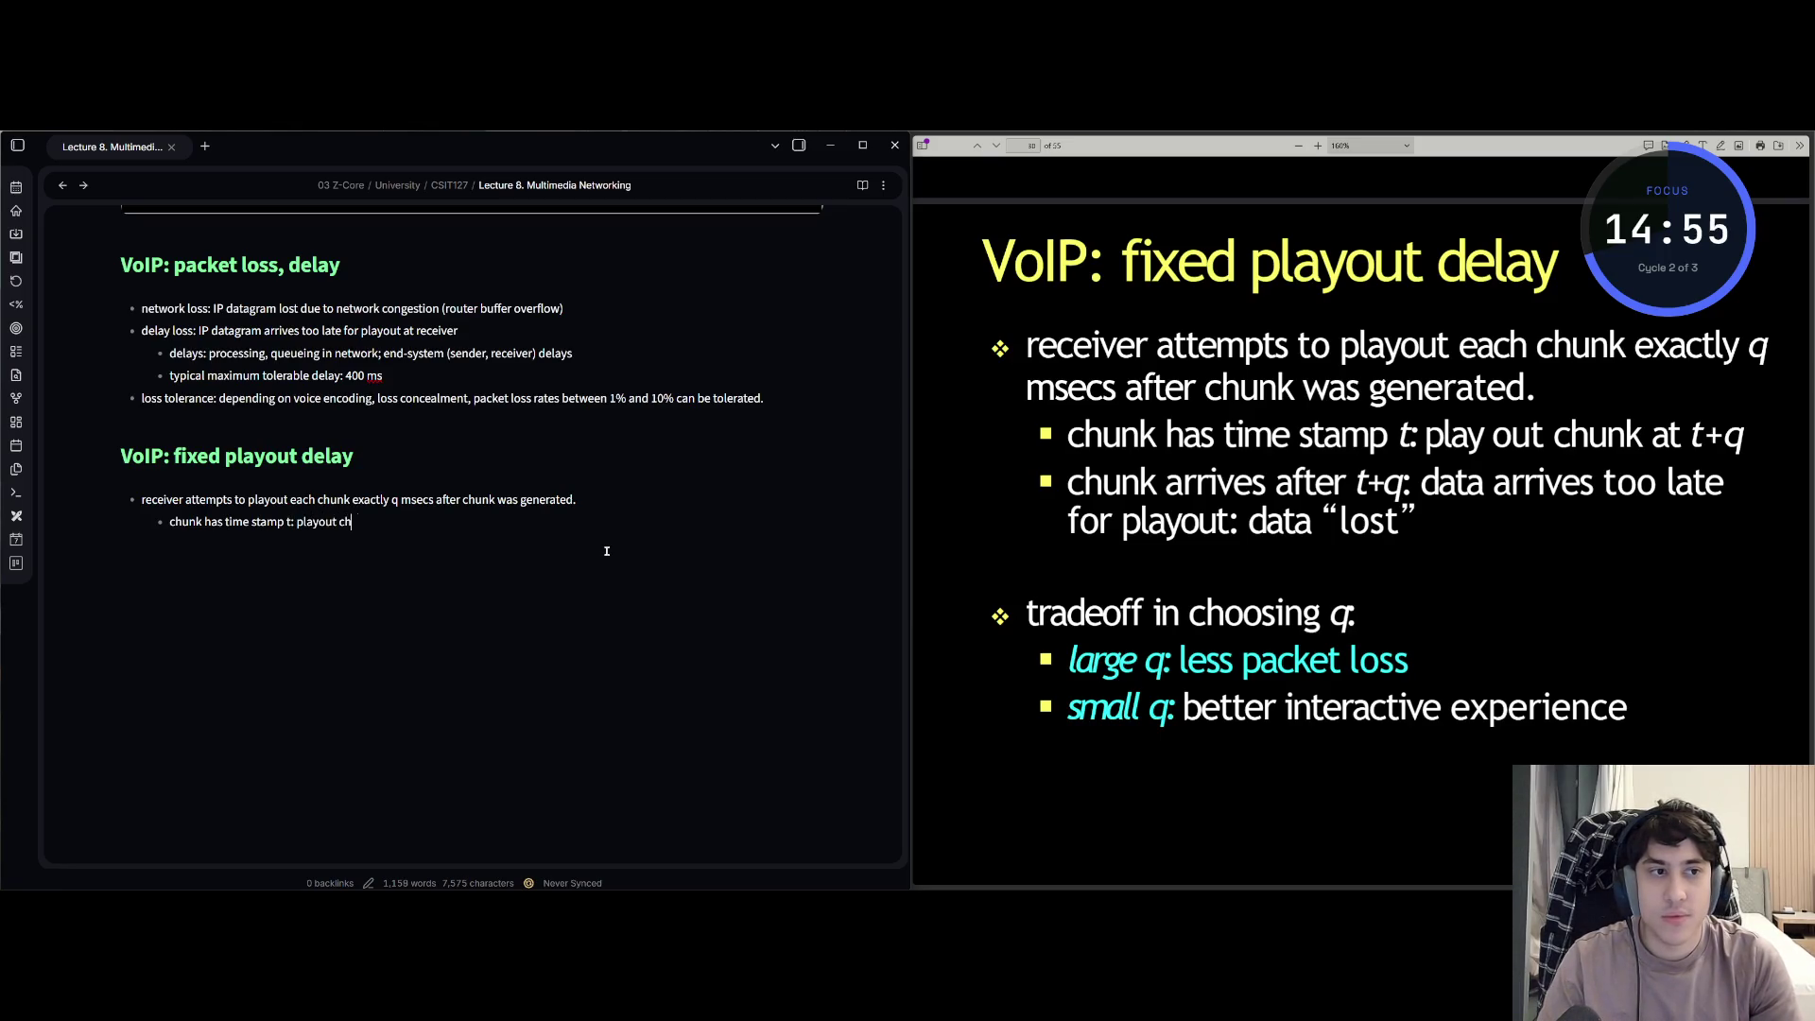
pyautogui.write('unk ')
pyautogui.write(' t+q')
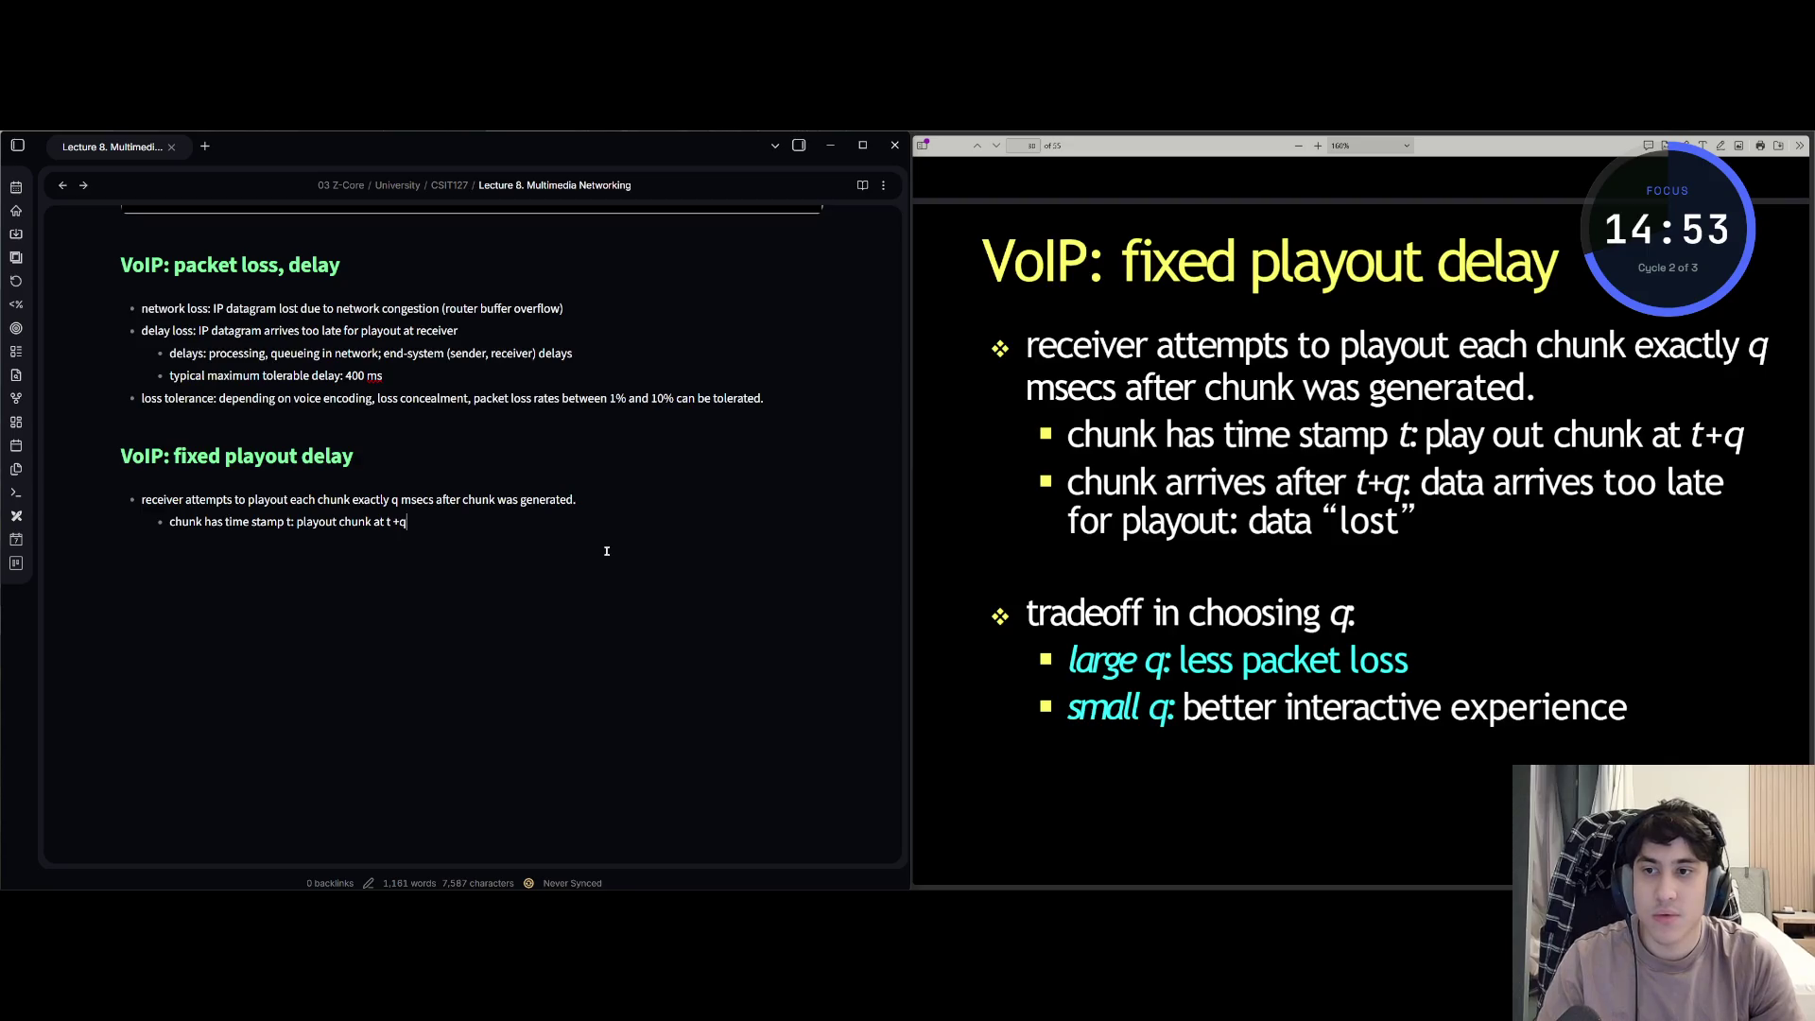
pyautogui.write('ch')
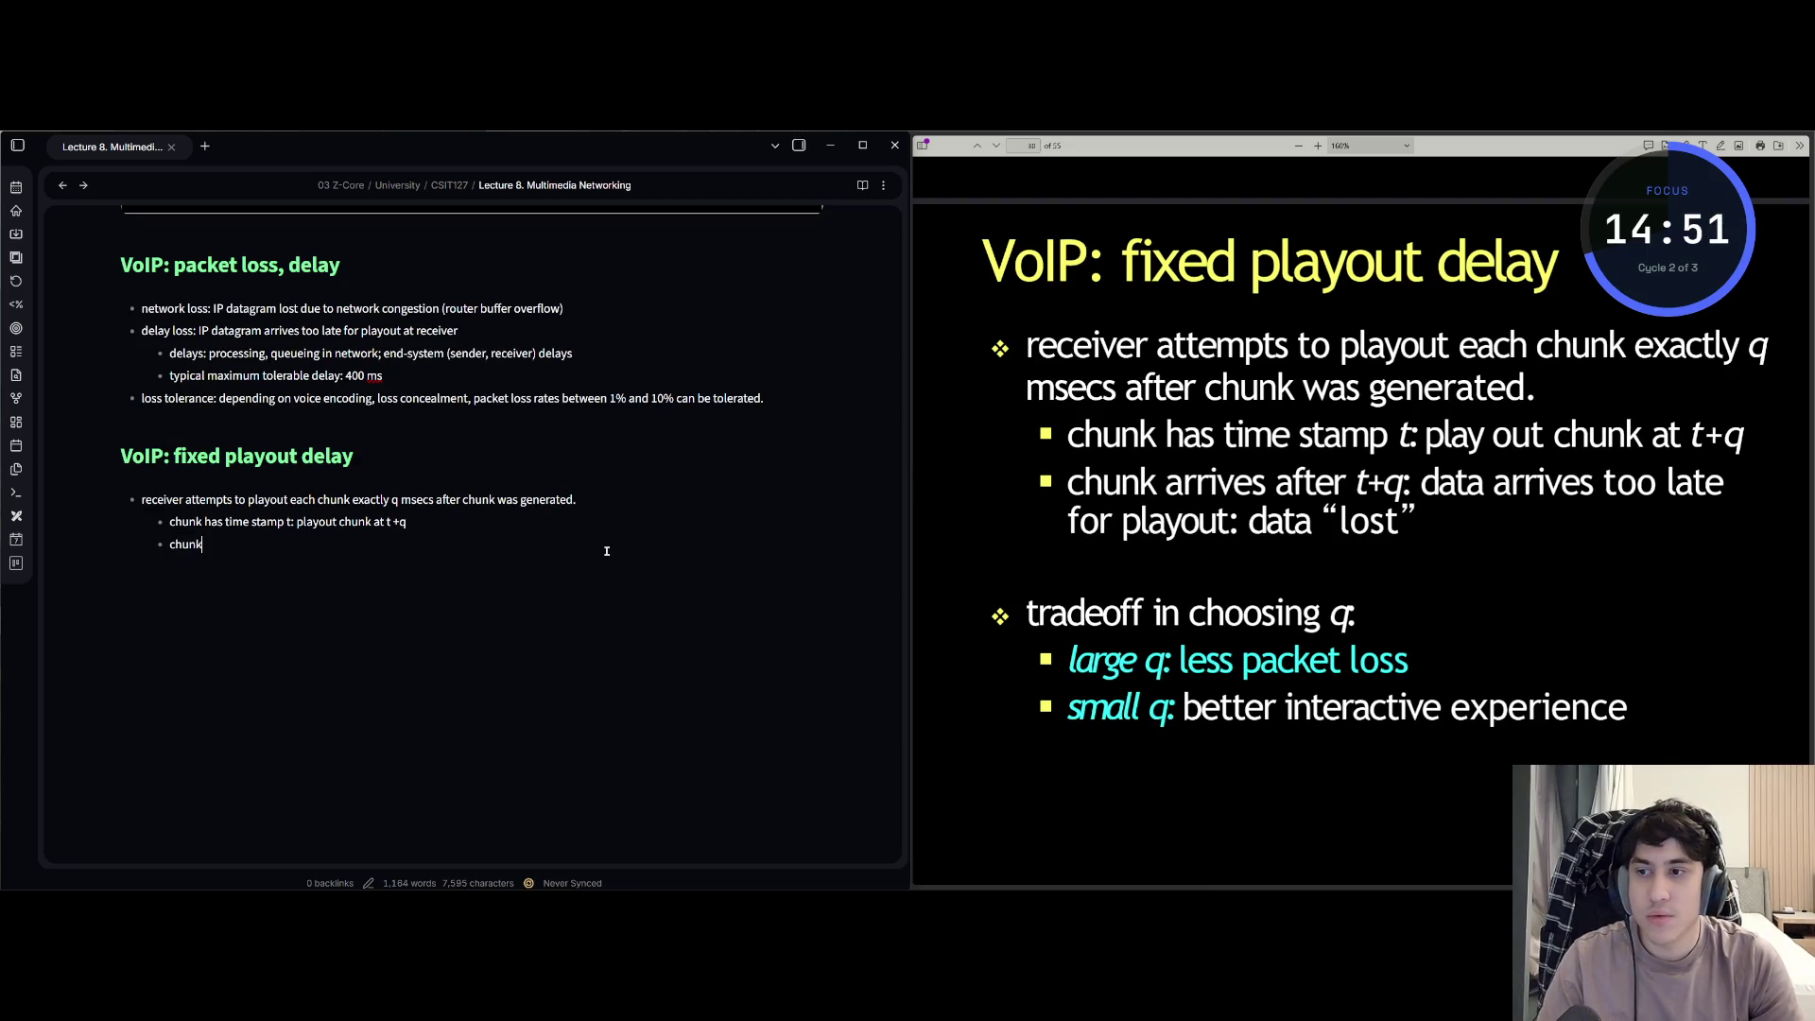
pyautogui.write(' rri')
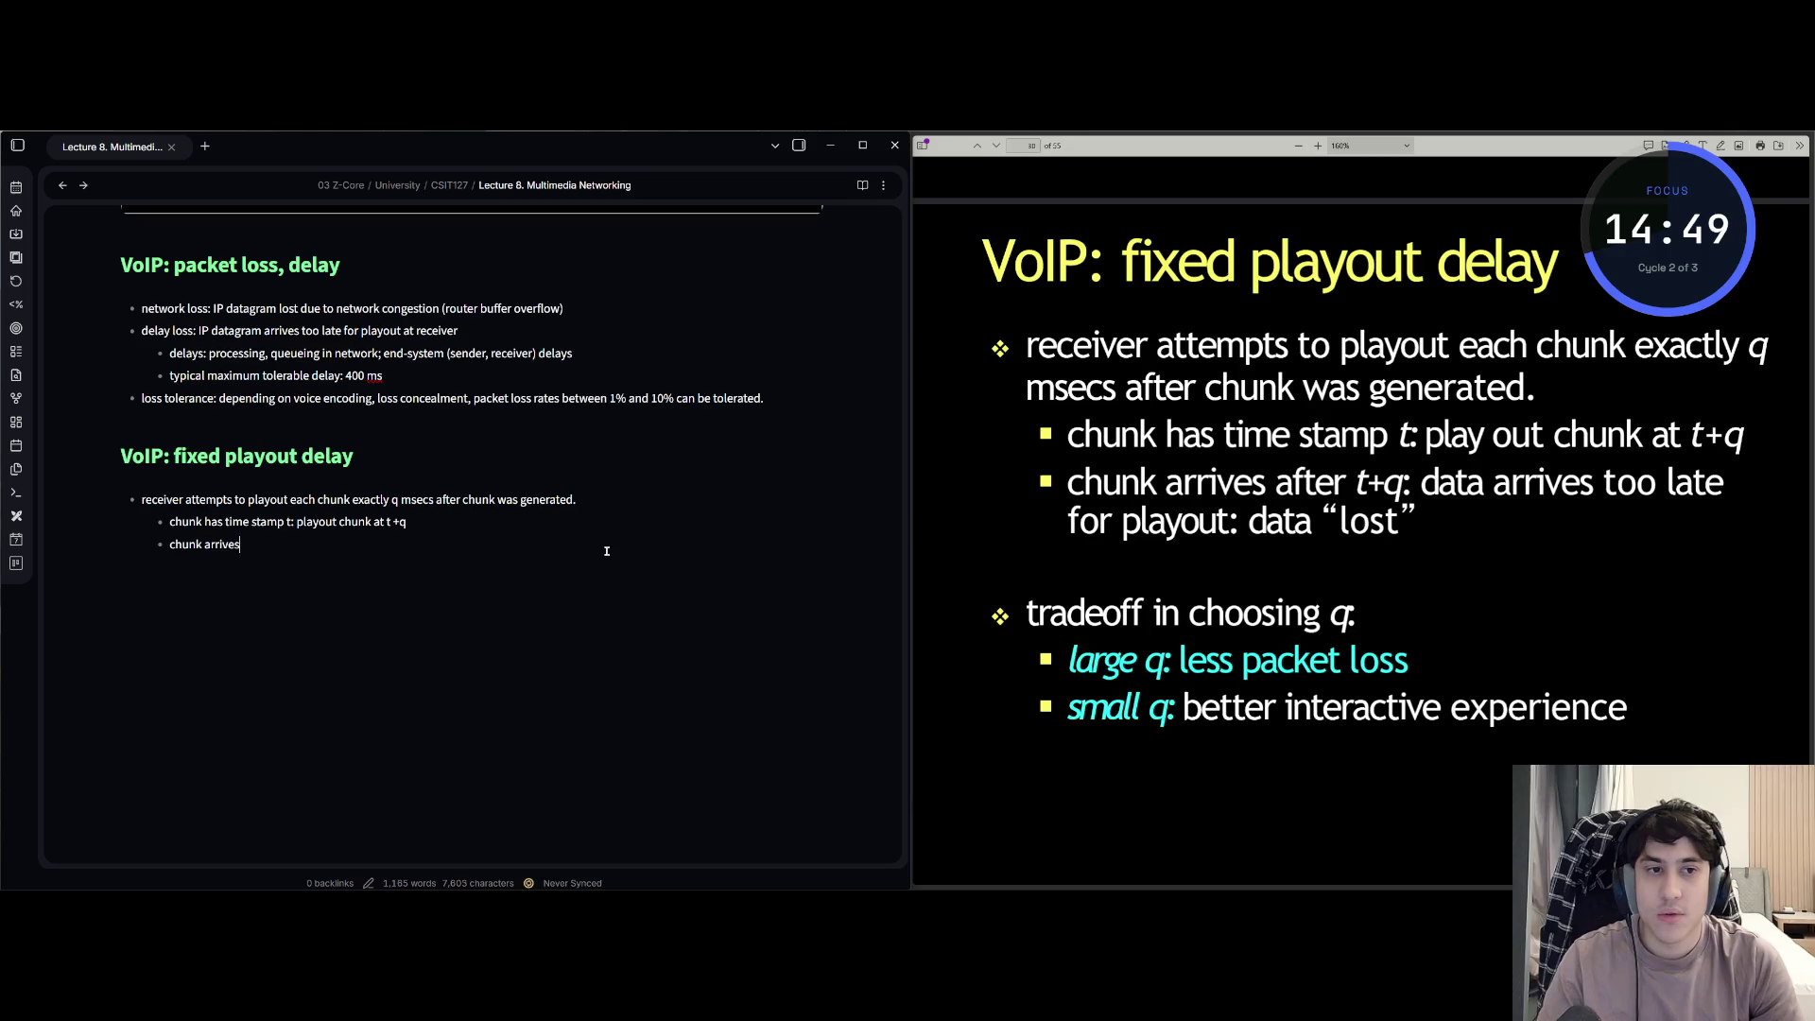
pyautogui.write(' aft')
pyautogui.write('er t')
pyautogui.write('+q: dat')
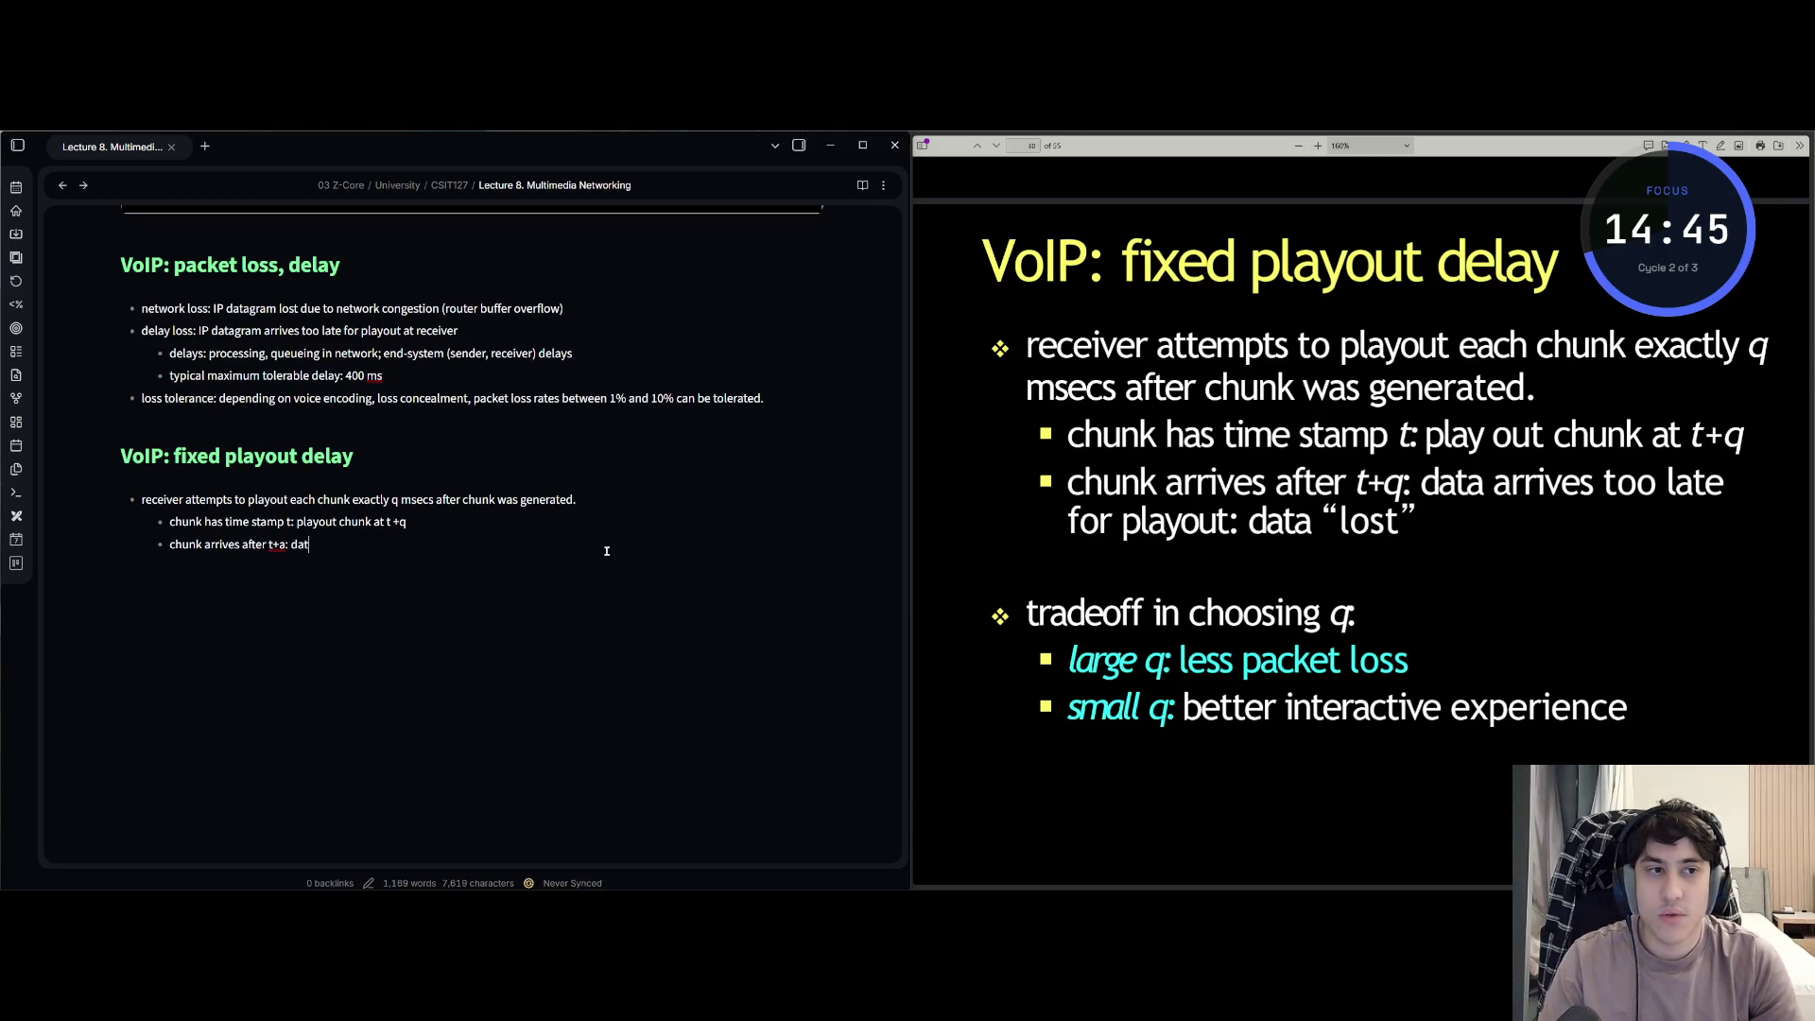
pyautogui.write('a arrives too')
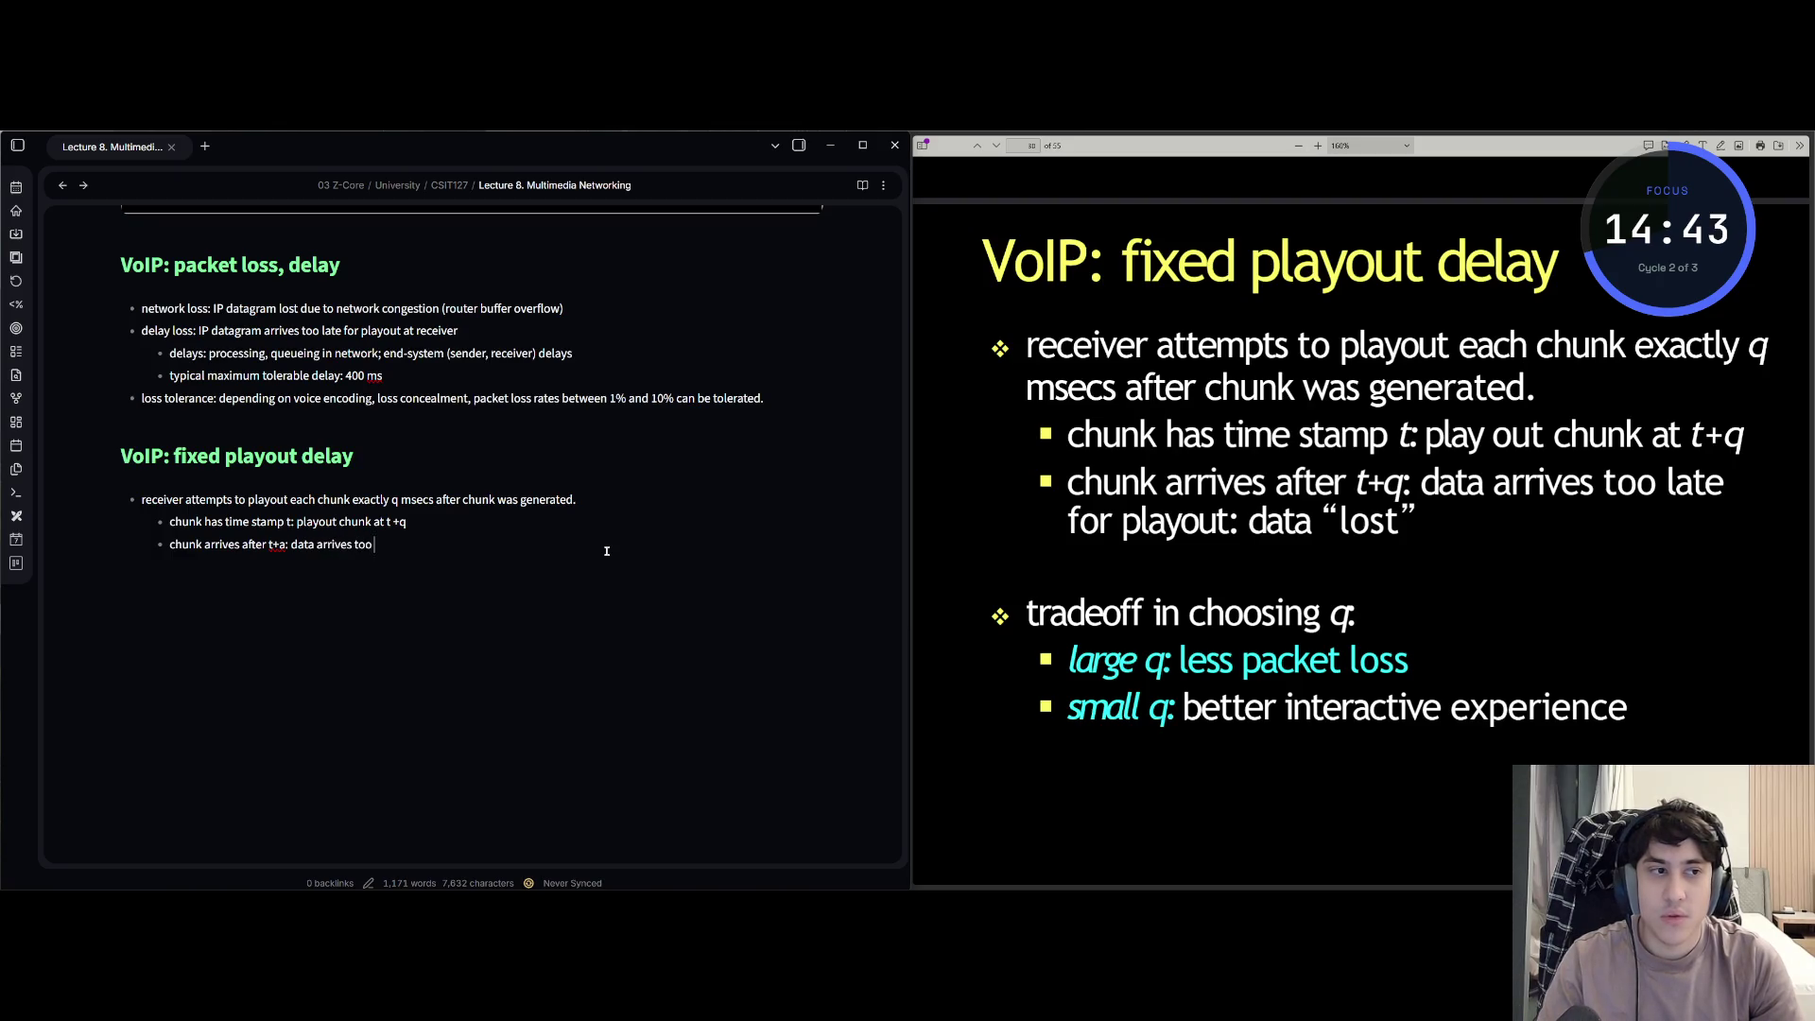
pyautogui.write('late')
pyautogui.write(' for pl')
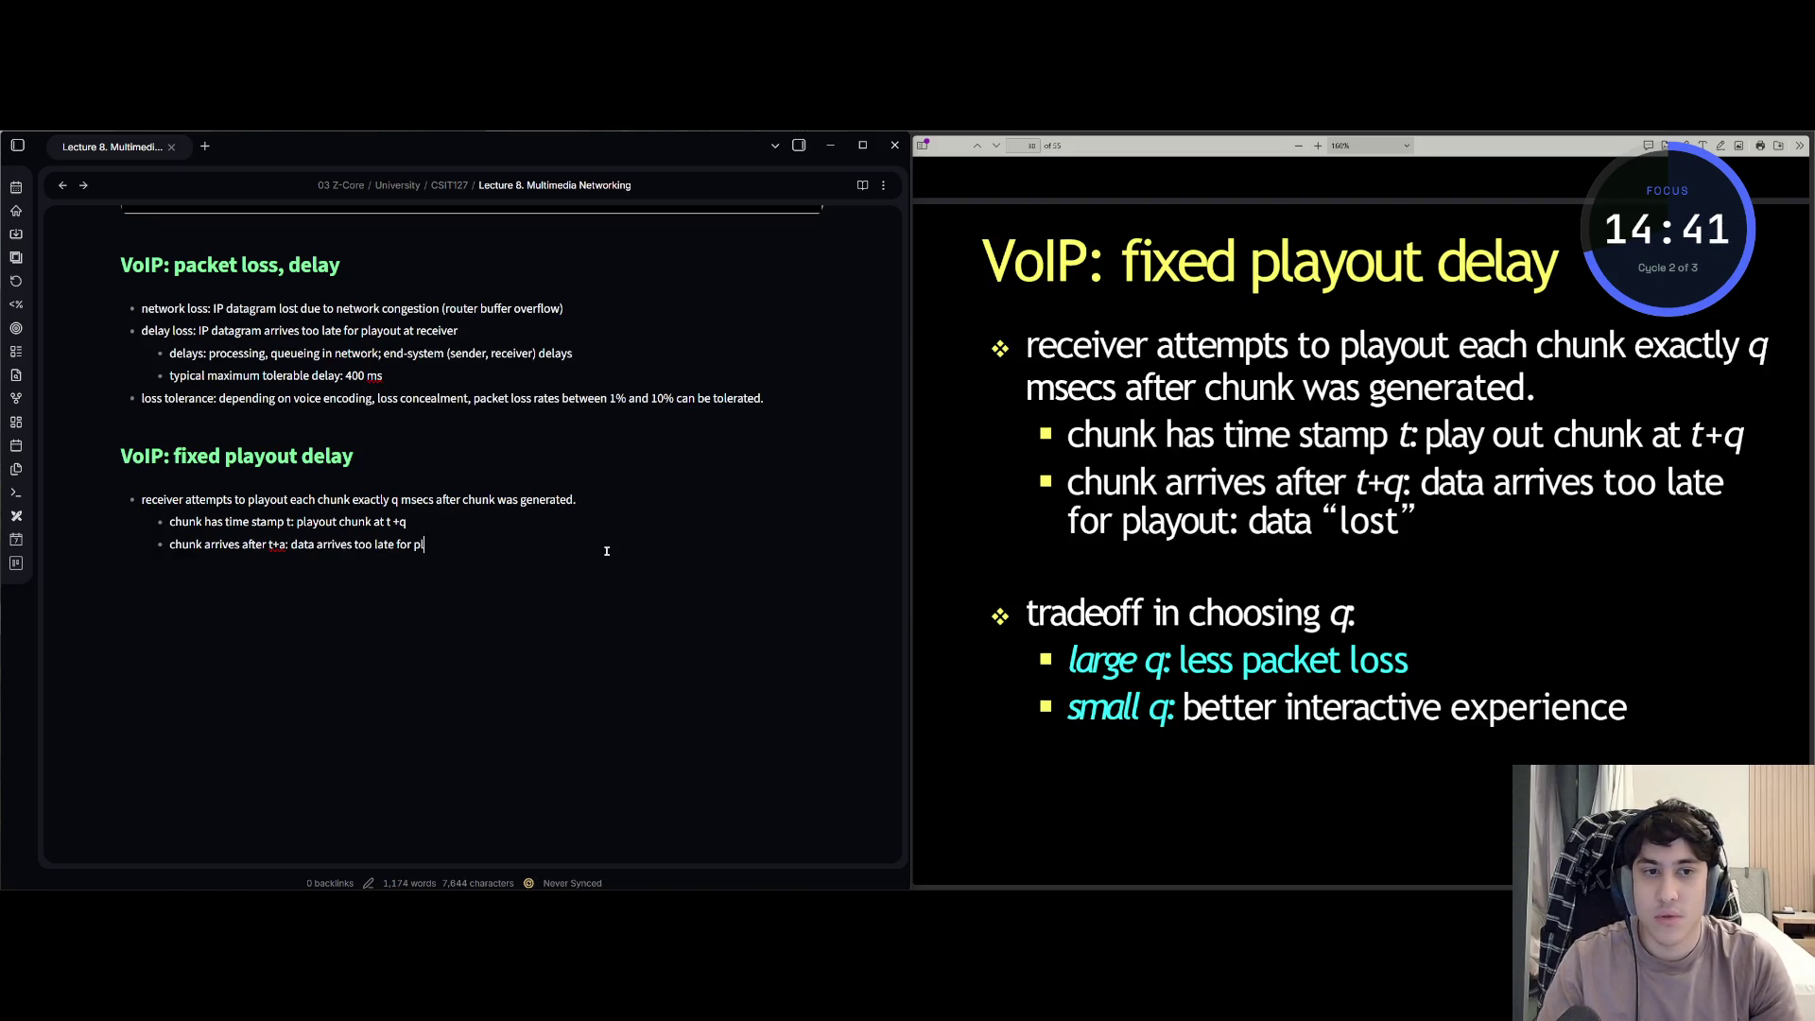
pyautogui.write('ayout: data “”')
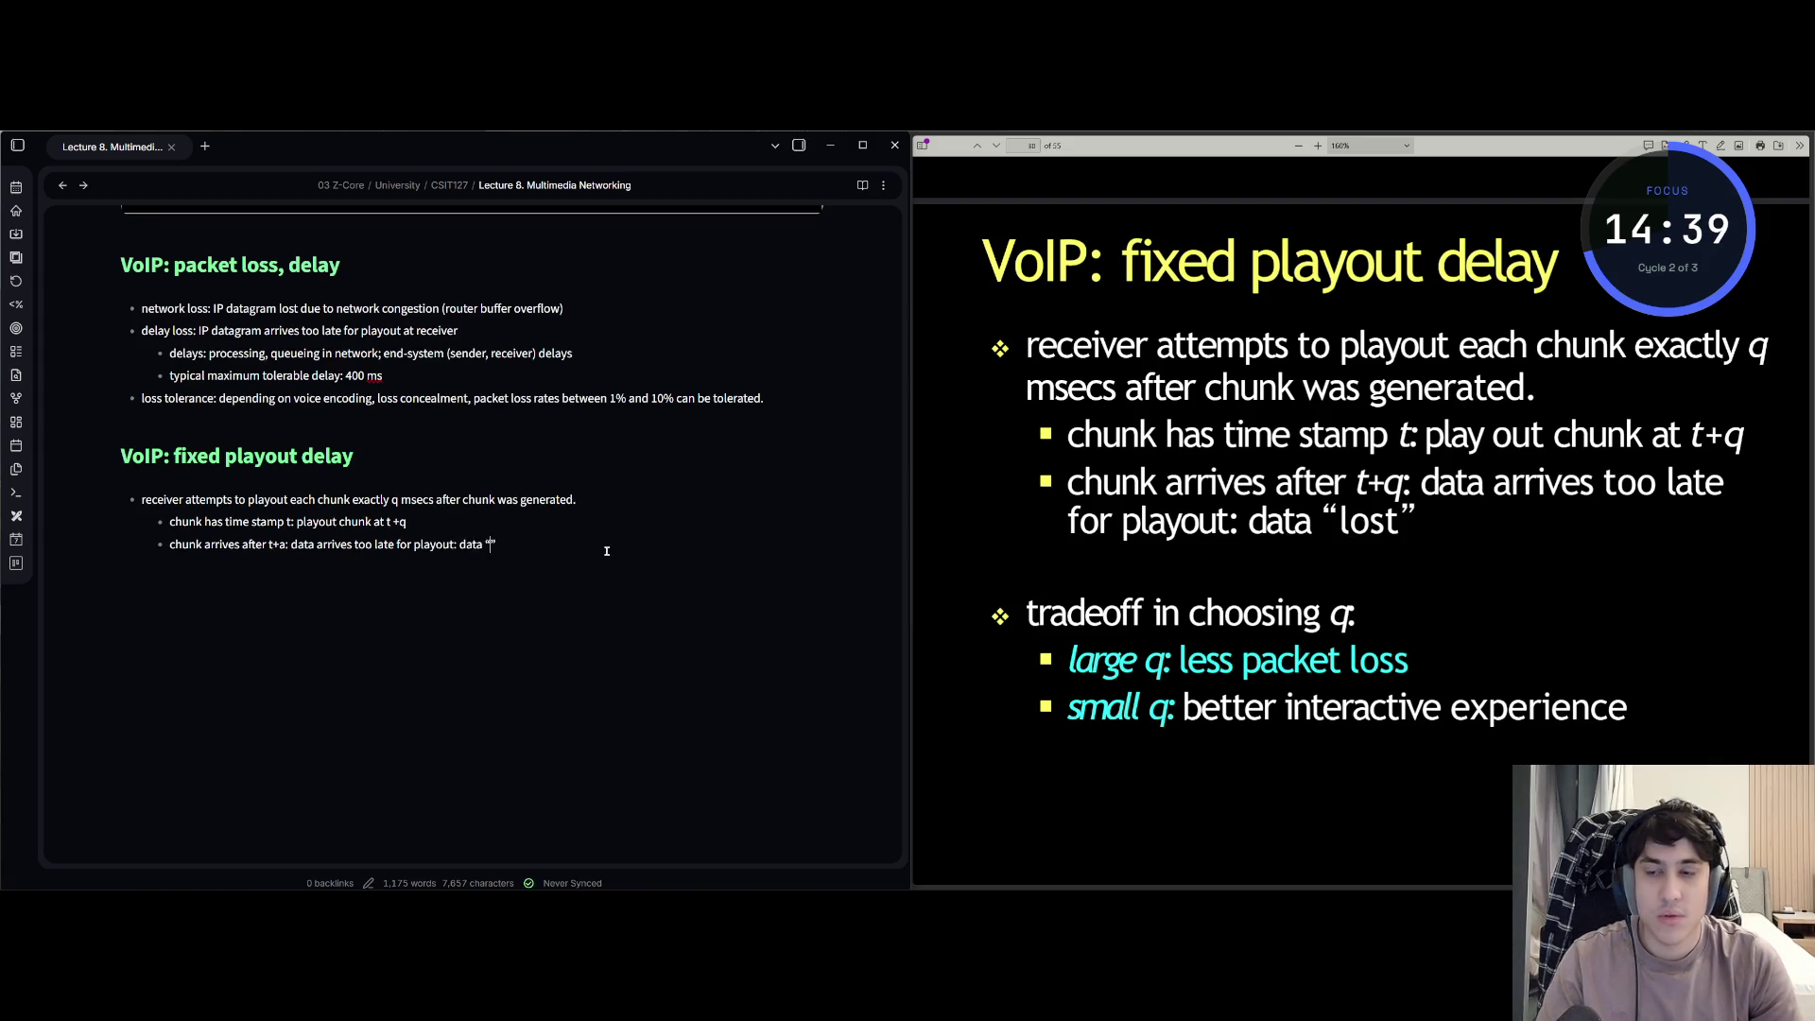
pyautogui.write('lost')
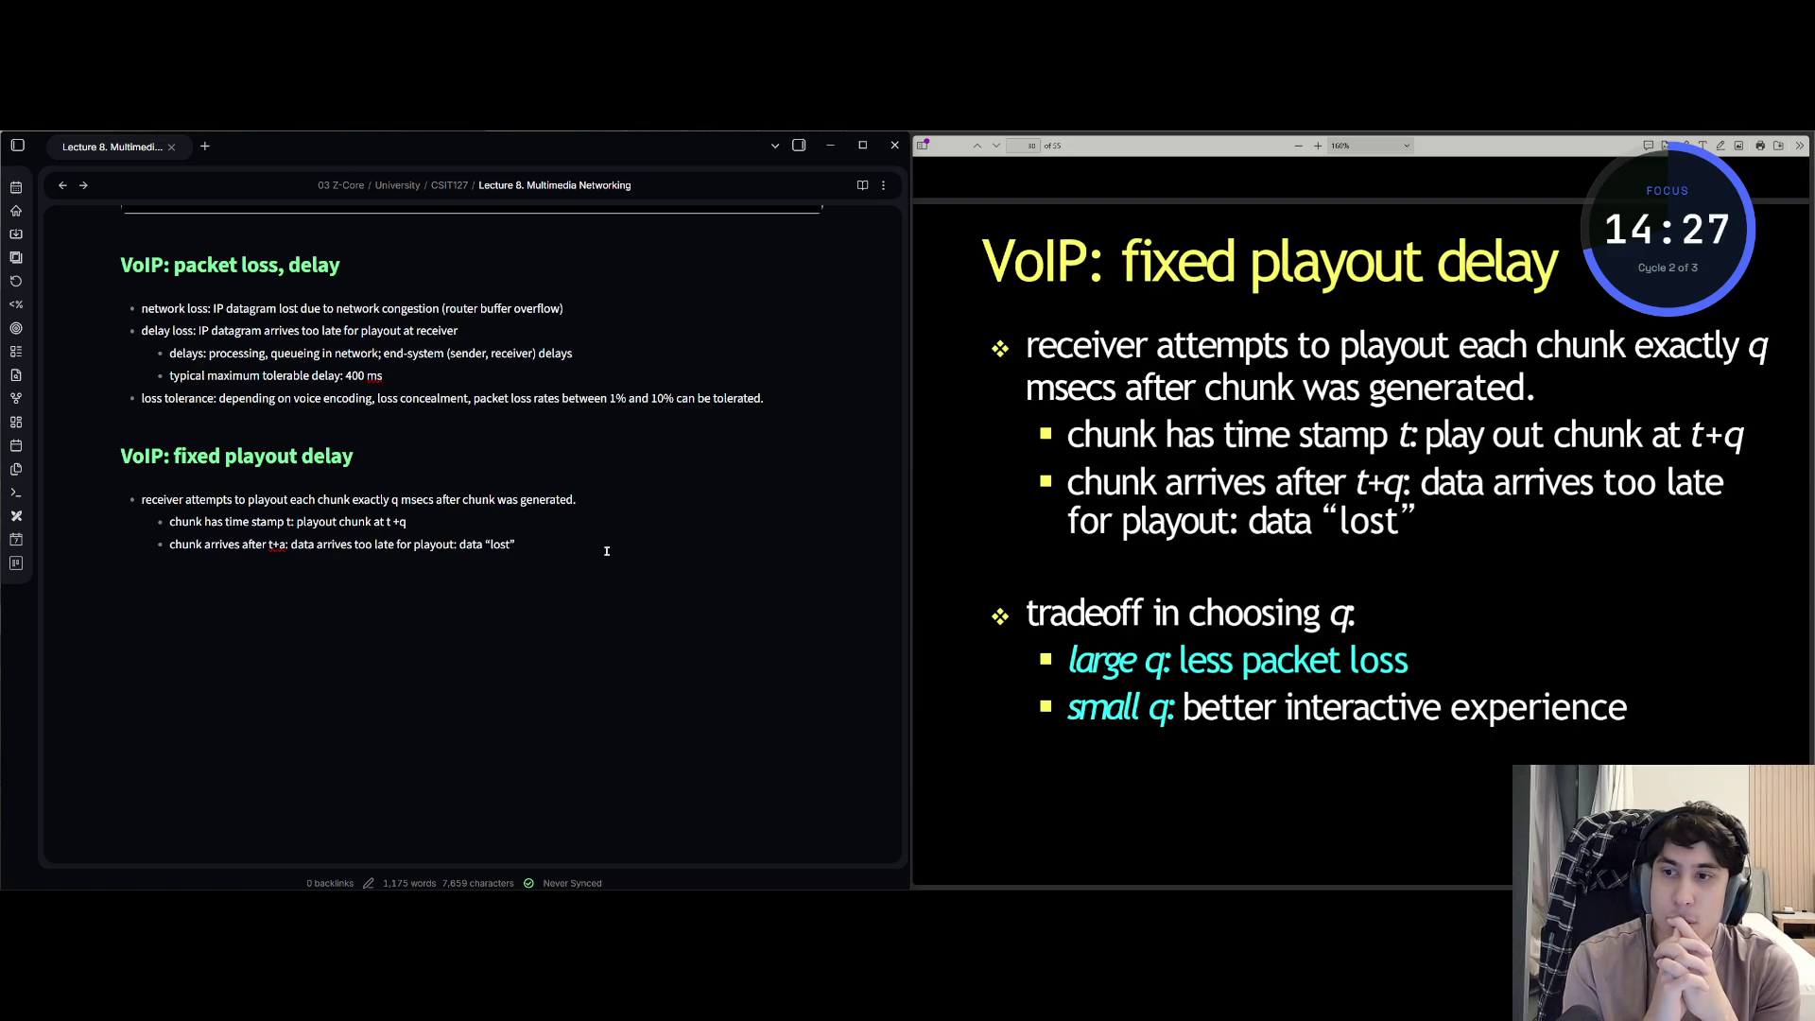
# - Add the colon after t+q in the late-chunk-is-lost sub-bullet and start a new line below the list
pyautogui.press('Left')
pyautogui.press('Left')
pyautogui.press('Left')
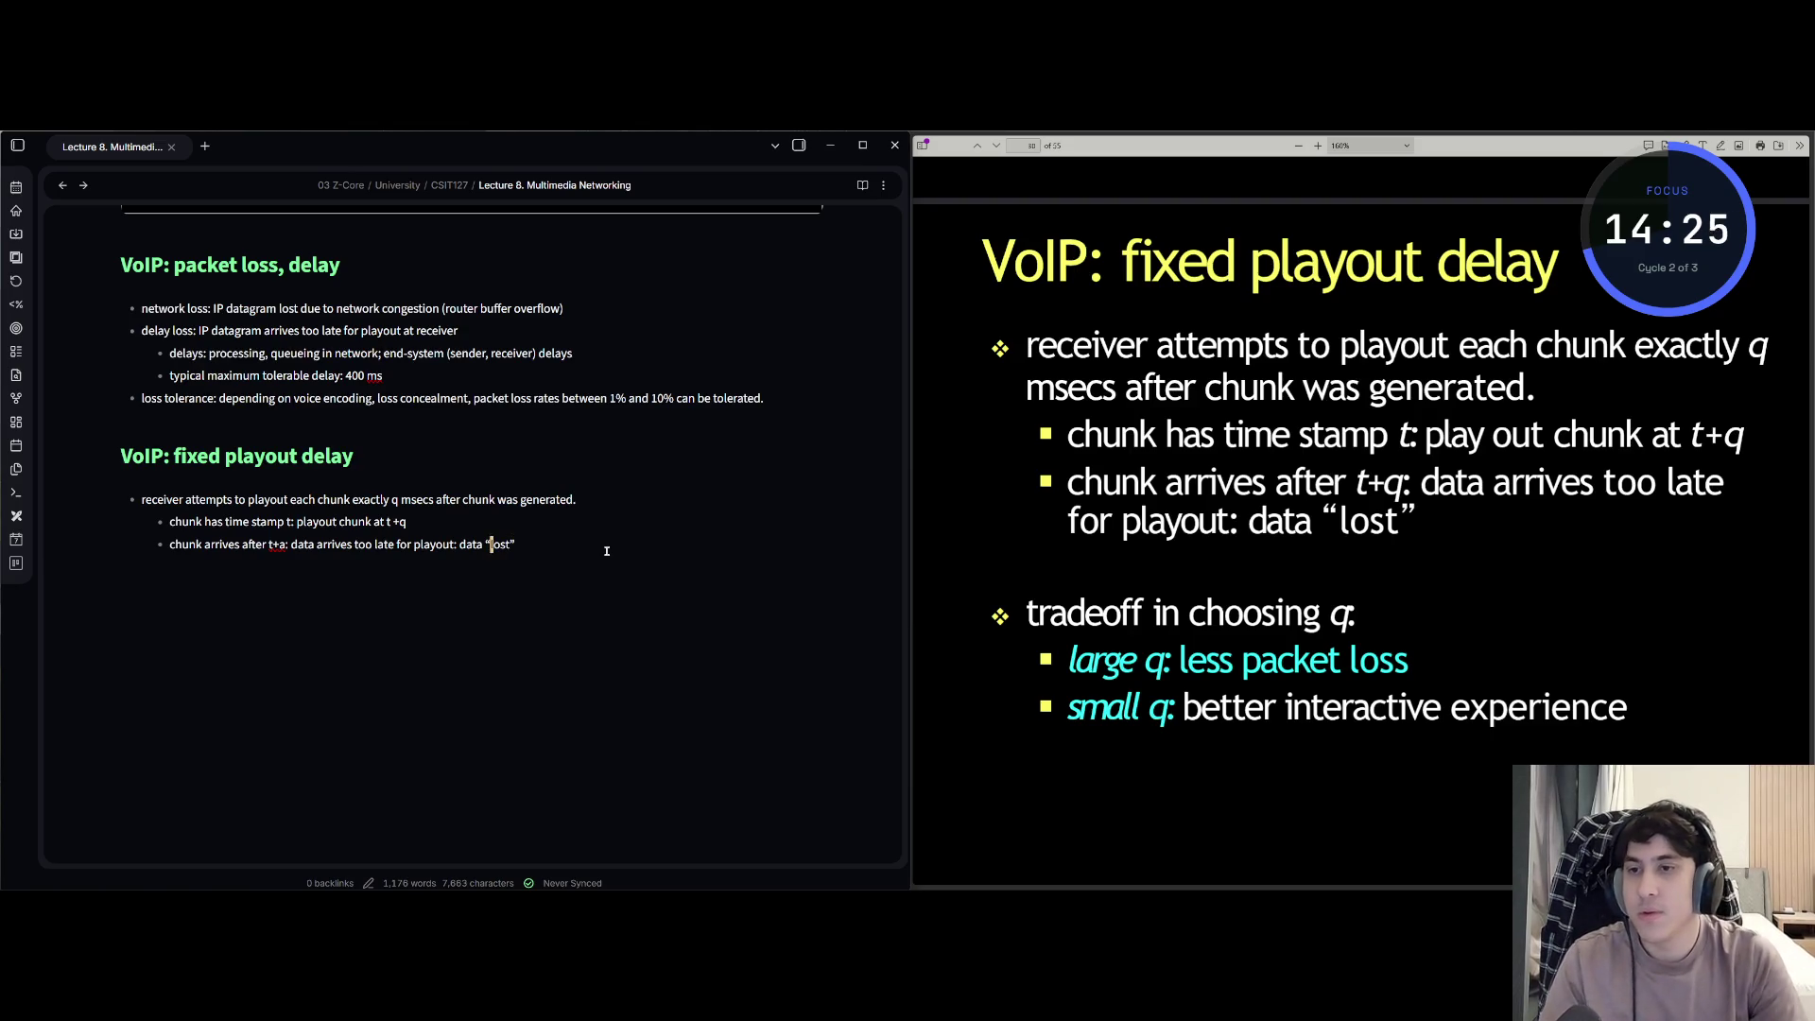
pyautogui.press('Left')
pyautogui.press('Left')
pyautogui.press('Left')
pyautogui.press('Left')
pyautogui.press('Left')
pyautogui.press('Left')
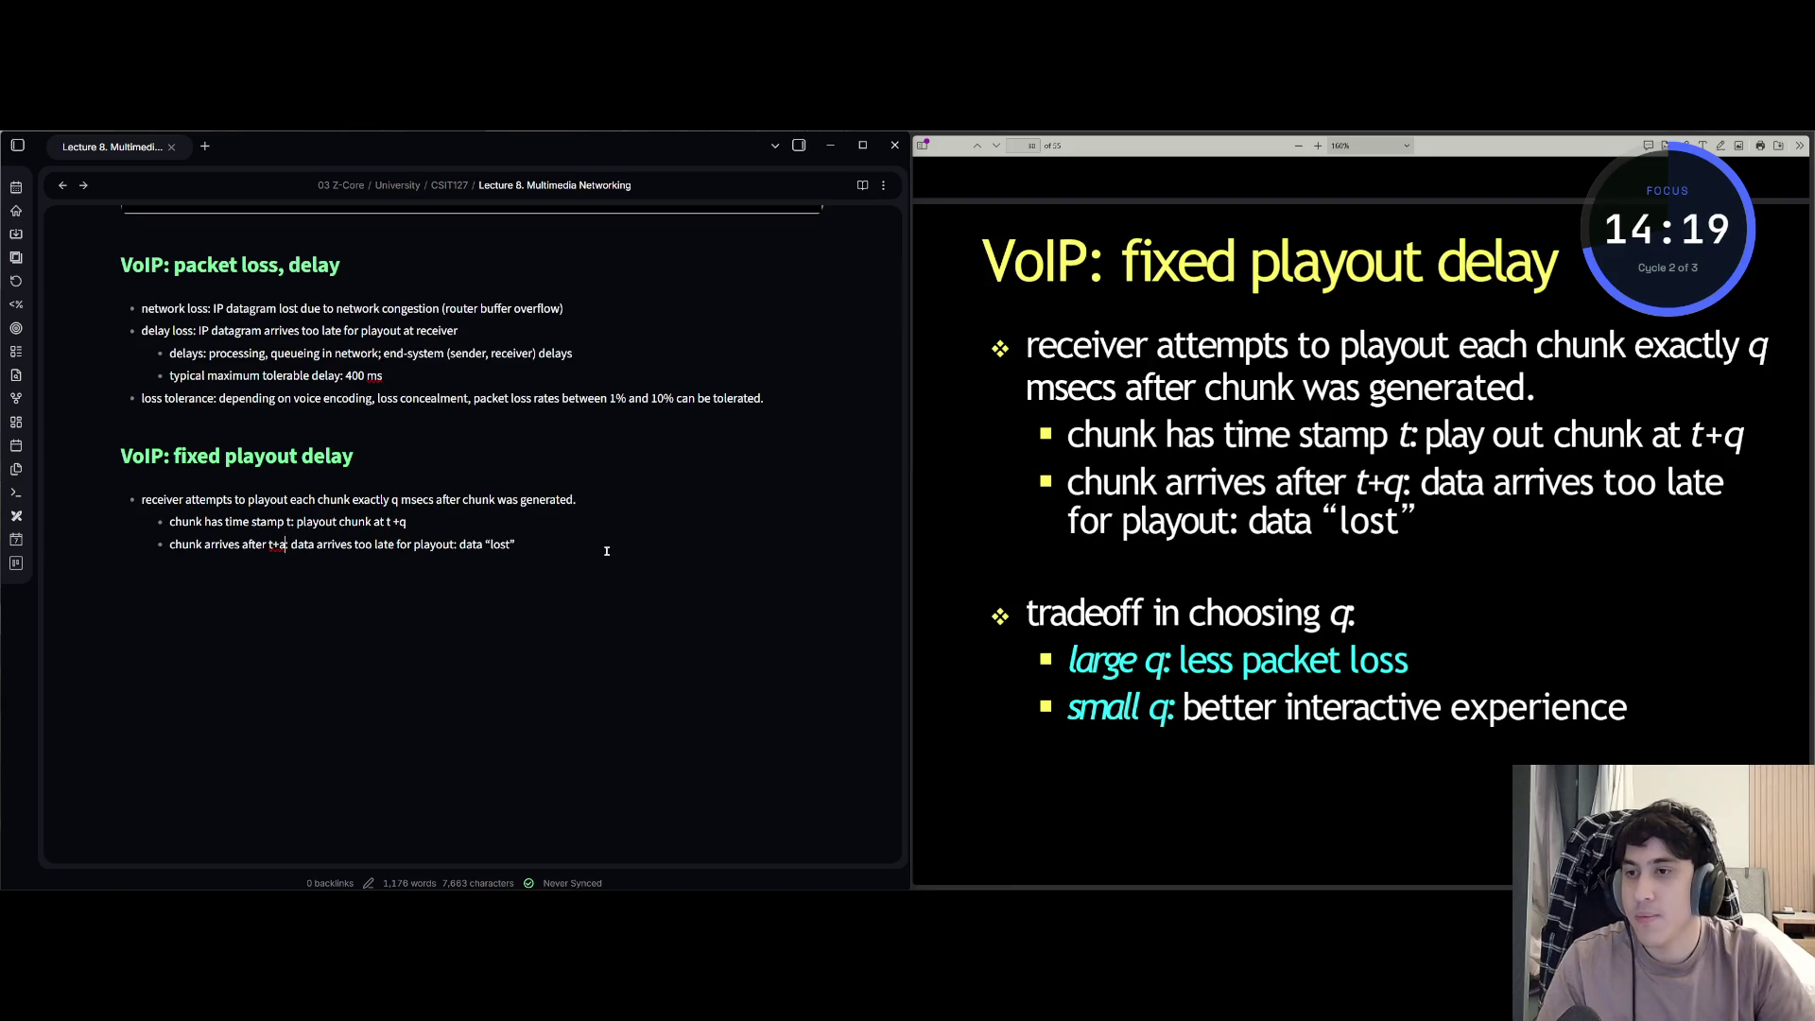
pyautogui.write(':')
pyautogui.press('End')
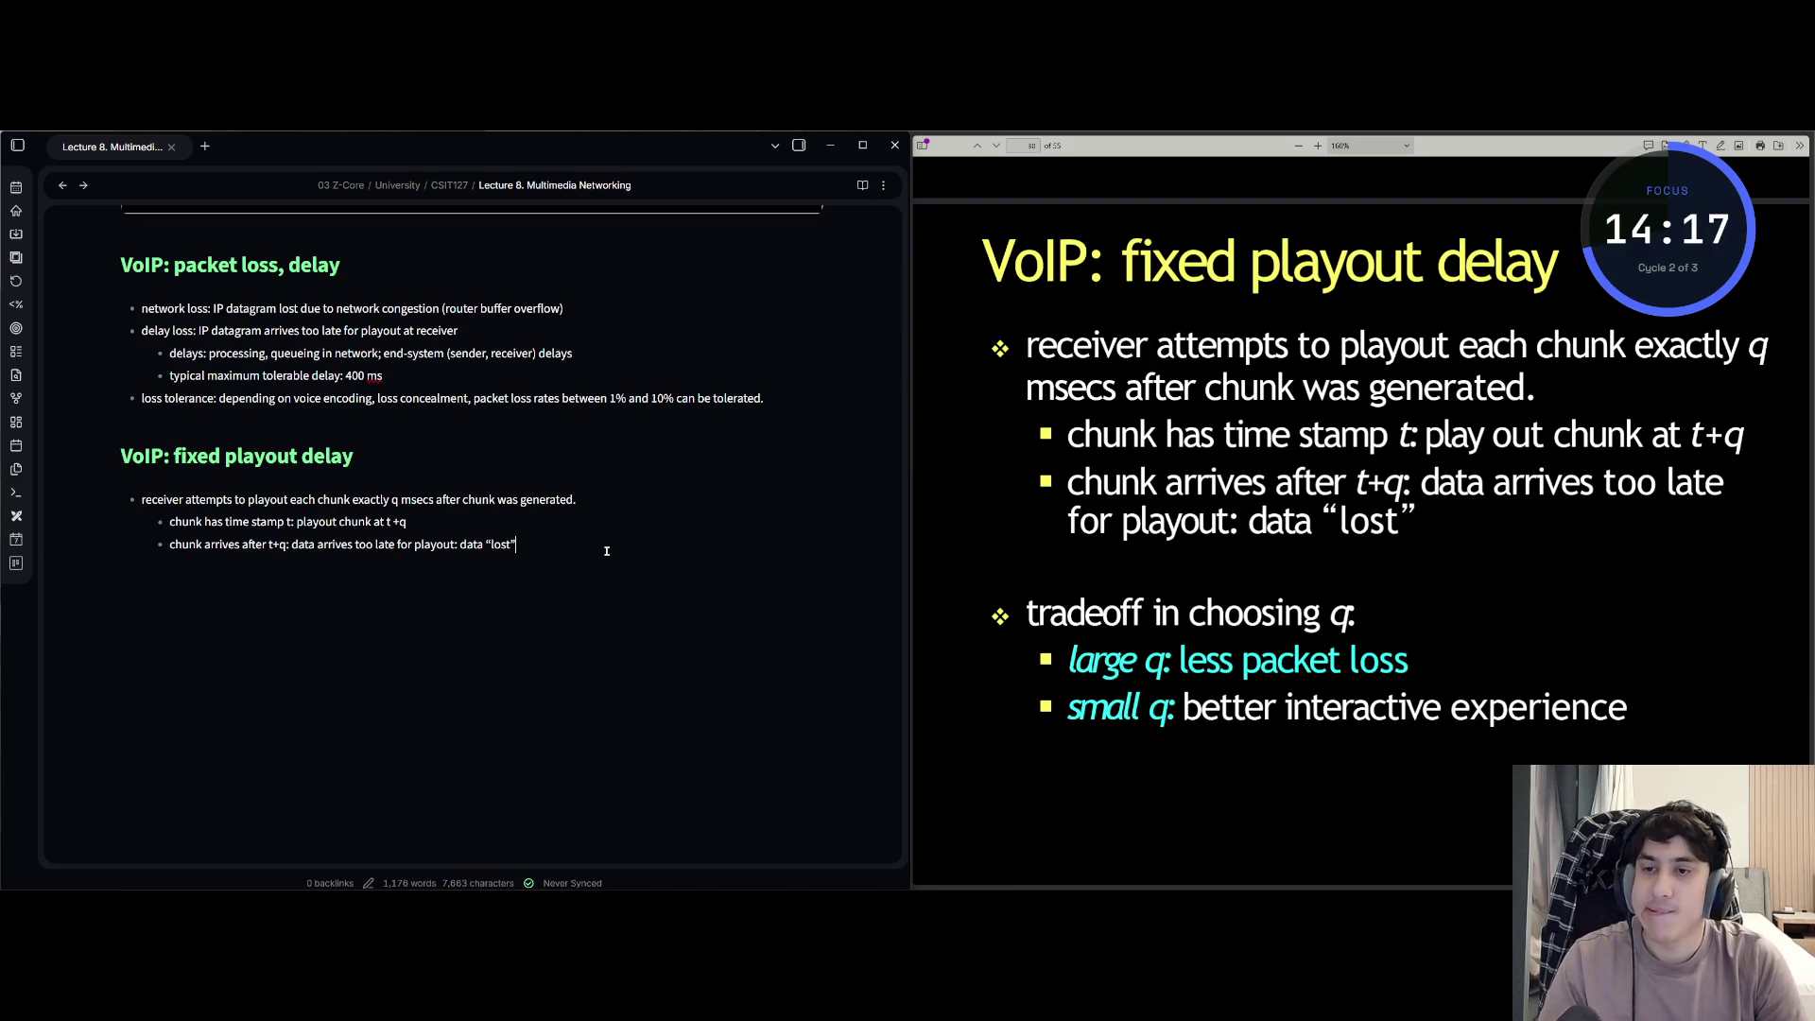
pyautogui.press('Return')
pyautogui.press('Return')
pyautogui.write('=')
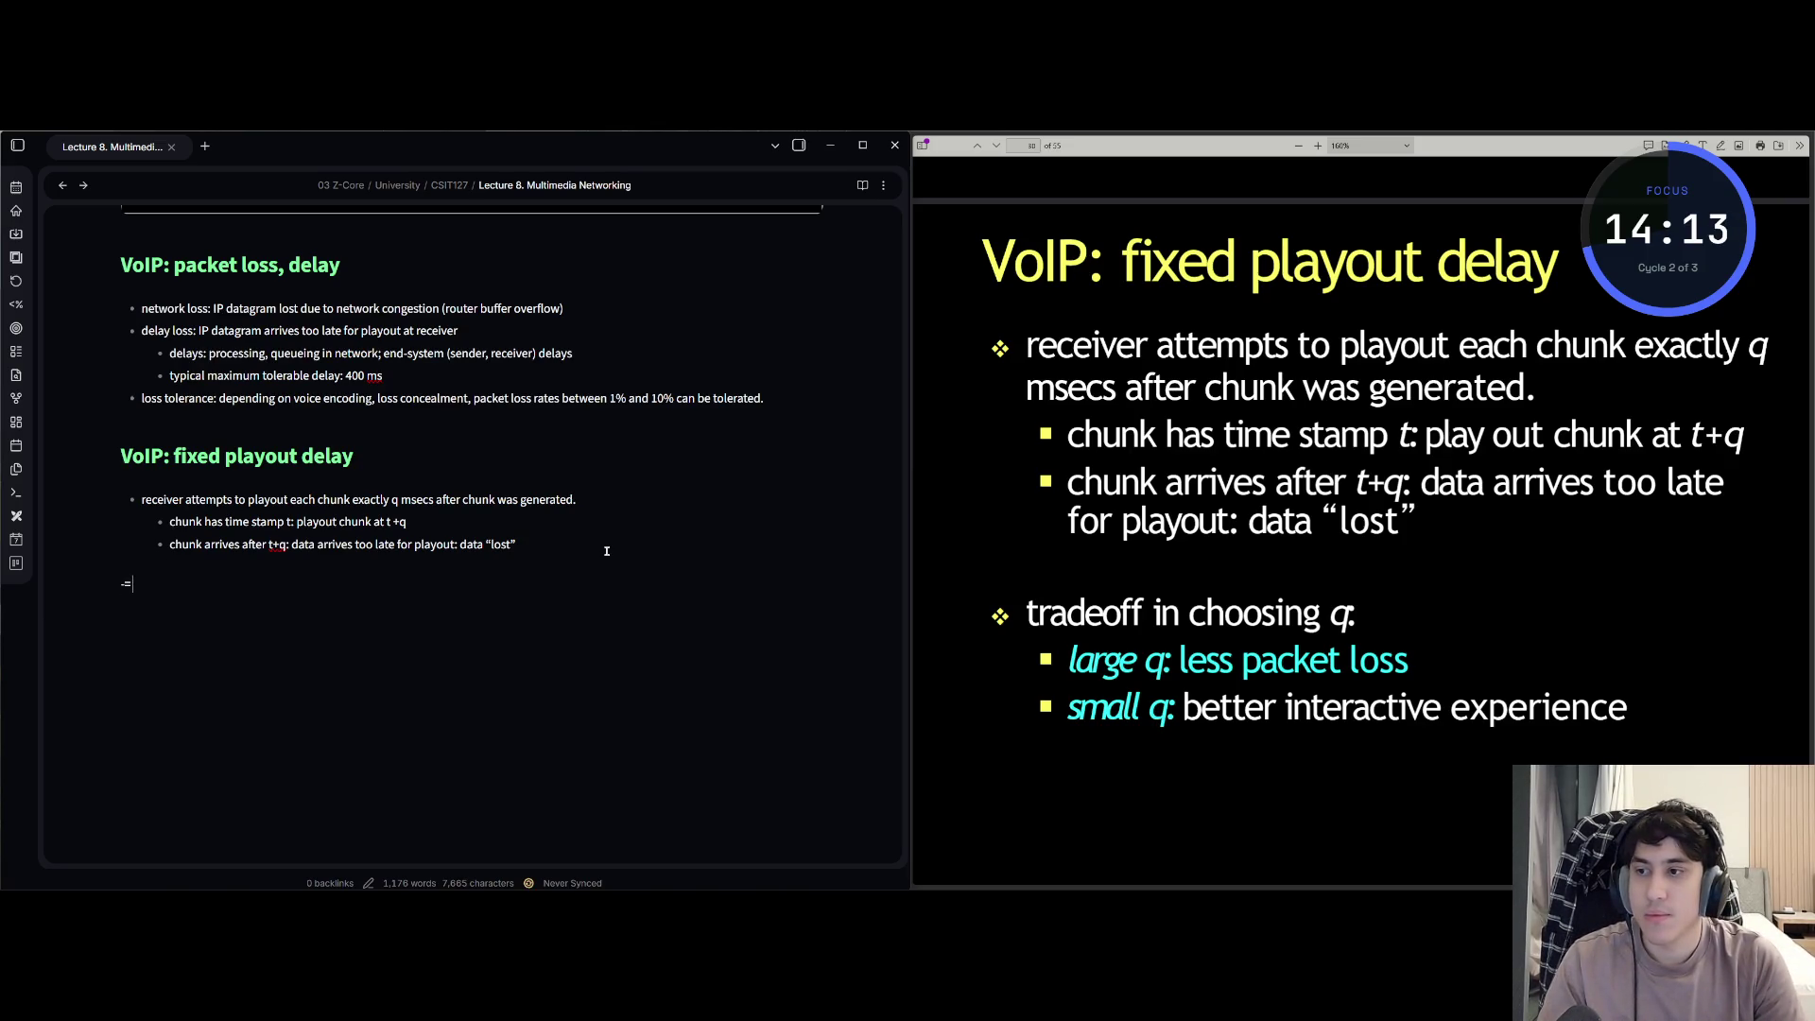
pyautogui.write('-')
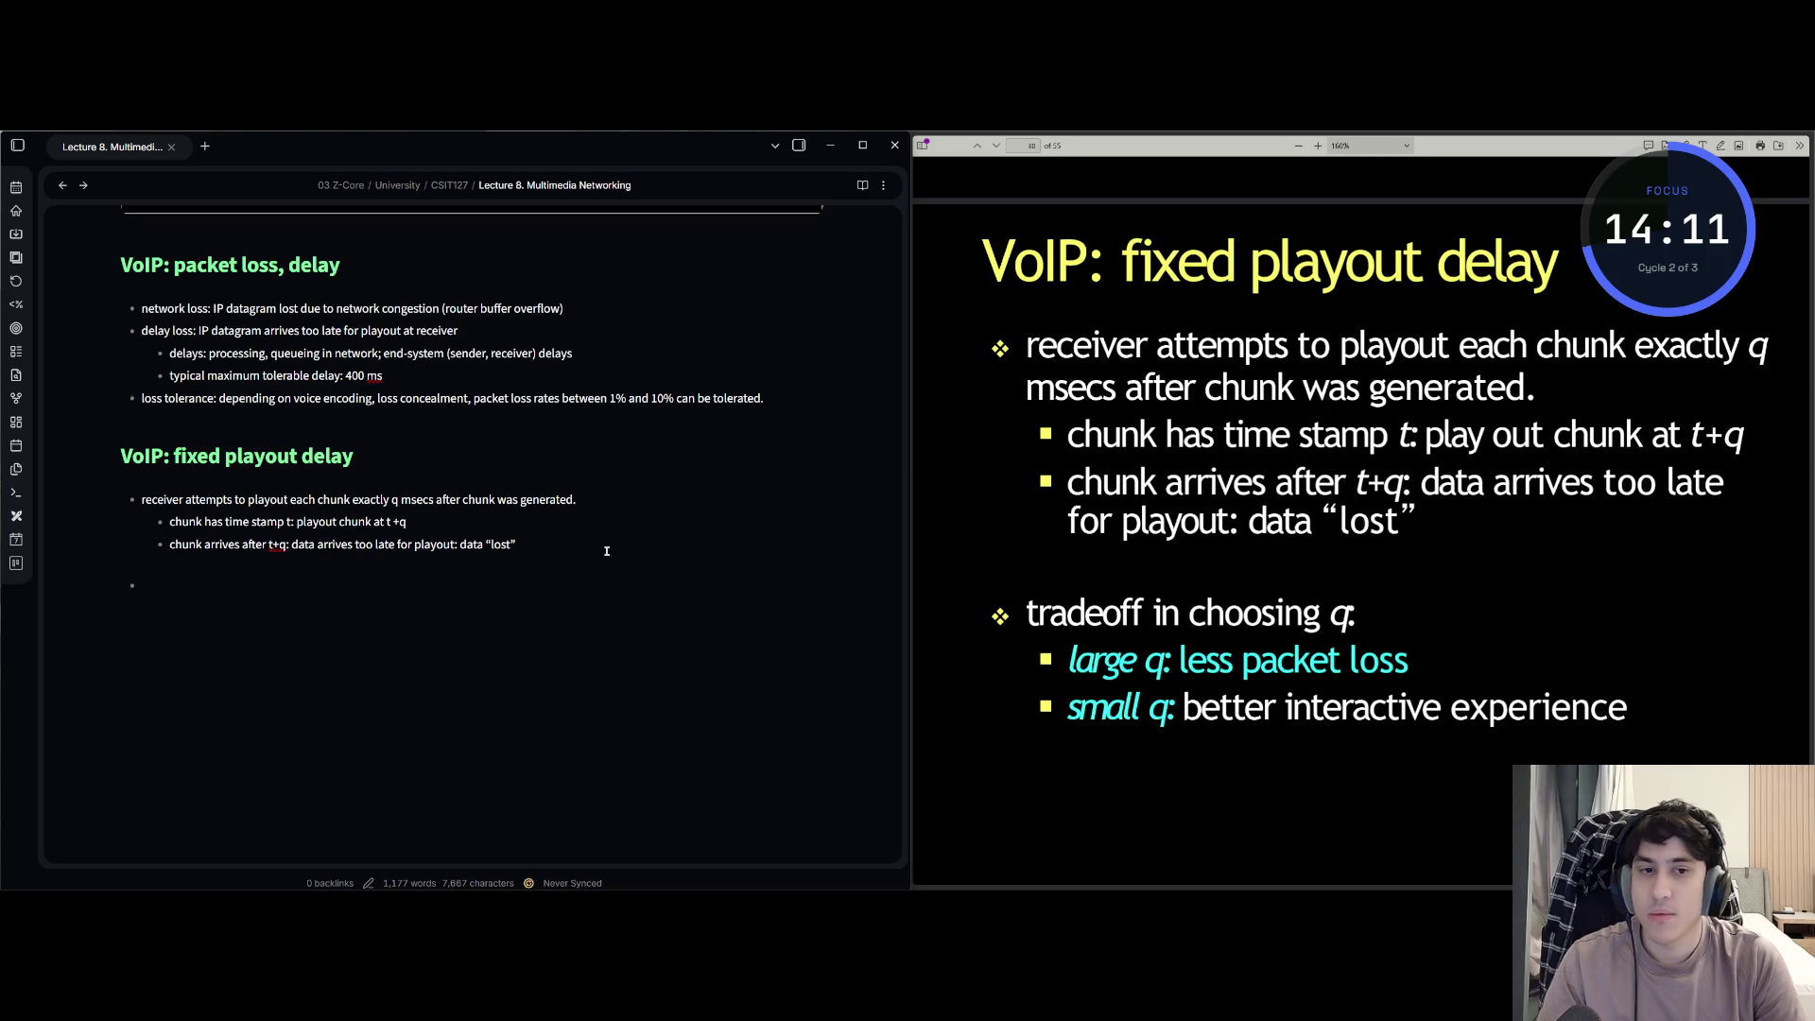
pyautogui.write('tradeoff in c')
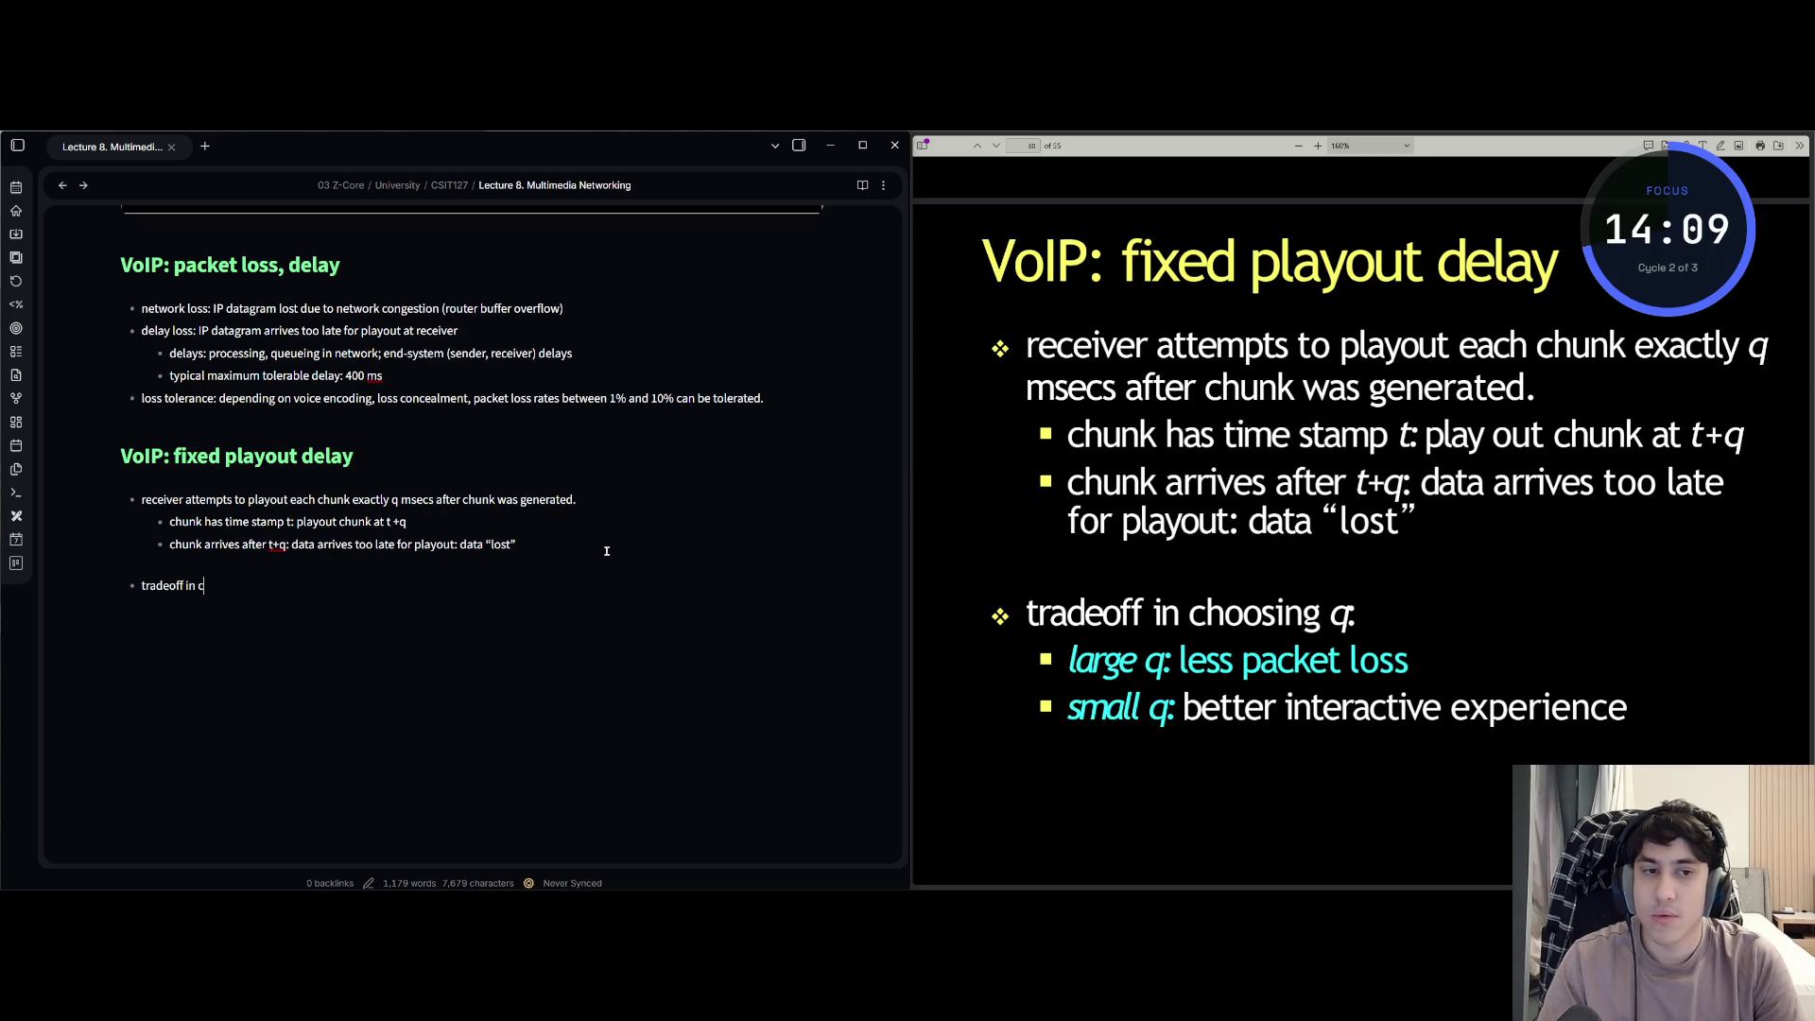
pyautogui.write('hoosing q')
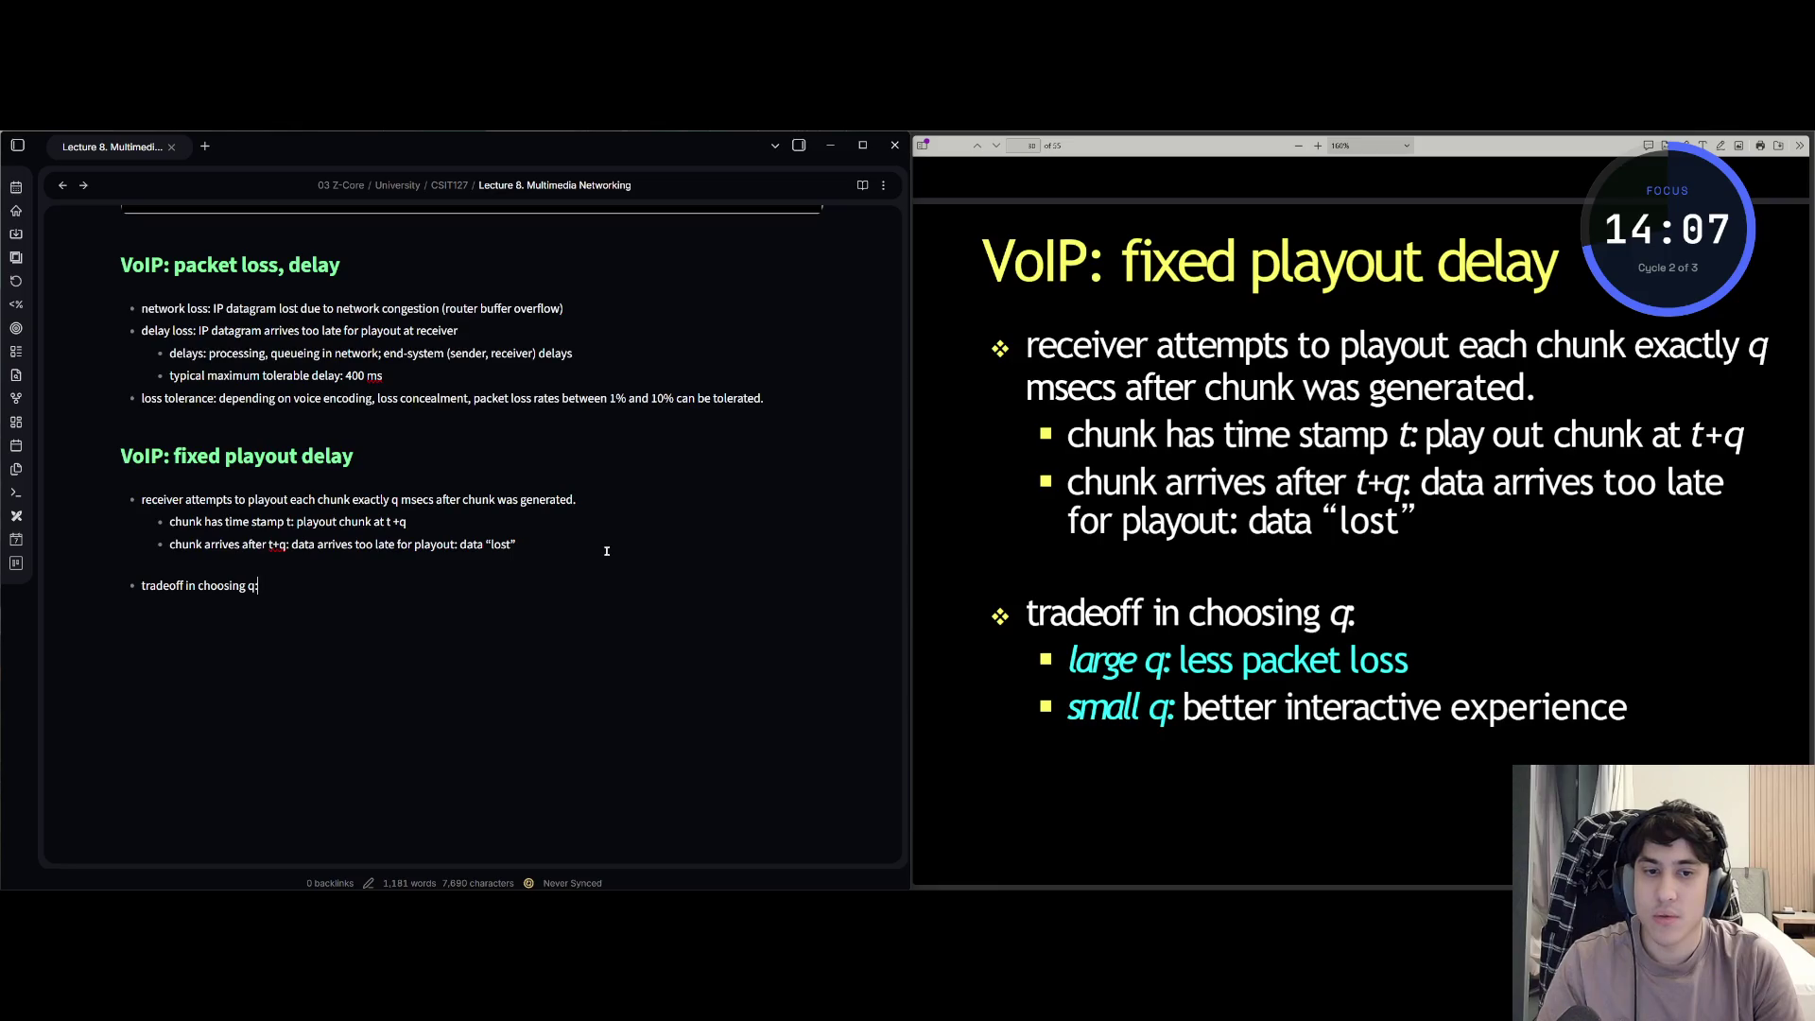
pyautogui.write(':')
# - Write the q tradeoff sub-bullets (large q less loss, small q better interactivity) and start a top-level bullet
pyautogui.press('Return')
pyautogui.write('rge')
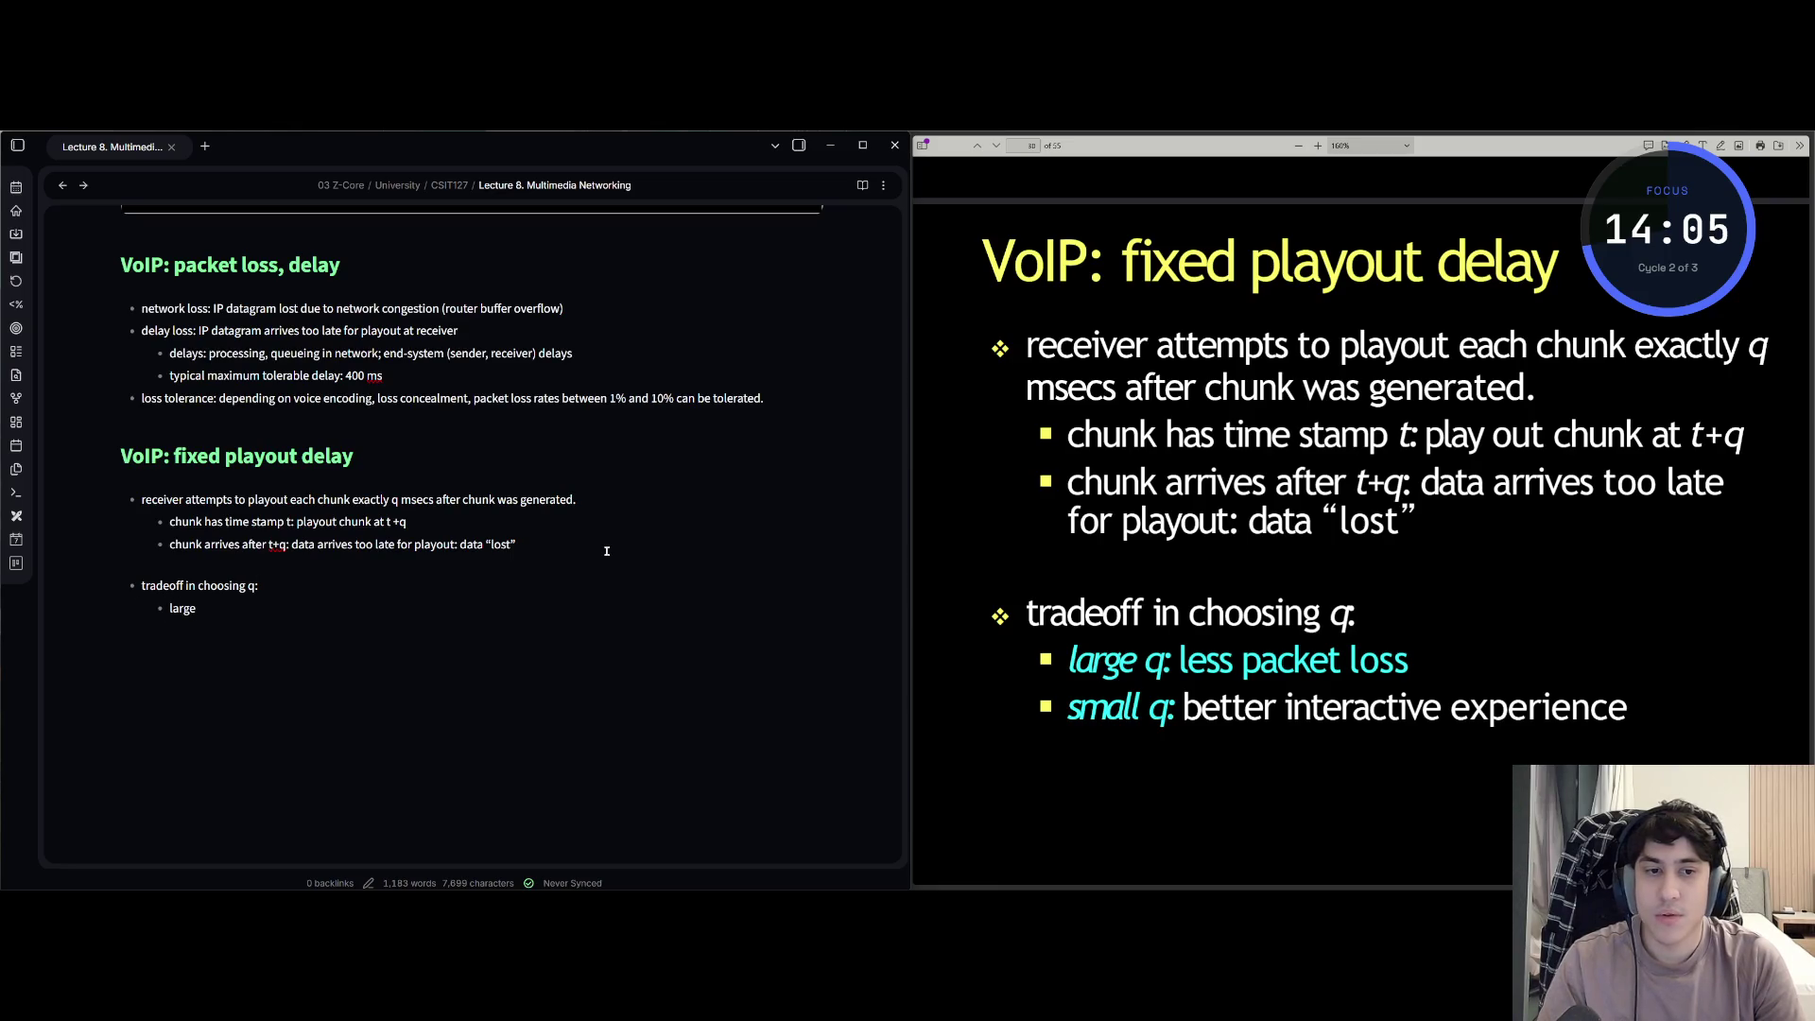
pyautogui.write(' q: less pack')
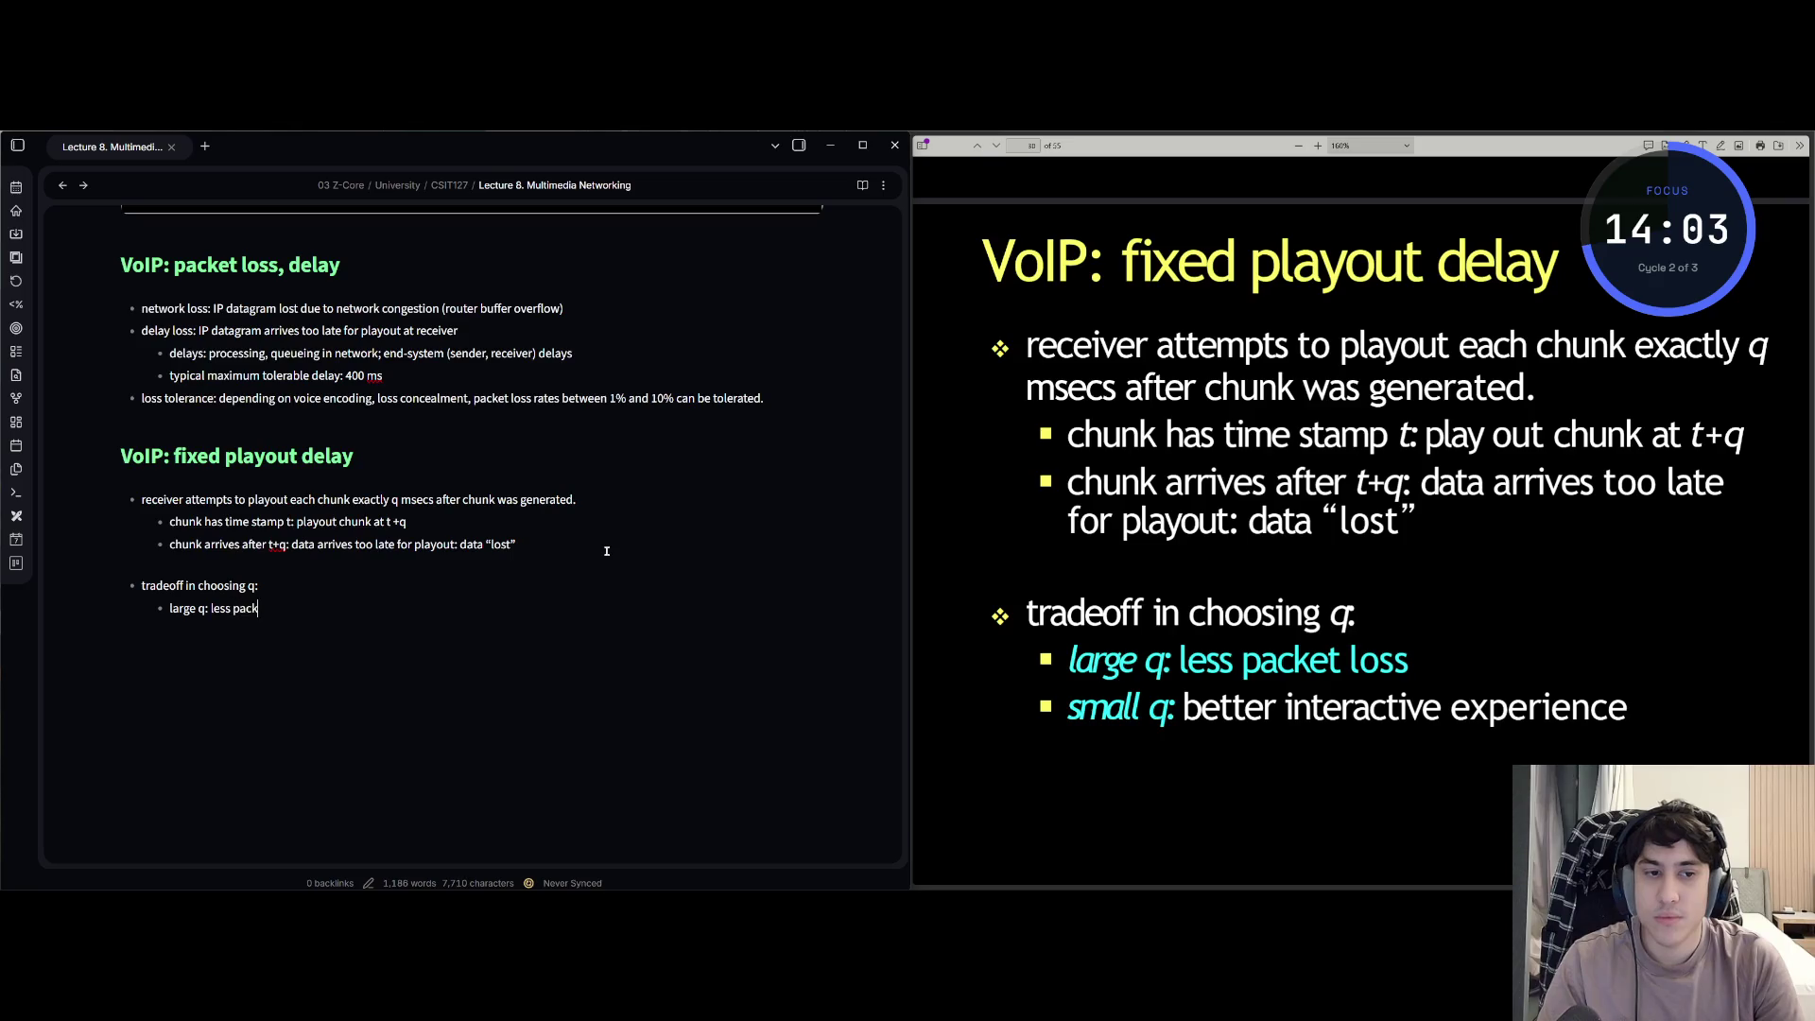
pyautogui.write('et loss ')
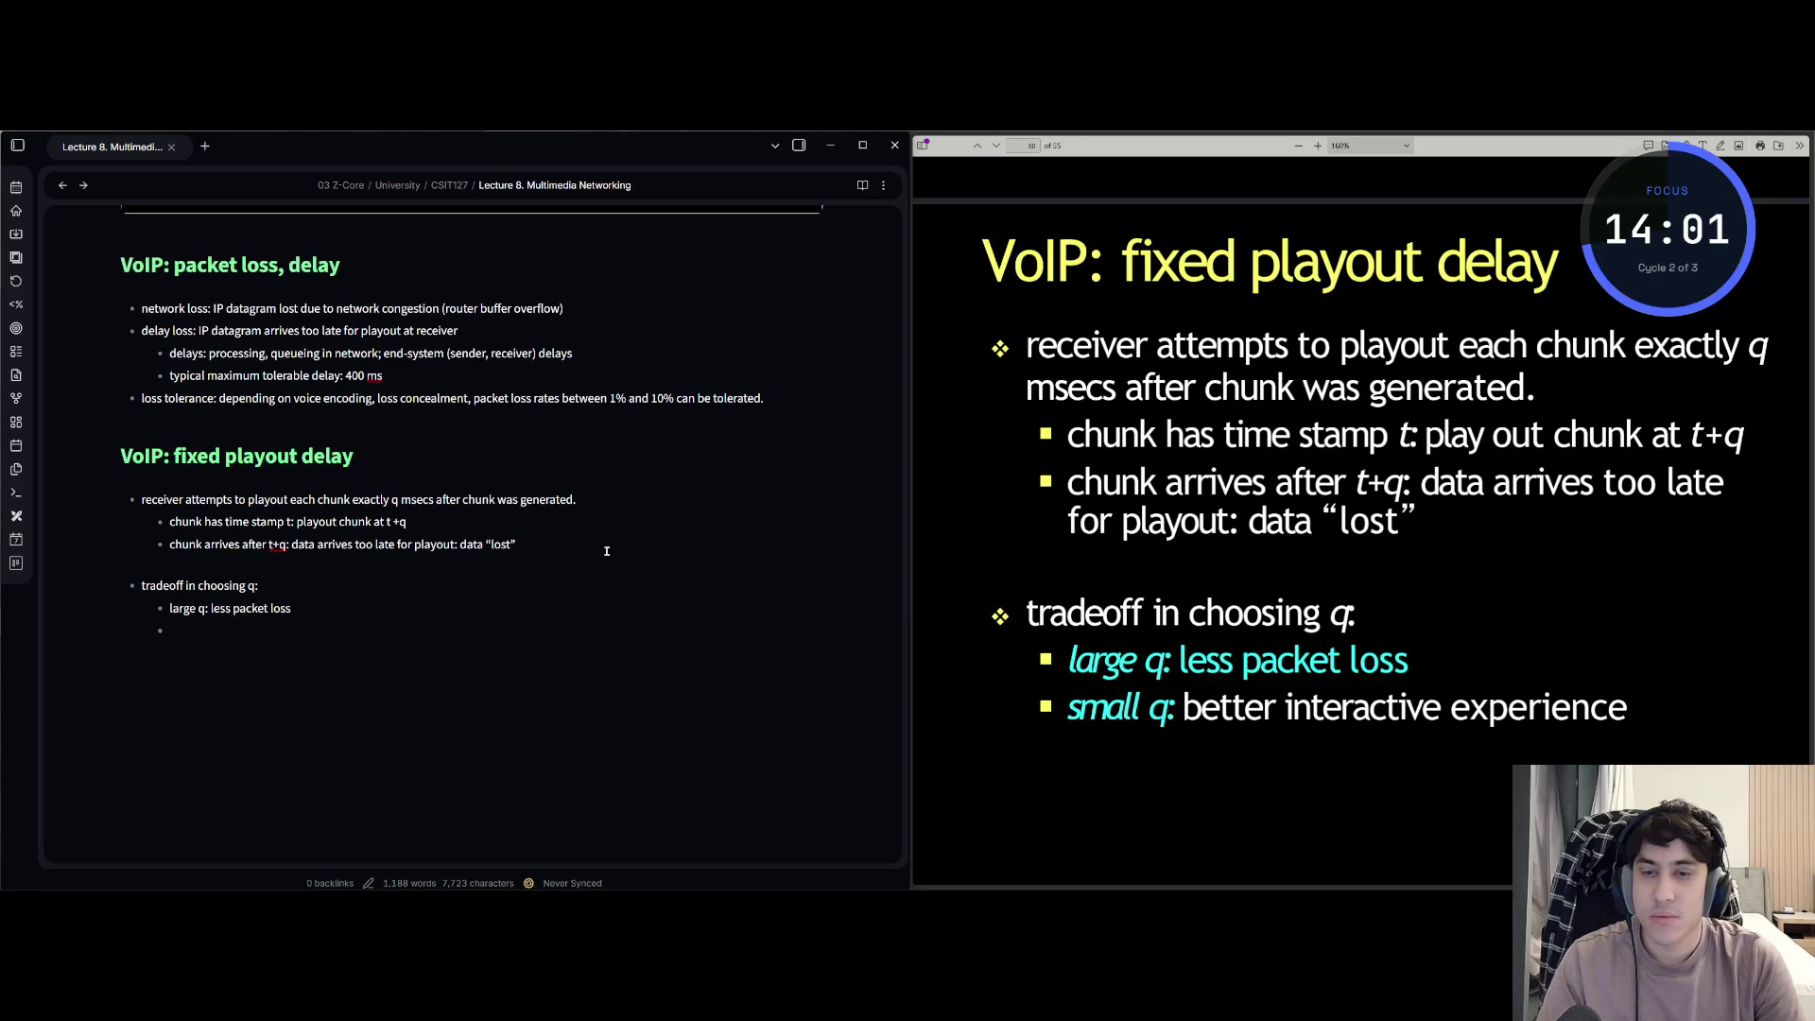
pyautogui.write('small q: b')
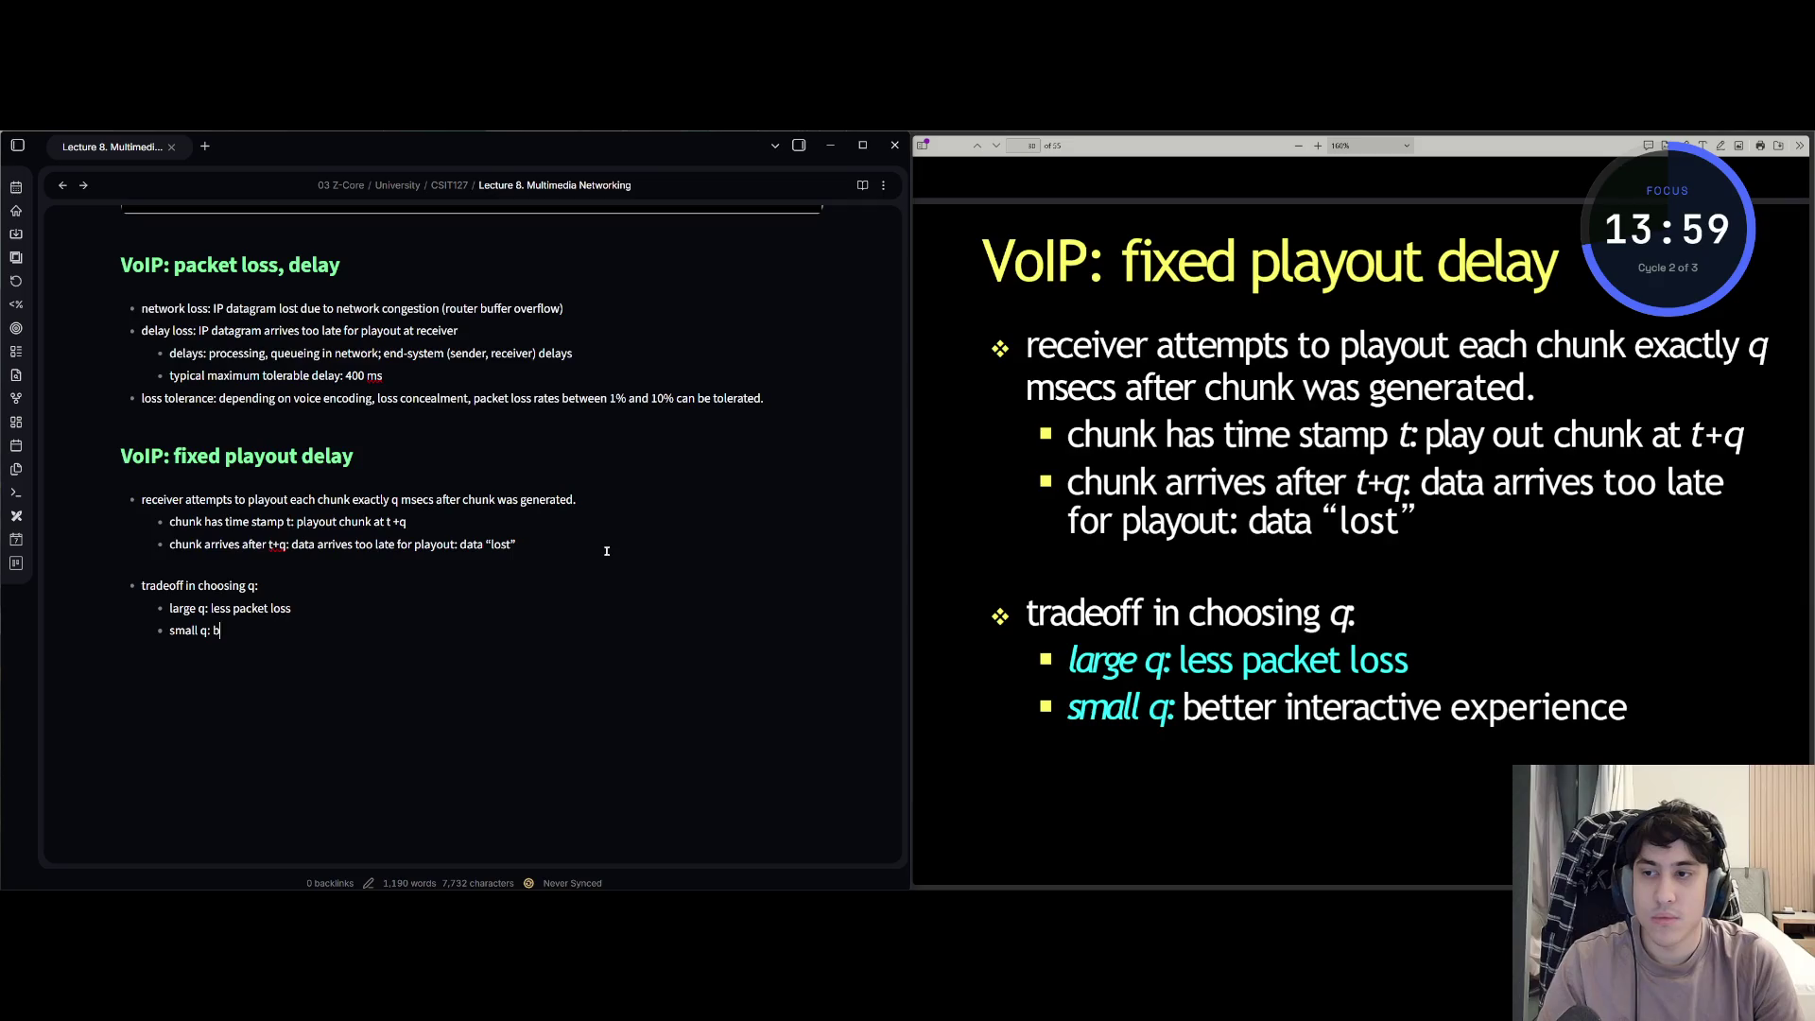
pyautogui.write('etter interactive e')
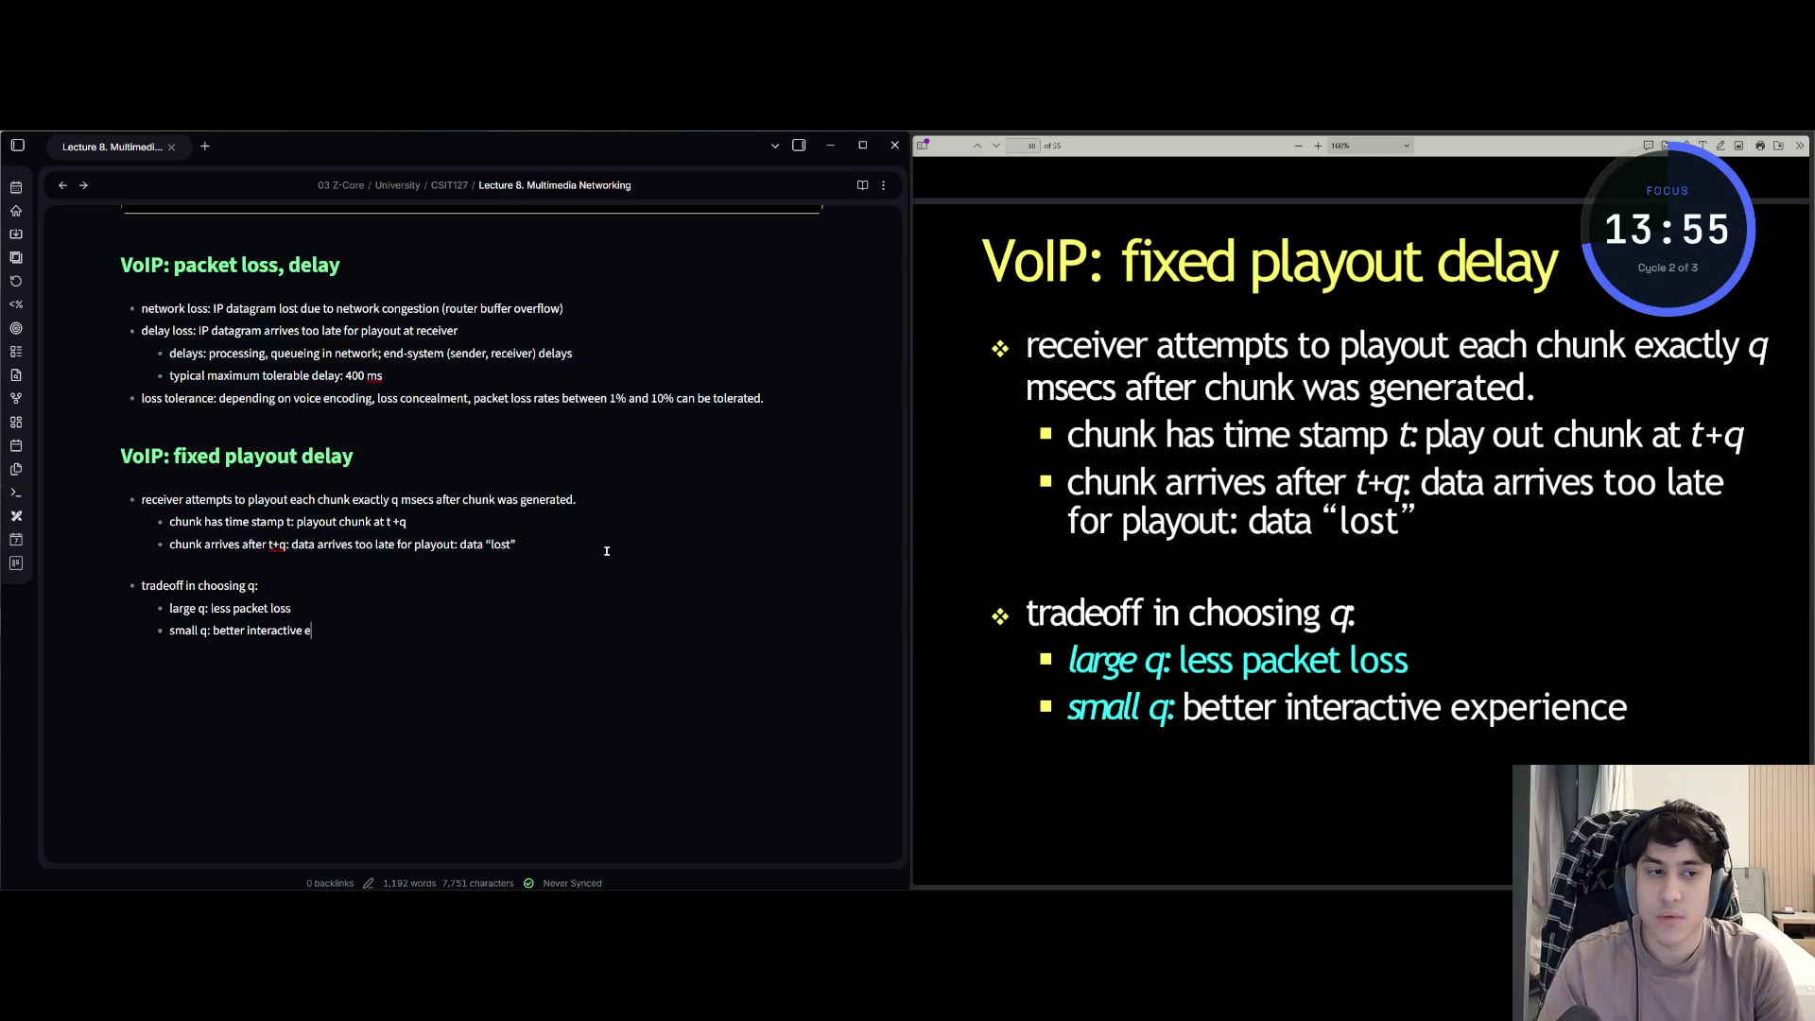
pyautogui.write('xperience')
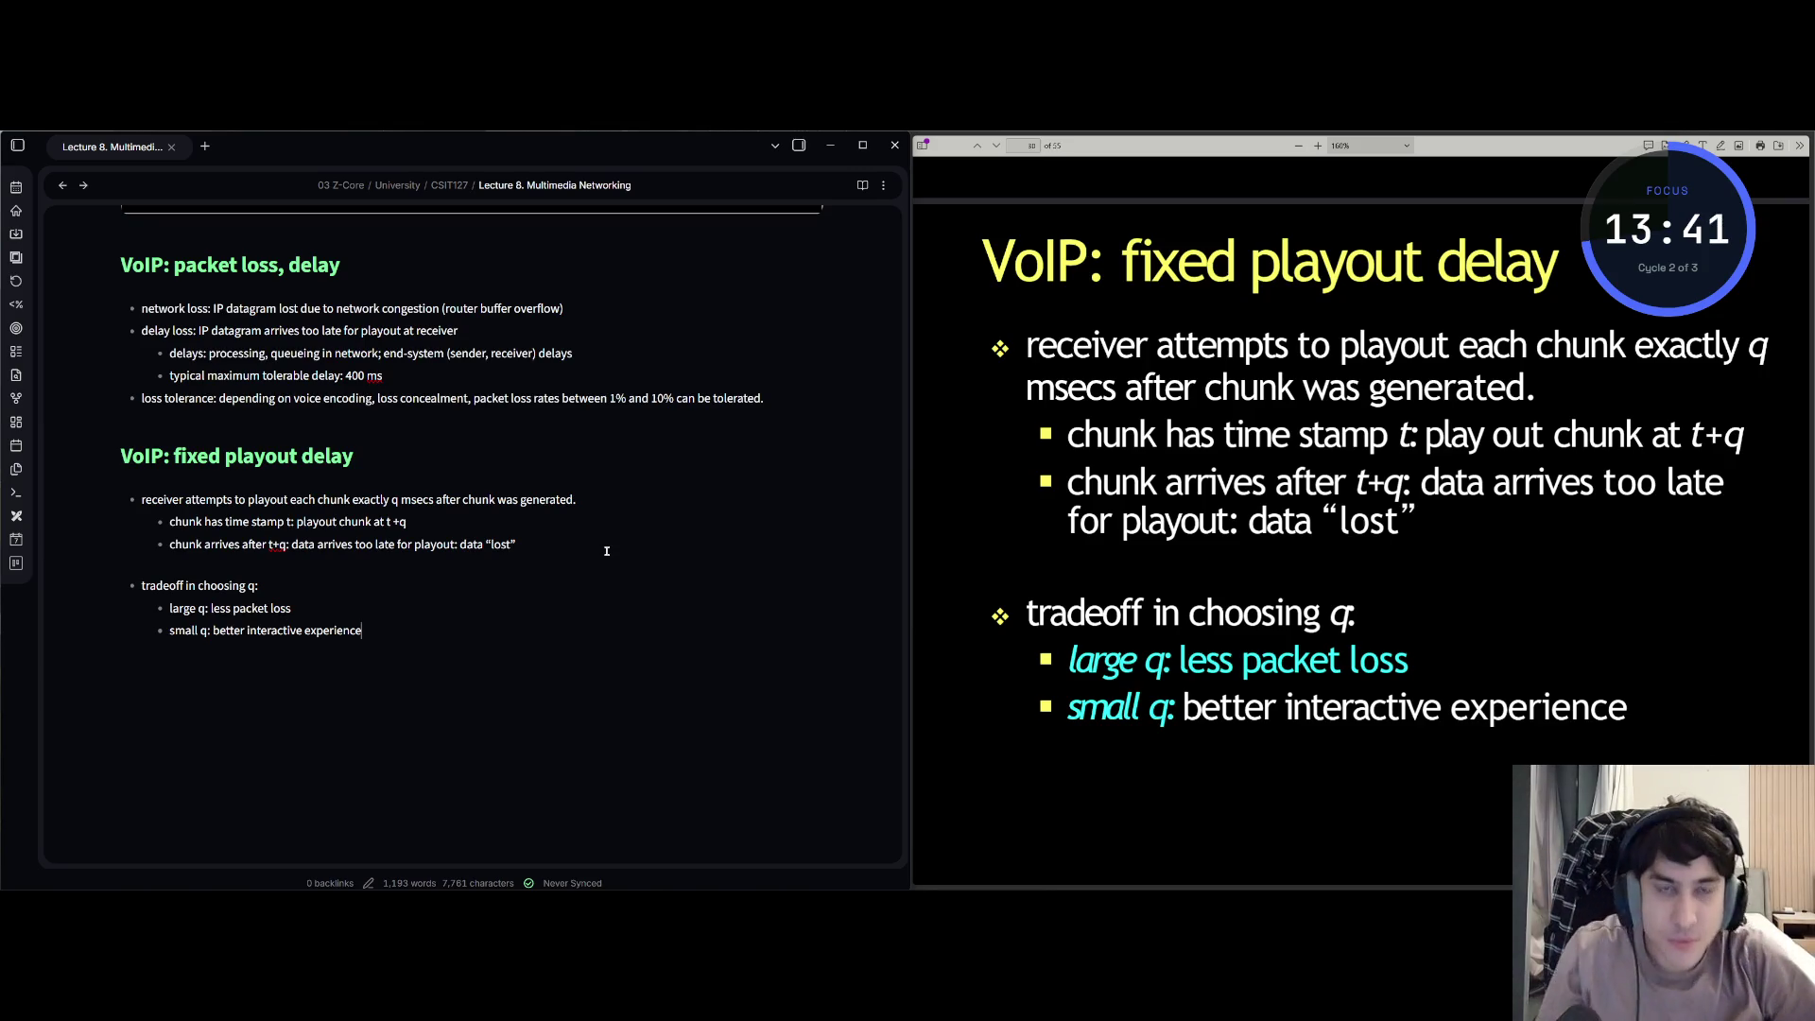
pyautogui.press('pagedown')
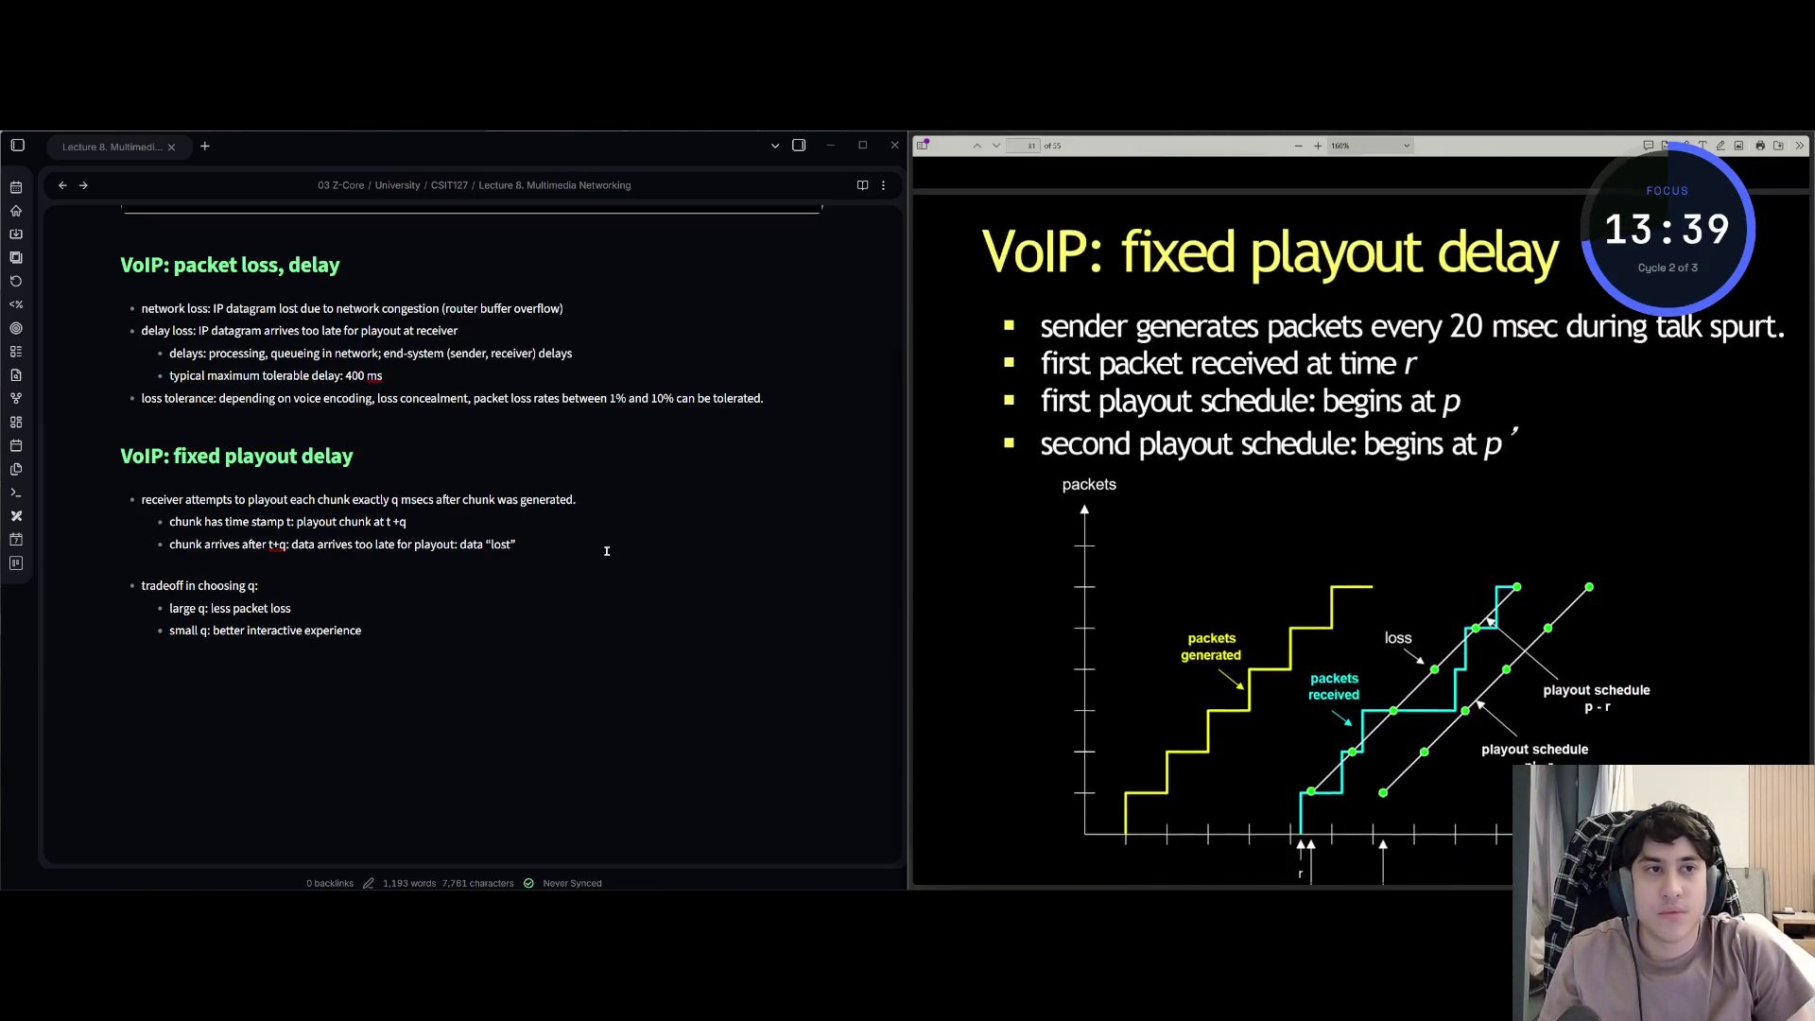
pyautogui.hotkey('alt', 'Tab')
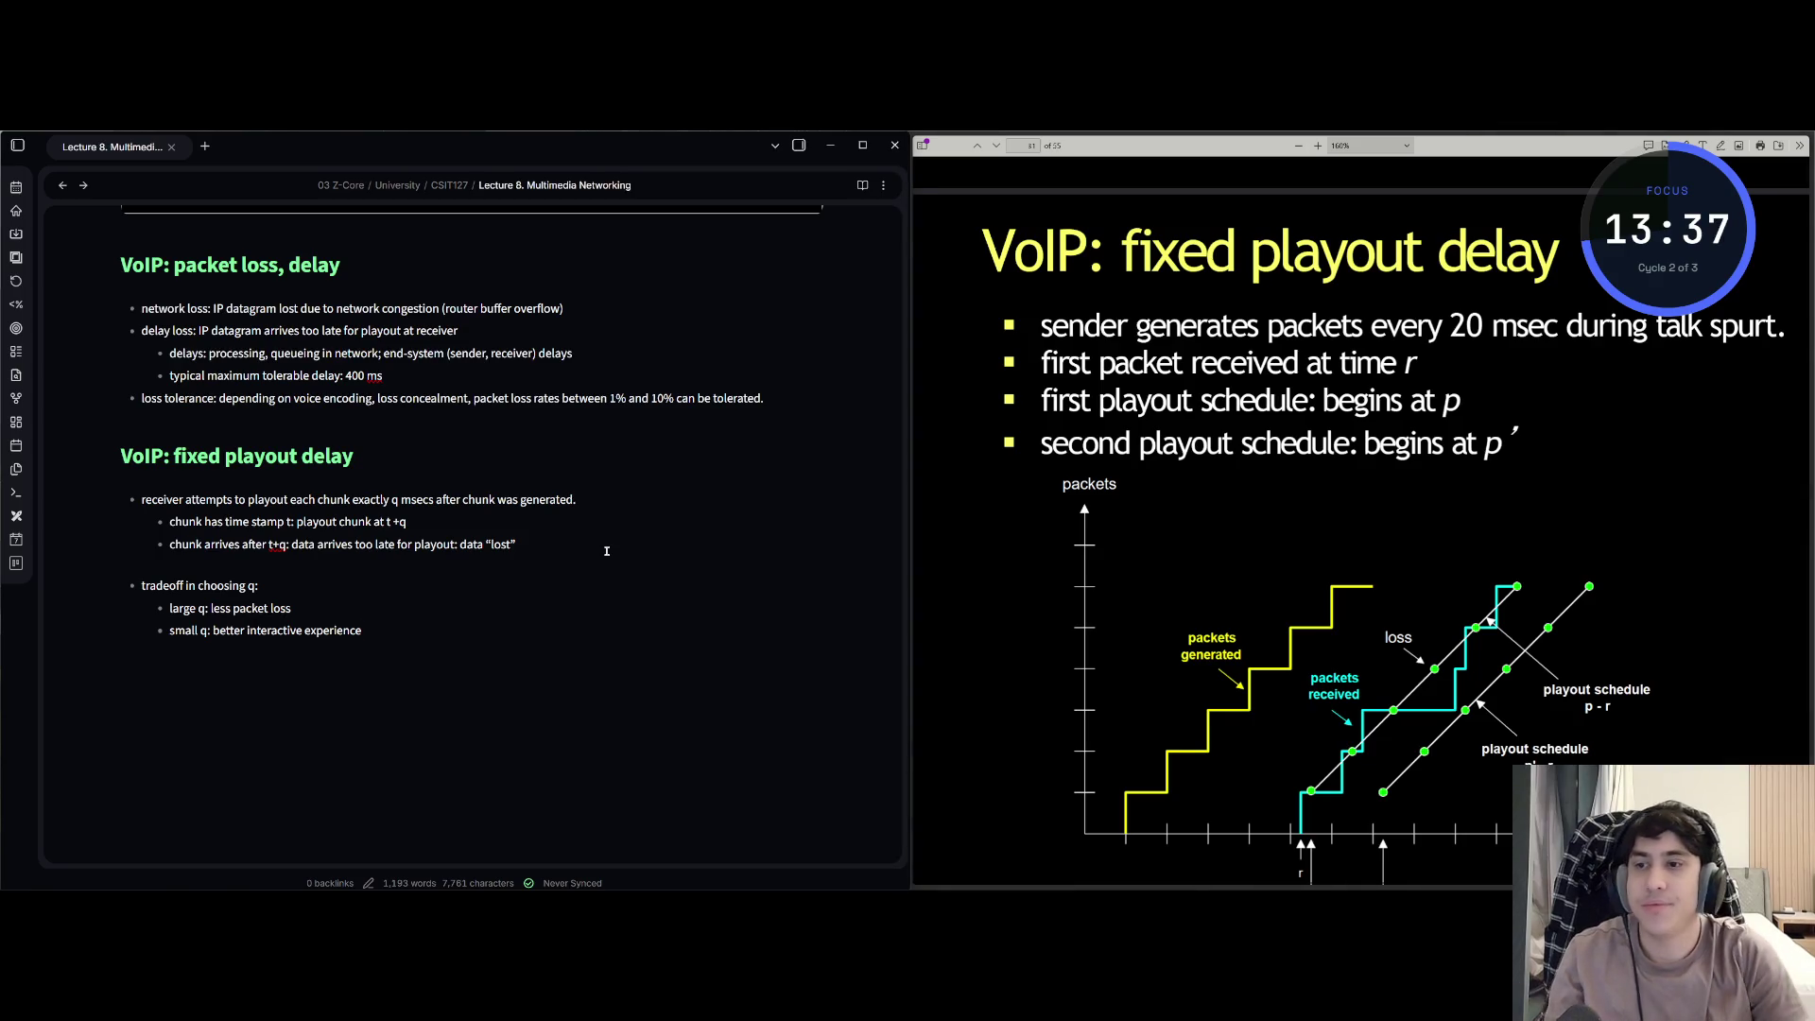
pyautogui.press('Return')
pyautogui.press('BackSpace')
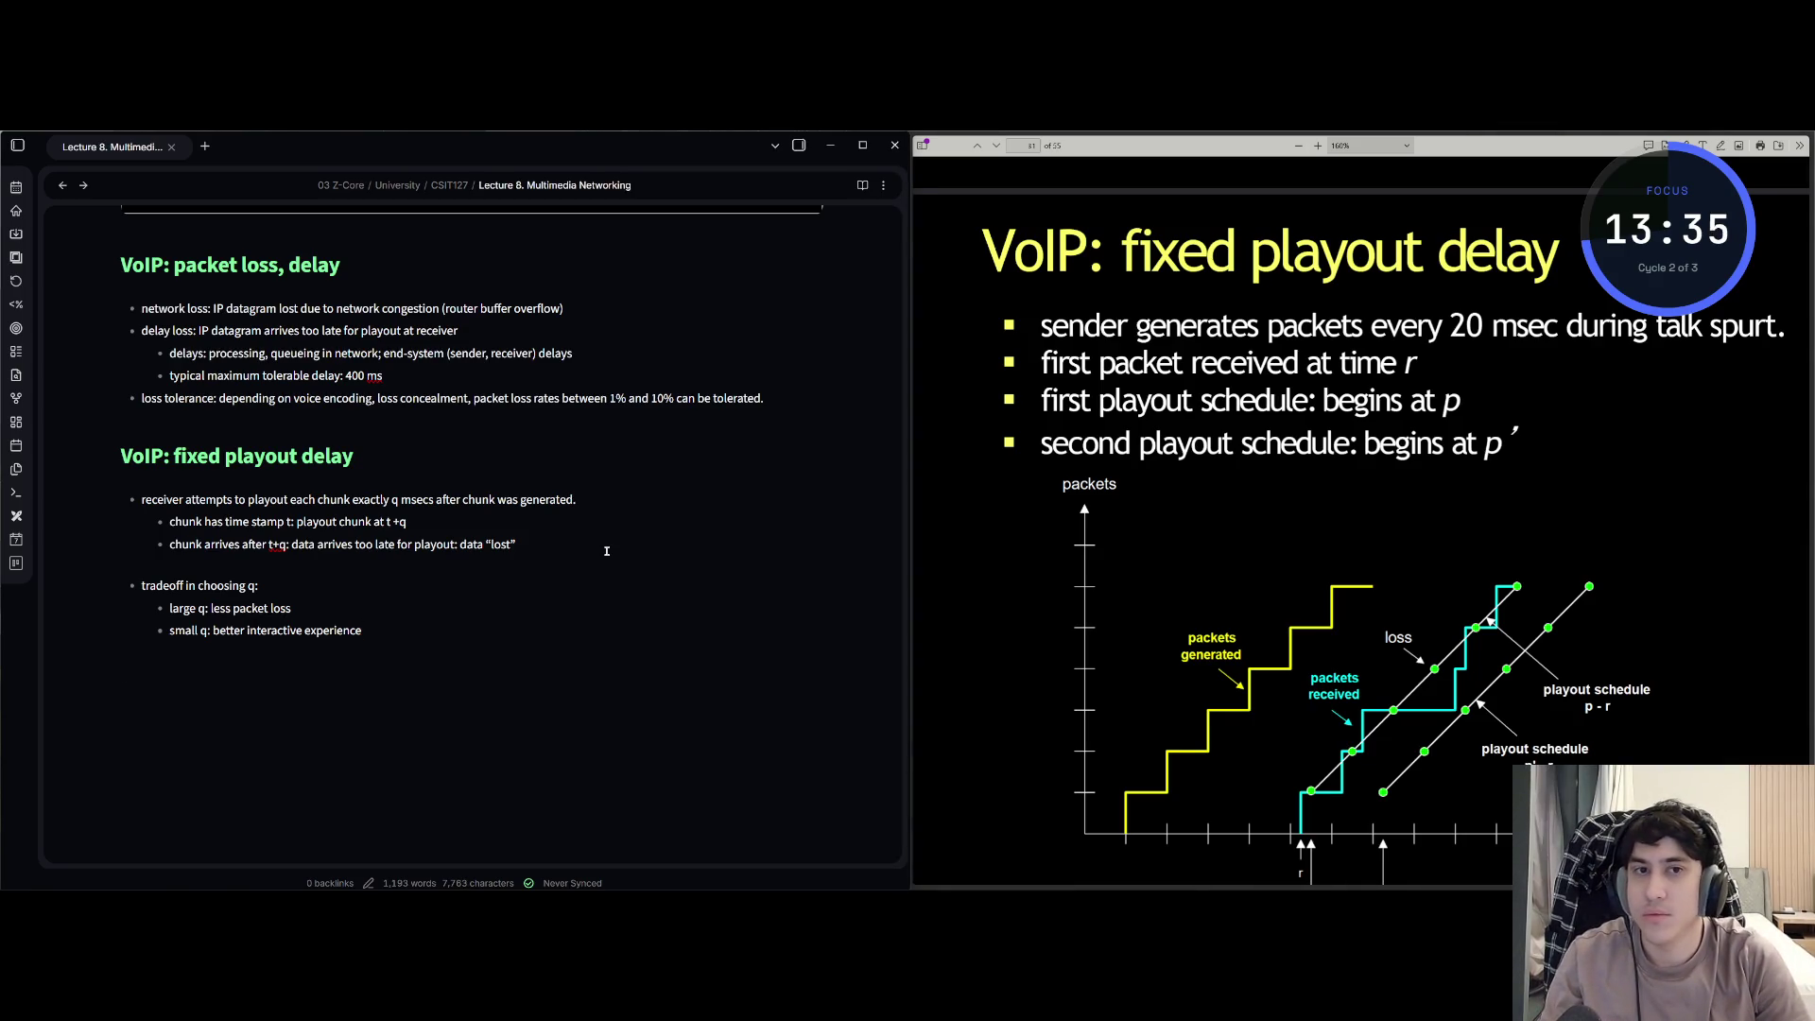
pyautogui.write('-sender generates')
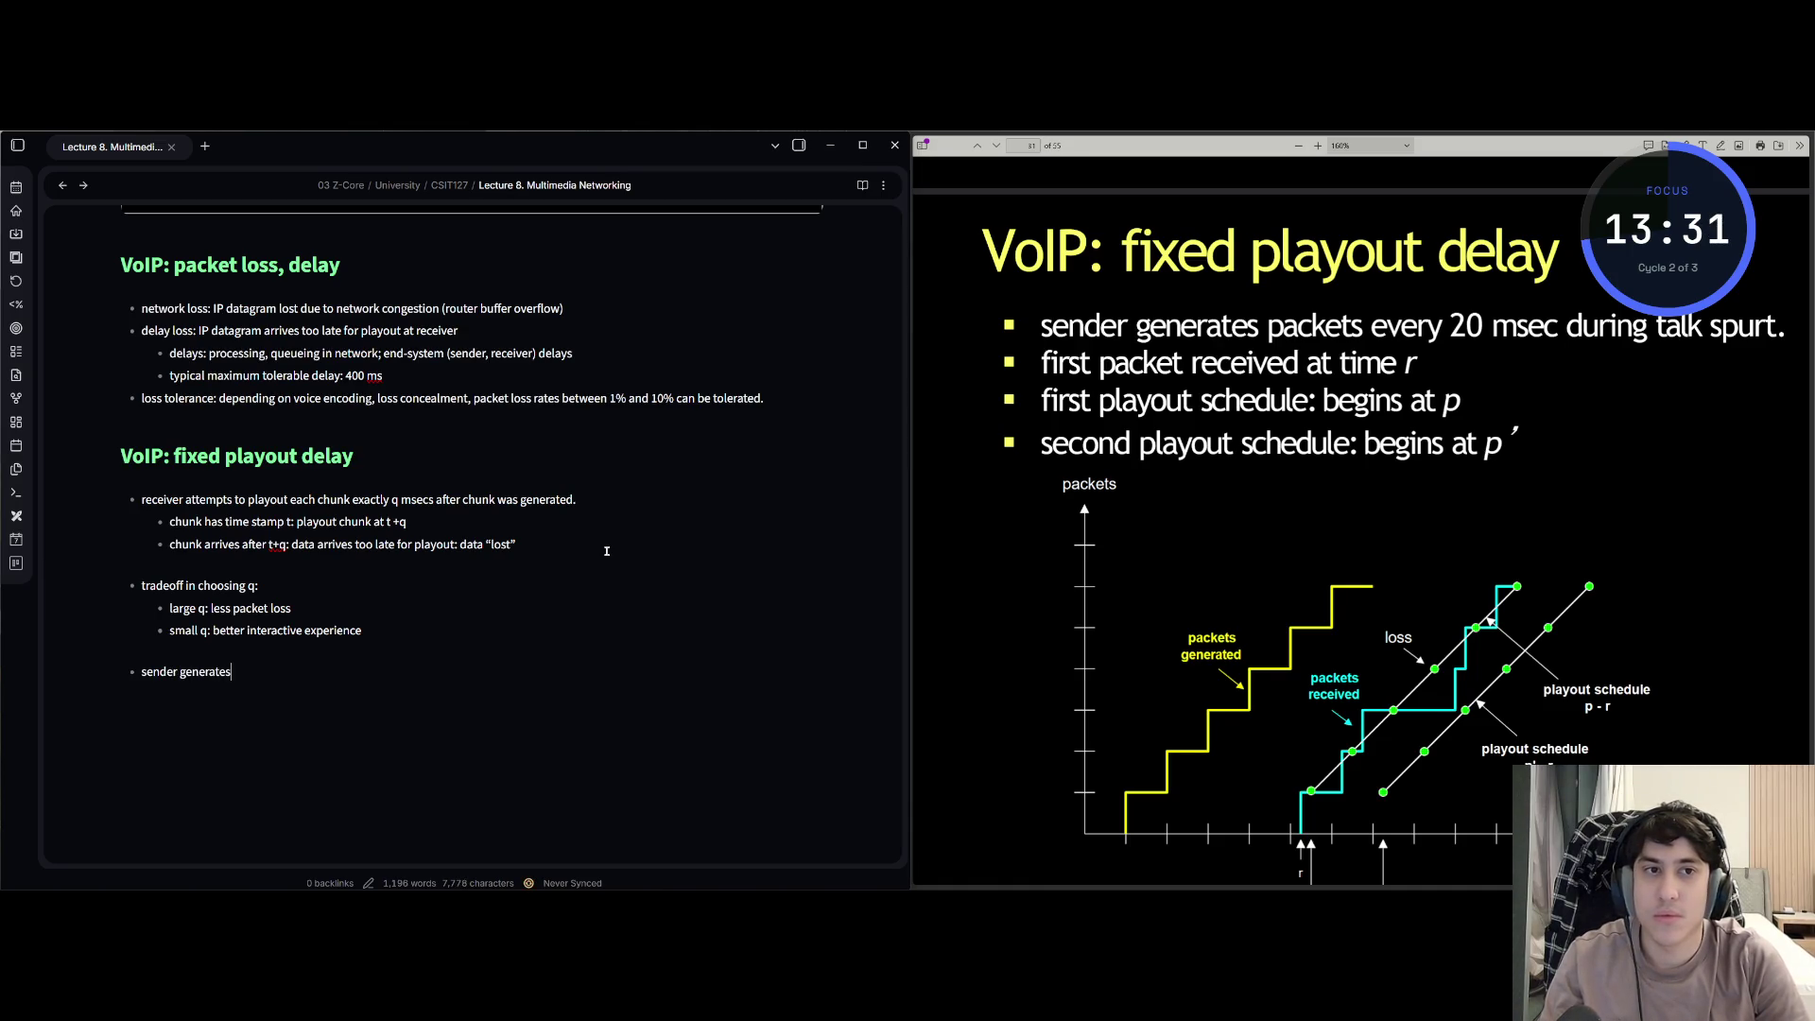
pyautogui.write(' packets every')
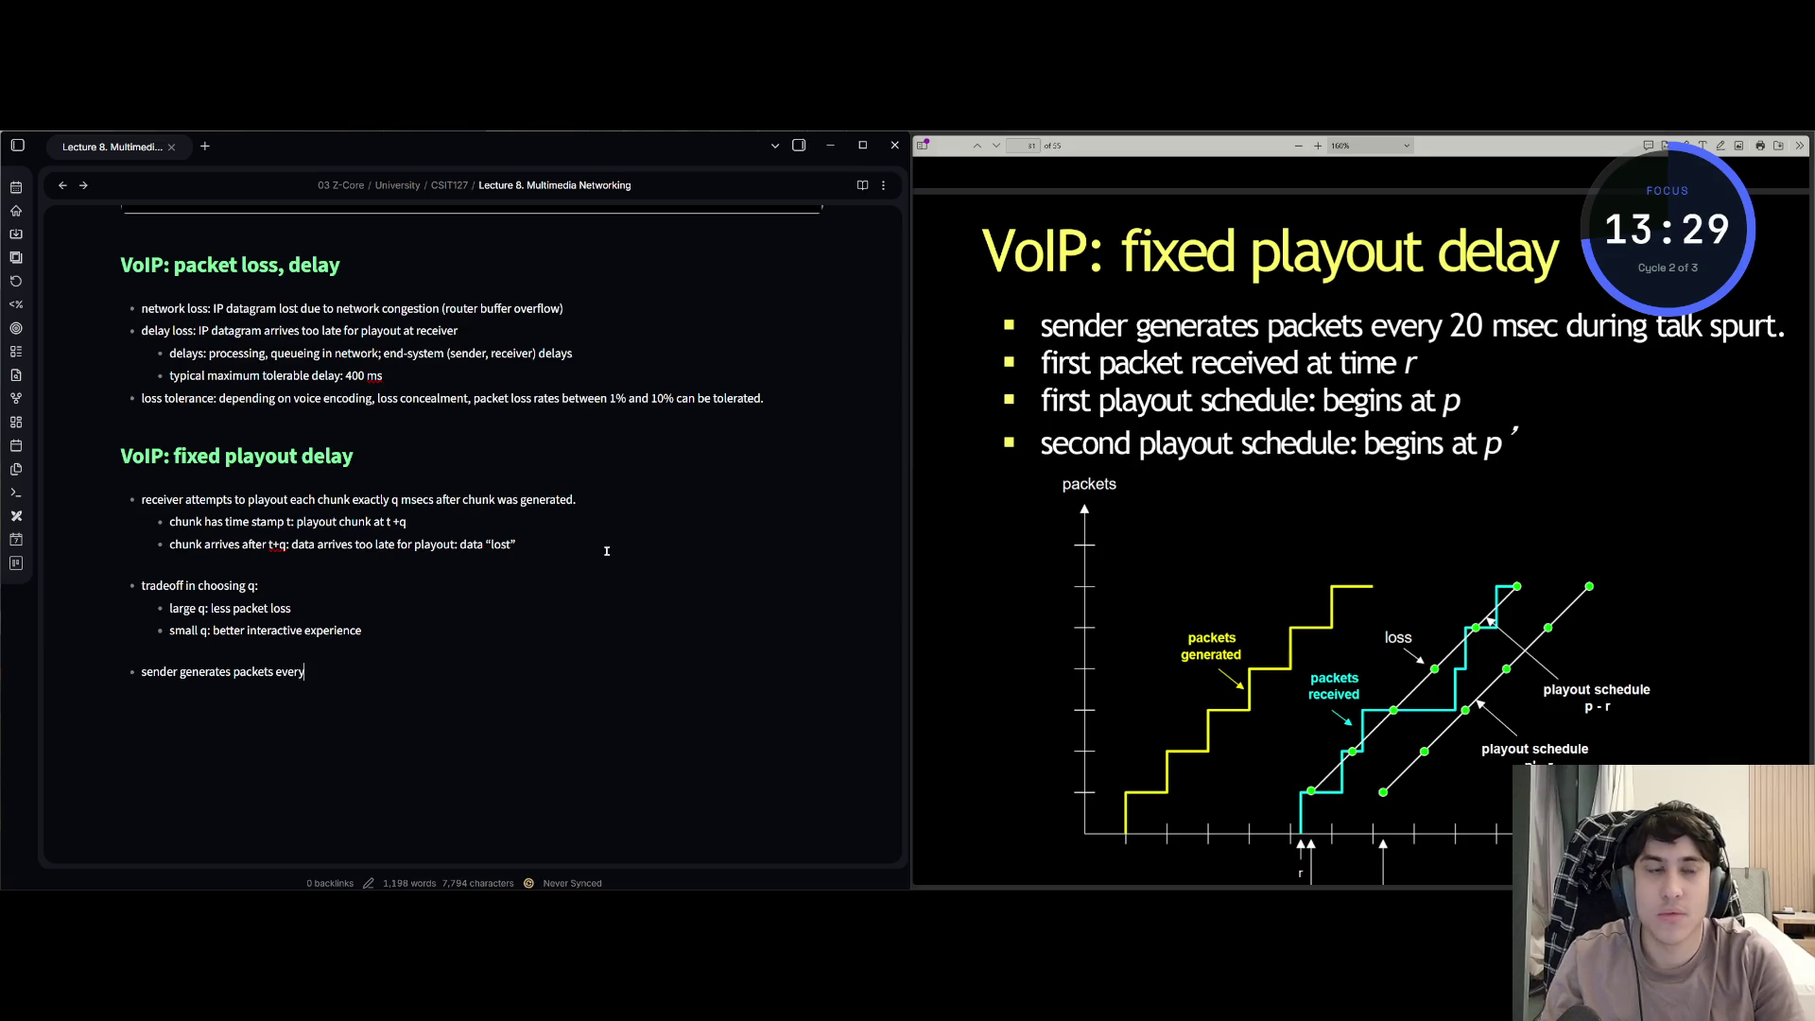
pyautogui.write(' 20 msec du')
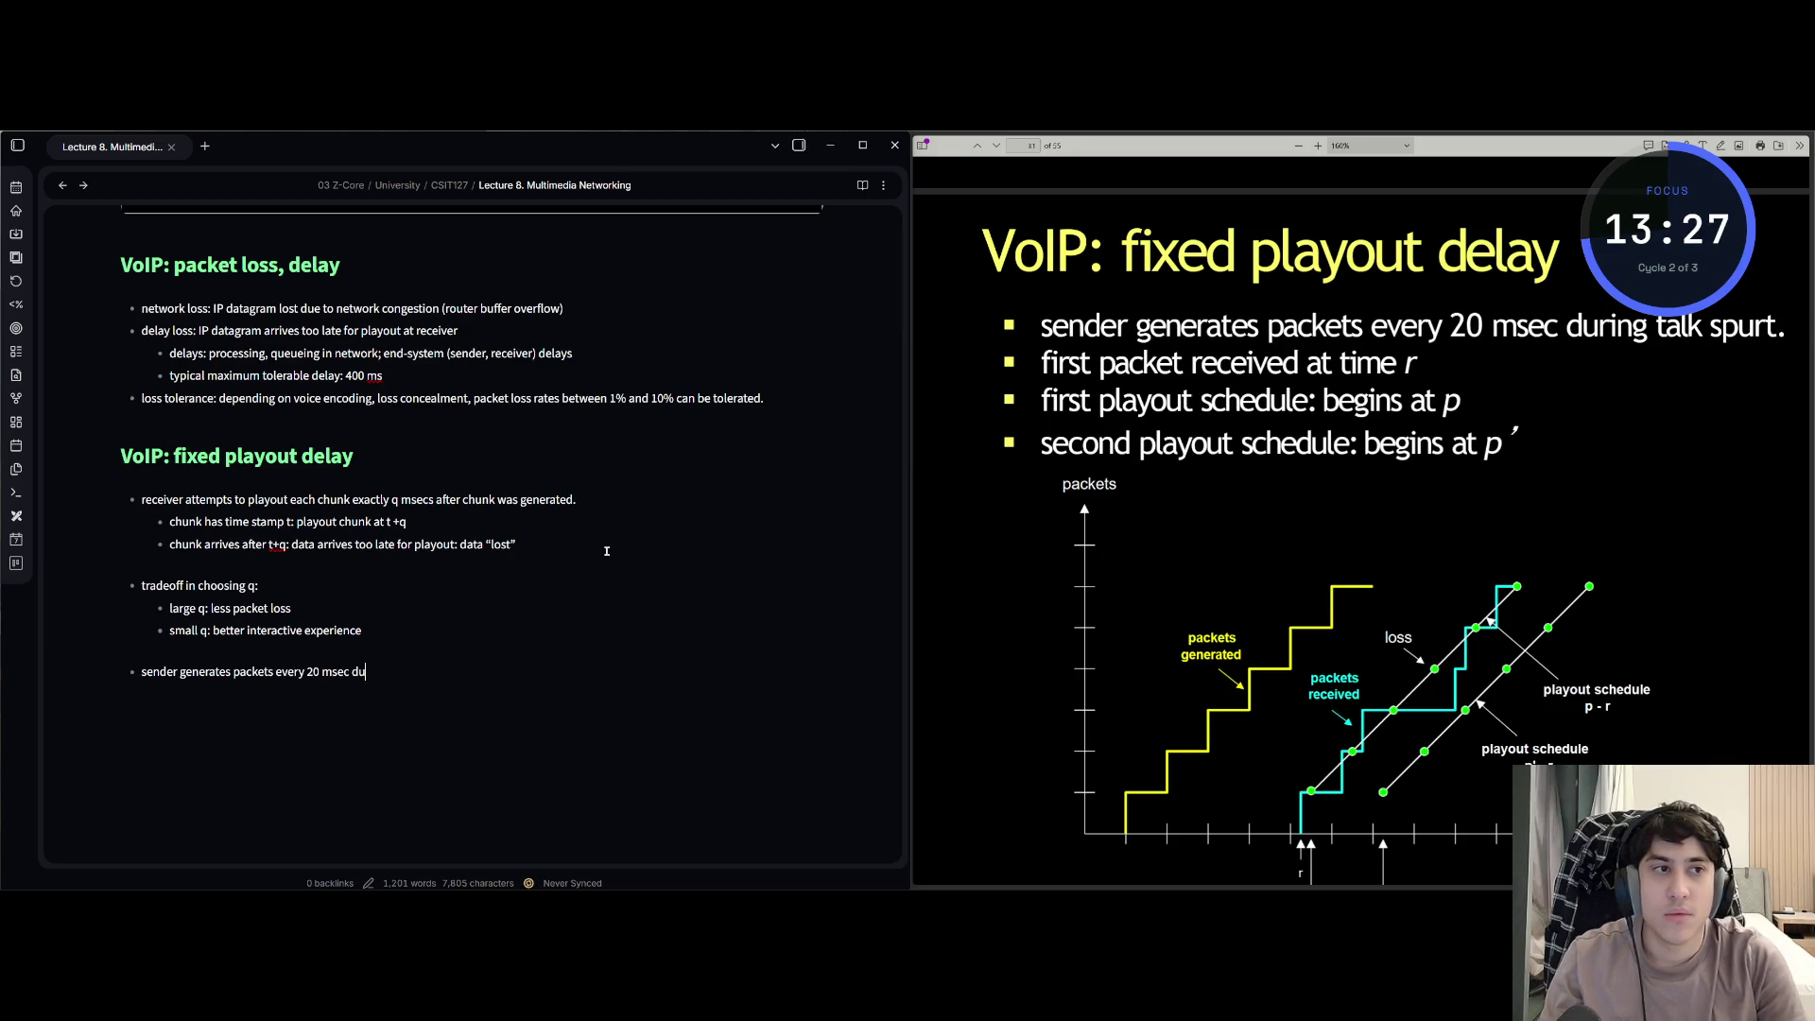
pyautogui.write('ring talk spurt')
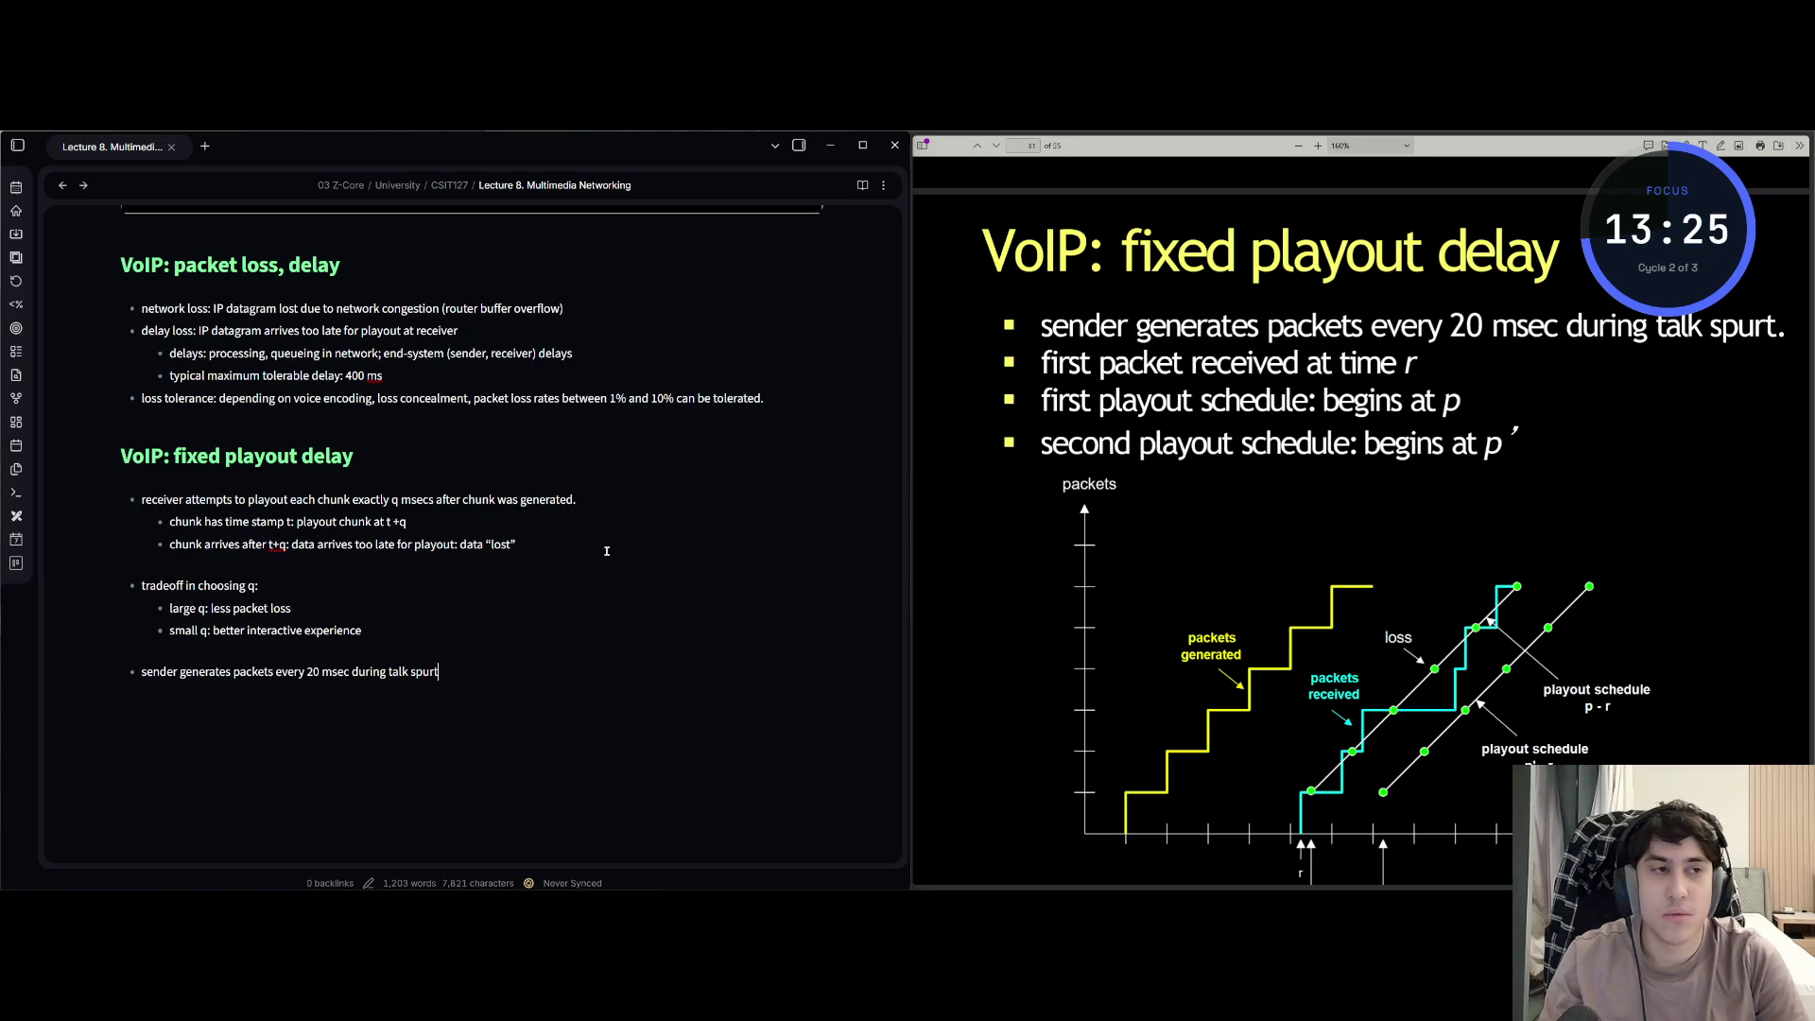
pyautogui.write('.')
# - Add bullets on 20 msec packet generation, first arrival at time r, and 'second playout schedule: begins at p'
pyautogui.press('Return')
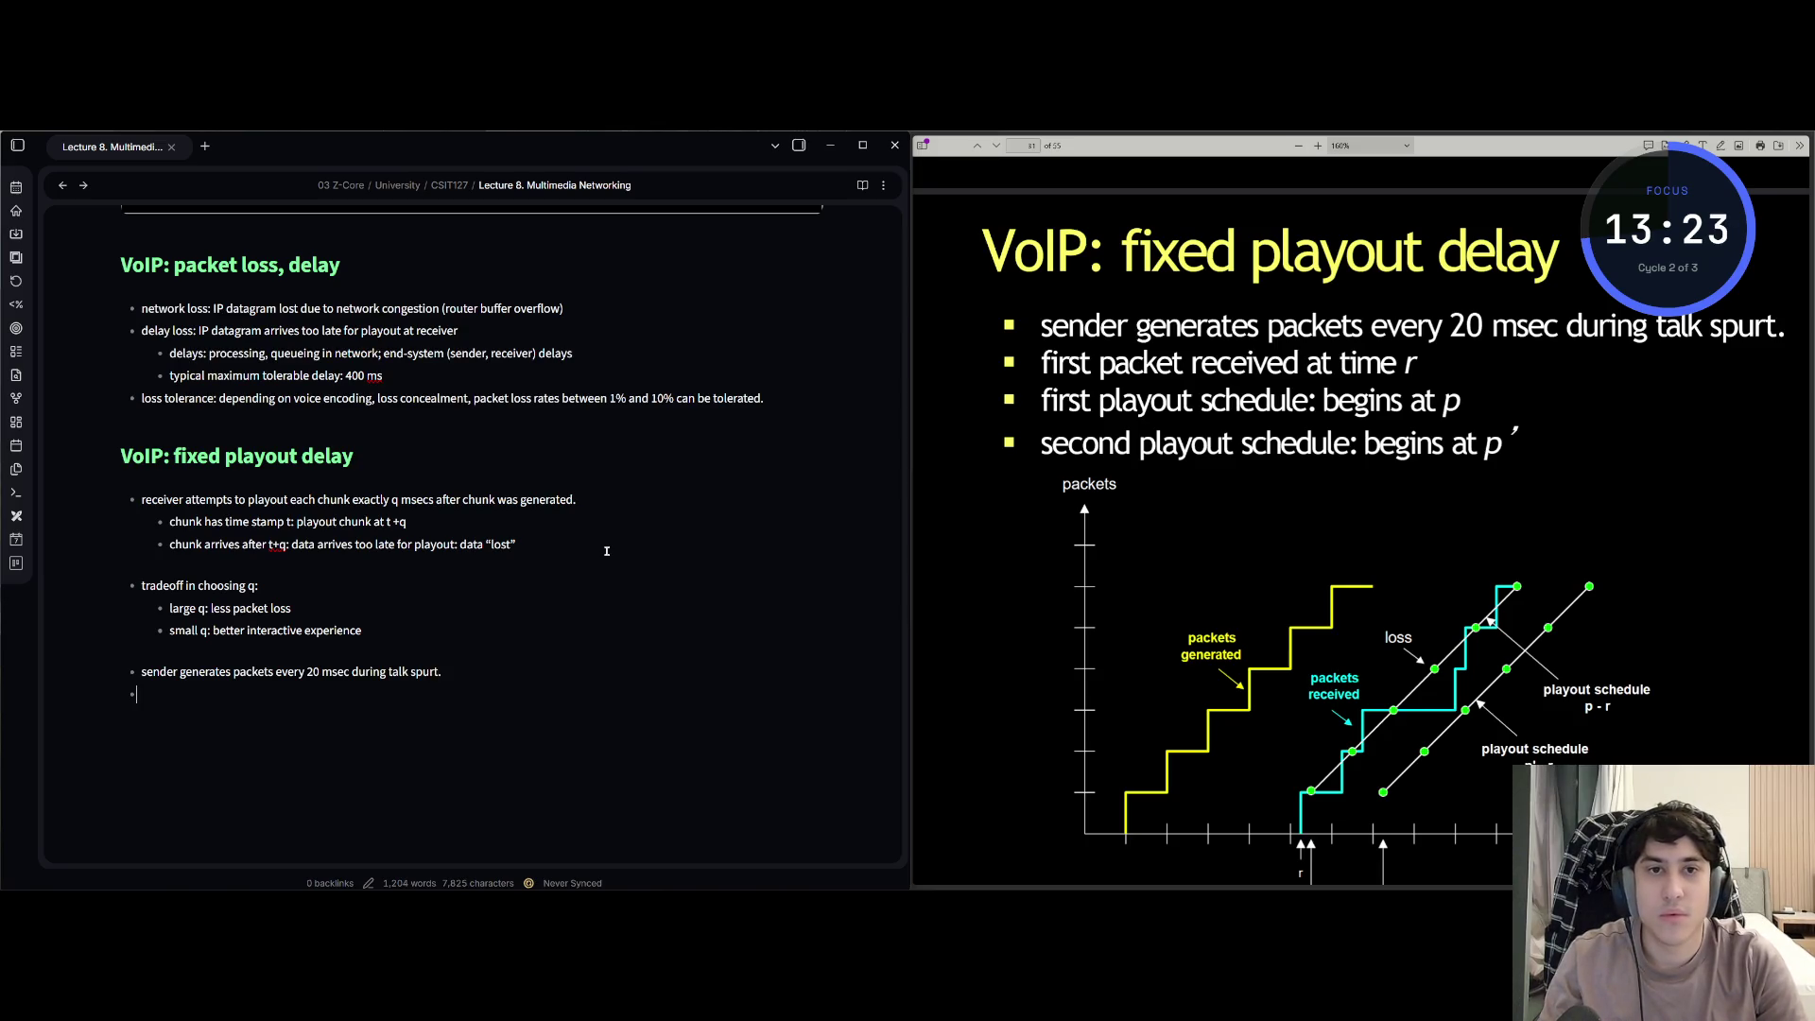
pyautogui.write('first packet ')
pyautogui.write('receiv')
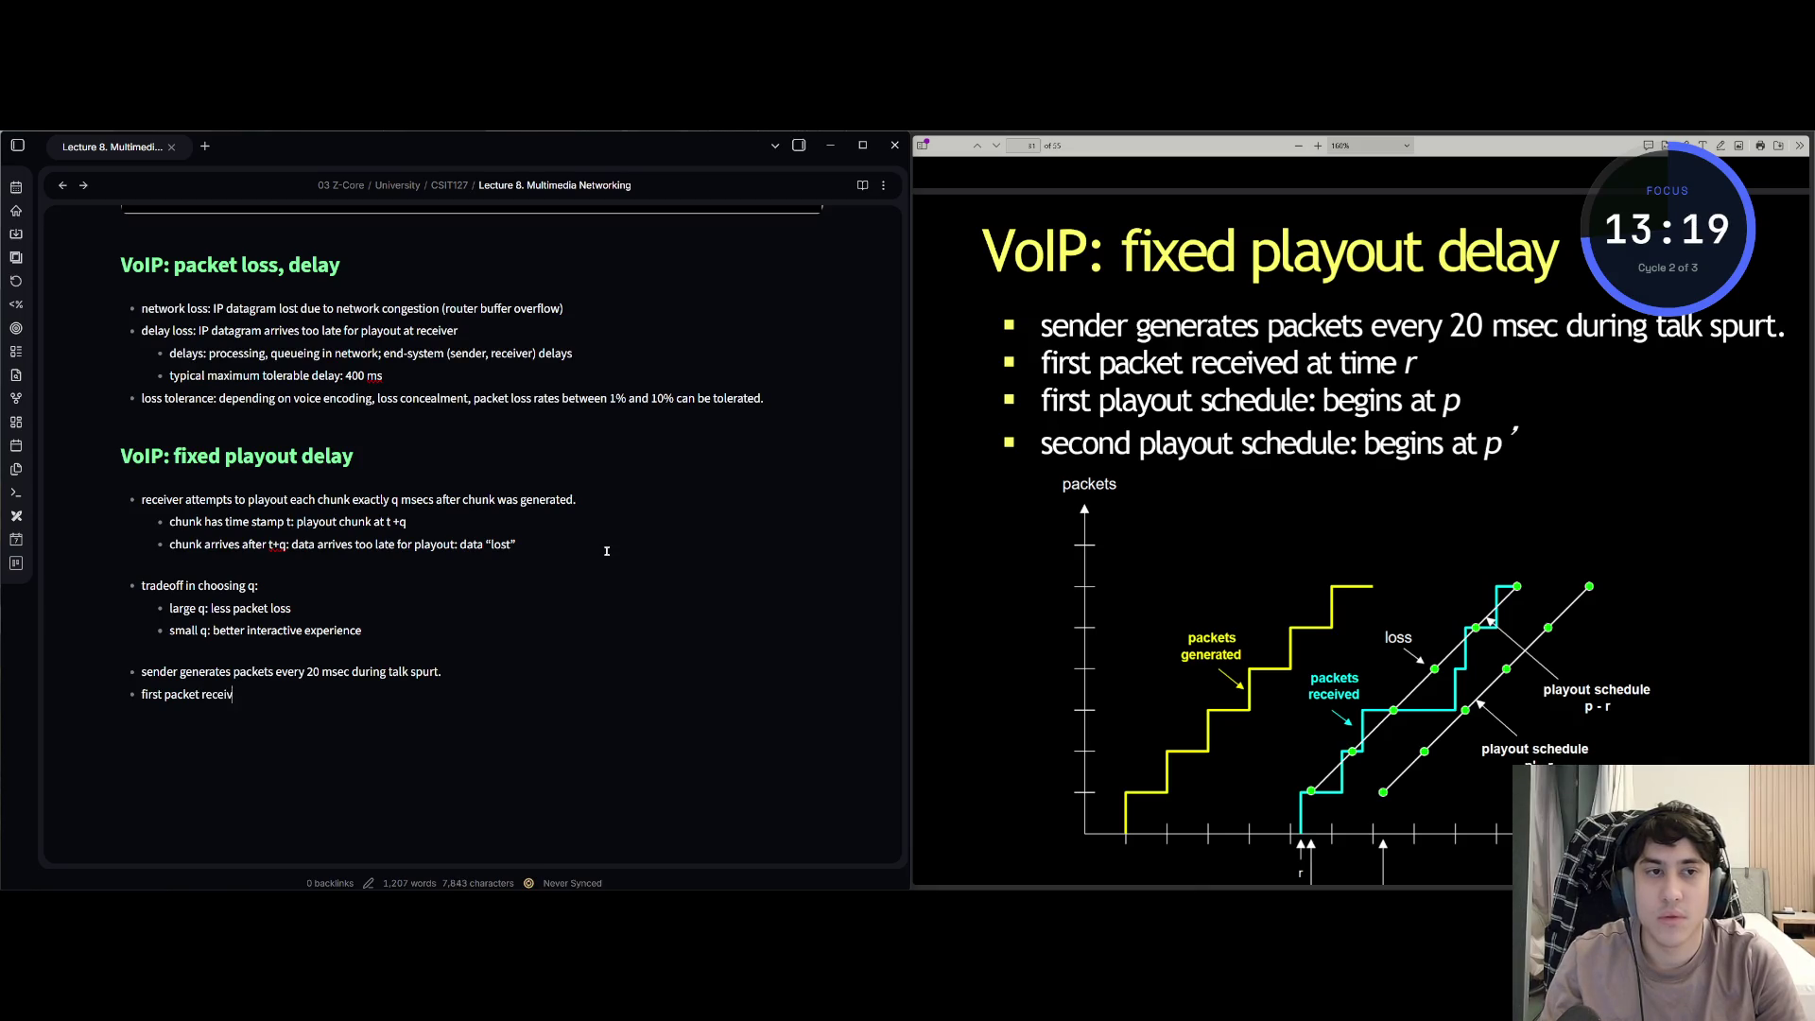
pyautogui.write('ed at time r')
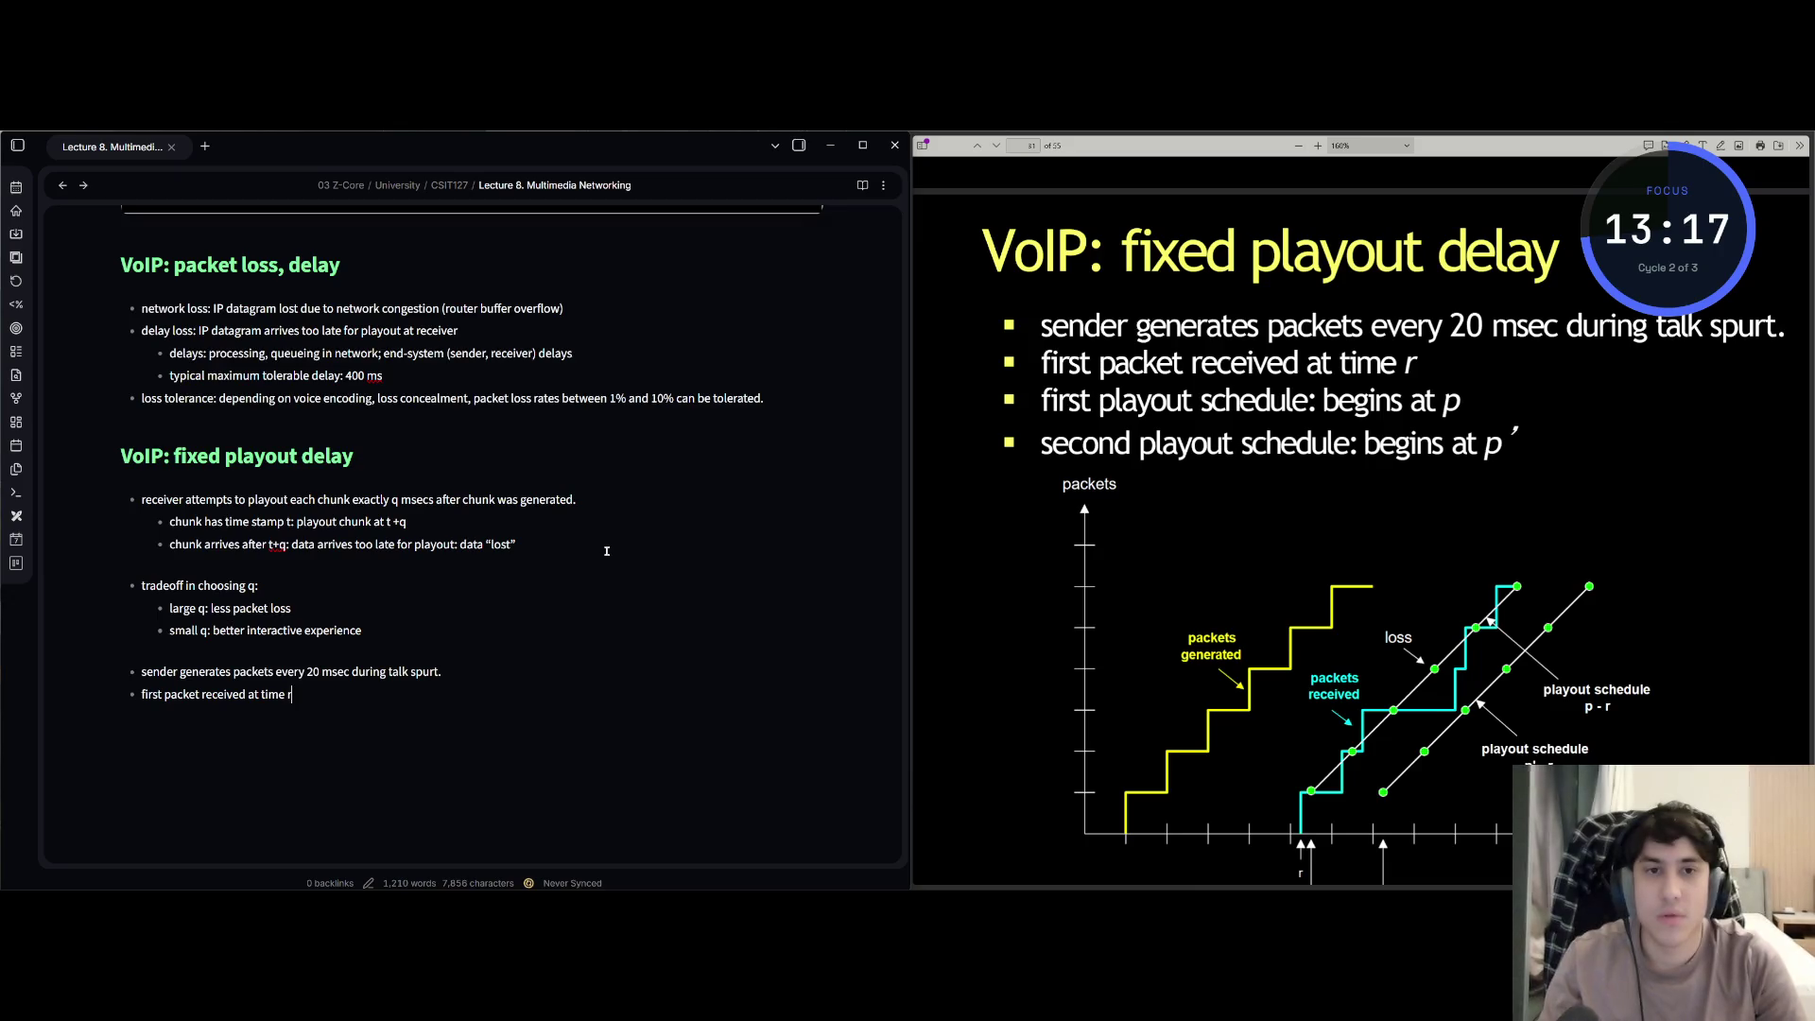
pyautogui.press('Return')
pyautogui.write('first playout')
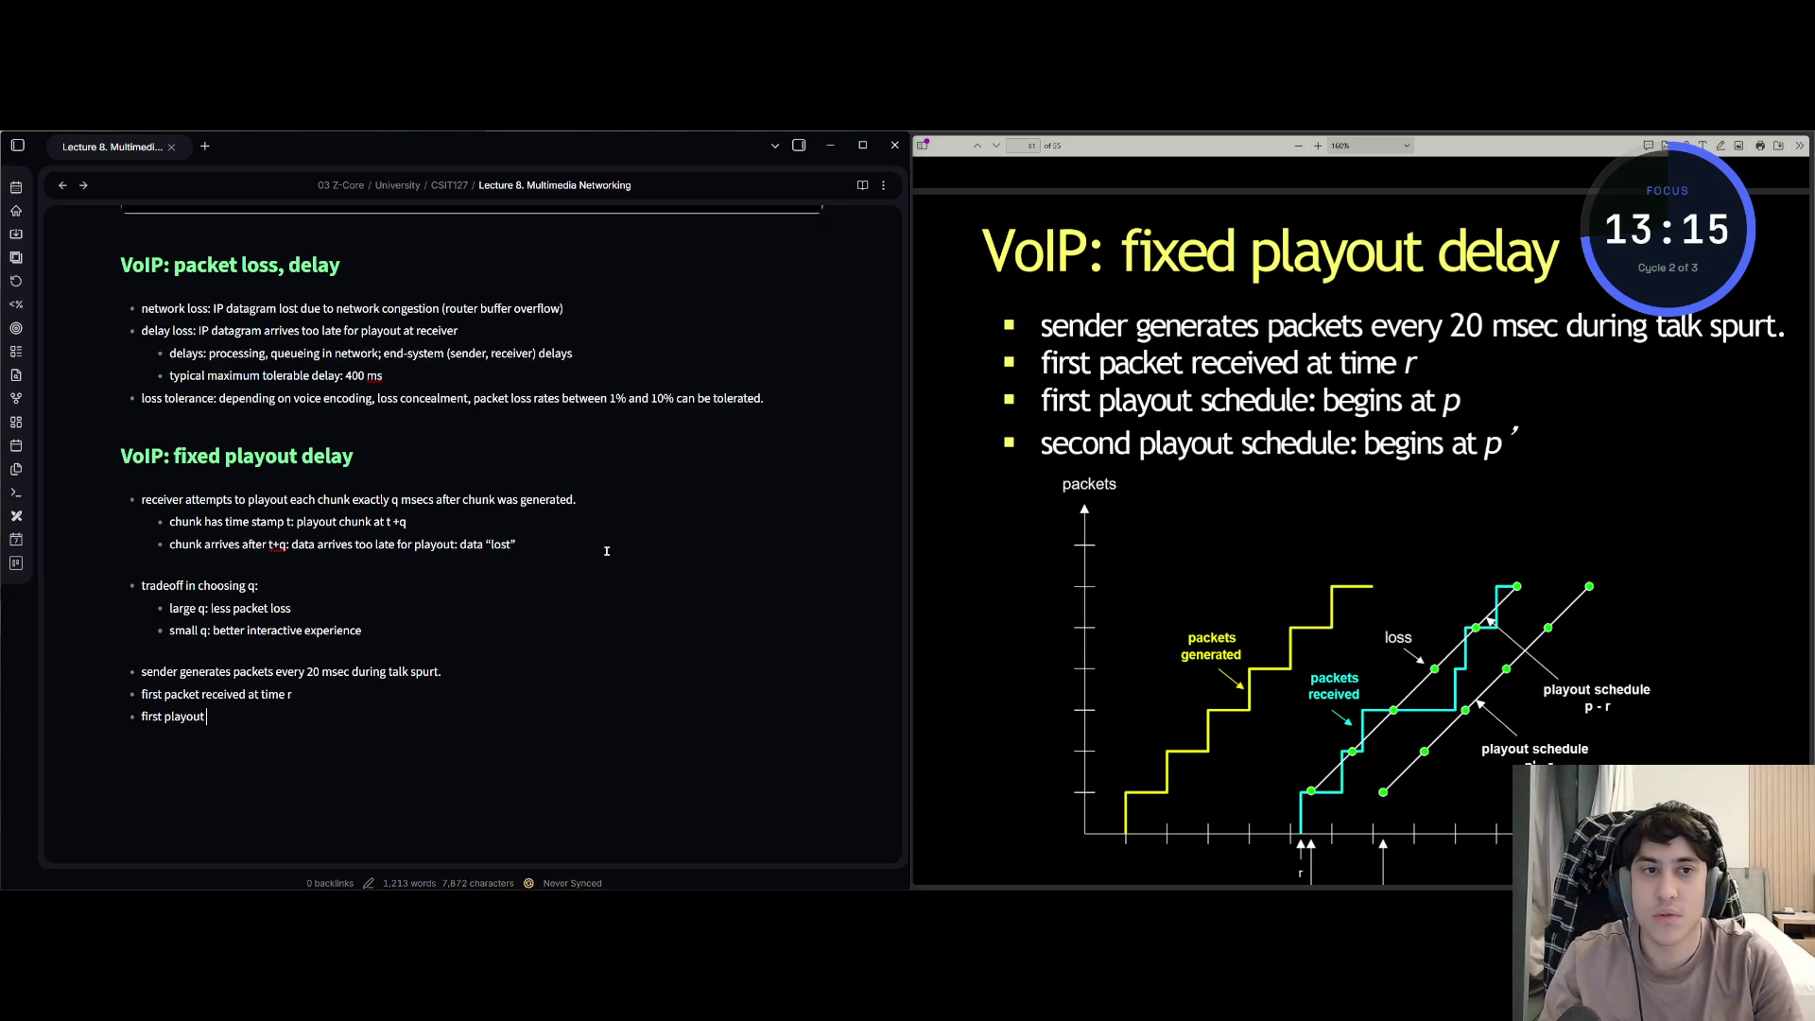
pyautogui.write(' she')
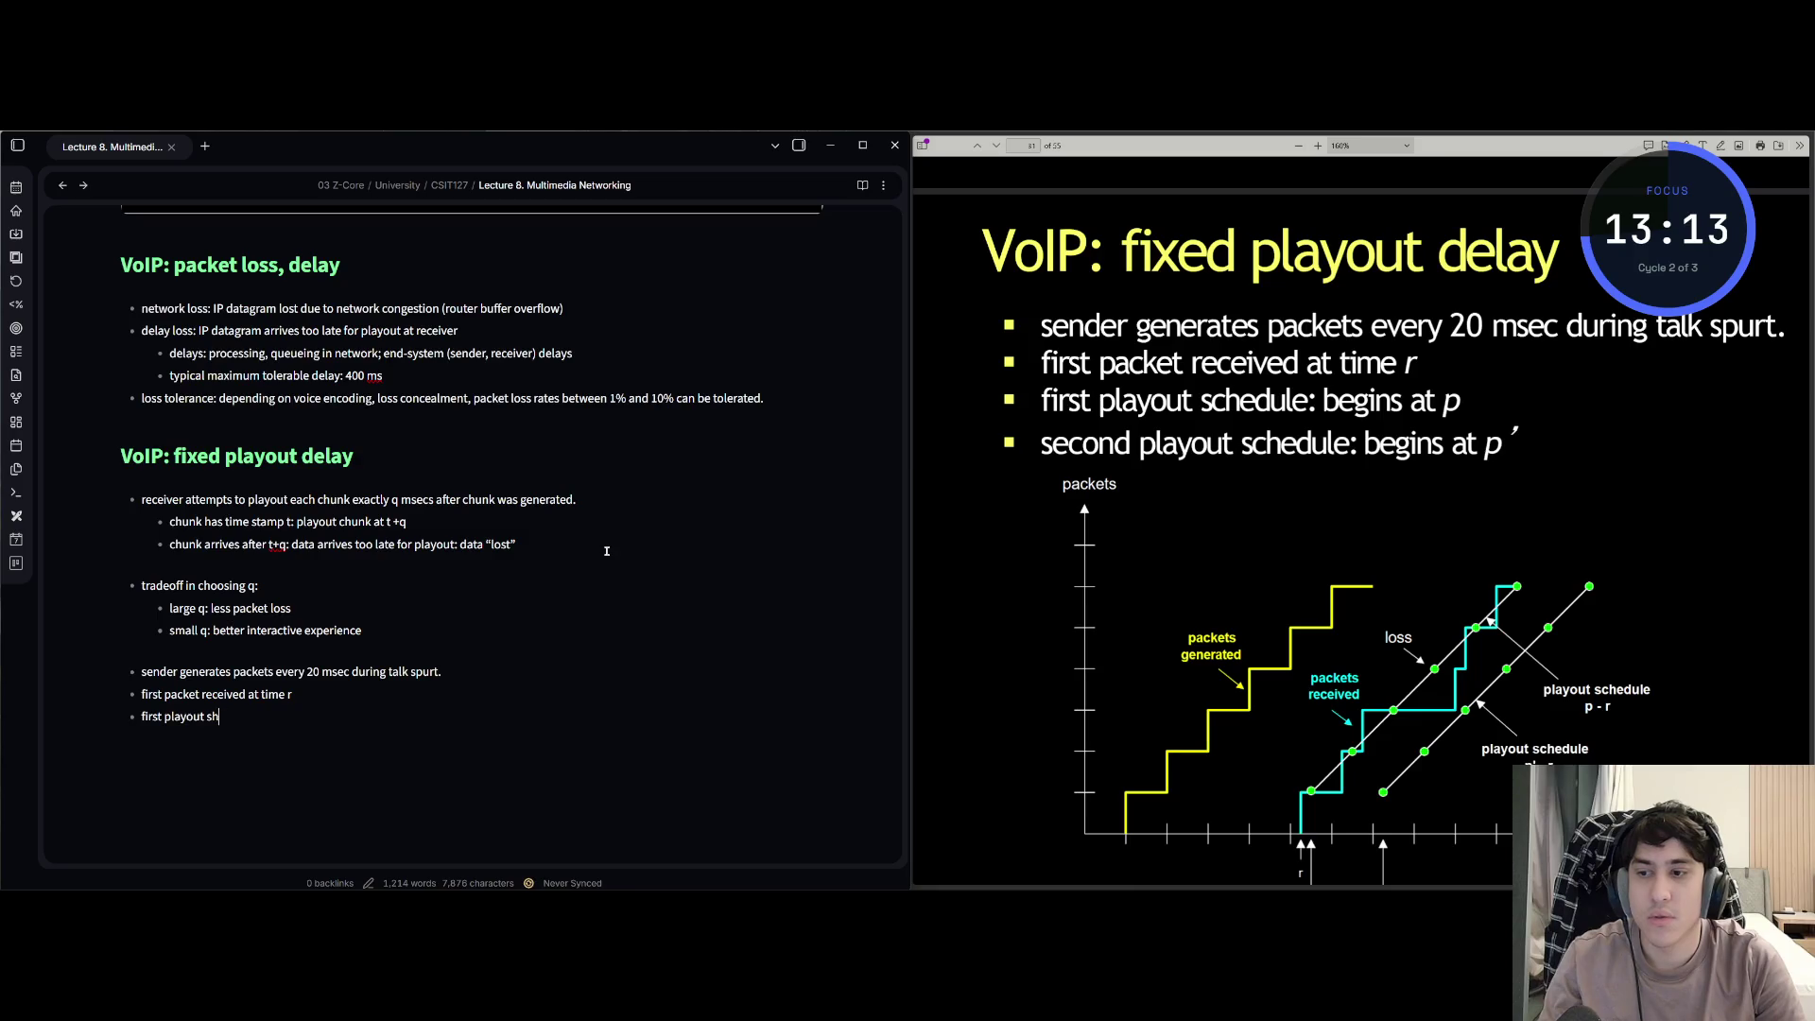
pyautogui.press('BackSpace')
pyautogui.write('chedule')
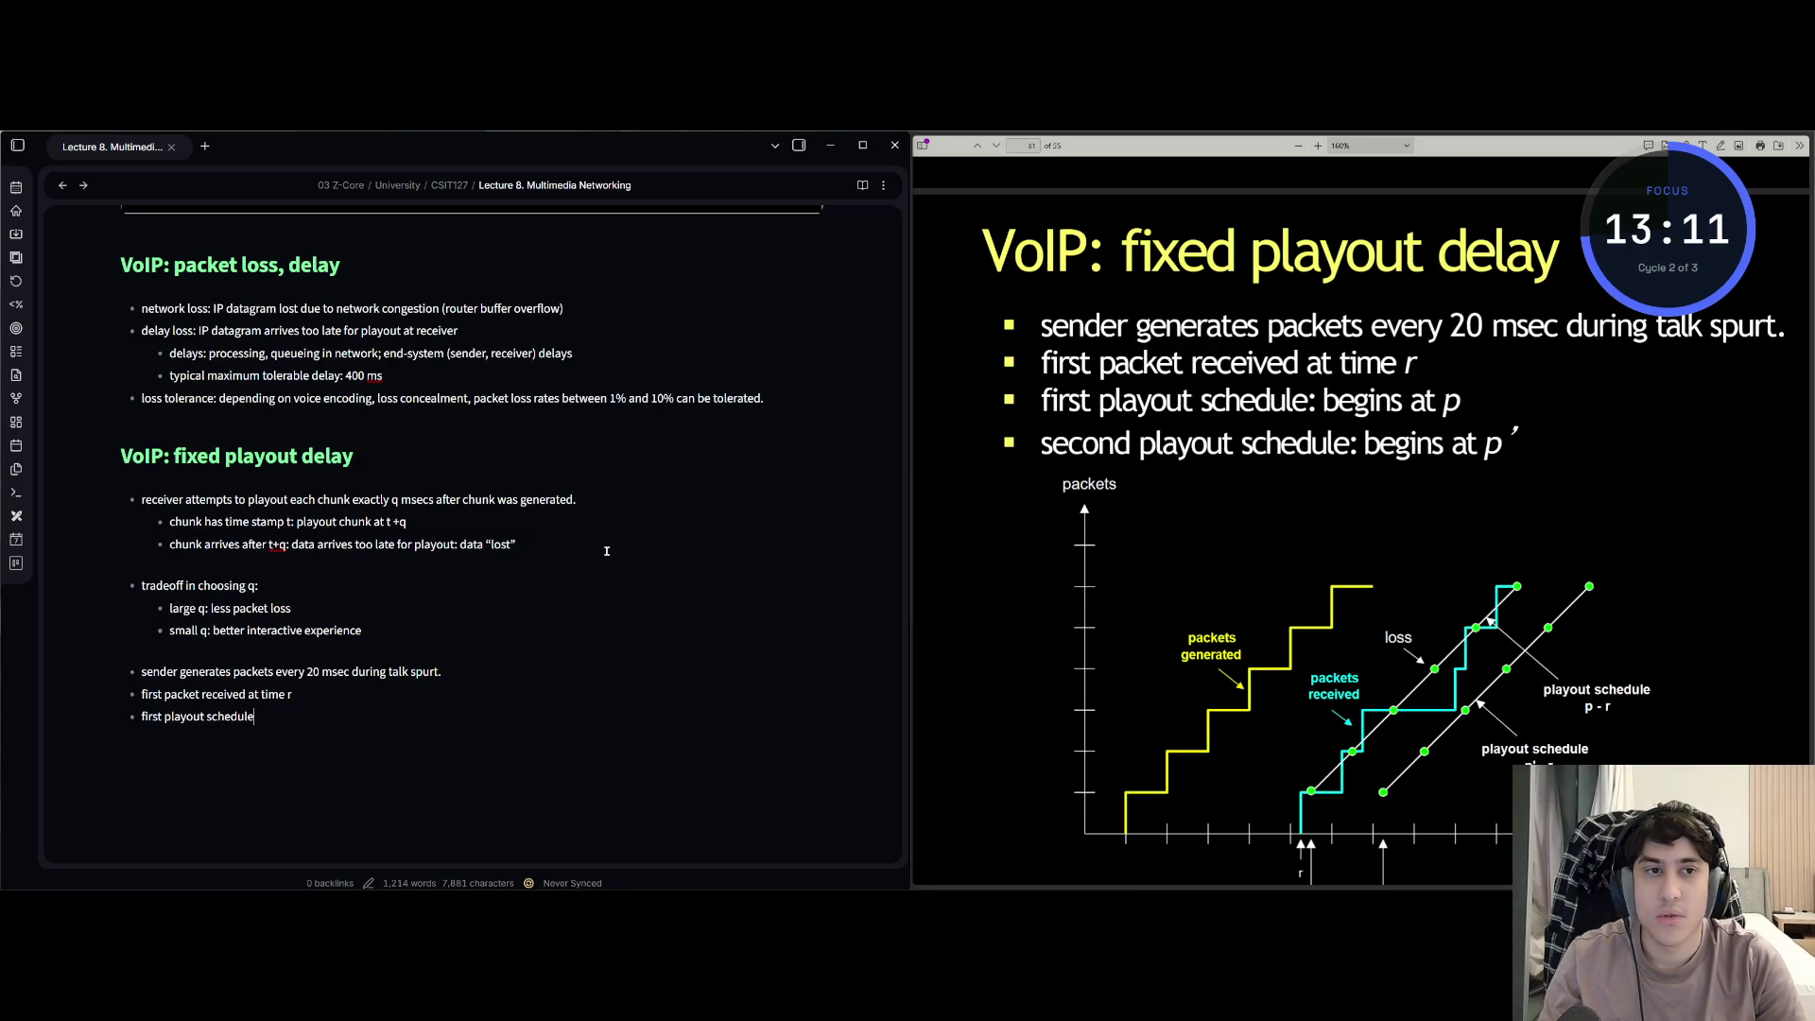
pyautogui.write(': begins at')
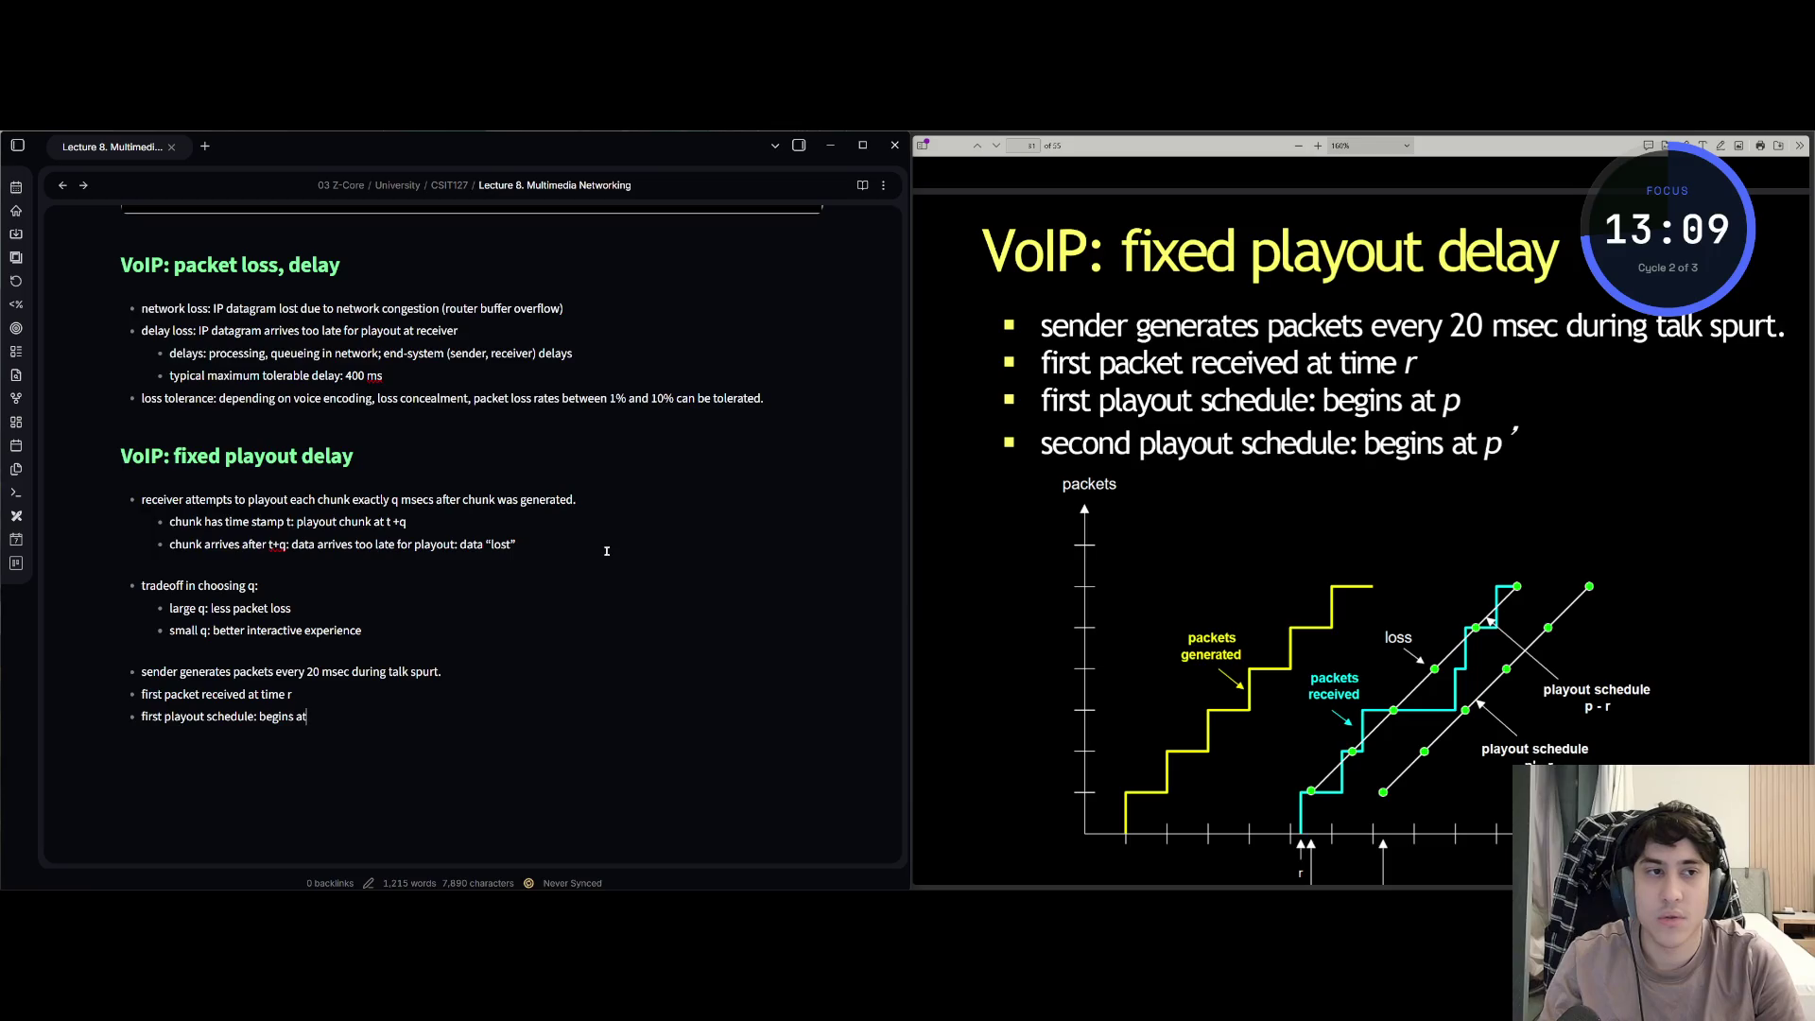
pyautogui.write(' p')
pyautogui.write('cond')
pyautogui.write(' playout s')
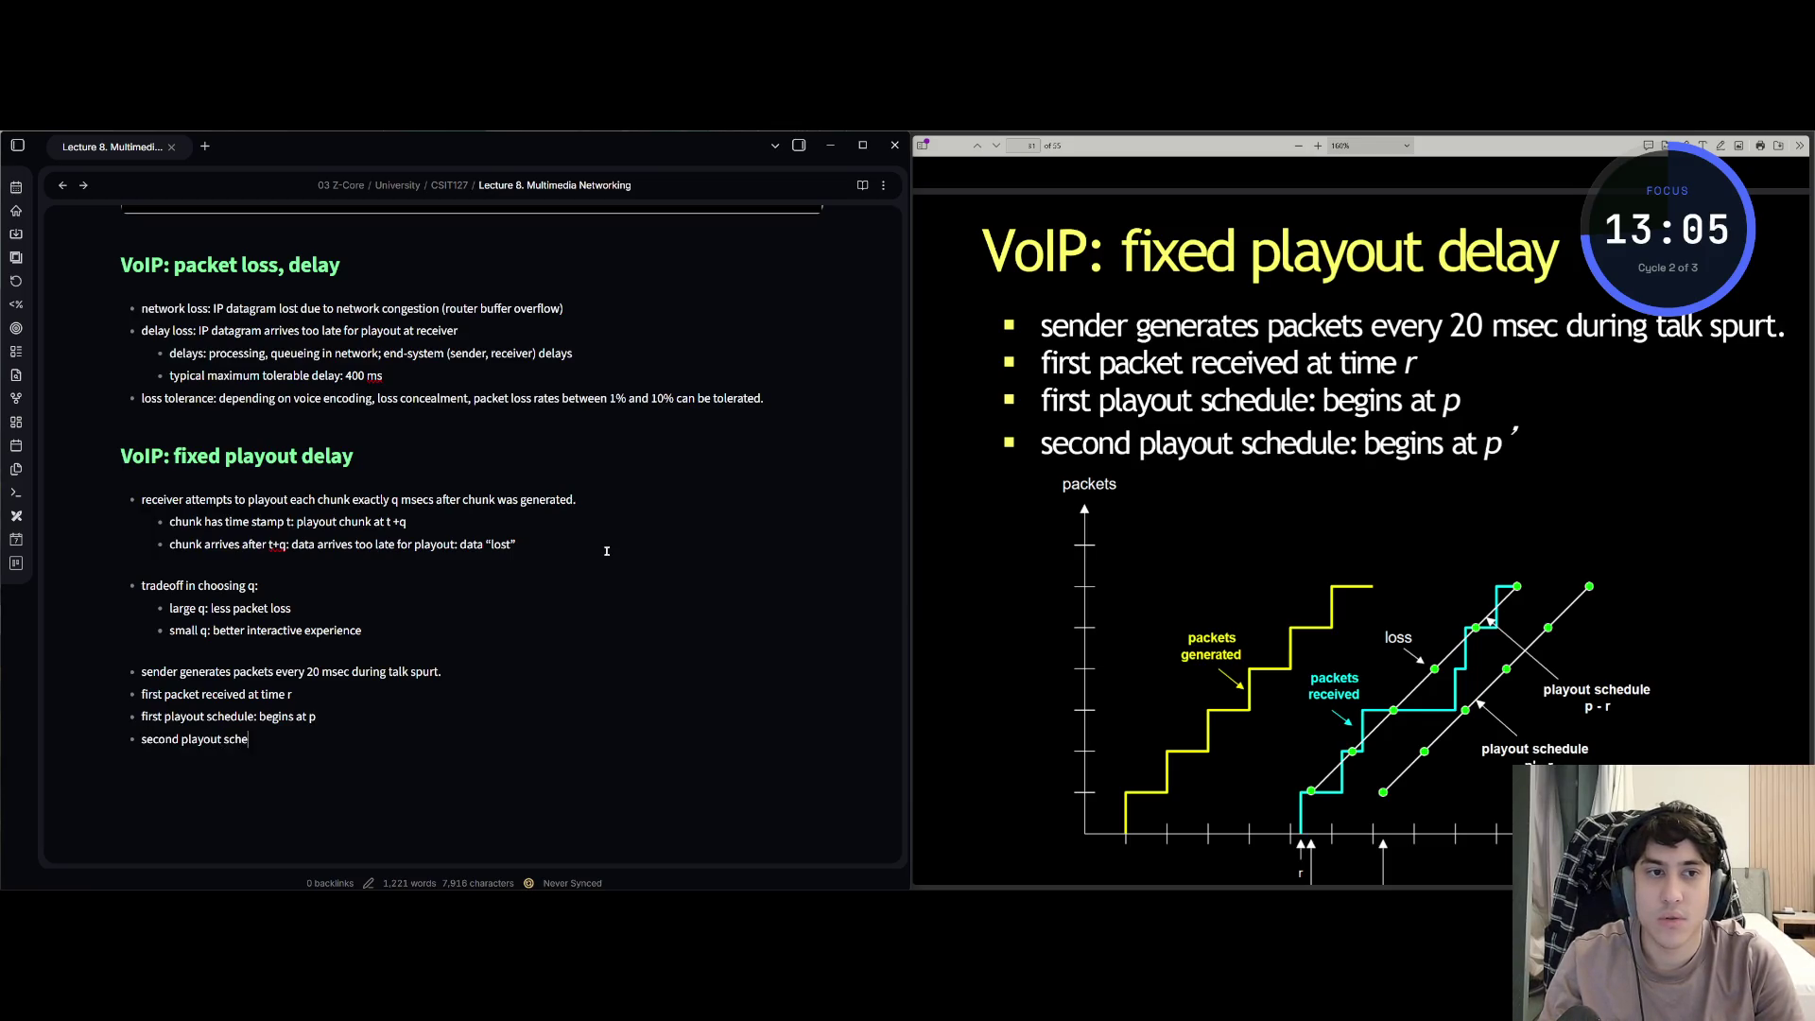
pyautogui.write('dule')
pyautogui.write(': begin')
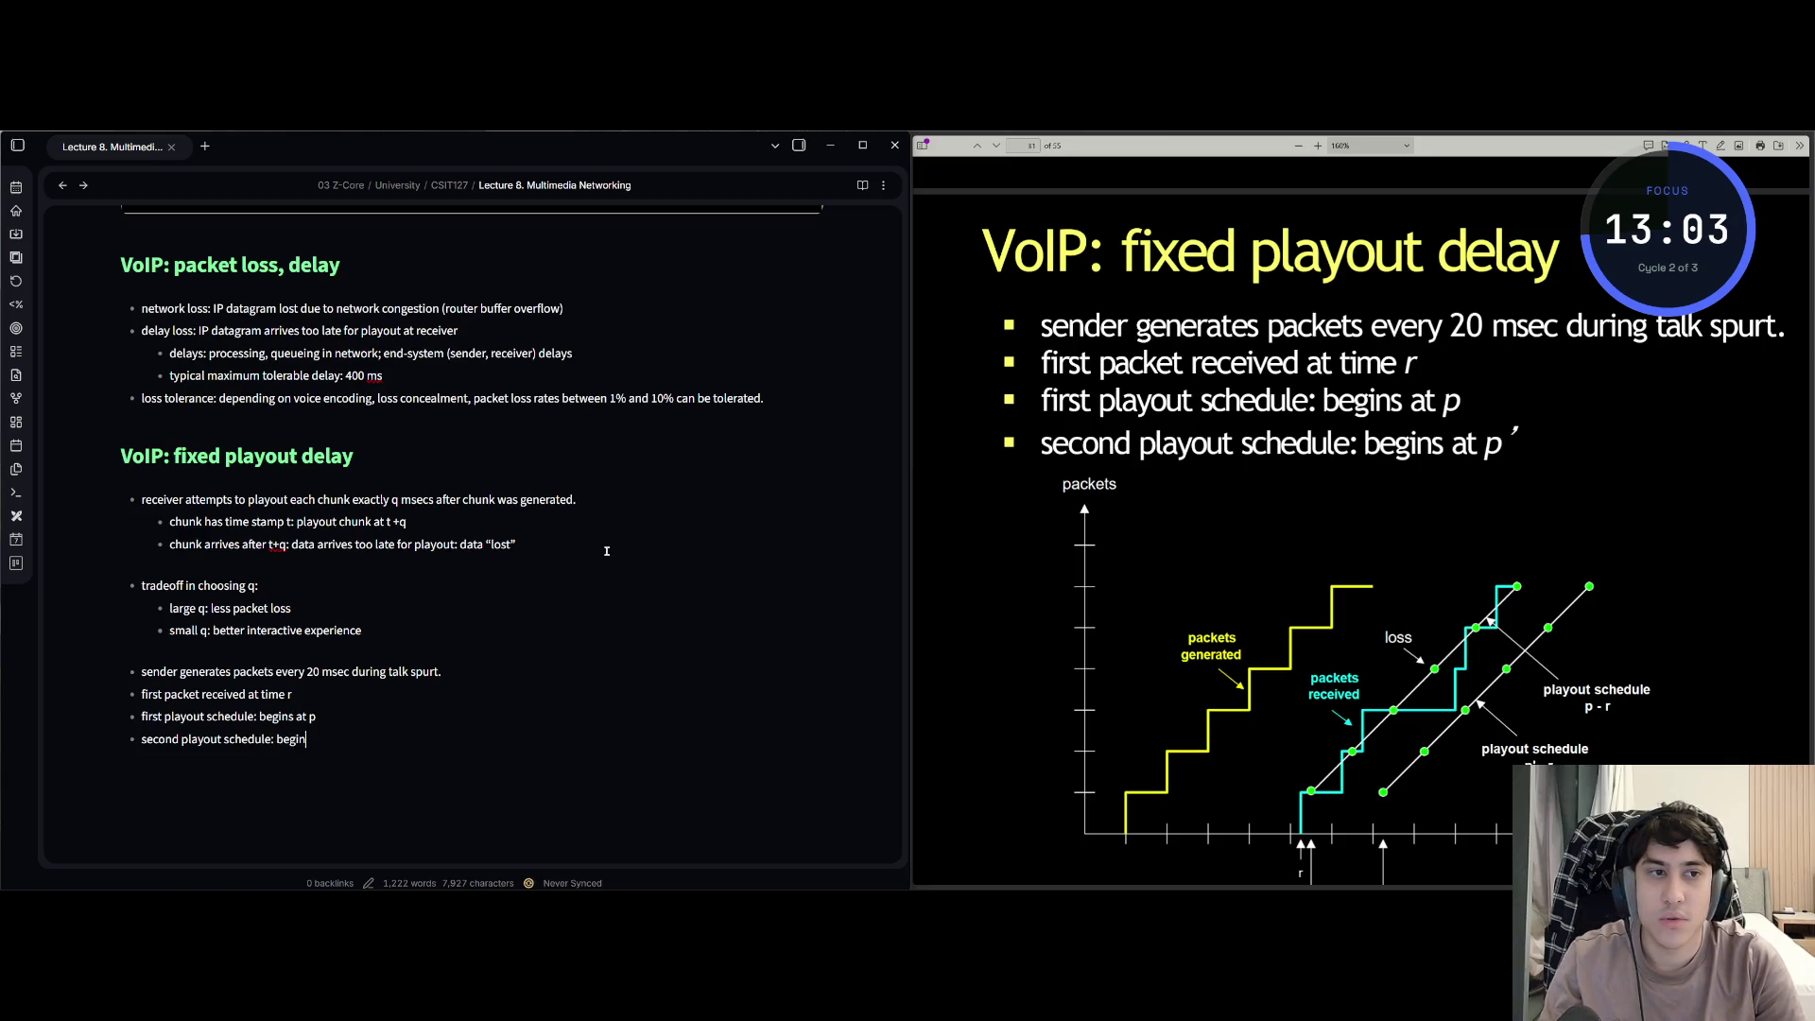
pyautogui.write('s at p$$')
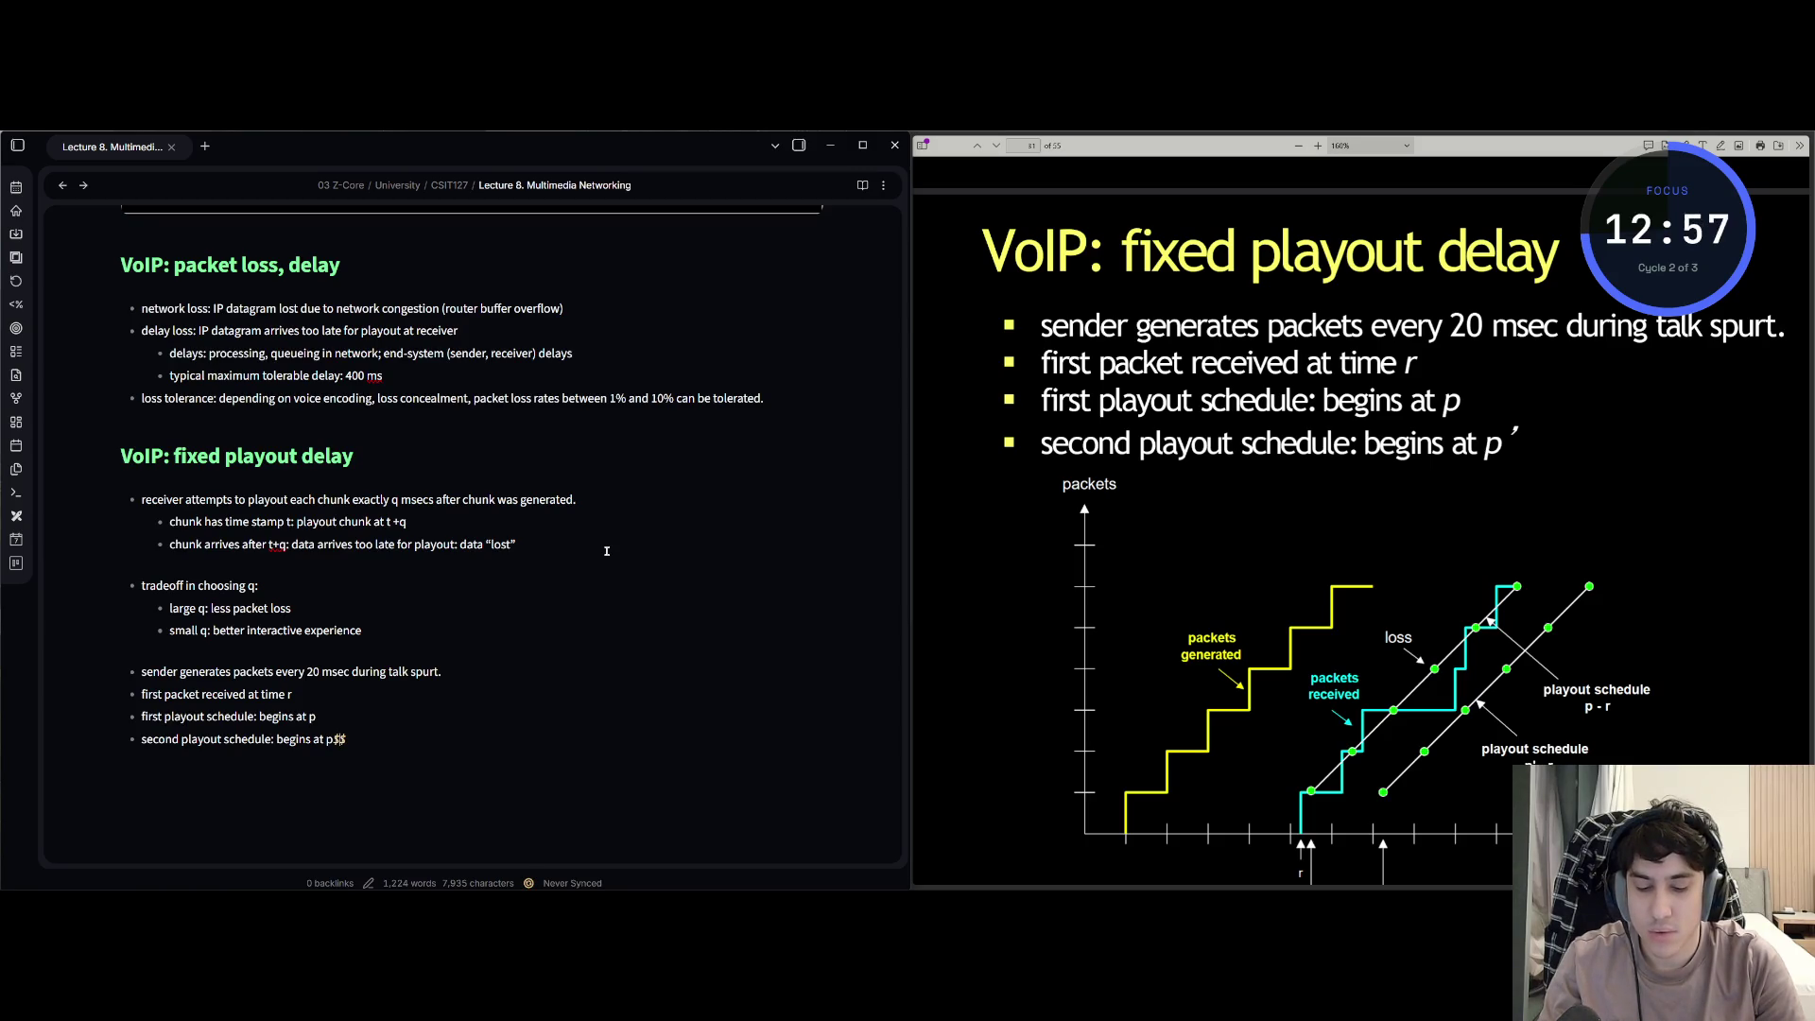
pyautogui.write("^{'}")
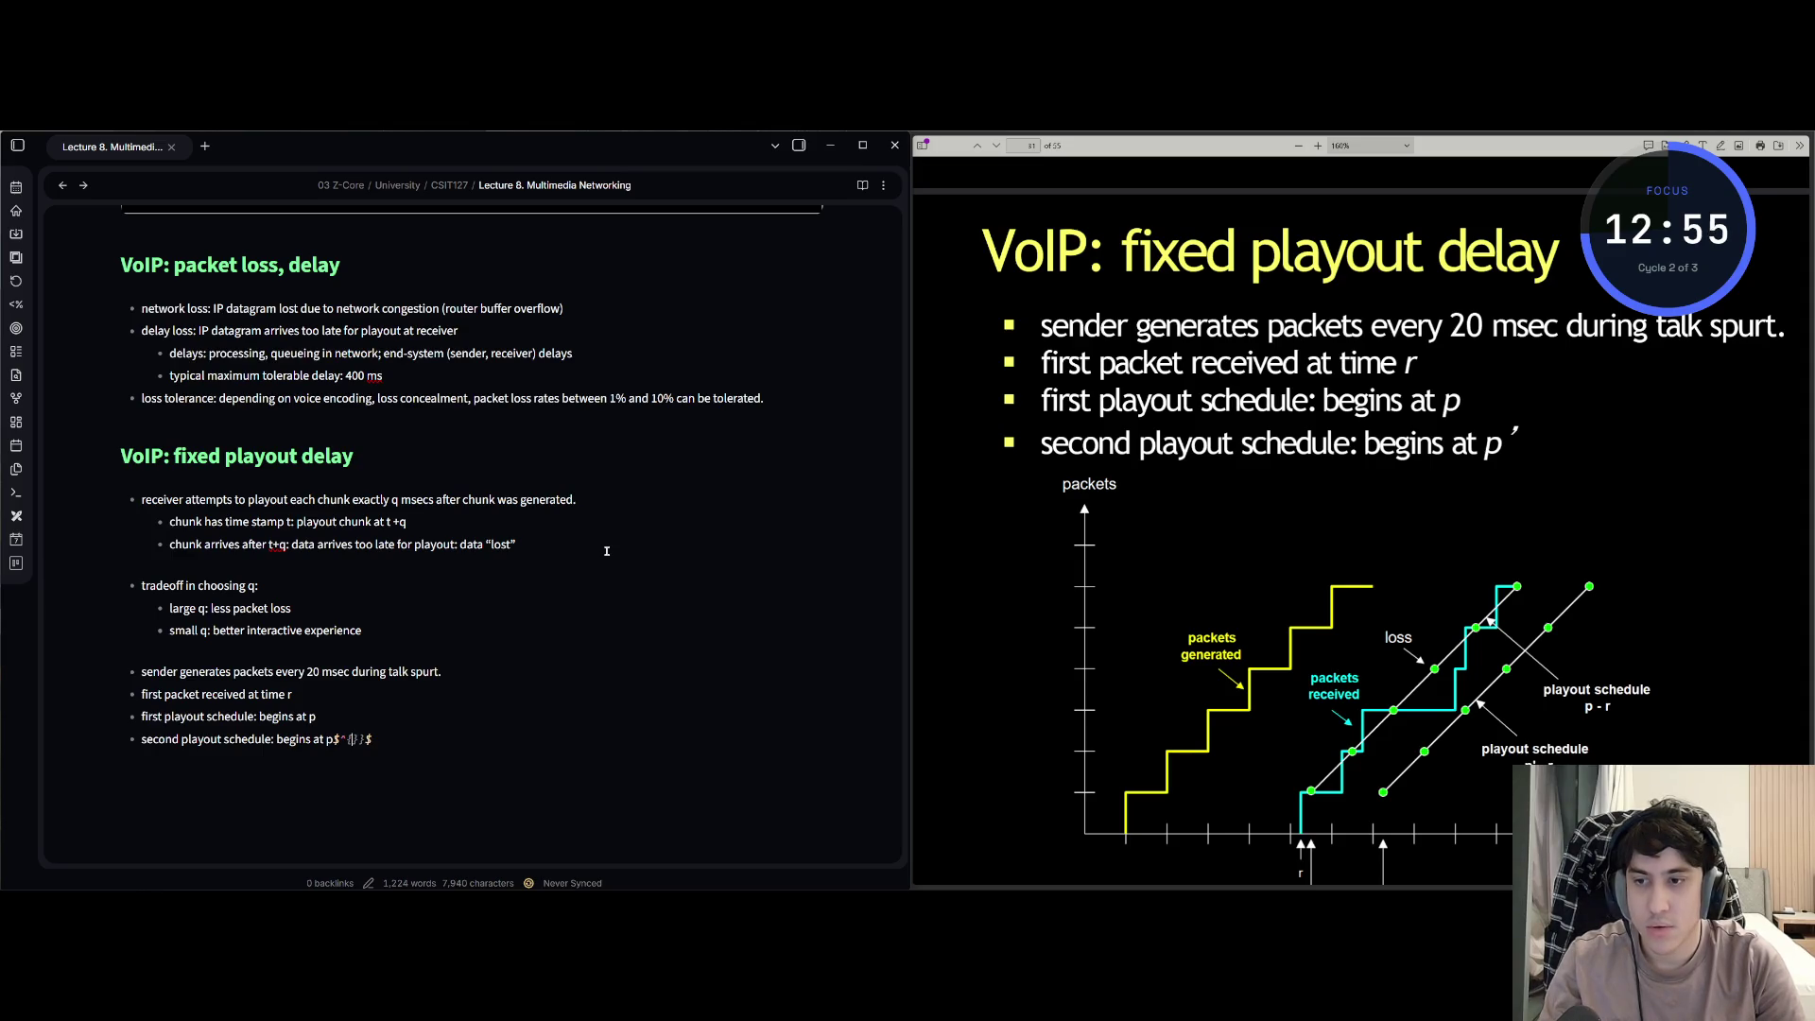
# - Fix the inline math so the second playout schedule bullet ends with p′ as p^{'}
pyautogui.press('BackSpace')
pyautogui.write('\\')
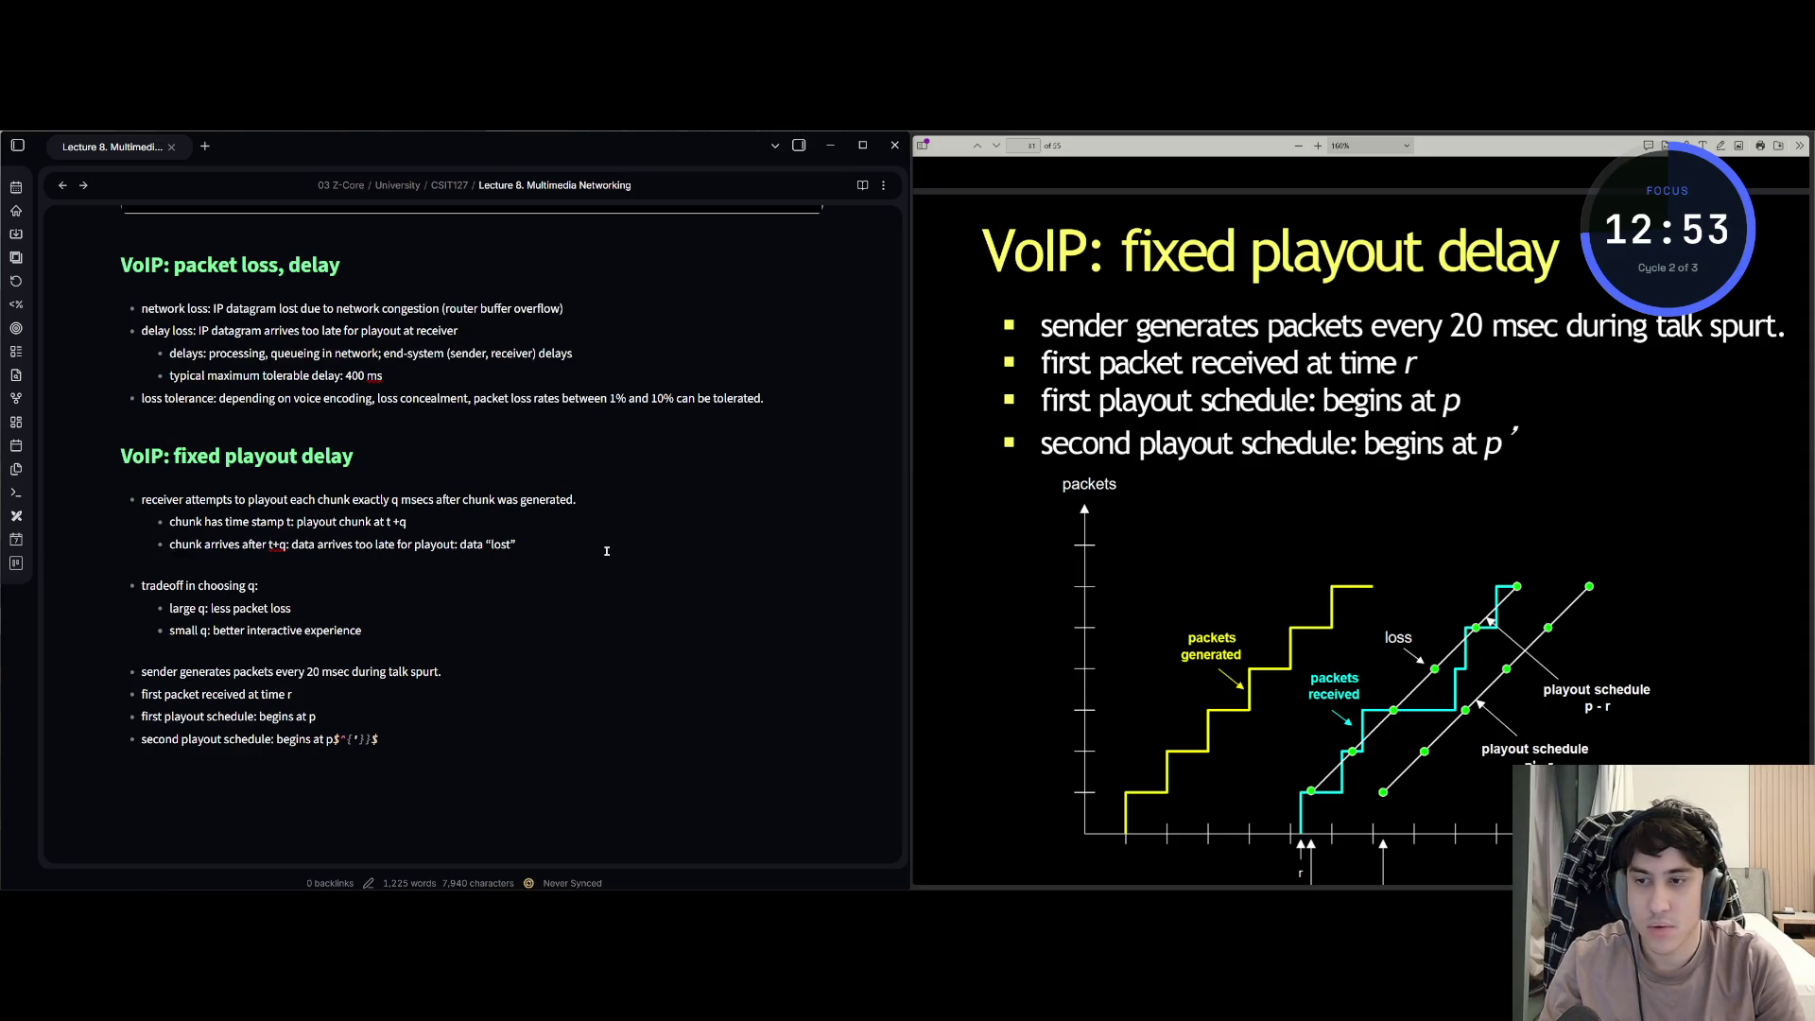
pyautogui.hotkey('ctrl', 'shift', 'Left')
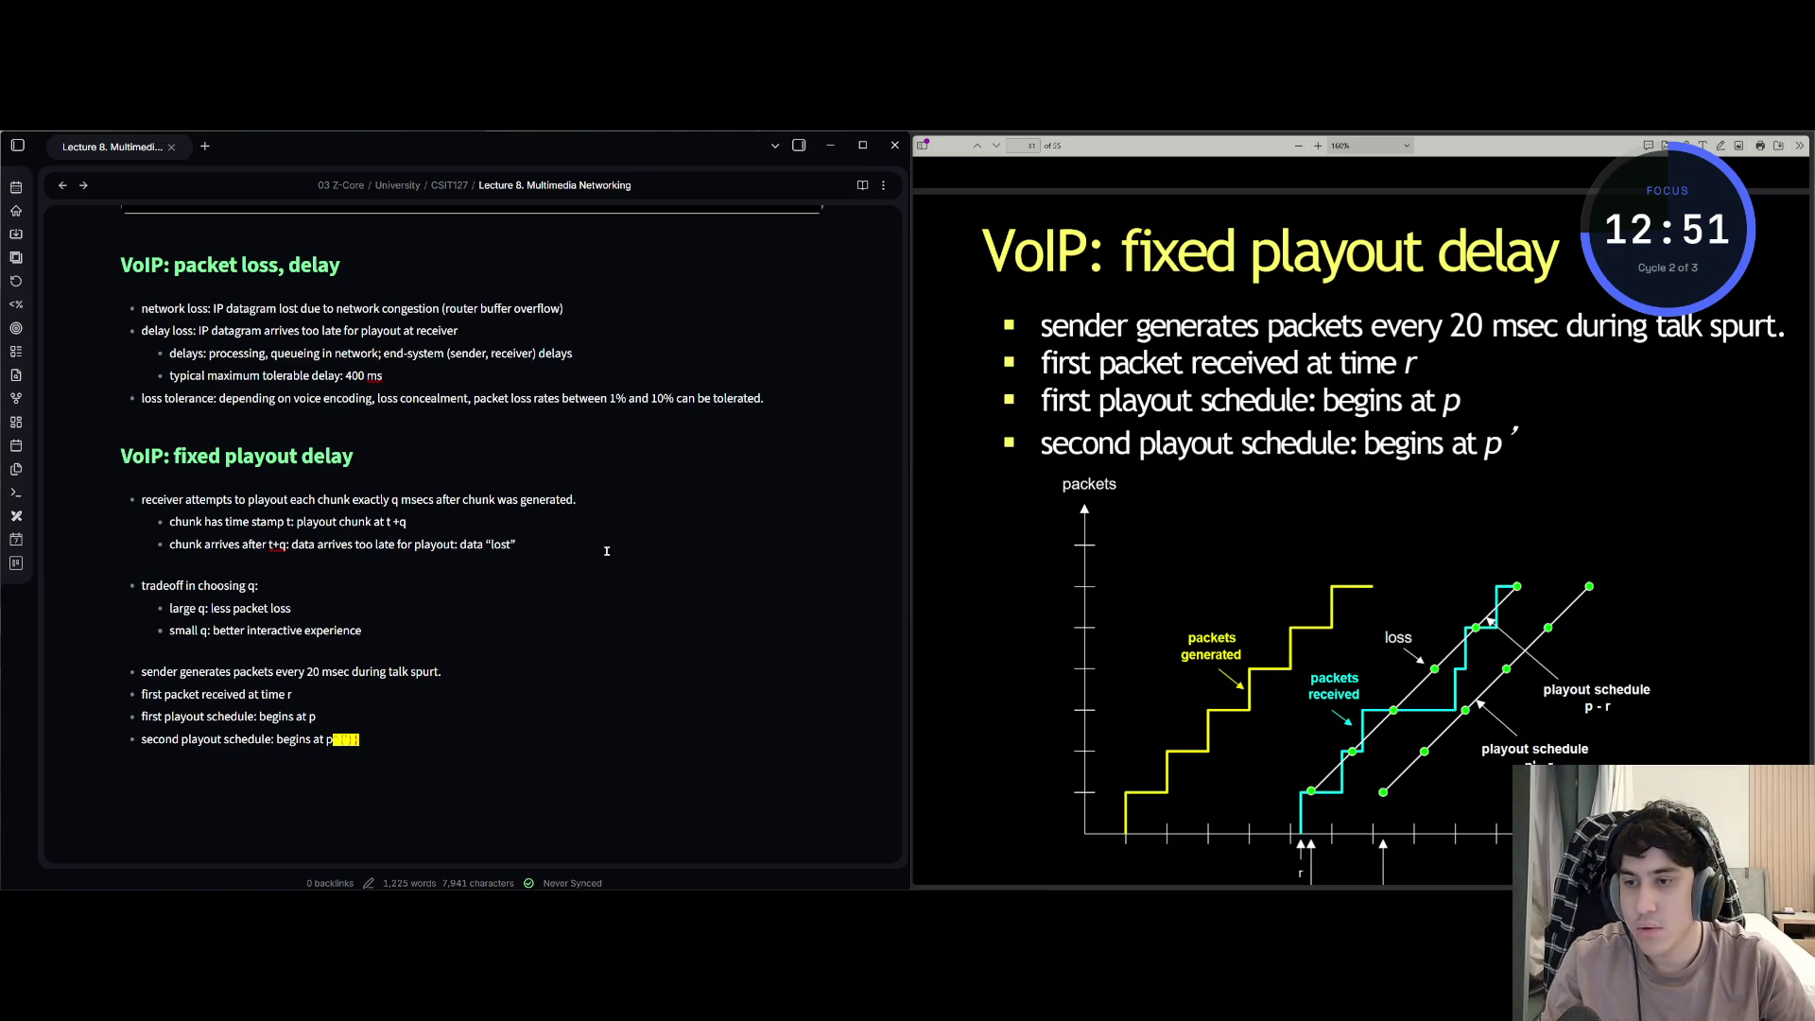
pyautogui.press('Right')
pyautogui.press('BackSpace')
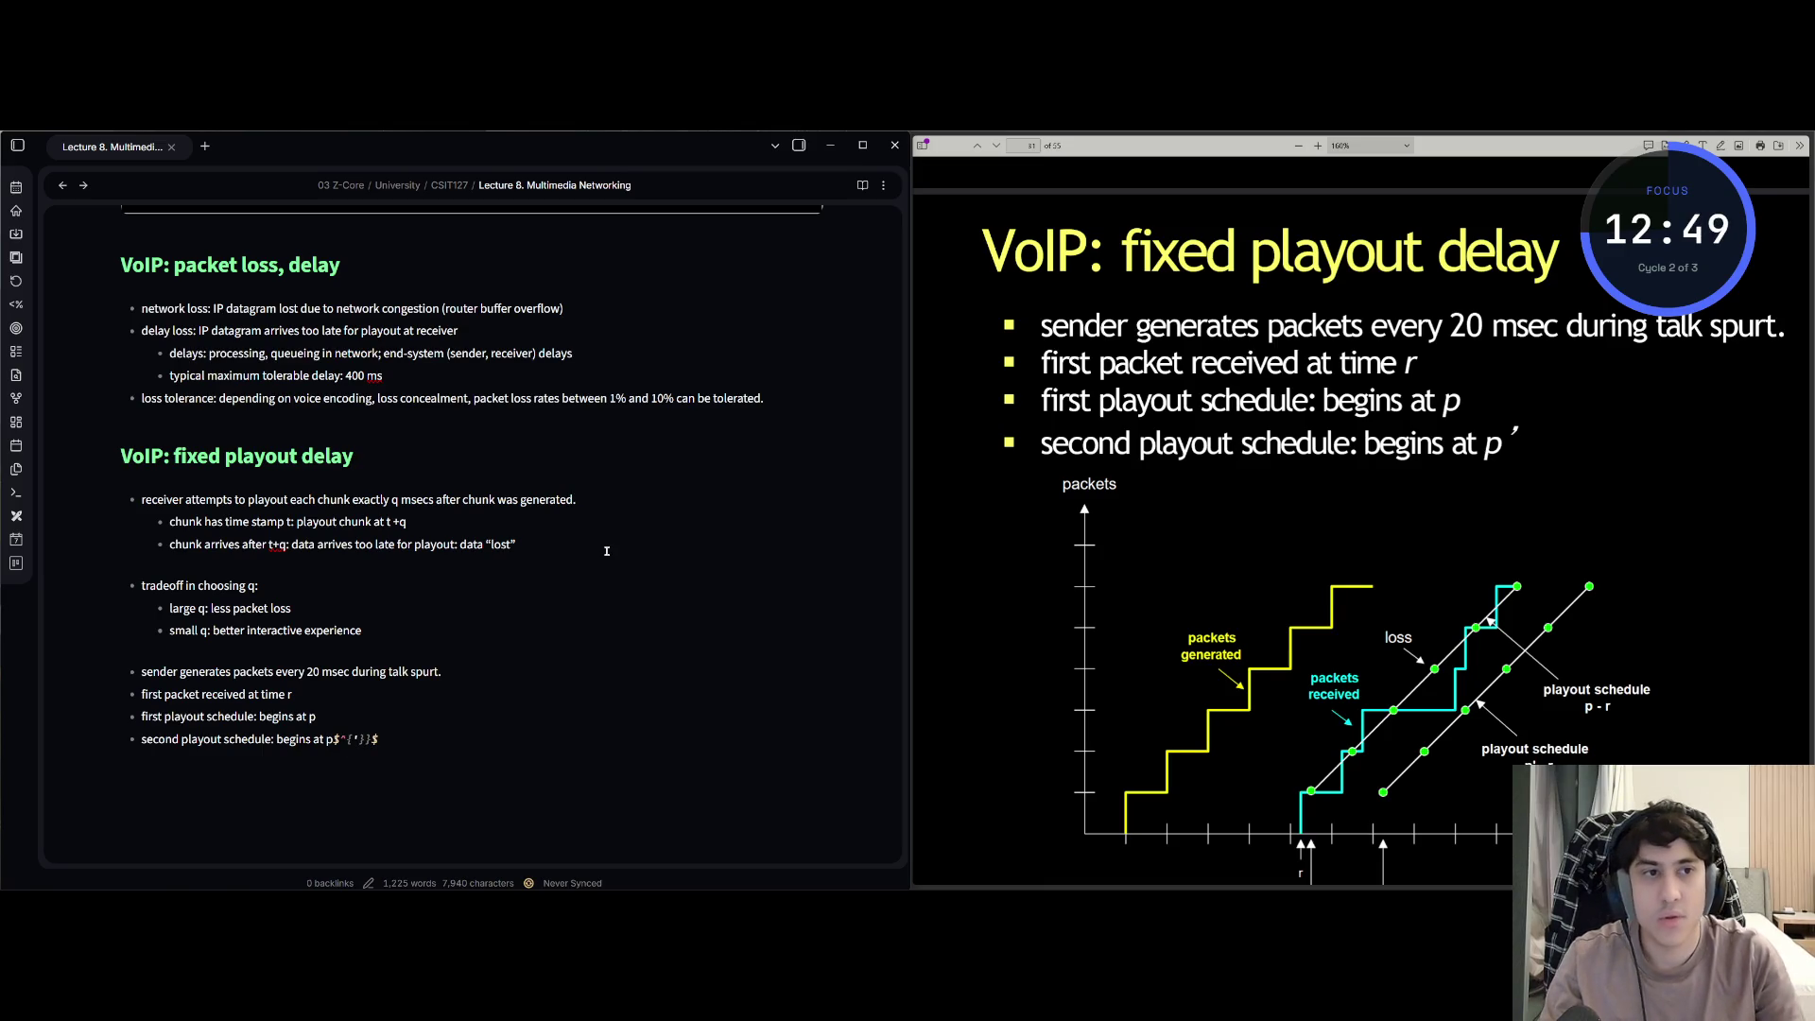
pyautogui.write("''")
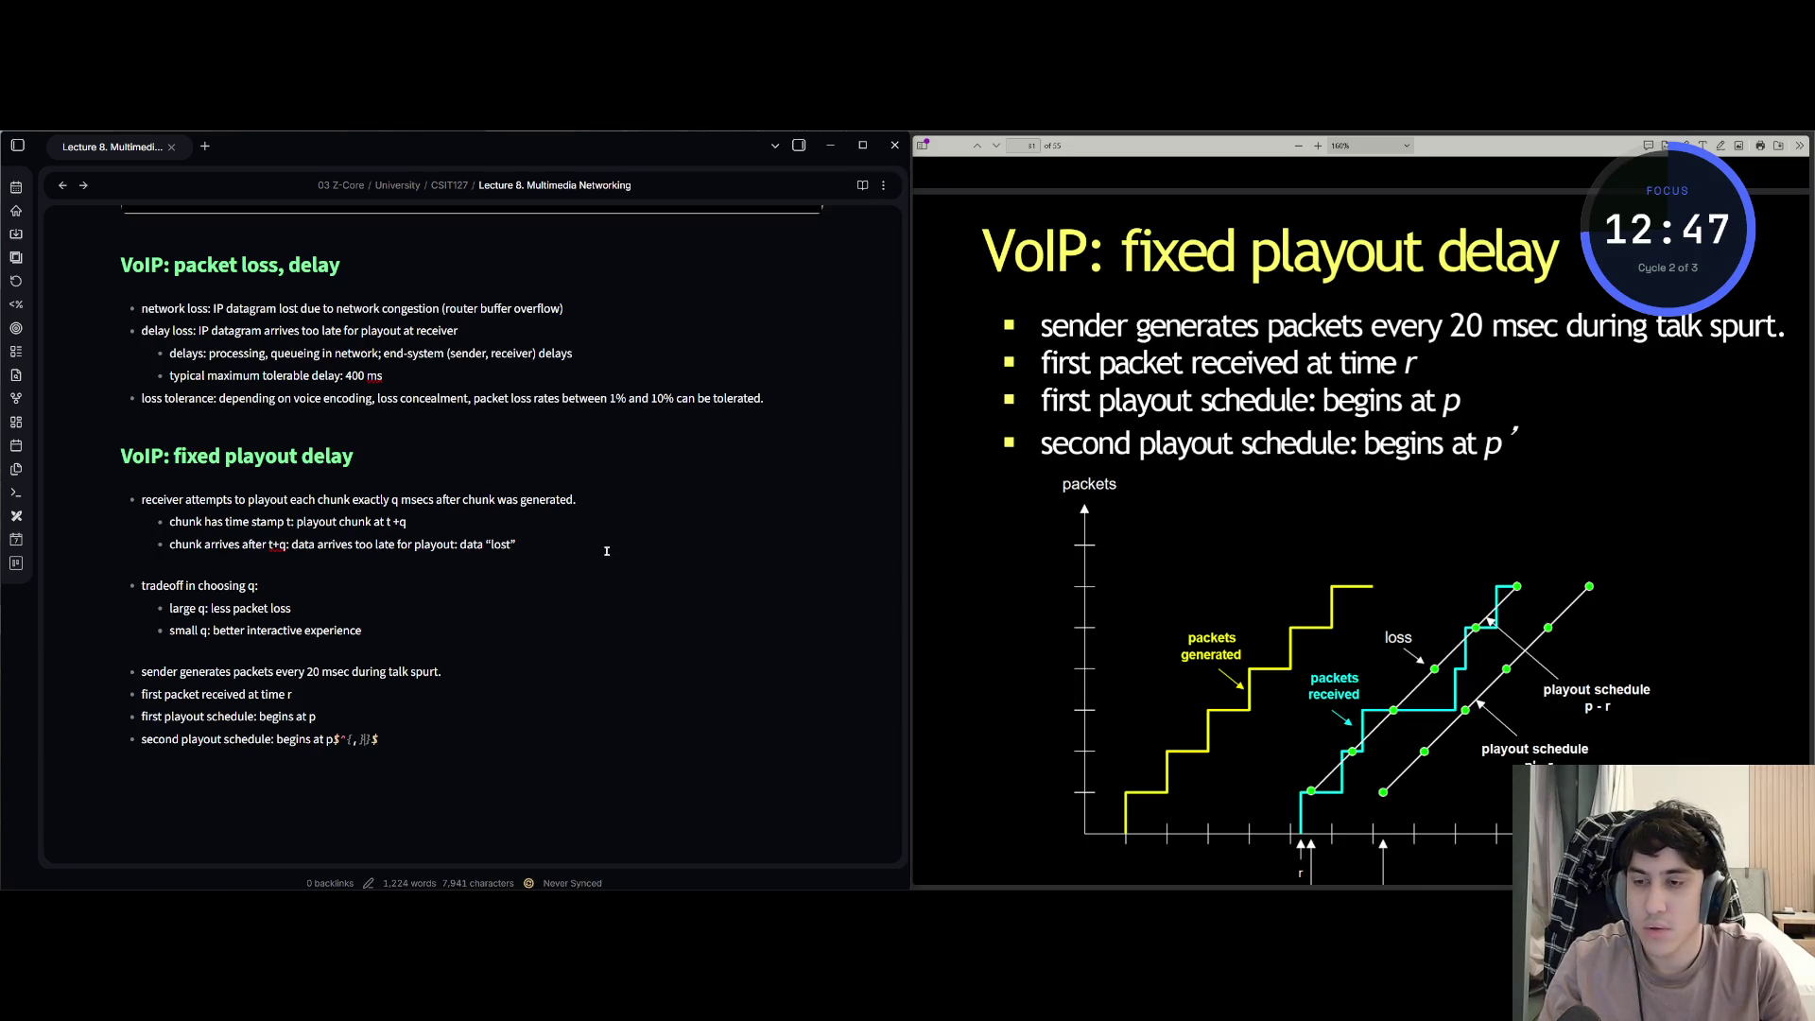
pyautogui.hotkey('shift', 'Left')
pyautogui.hotkey('shift', 'Left')
pyautogui.hotkey('shift', 'Left')
pyautogui.press('Right')
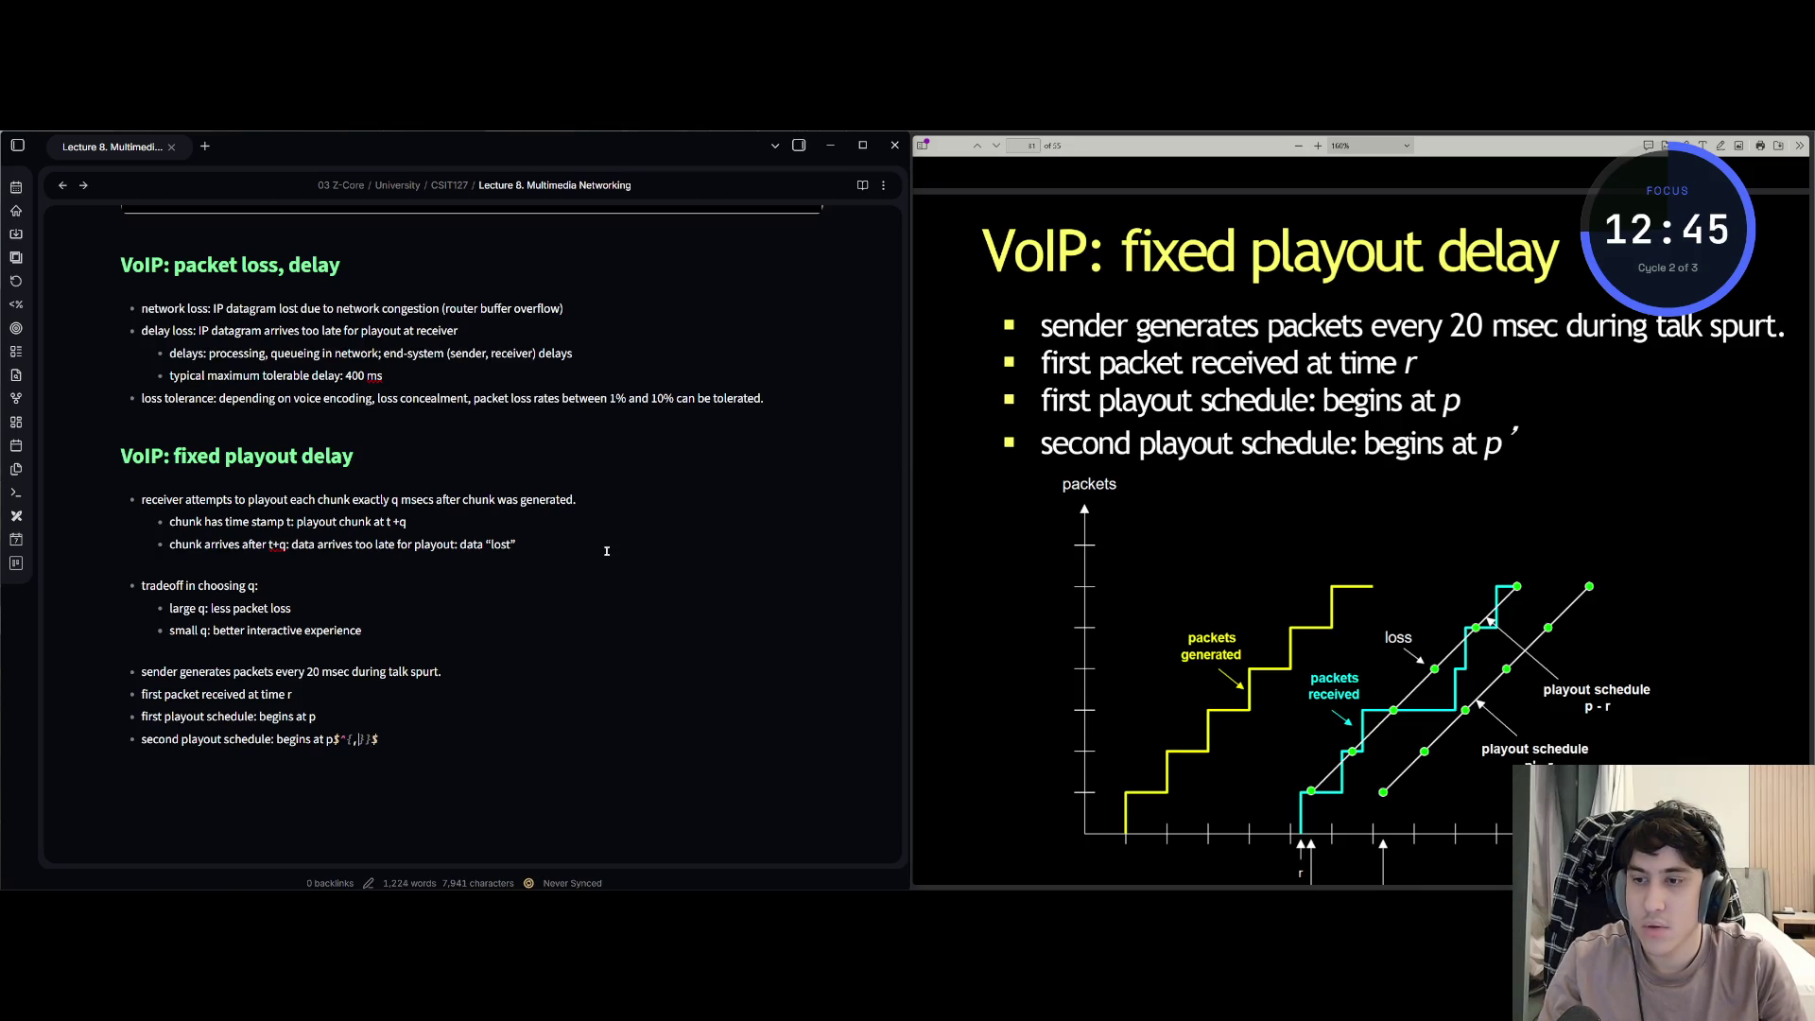
pyautogui.hotkey('shift', 'Left')
pyautogui.hotkey('shift', 'Left')
pyautogui.hotkey('shift', 'Left')
pyautogui.press('Left')
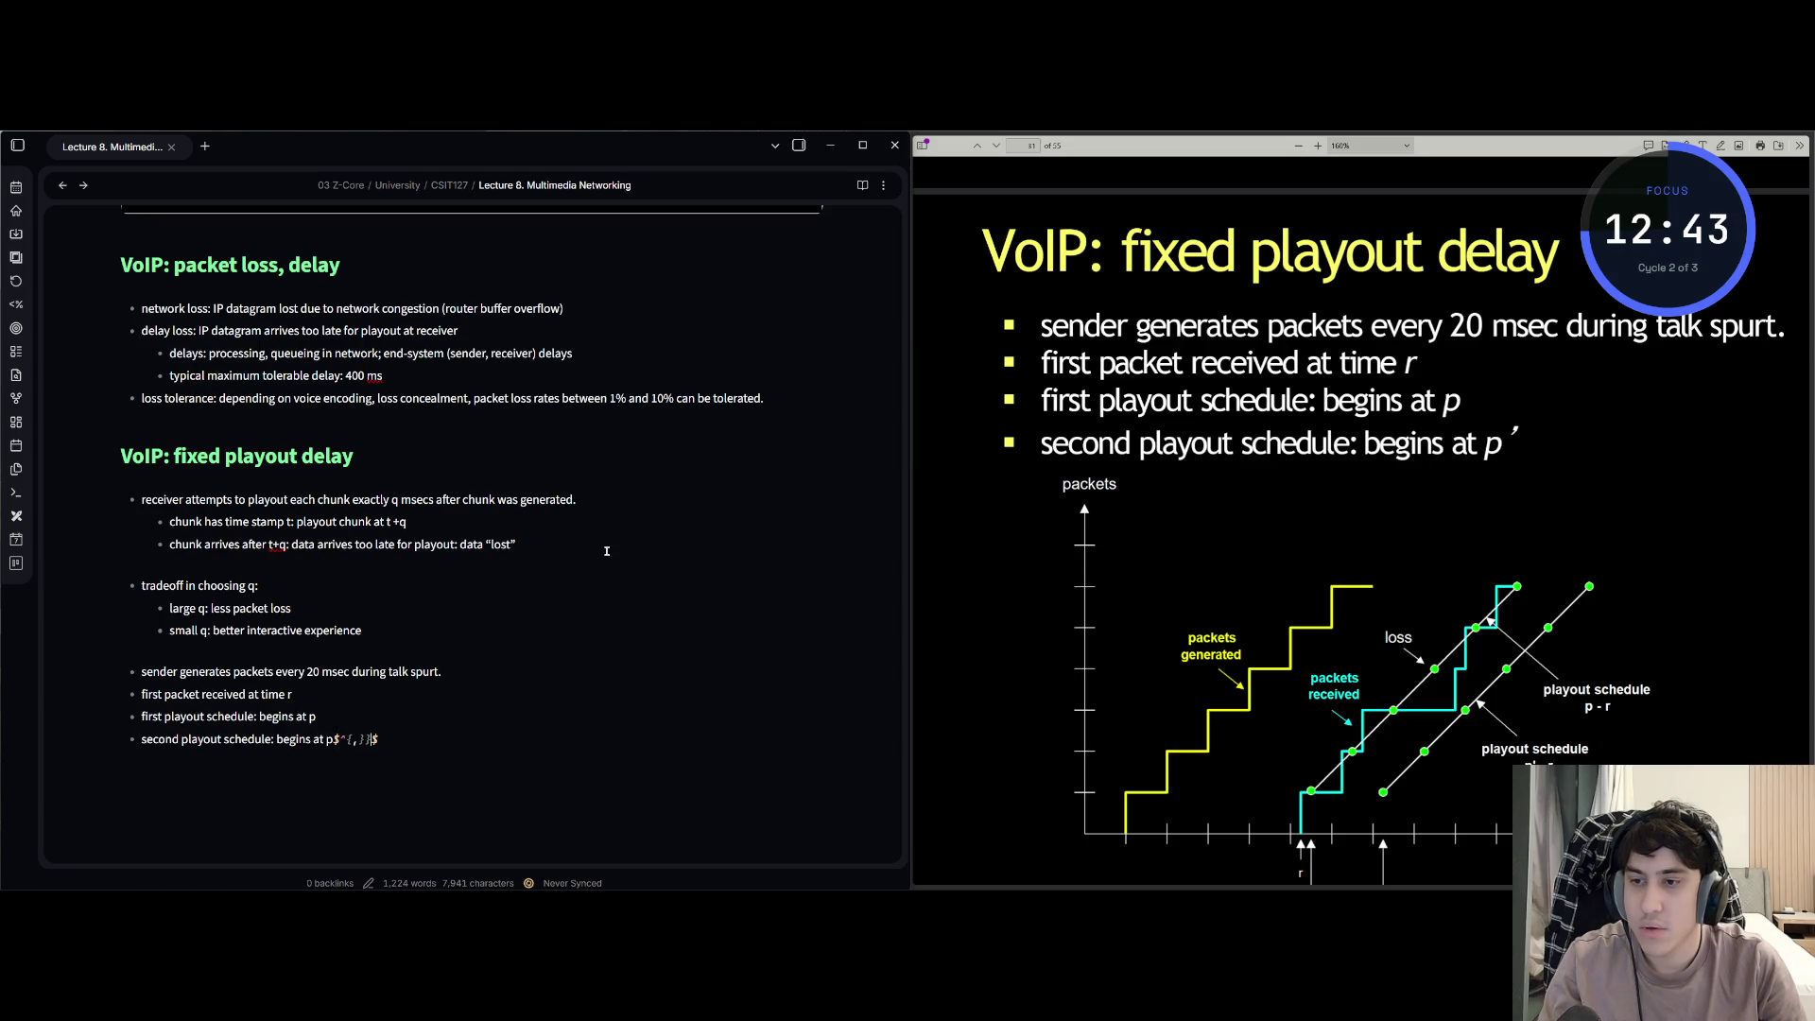
pyautogui.press('BackSpace')
pyautogui.press('End')
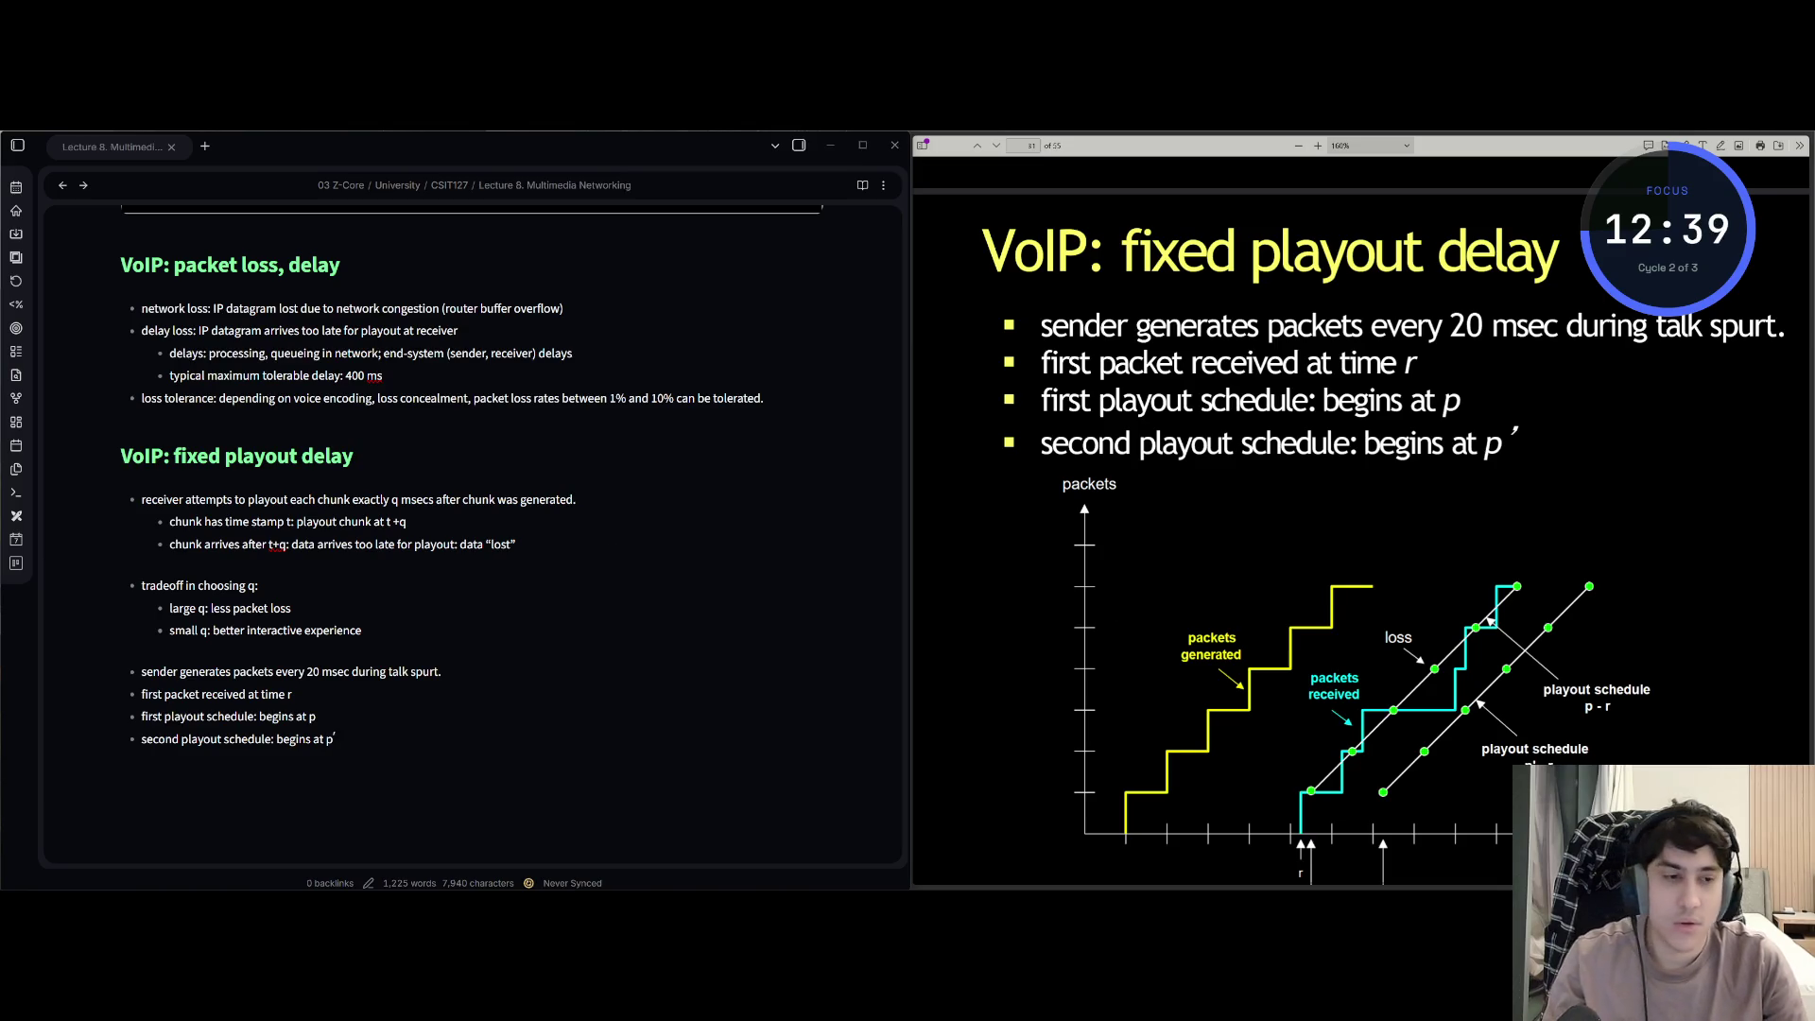
pyautogui.press('super')
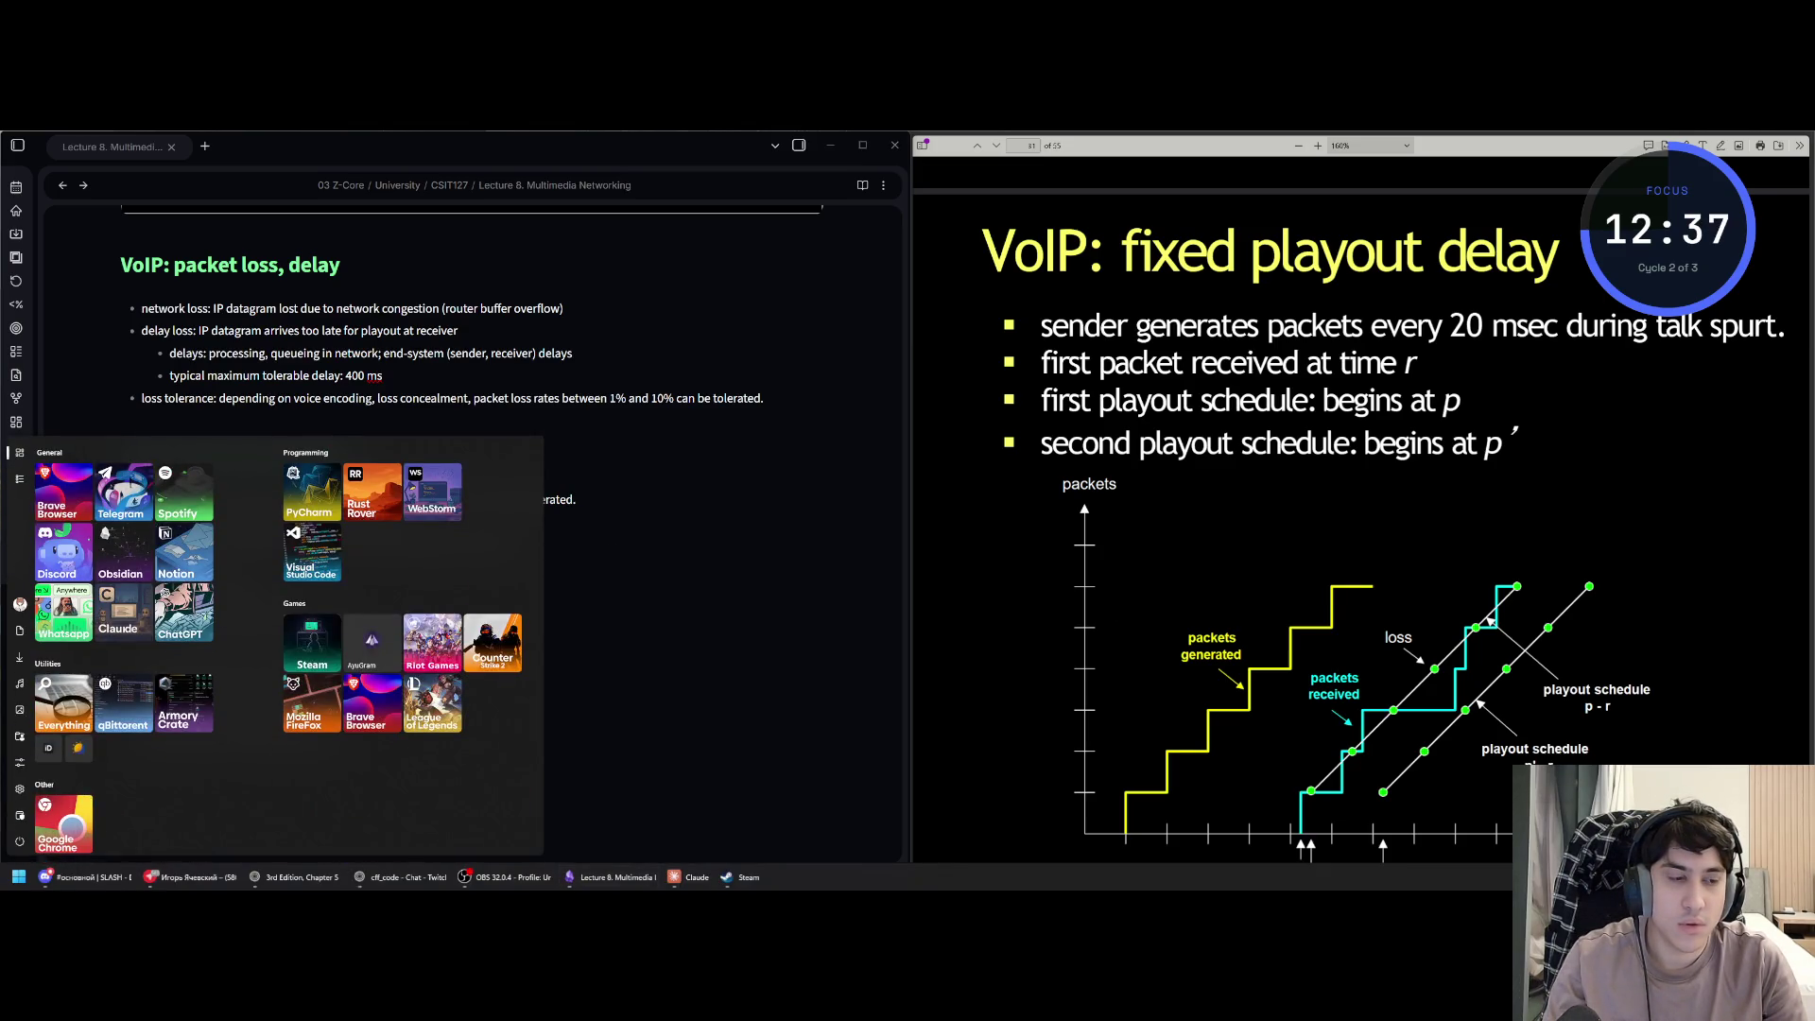
# - Dismiss the Start and Steam menus, return to the note and jump to its top
pyautogui.rightClick(1723, 876)
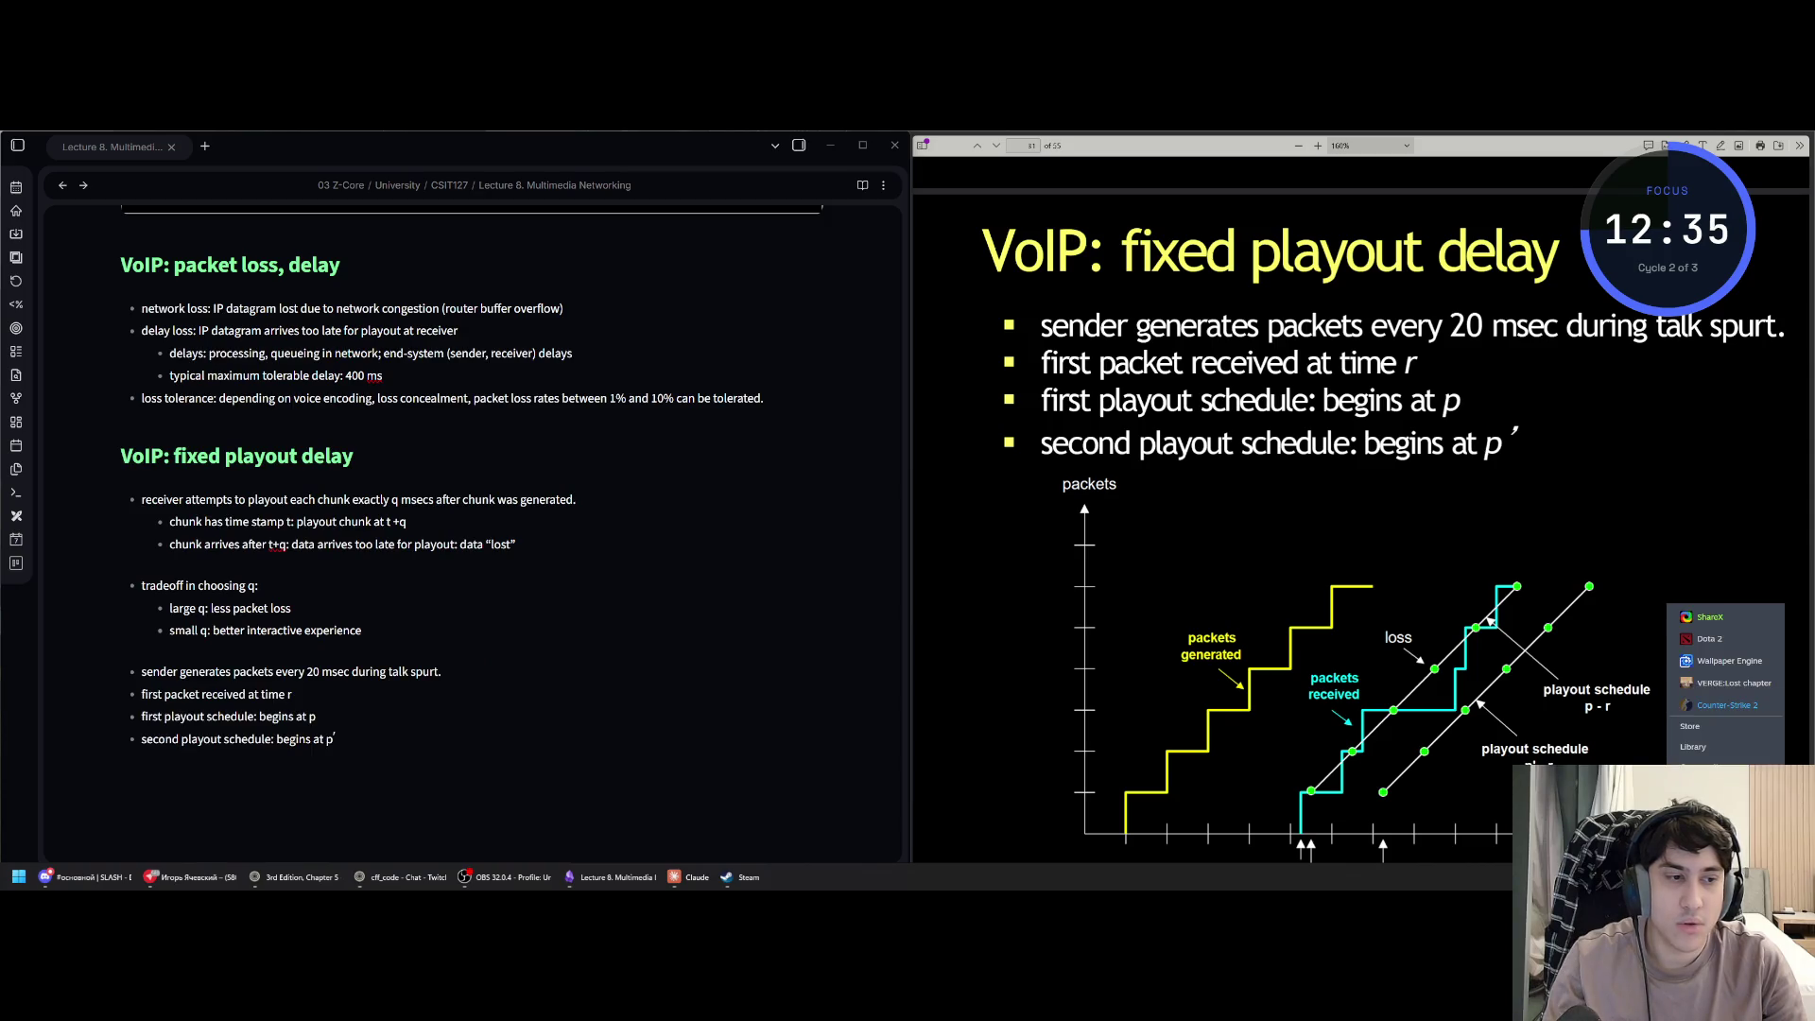
pyautogui.click(1726, 705)
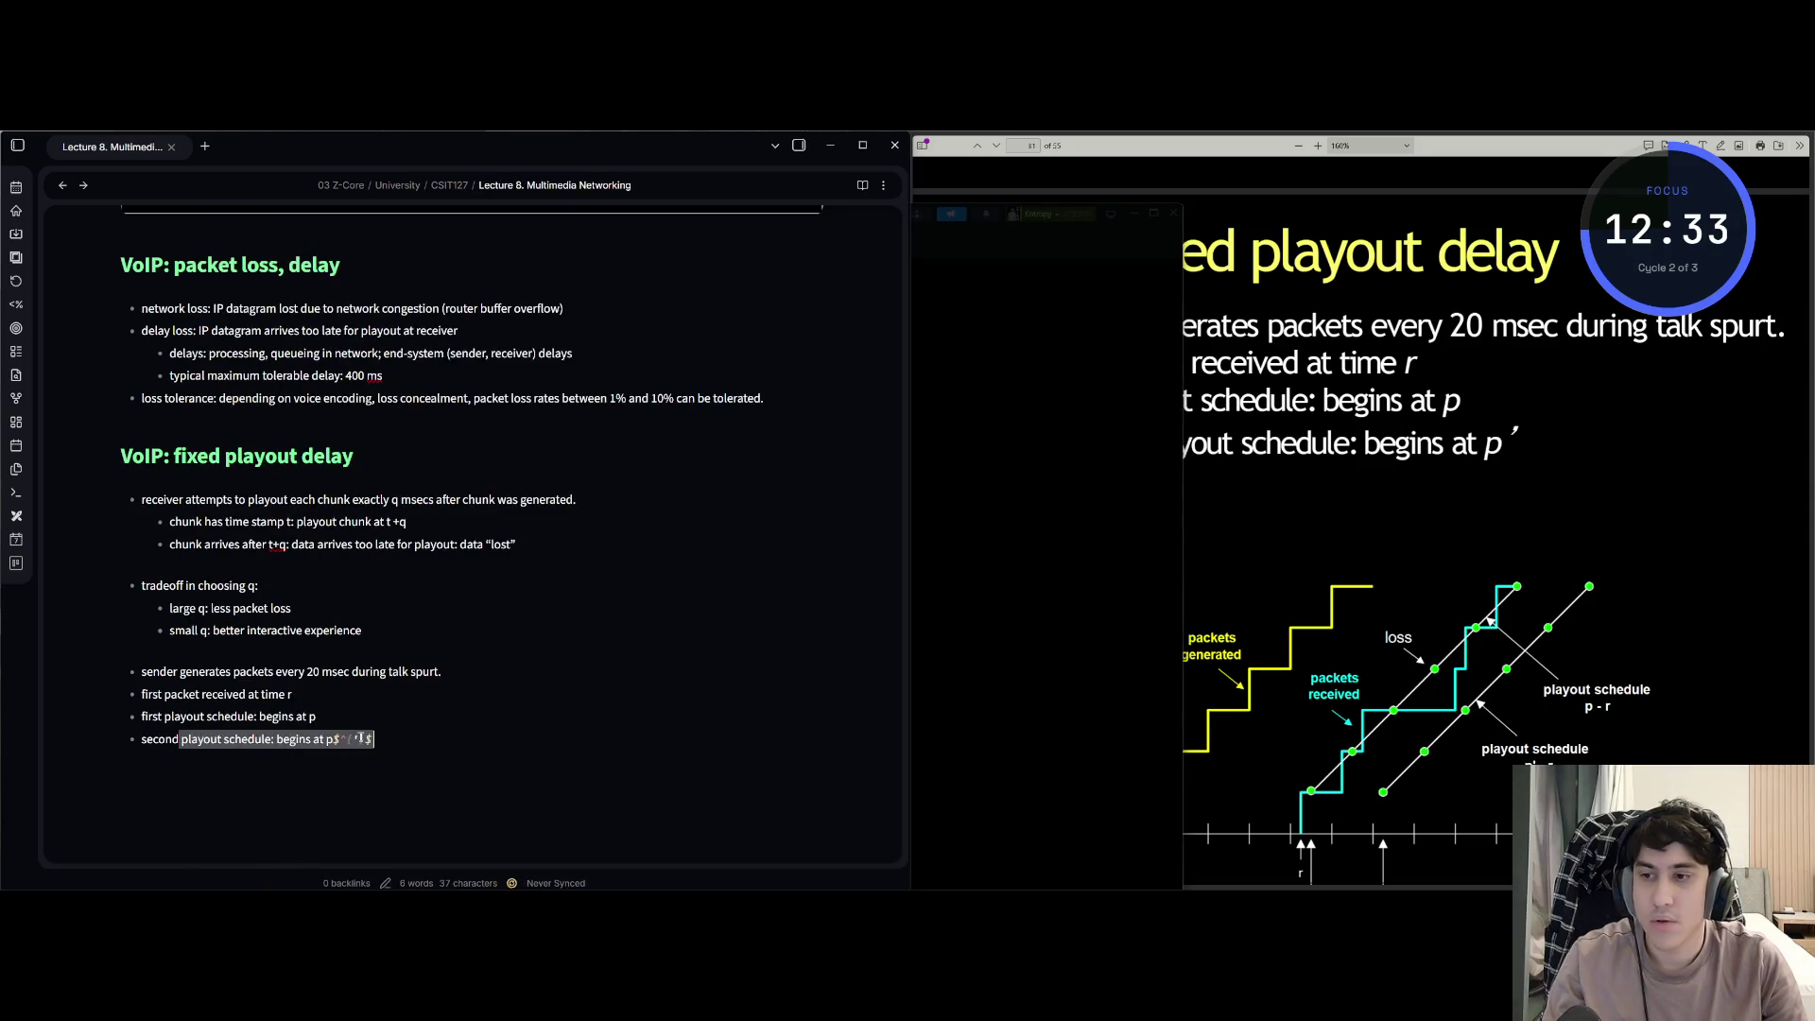
pyautogui.click(422, 735)
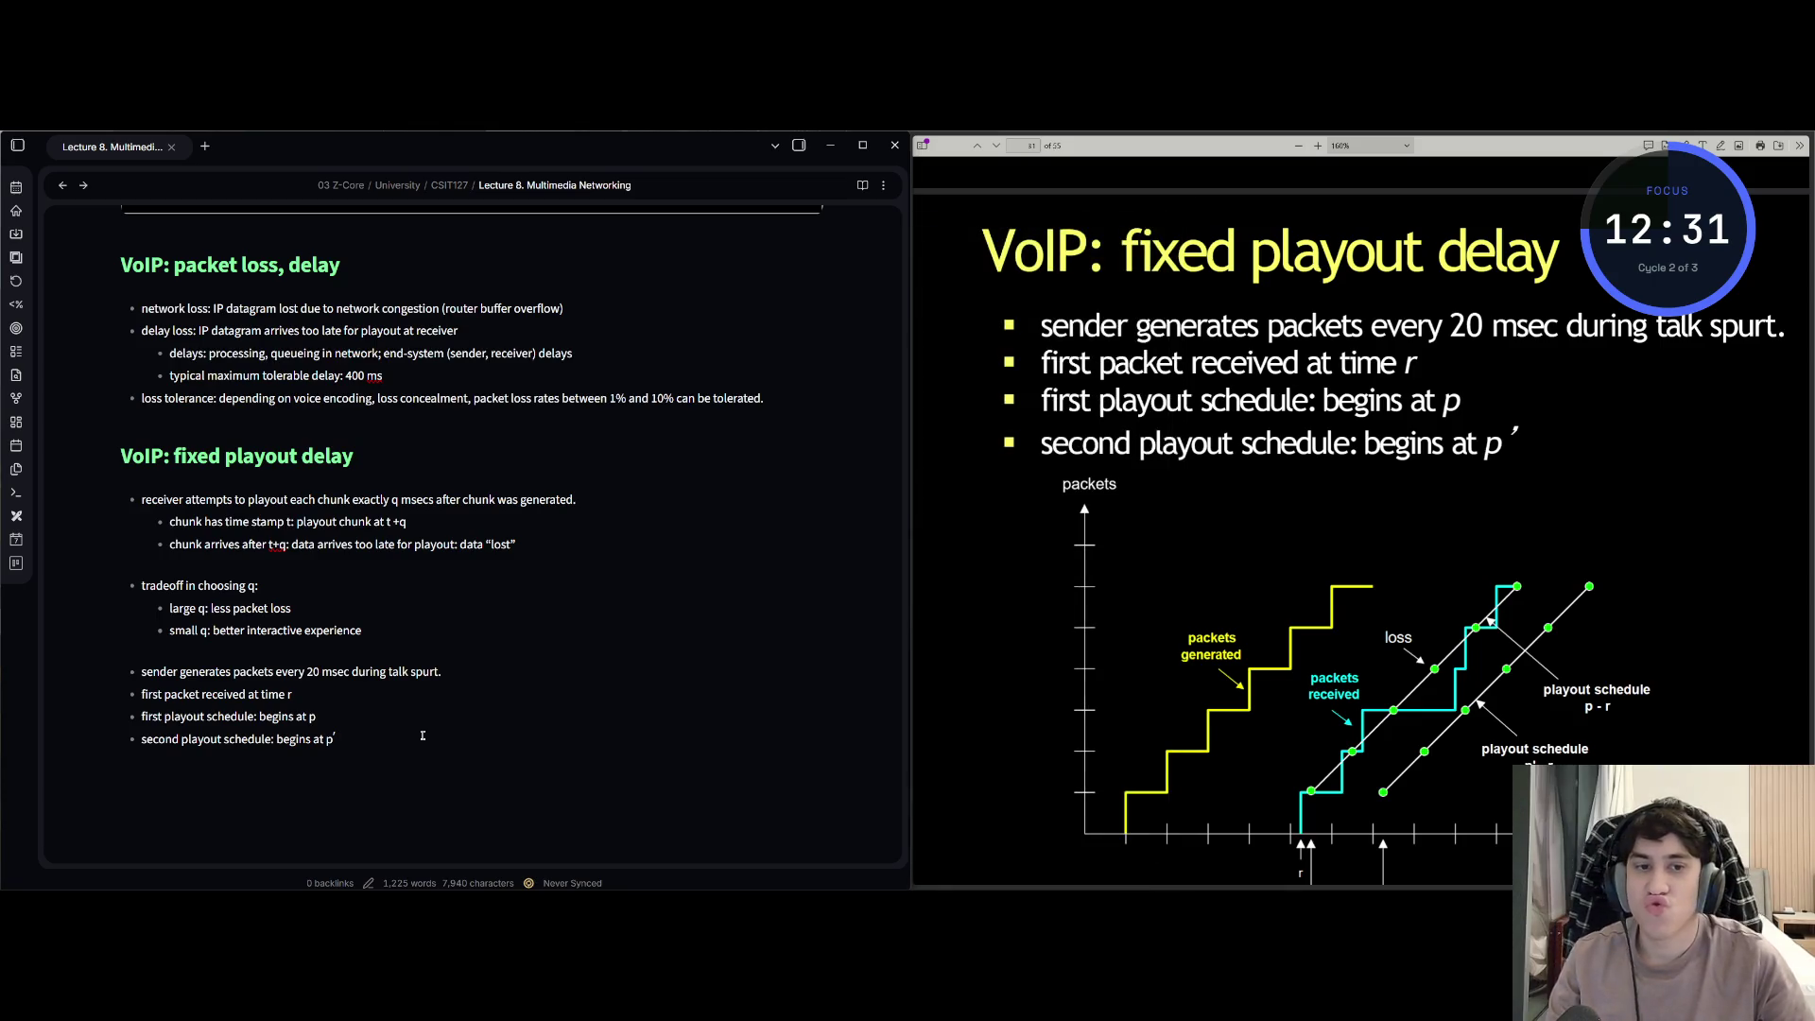
pyautogui.hotkey('ctrl', 'Home')
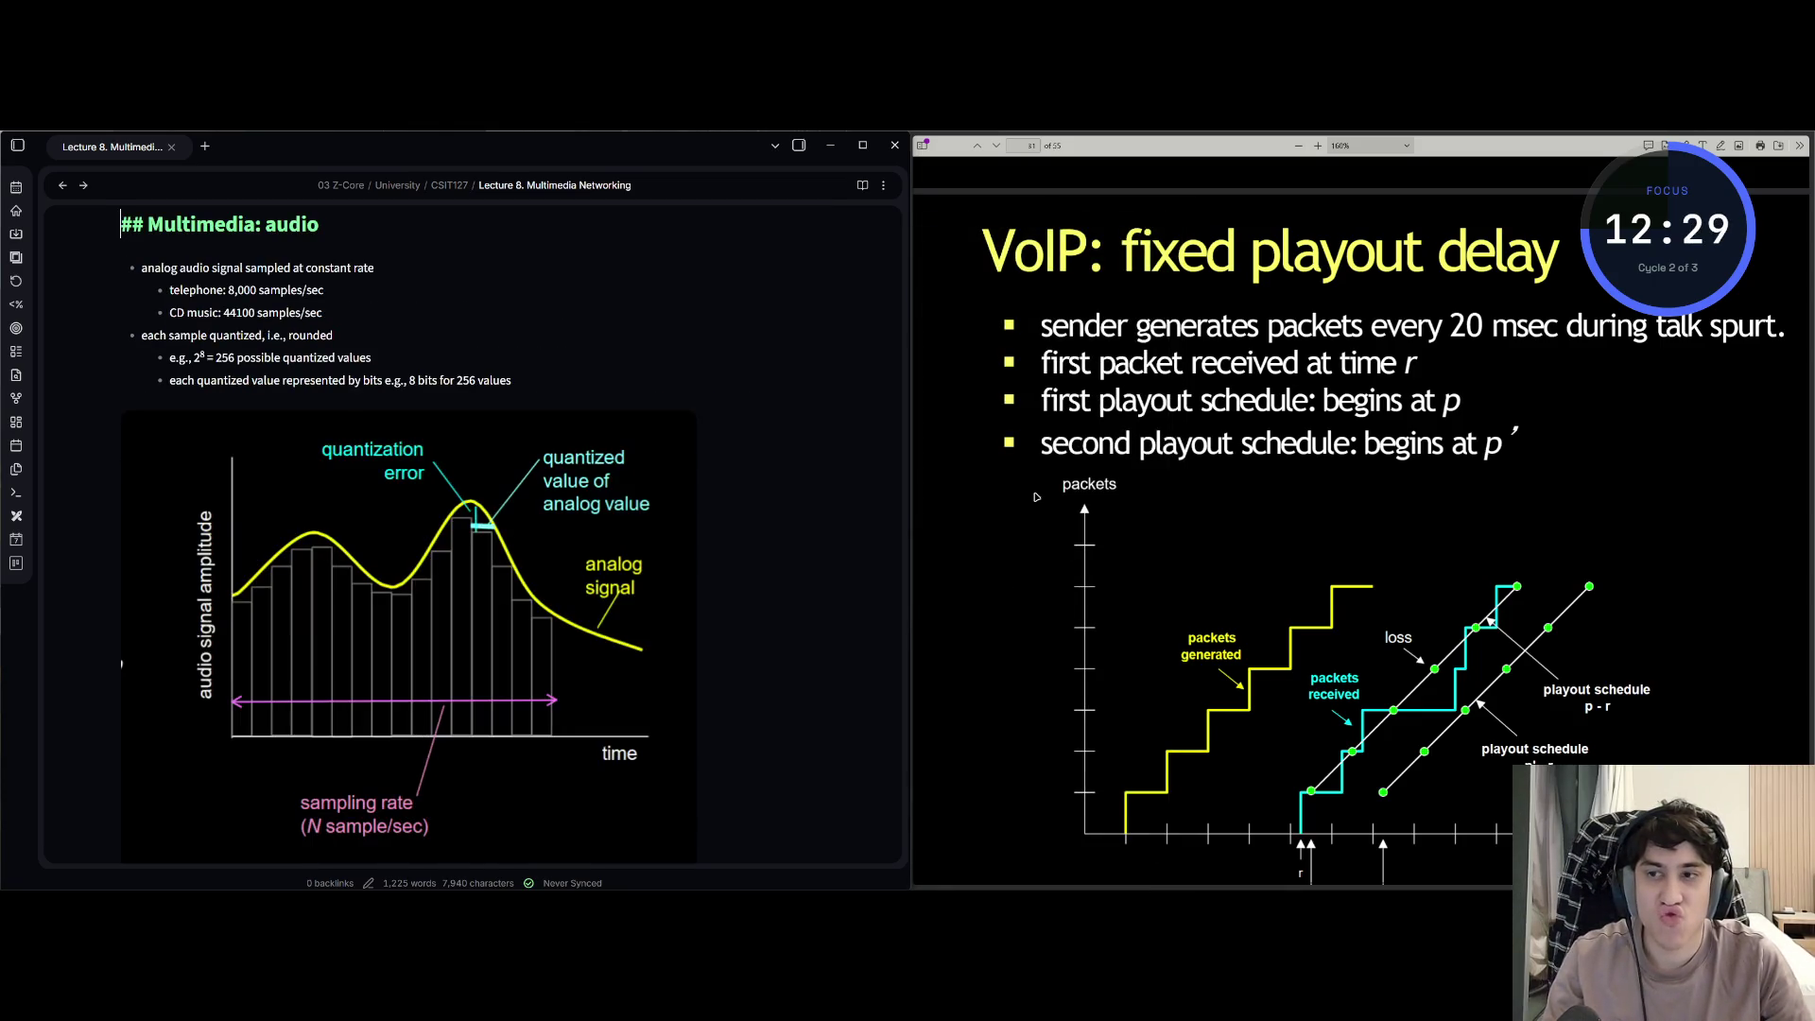
# - Position the cursor in the note and take a first snip of the packets diagram on the slide
pyautogui.click(475, 397)
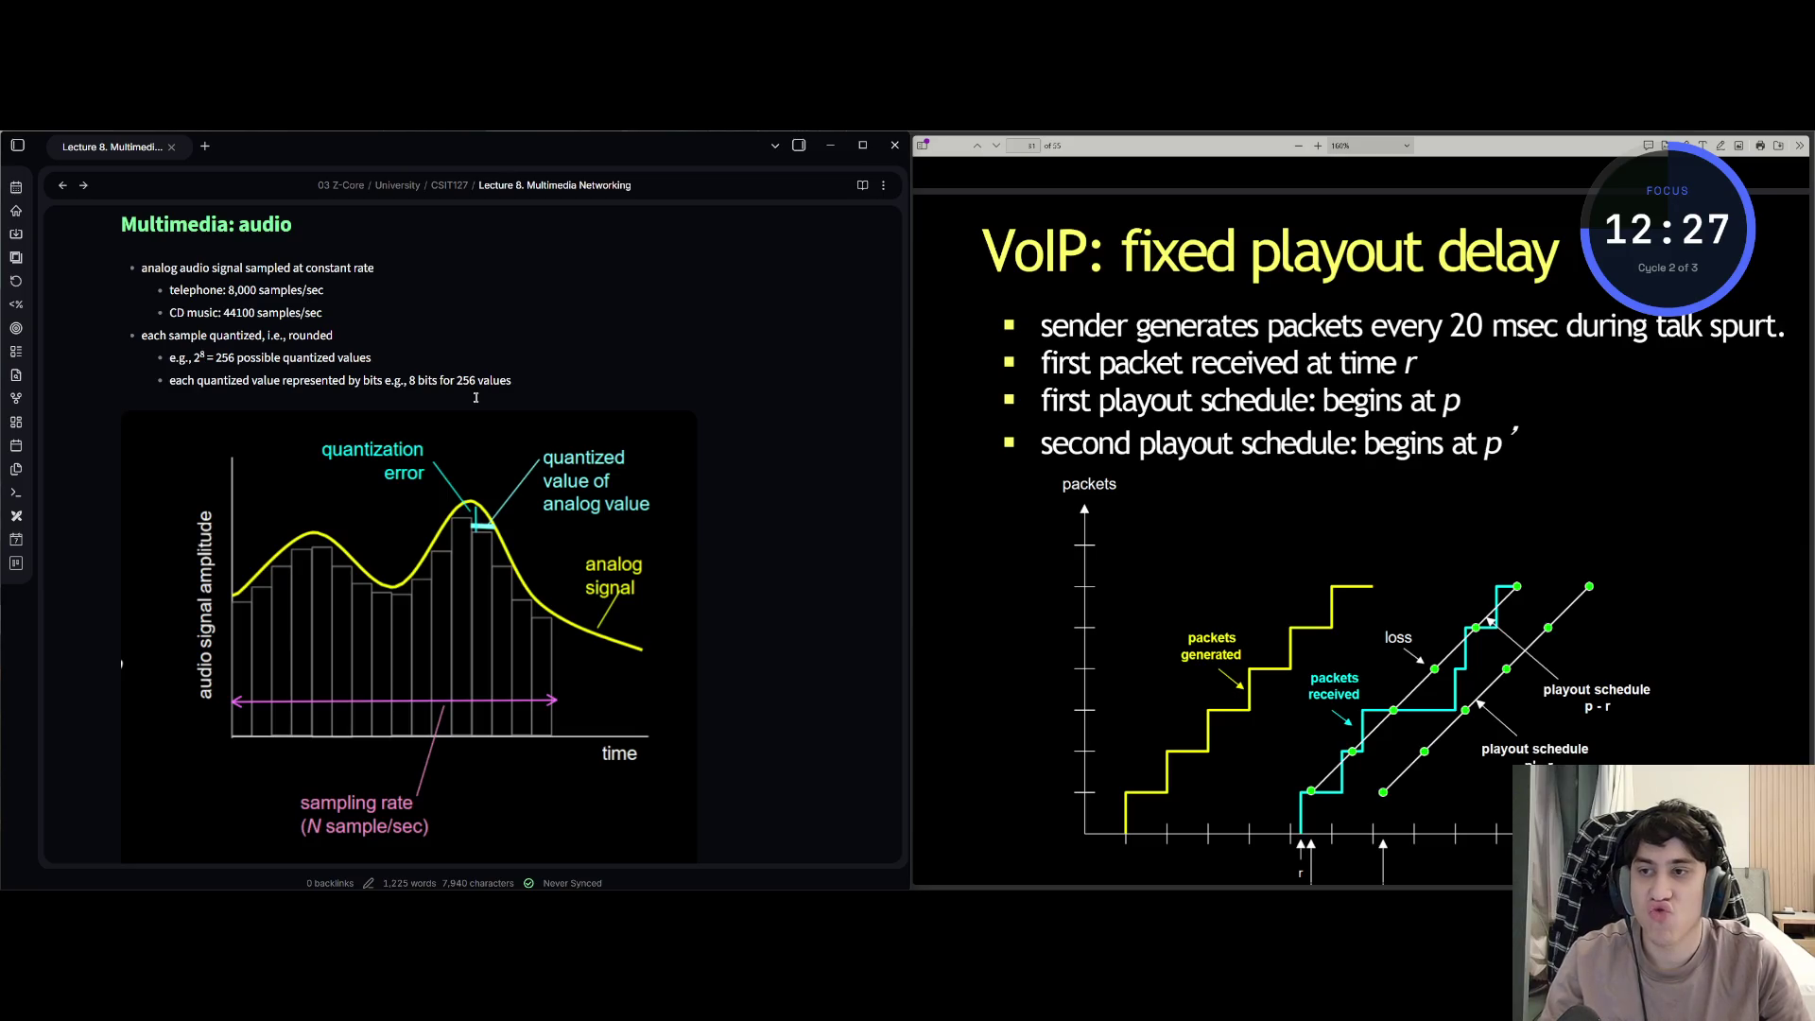
pyautogui.scroll(-10, 477, 398)
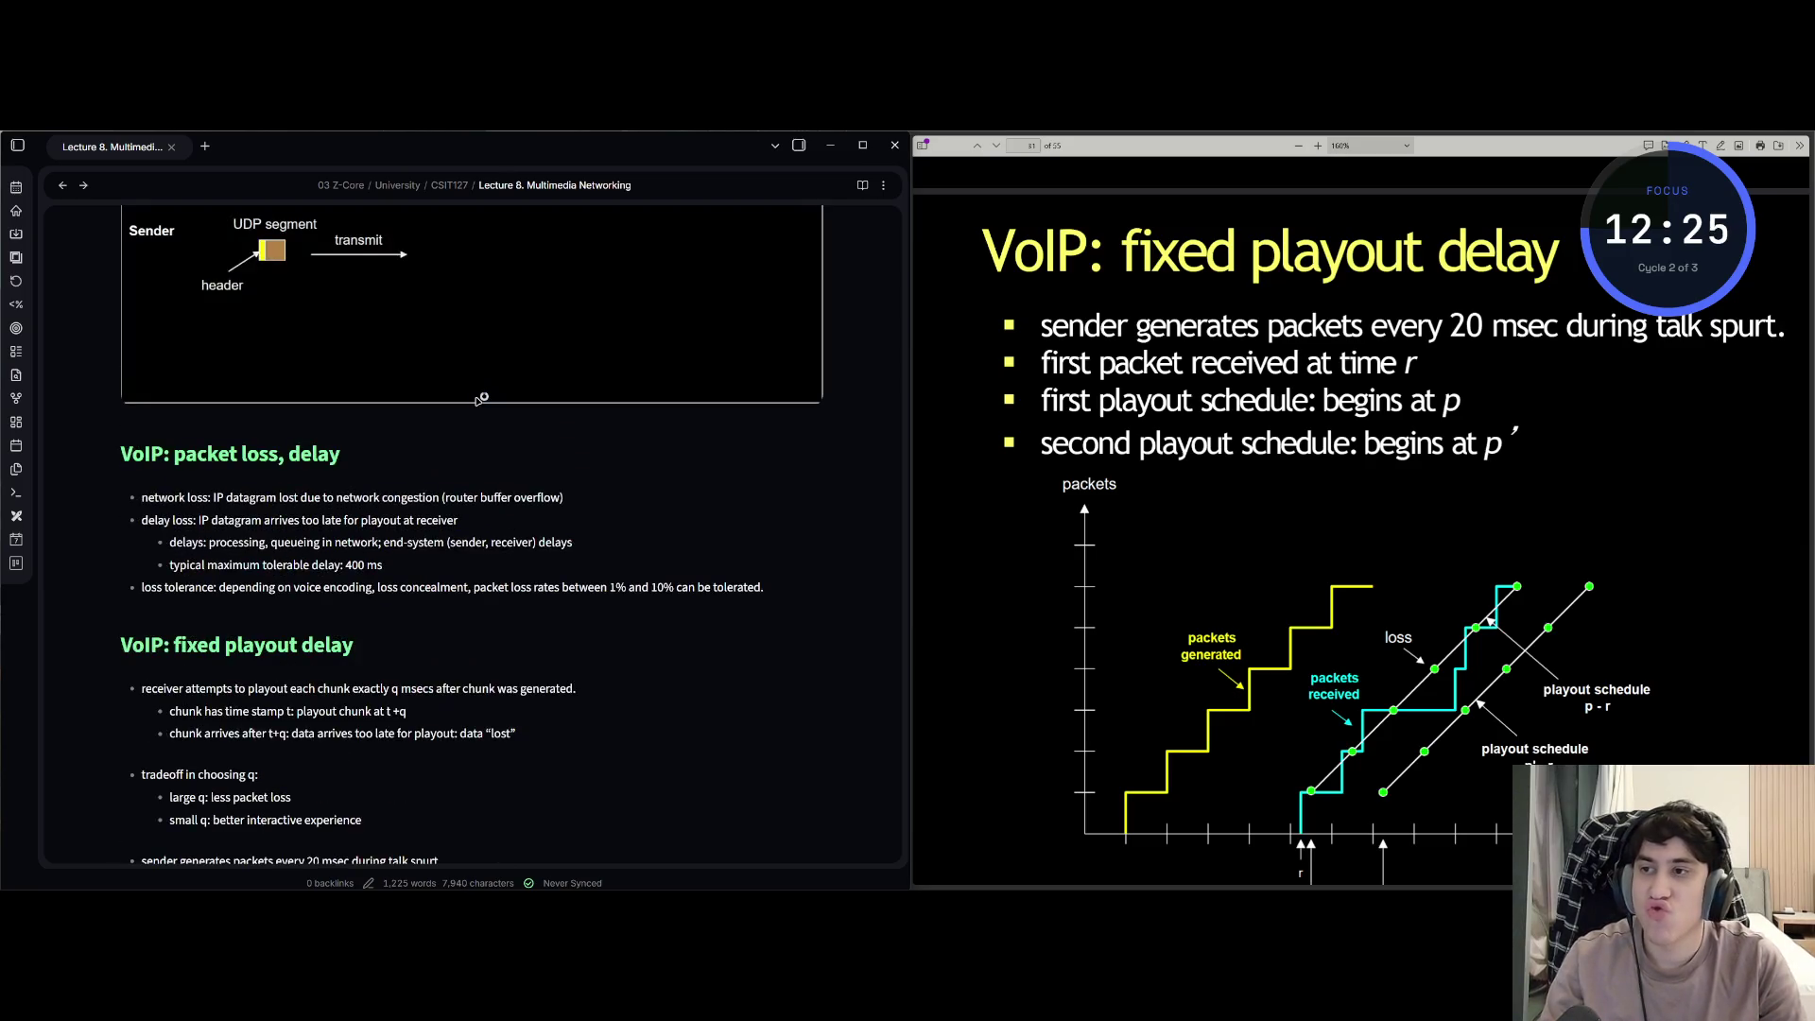
pyautogui.hotkey('ctrl', 'End')
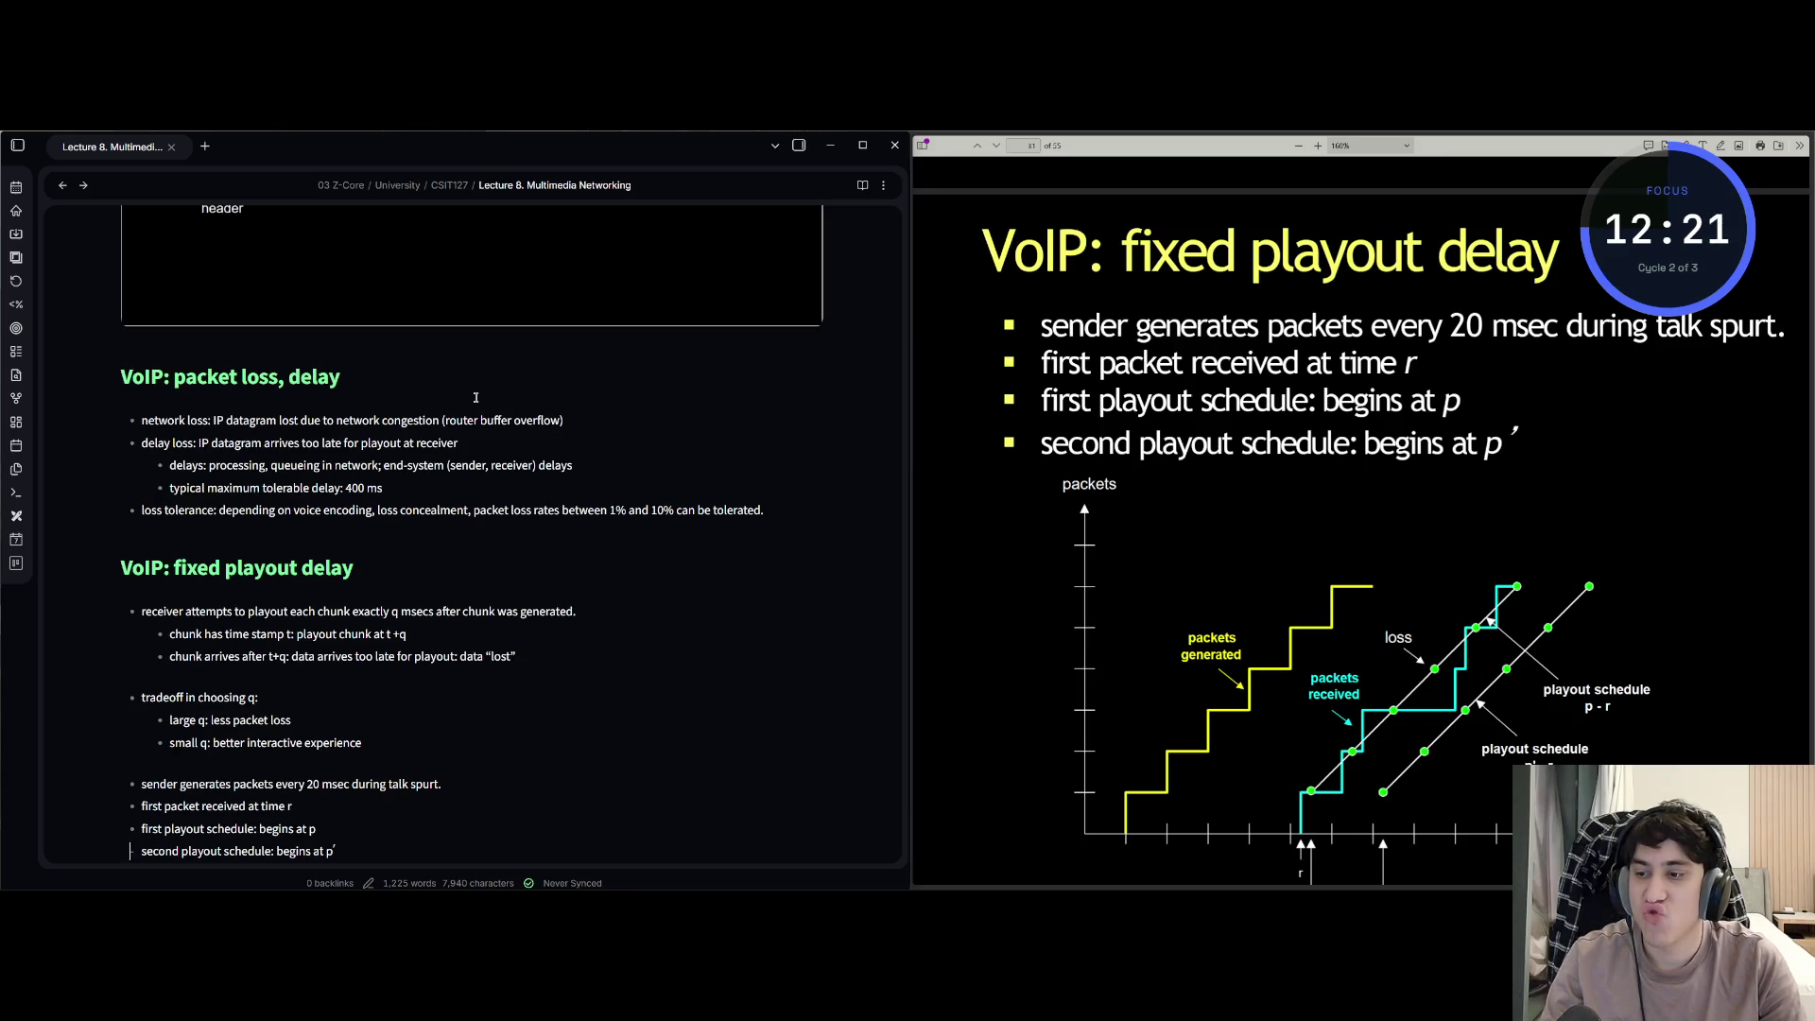
pyautogui.scroll(-3, 474, 398)
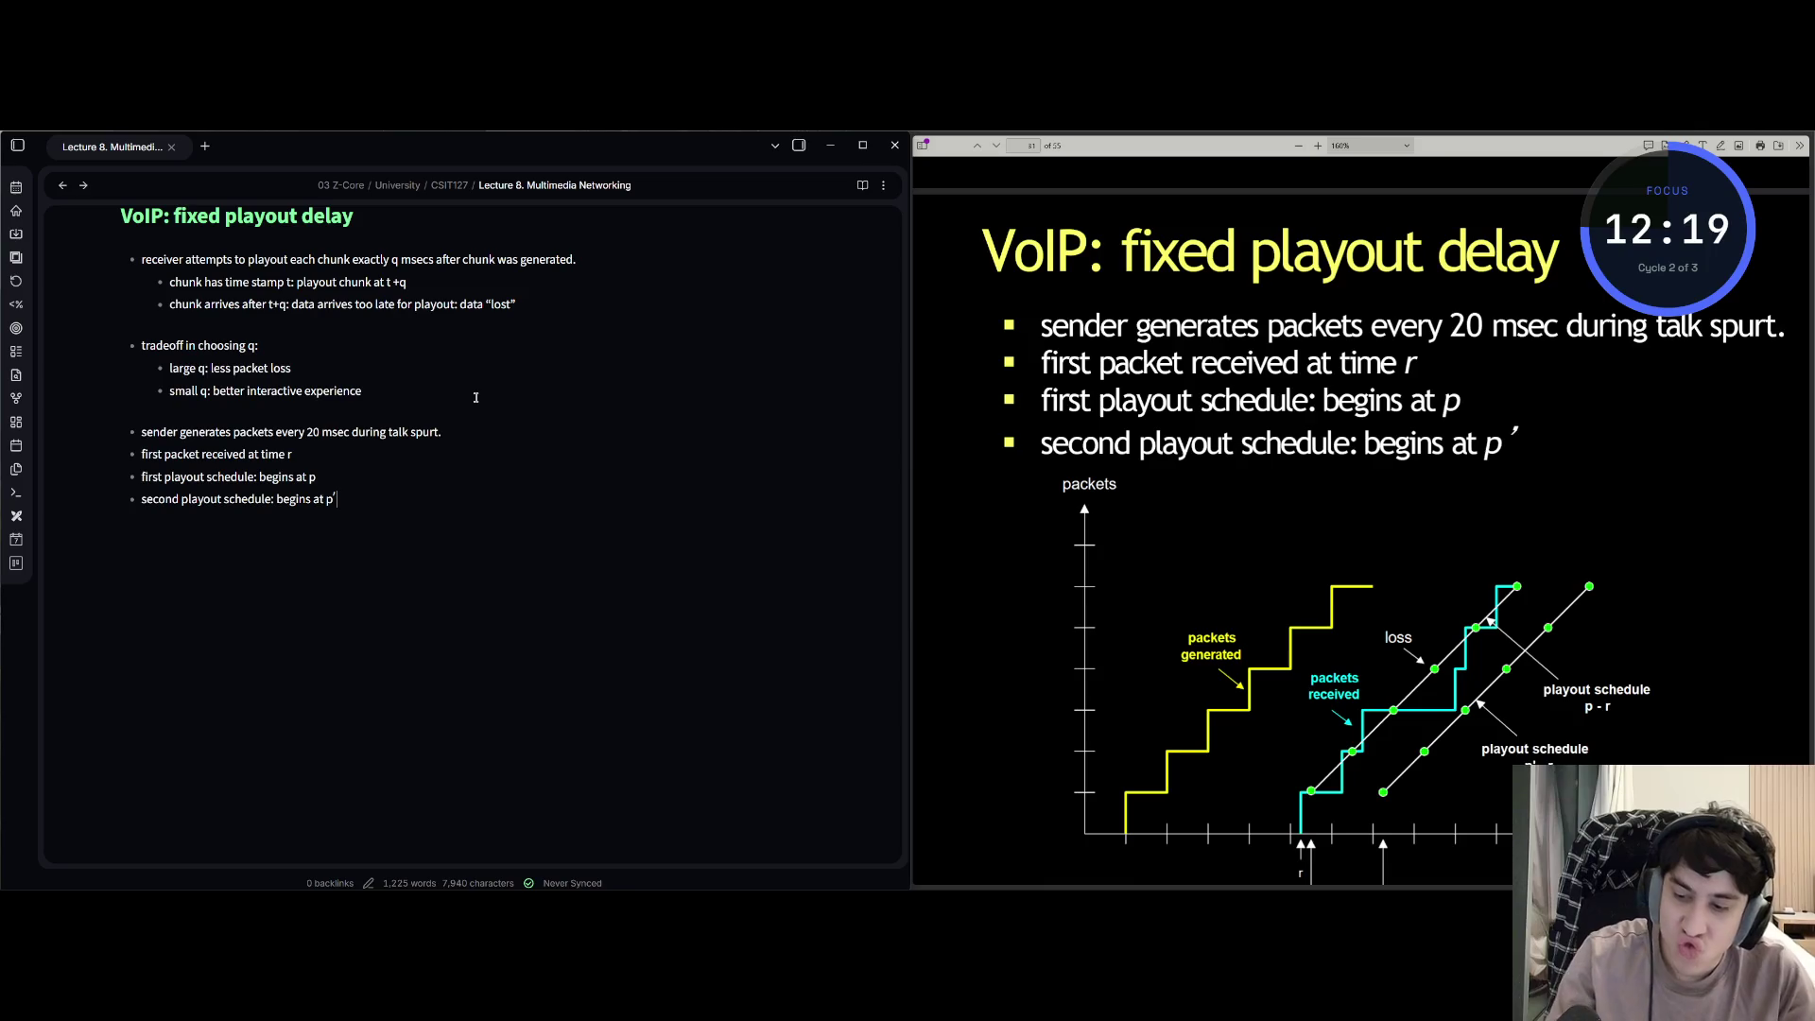
pyautogui.hotkey('ctrl', 'Home')
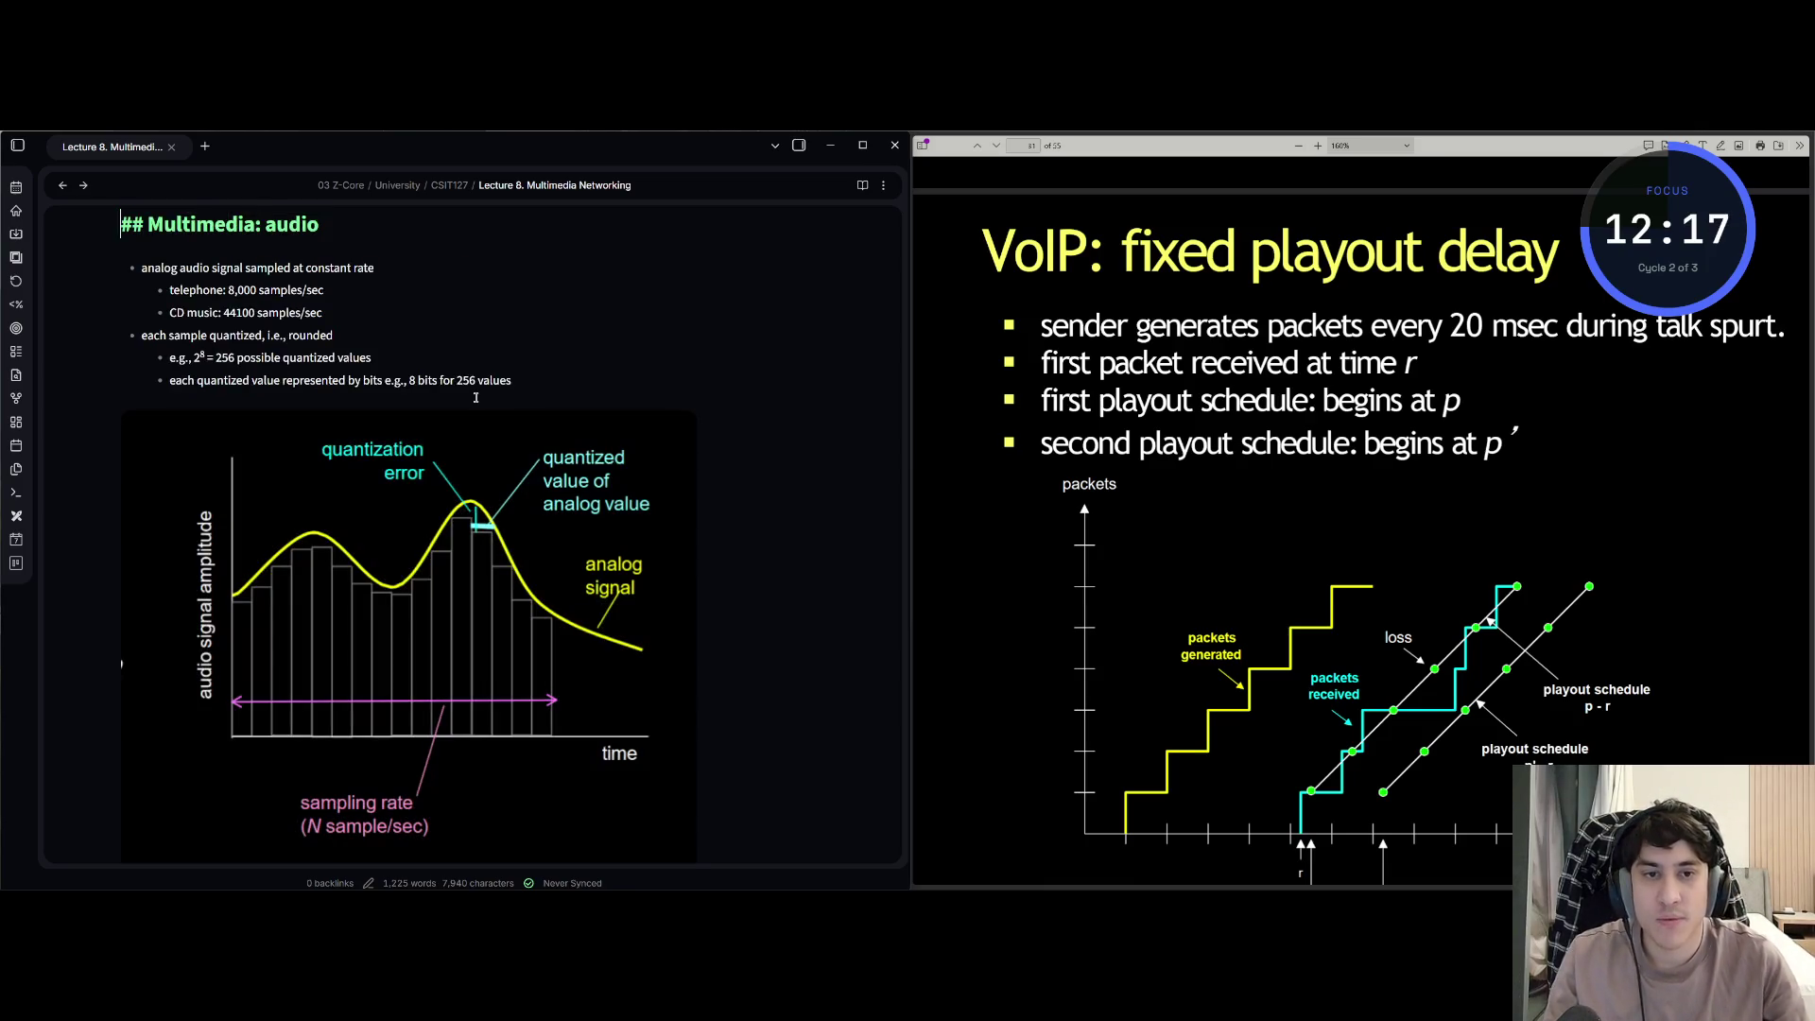
pyautogui.scroll(-2, 475, 397)
pyautogui.scroll(-3, 474, 391)
pyautogui.hotkey('ctrl', 'Home')
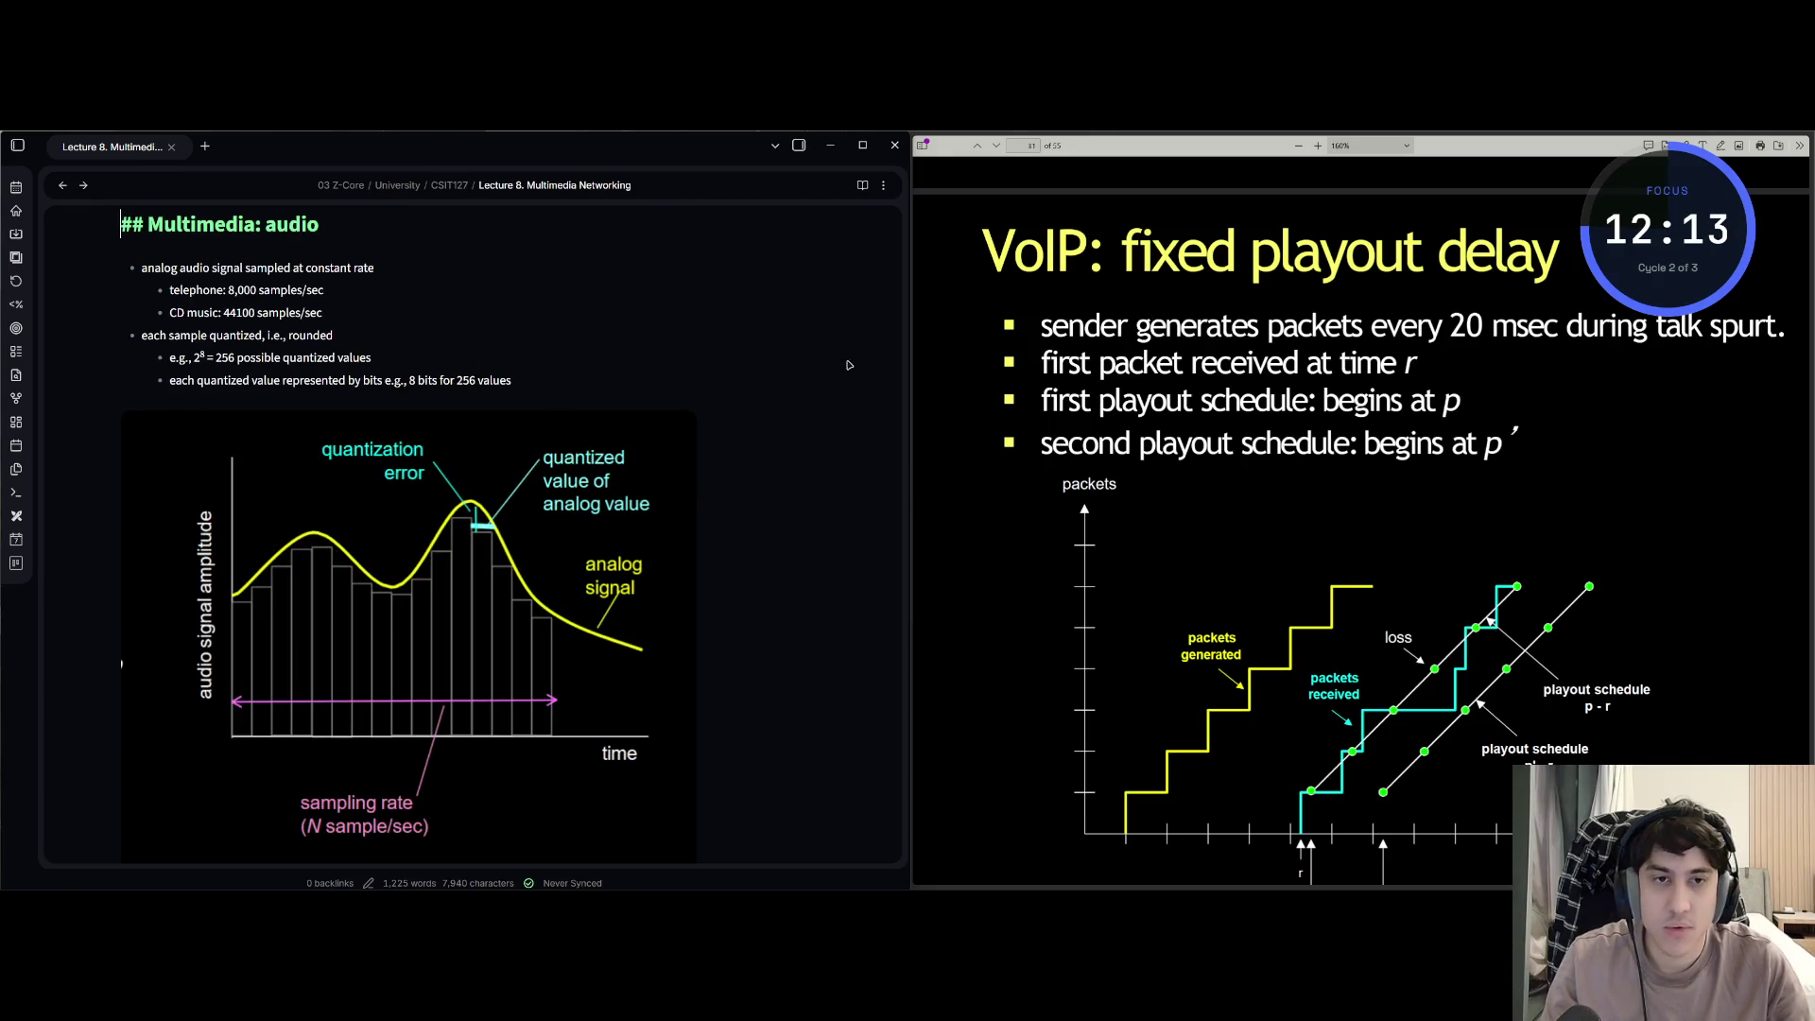
pyautogui.click(1057, 484)
pyautogui.moveTo(1055, 472); pyautogui.dragTo(1642, 888)
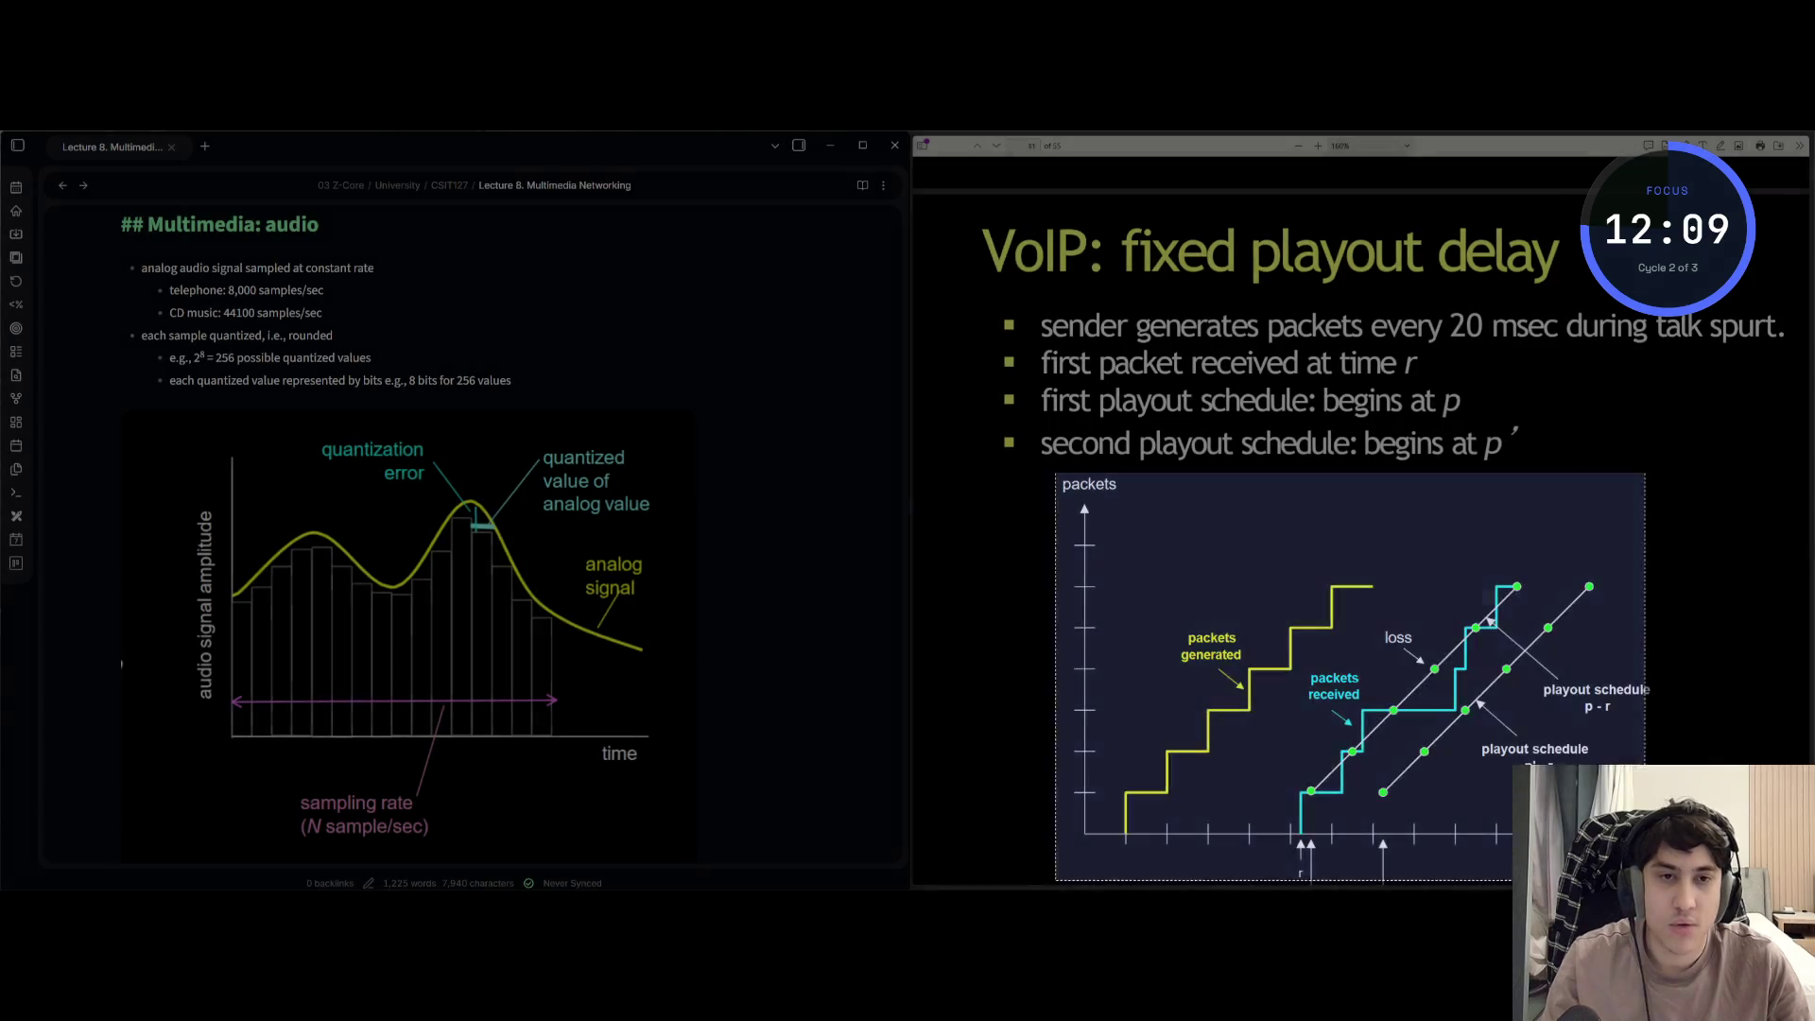
pyautogui.scroll(-2, 1529, 726)
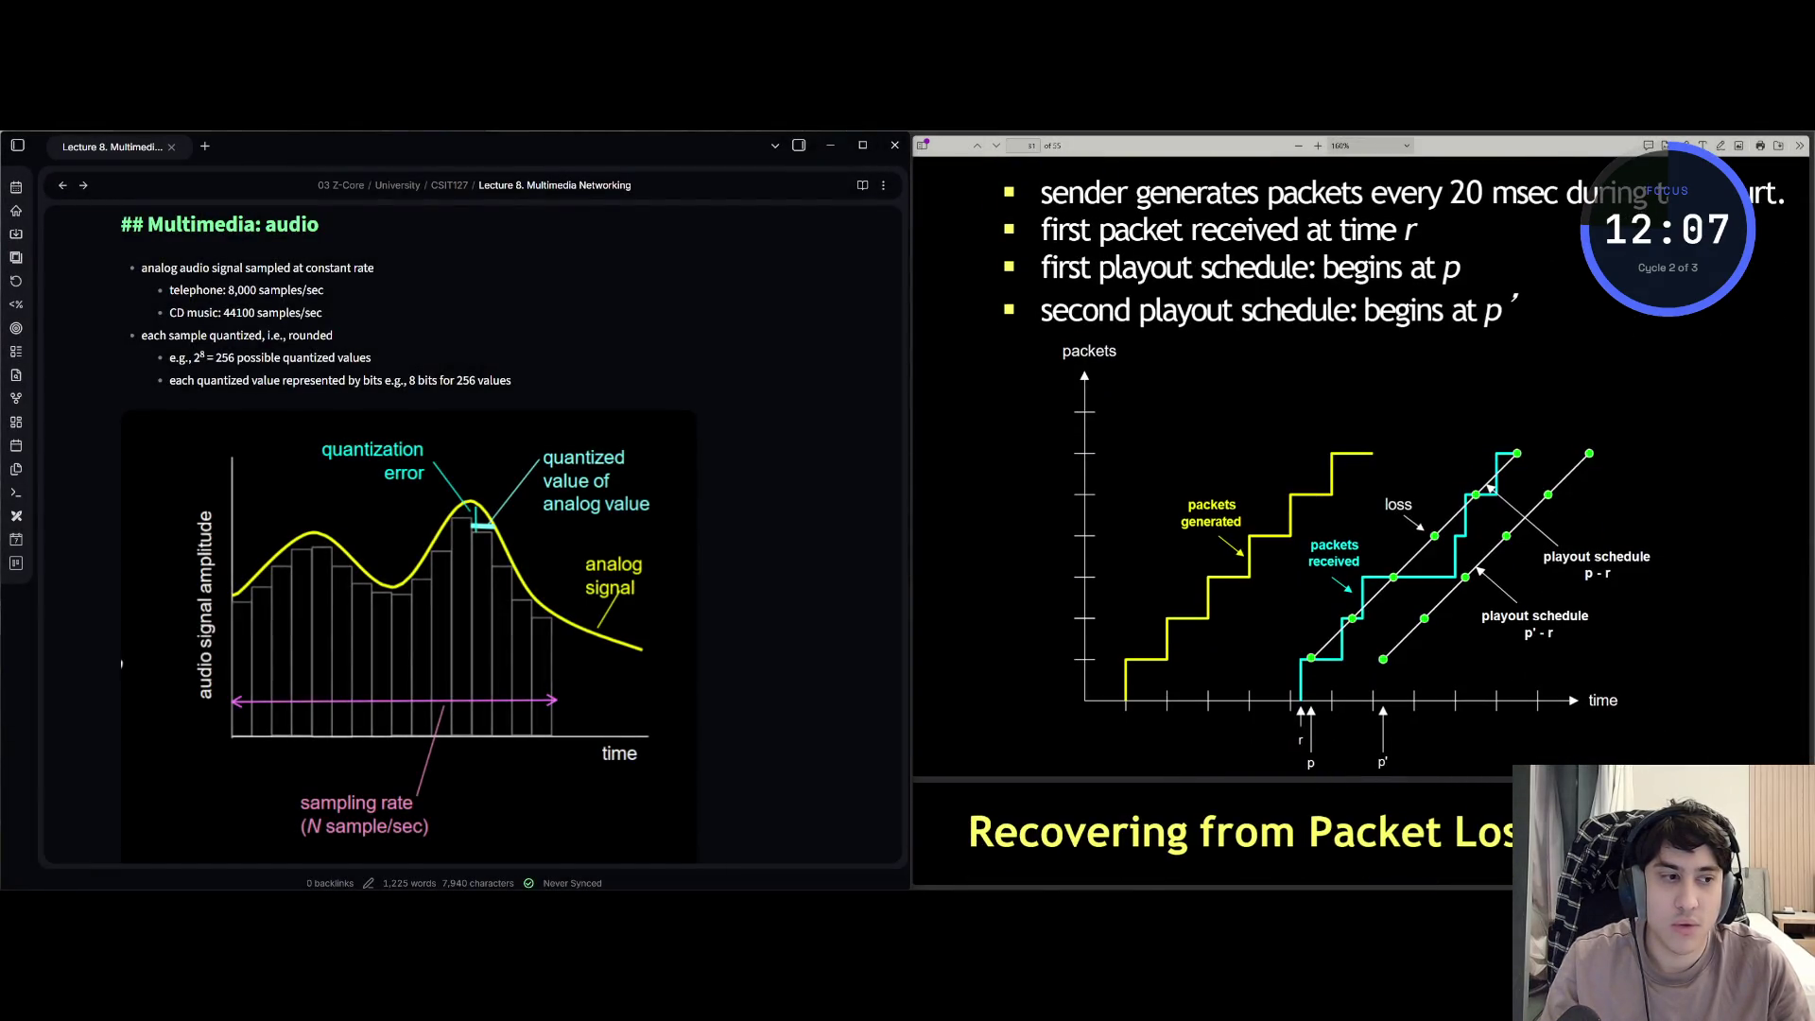
# - Re-snip the full packets-versus-time diagram and paste it below the fixed playout delay bullets
pyautogui.hotkey('alt', 'Tab')
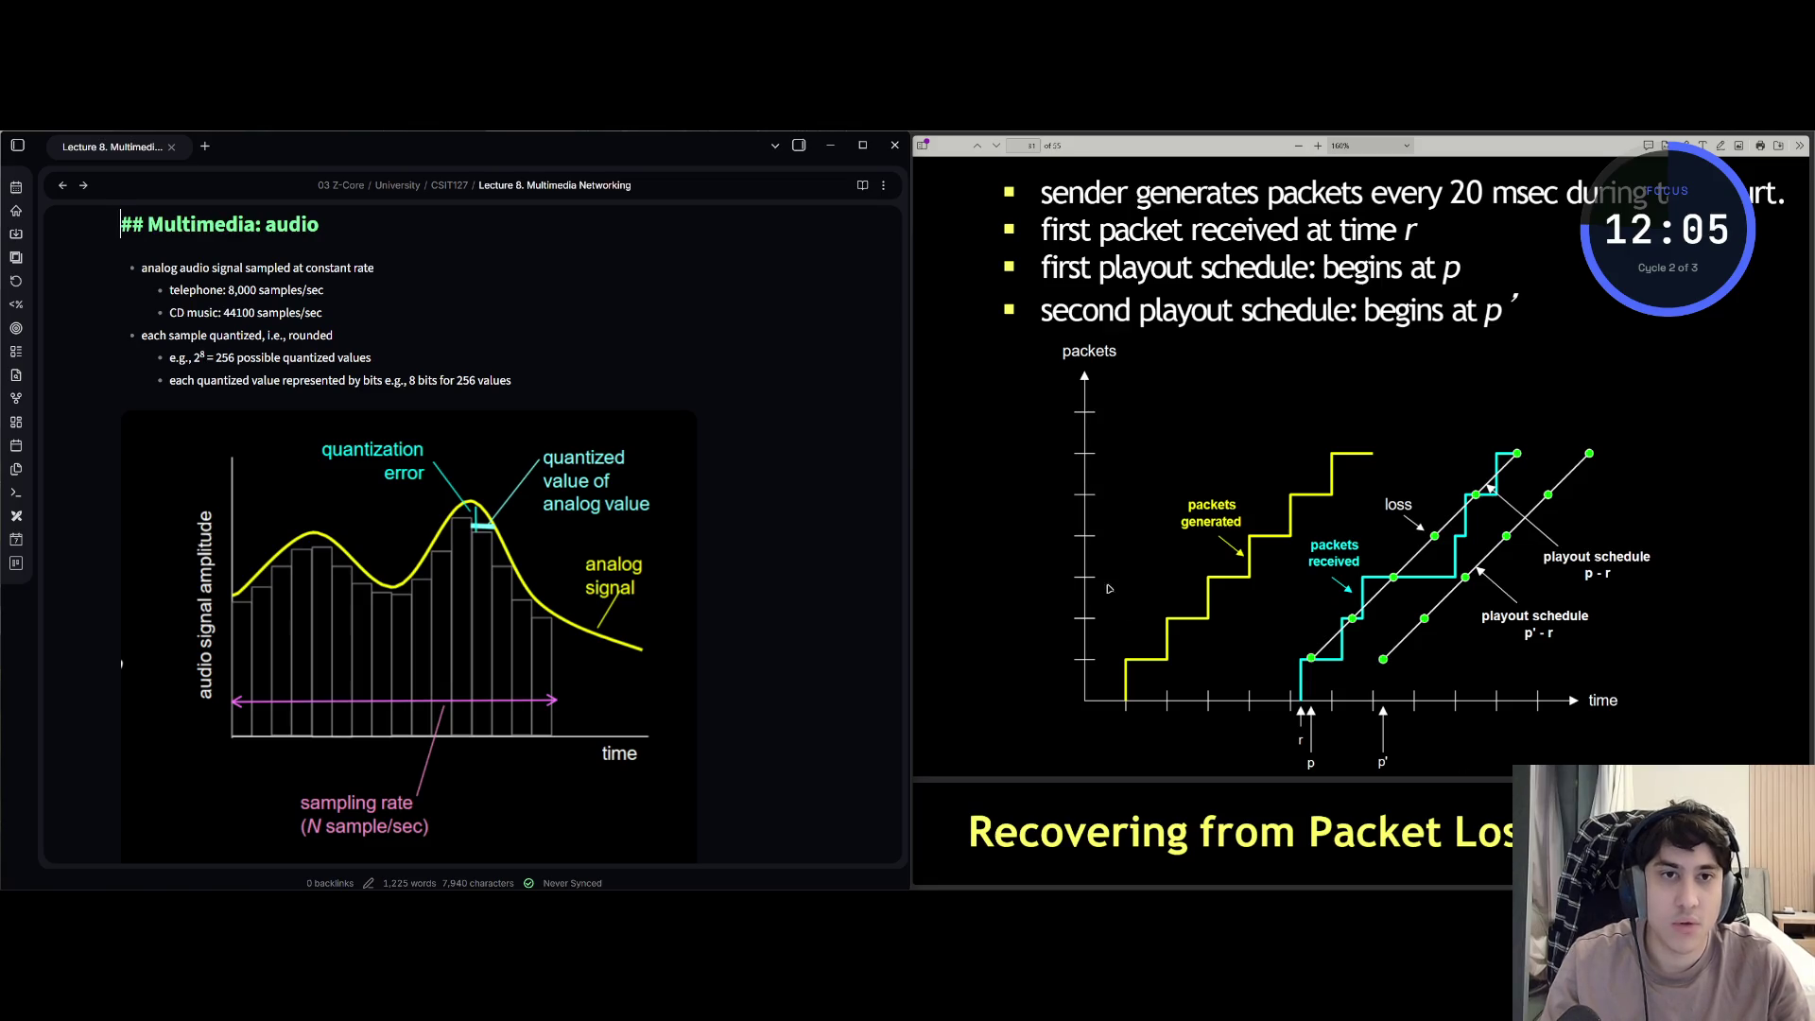
pyautogui.press('super+shift+s')
pyautogui.moveTo(1054, 342)
pyautogui.mouseDown()
pyautogui.moveTo(1593, 809)
pyautogui.moveTo(1654, 773)
pyautogui.mouseUp()
pyautogui.scroll(-3, 433, 682)
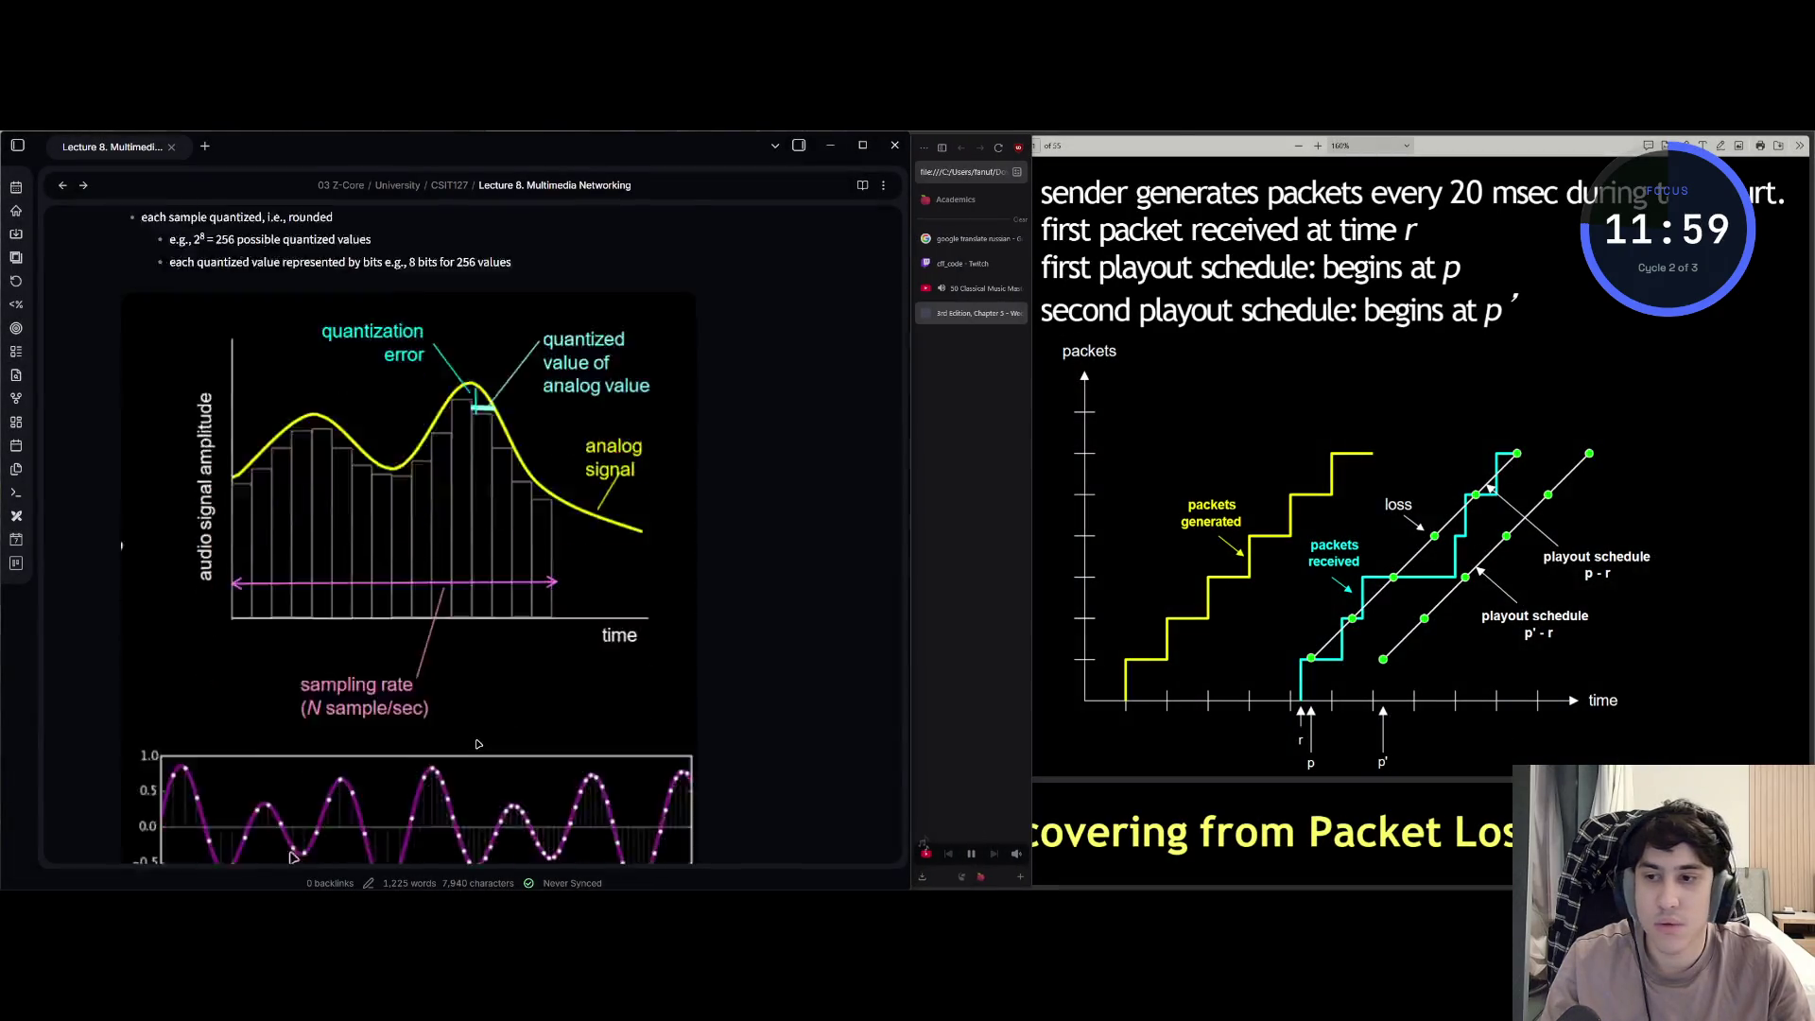
pyautogui.scroll(-4, 432, 683)
pyautogui.scroll(-3, 433, 683)
pyautogui.scroll(-5, 432, 683)
pyautogui.scroll(-5, 433, 682)
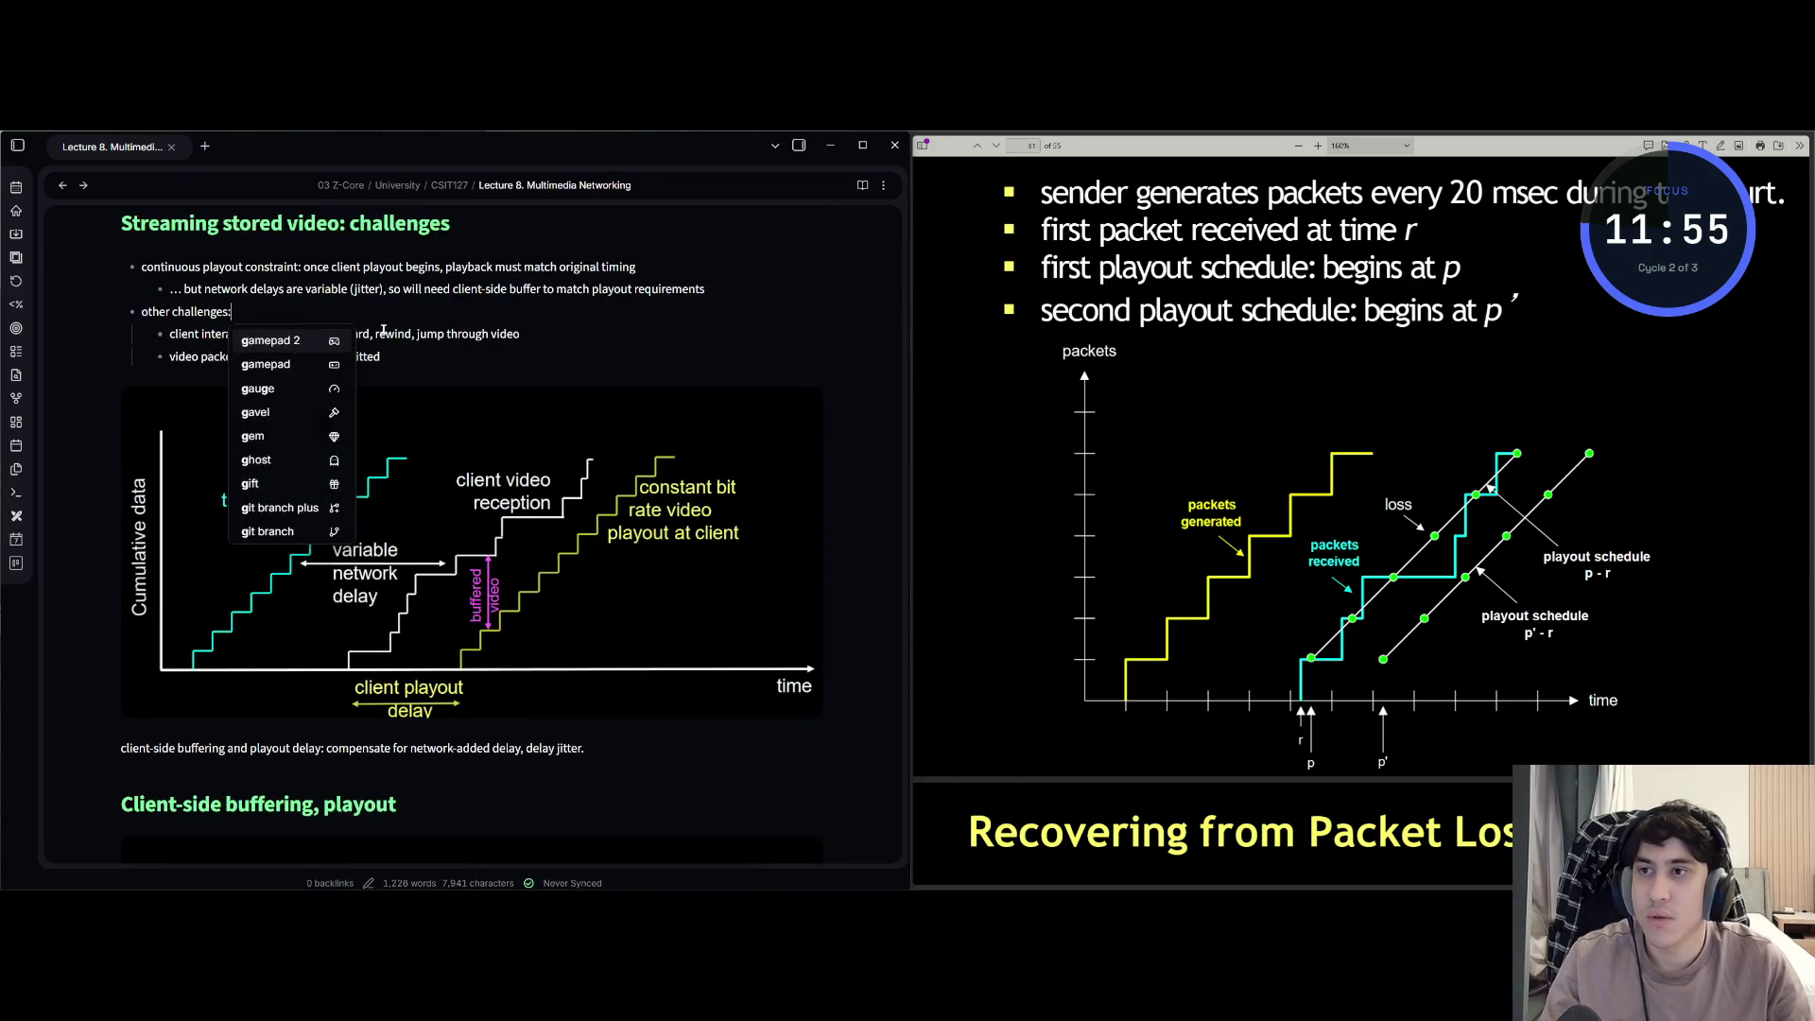
pyautogui.scroll(-10, 384, 328)
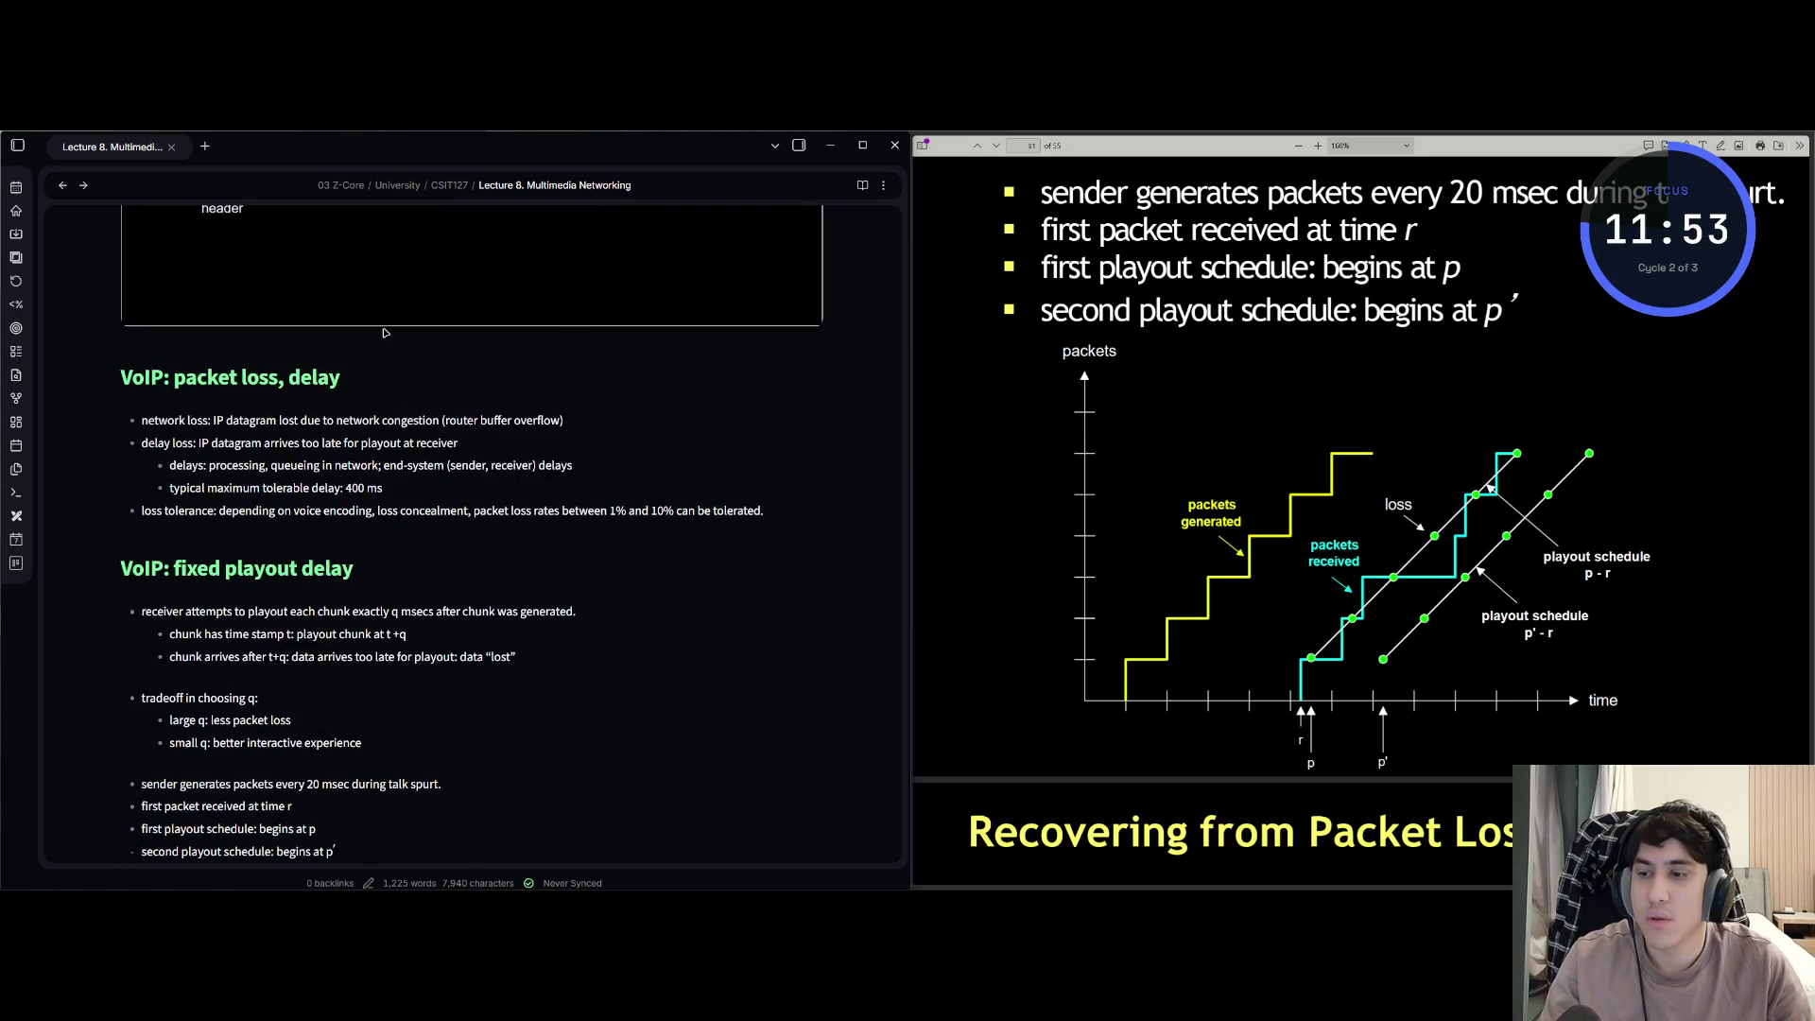
pyautogui.scroll(-1, 382, 332)
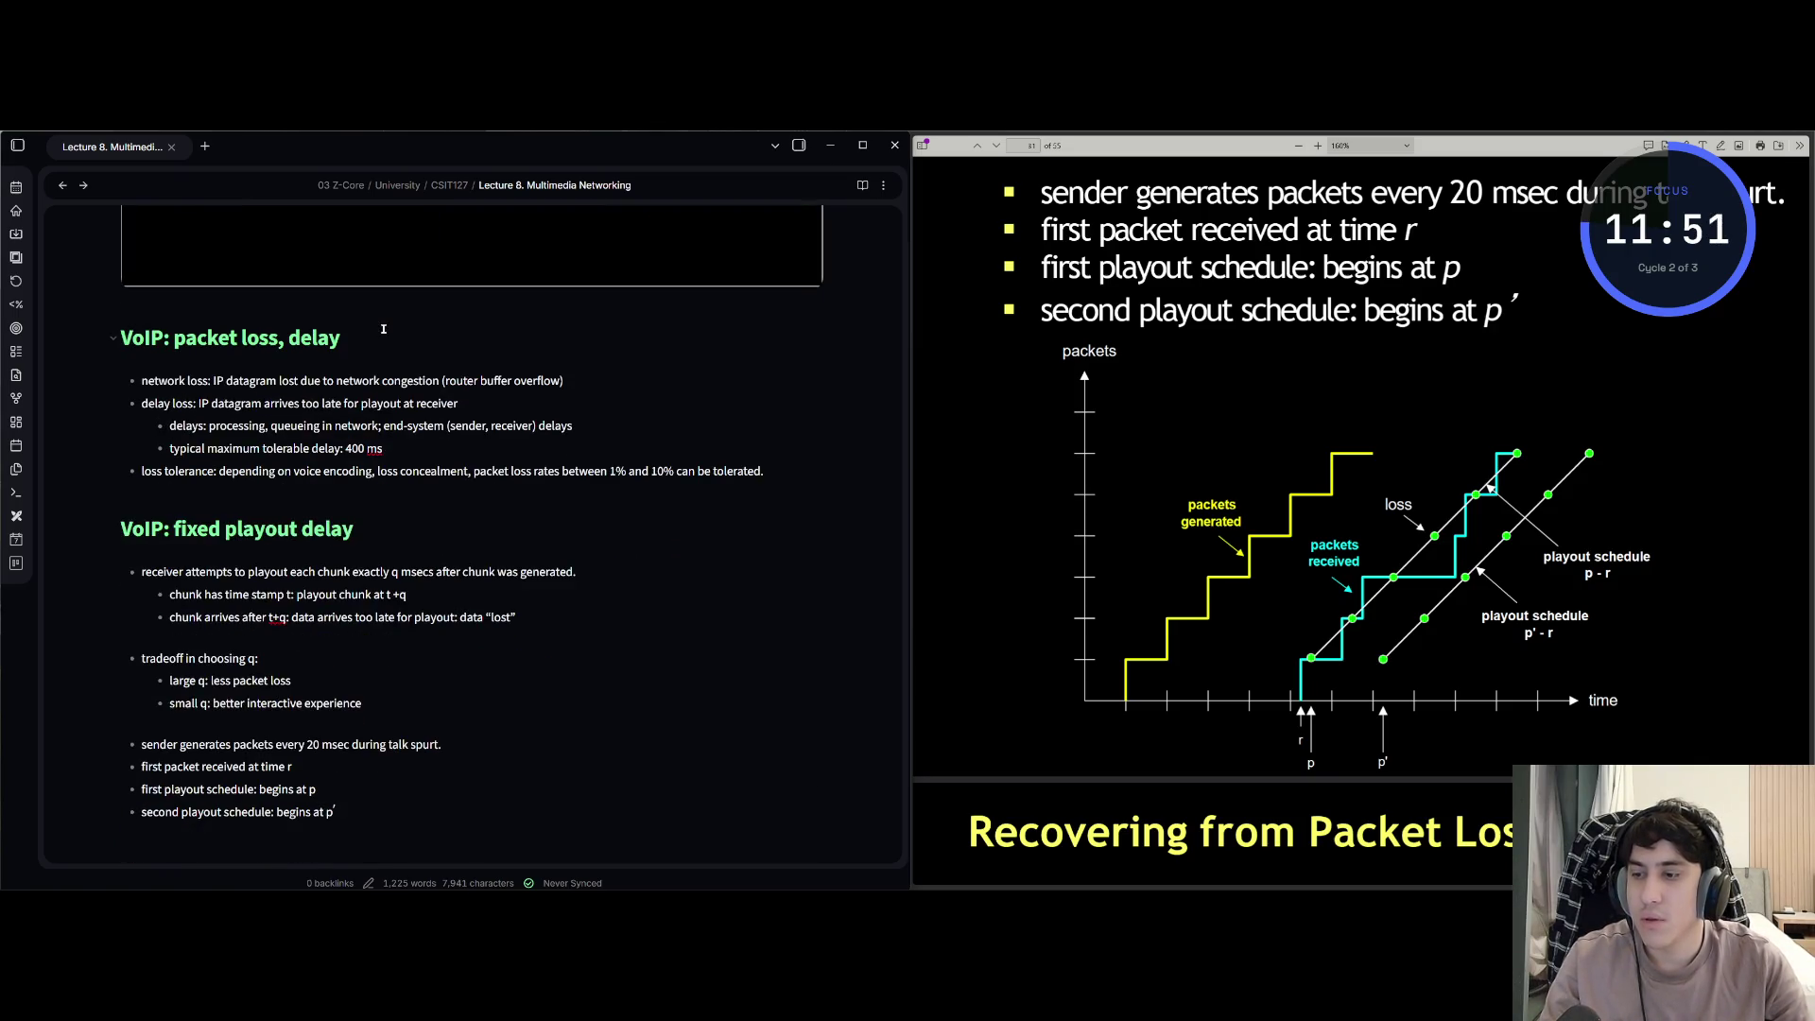
pyautogui.hotkey('ctrl', 'v')
pyautogui.press('Return')
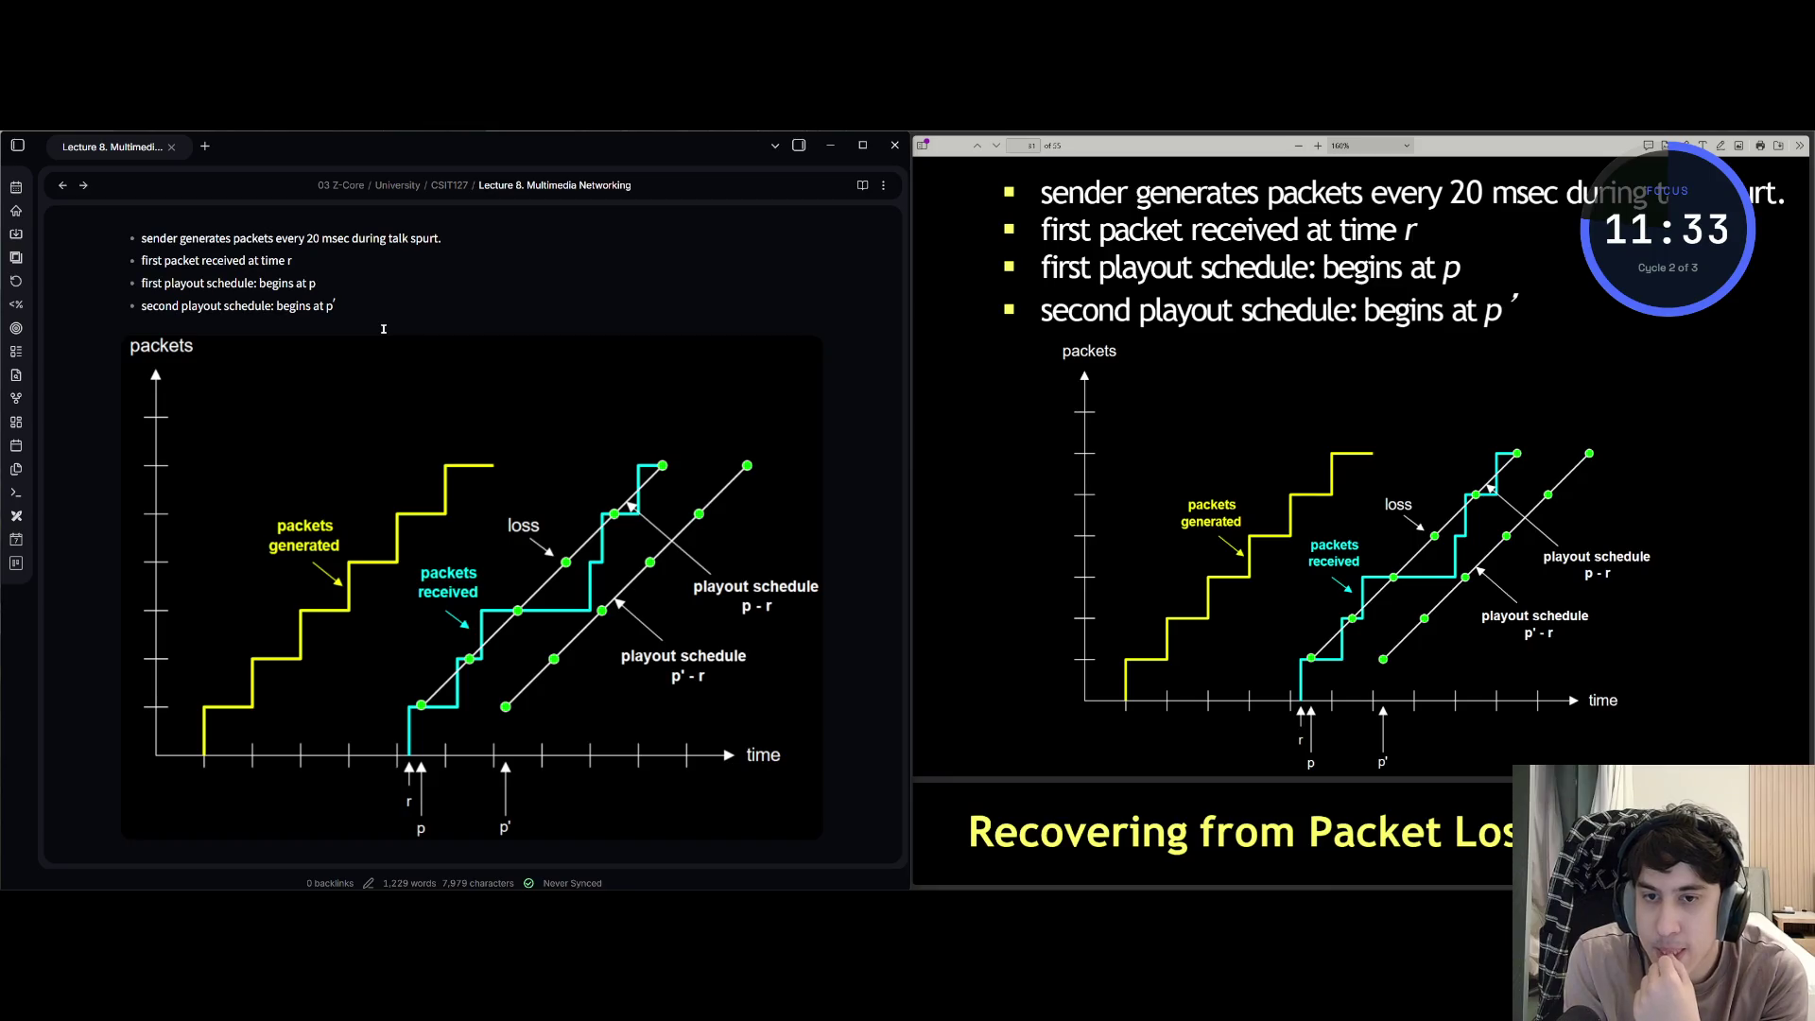
pyautogui.scroll(3, 507, 384)
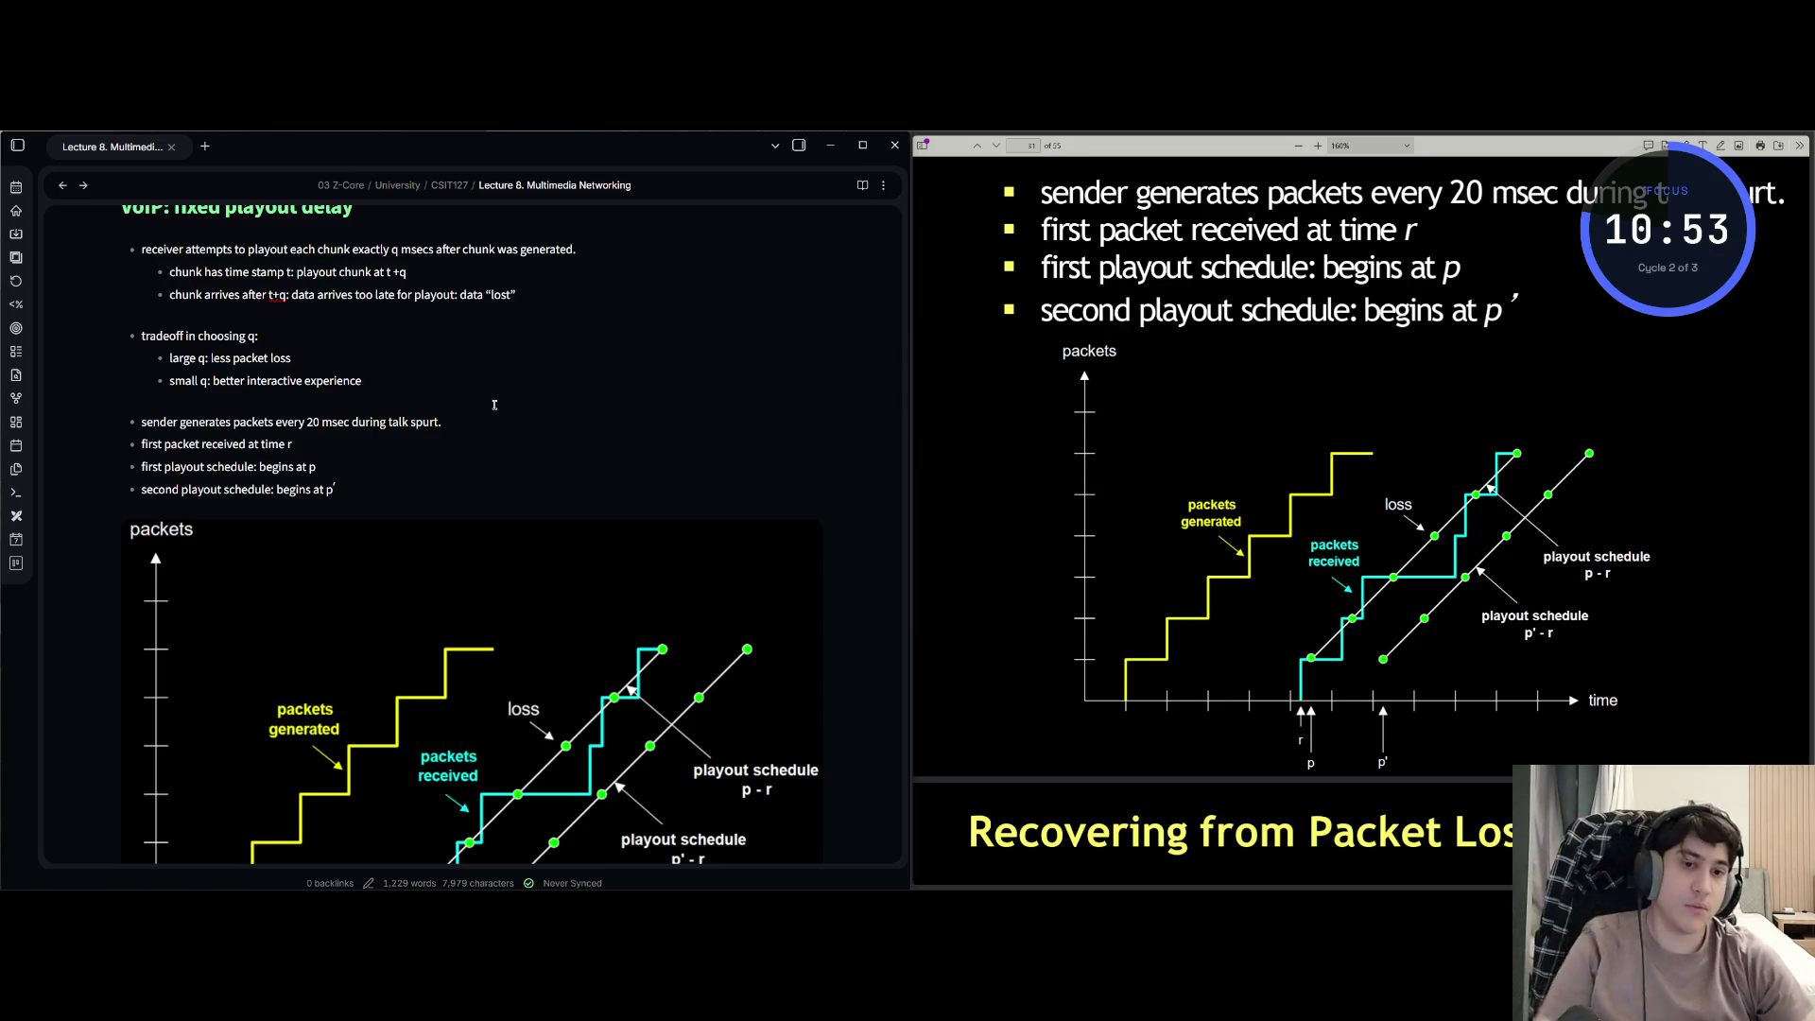
# - Advance the lecture slides to 'Recovering from Packet Loss' and return to the note
pyautogui.hotkey('alt', 'Tab')
pyautogui.press('Down')
pyautogui.press('pagedown')
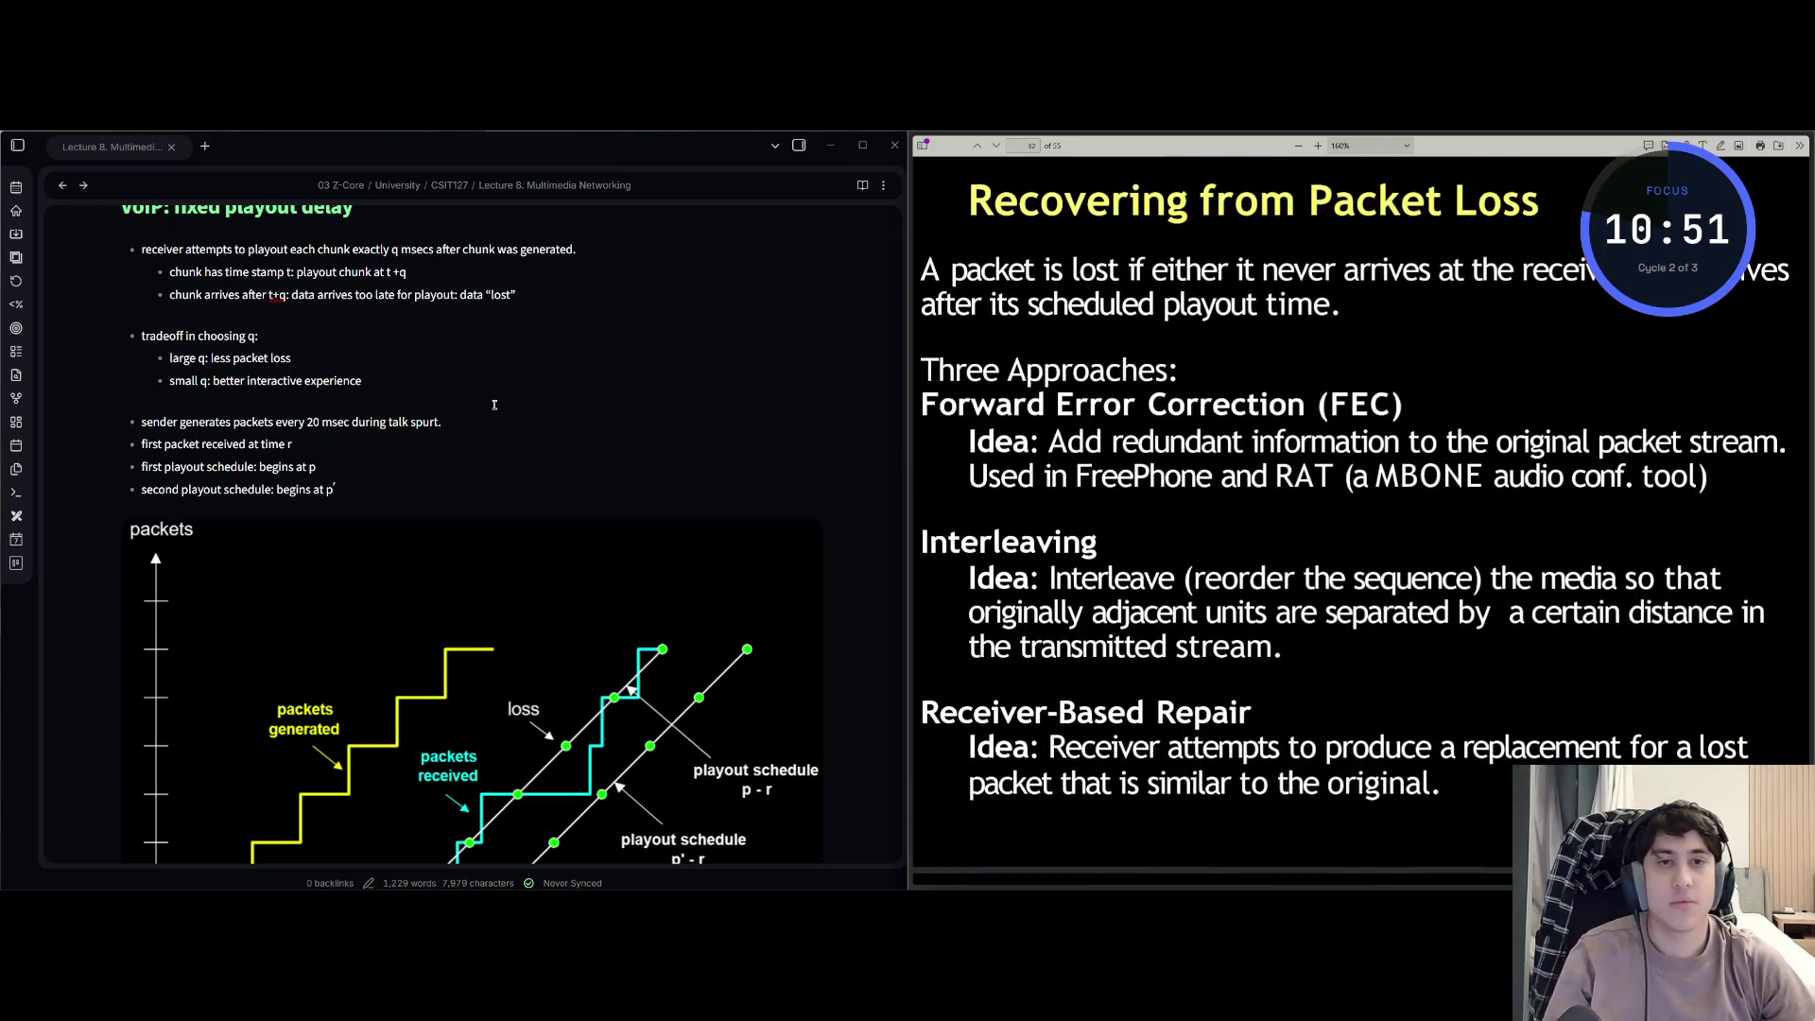
pyautogui.hotkey('alt', 'Tab')
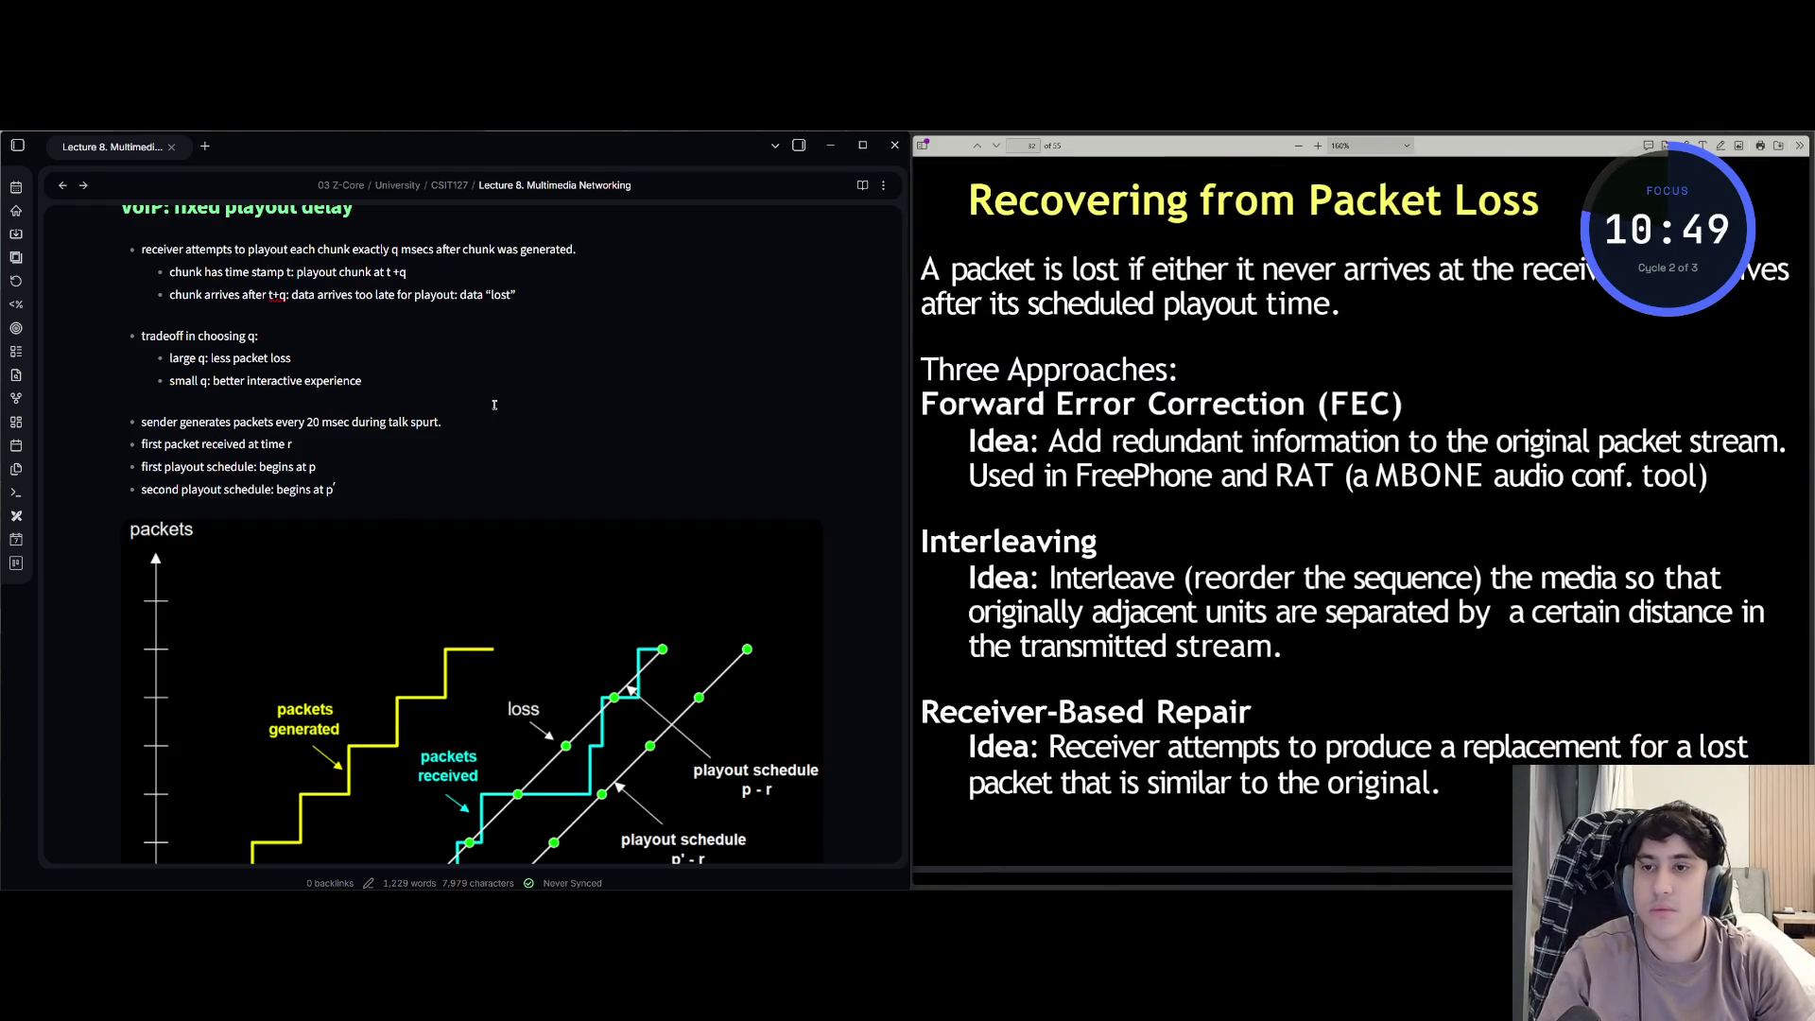
pyautogui.write('-')
pyautogui.scroll(-1, 493, 404)
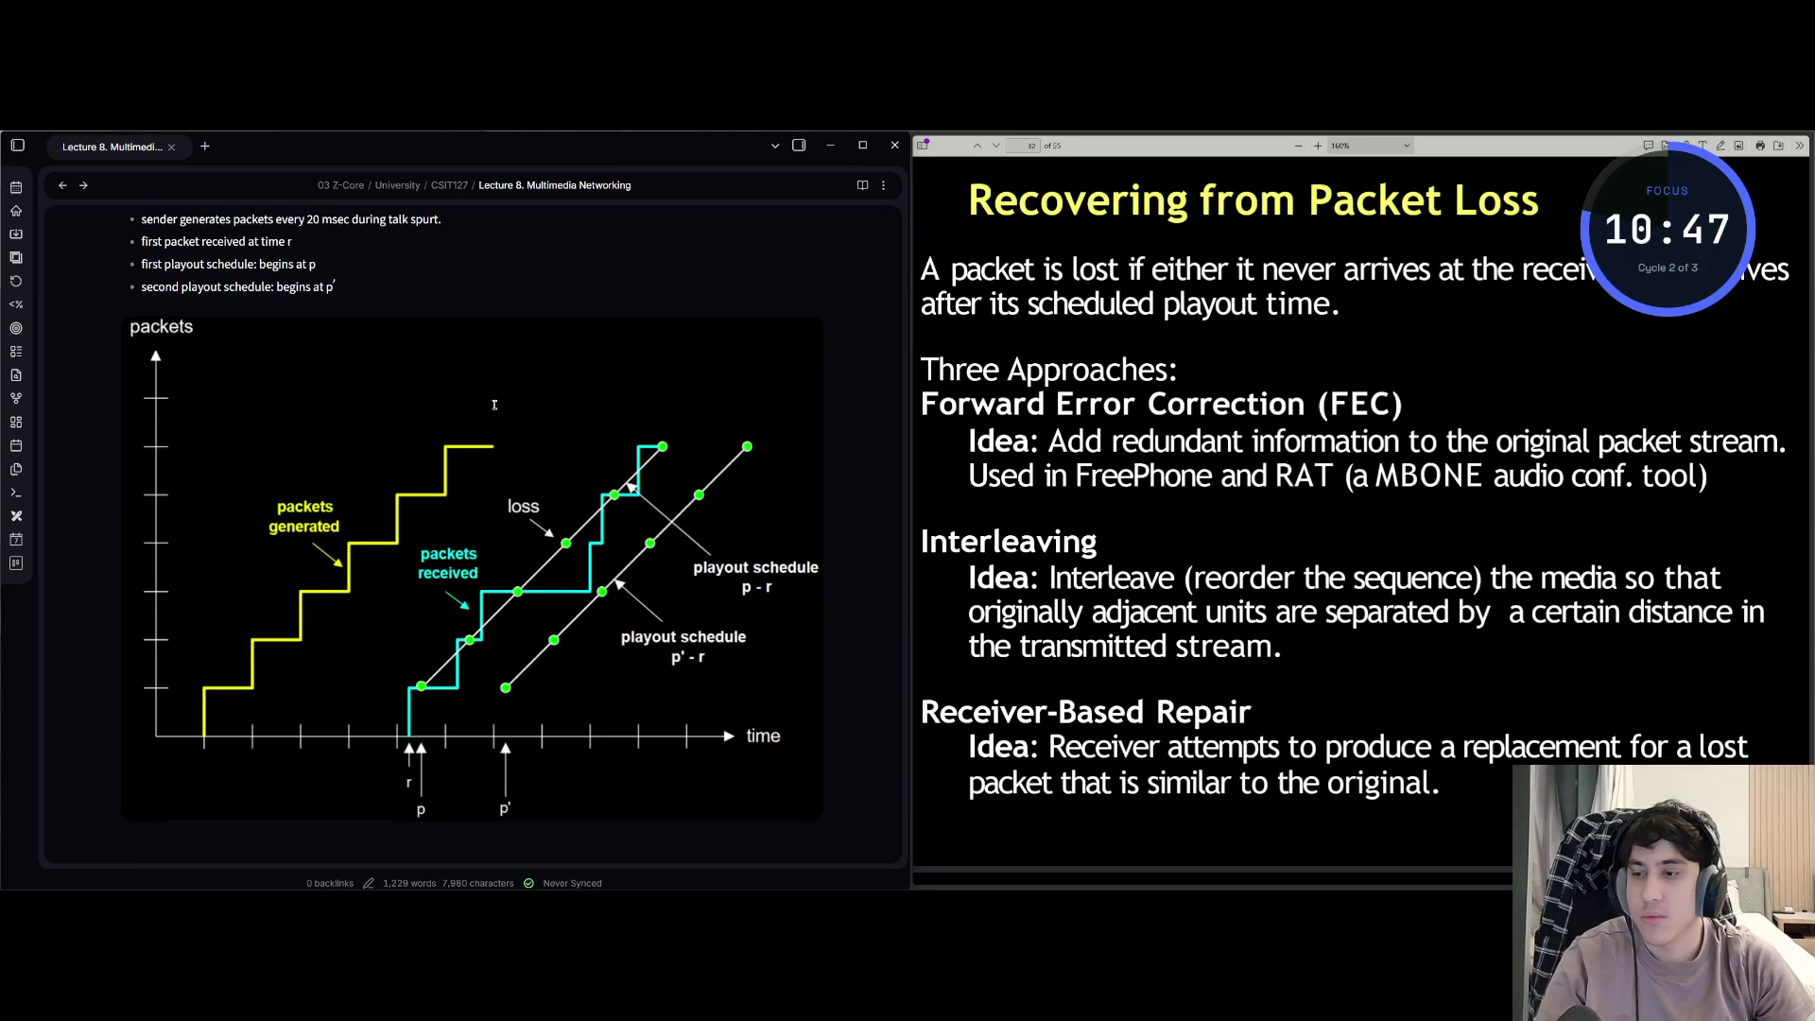
pyautogui.scroll(-3, 494, 404)
pyautogui.write('#')
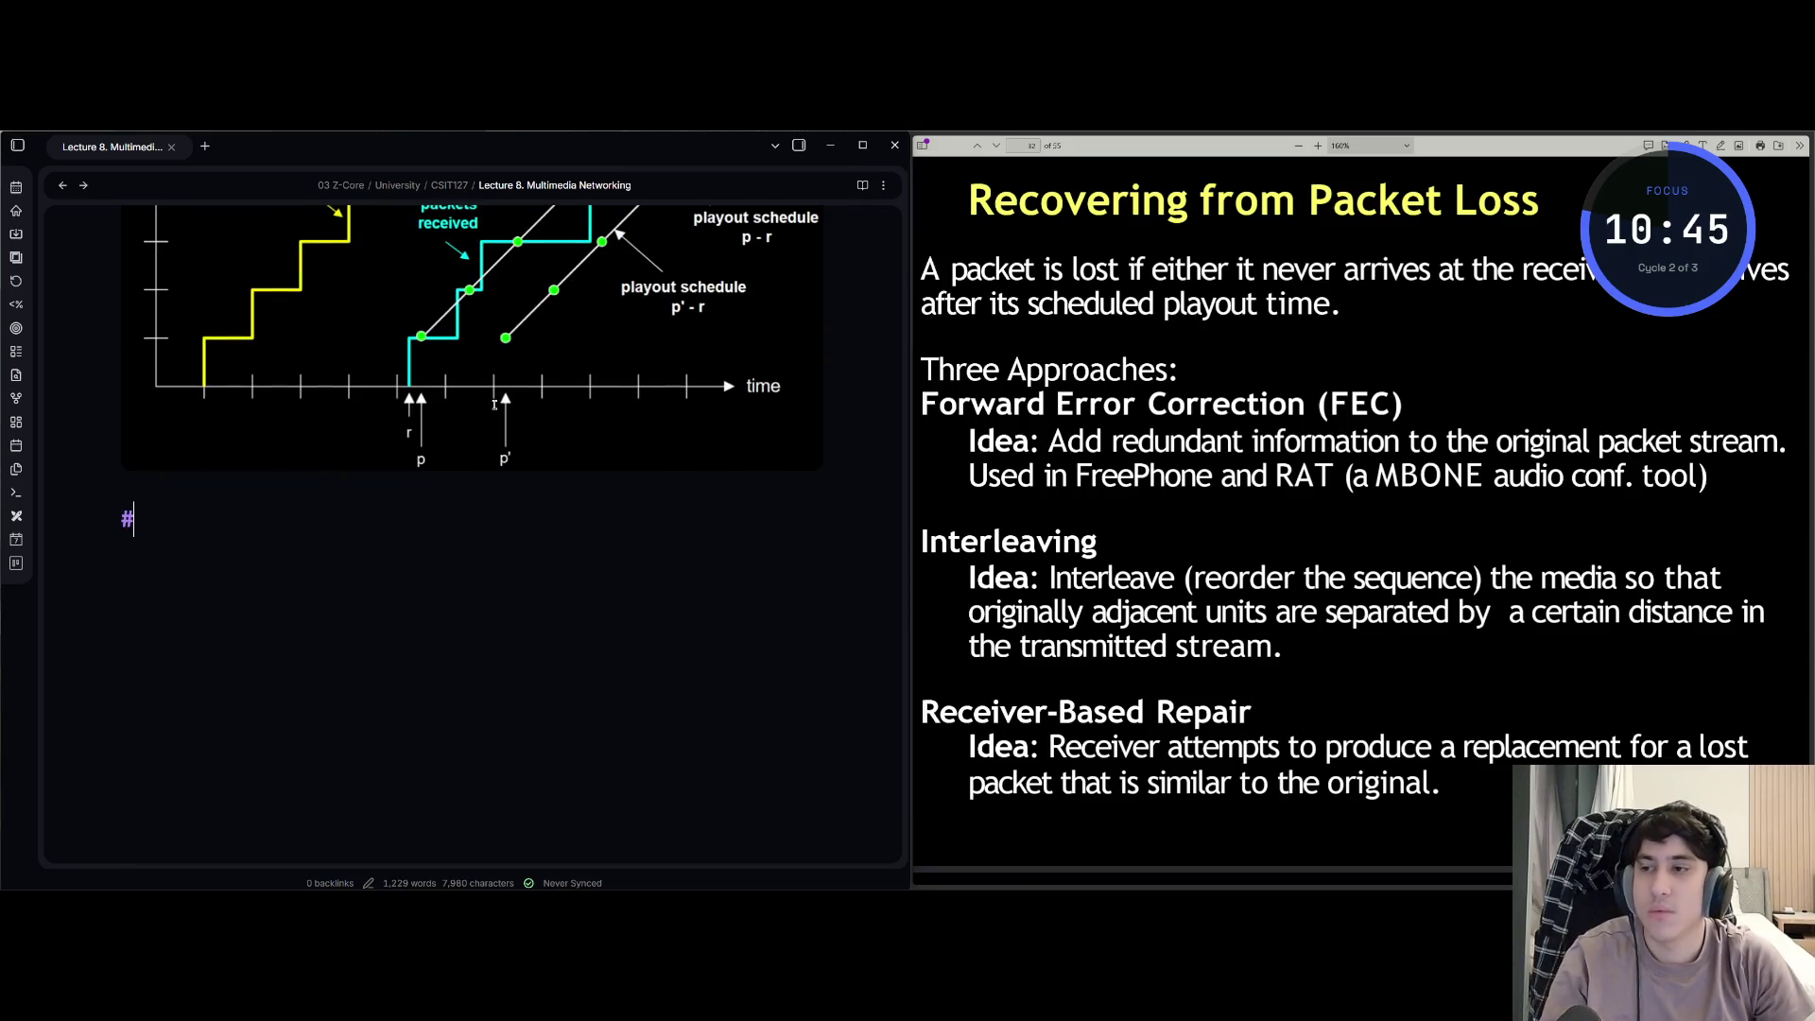
pyautogui.write('# Recovering')
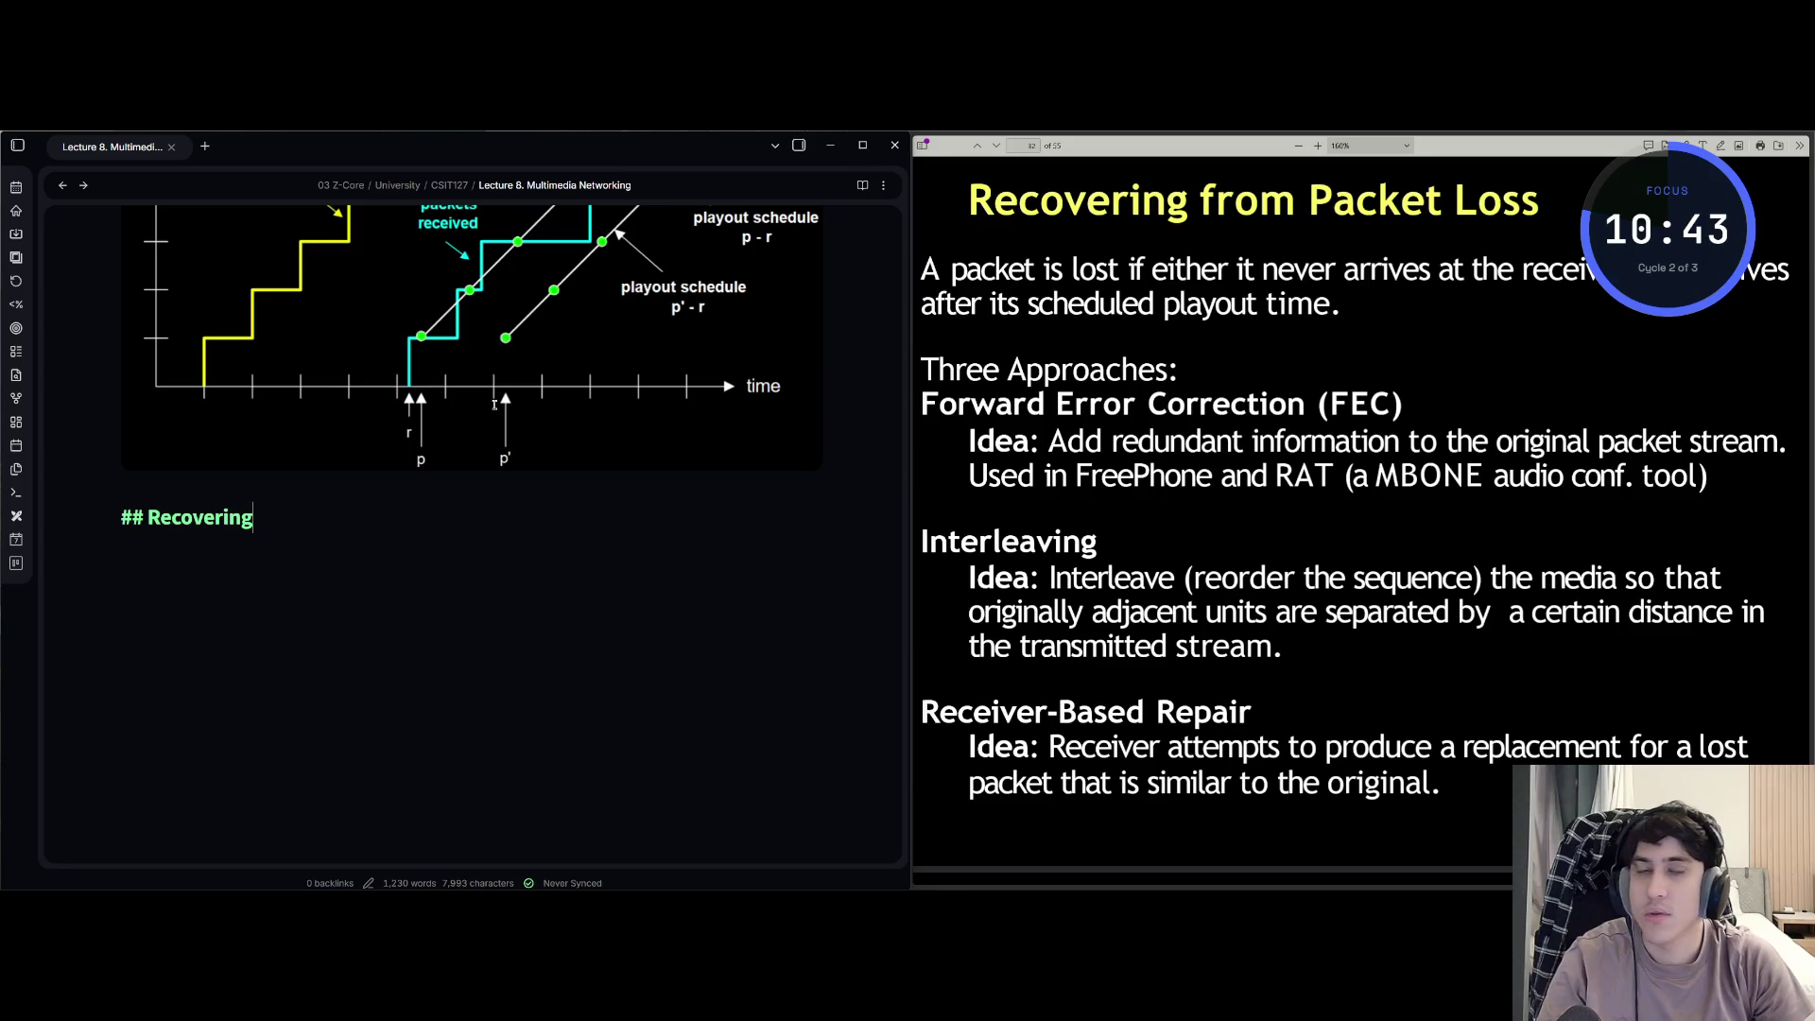
pyautogui.write(' from Packet')
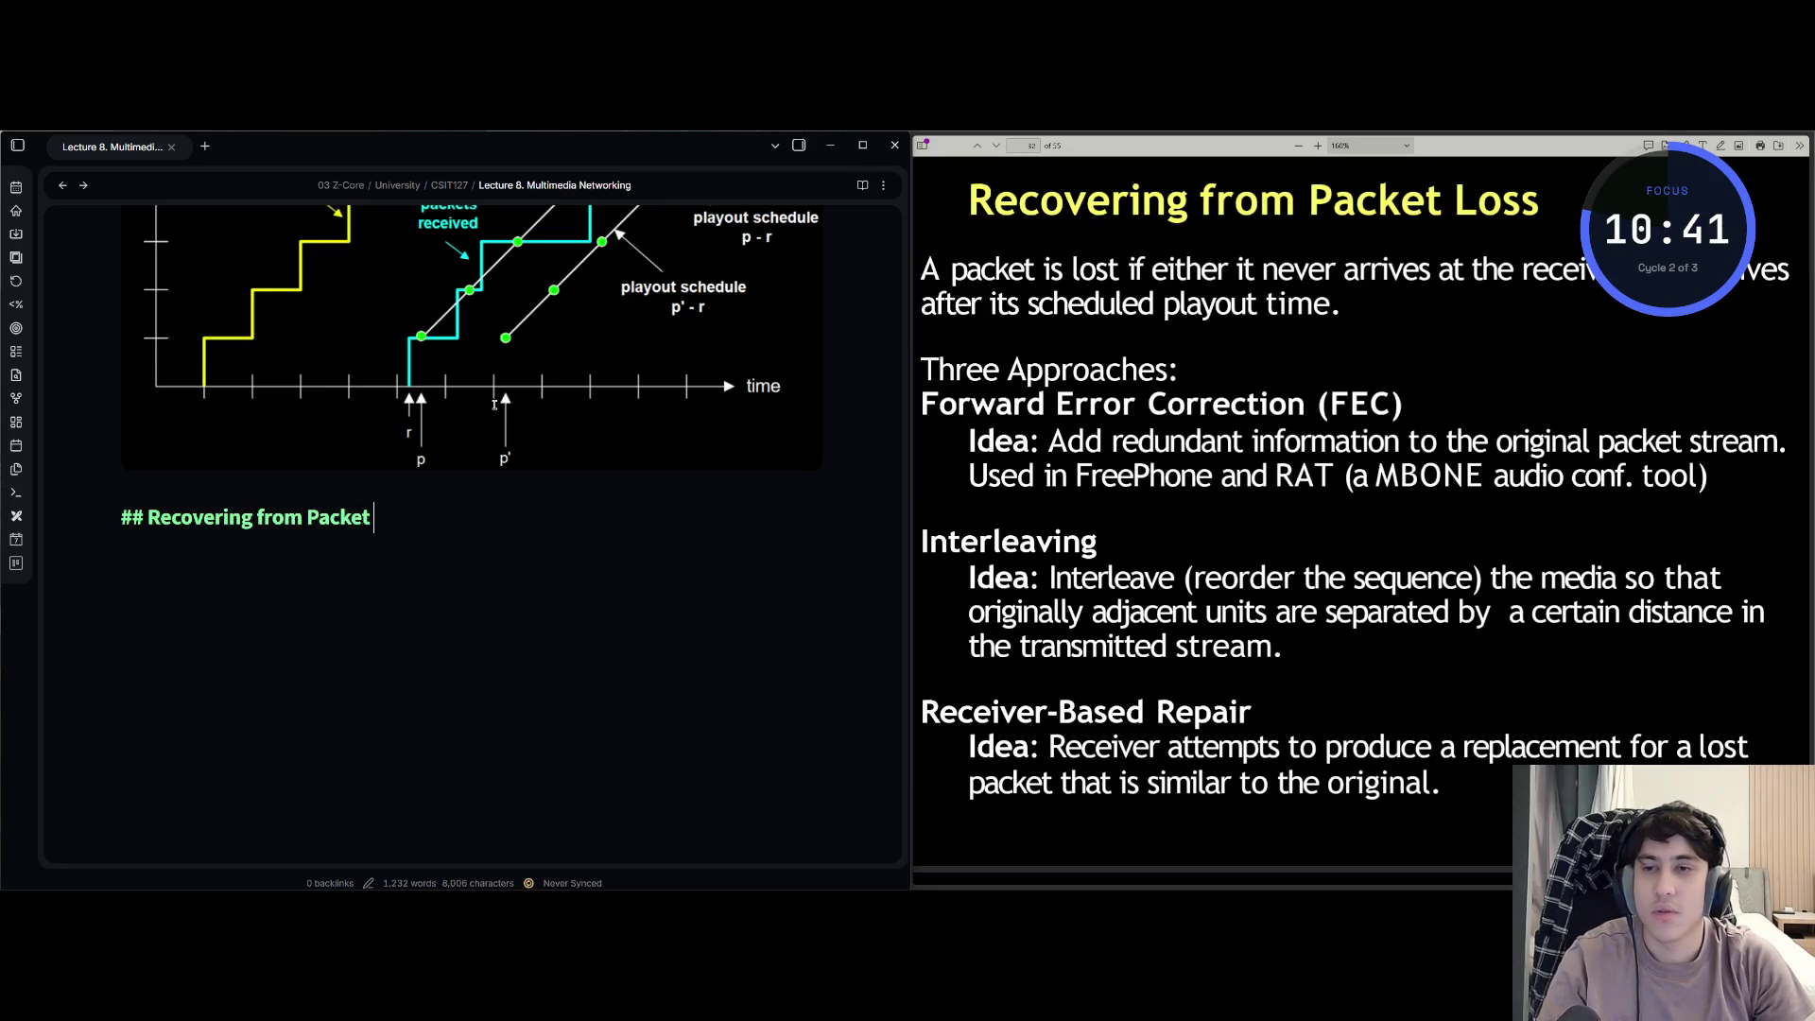
pyautogui.write(' Loss')
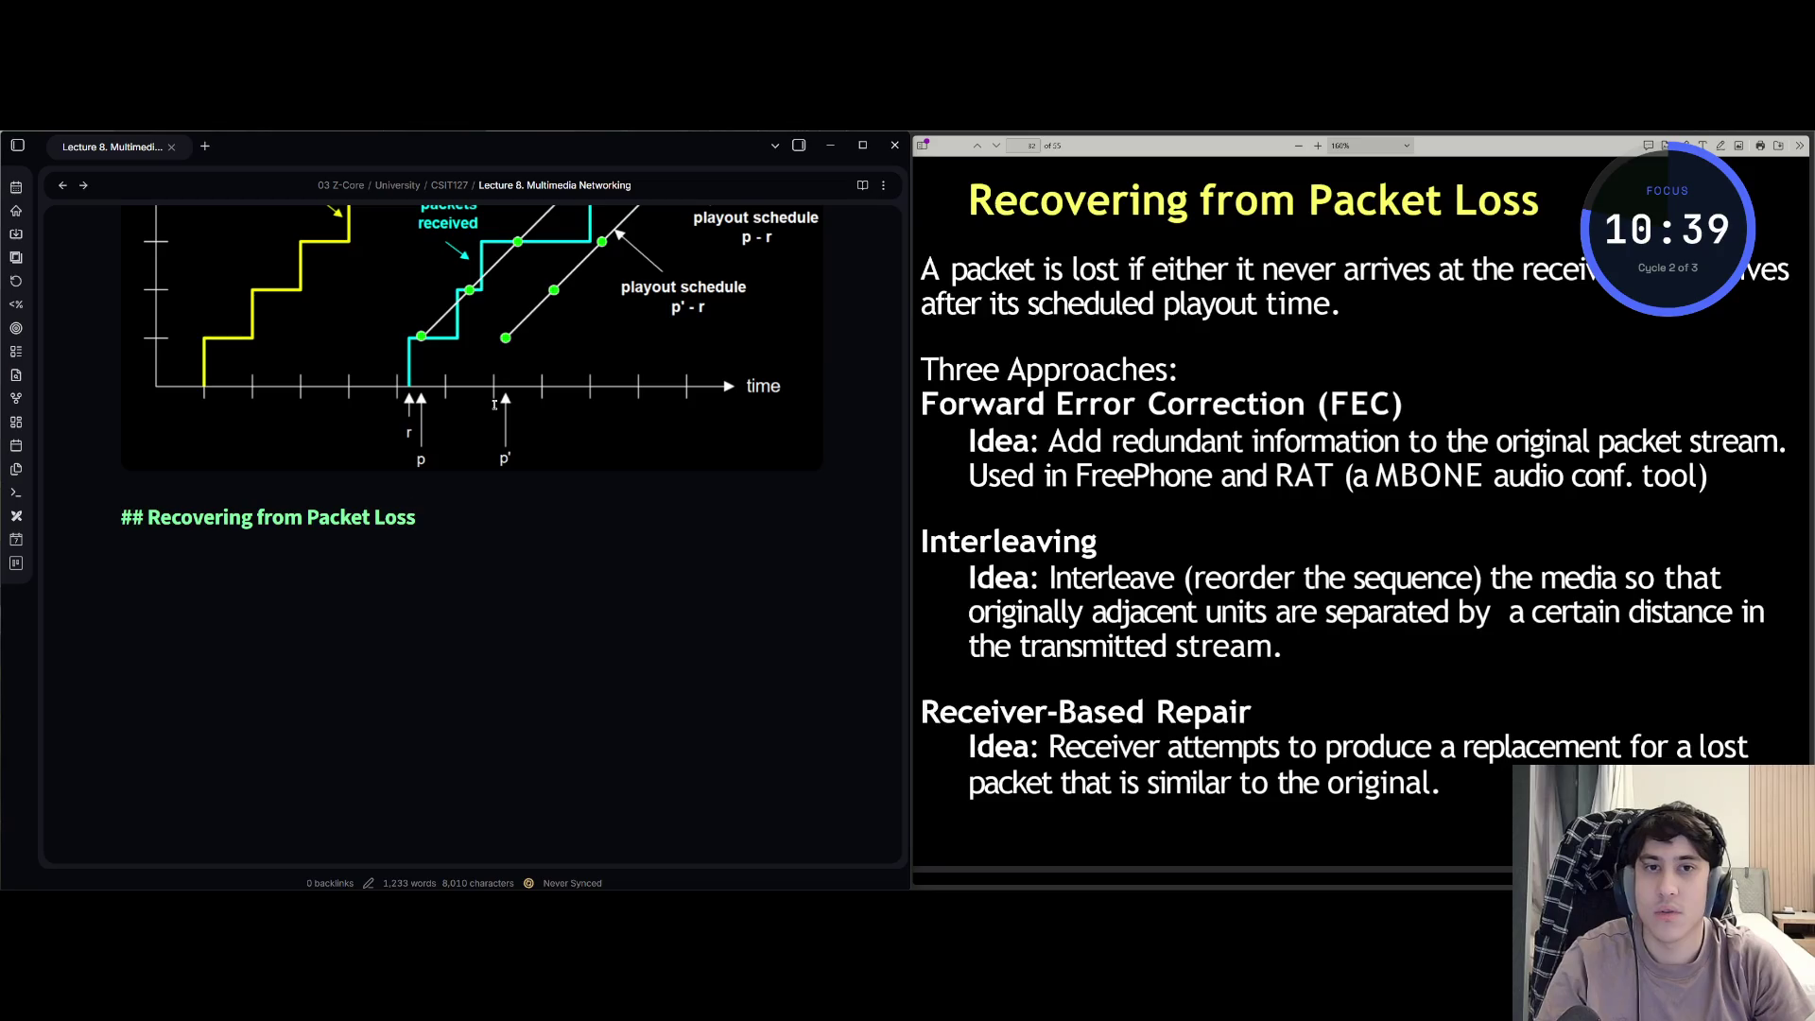
# - Add the '## Recovering from Packet Loss' heading and begin the lost-packet definition sentence
pyautogui.press('Return')
pyautogui.write('packet')
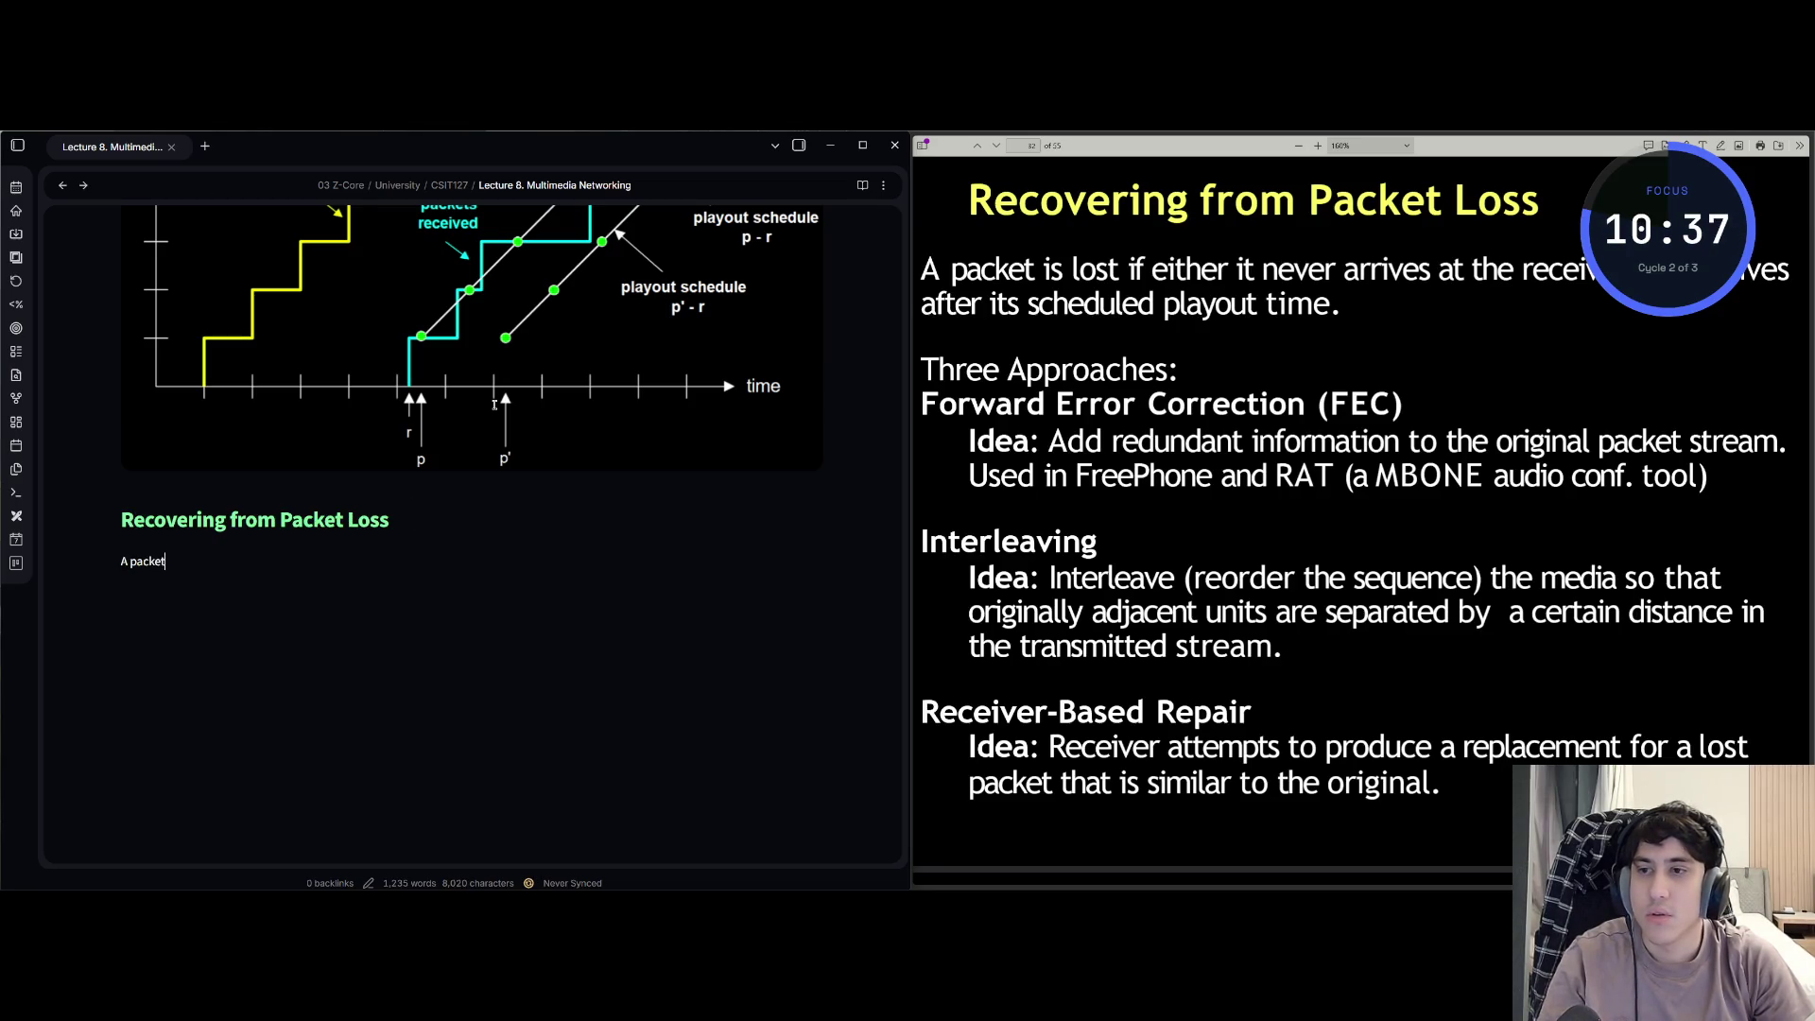
pyautogui.write(' is lost if')
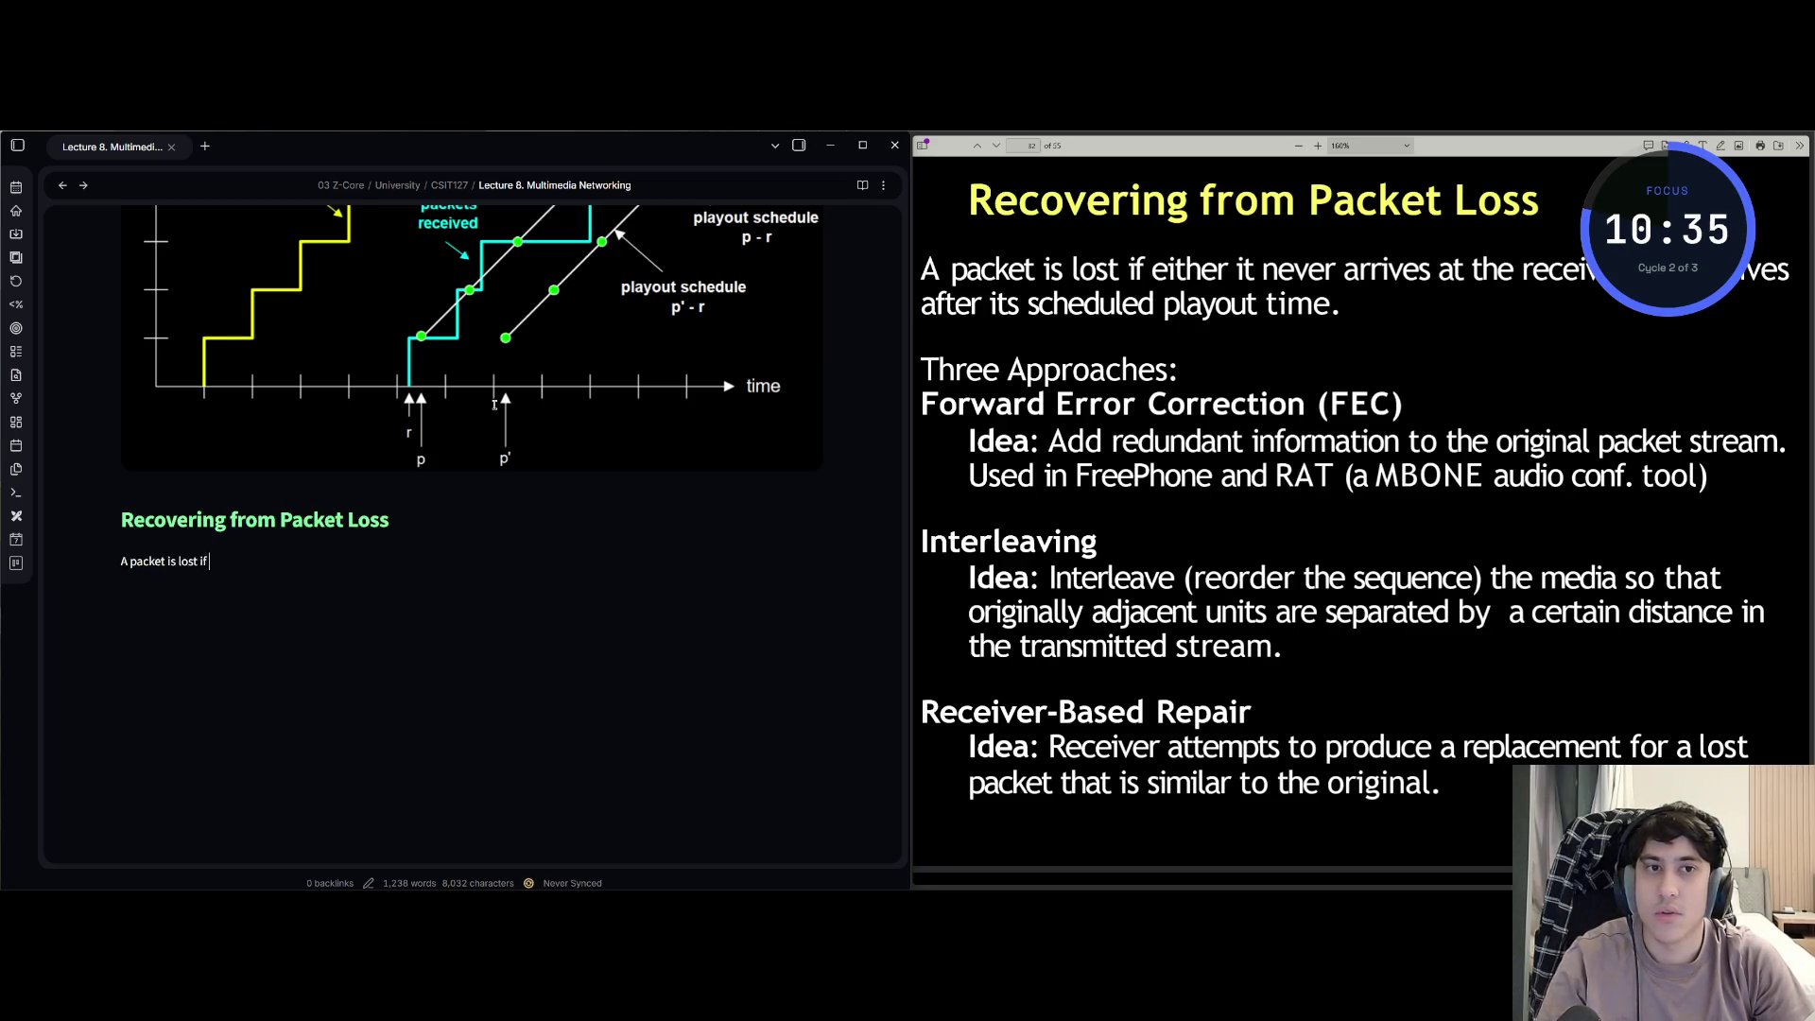
pyautogui.write(' either')
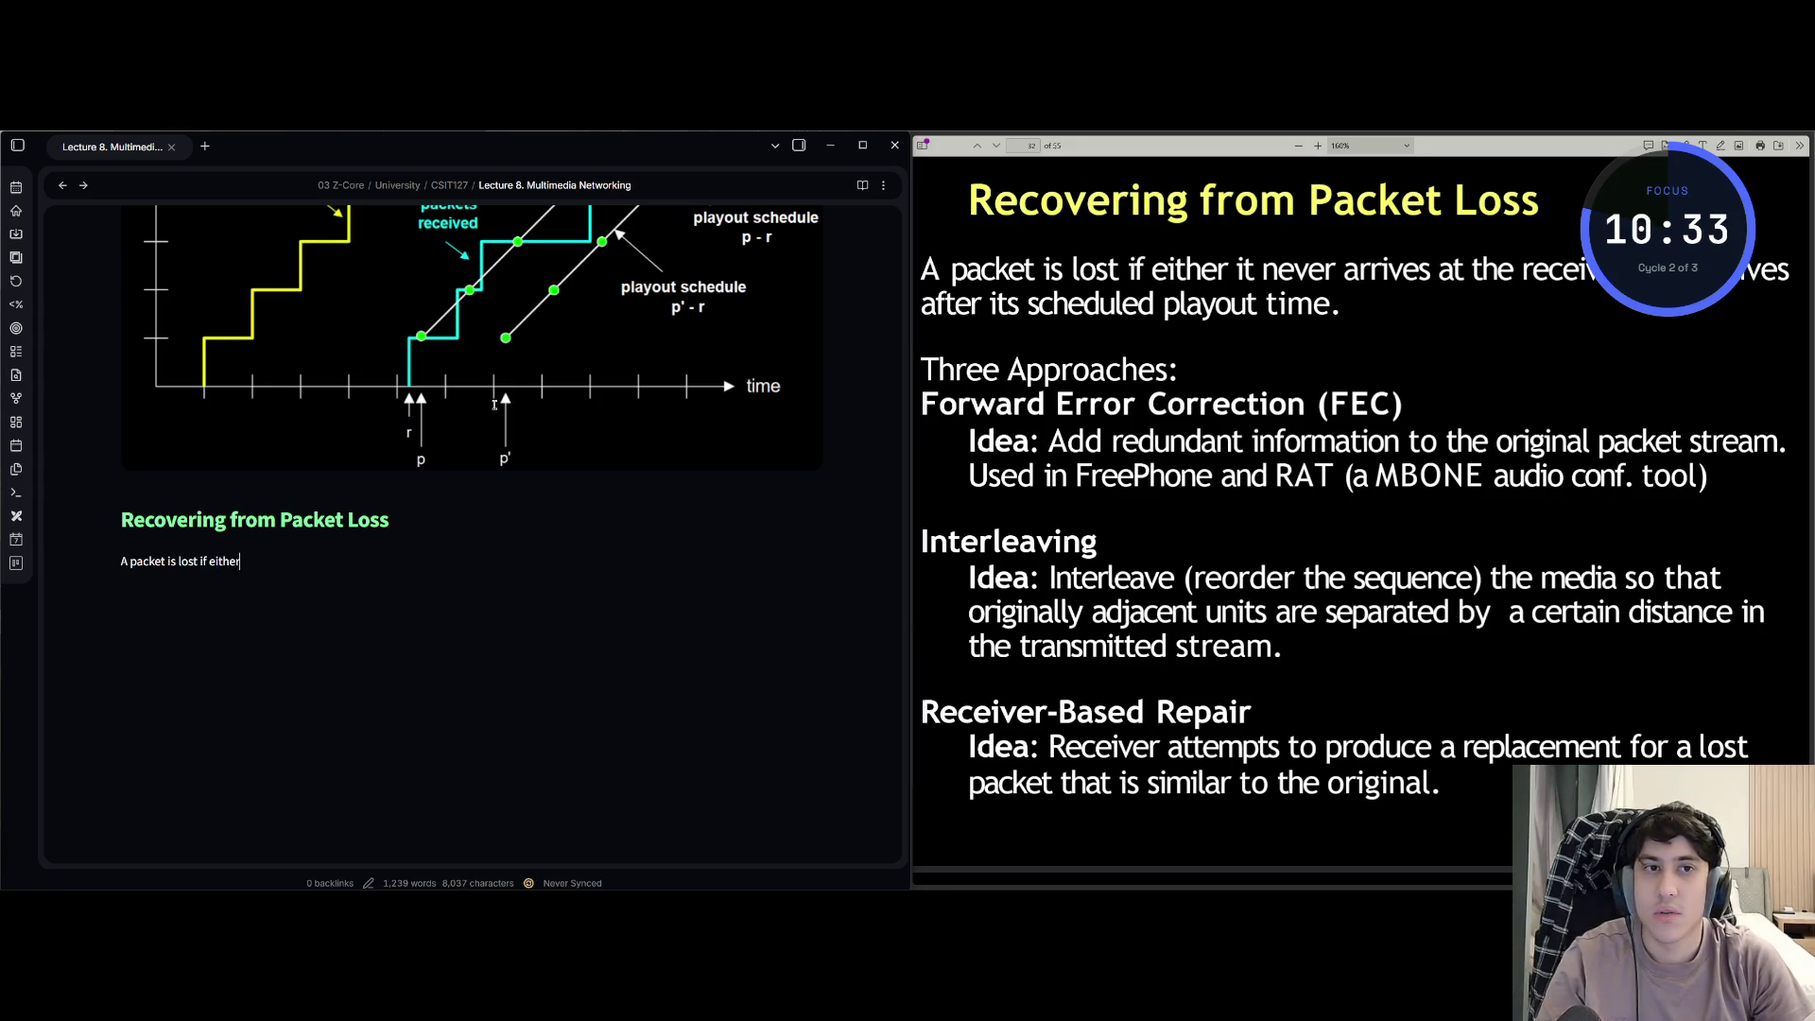
pyautogui.write(' it never ar')
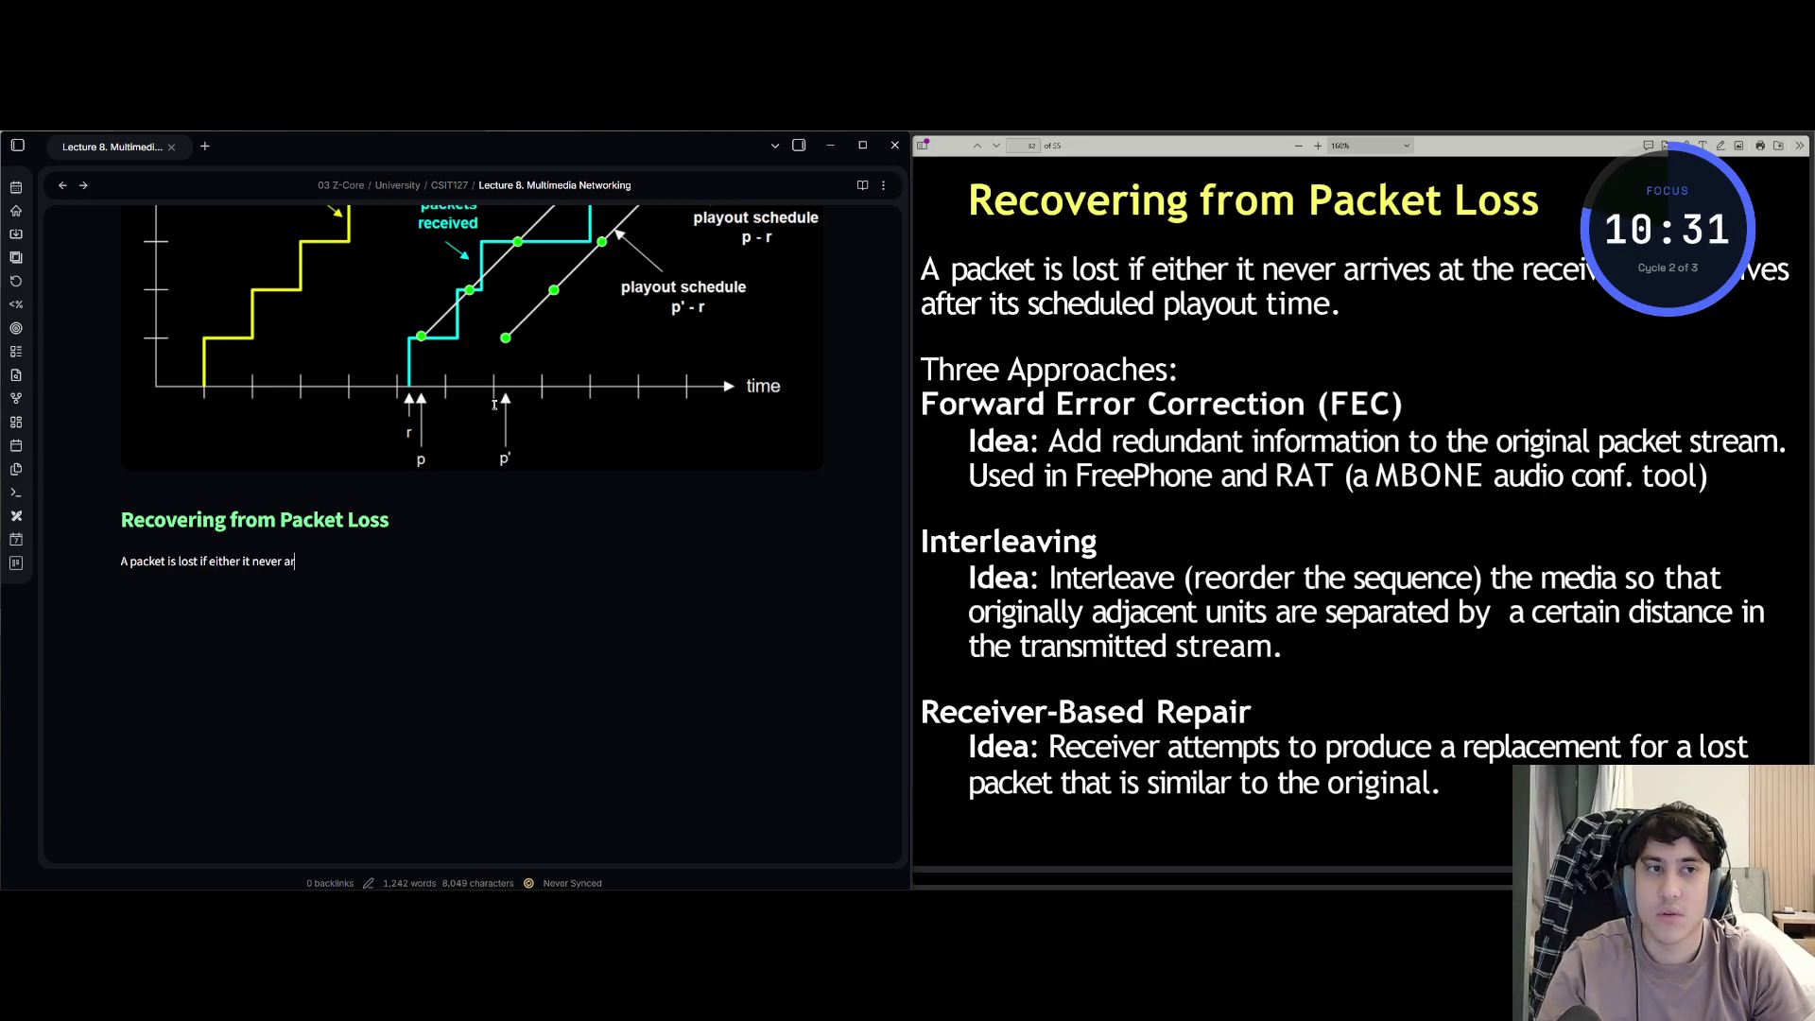
pyautogui.write('rives at the rec')
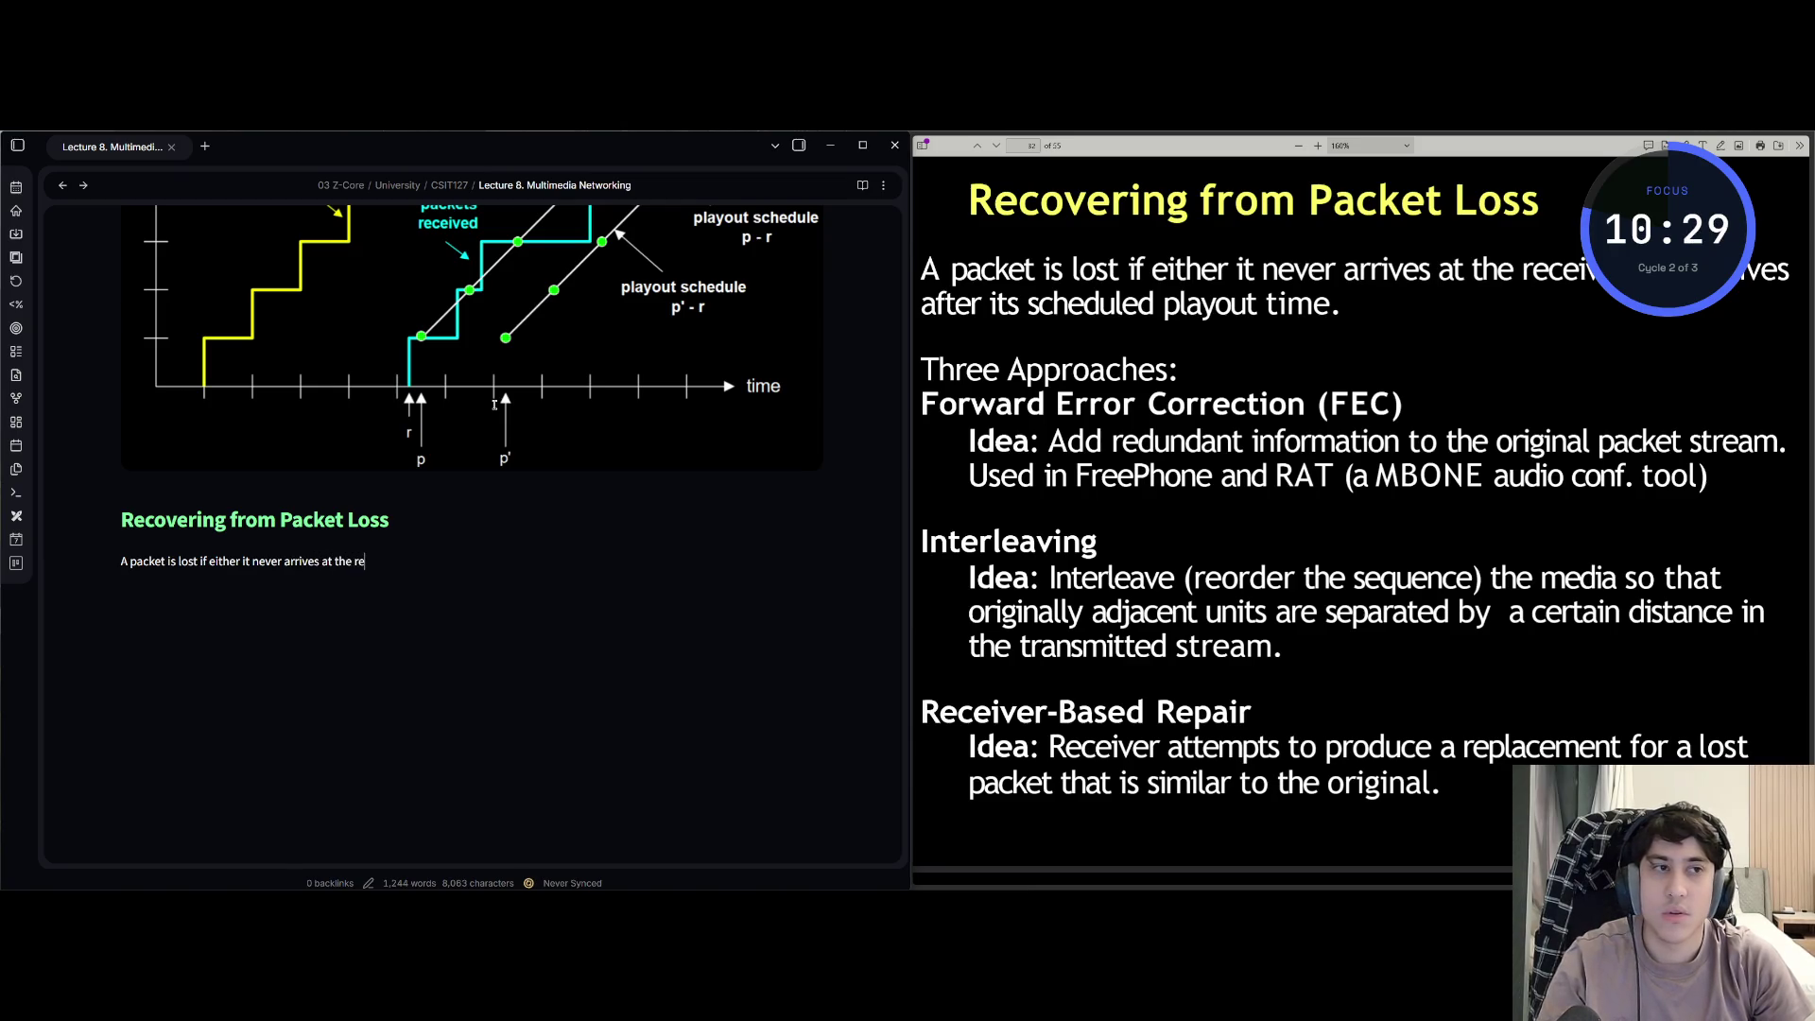
pyautogui.write('eiver or it')
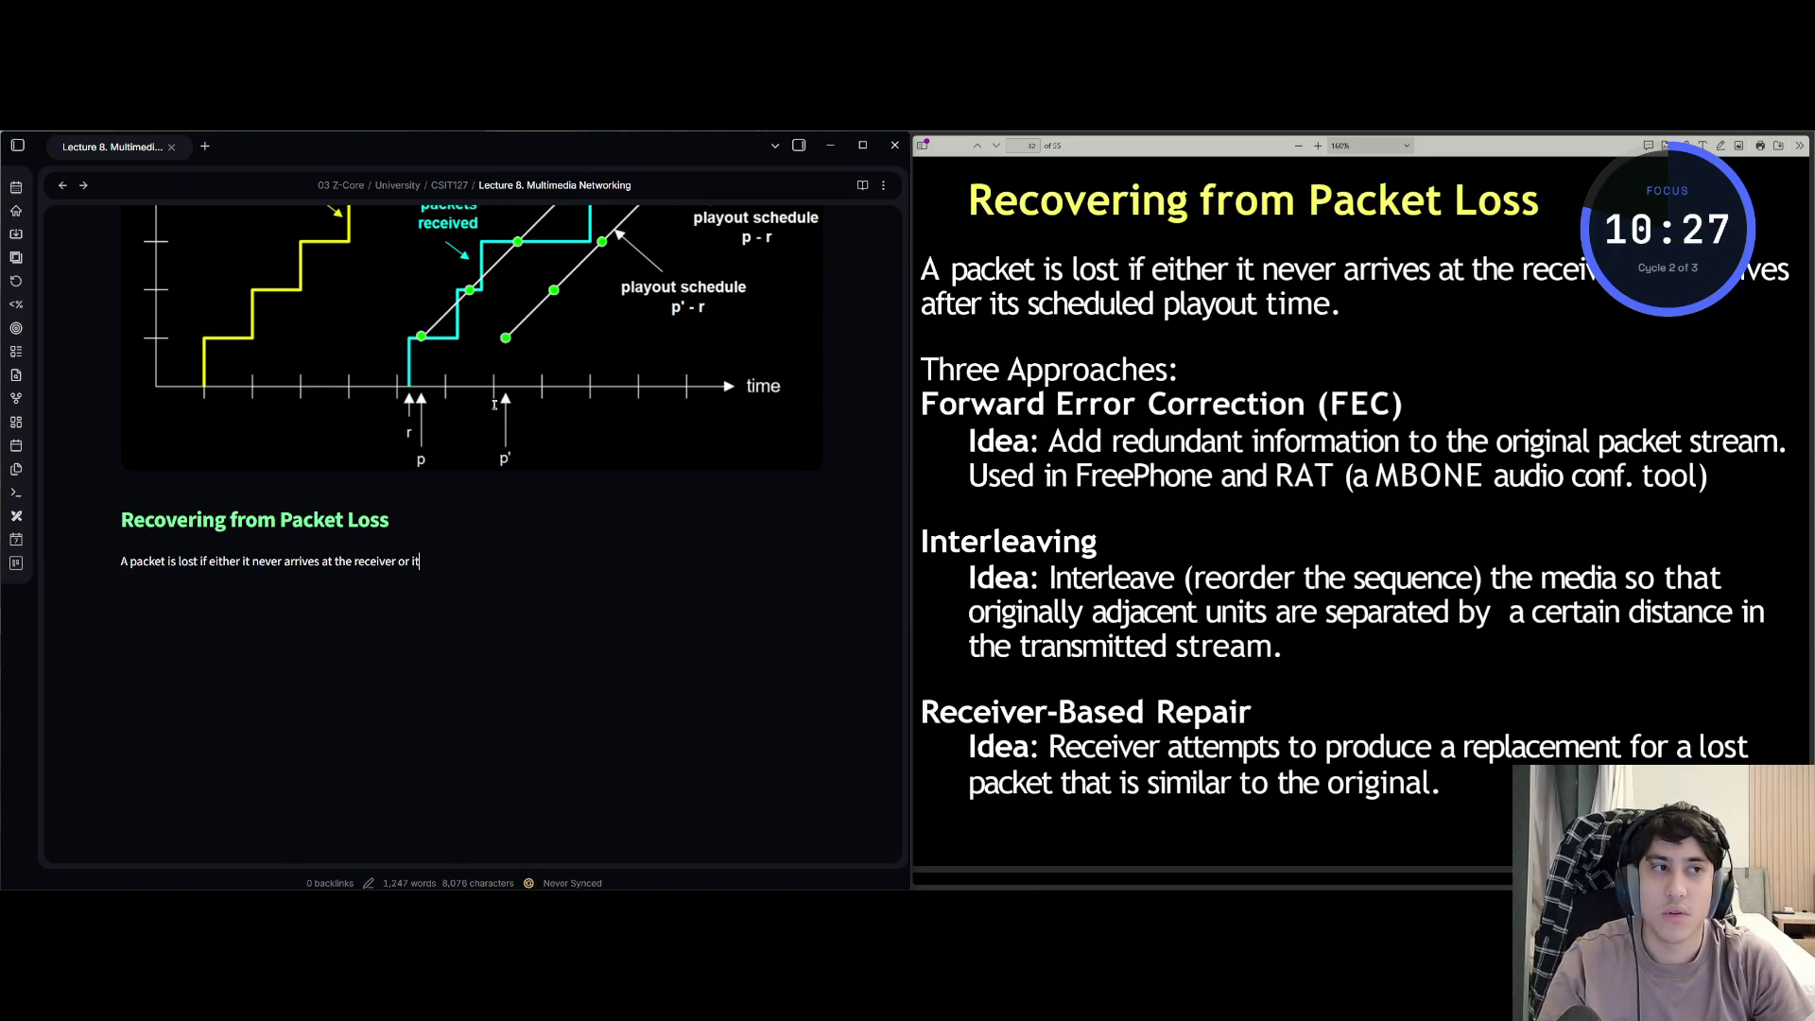
pyautogui.write(' a')
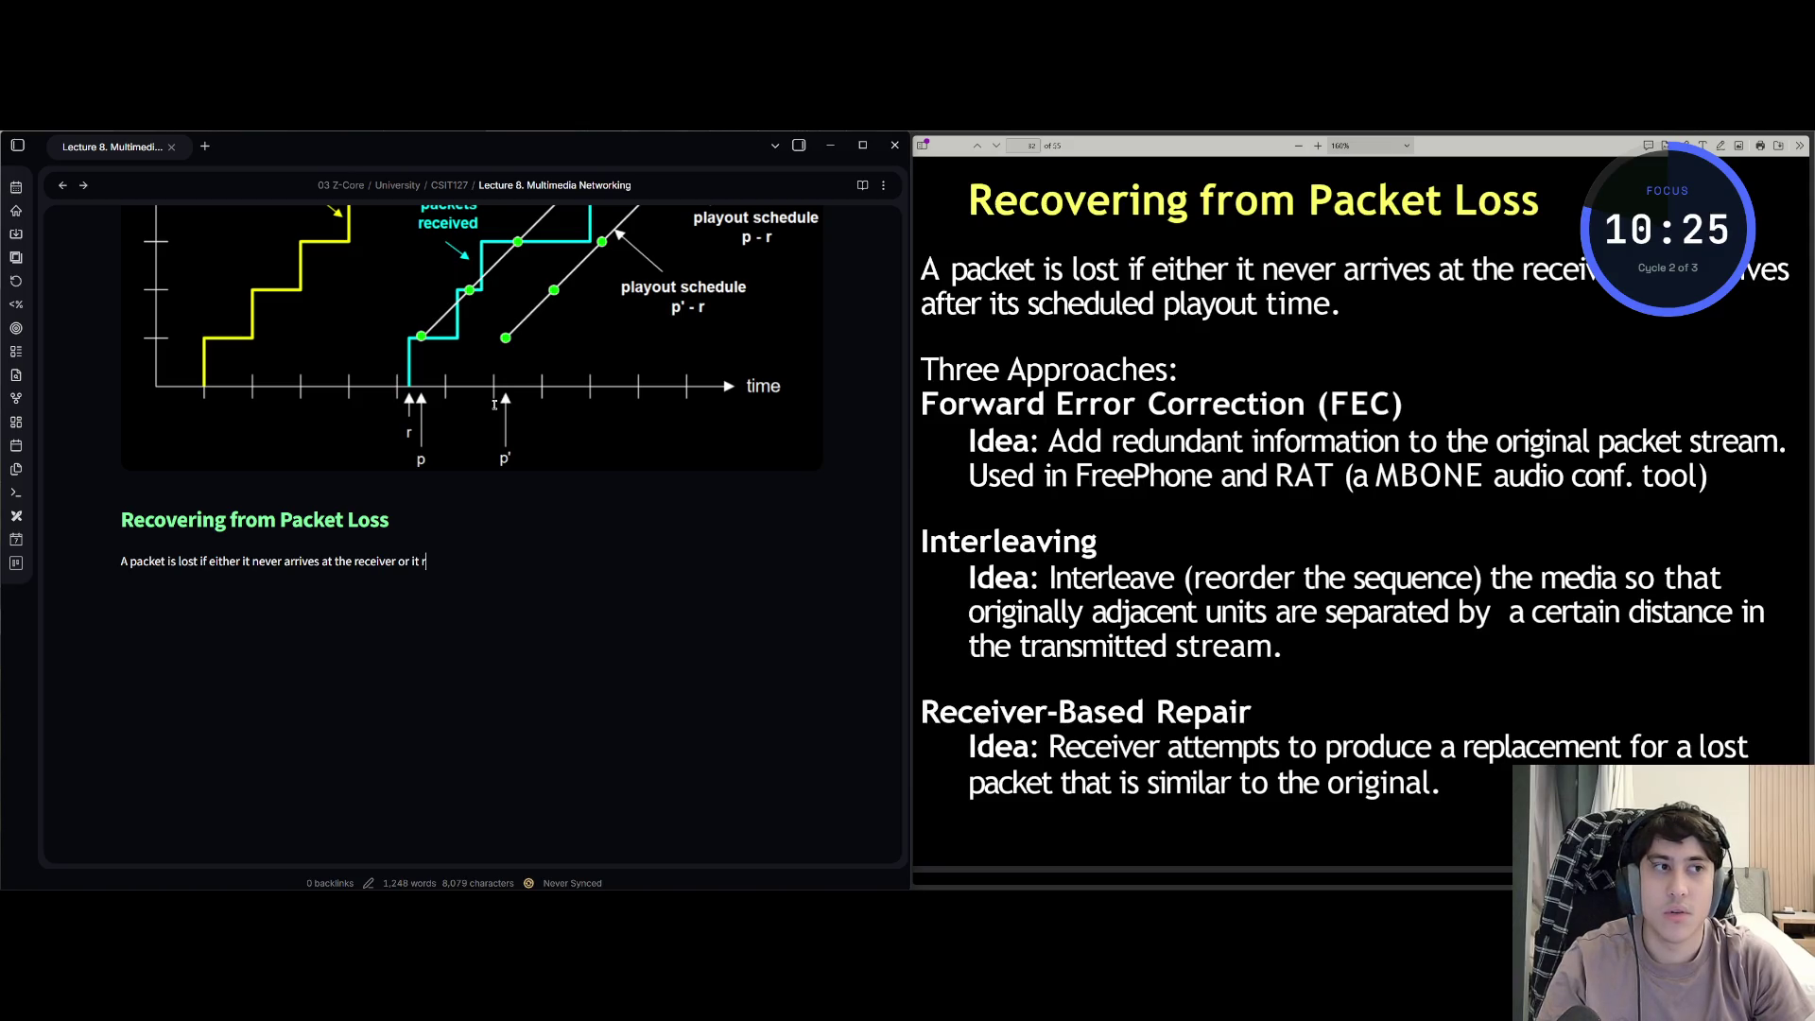
pyautogui.write('rrives aft')
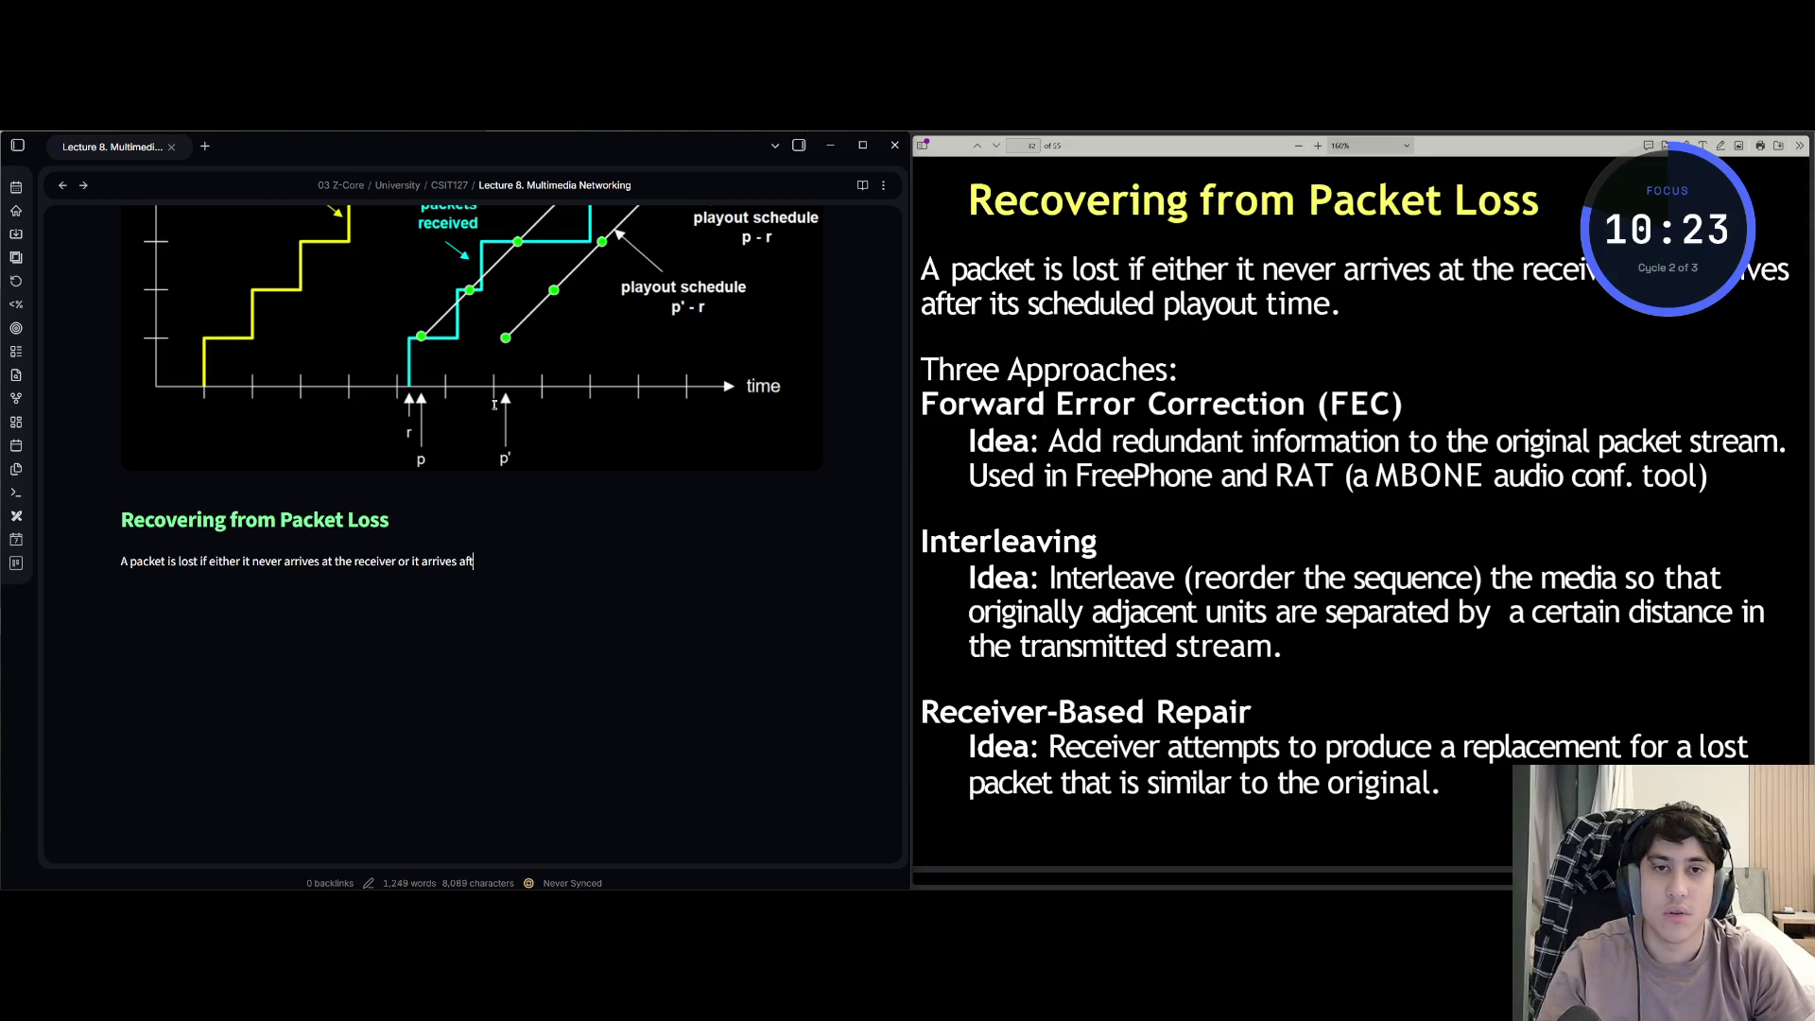
pyautogui.write('er its schedu')
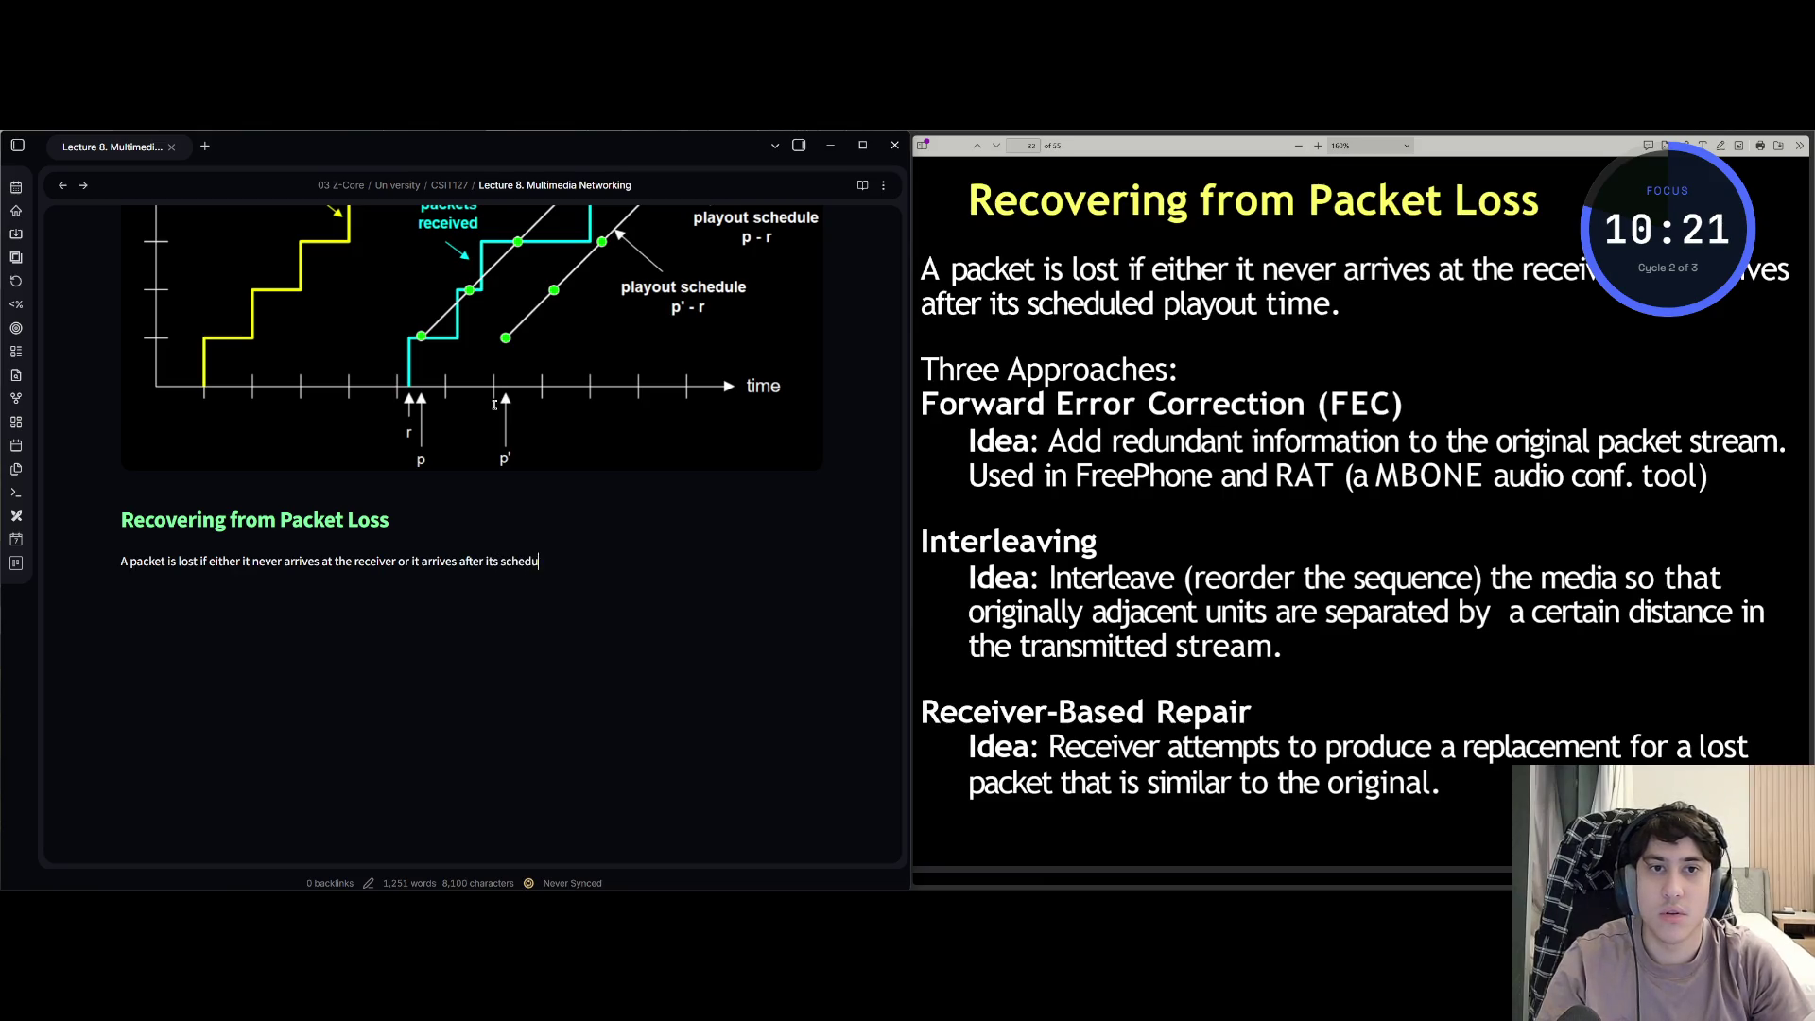
pyautogui.write('led playout')
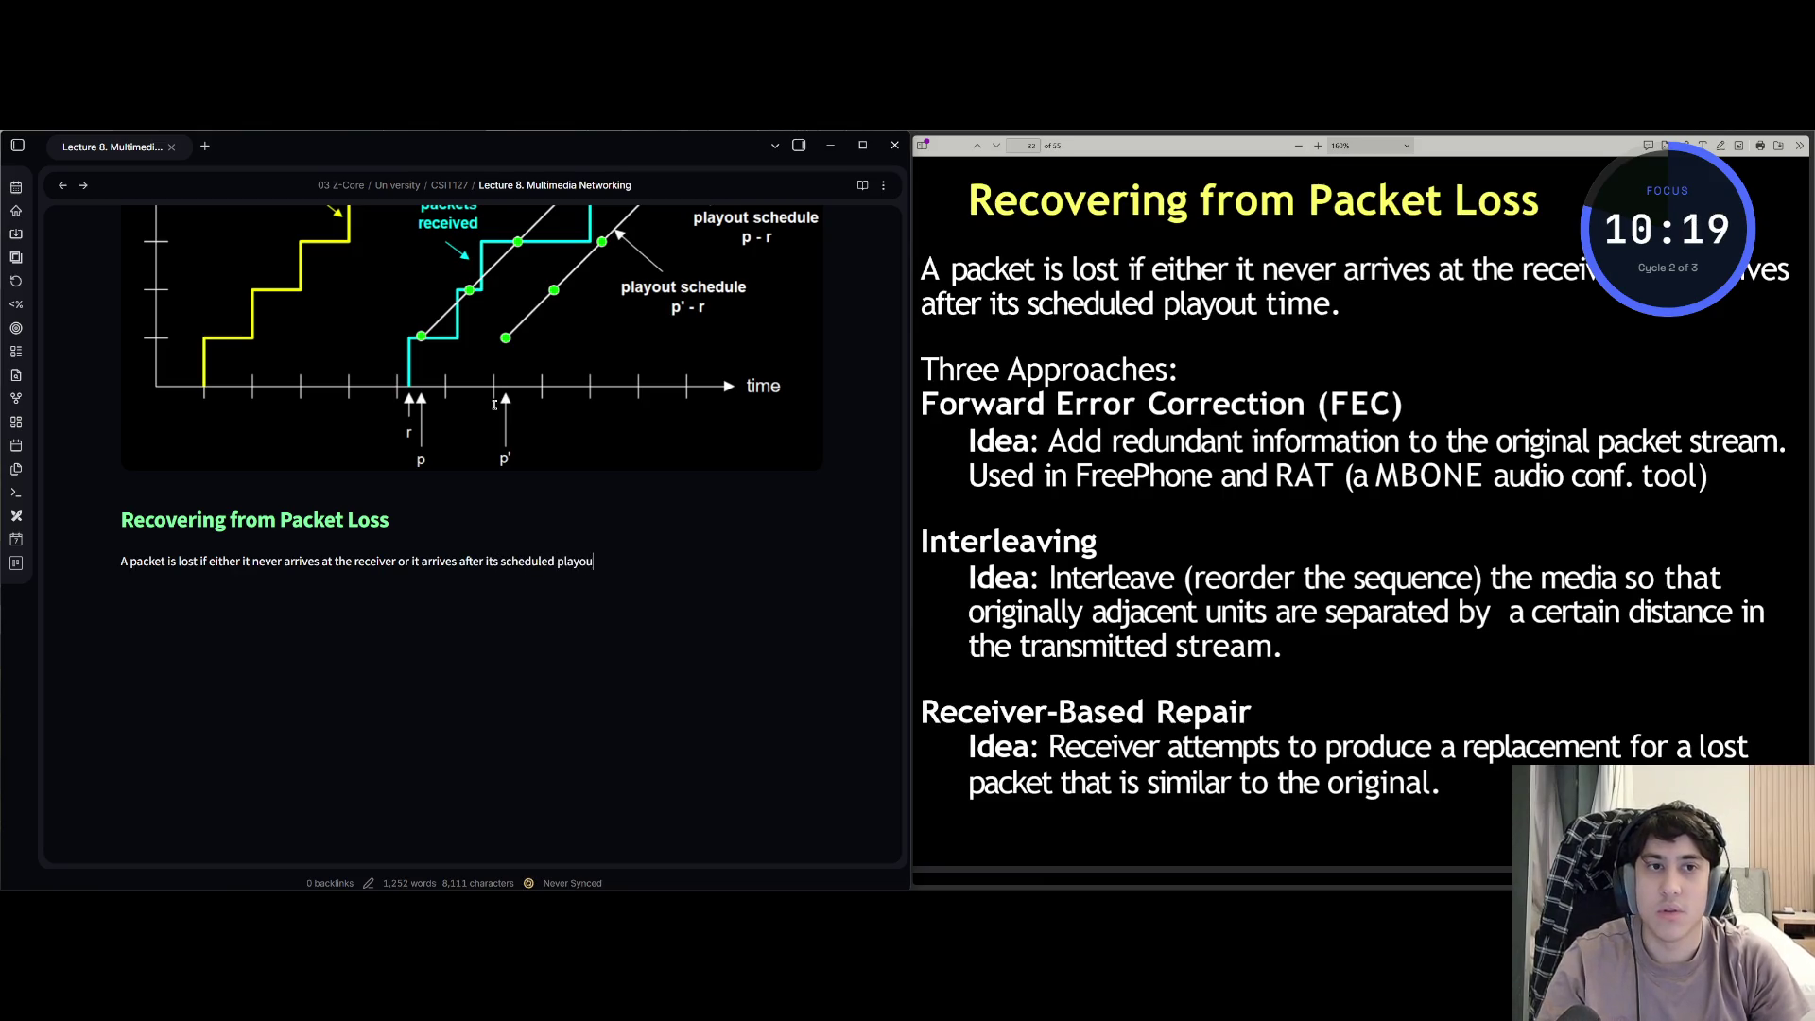
pyautogui.write(' time.')
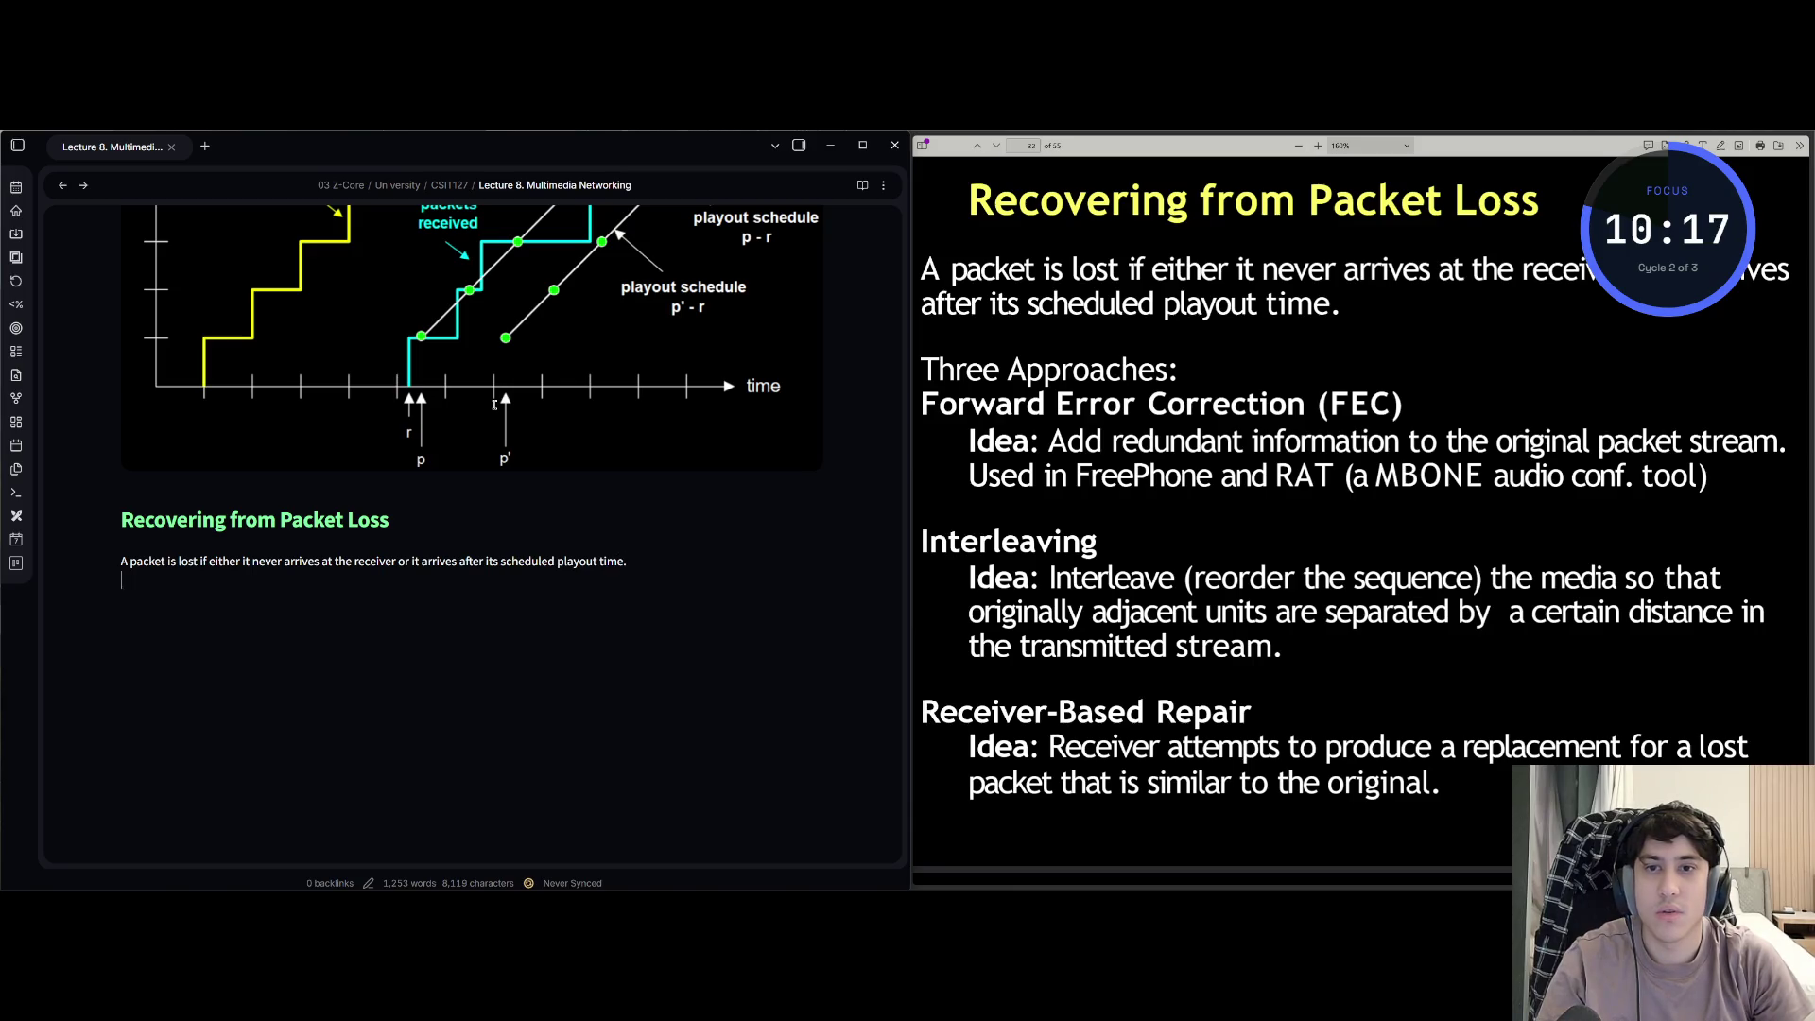
# - List Three Approaches starting with Forward Error Correction and its 'Idea: Add redundant information to the original packet stream.' line
pyautogui.press('Return')
pyautogui.press('Return')
pyautogui.write('hre')
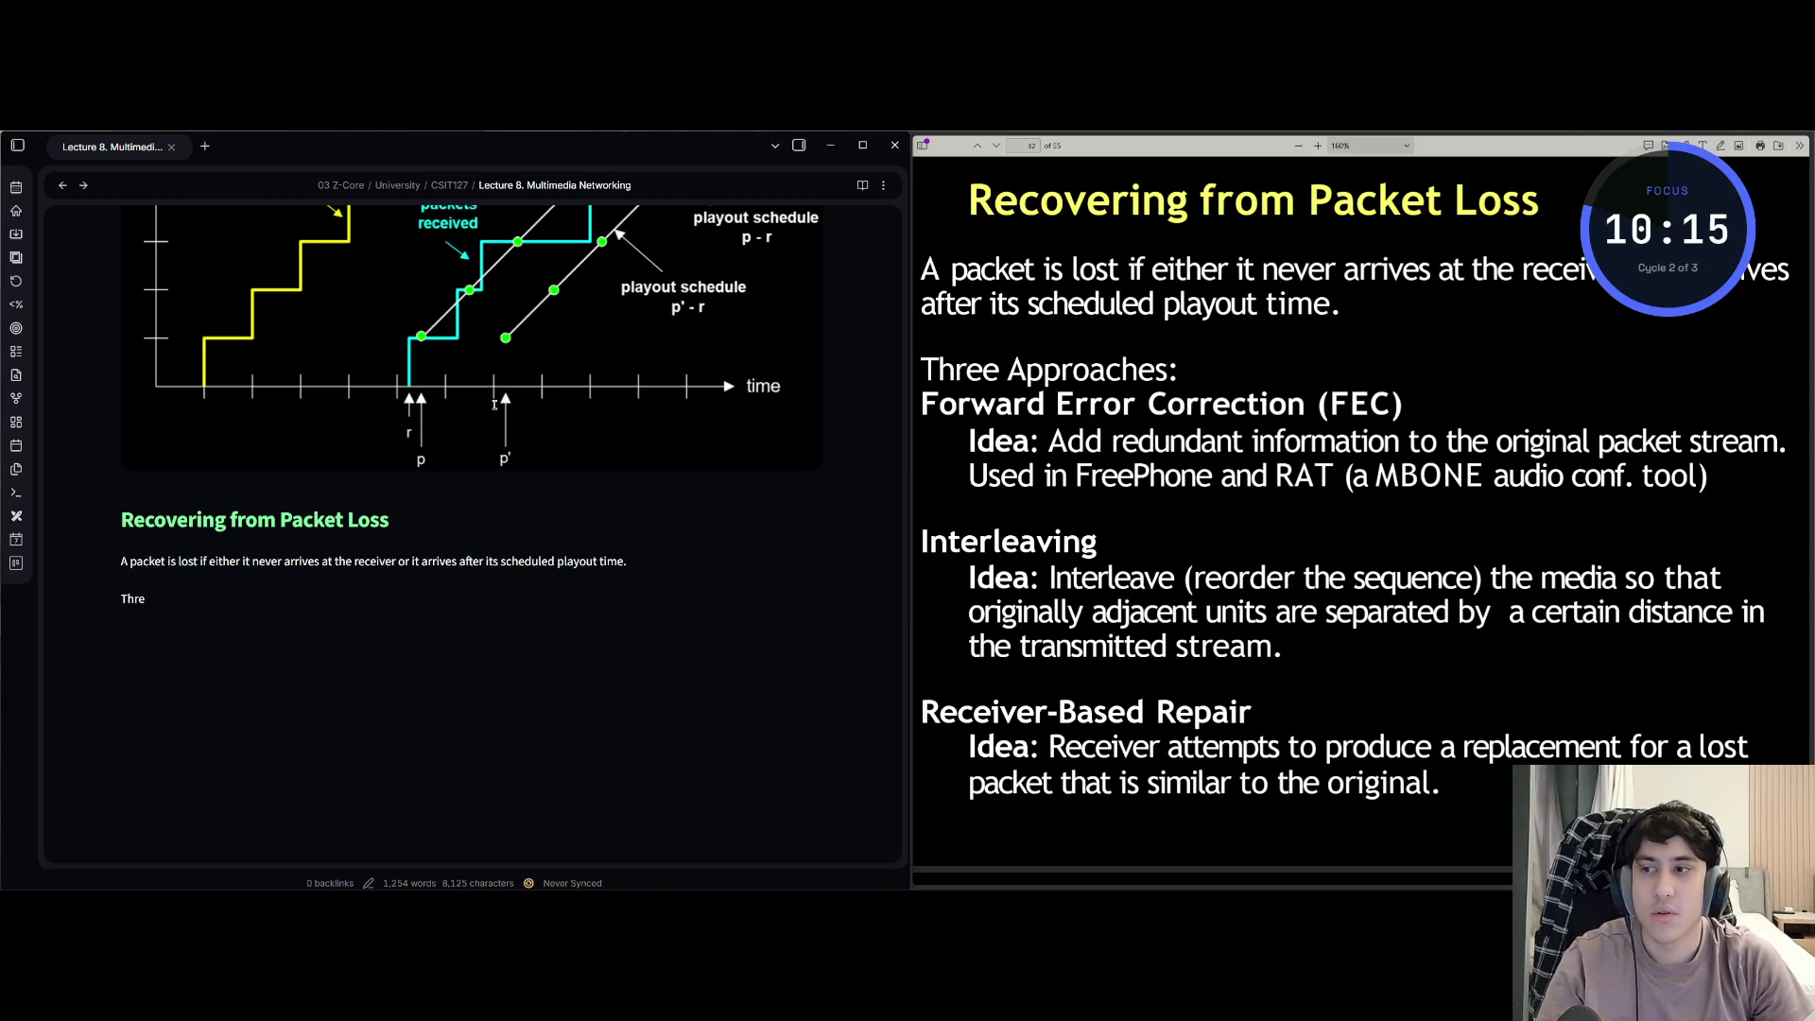
pyautogui.write('e Appro')
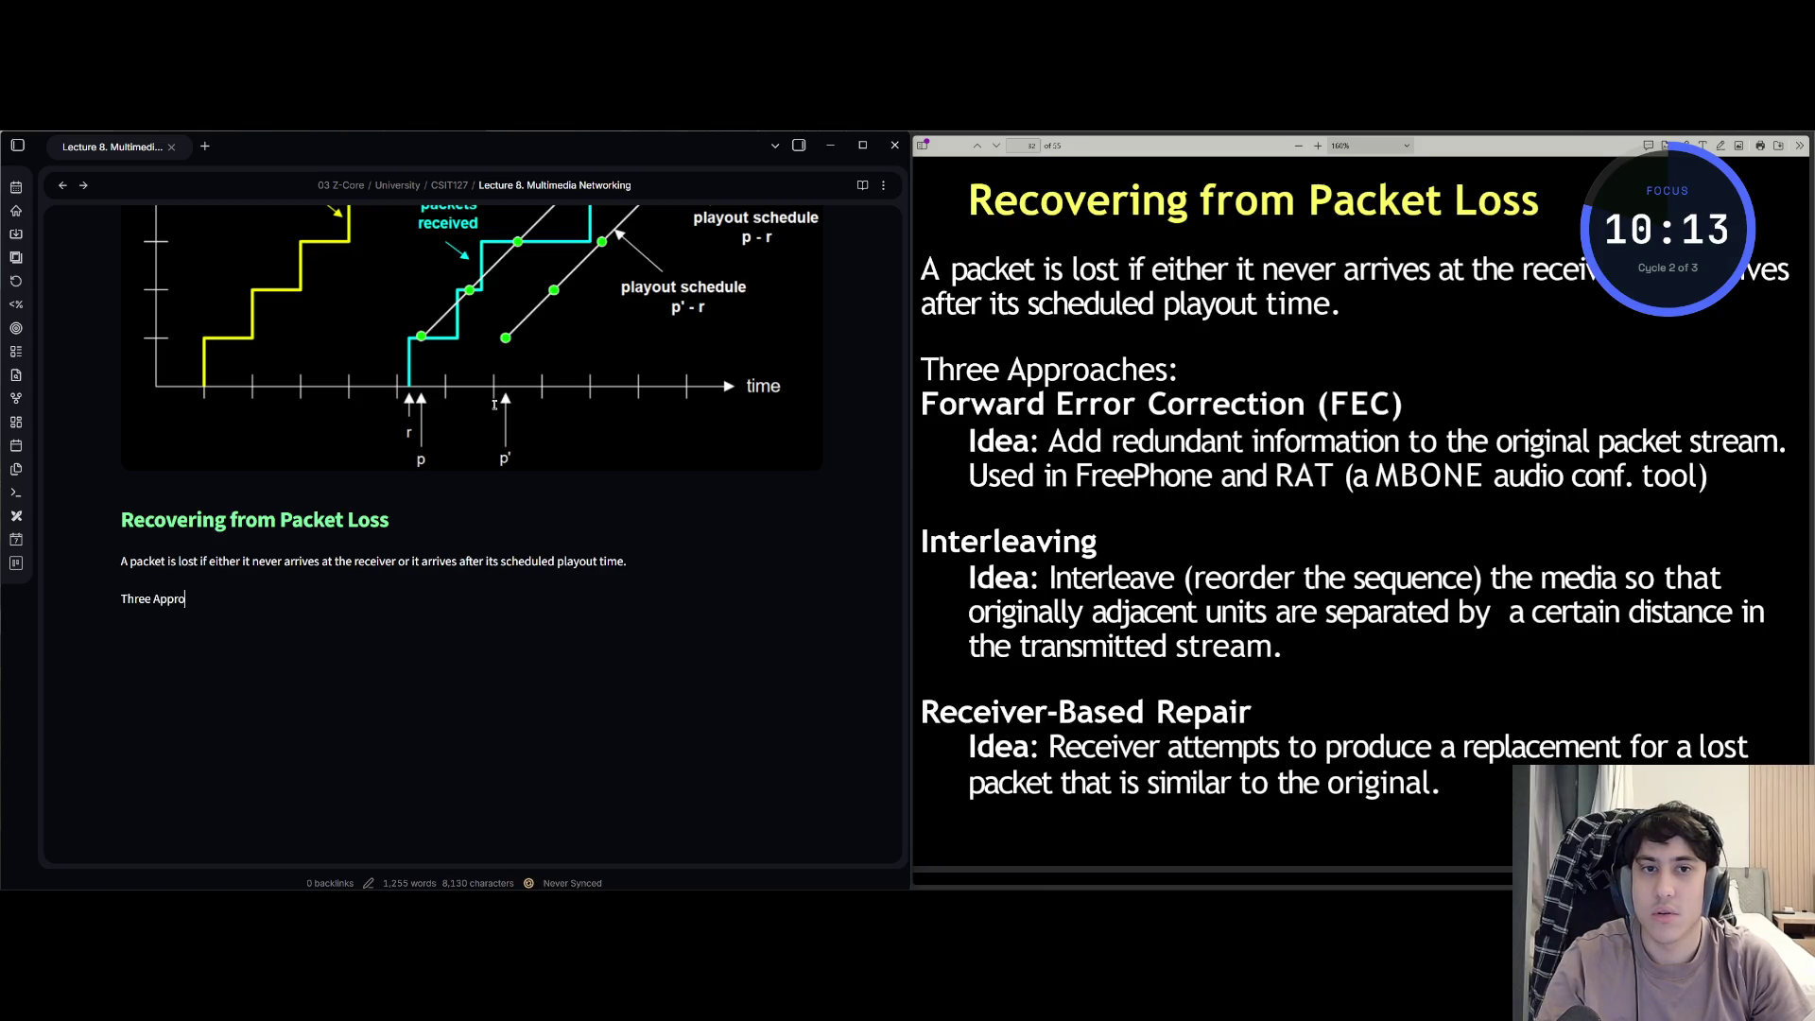
pyautogui.write('aches:')
pyautogui.press('Return')
pyautogui.write('Fo')
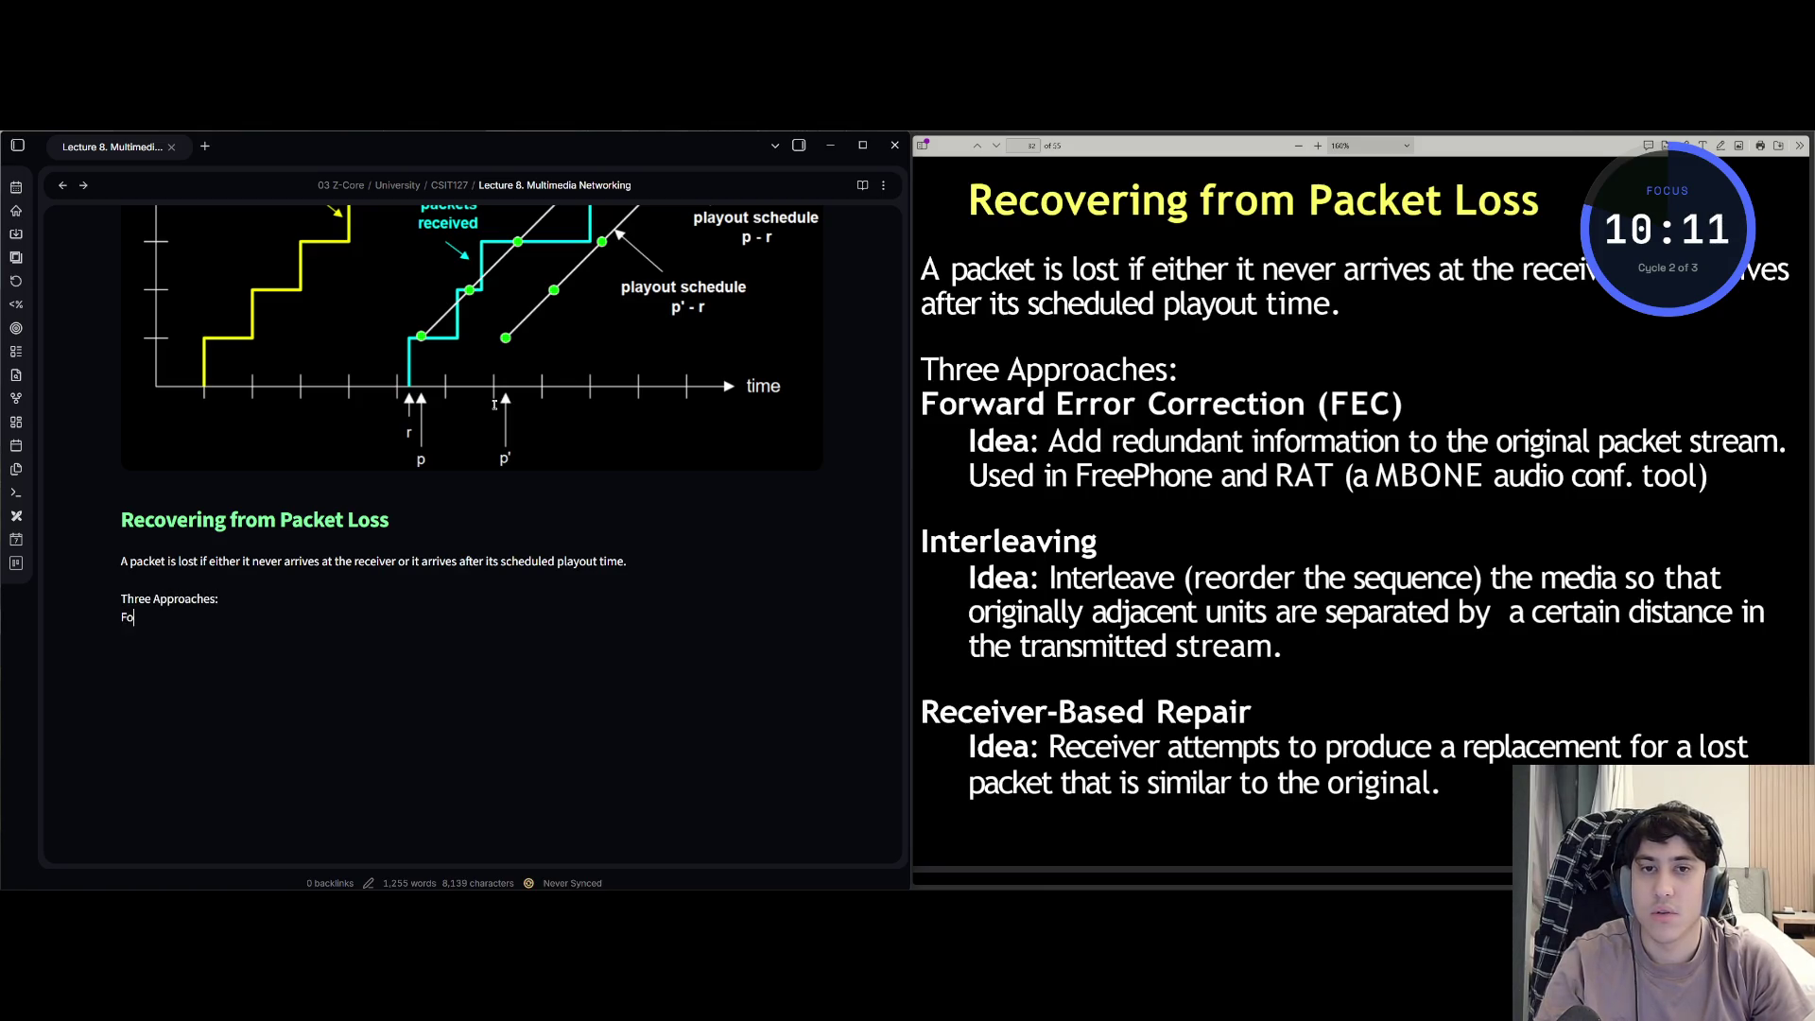
pyautogui.write('rws')
pyautogui.write('ar')
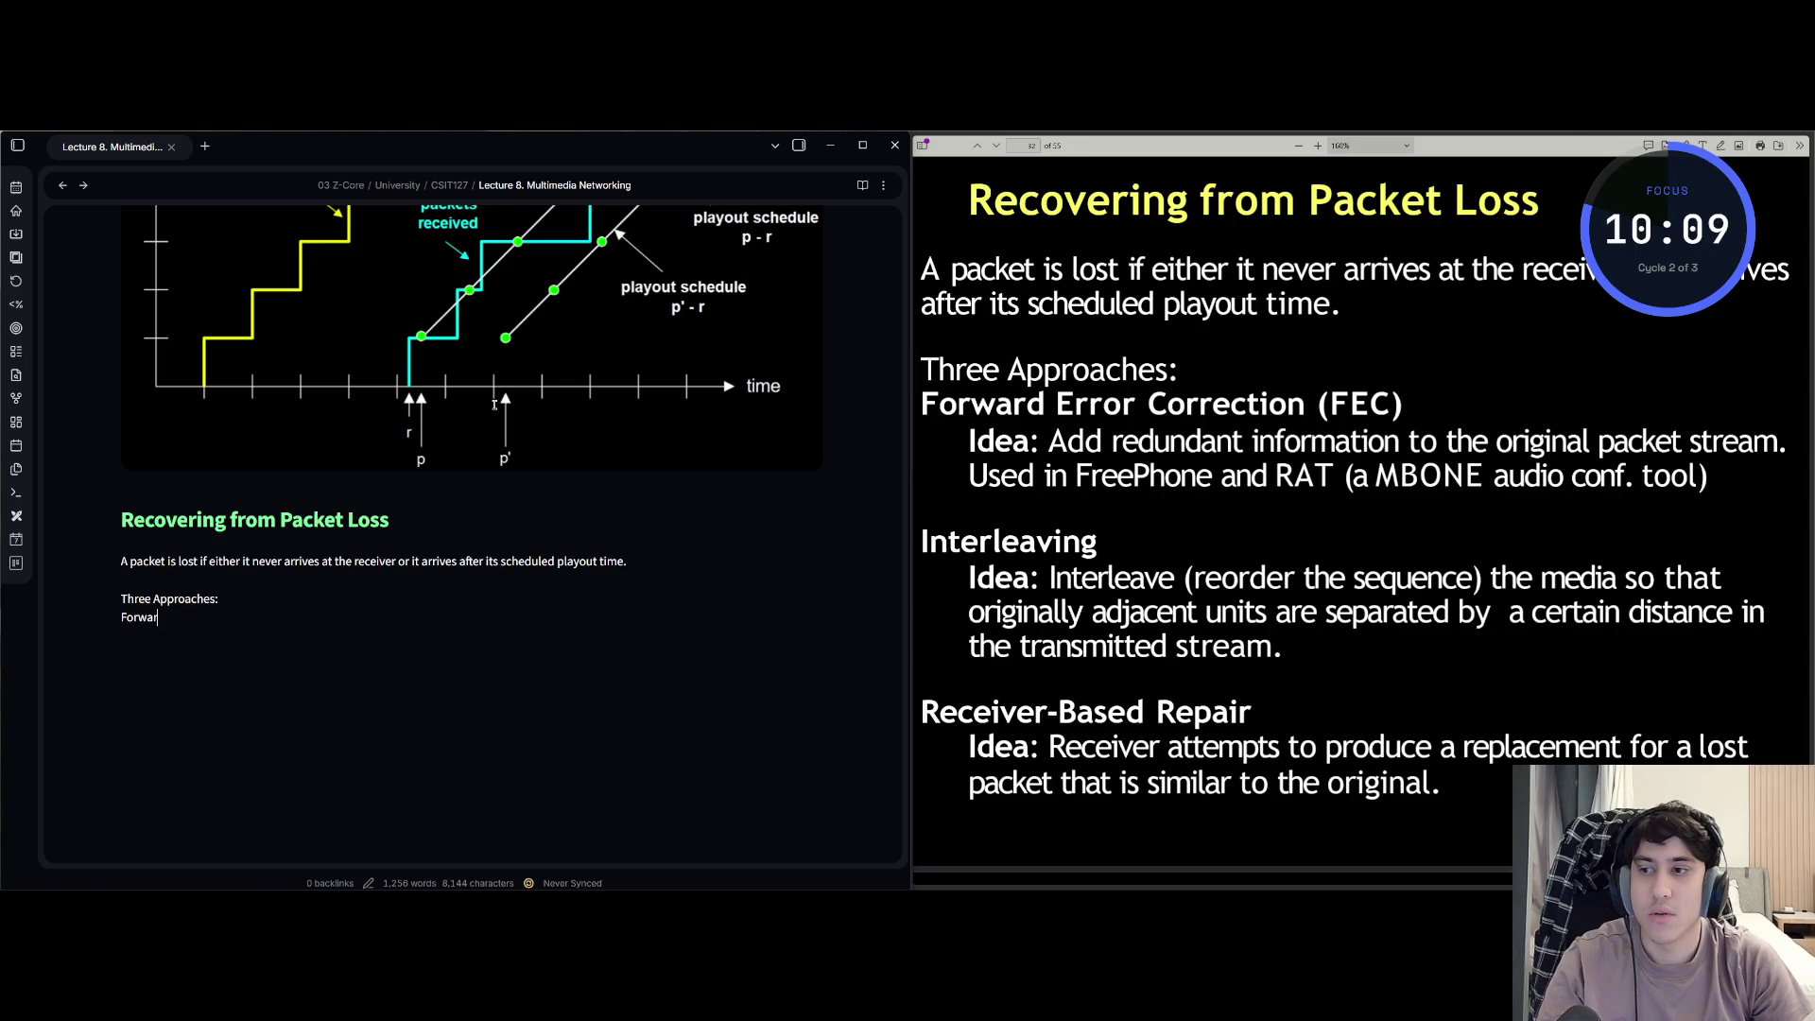
pyautogui.write('d Error')
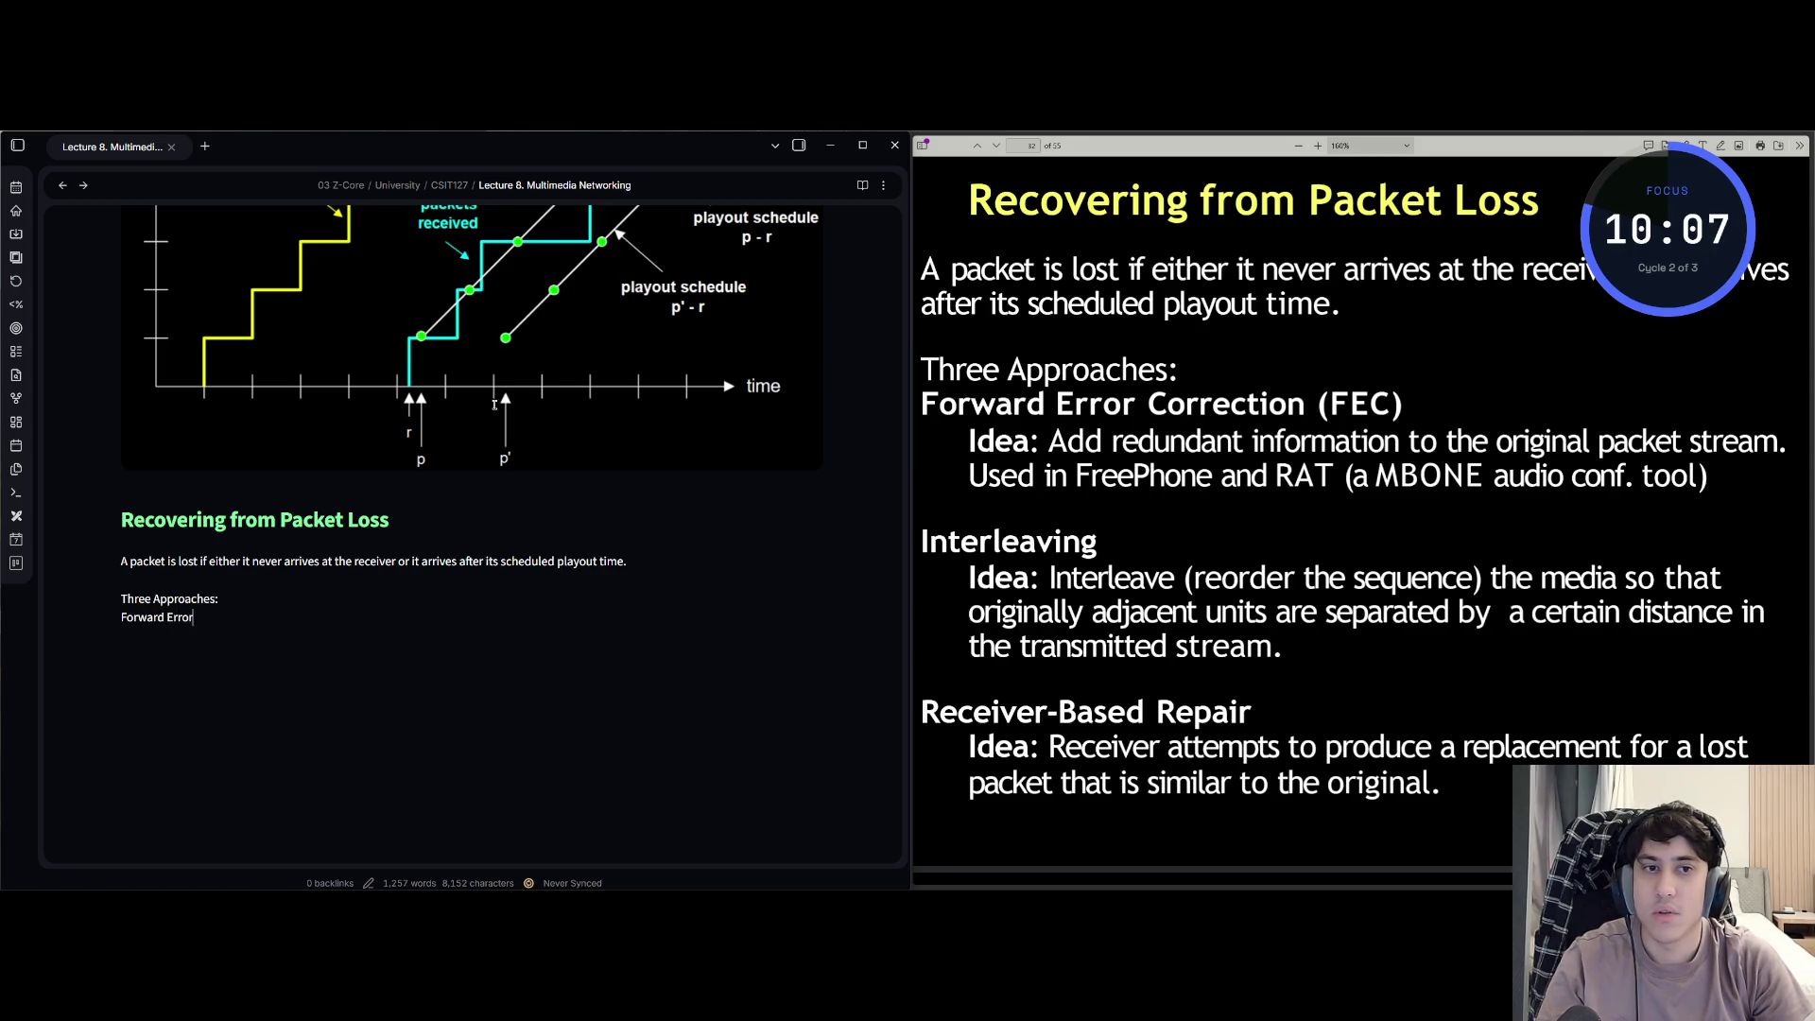
pyautogui.write(' Correction ')
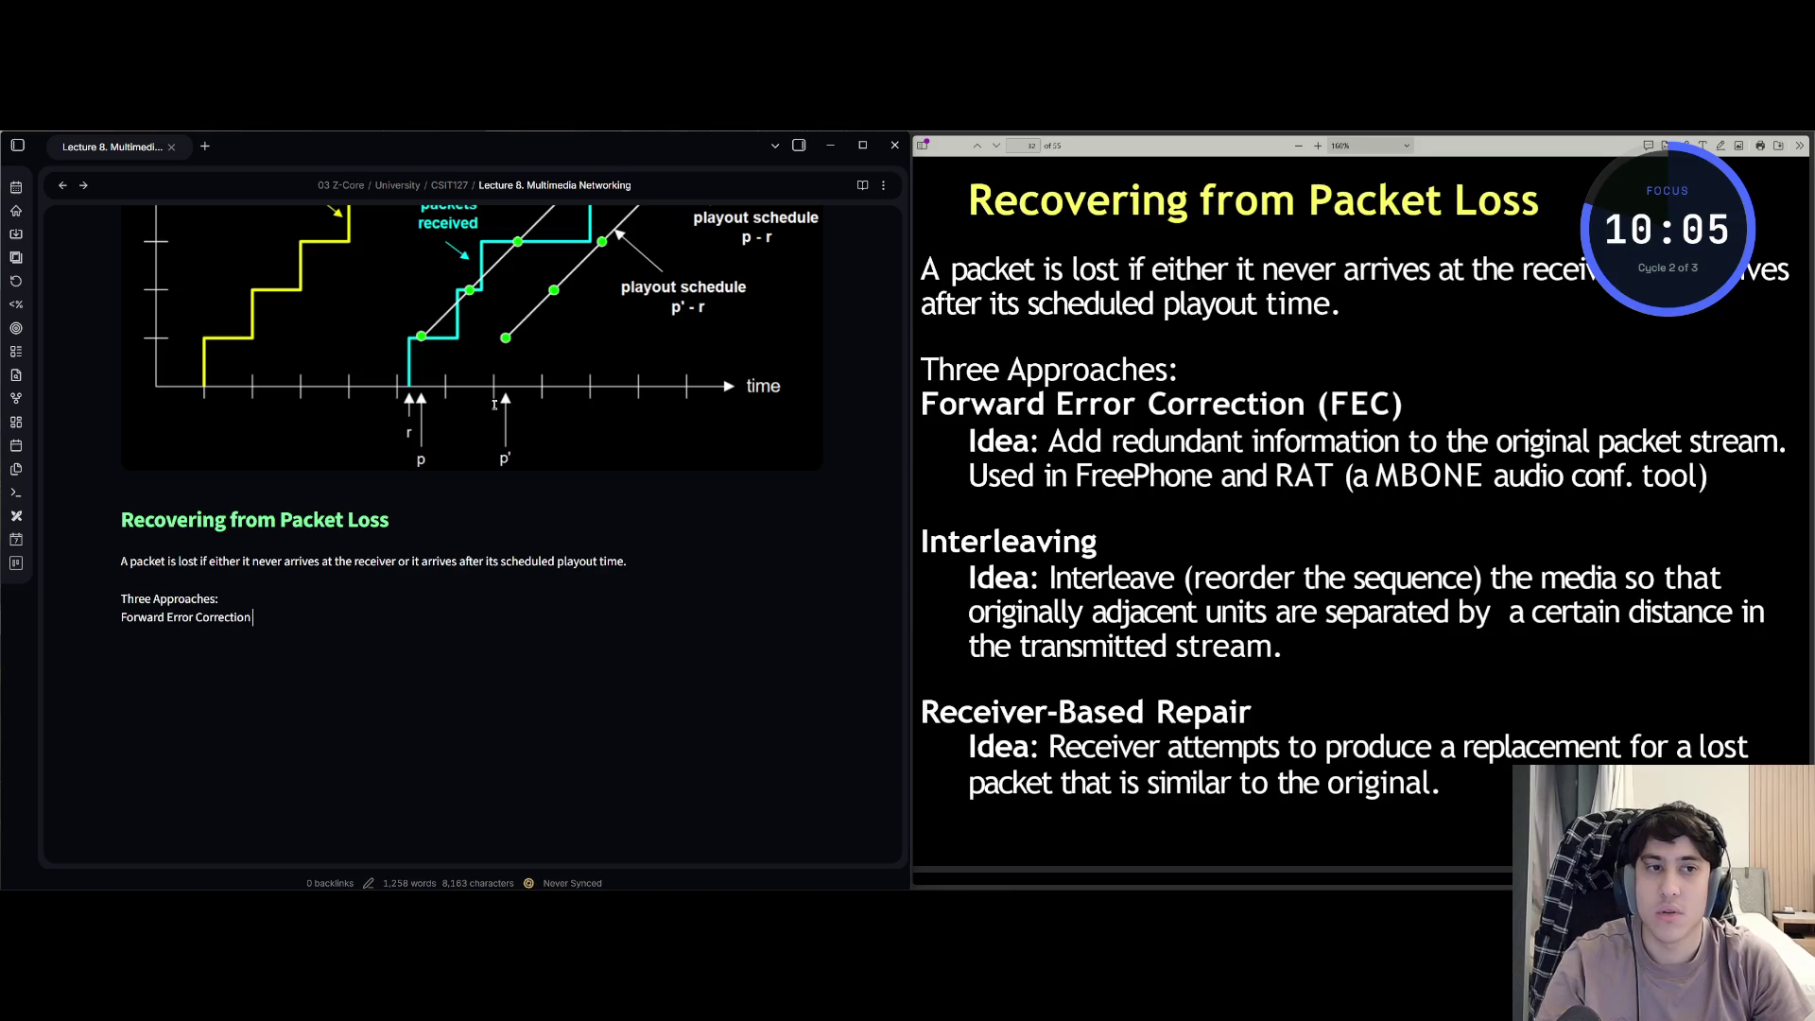
pyautogui.write('(FEC)')
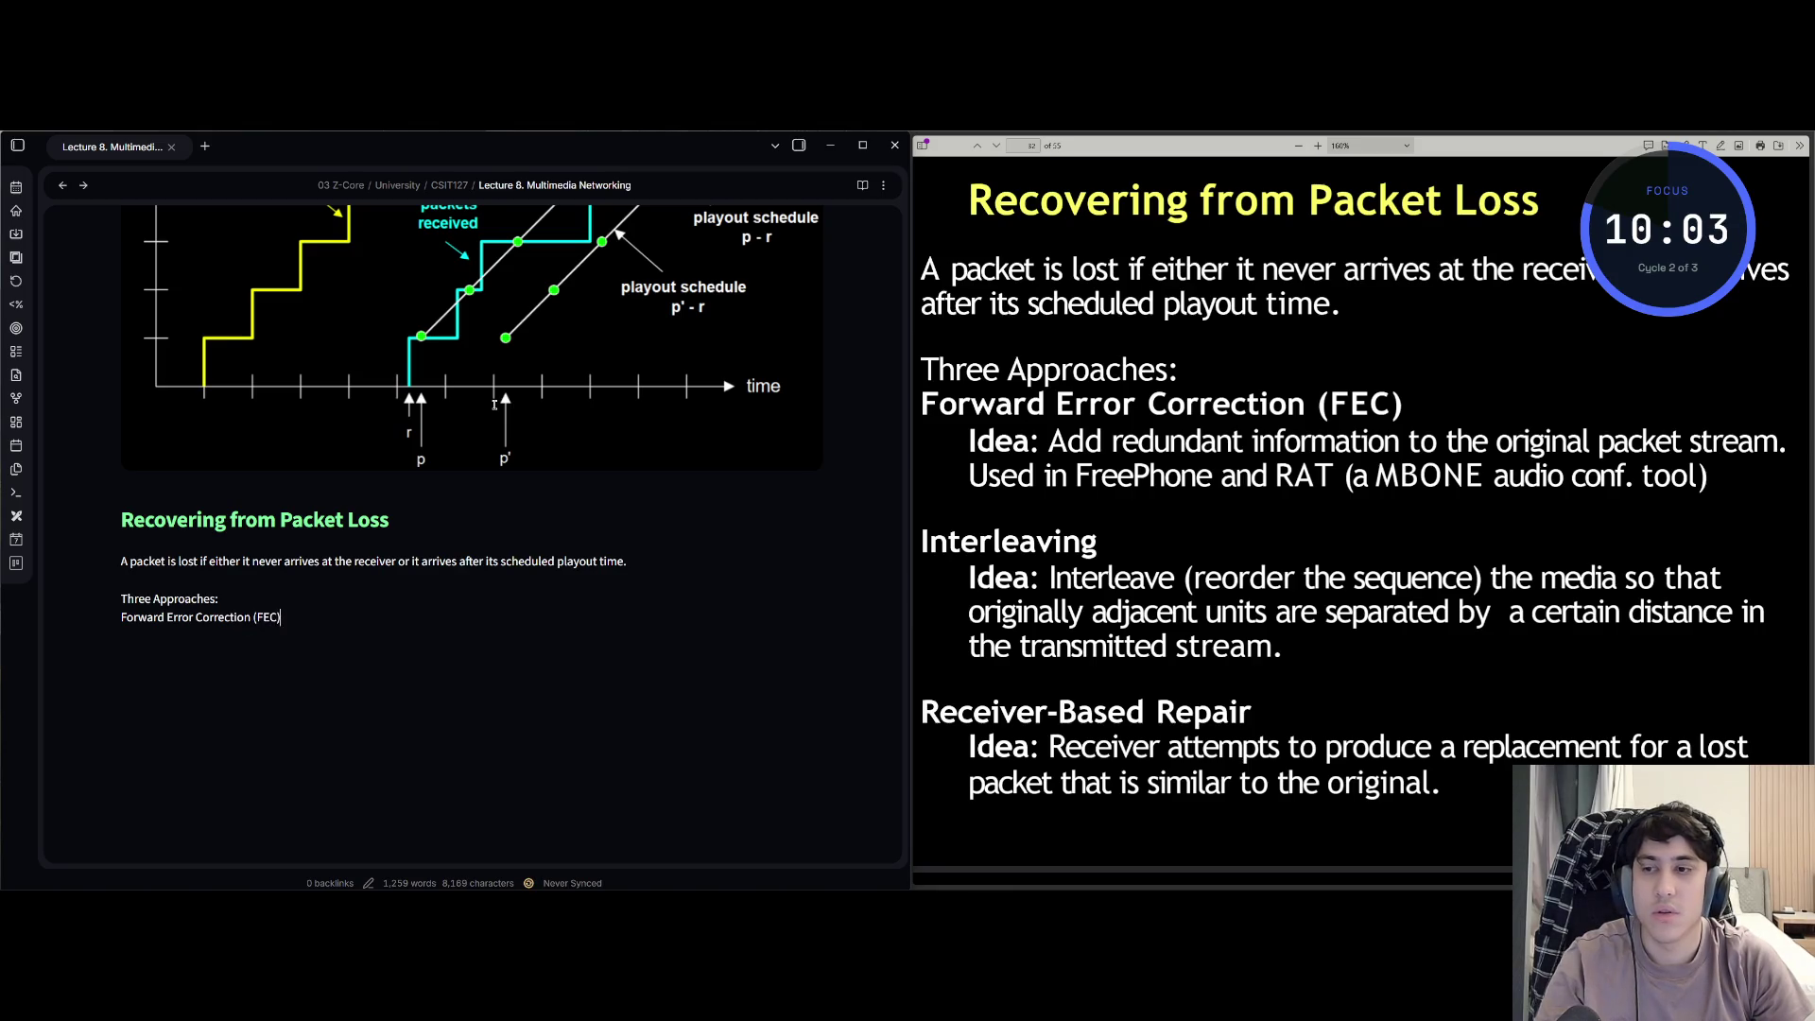
pyautogui.press('Return')
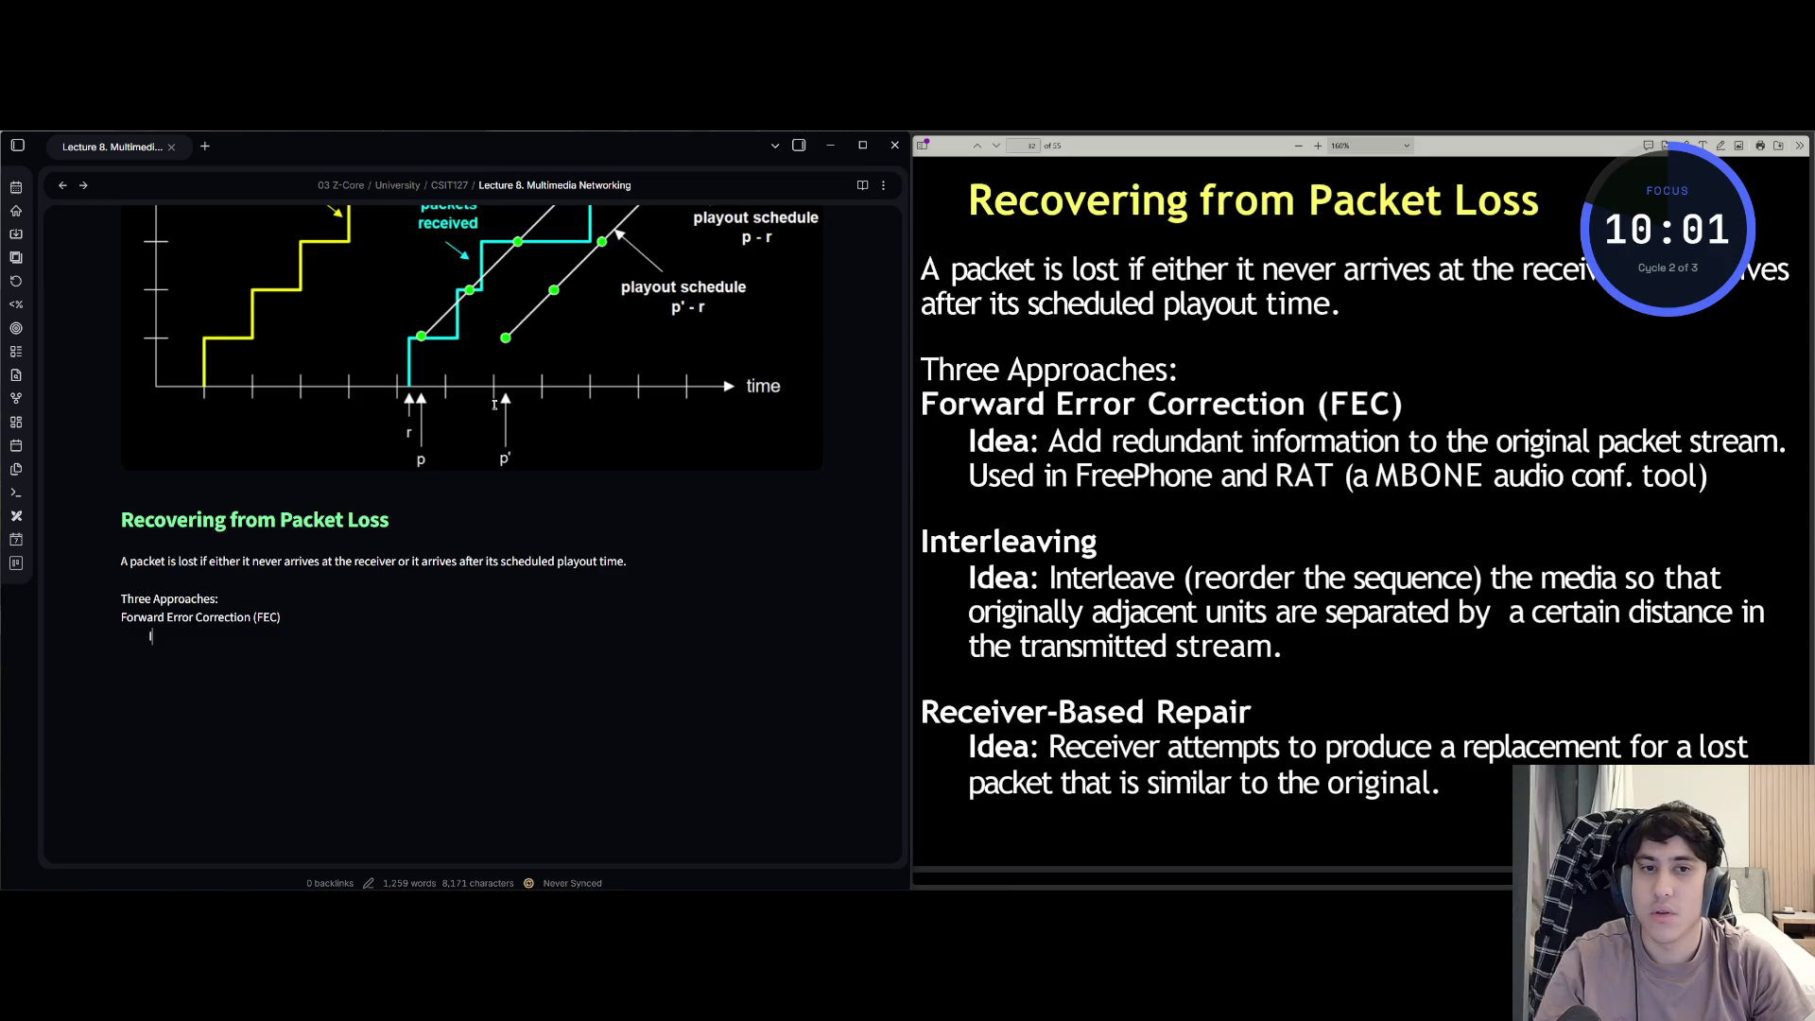
pyautogui.write('Idea: Add ')
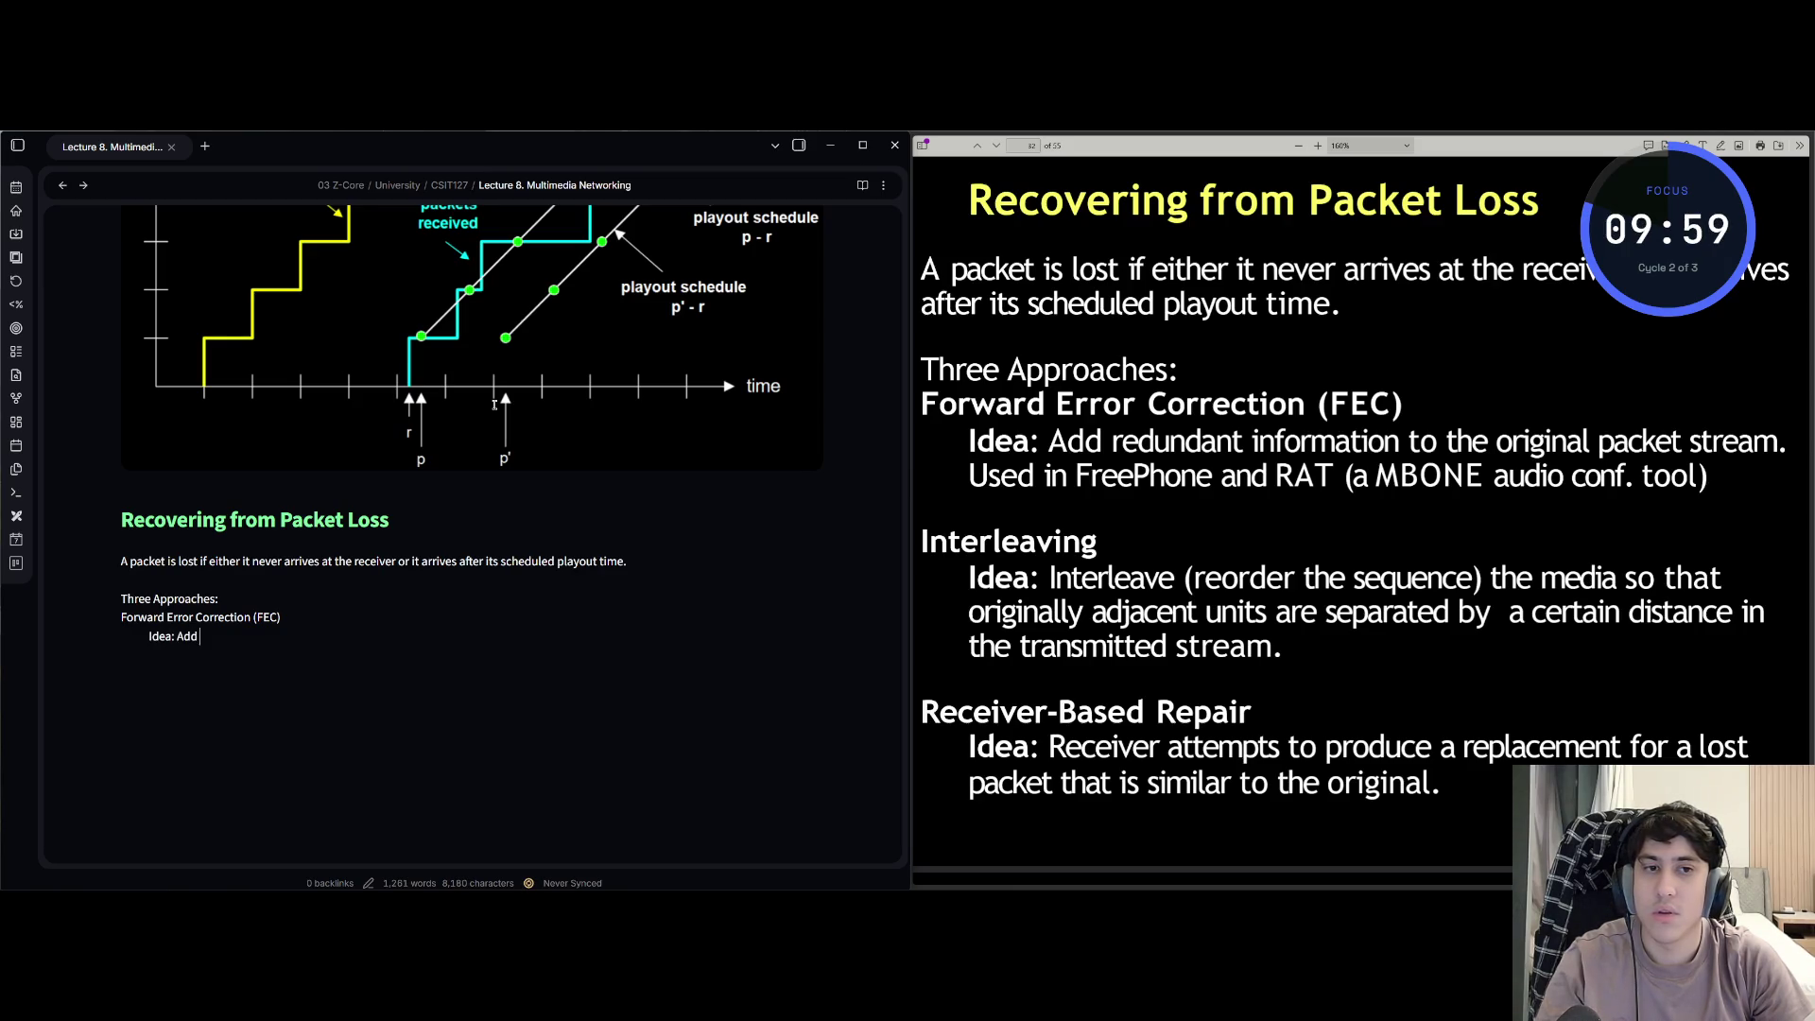
pyautogui.write('redun')
pyautogui.write('dant in')
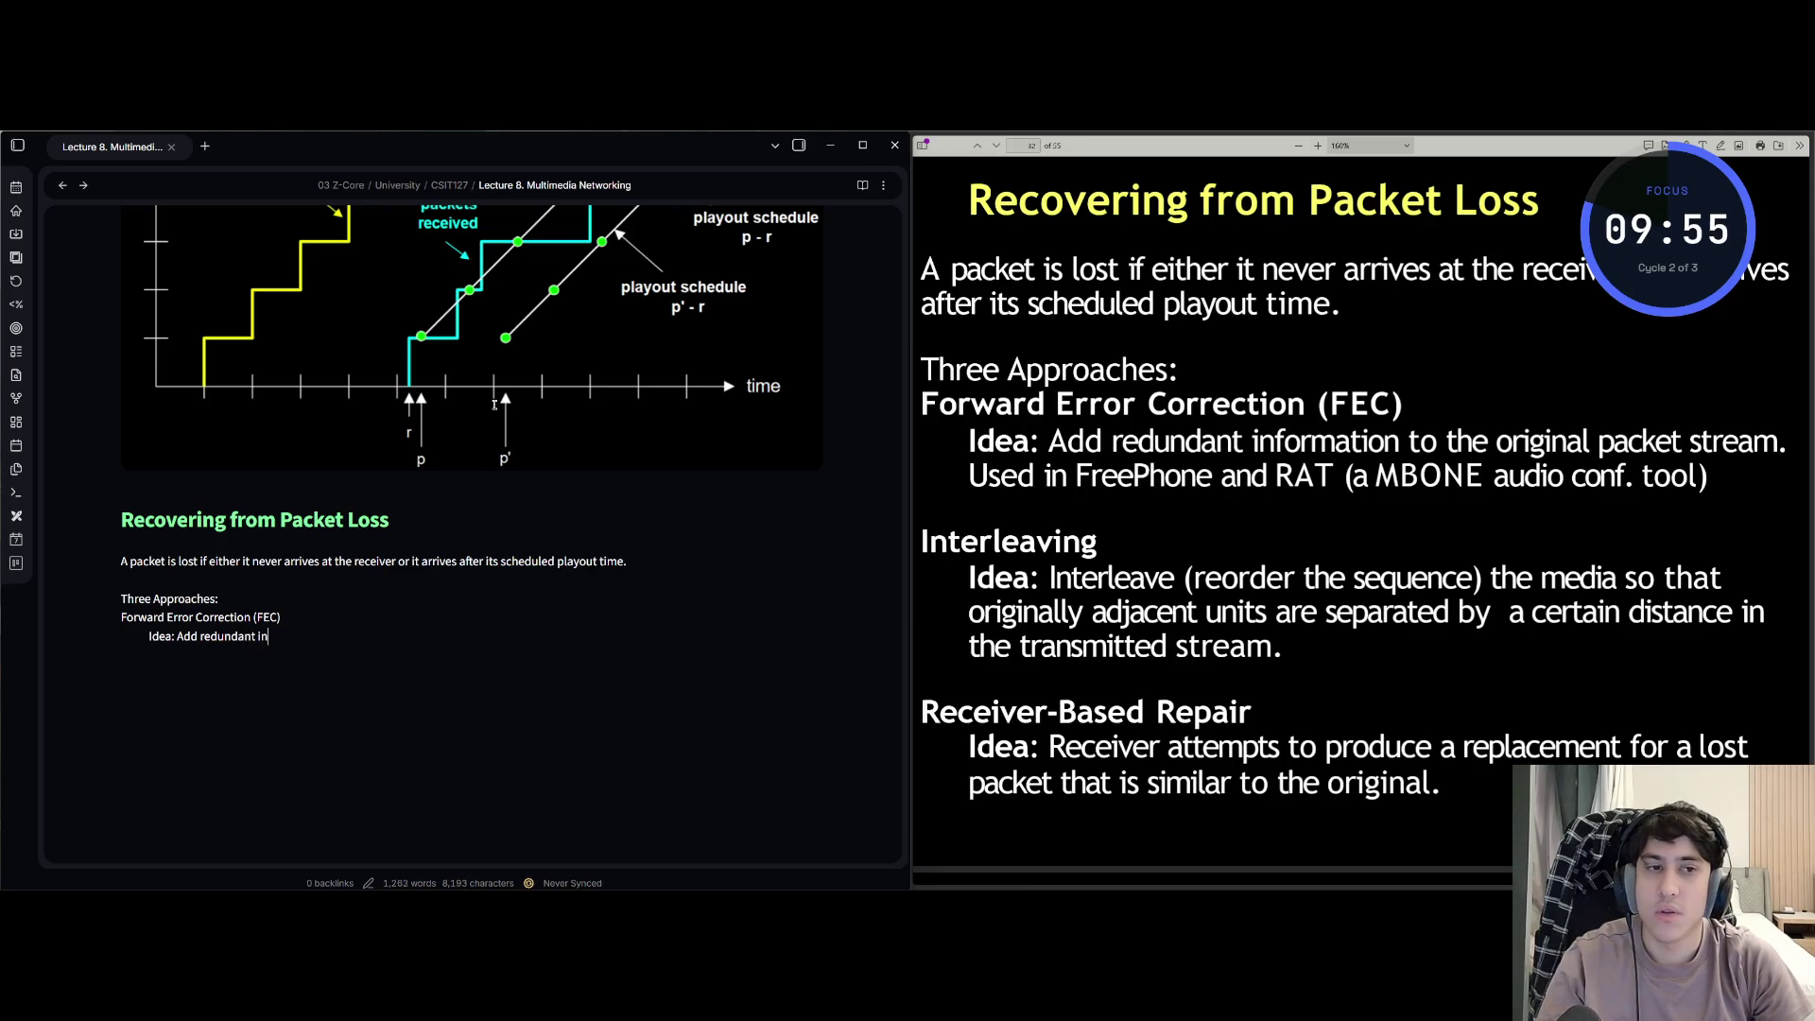
pyautogui.write('fromation to the ')
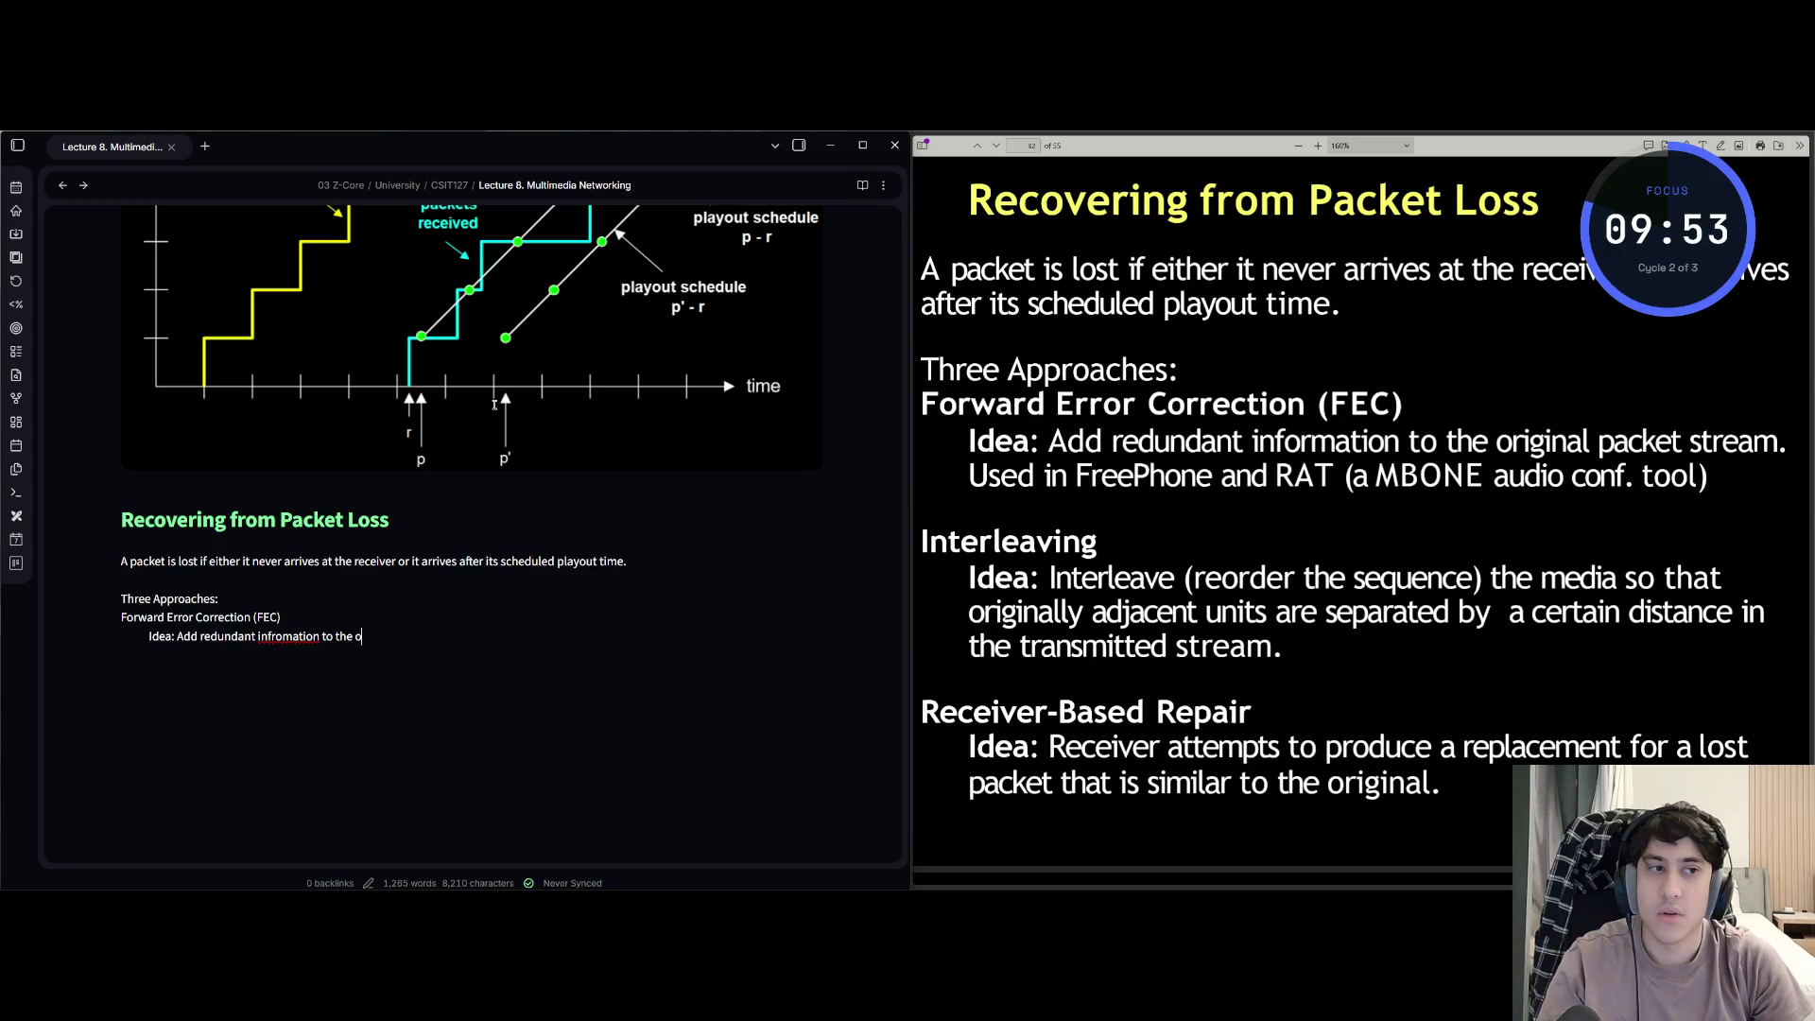
pyautogui.write('origianl packet')
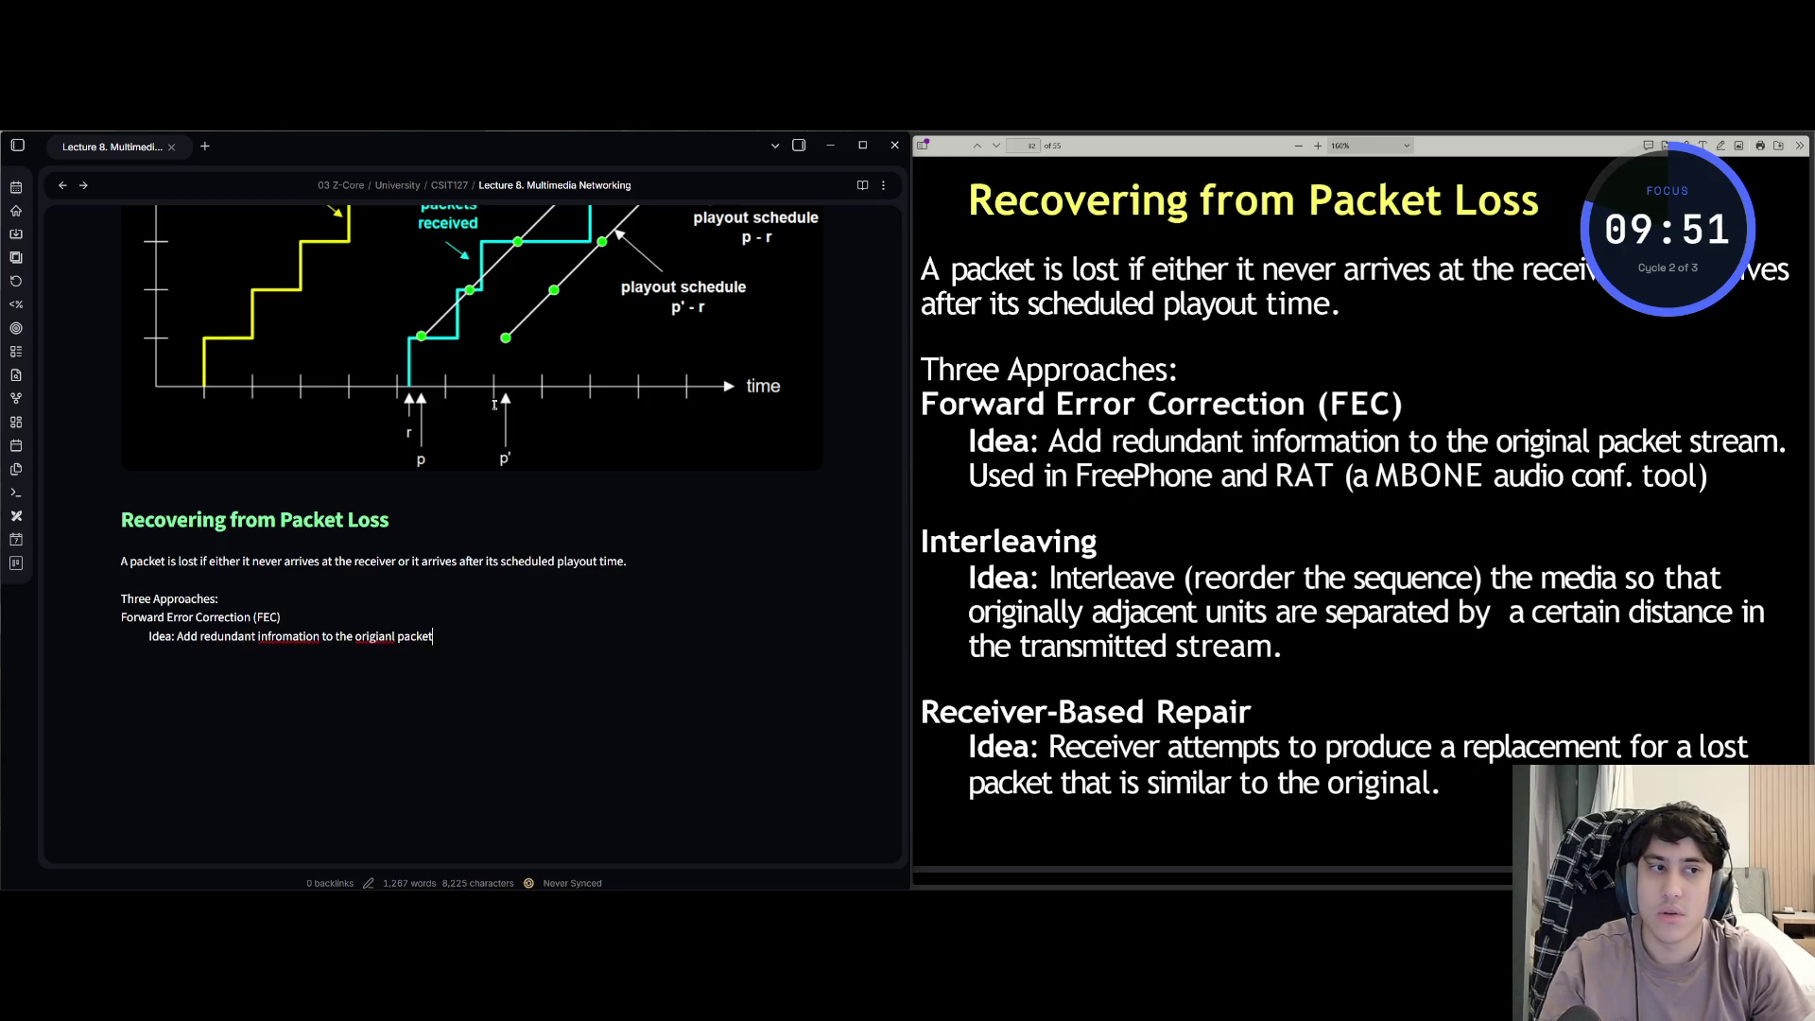
pyautogui.write(' stream')
pyautogui.press('Return')
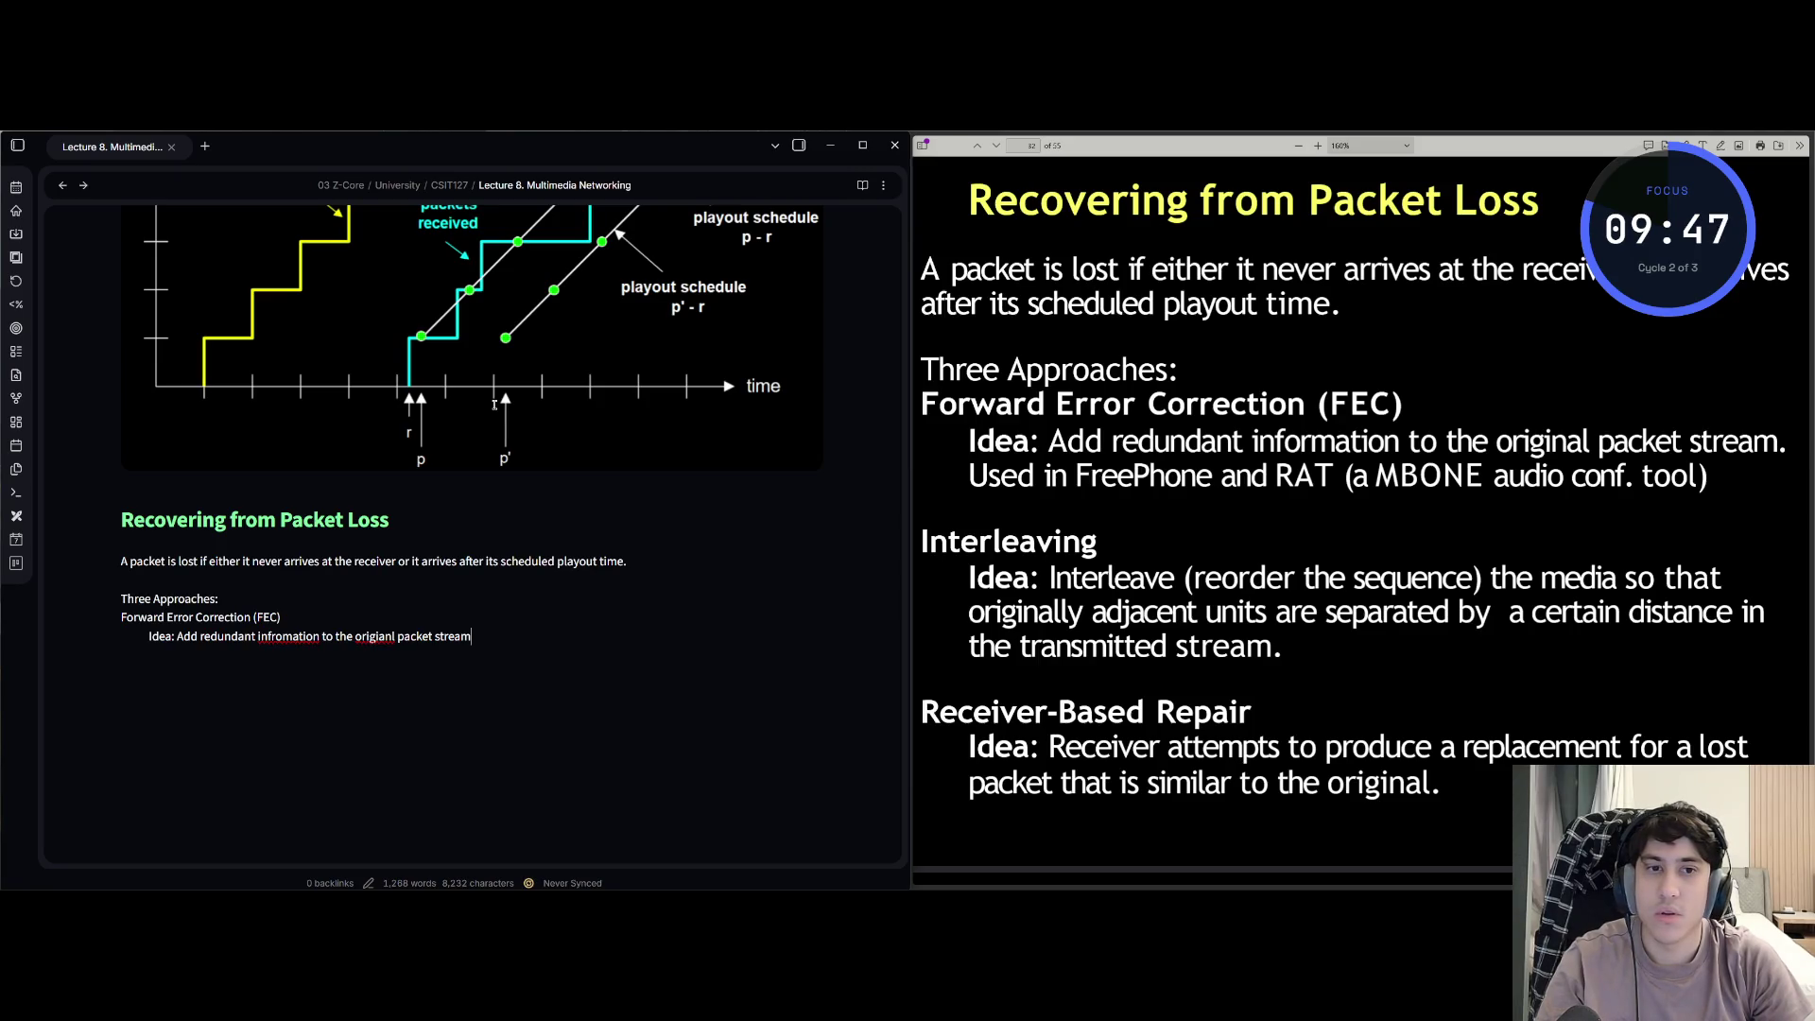
pyautogui.write('.')
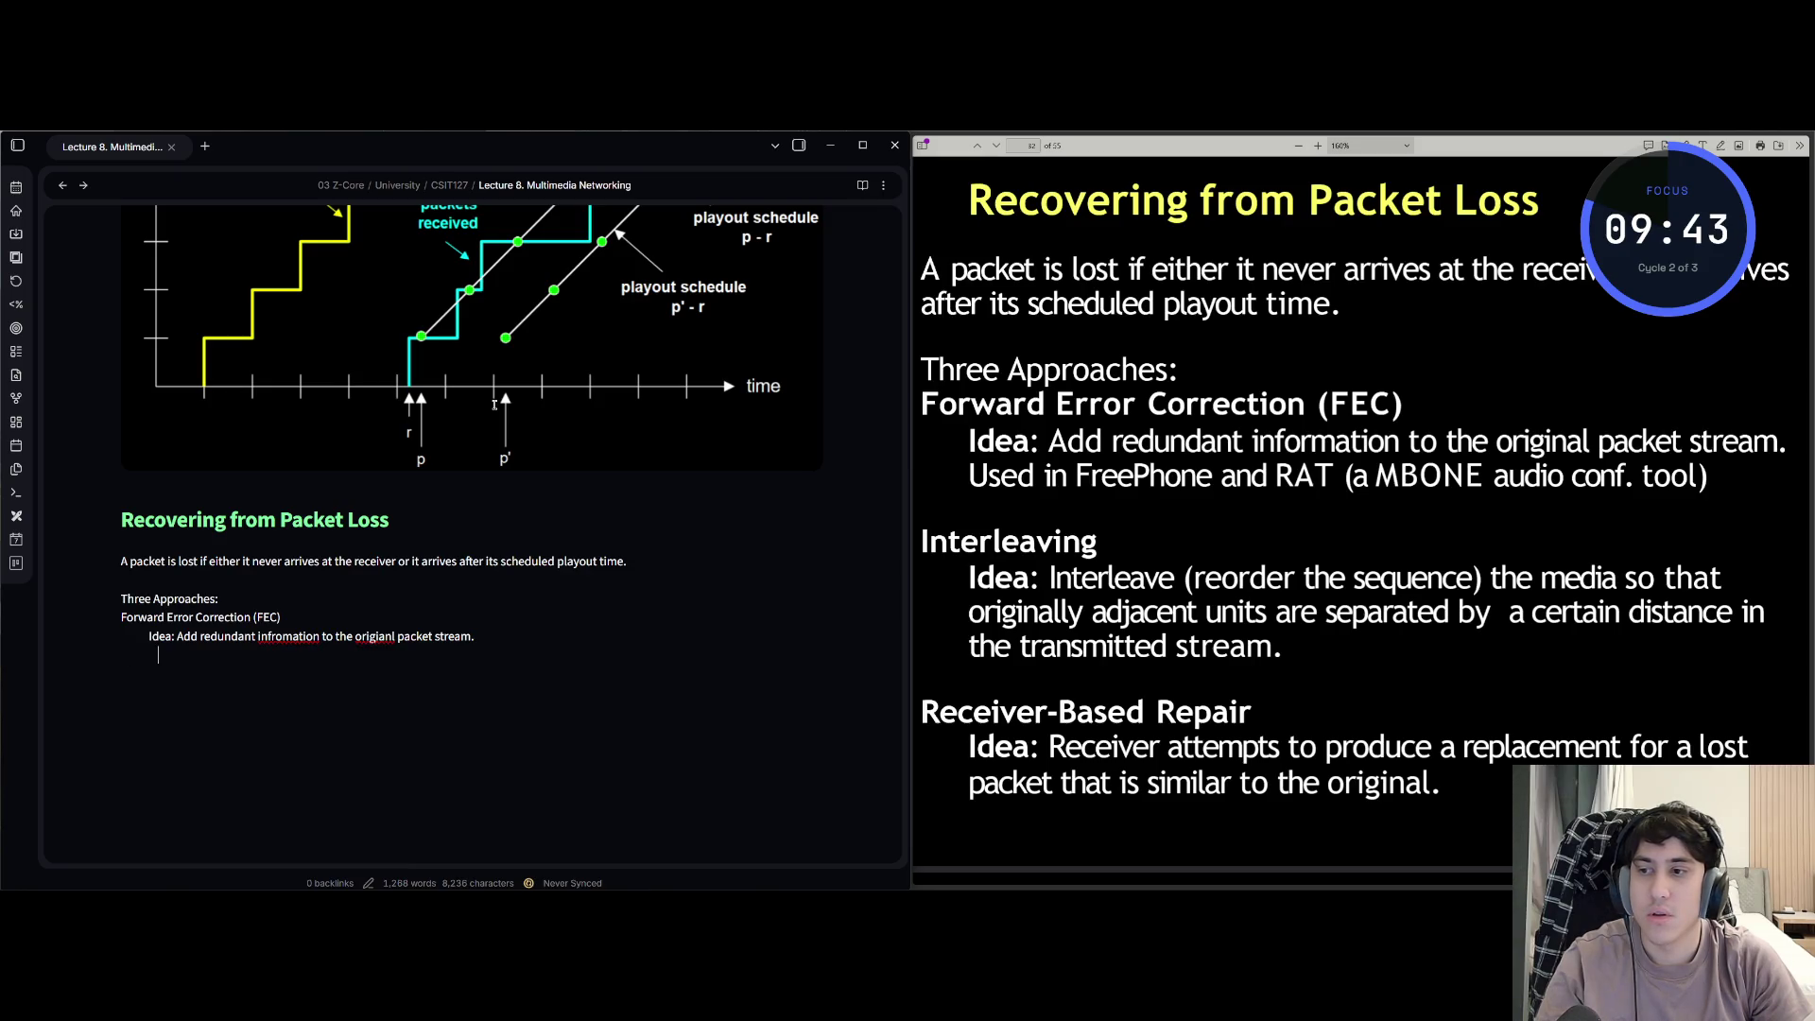
# - Add 'Used in FreePhone and Rat (a MBONE audio conf. tool)' under the FEC idea line
pyautogui.press('BackSpace')
pyautogui.press('BackSpace')
pyautogui.write('uS')
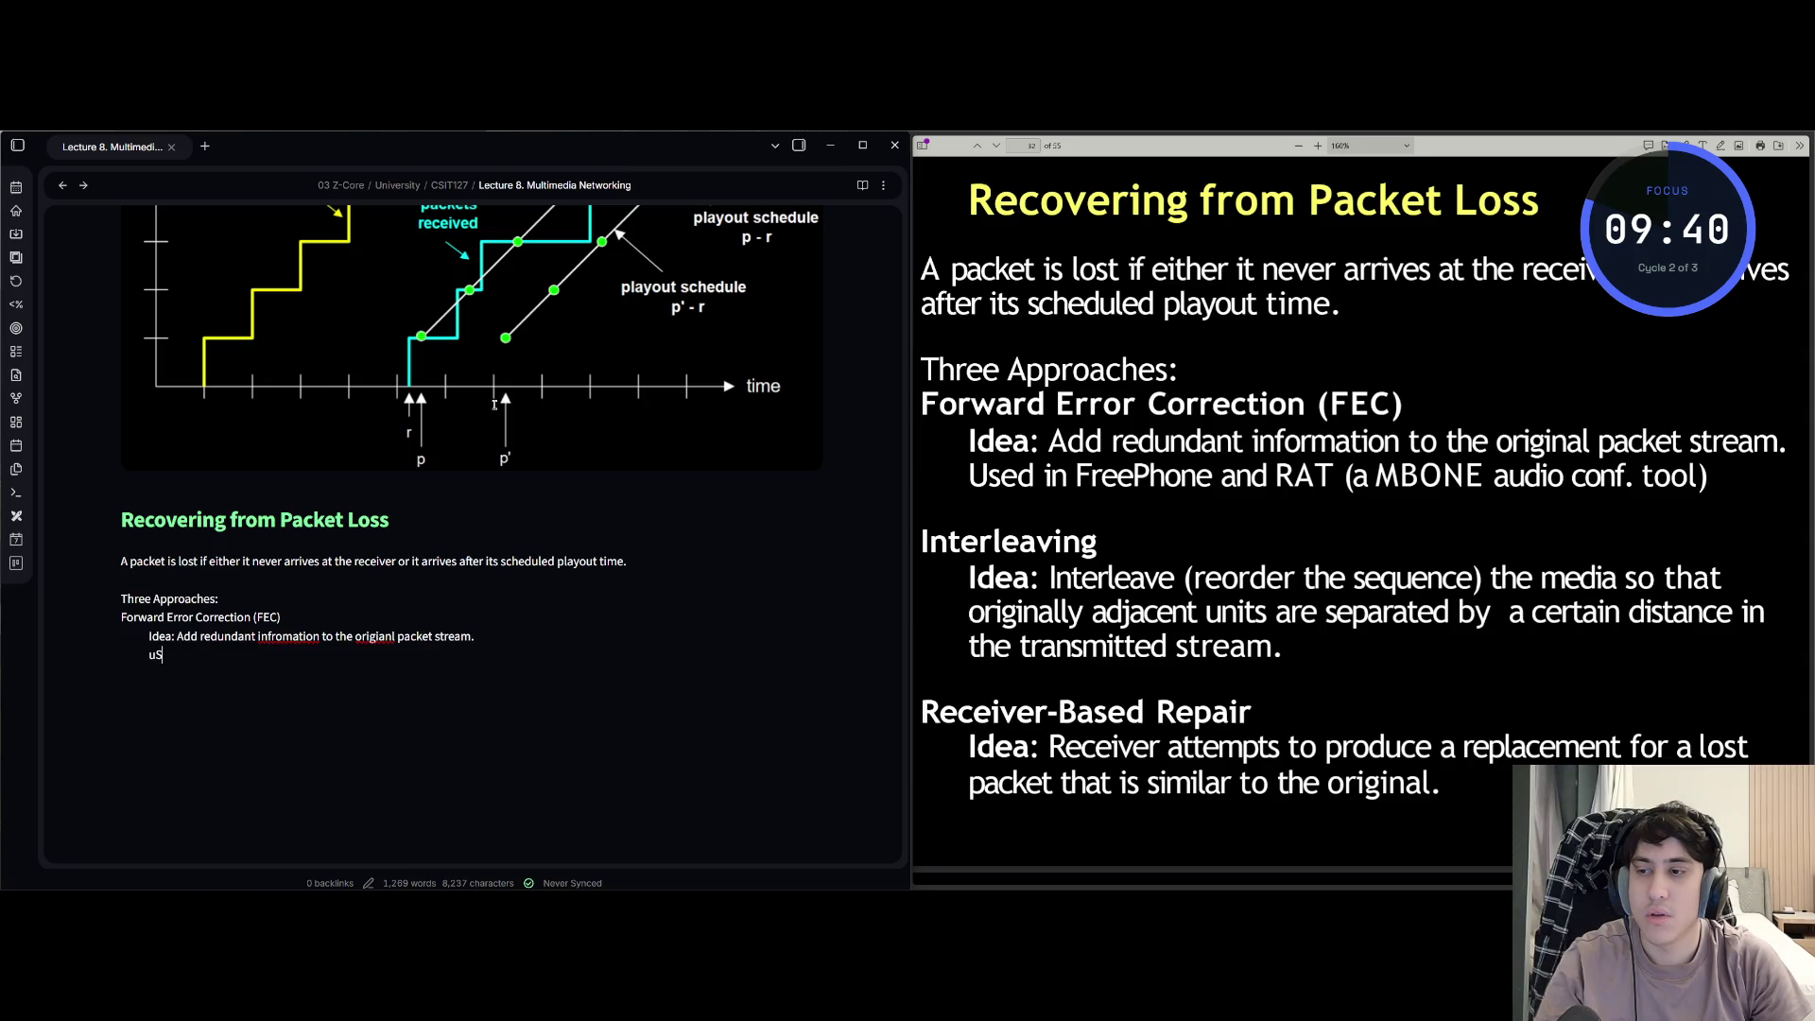
pyautogui.write('e')
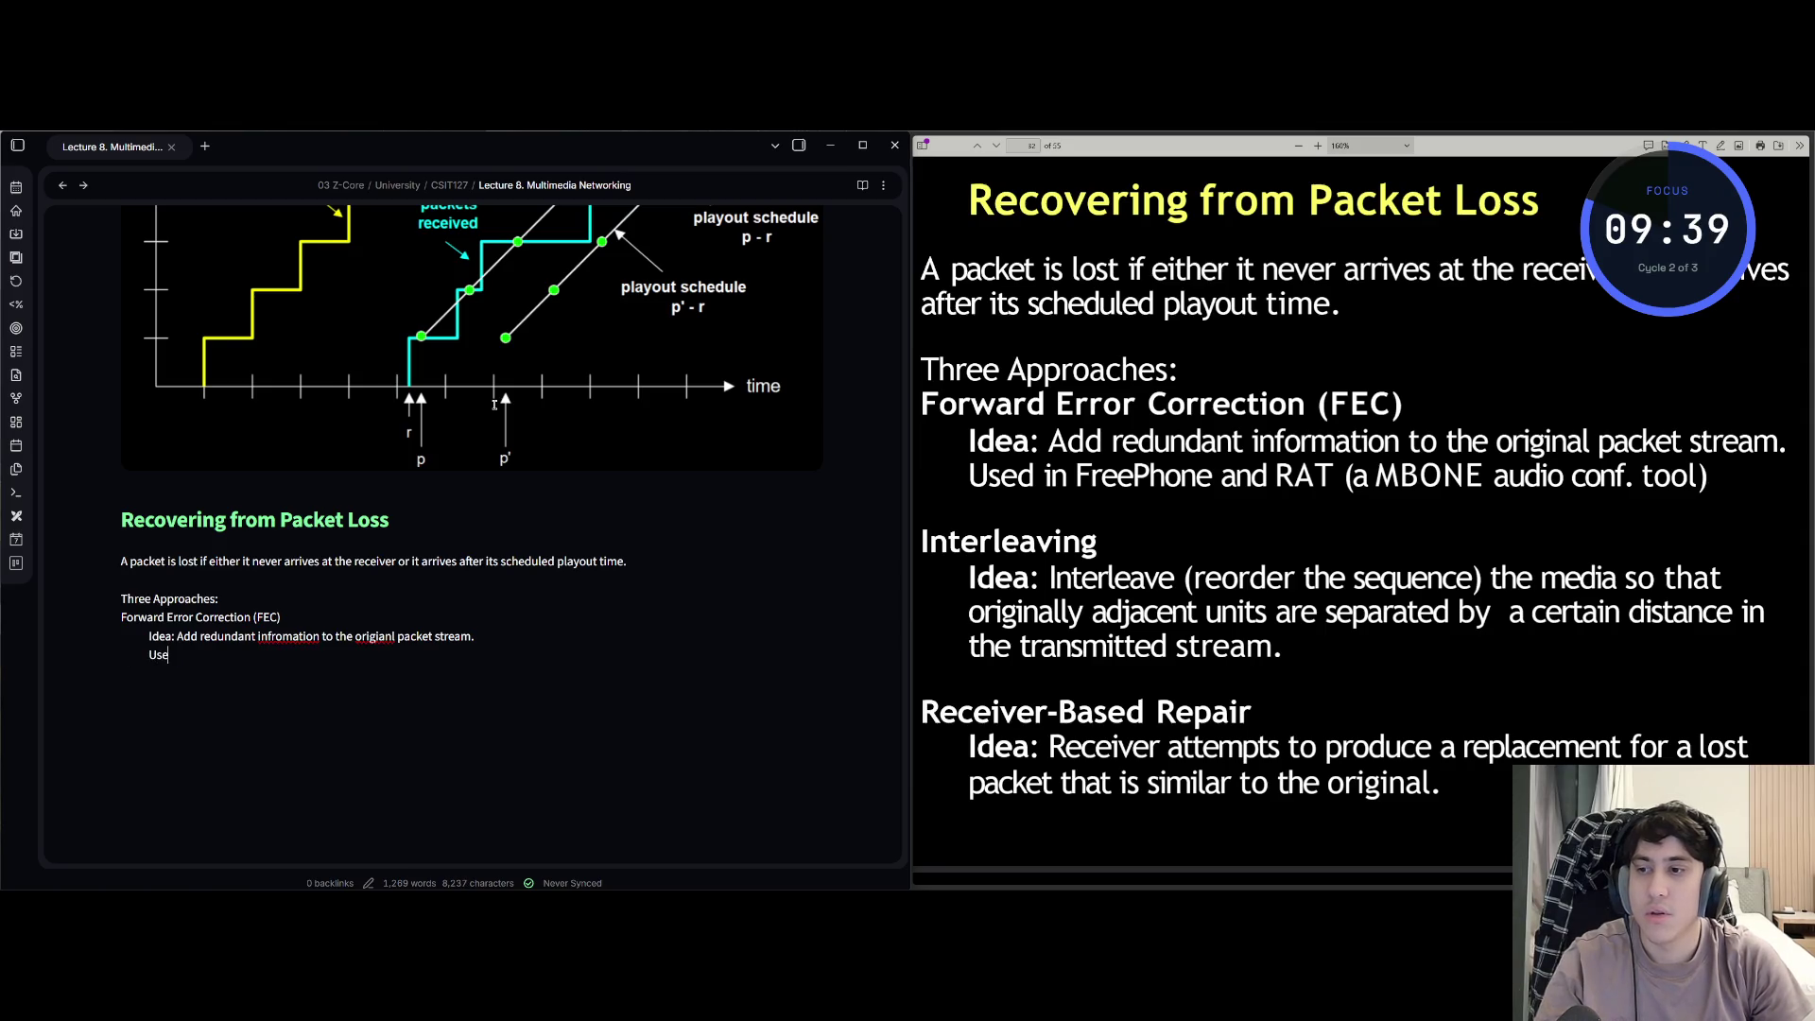
pyautogui.write('d in ')
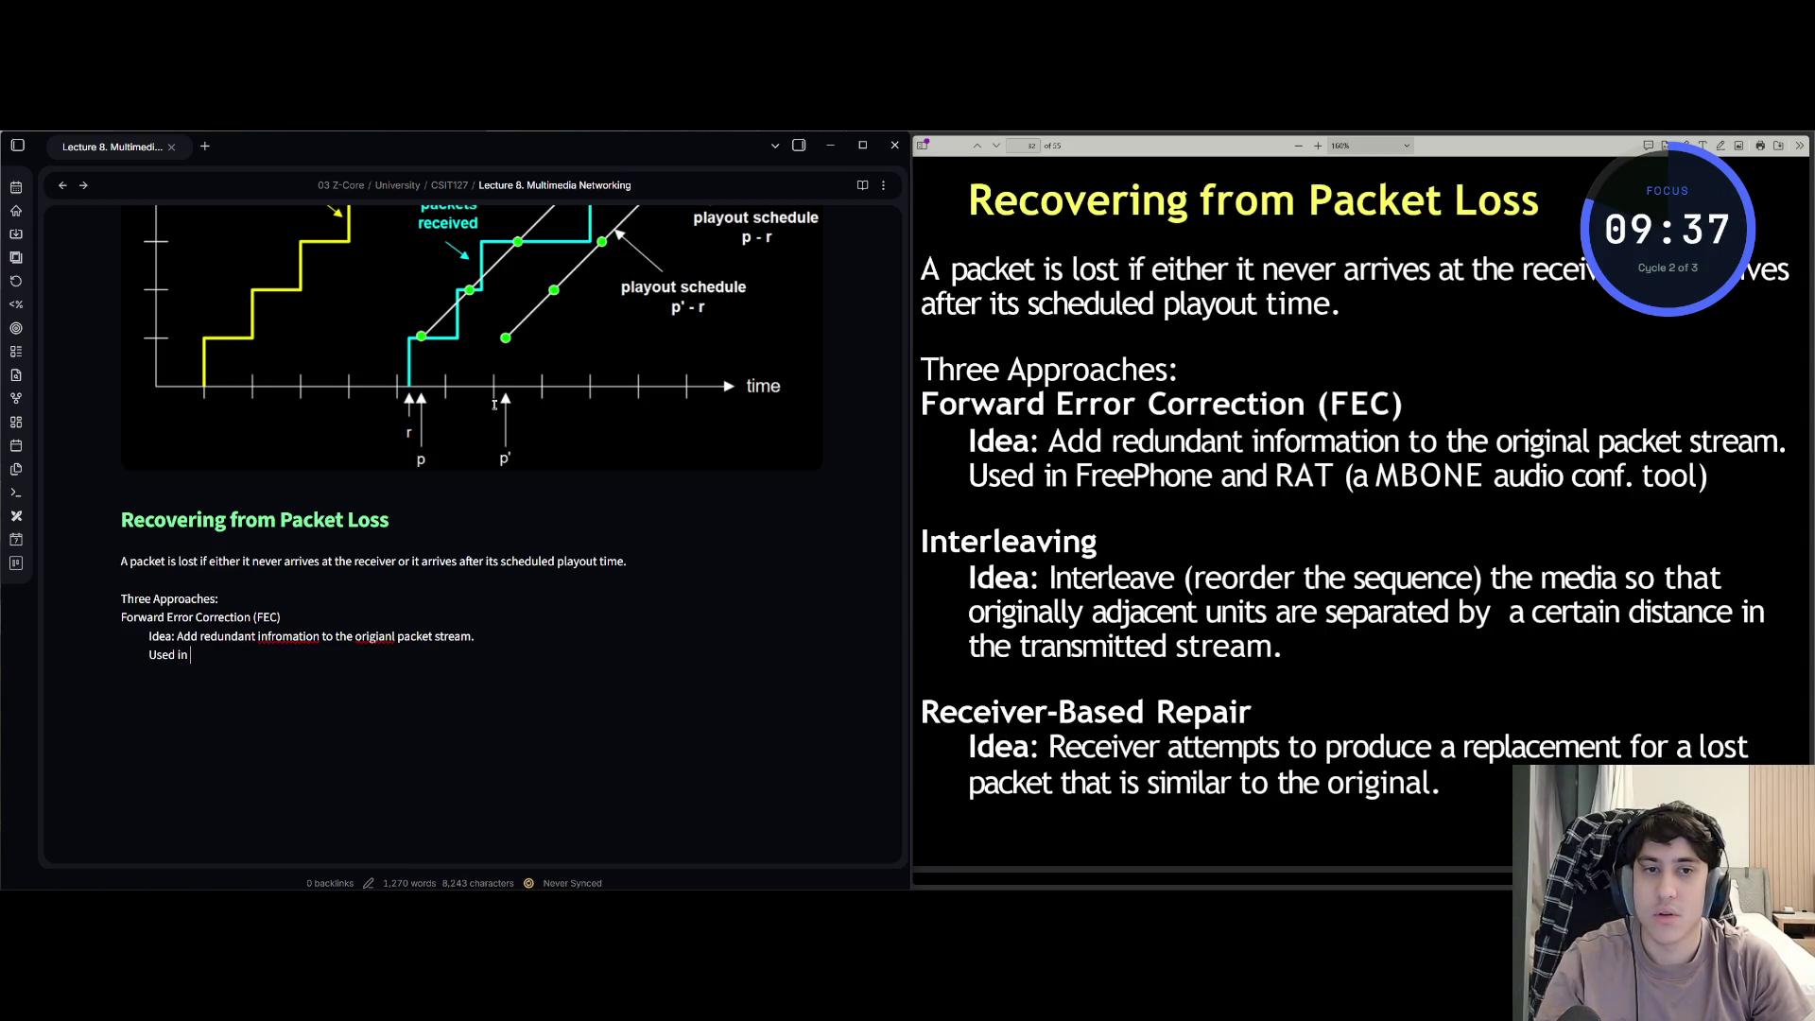
pyautogui.write('FreePhone ')
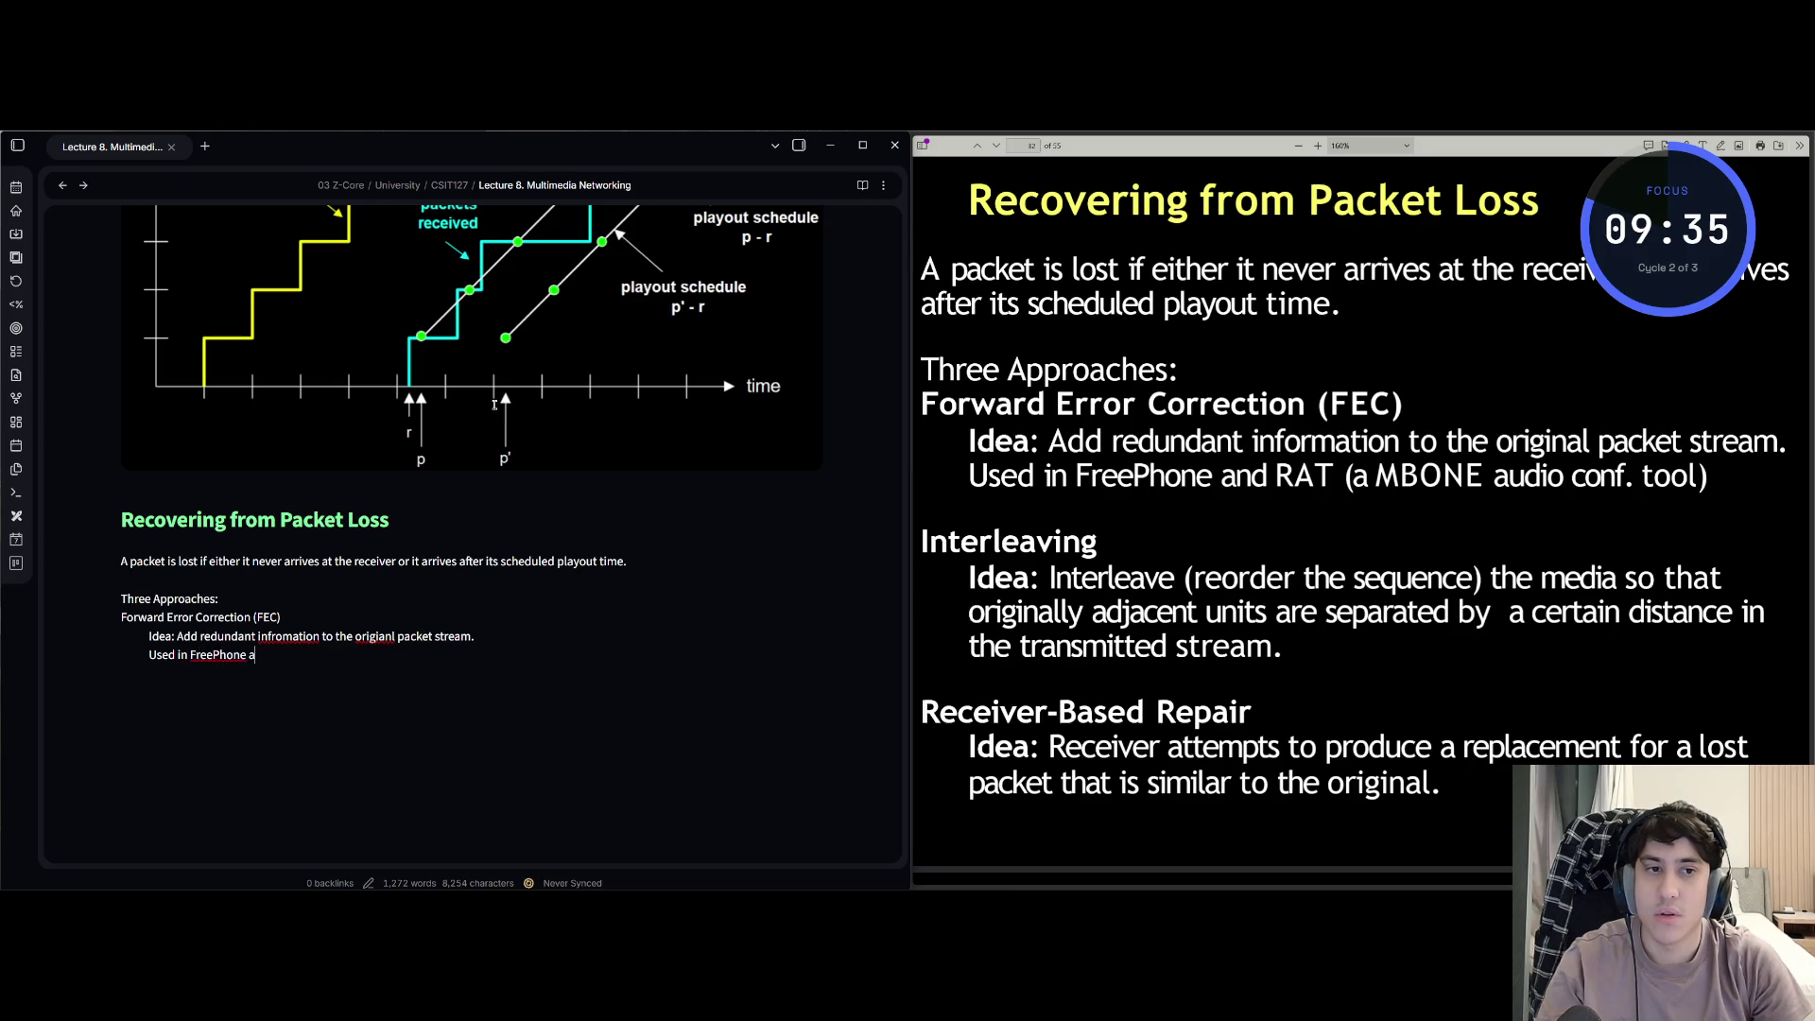
pyautogui.write('and Rat (')
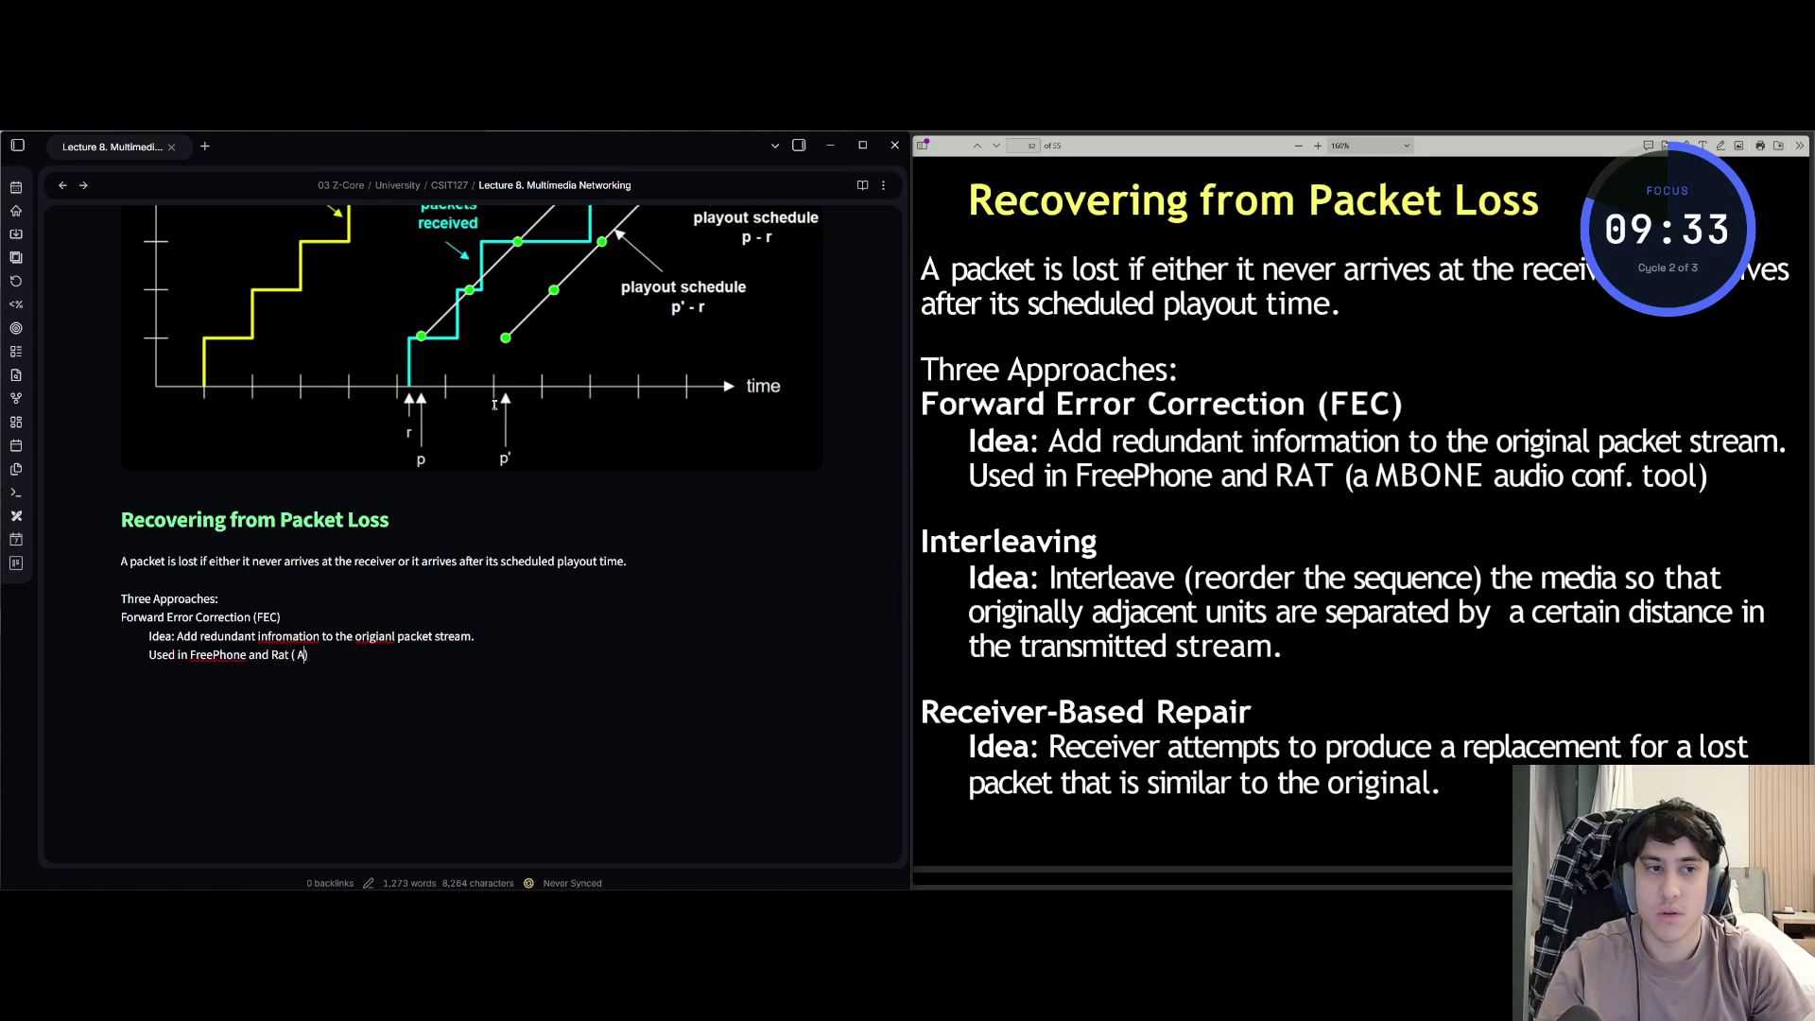
pyautogui.write('a')
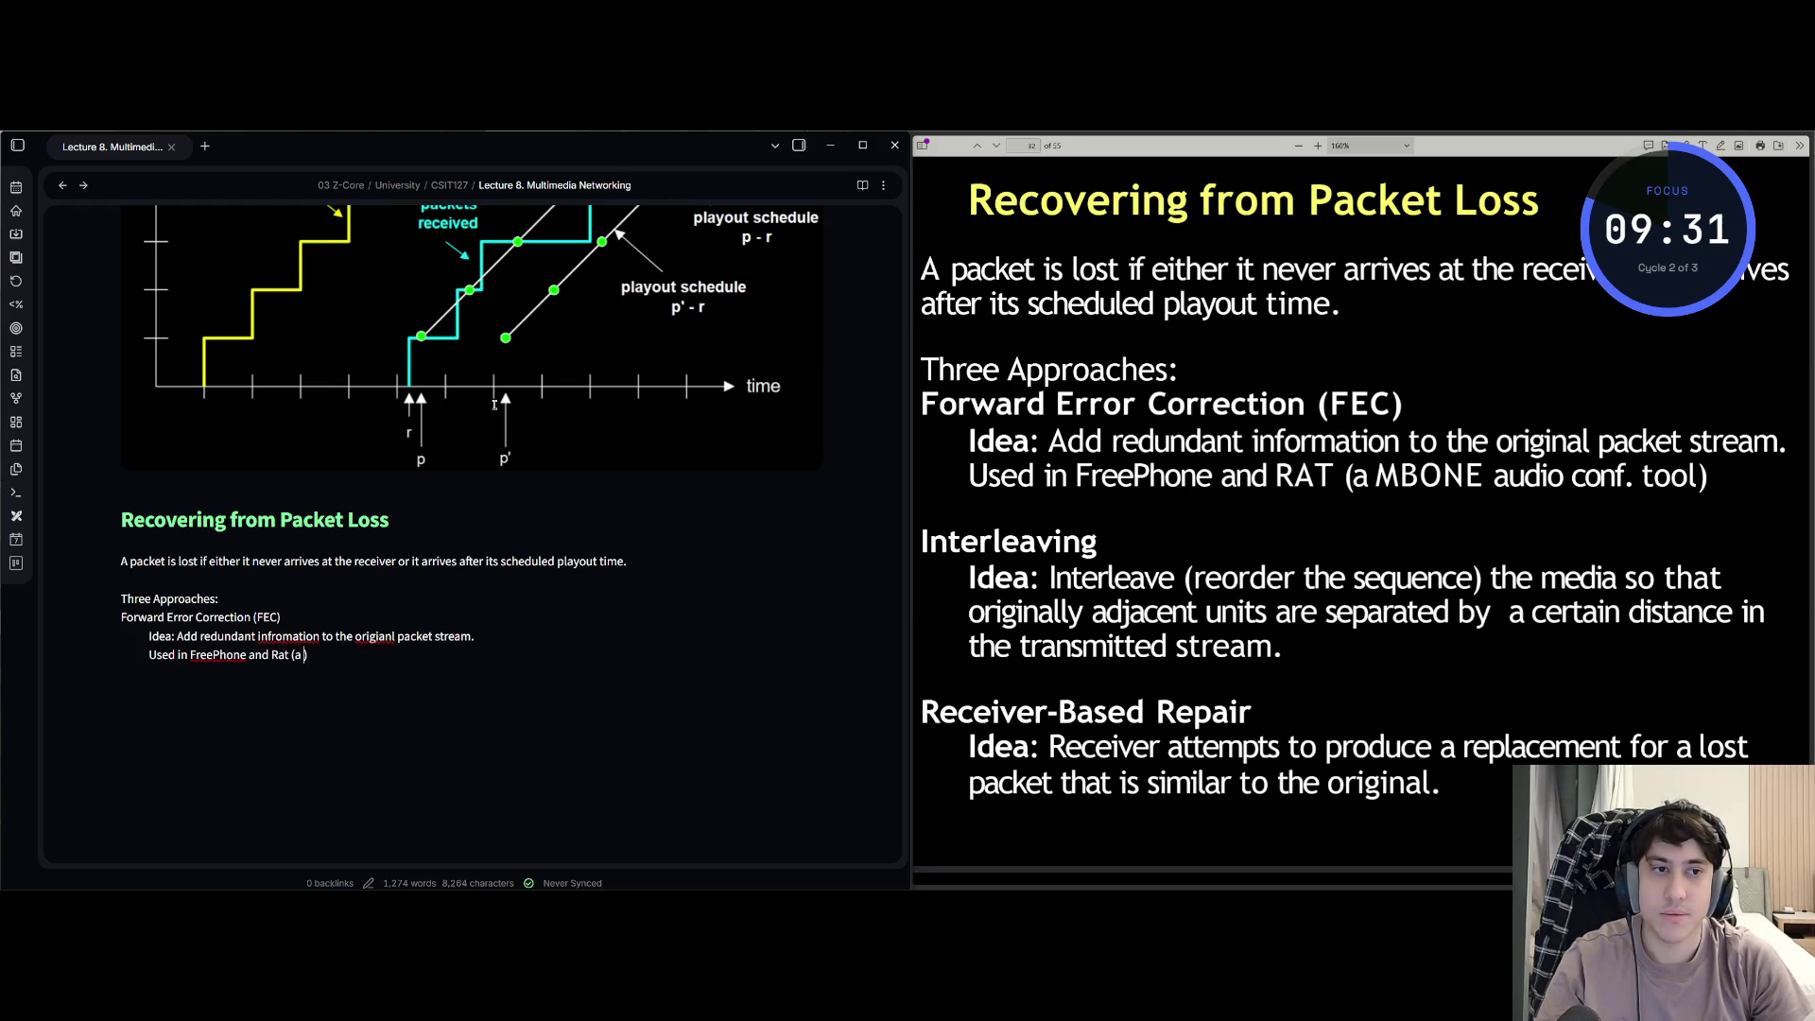
pyautogui.write(' MBONE audio c')
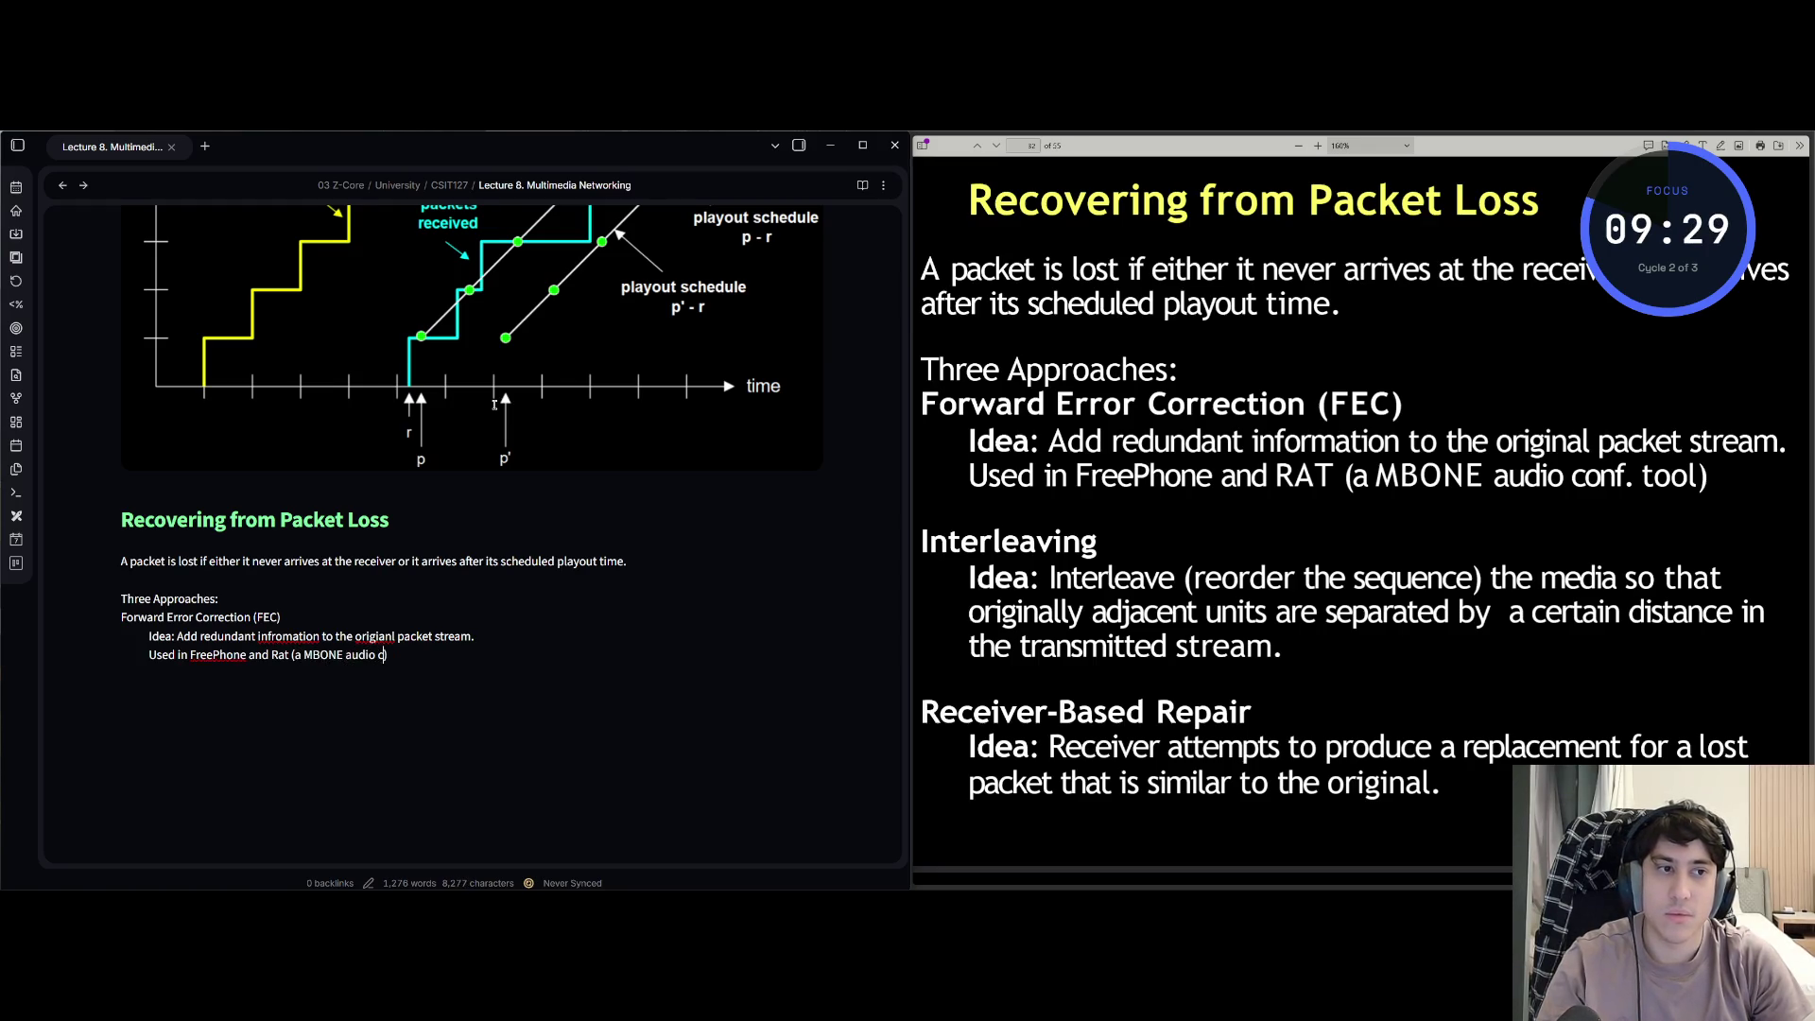
pyautogui.write('onf. tool)')
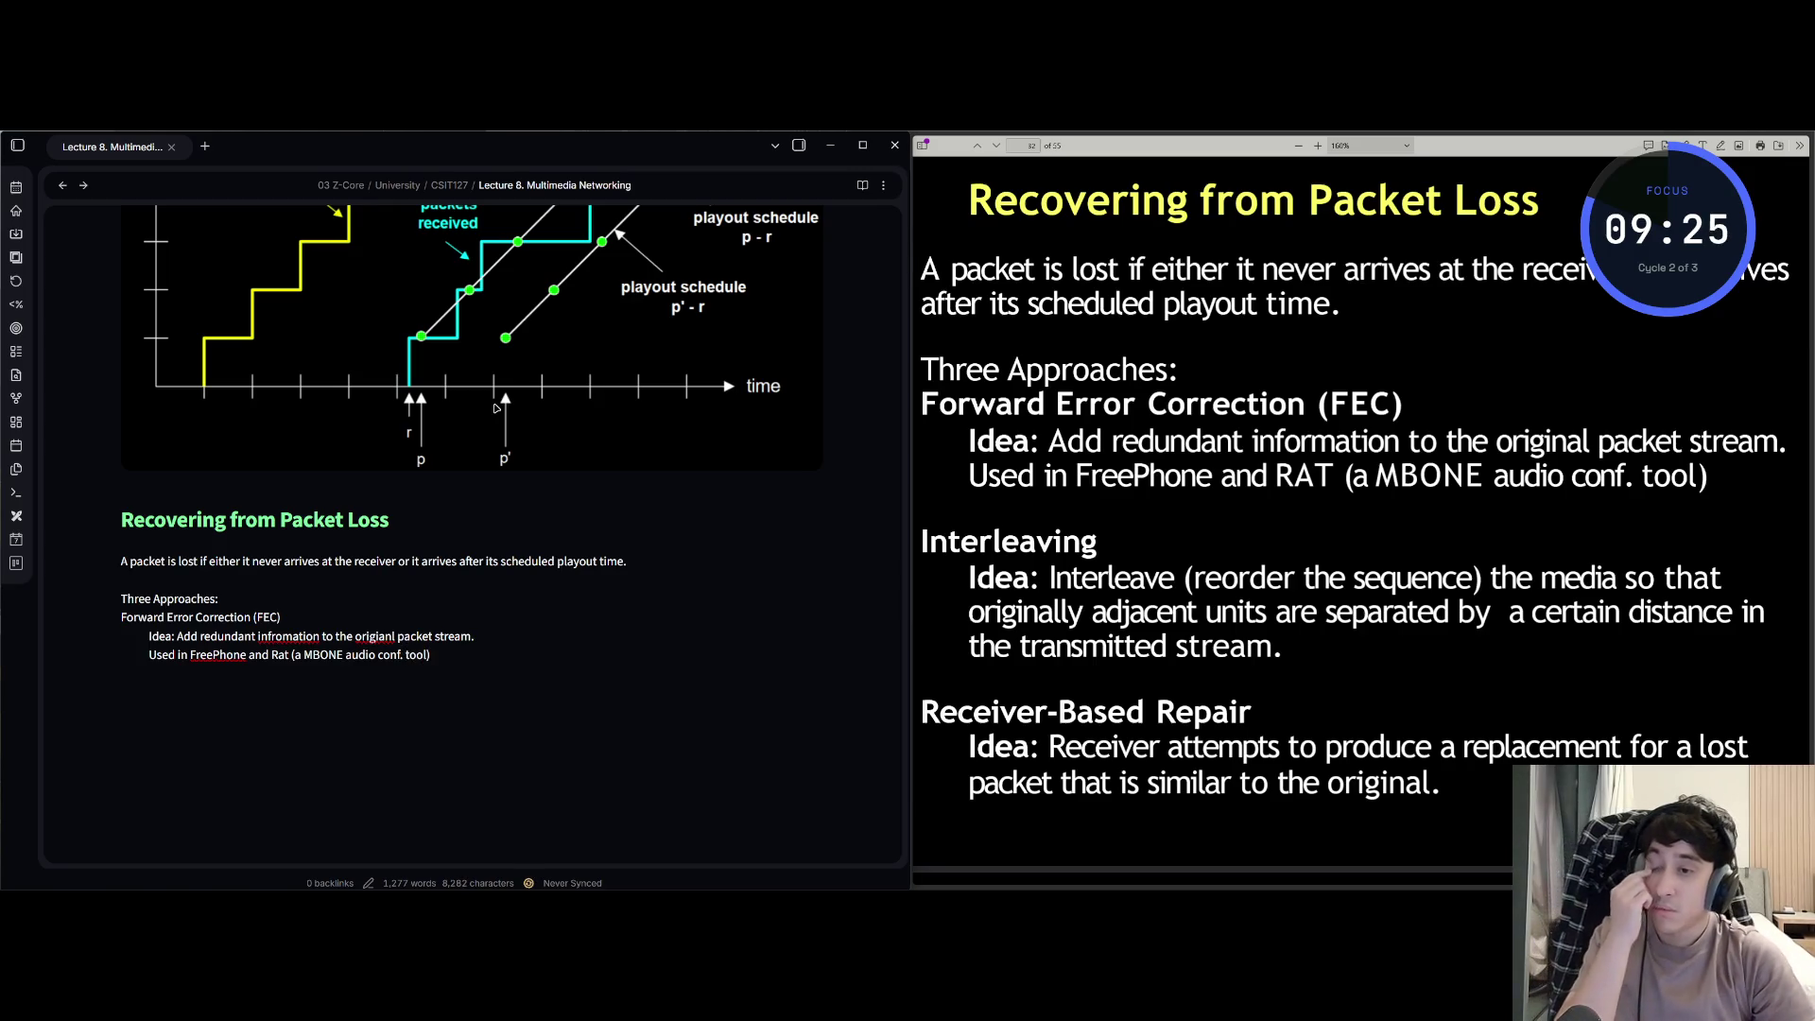
pyautogui.press('Up')
pyautogui.press('Left')
pyautogui.press('Left')
pyautogui.press('Left')
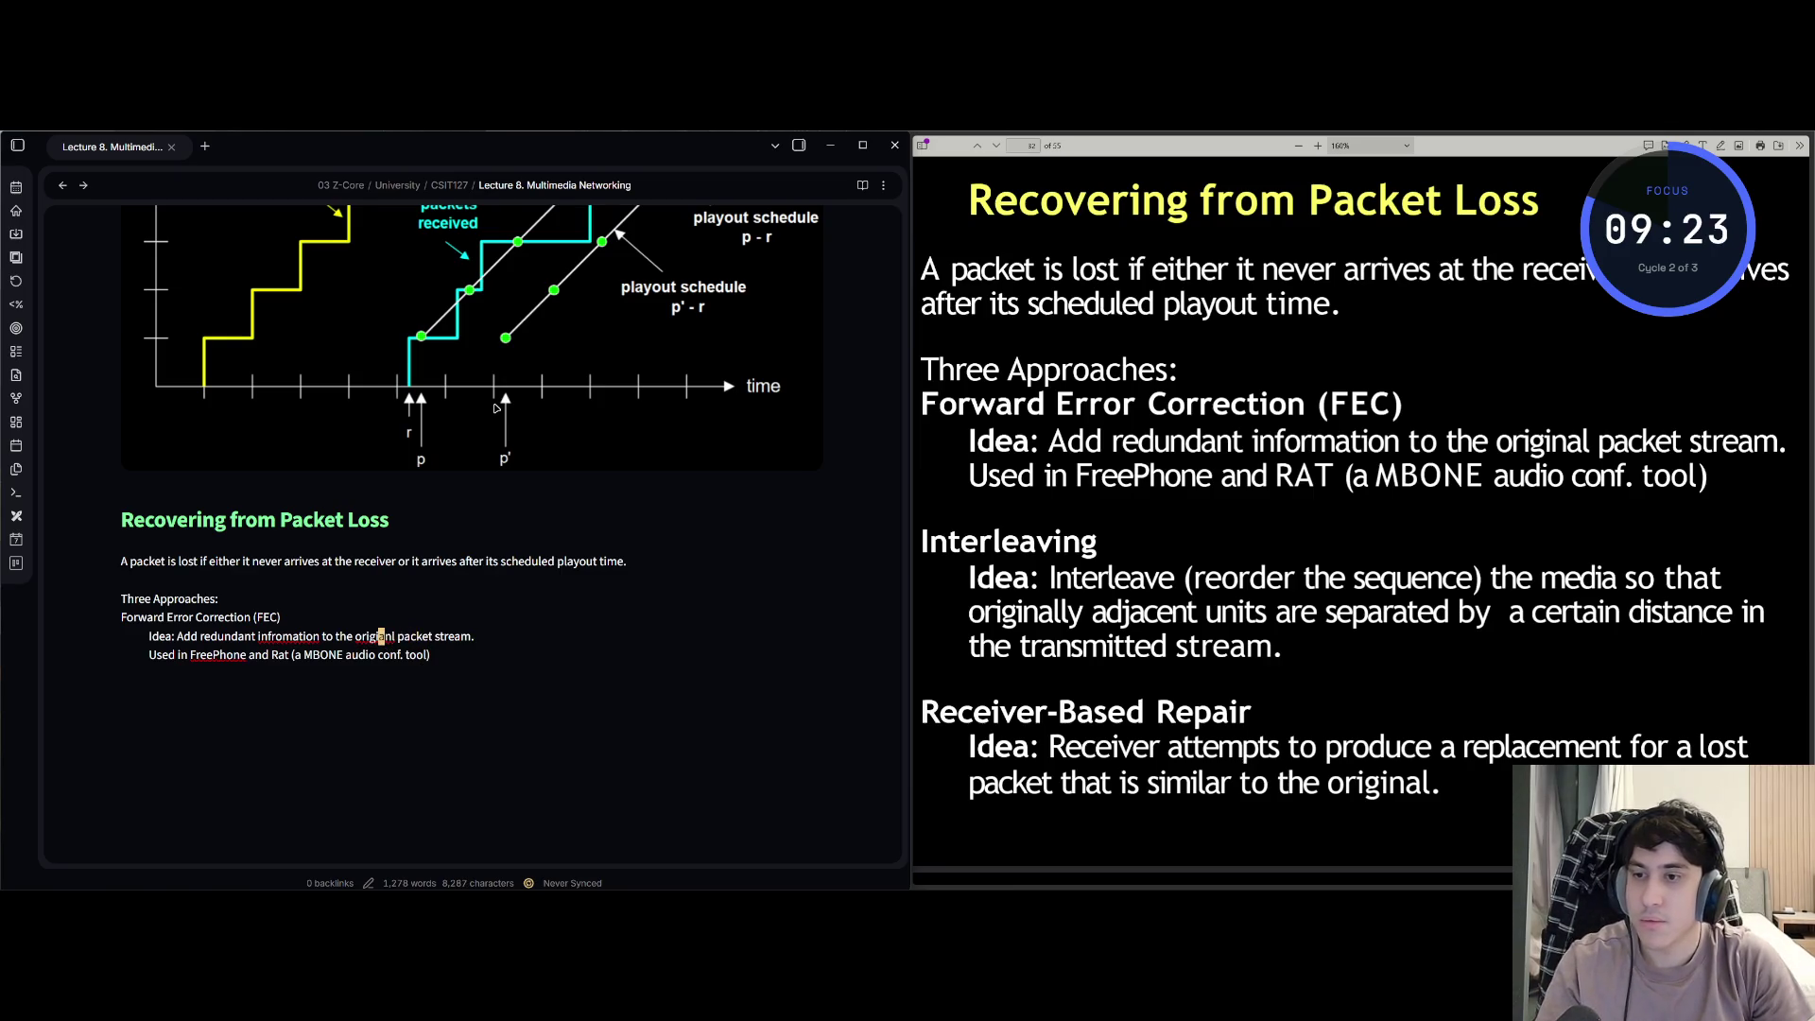
# - Correct the spellings of 'original' and 'information' in the FEC idea line with Vim edits
pyautogui.press('Right')
pyautogui.press('BackSpace')
pyautogui.press('BackSpace')
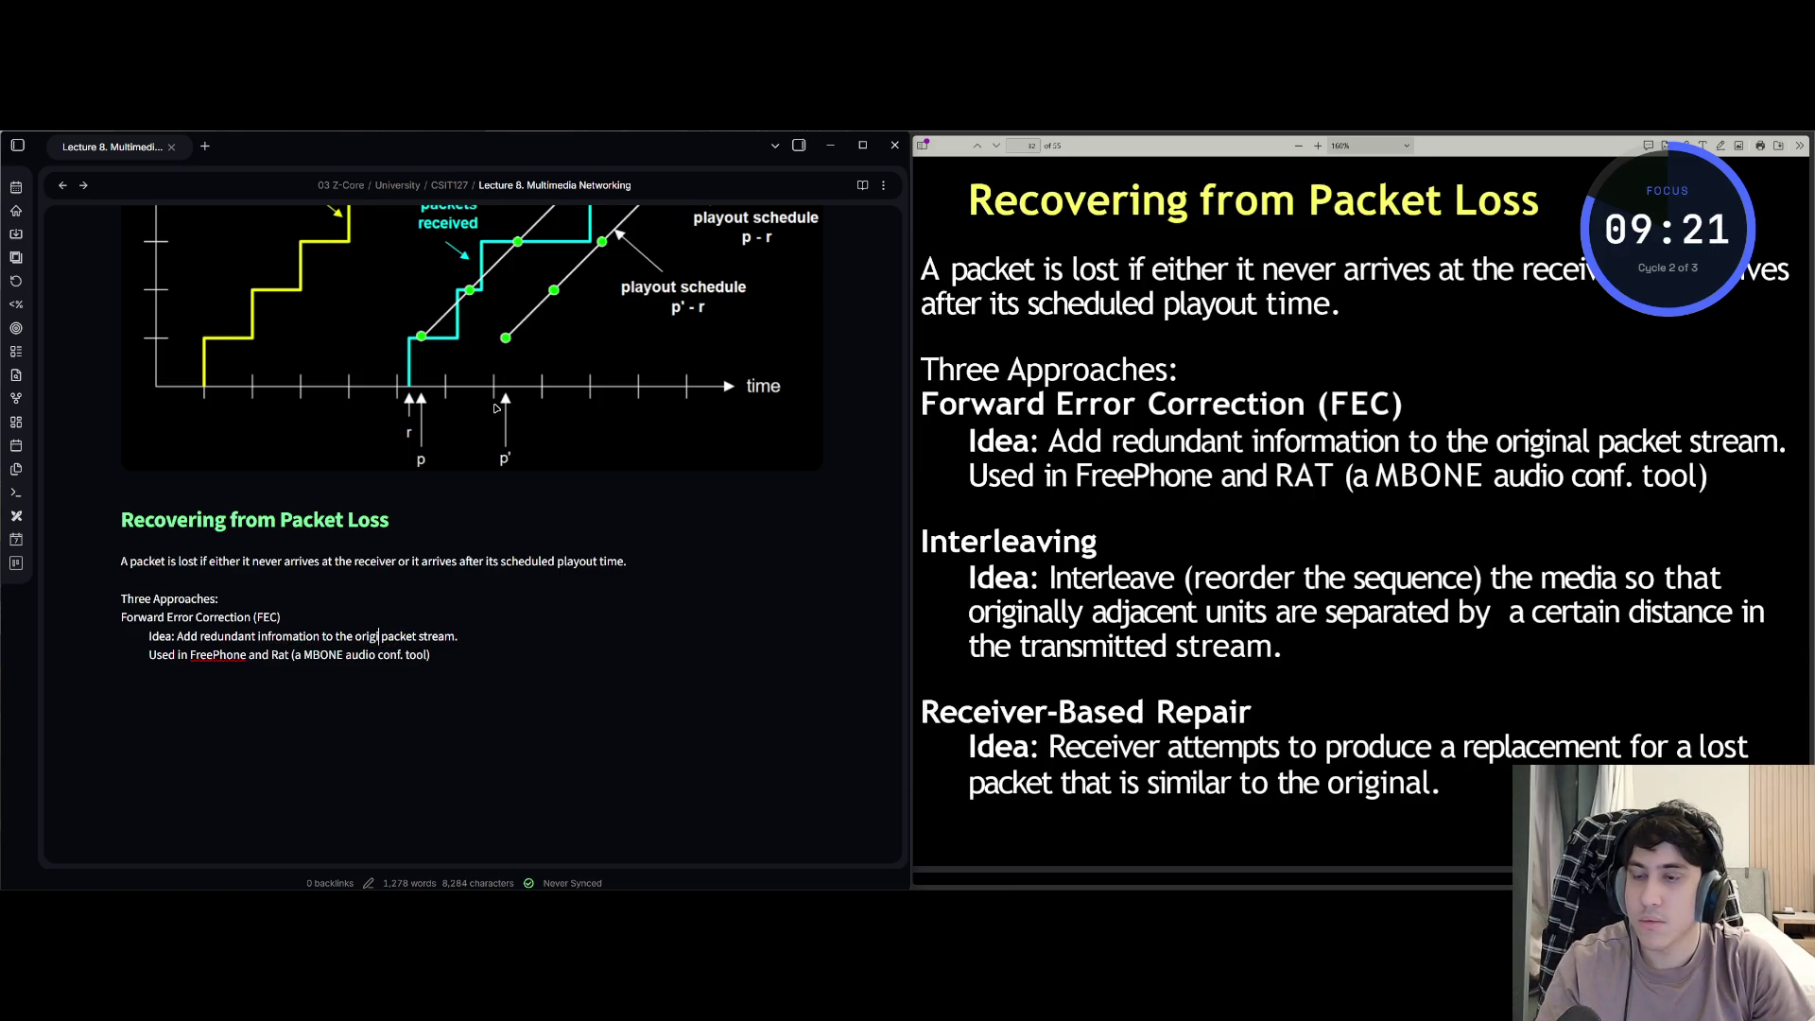
pyautogui.write('nal')
pyautogui.hotkey('ctrl', 'Left')
pyautogui.hotkey('ctrl', 'Left')
pyautogui.hotkey('ctrl', 'Left')
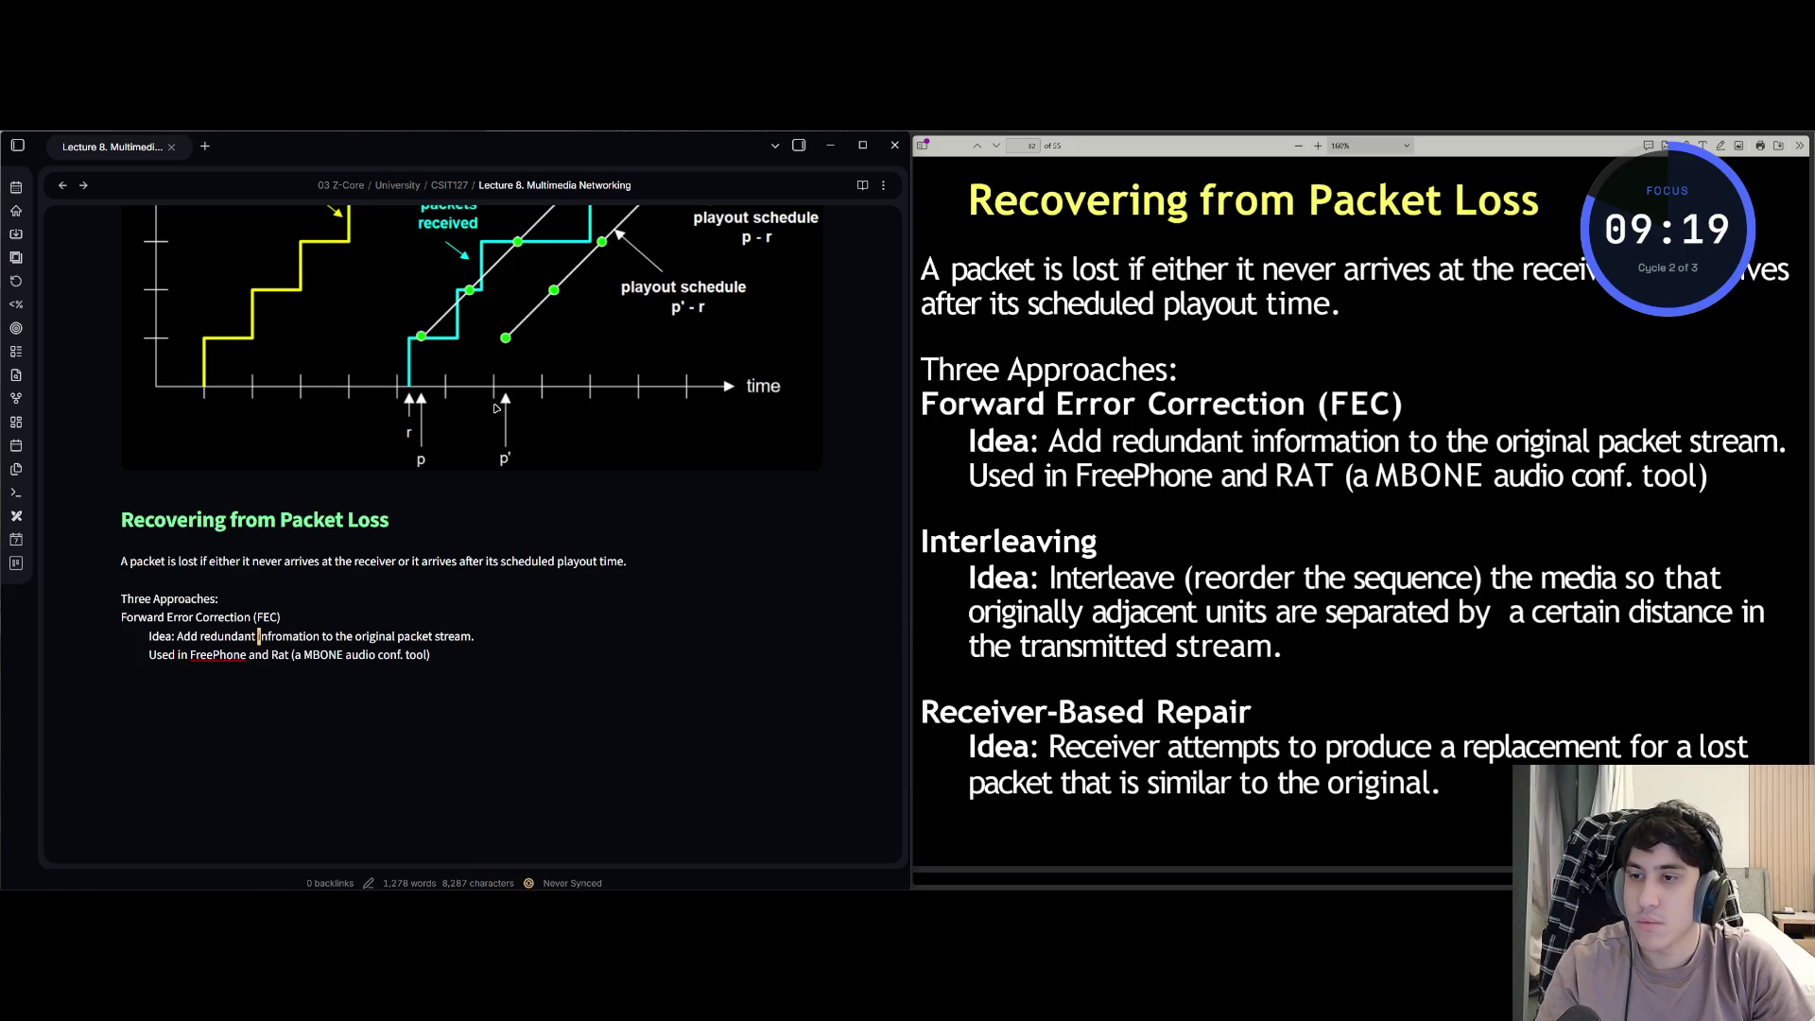
pyautogui.press('l')
pyautogui.press('l')
pyautogui.press('x')
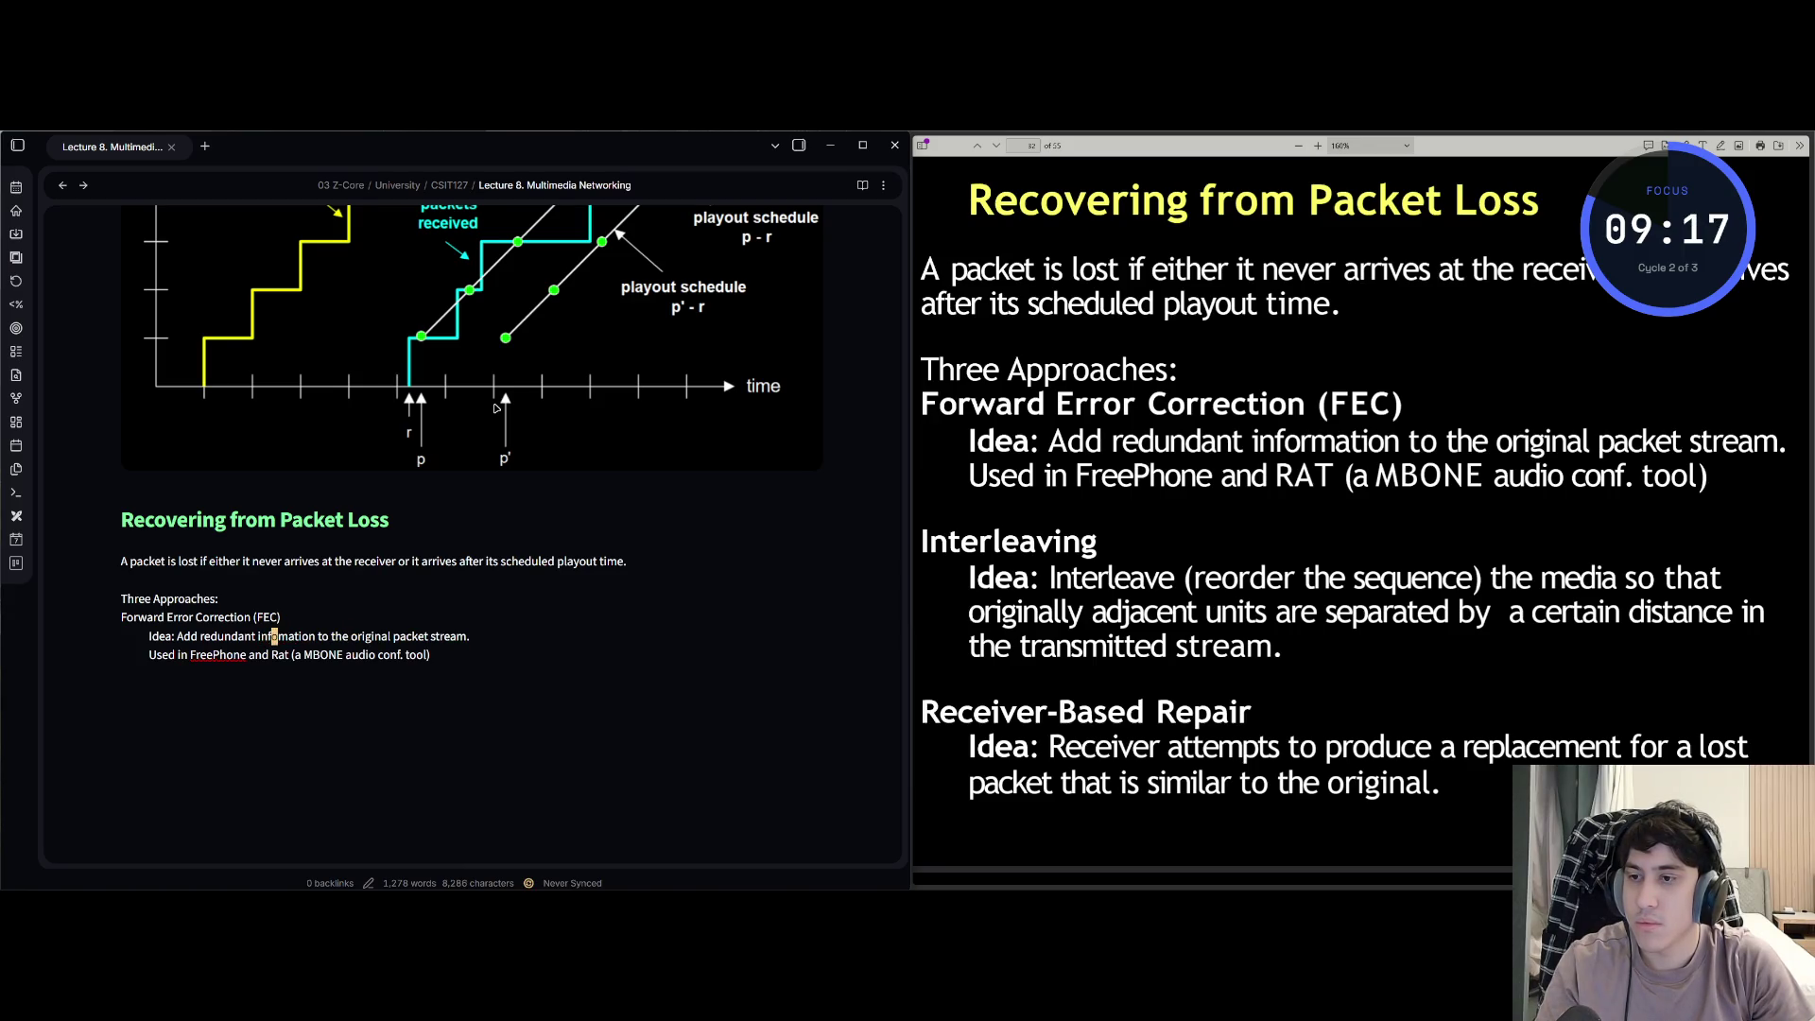
pyautogui.press('j')
pyautogui.write('l')
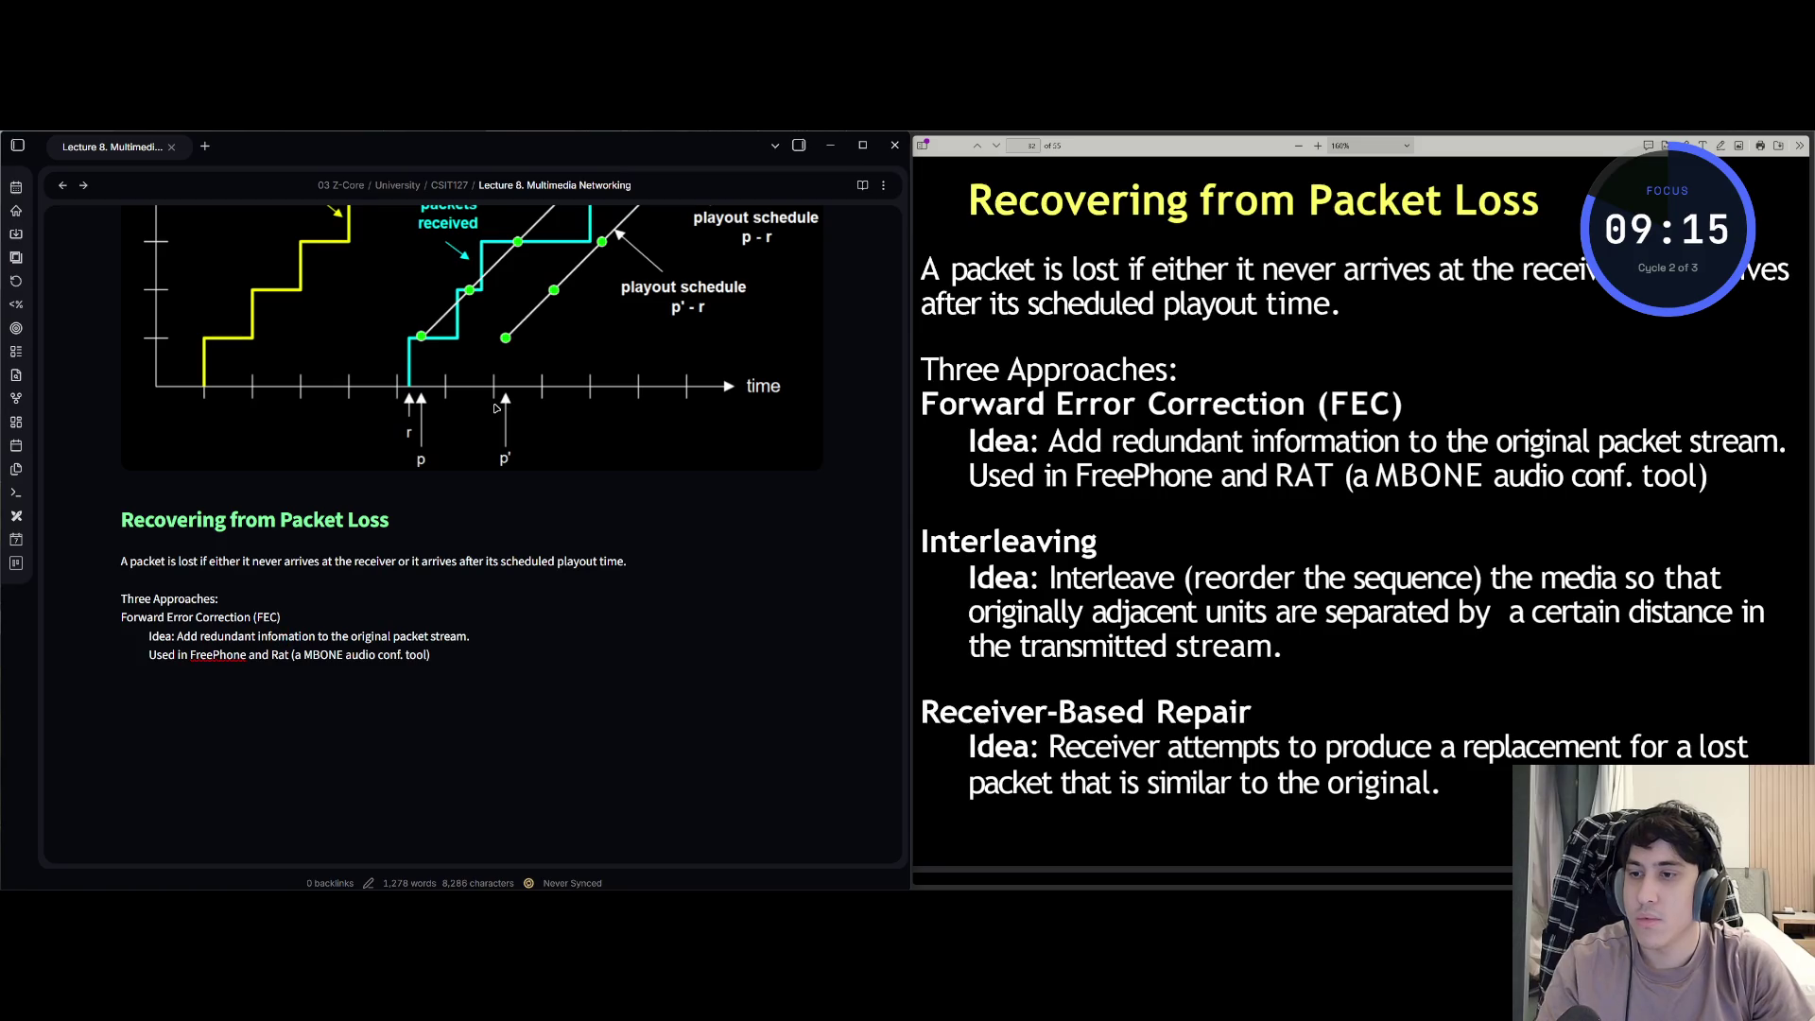
pyautogui.write('ir')
pyautogui.press('Escape')
# - Move past the FreePhone and Rat line and start a fresh line below the FEC notes
pyautogui.press('j')
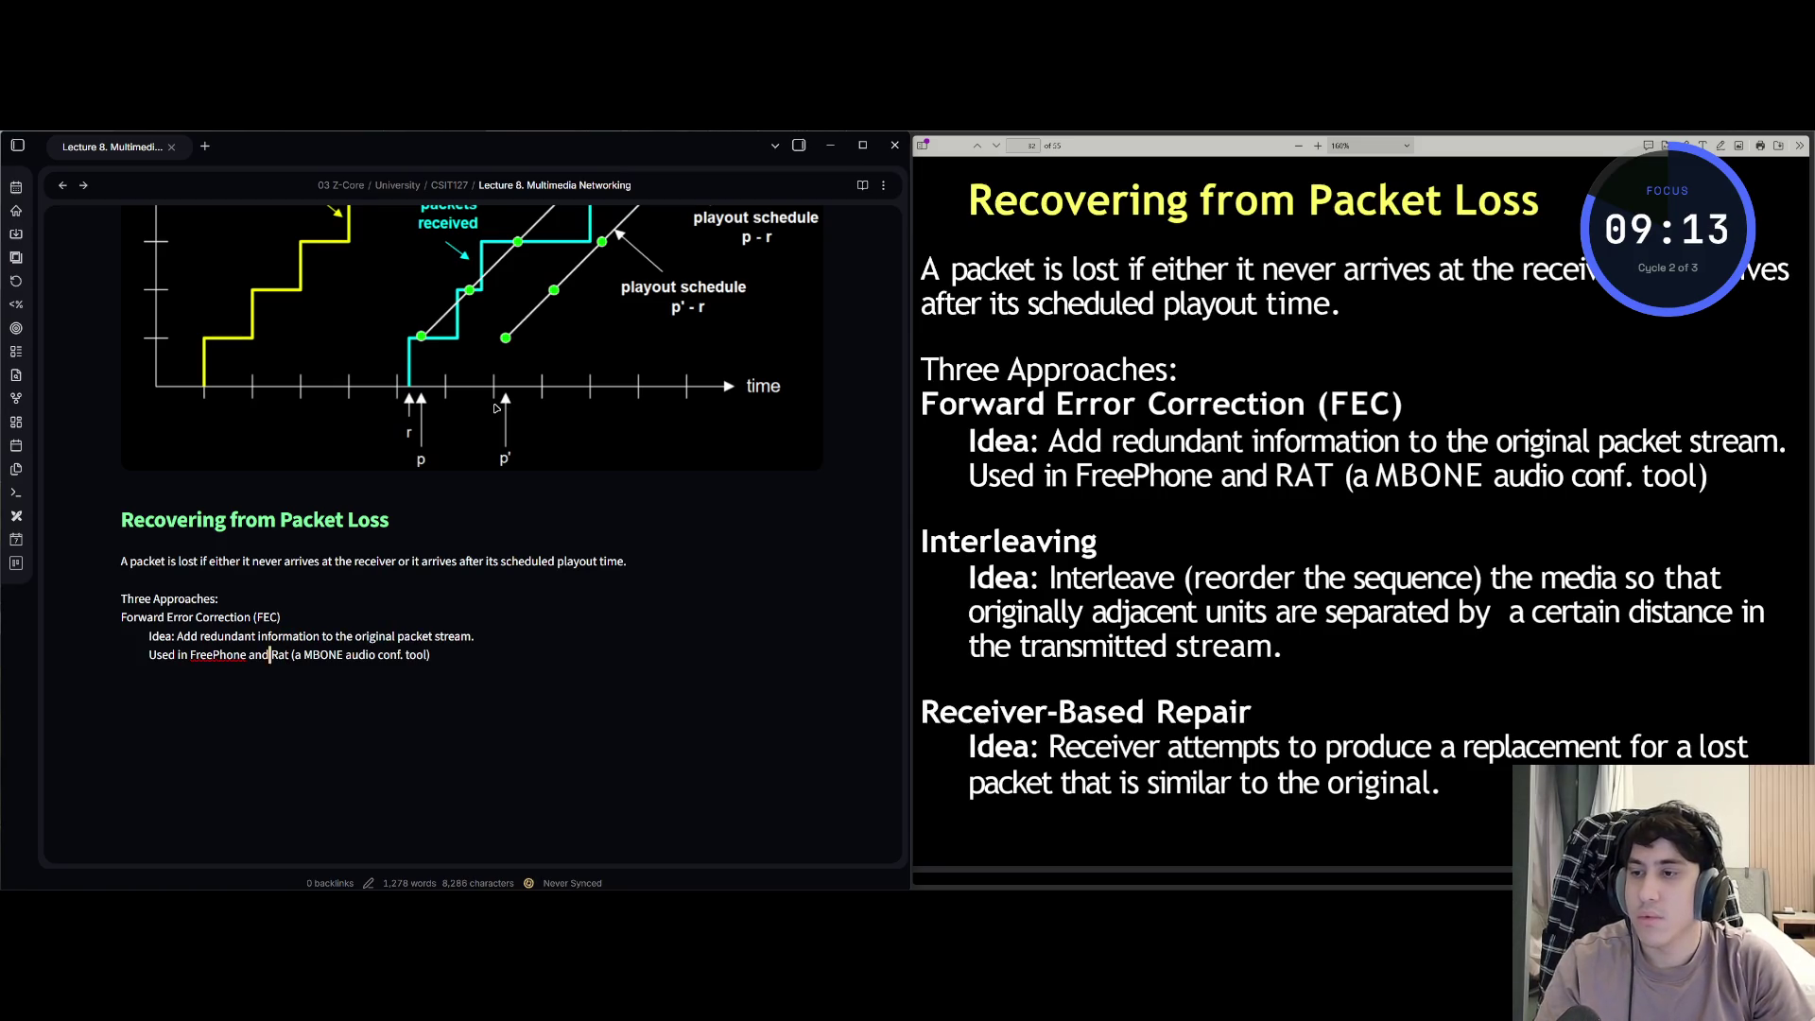
pyautogui.press('e')
pyautogui.press('e')
pyautogui.press('e')
pyautogui.press('e')
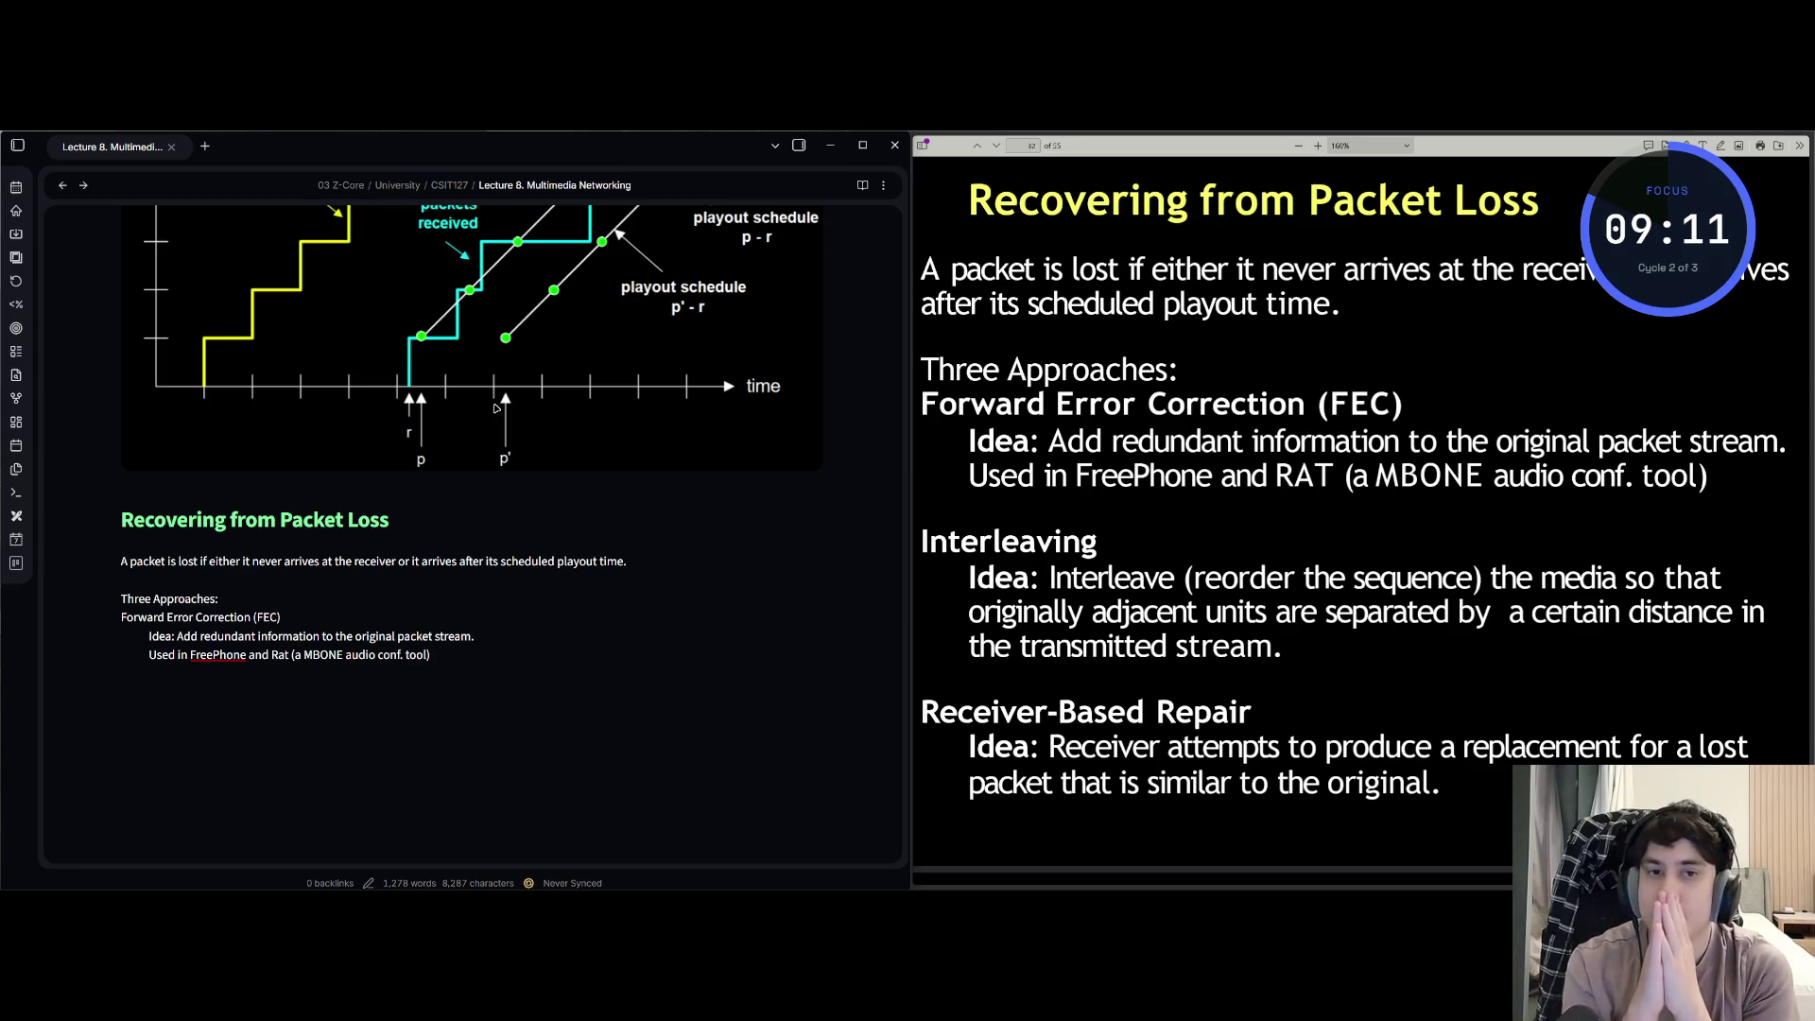
pyautogui.press('l')
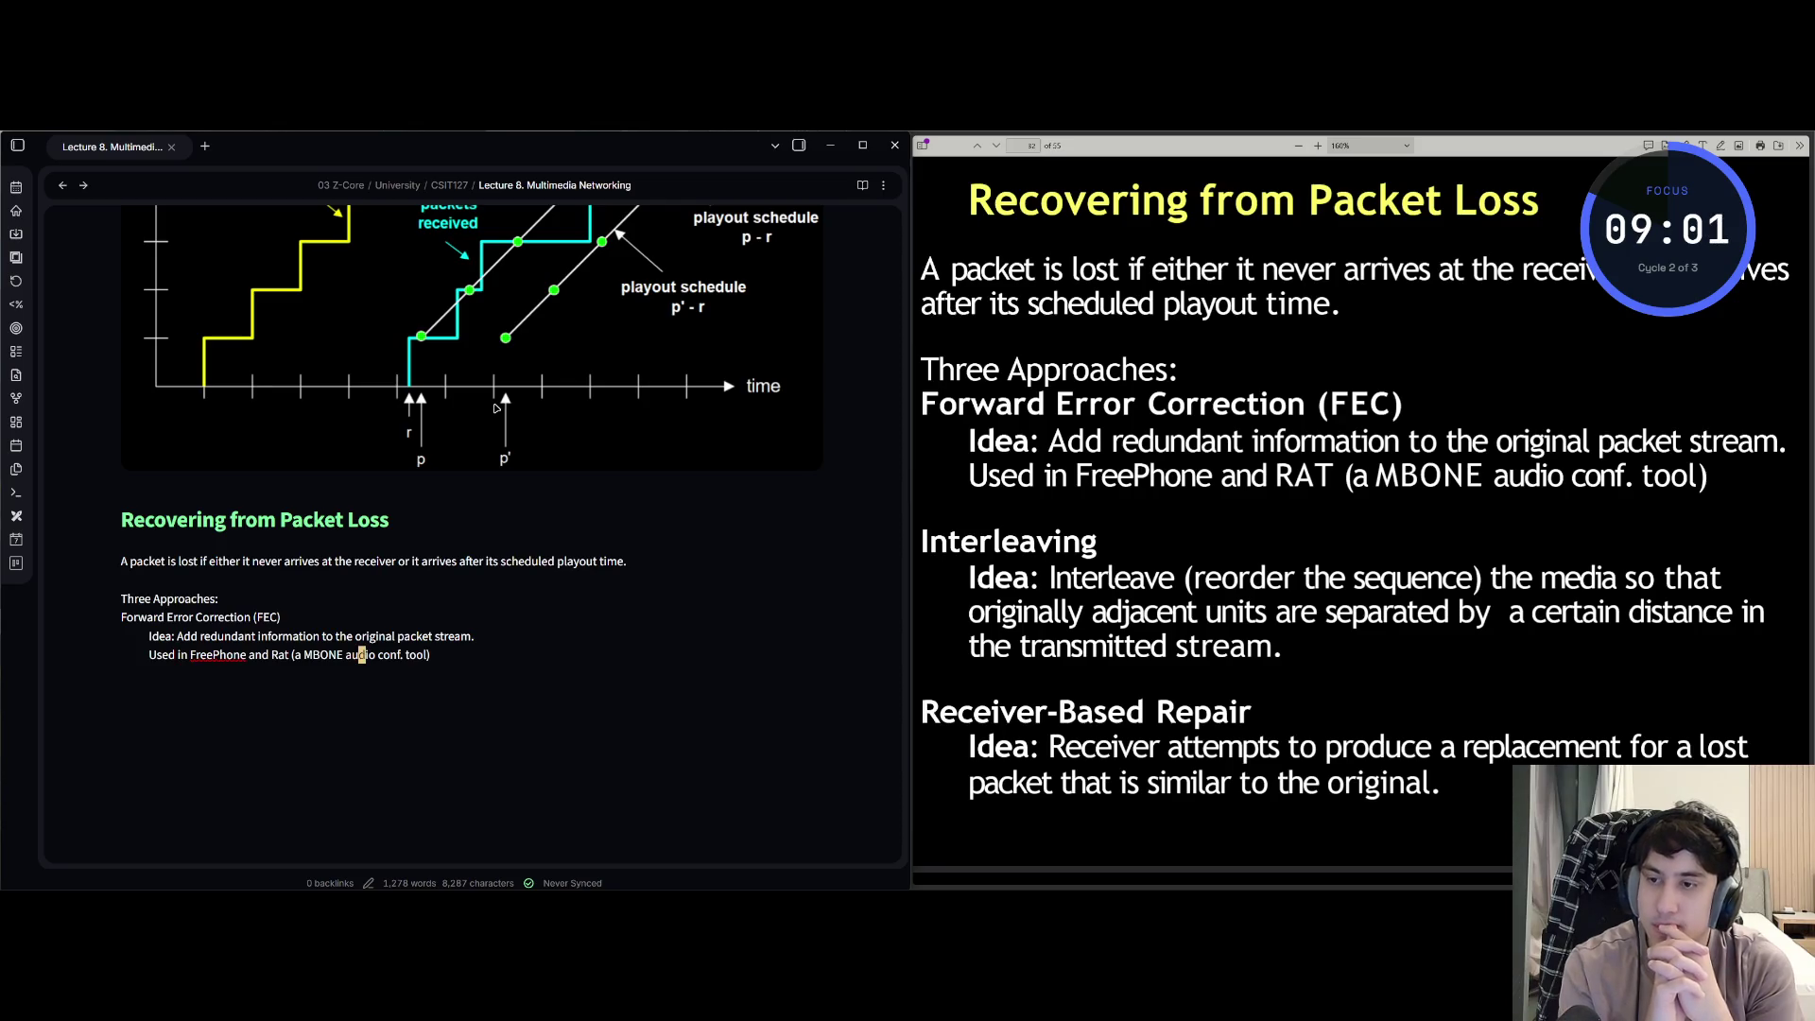
pyautogui.press('o')
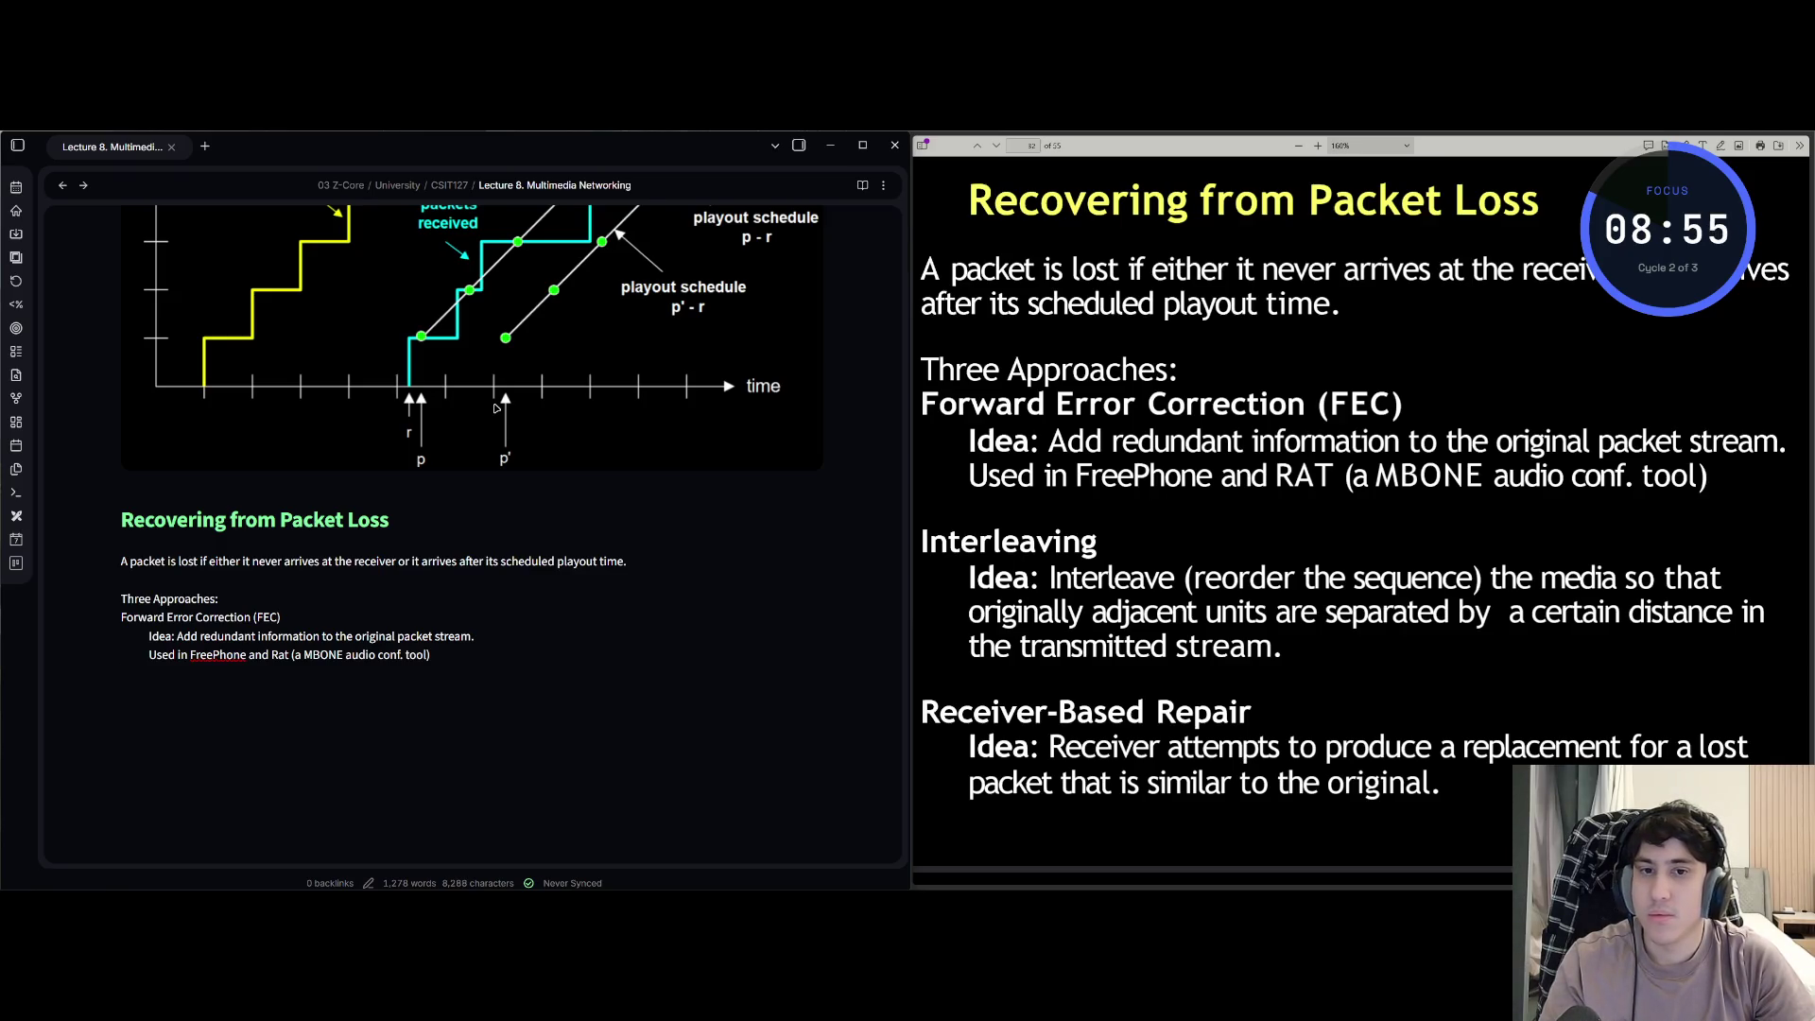
pyautogui.press('BackSpace')
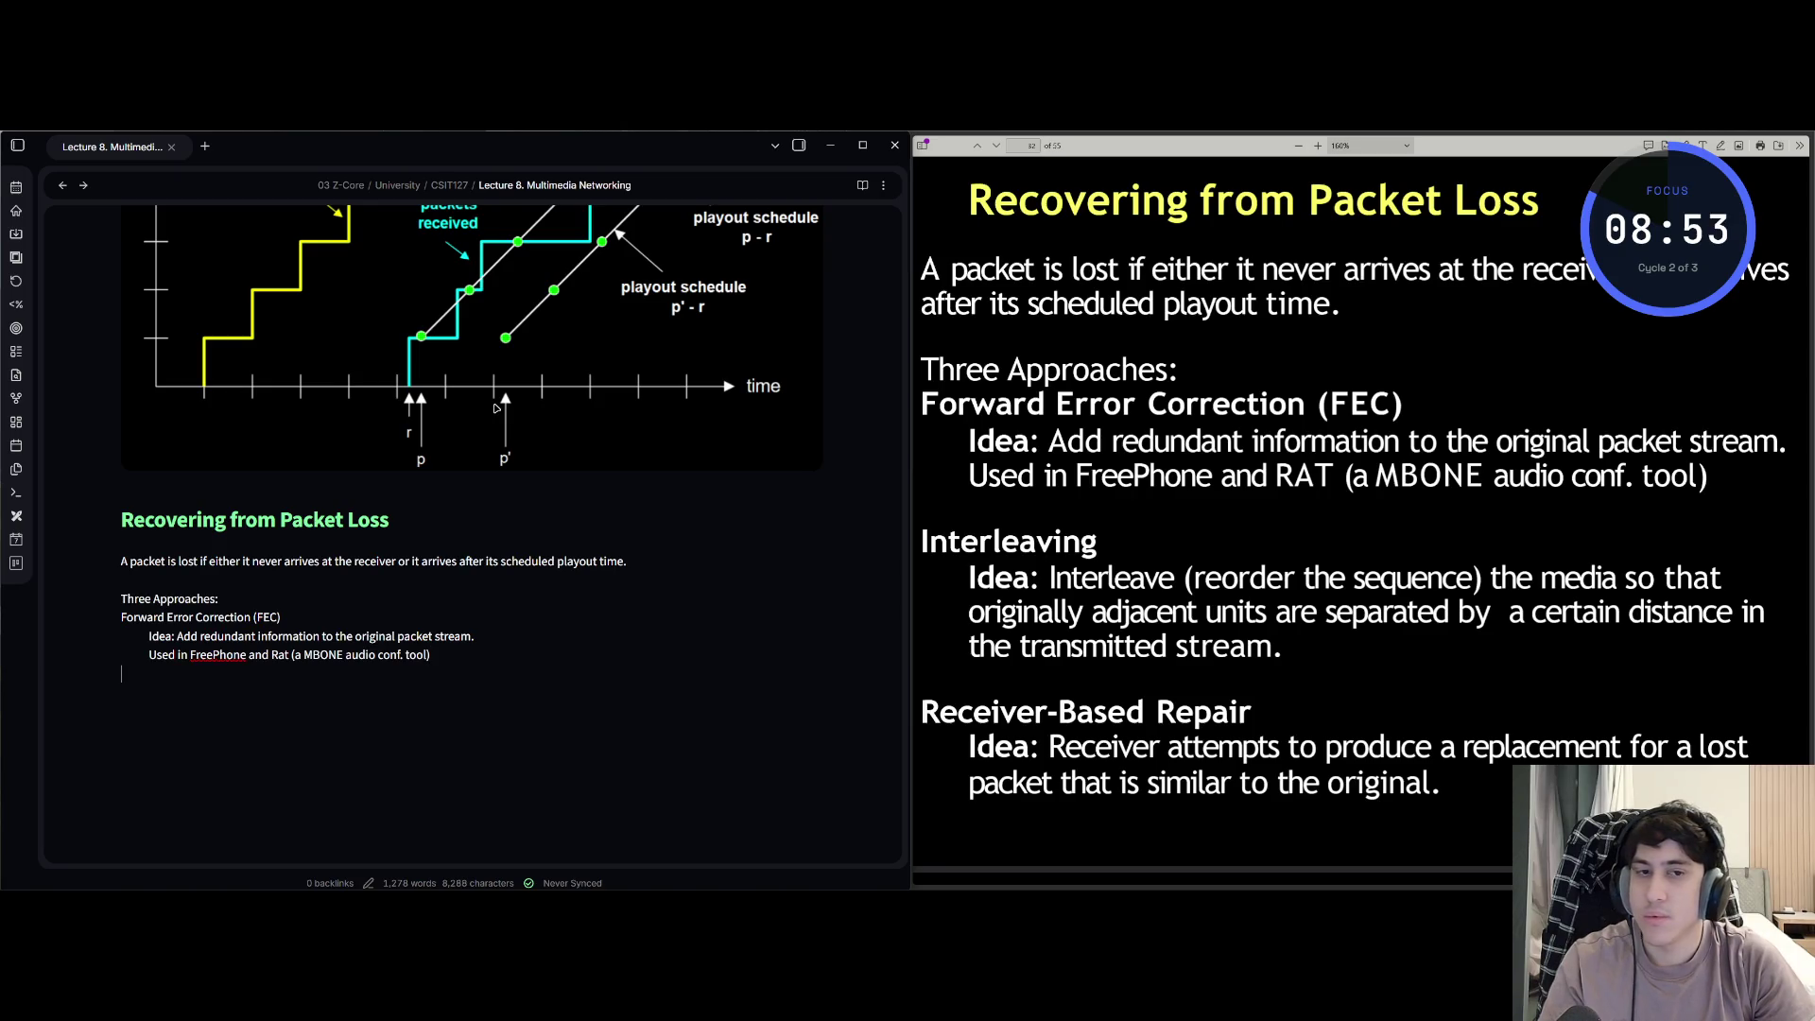
pyautogui.write('Inter')
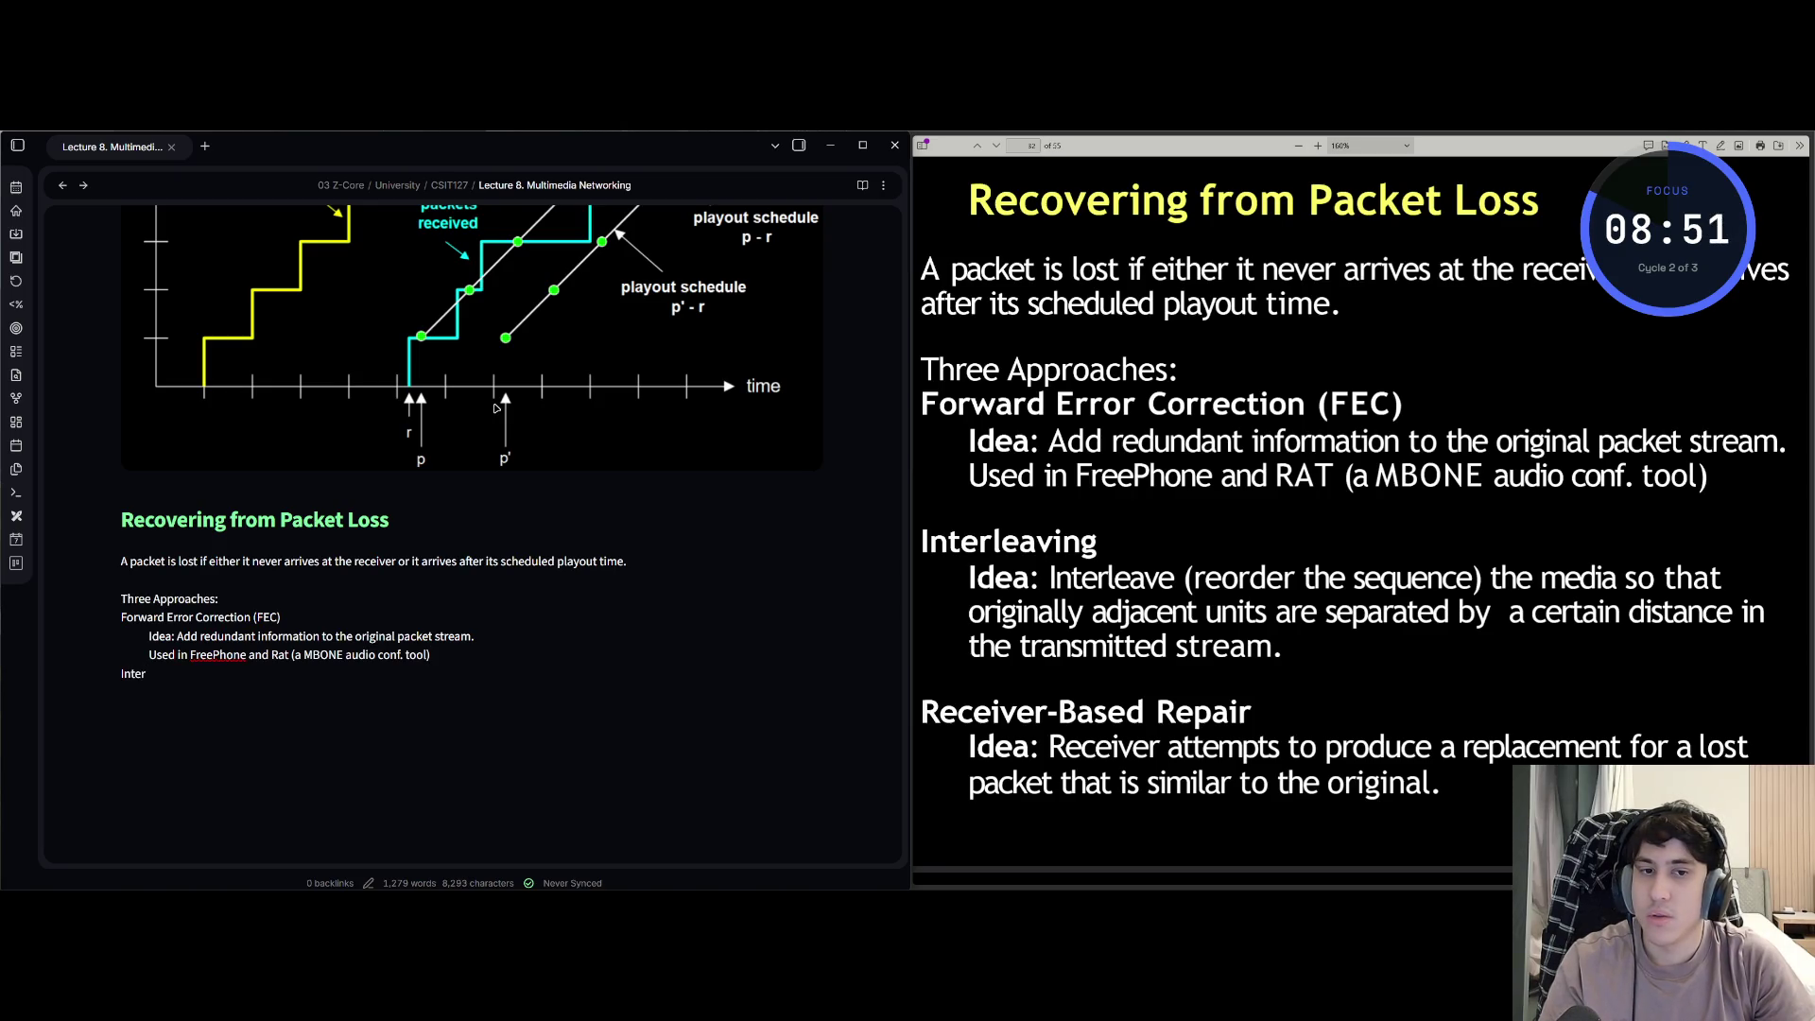
pyautogui.write('leaving')
# - Start an Interleaving heading after the FEC notes, separated by a blank line
pyautogui.press('Escape')
pyautogui.press('O')
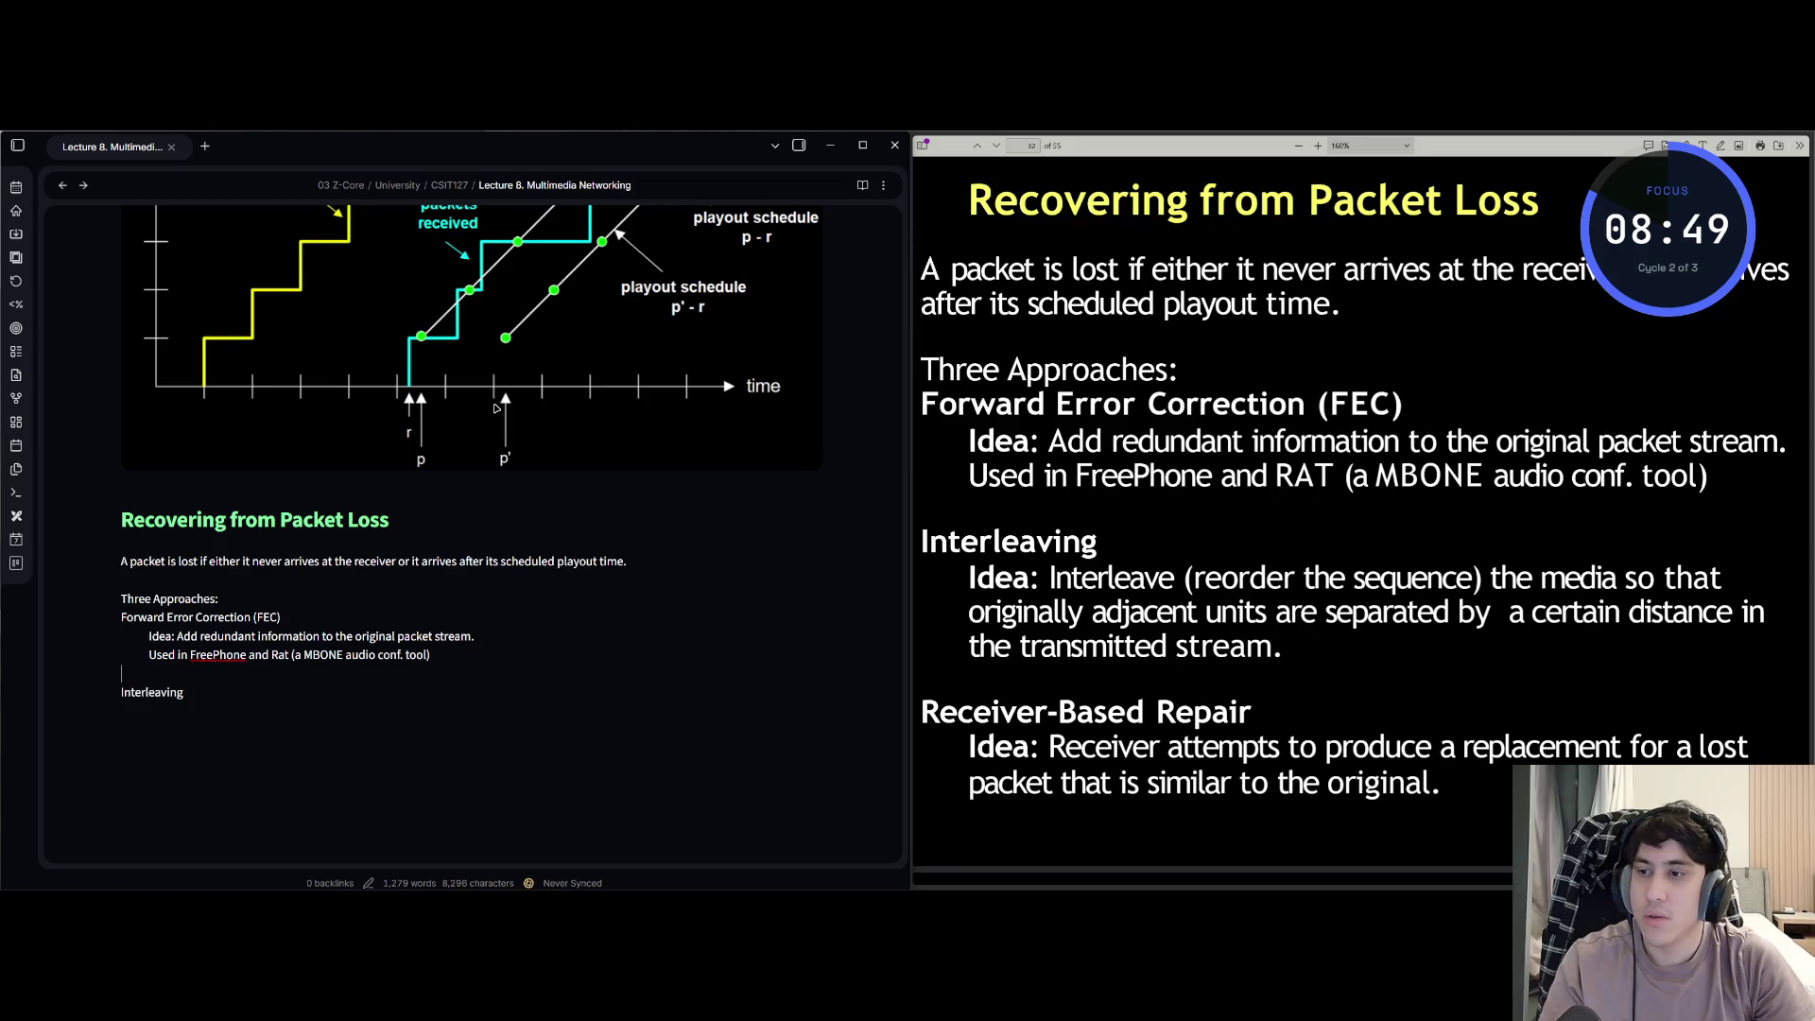
pyautogui.press('Escape')
pyautogui.press('a')
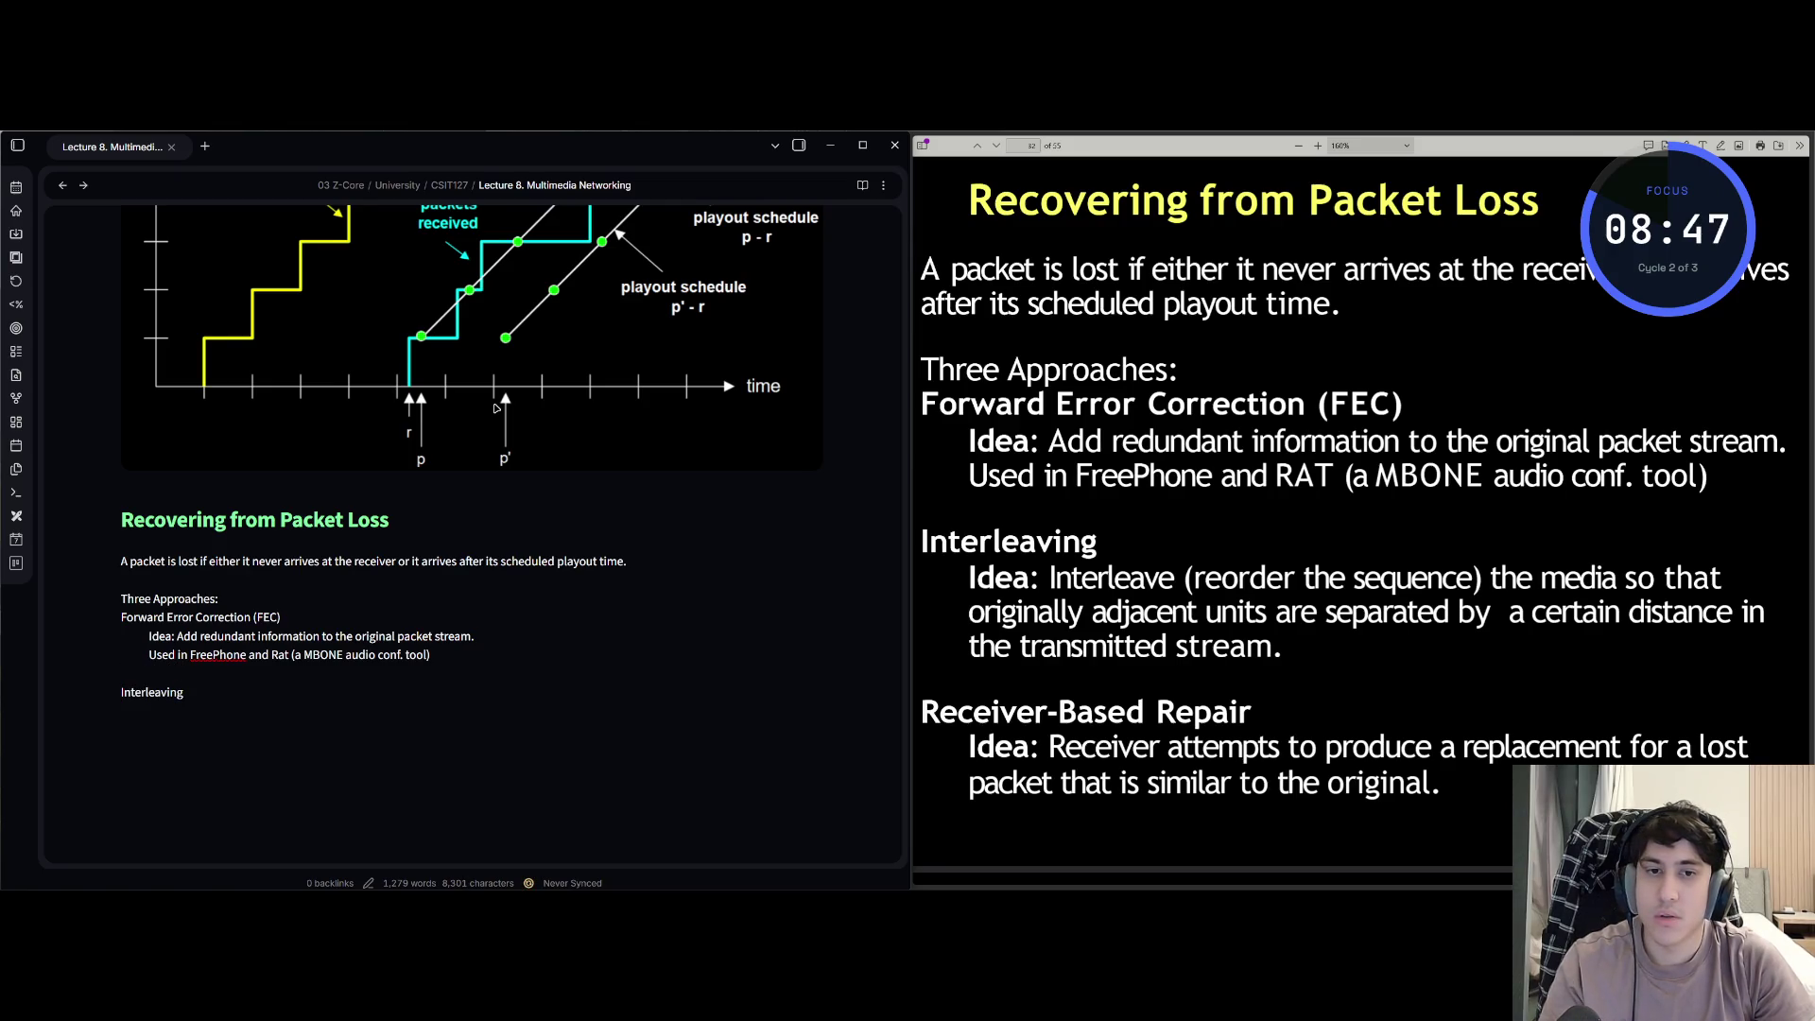
pyautogui.press('BackSpace')
pyautogui.write(':')
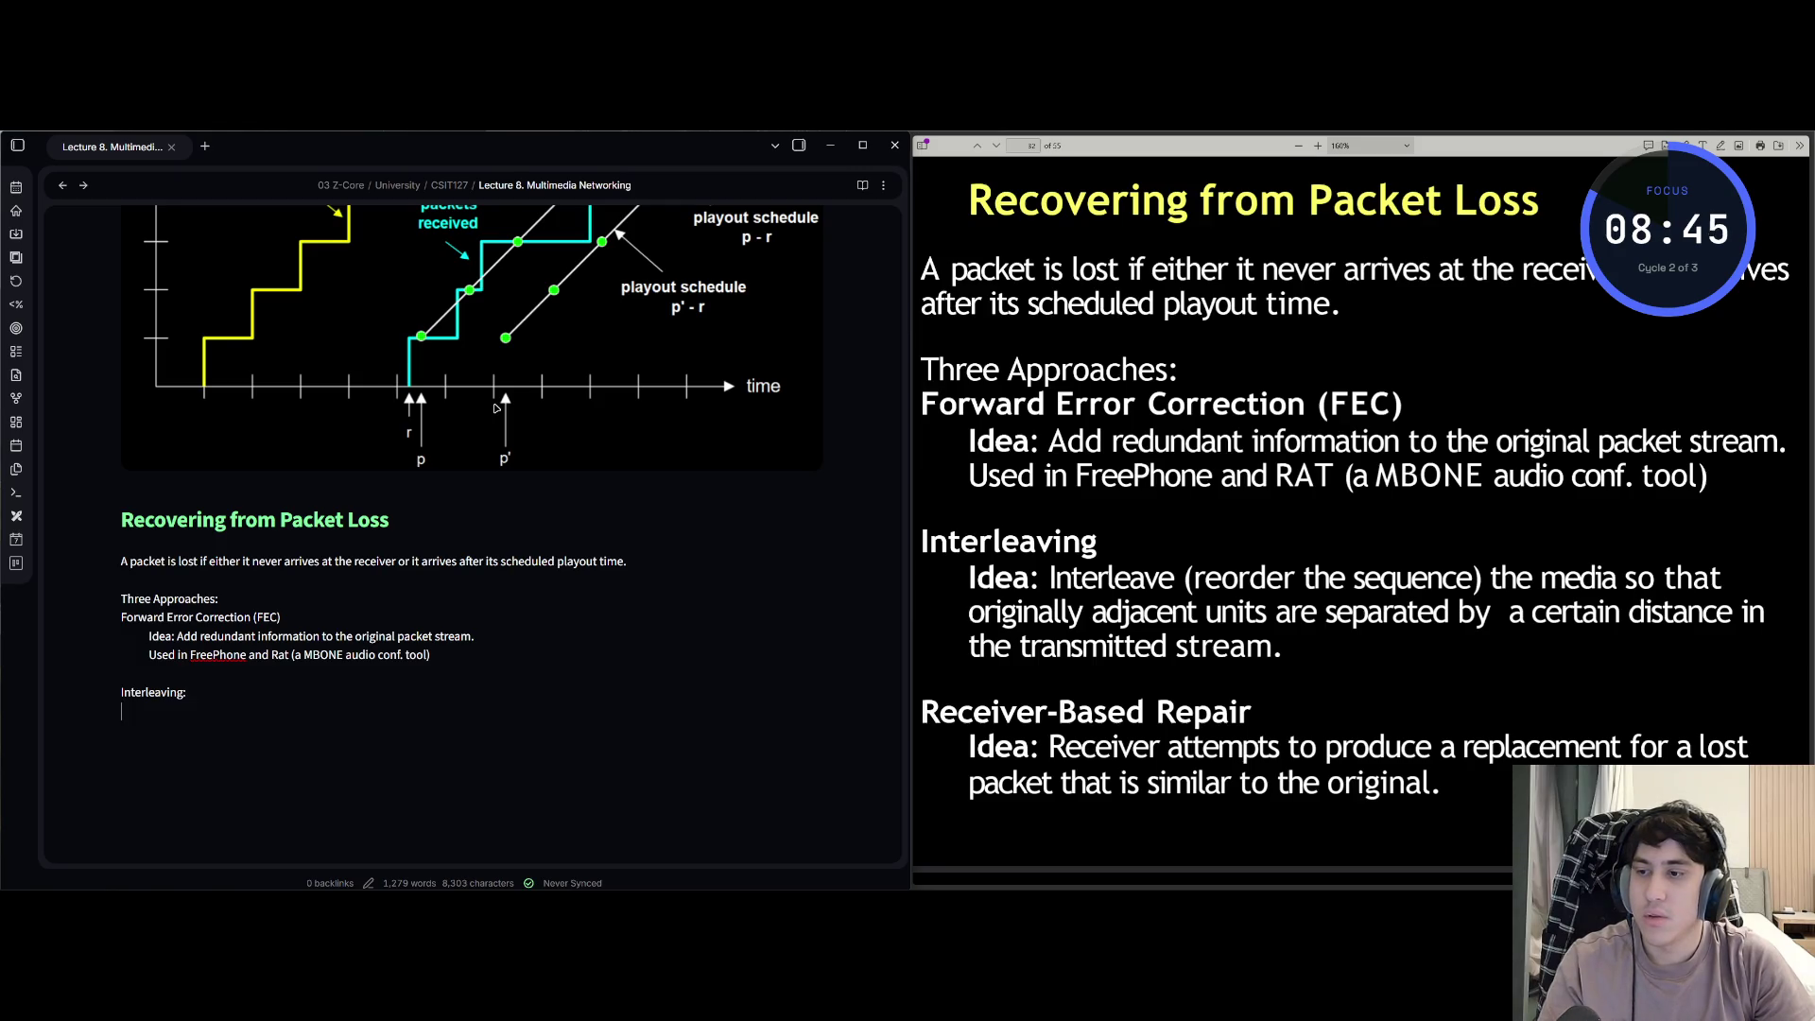
pyautogui.write('Idea')
pyautogui.press('BackSpace')
pyautogui.press('BackSpace')
pyautogui.press('BackSpace')
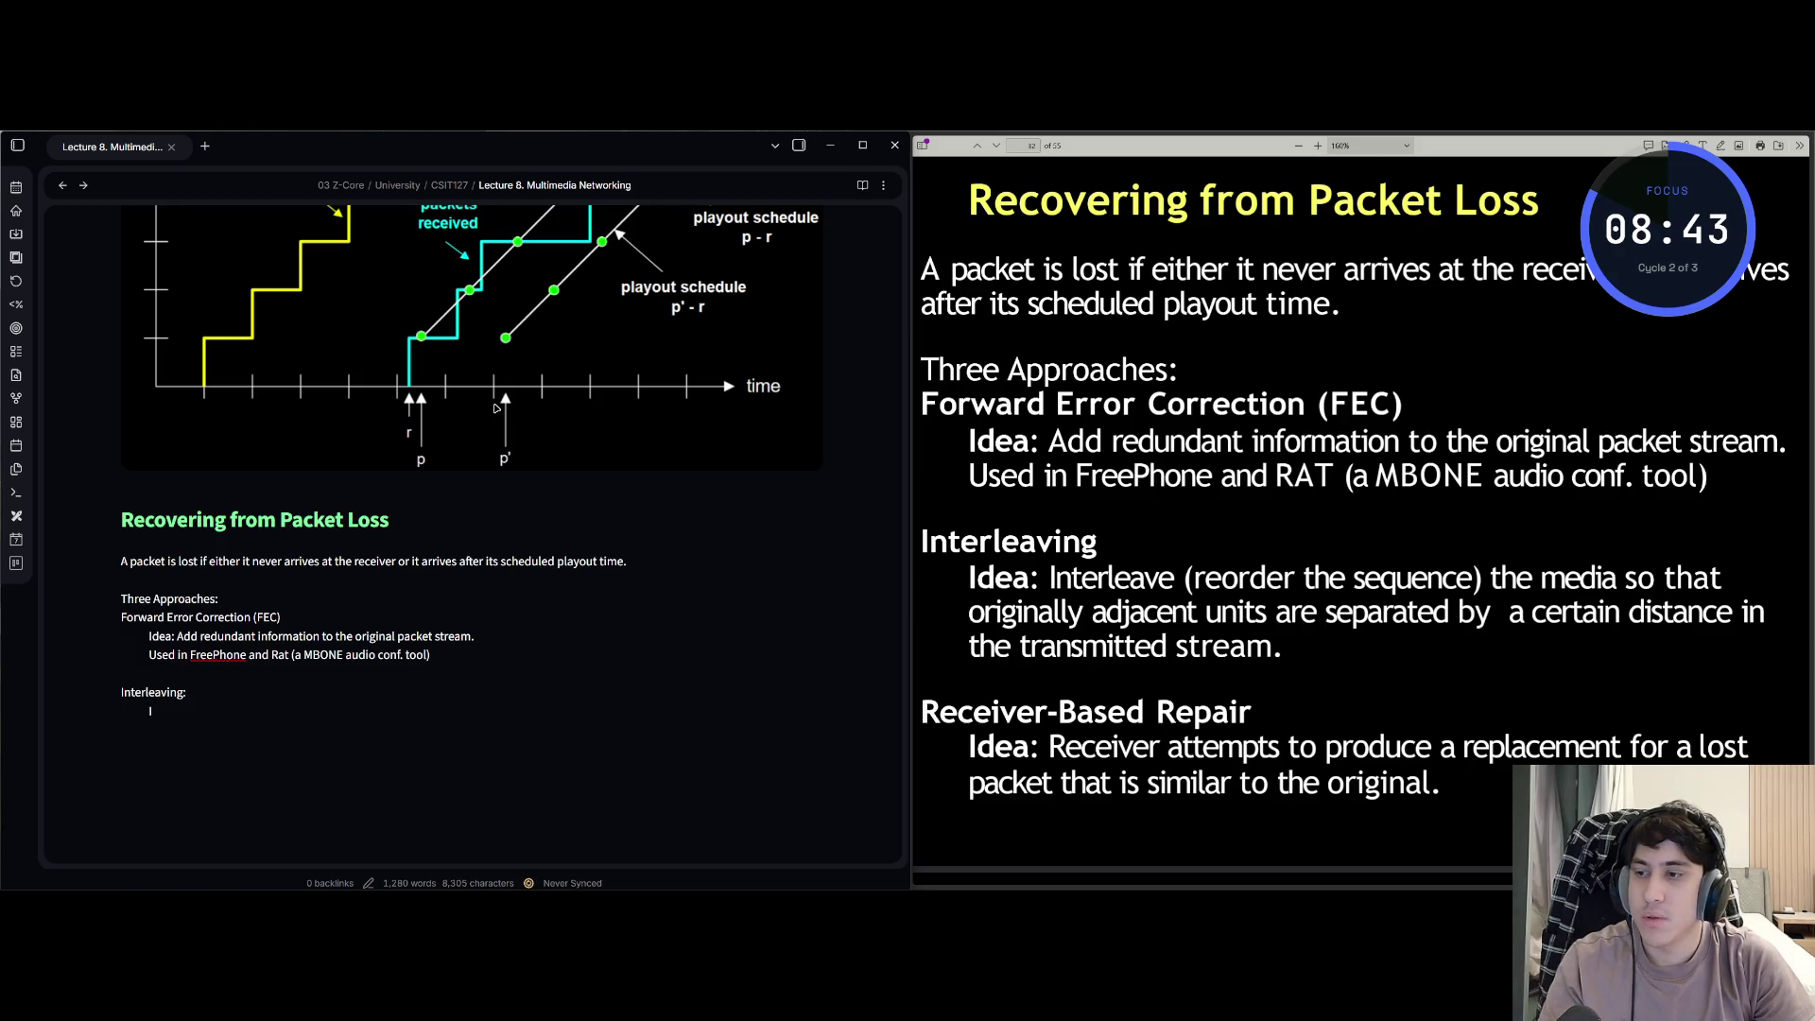
pyautogui.write(': ')
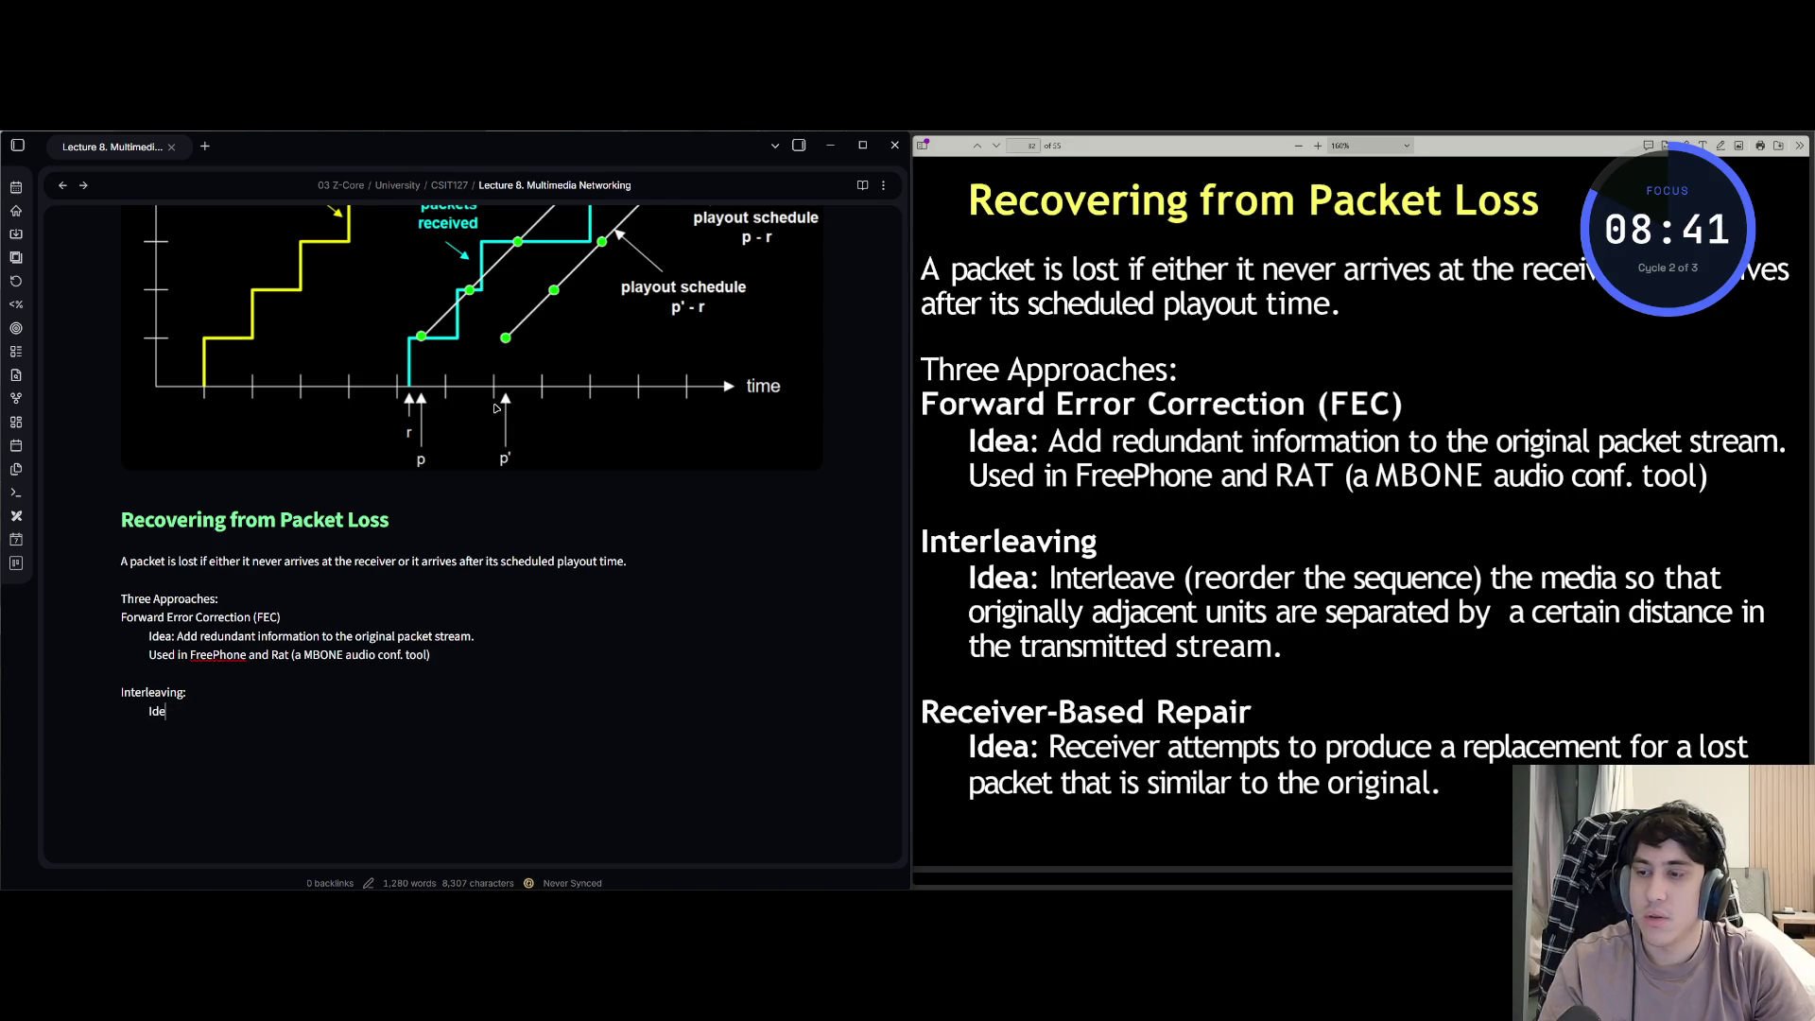
pyautogui.write('a: Int')
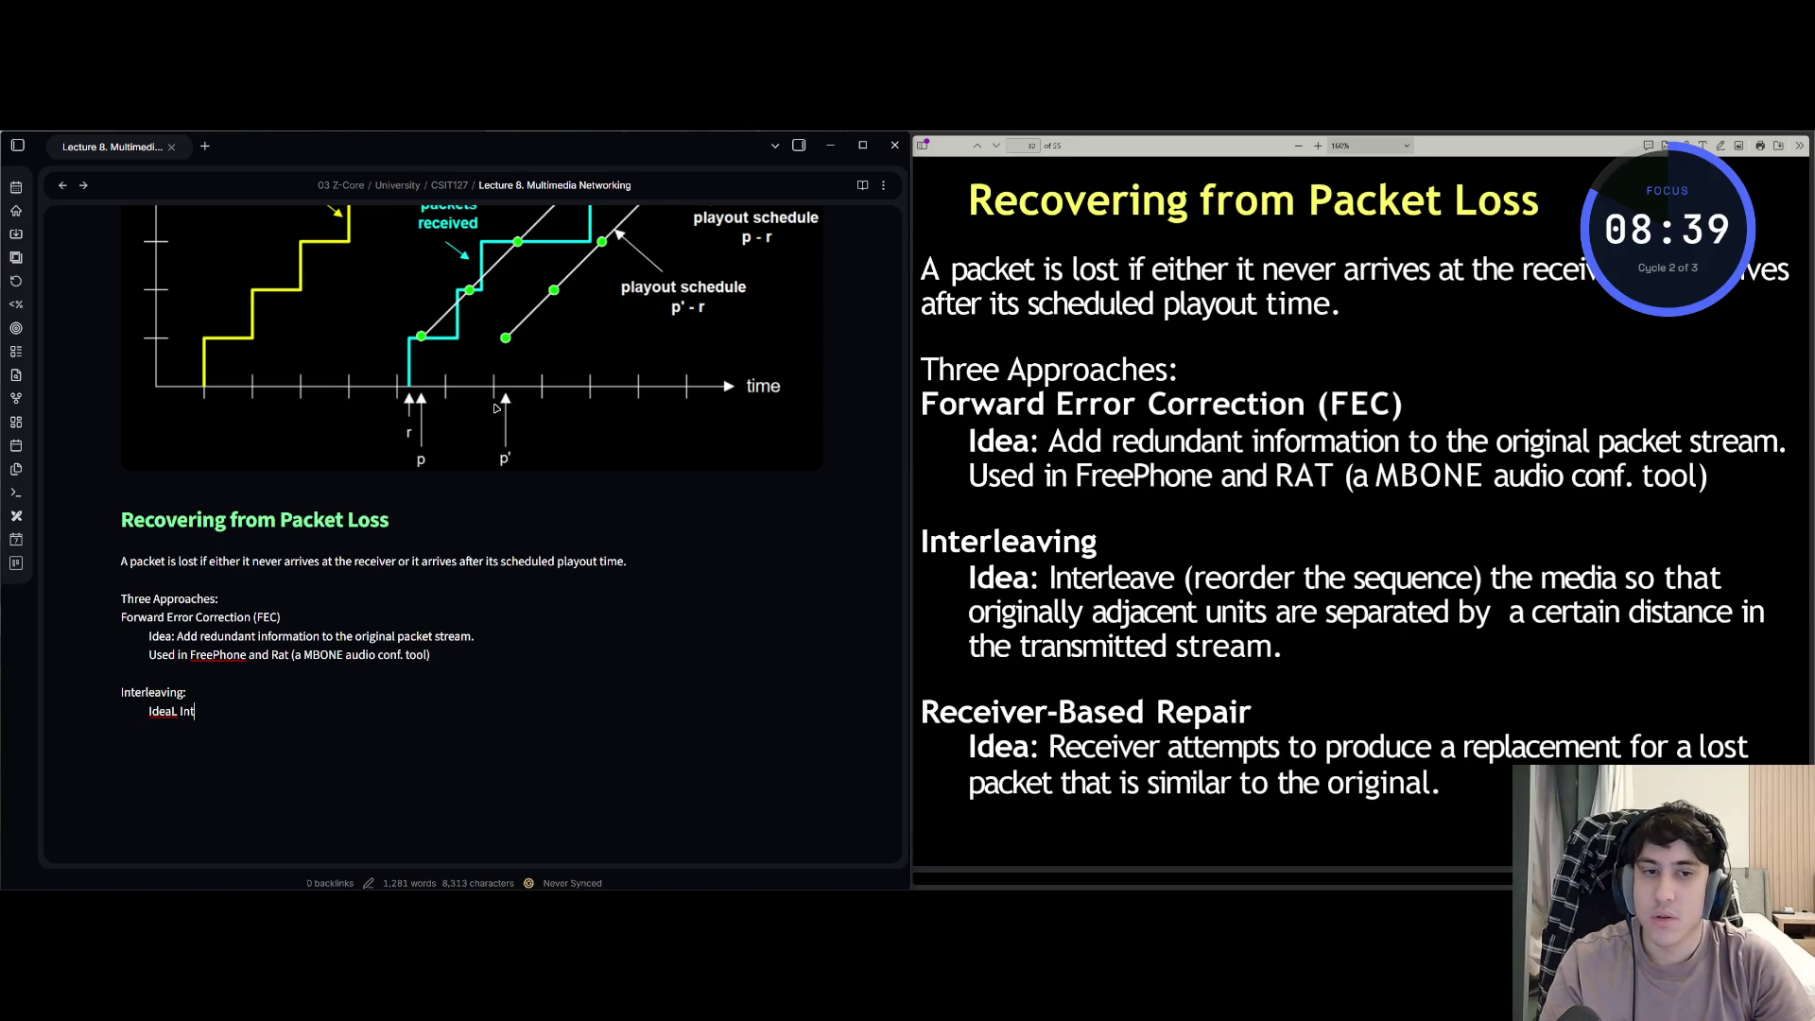
pyautogui.write('erleave')
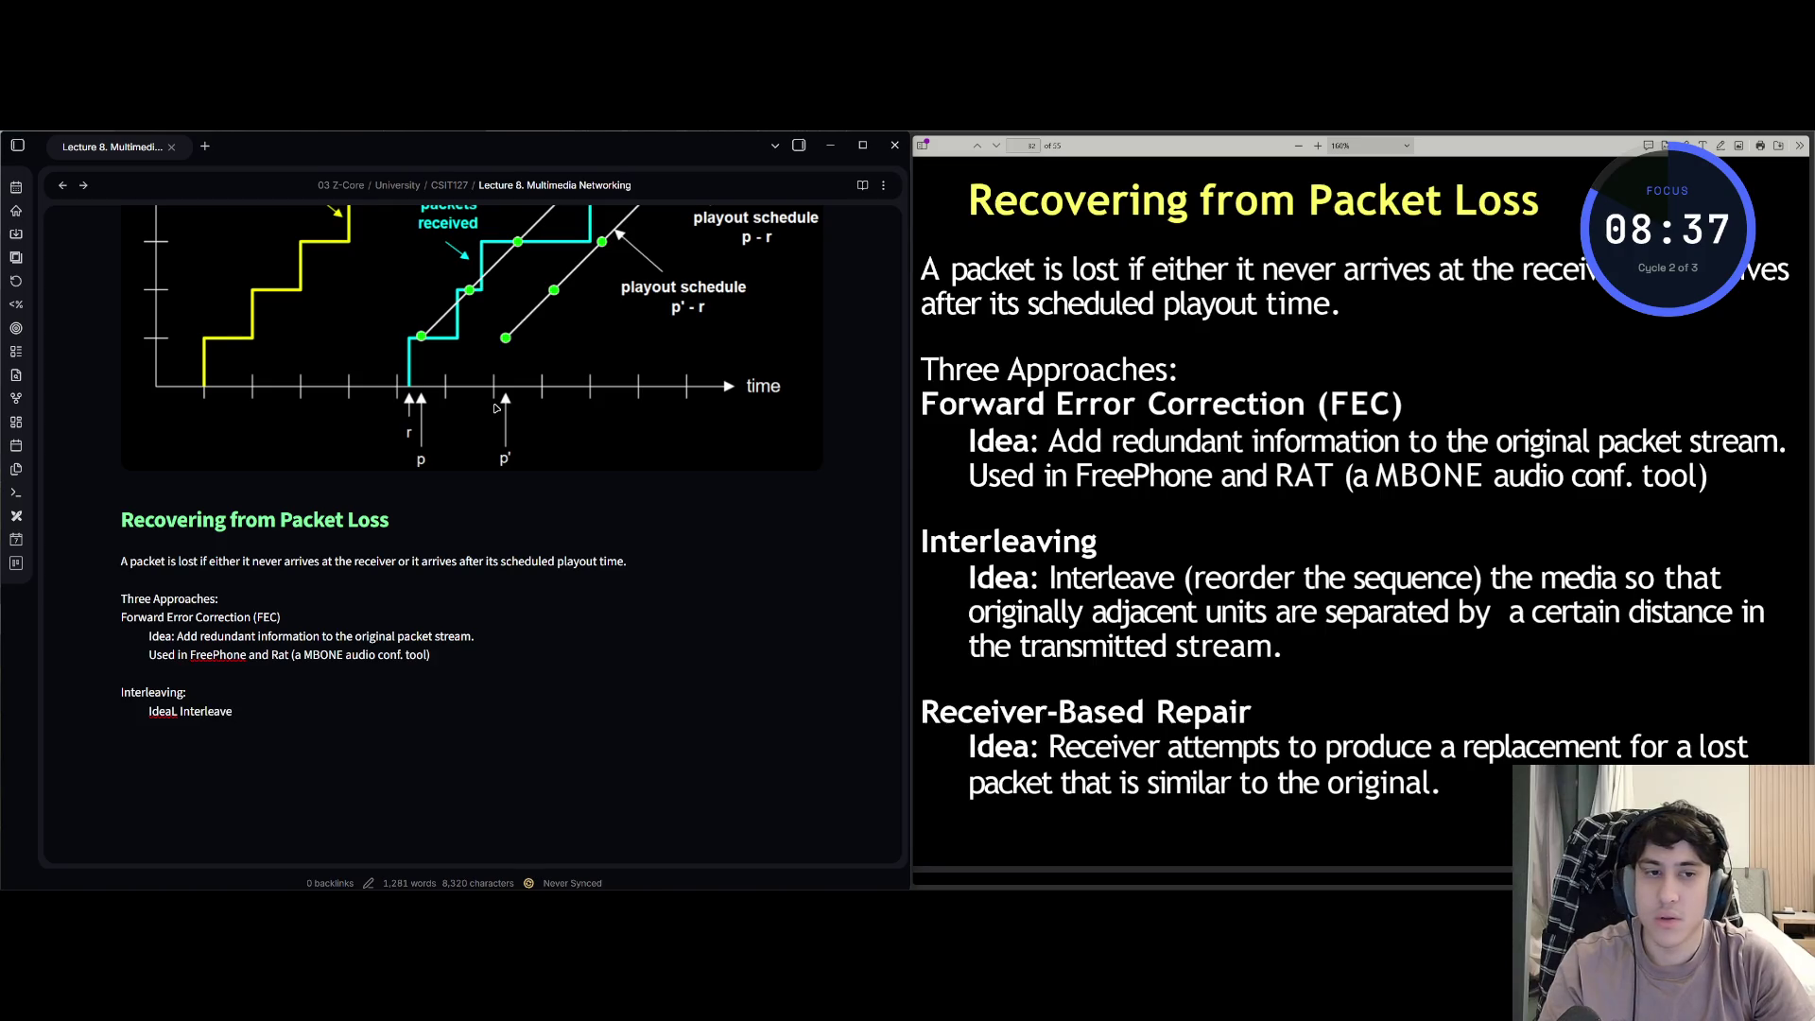
pyautogui.write(' (reorder the ')
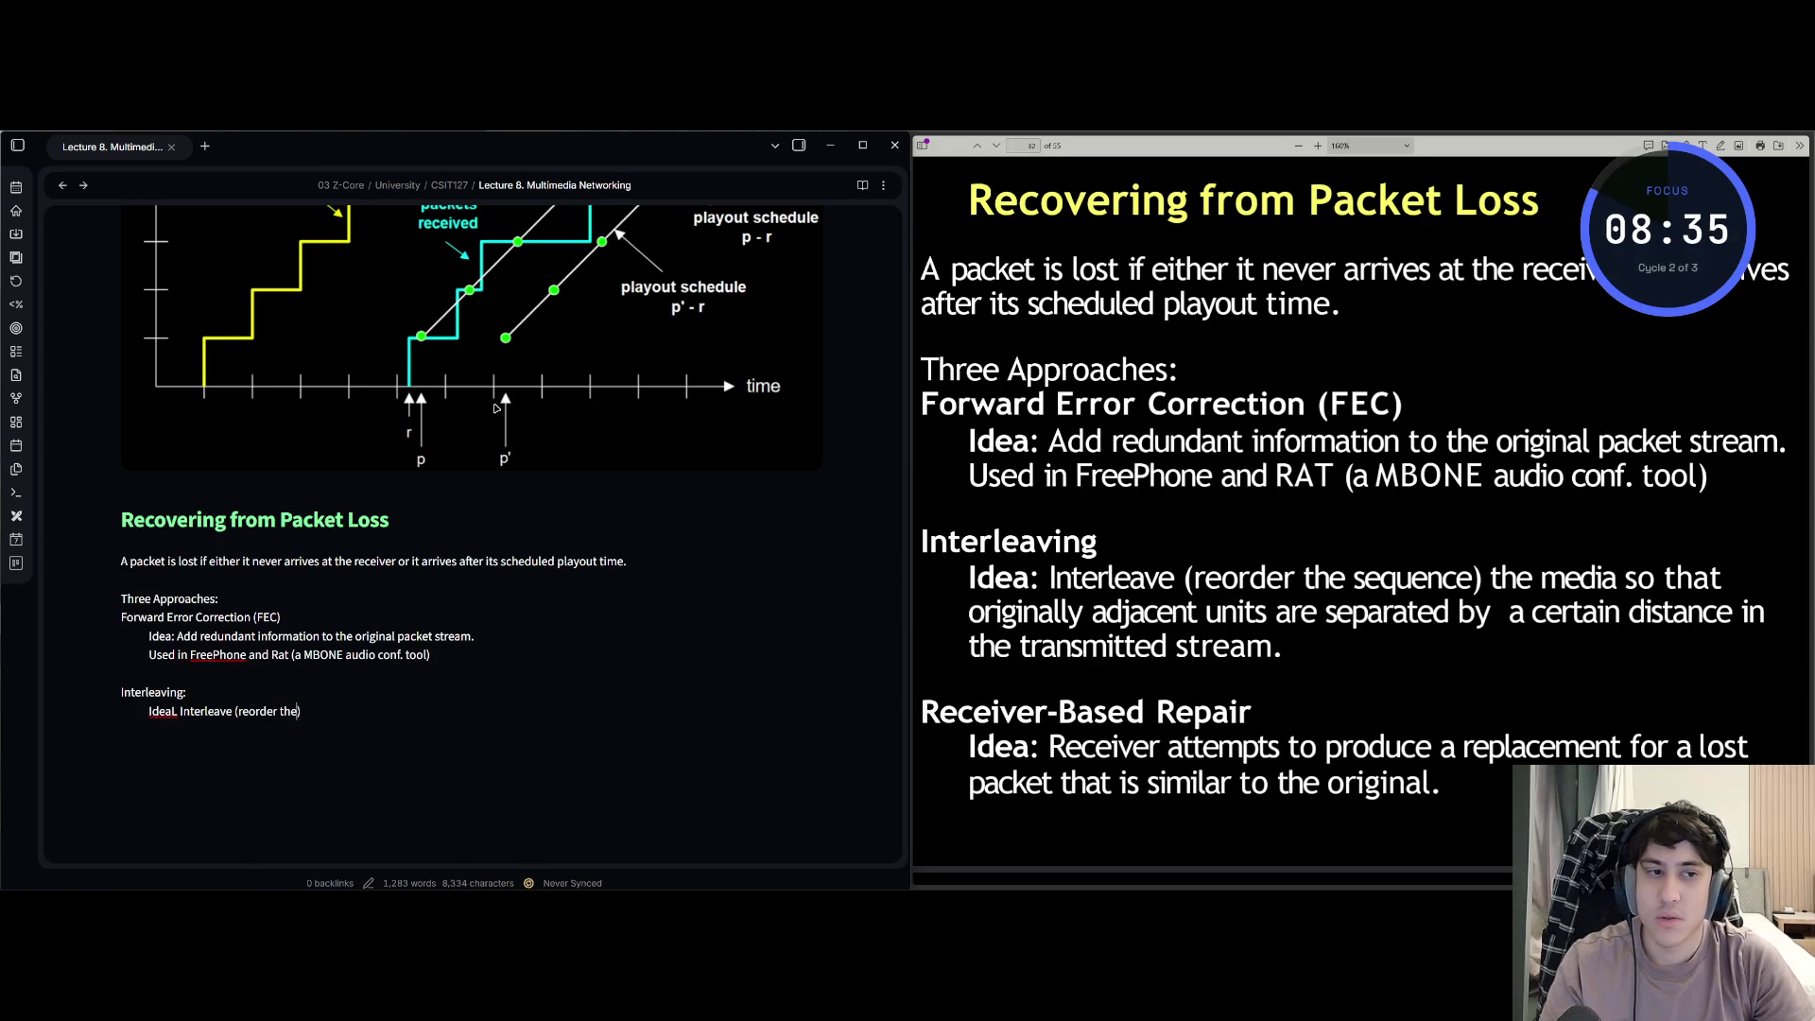
pyautogui.write('eque')
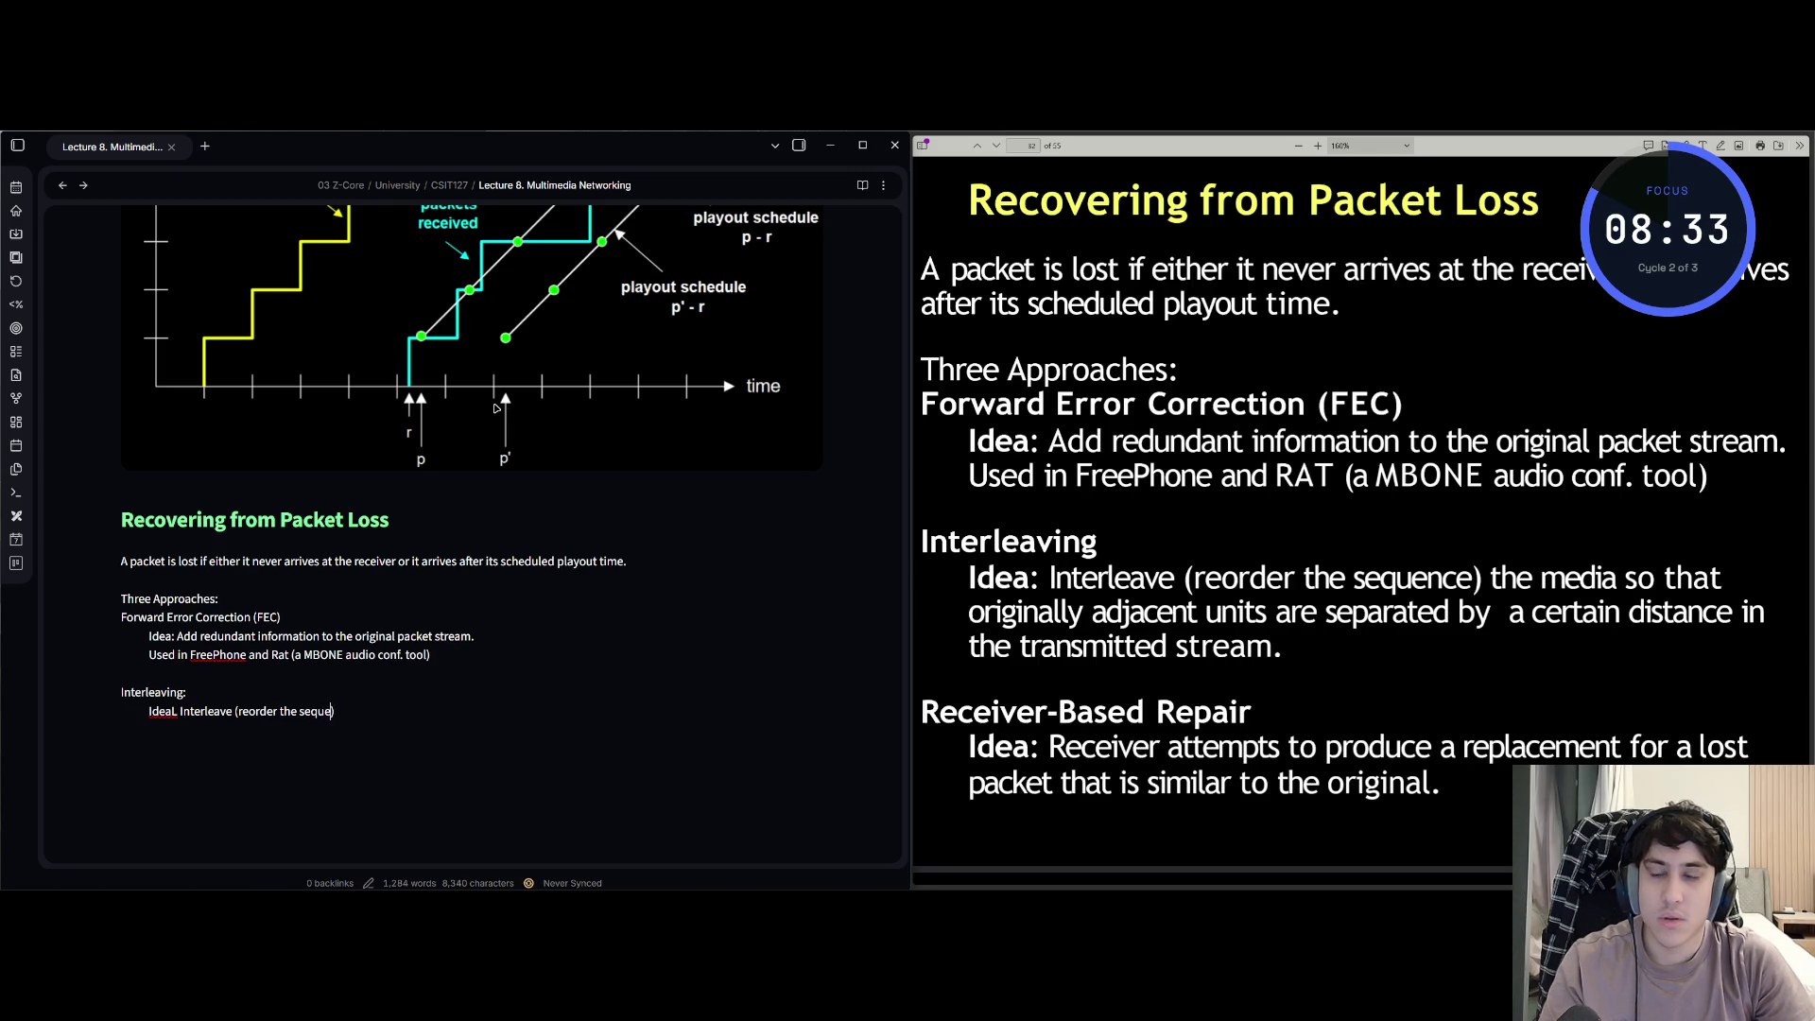
pyautogui.write('nce) the me')
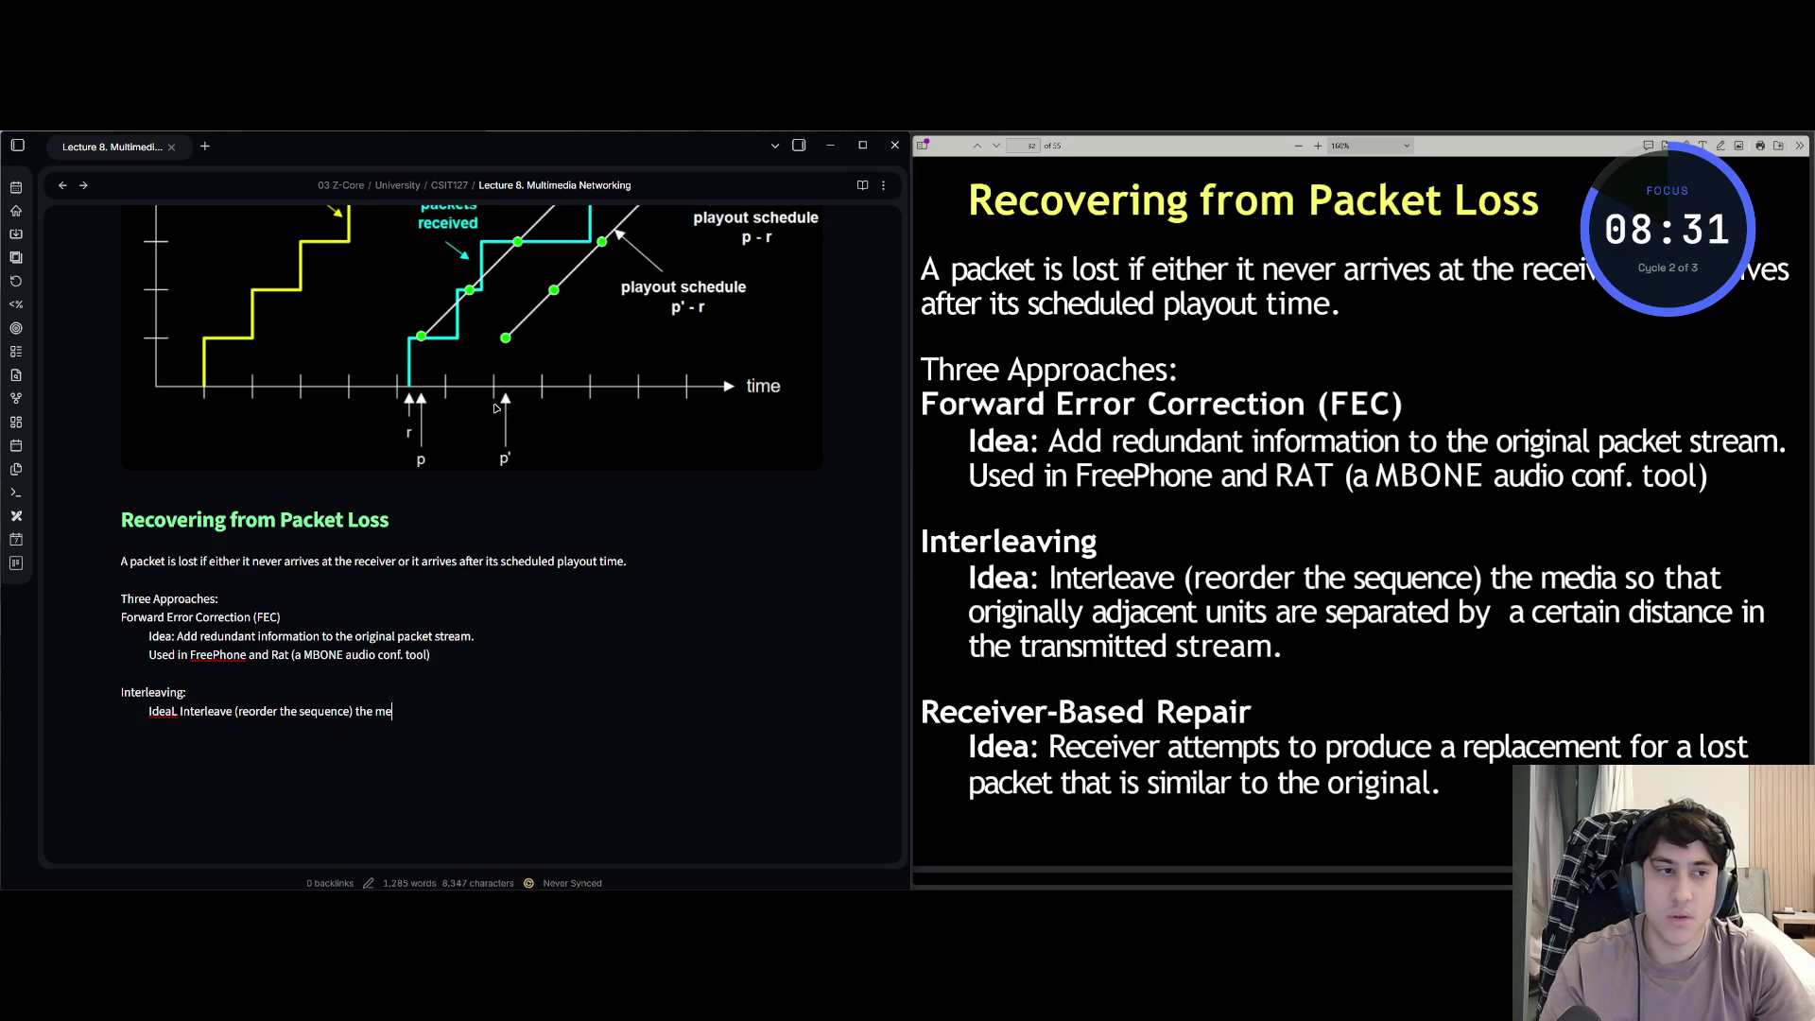
pyautogui.write('dia so that or')
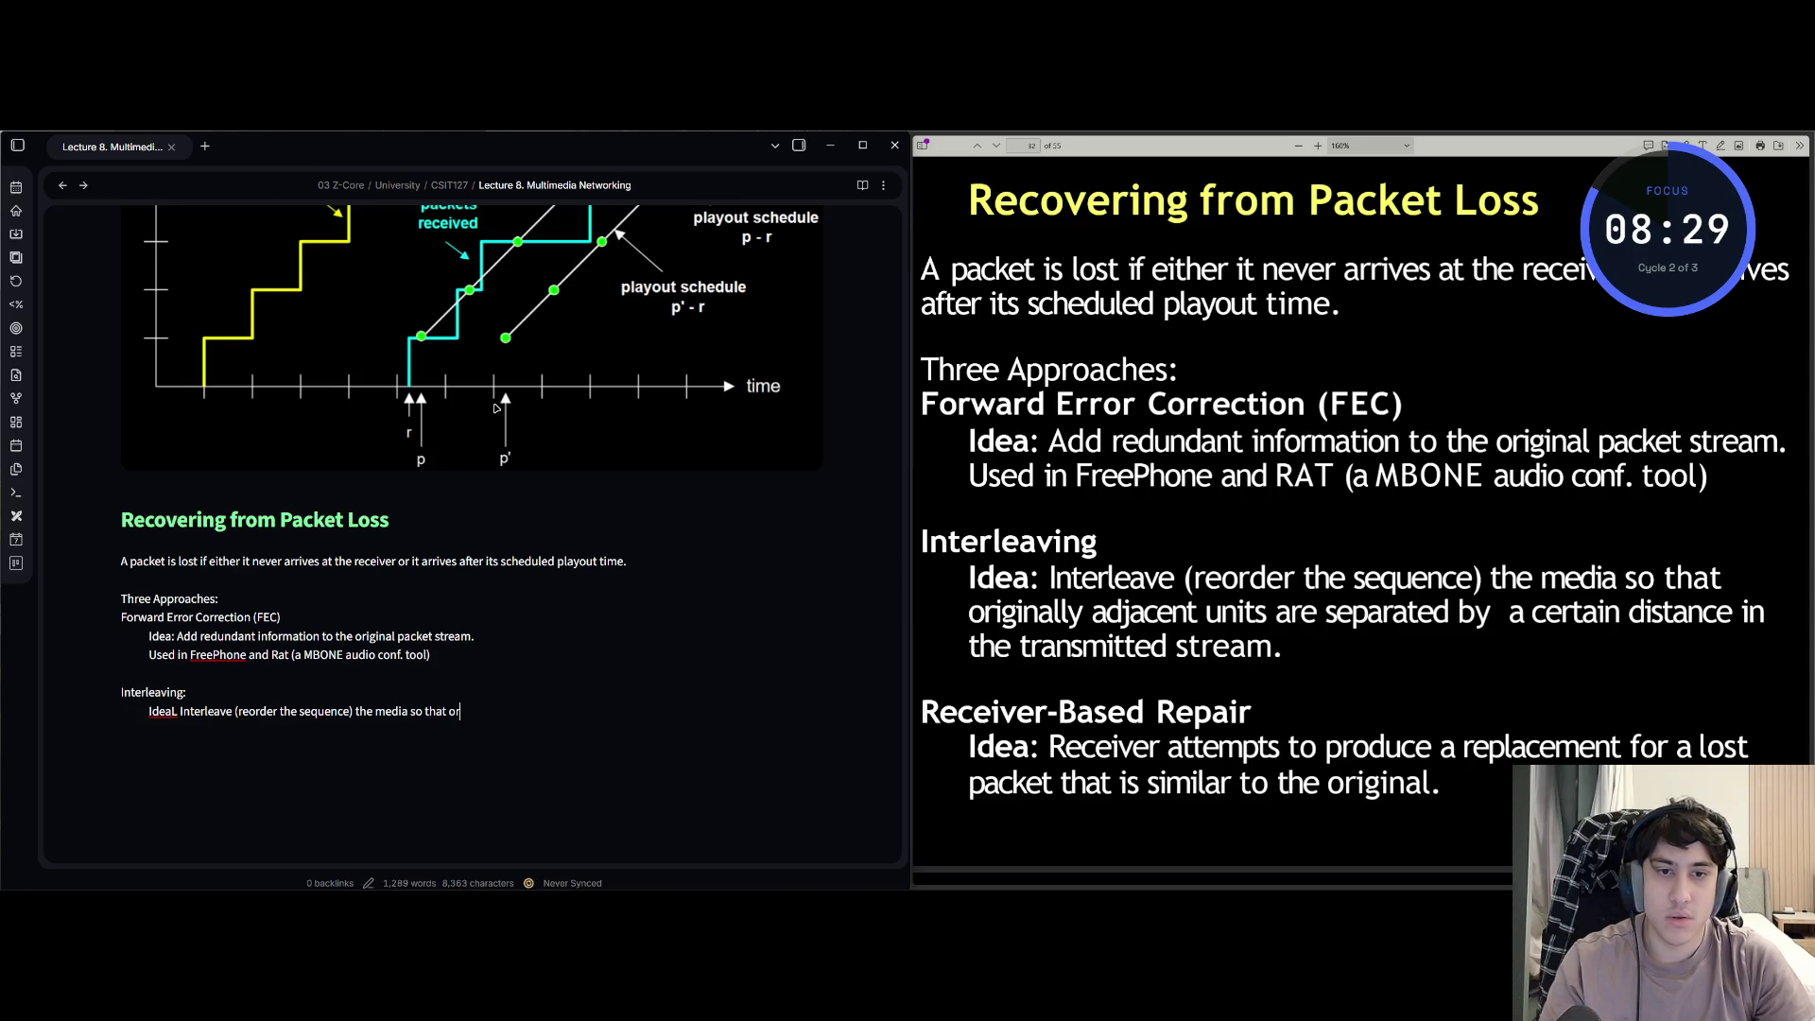
pyautogui.write('igia')
# - Write the Interleaving idea: media reordered so adjacent units are separated in the transmitted stream
pyautogui.press('BackSpace')
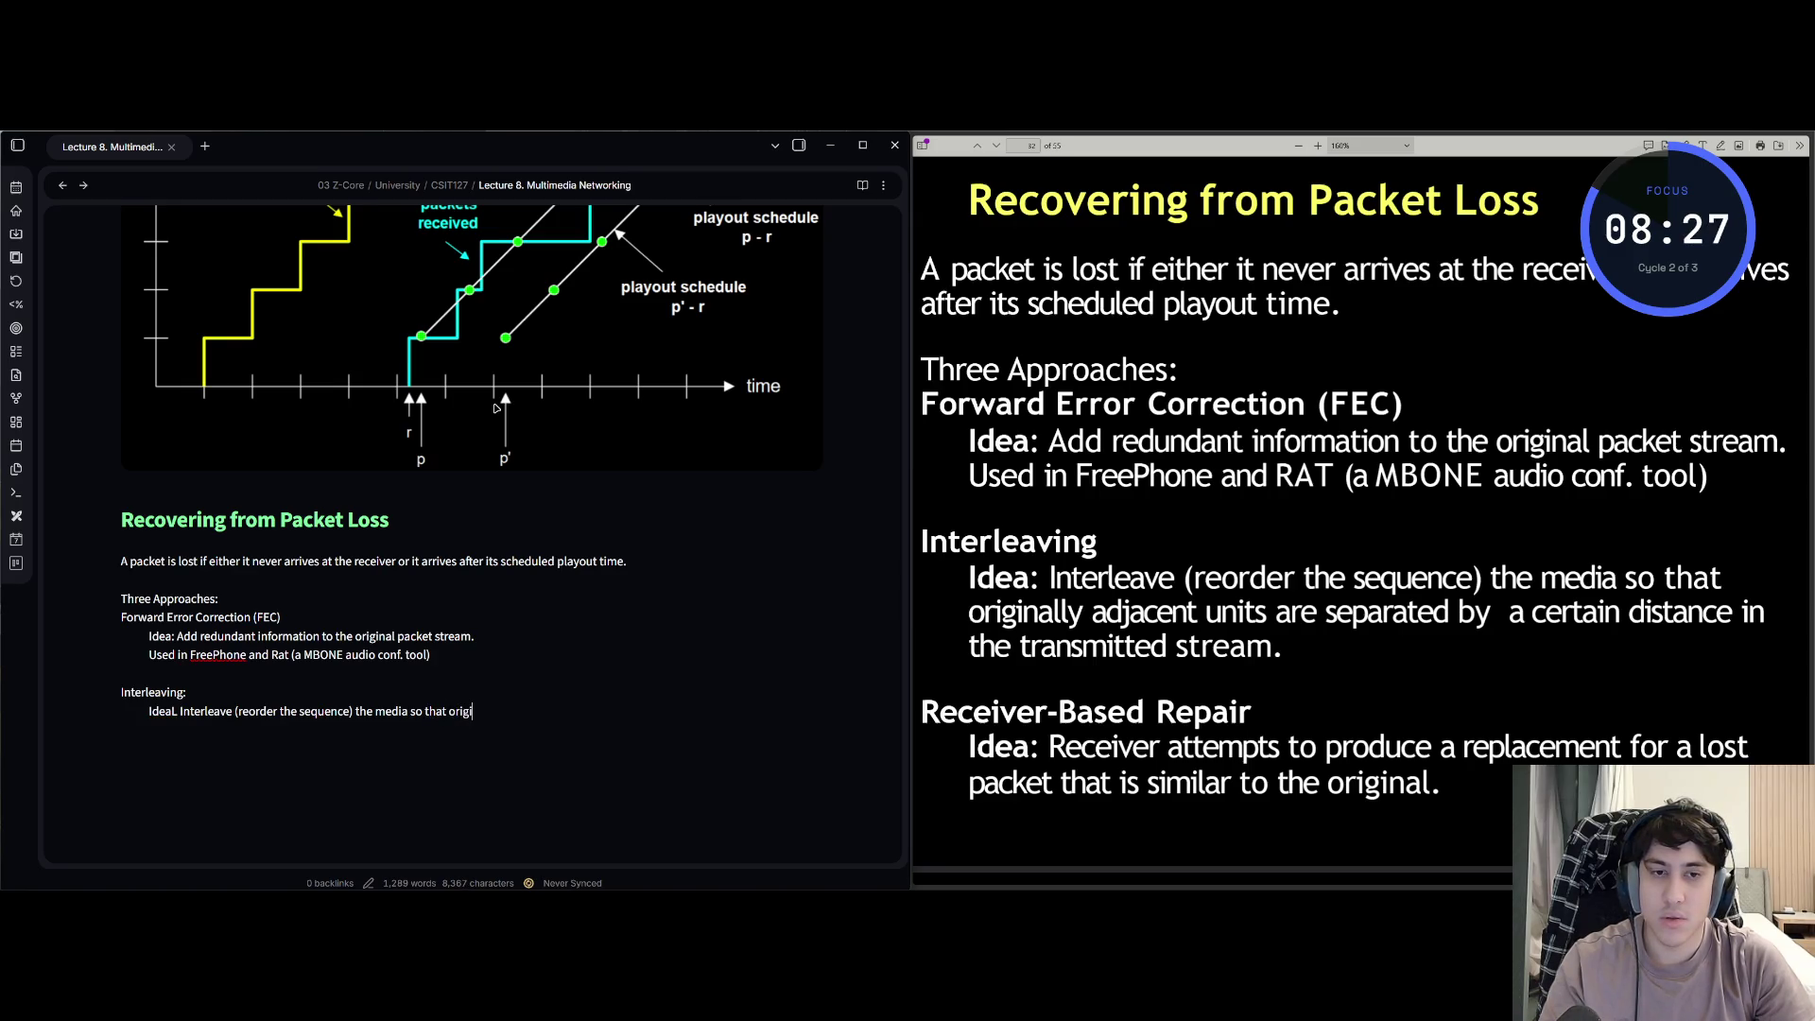
pyautogui.write('nally adjace')
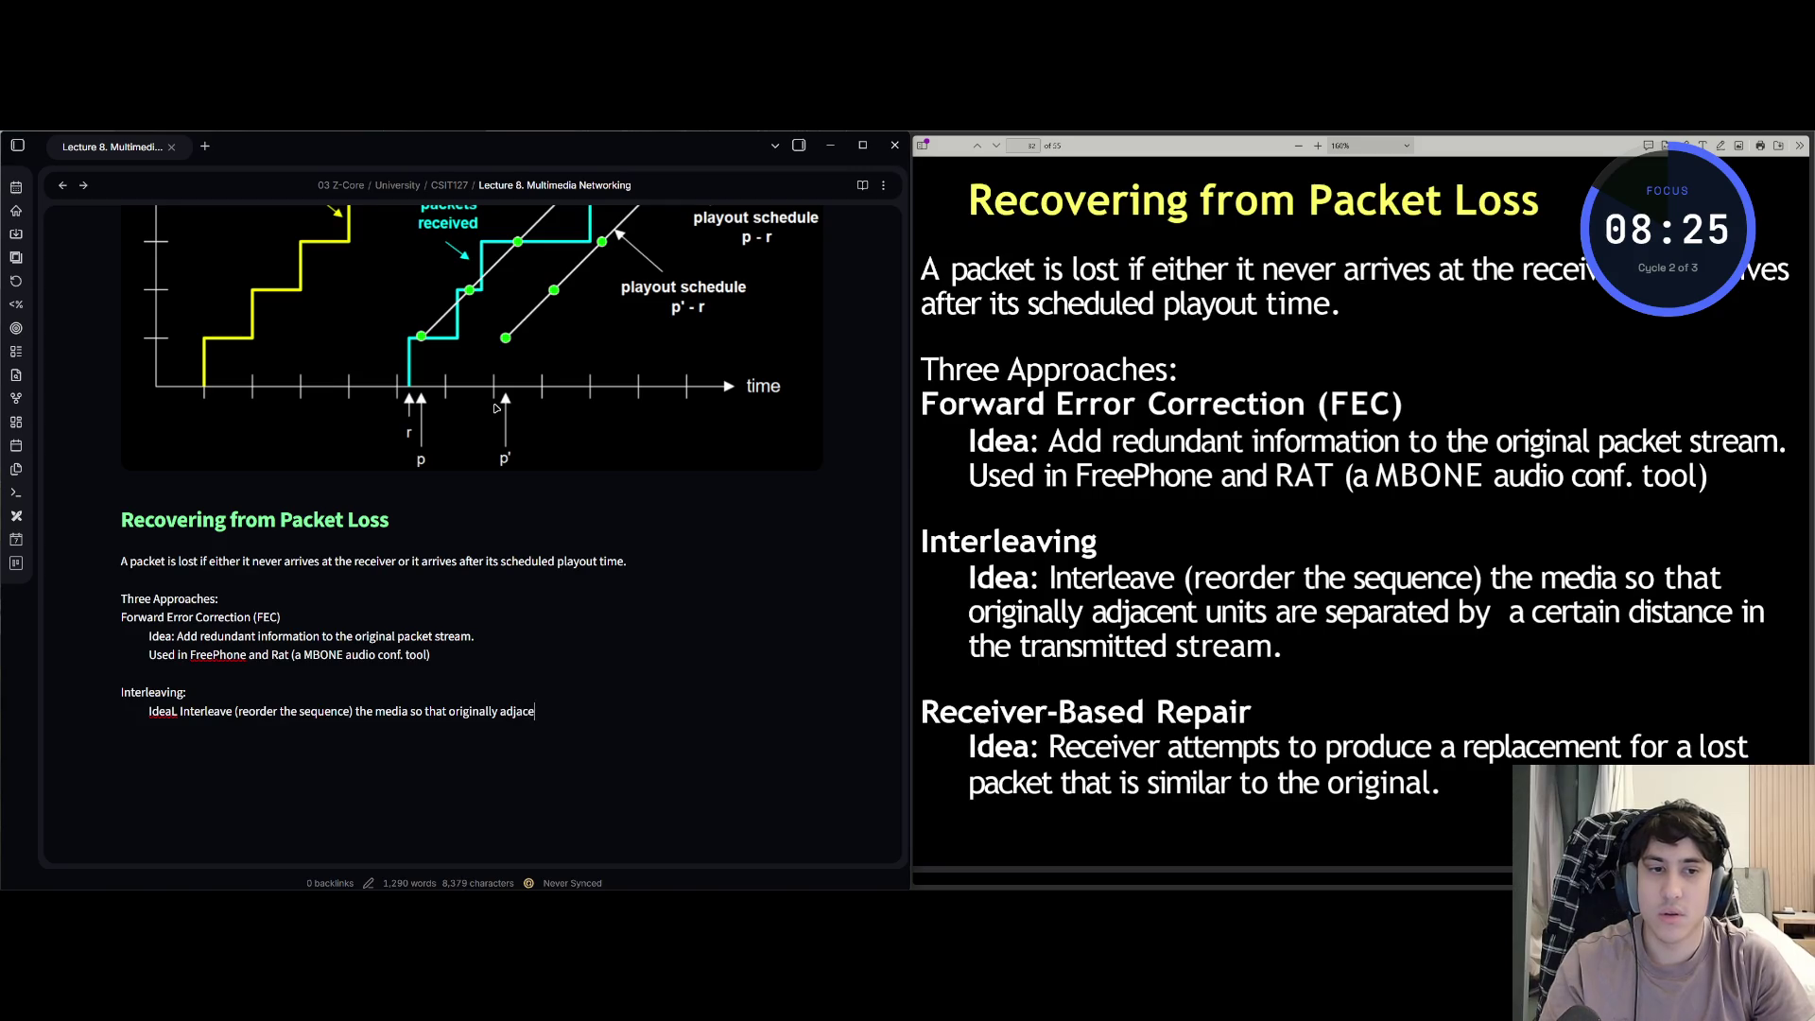
pyautogui.write('nt units are')
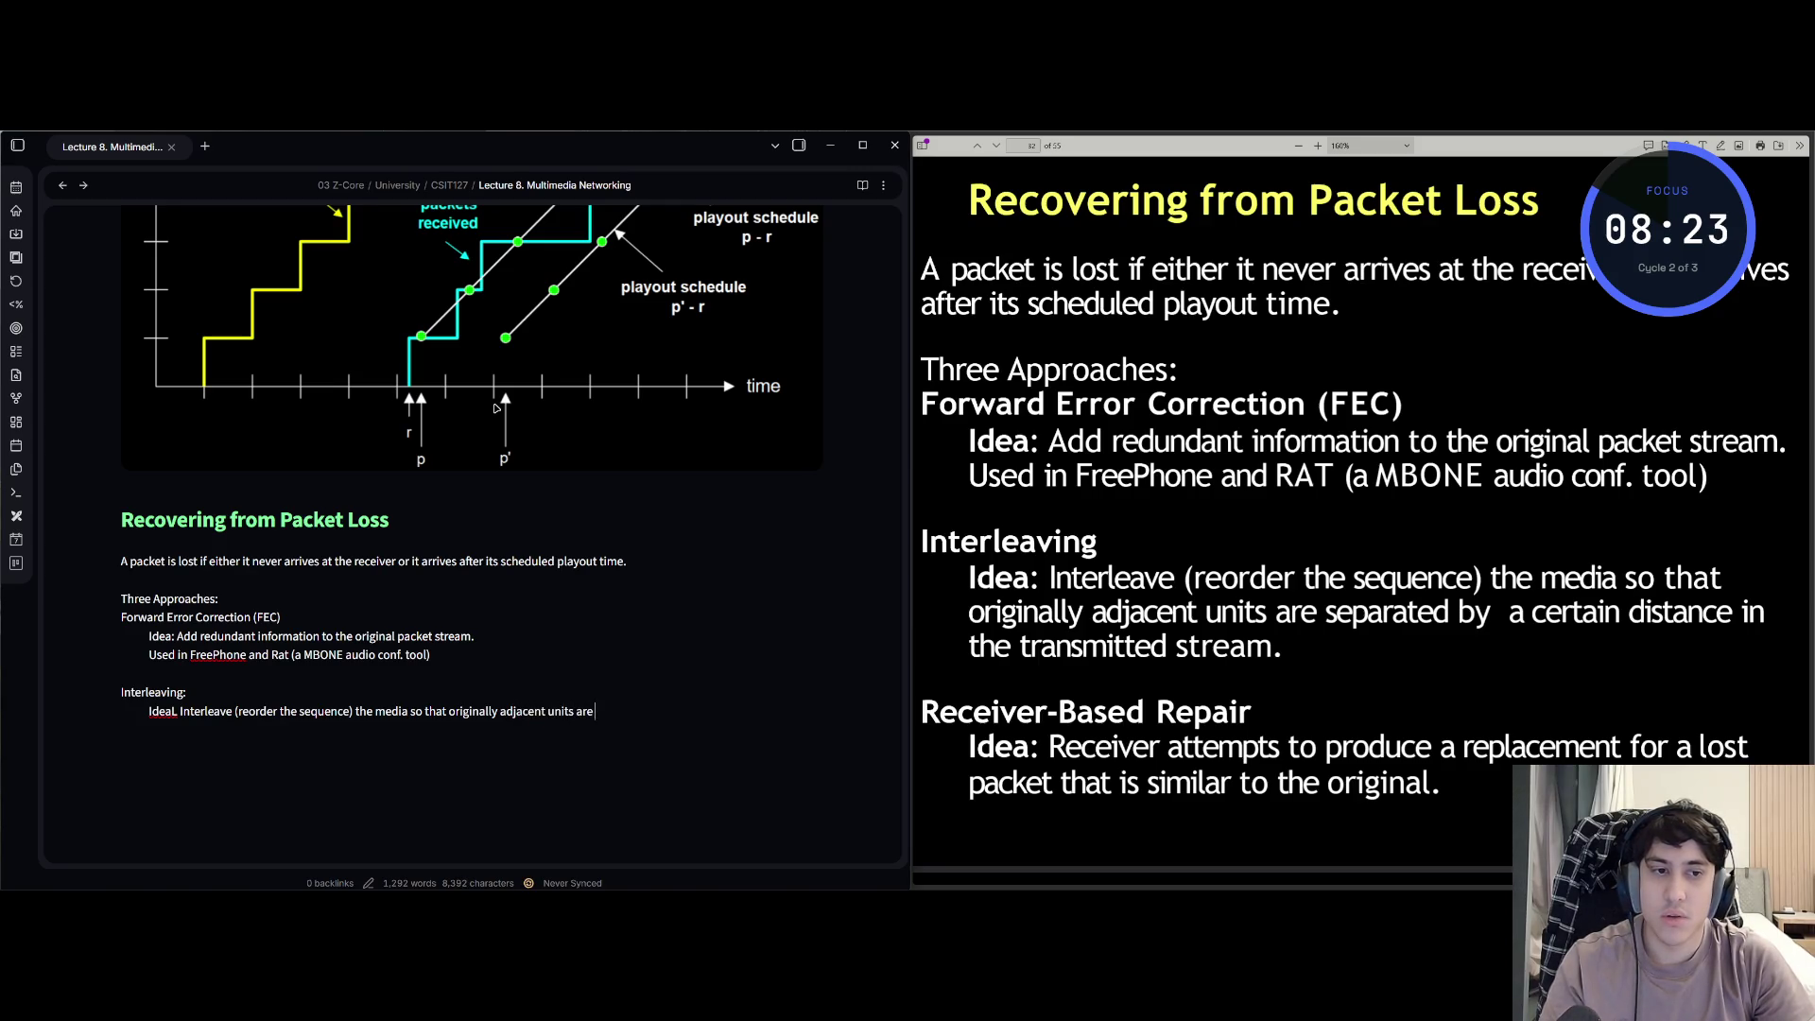
pyautogui.write(' separated ')
pyautogui.write('by a certain di')
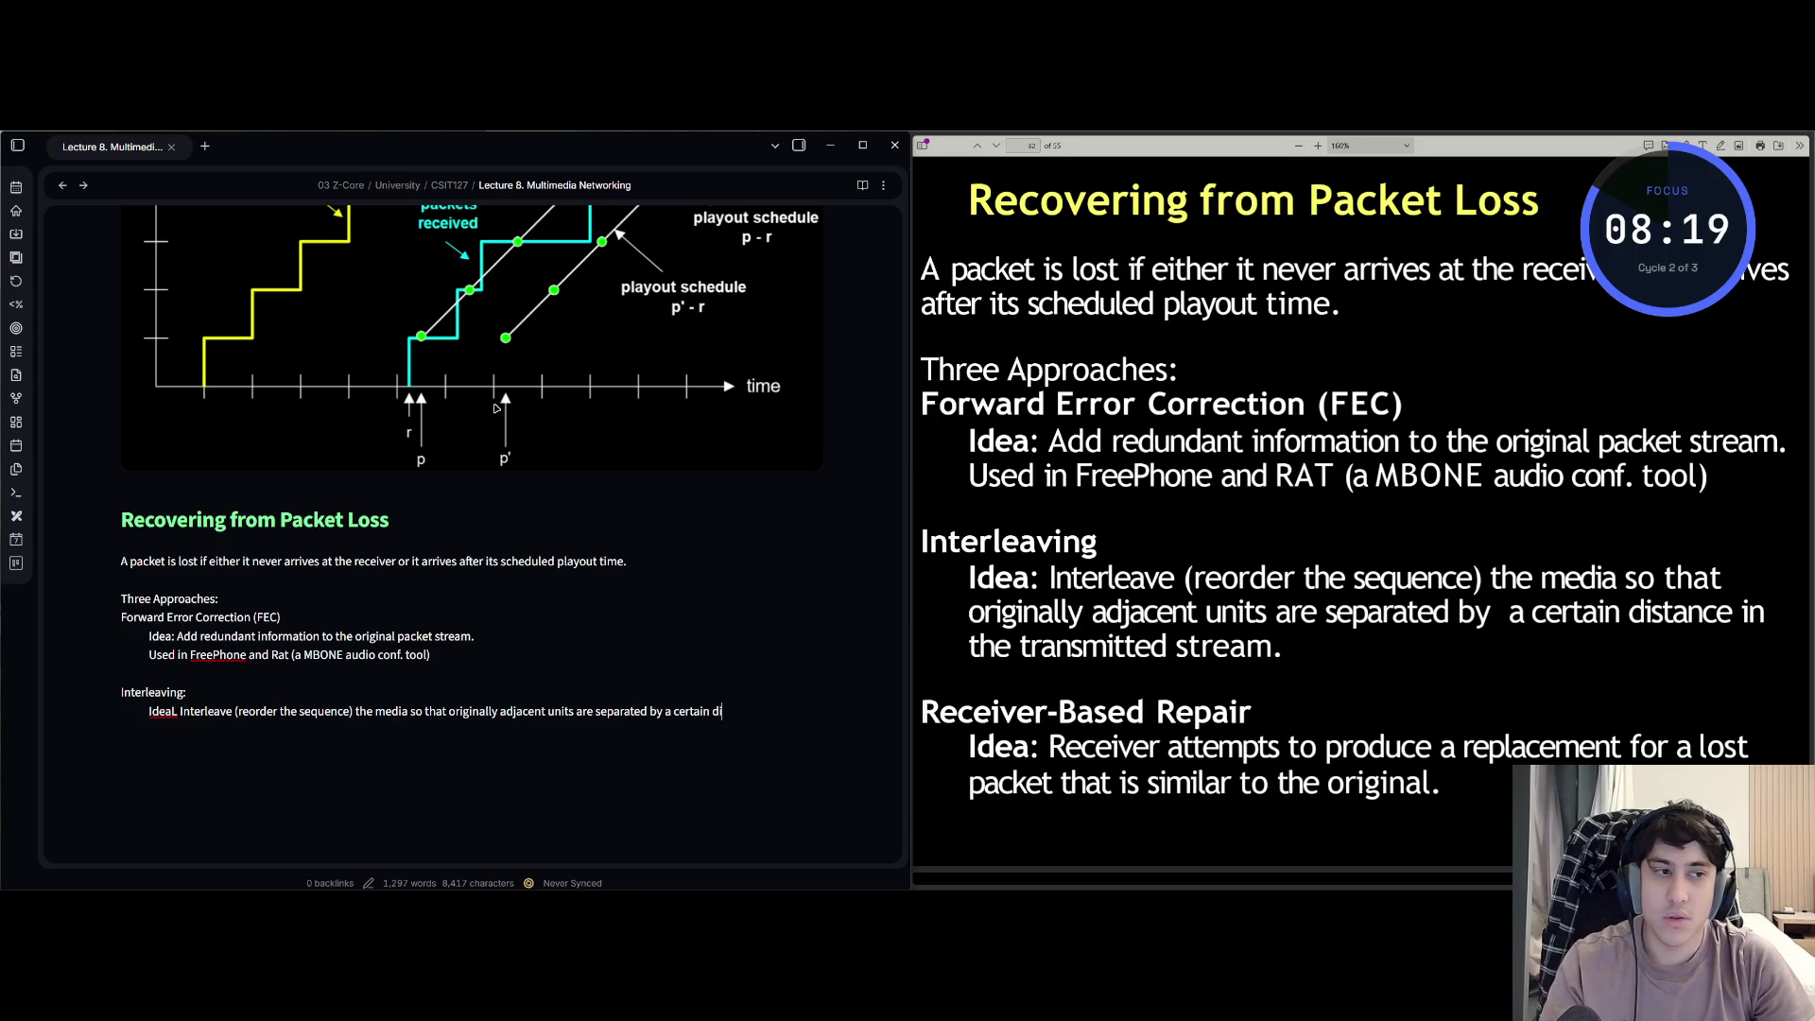
pyautogui.write('stance in the')
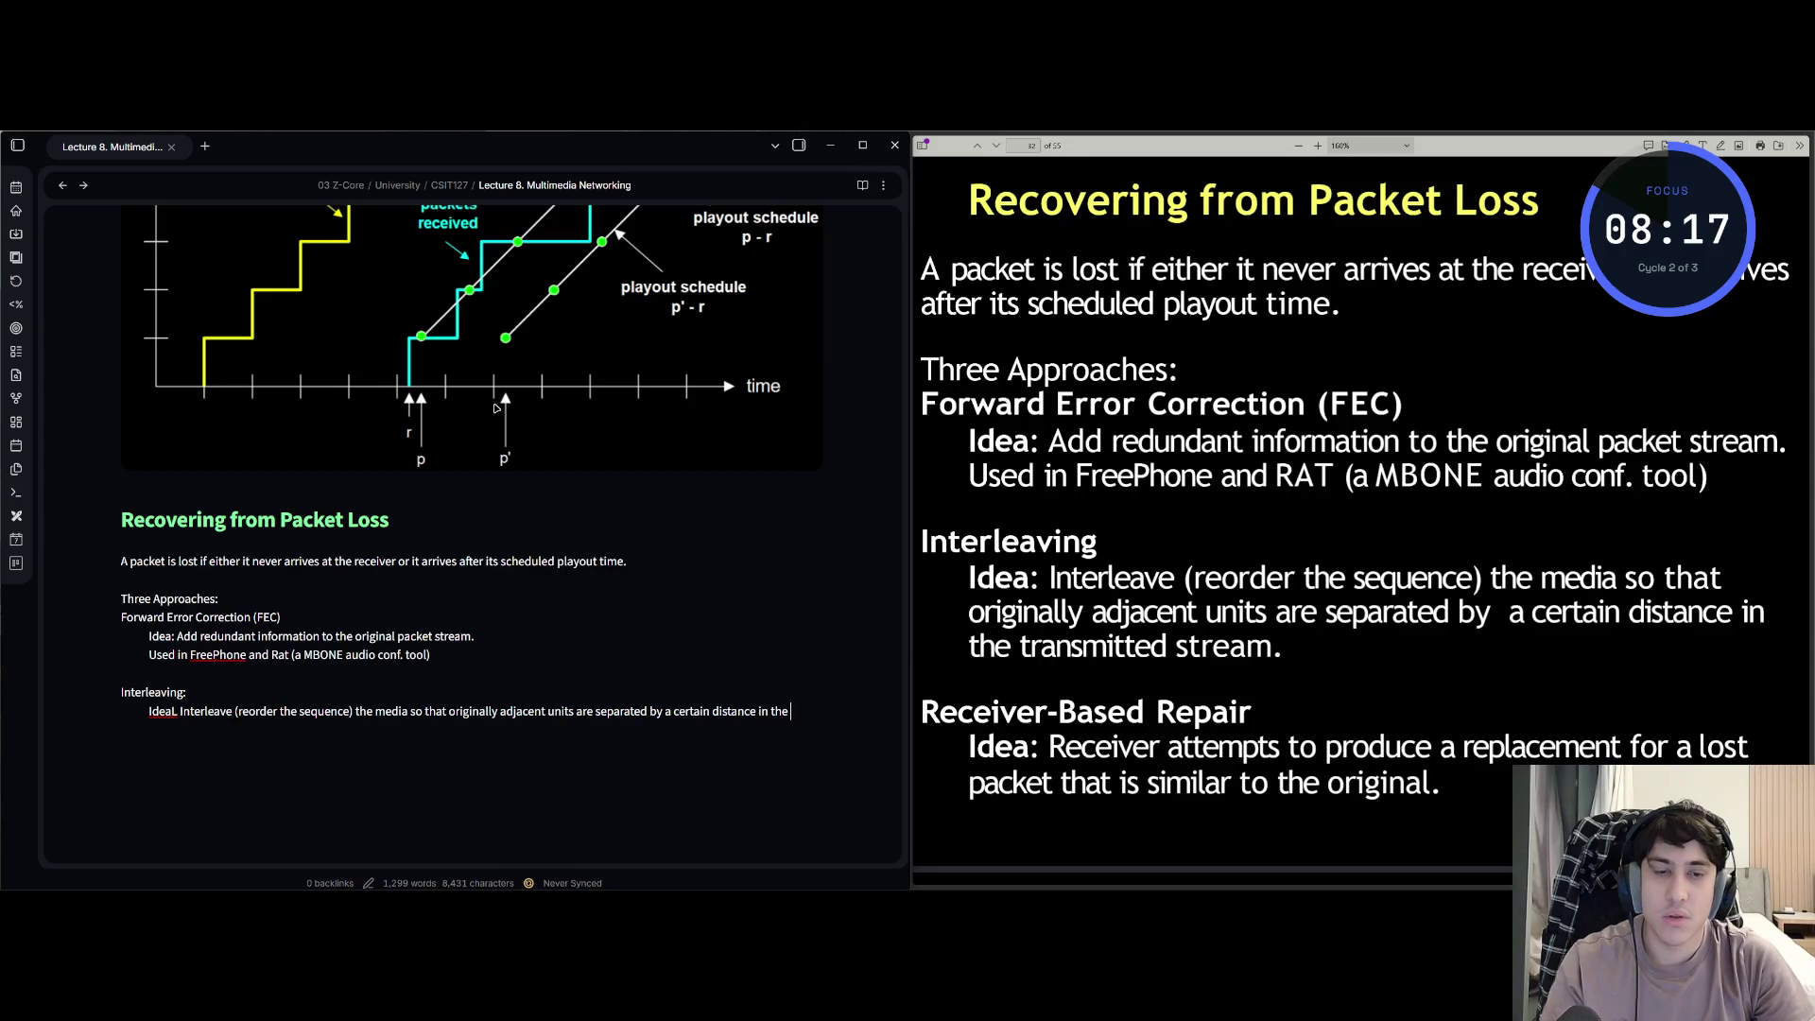
pyautogui.write('transm')
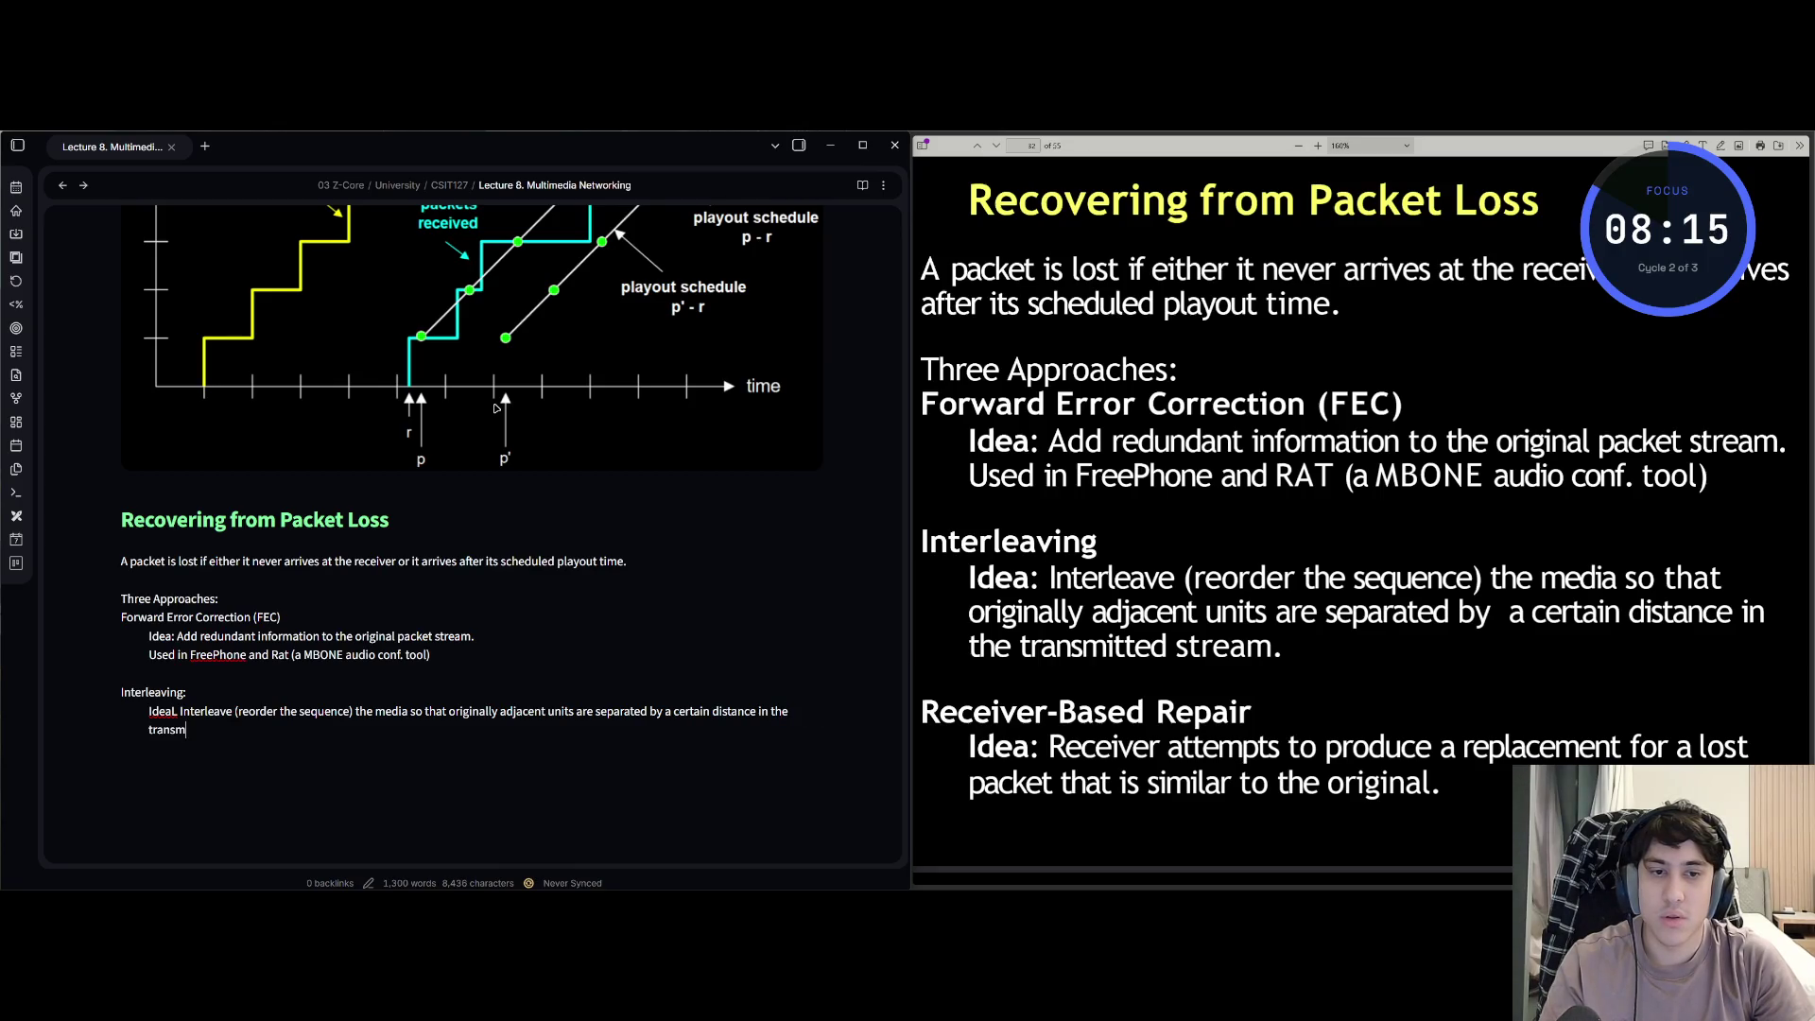
pyautogui.write('itted stream.')
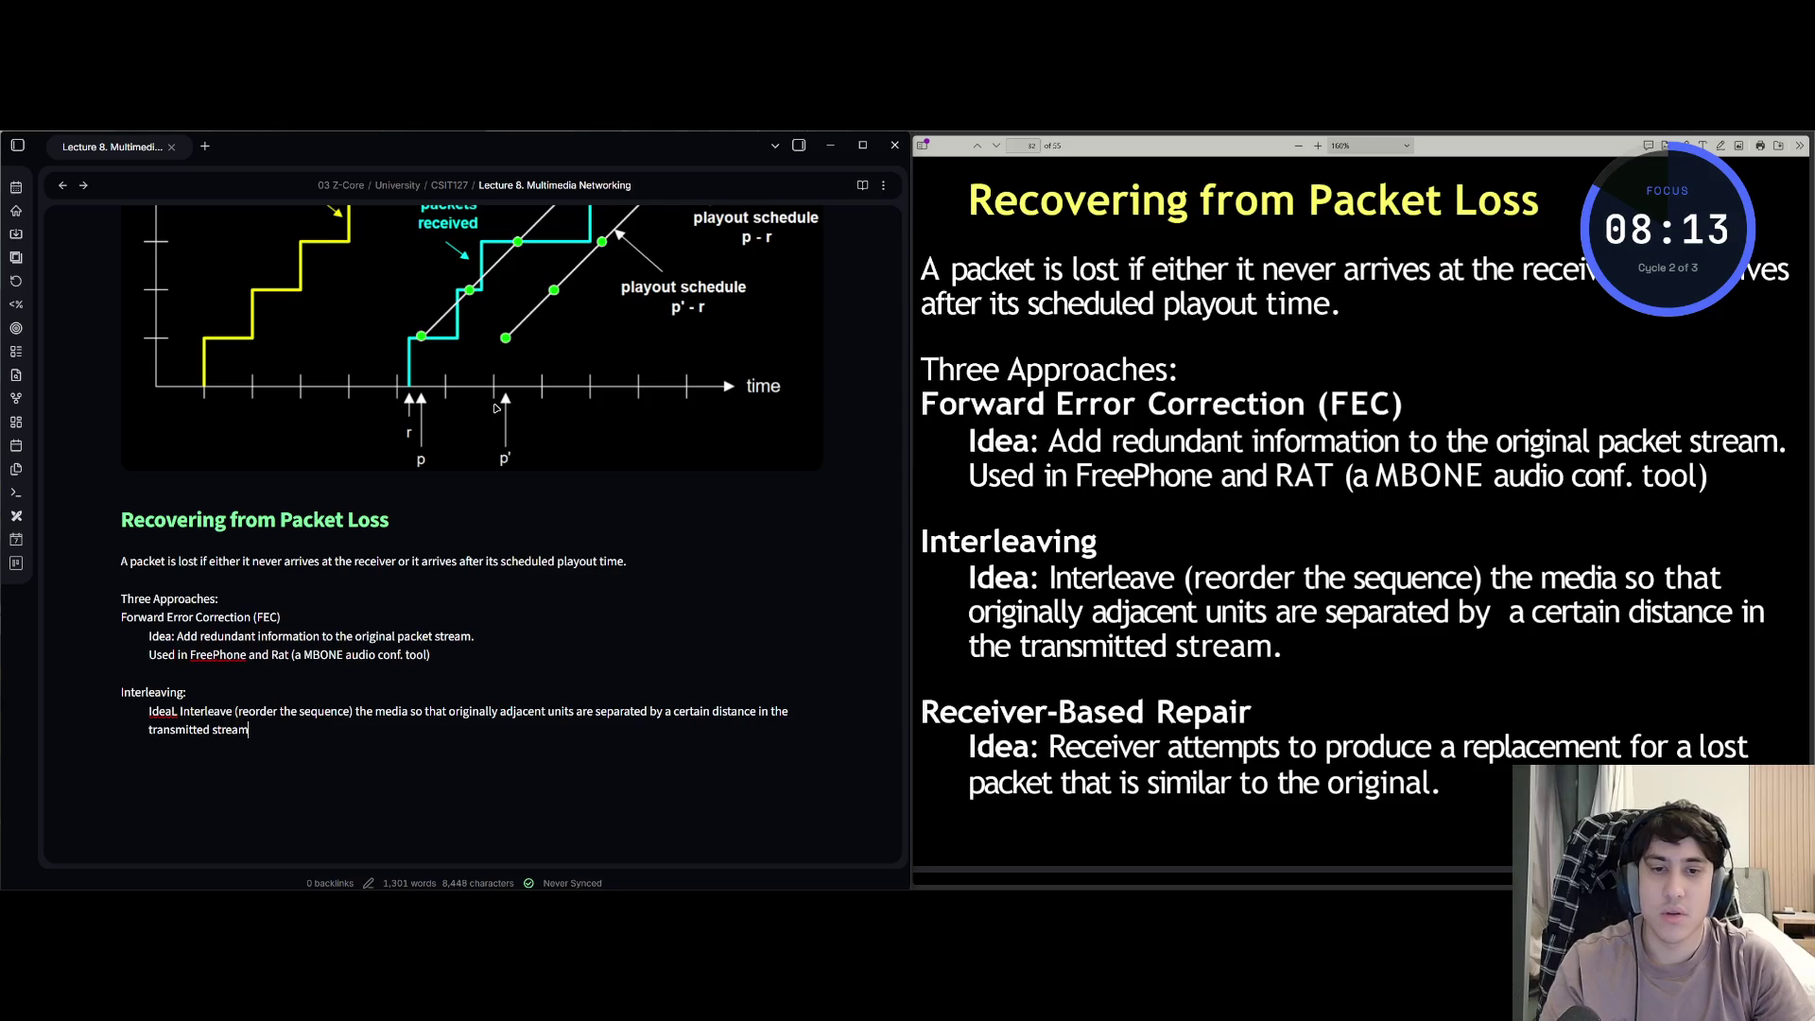
pyautogui.press('Return')
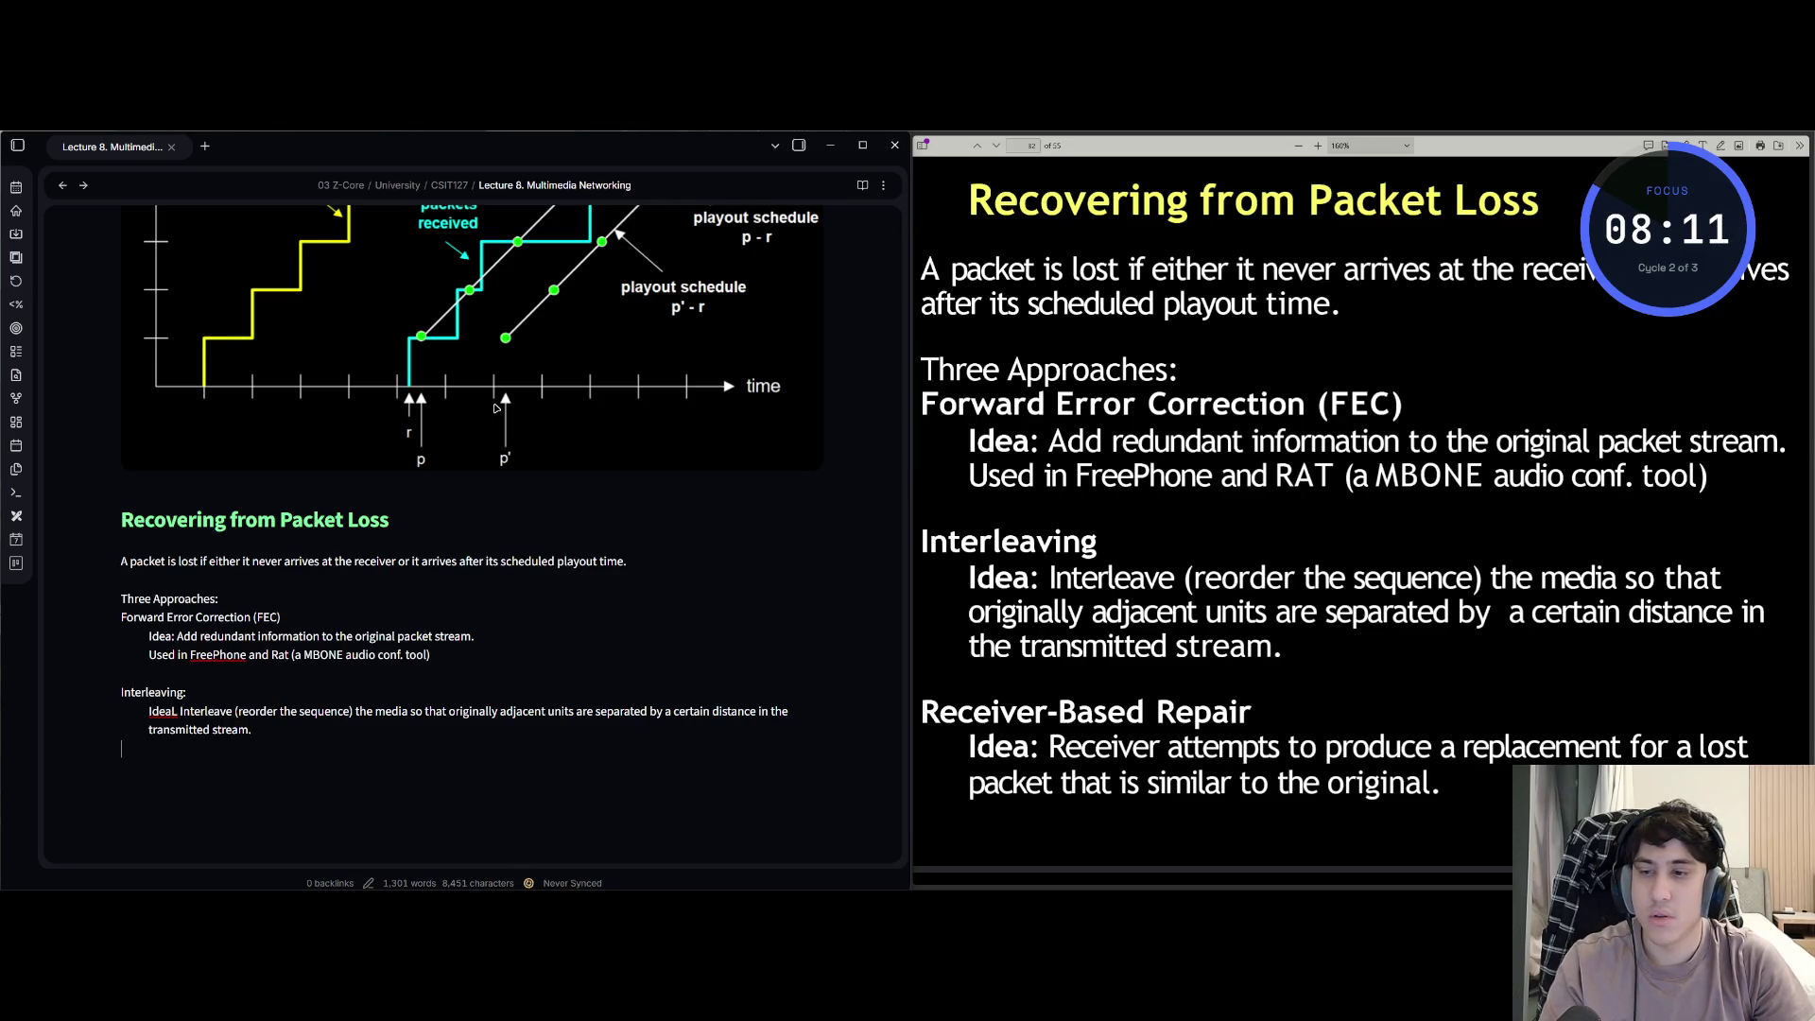
pyautogui.write('Receiver')
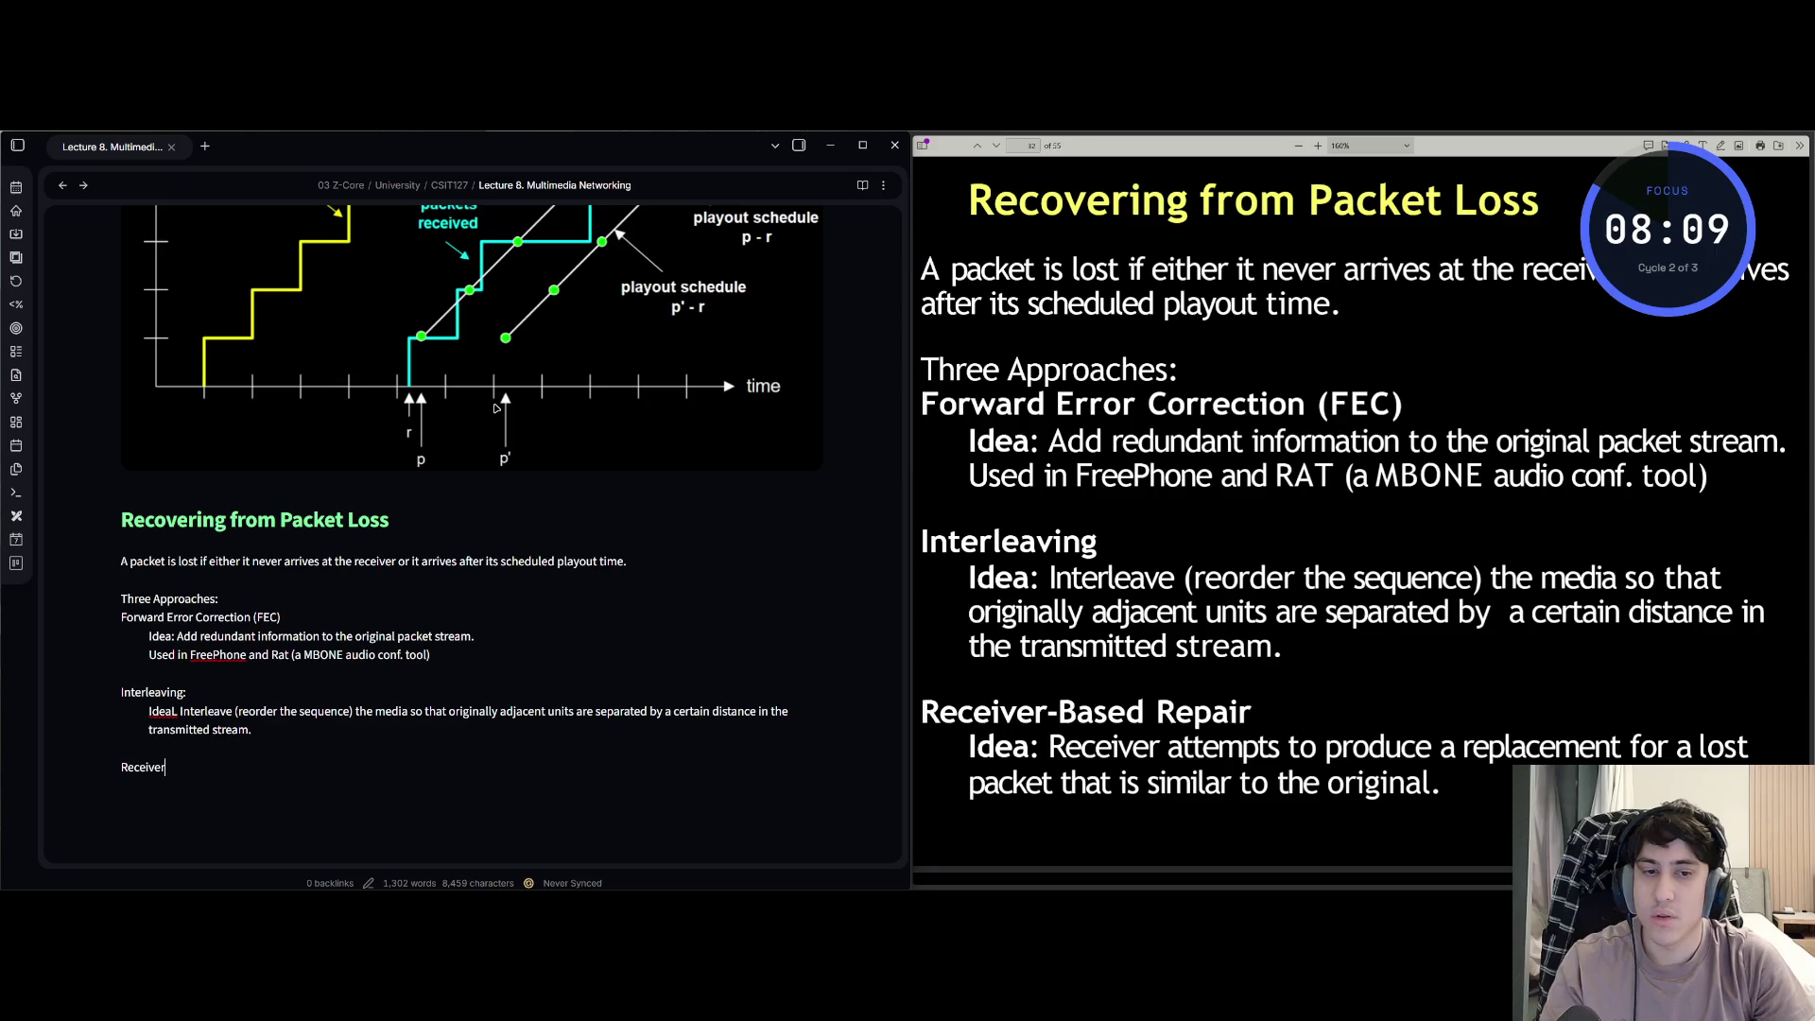
pyautogui.write('-Based Repair')
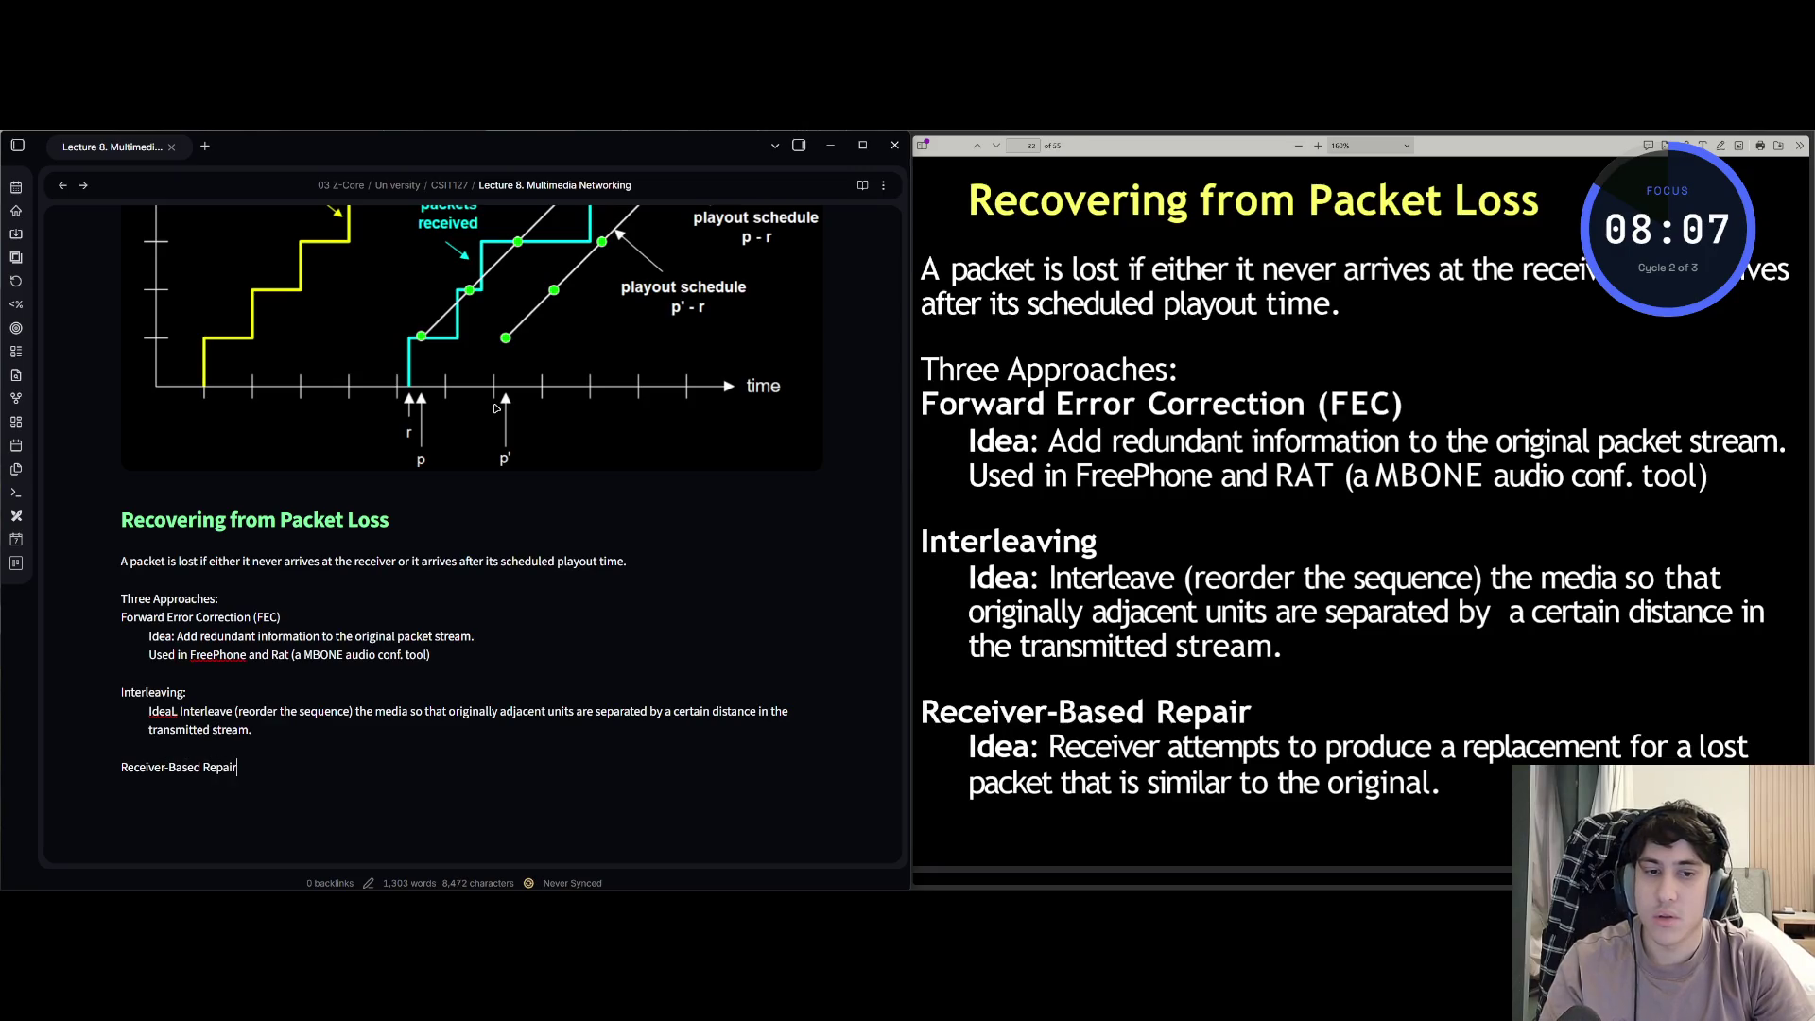
# - Add 'Receiver-Based Repair' with an indented idea: the receiver produces a replacement similar to the original
pyautogui.press('Return')
pyautogui.press('Tab')
pyautogui.write('Id')
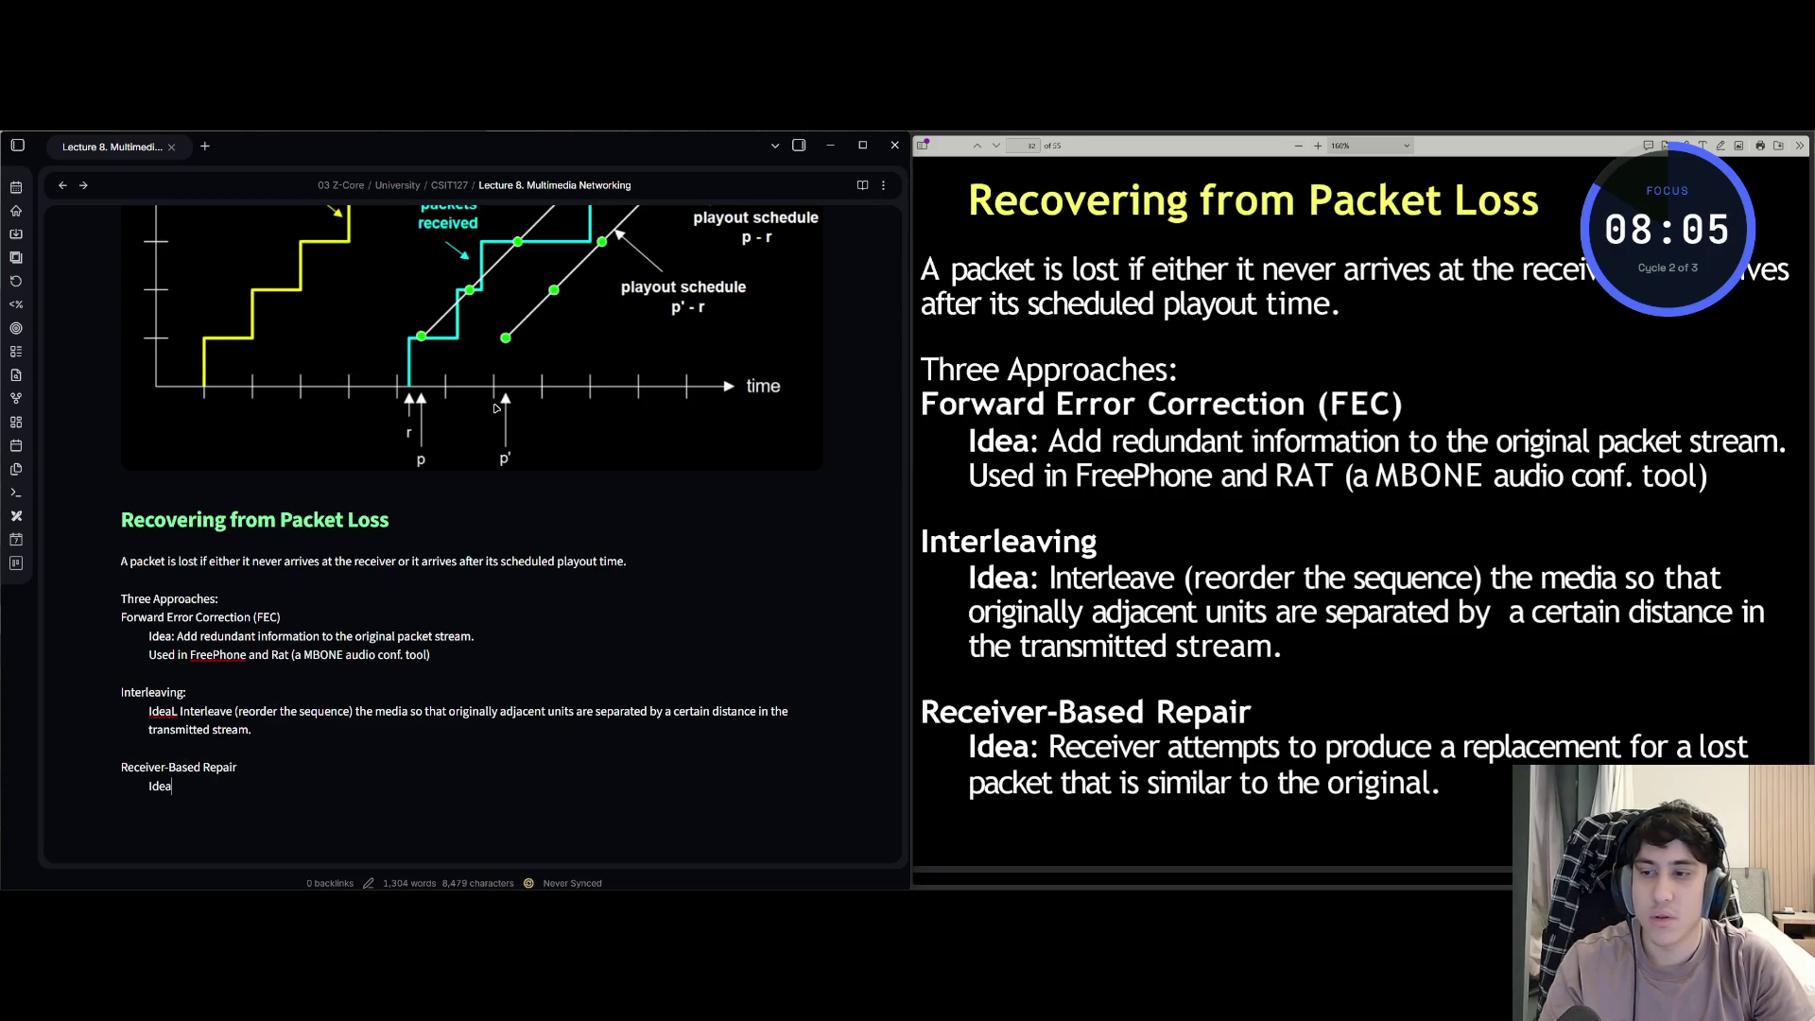
pyautogui.write(': Re')
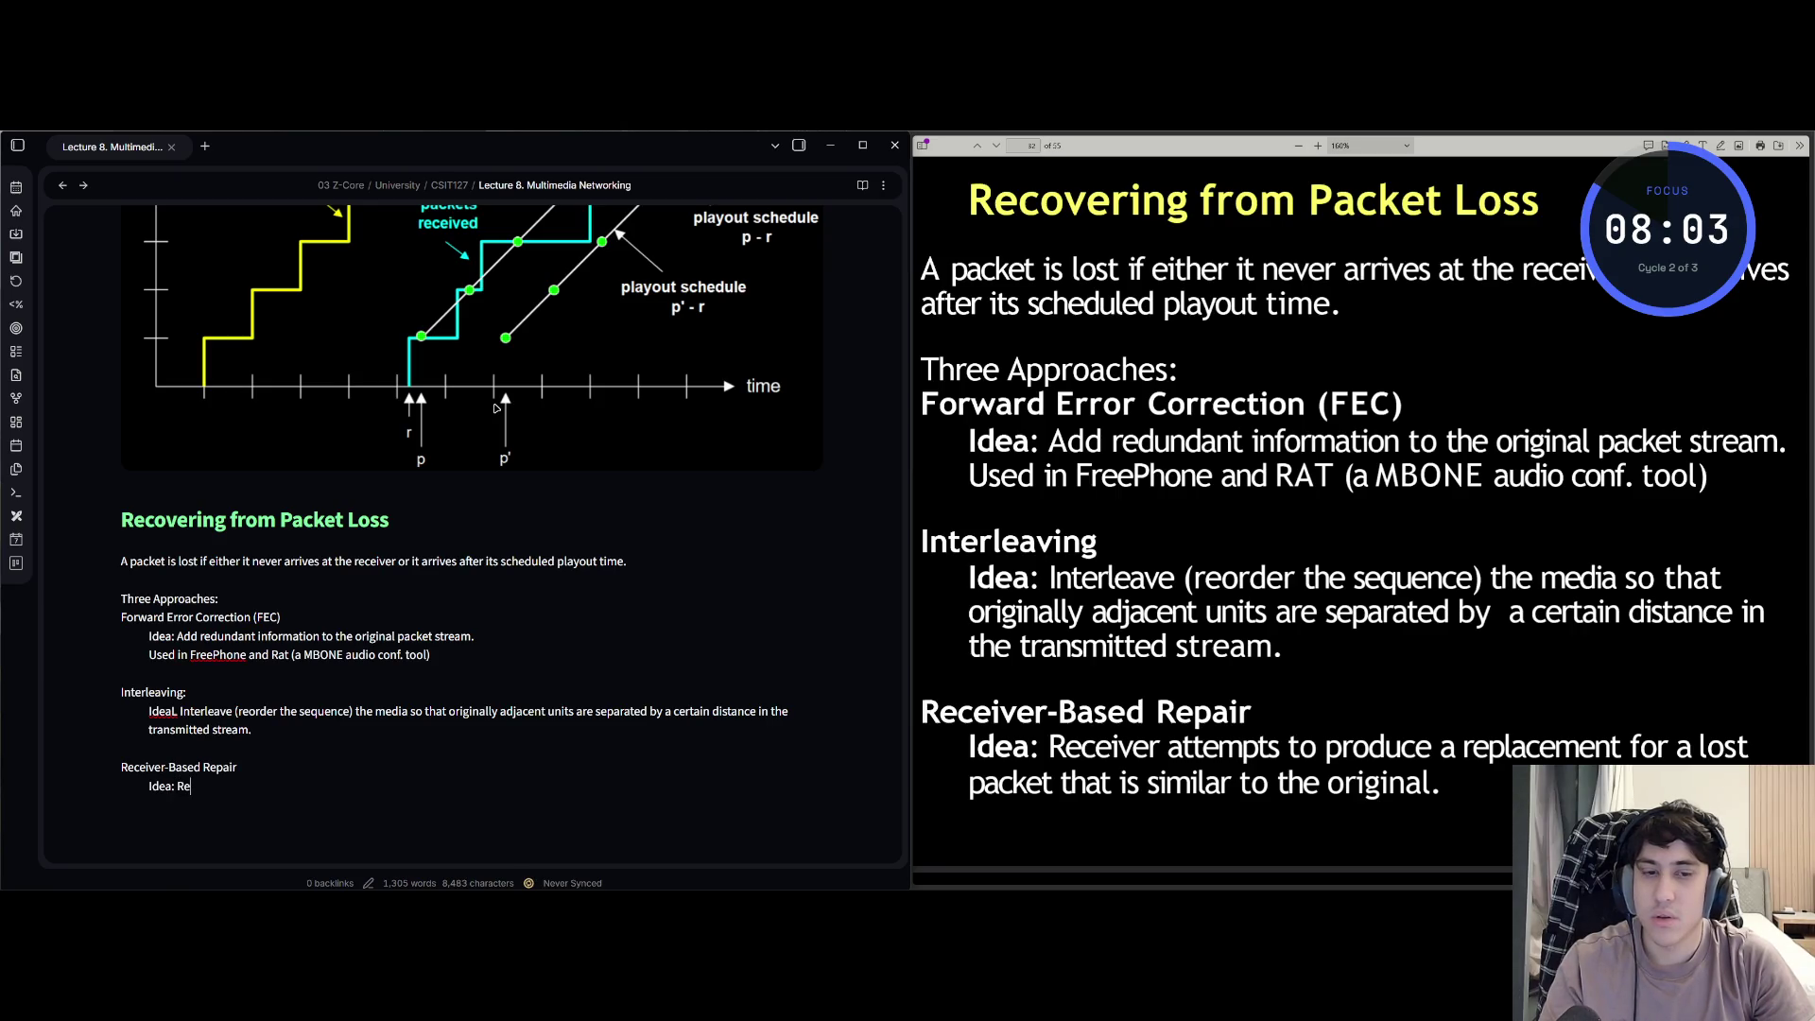
pyautogui.write('ceiver at')
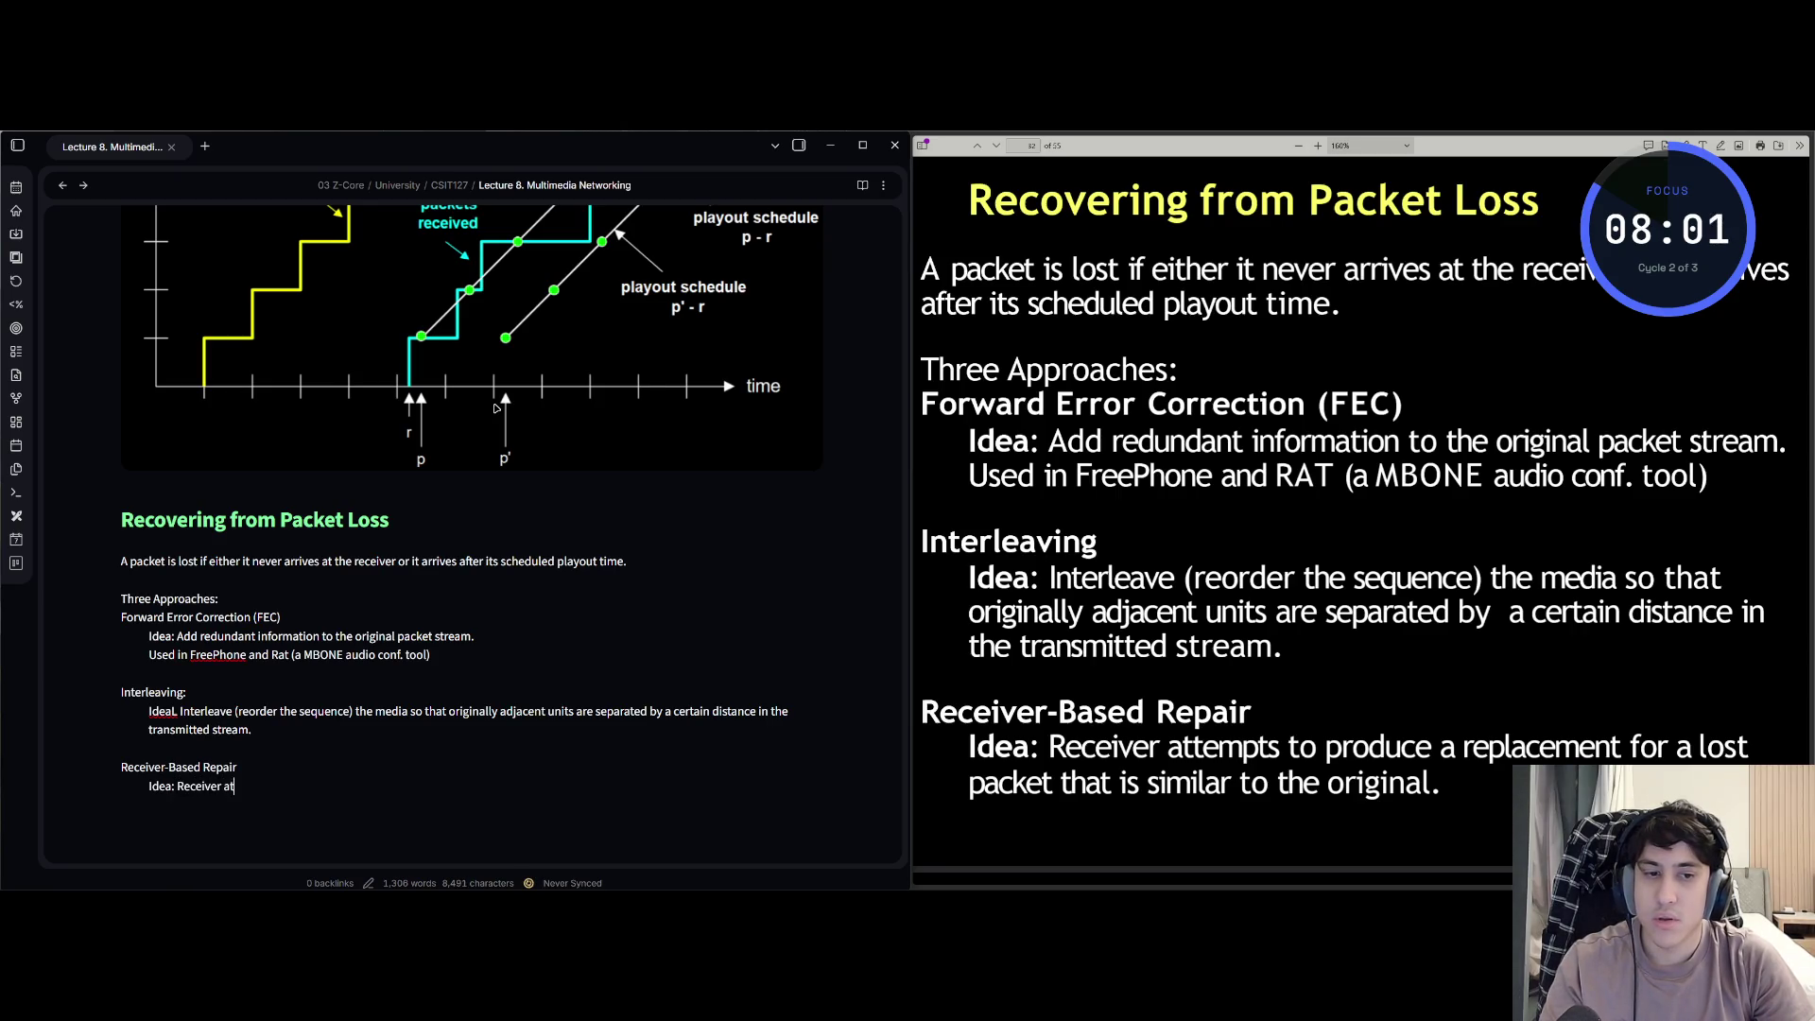
pyautogui.write('temp')
pyautogui.write('ts to prod')
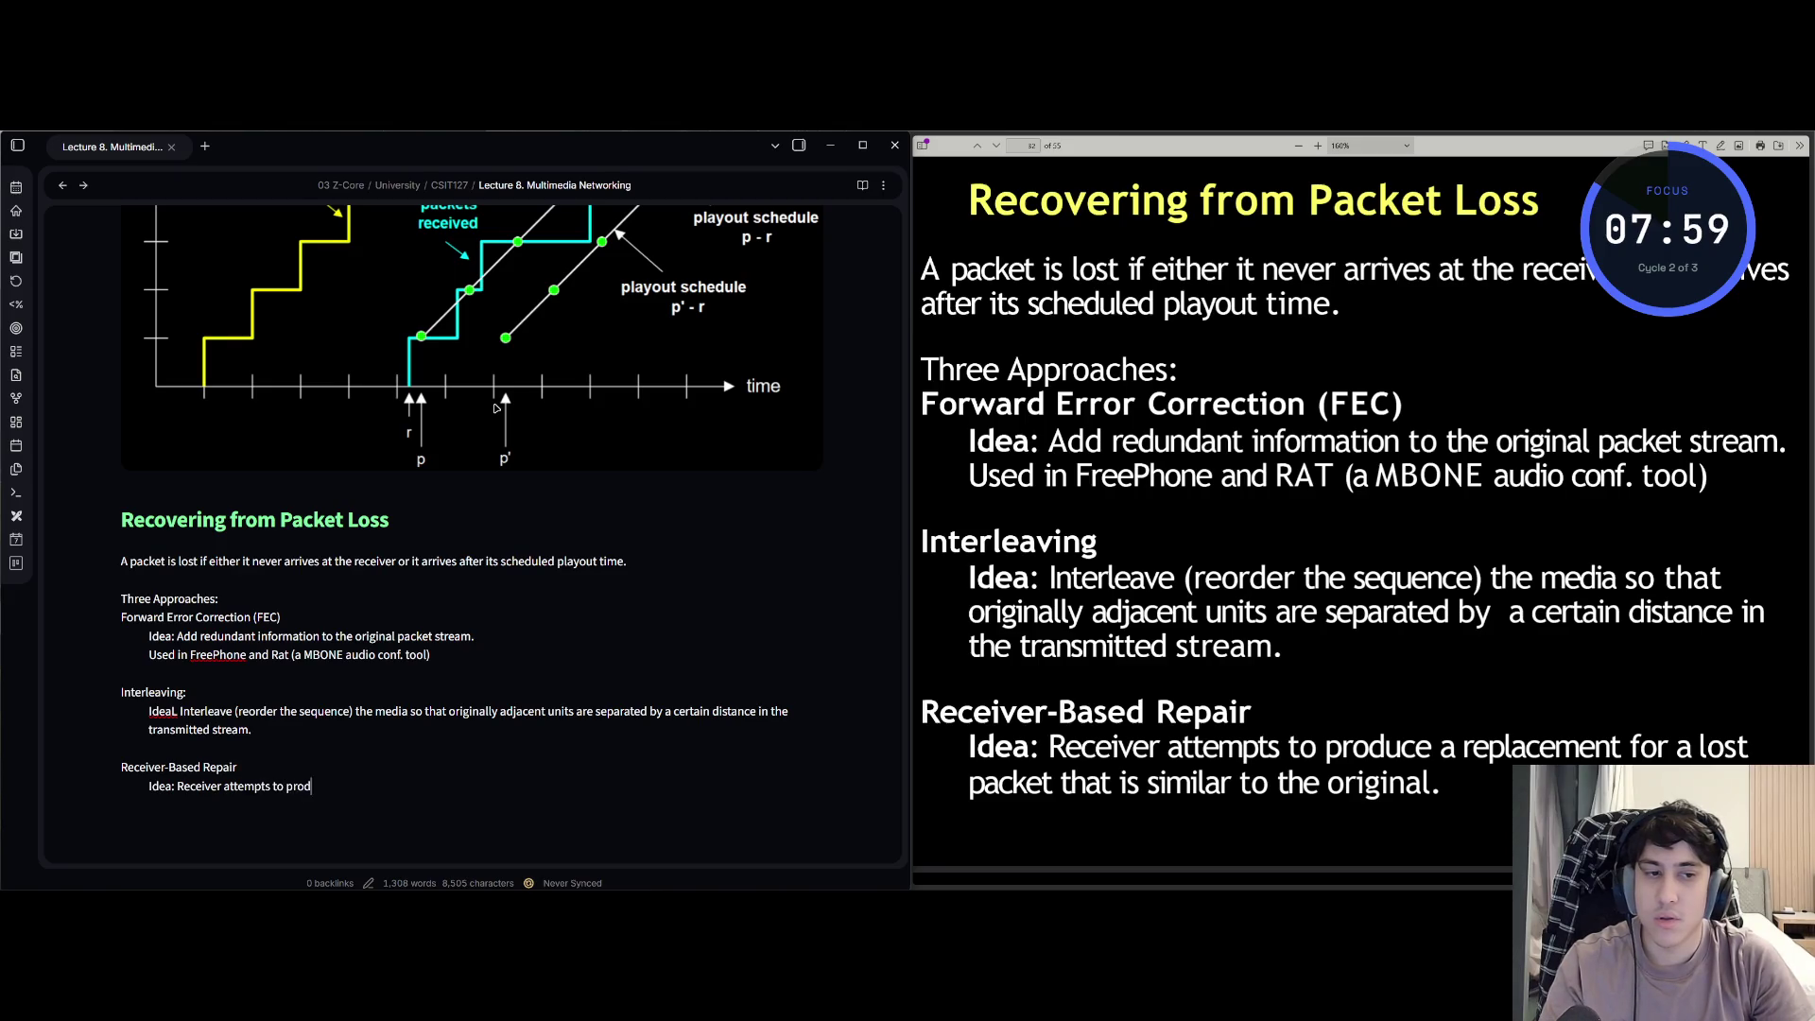
pyautogui.write('uce')
pyautogui.write(' a replacem')
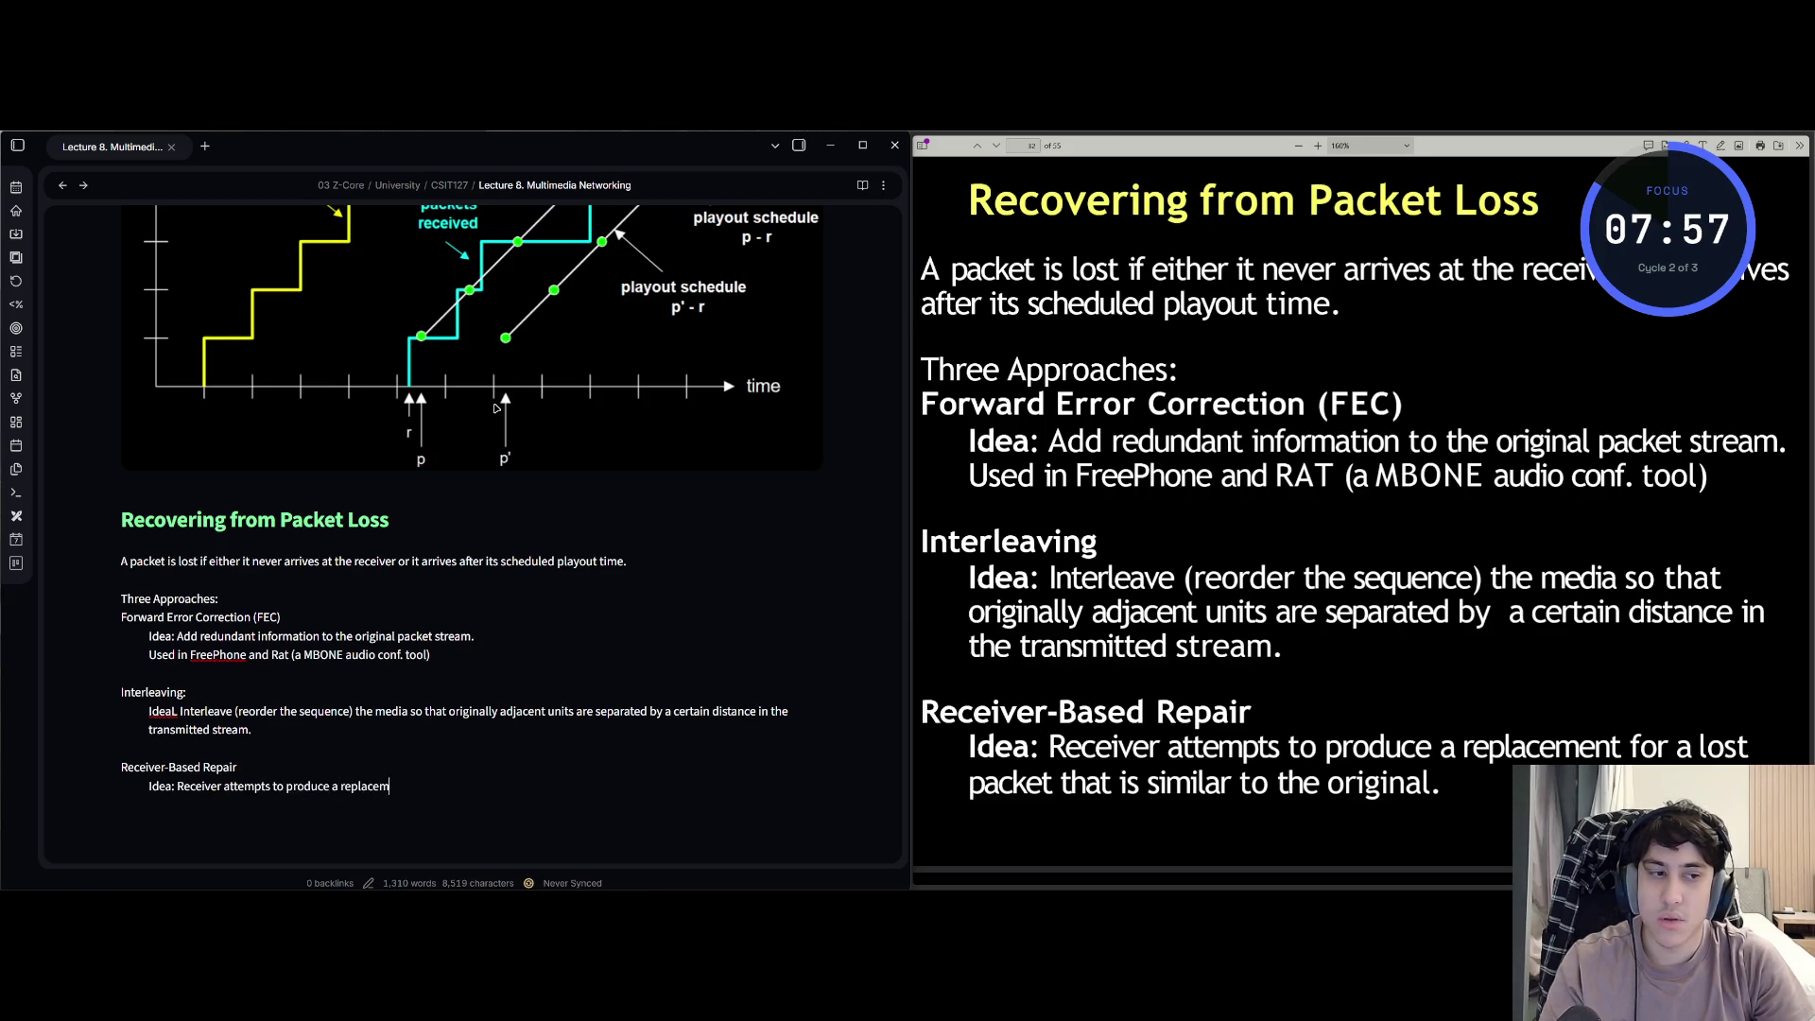
pyautogui.write('ent ')
pyautogui.write('for a lost pac')
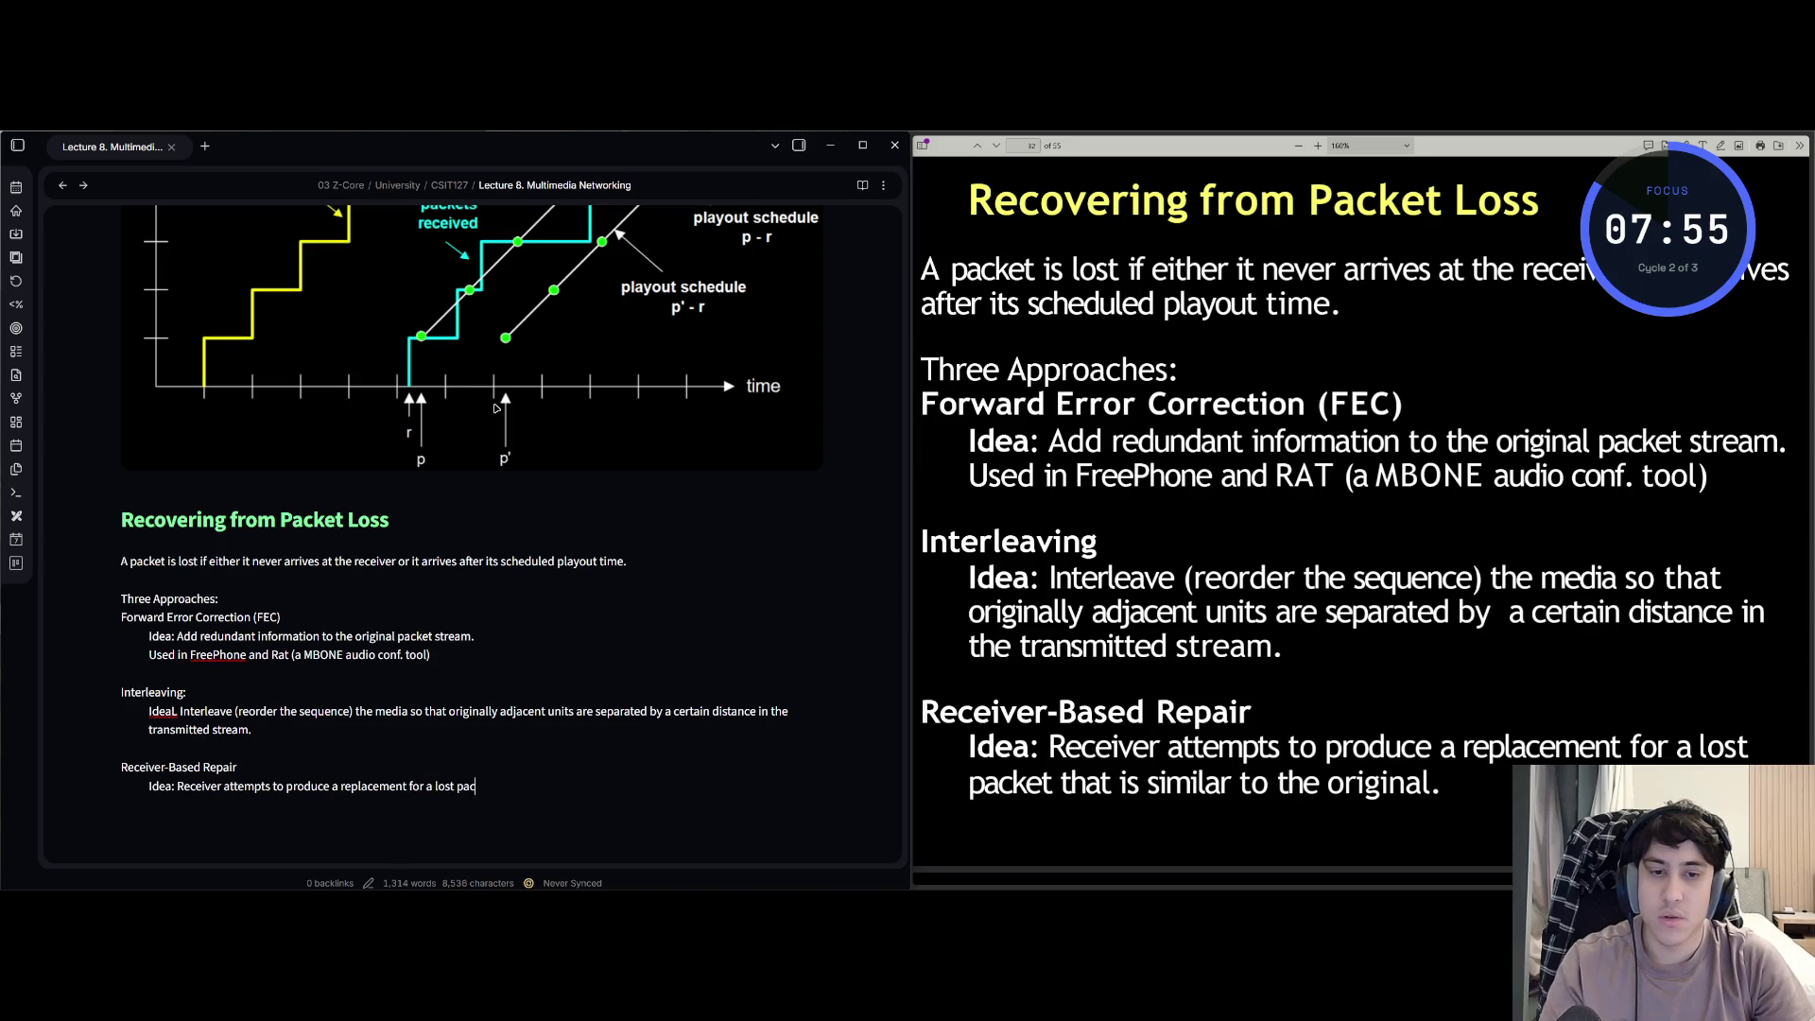
pyautogui.write('ket that is s')
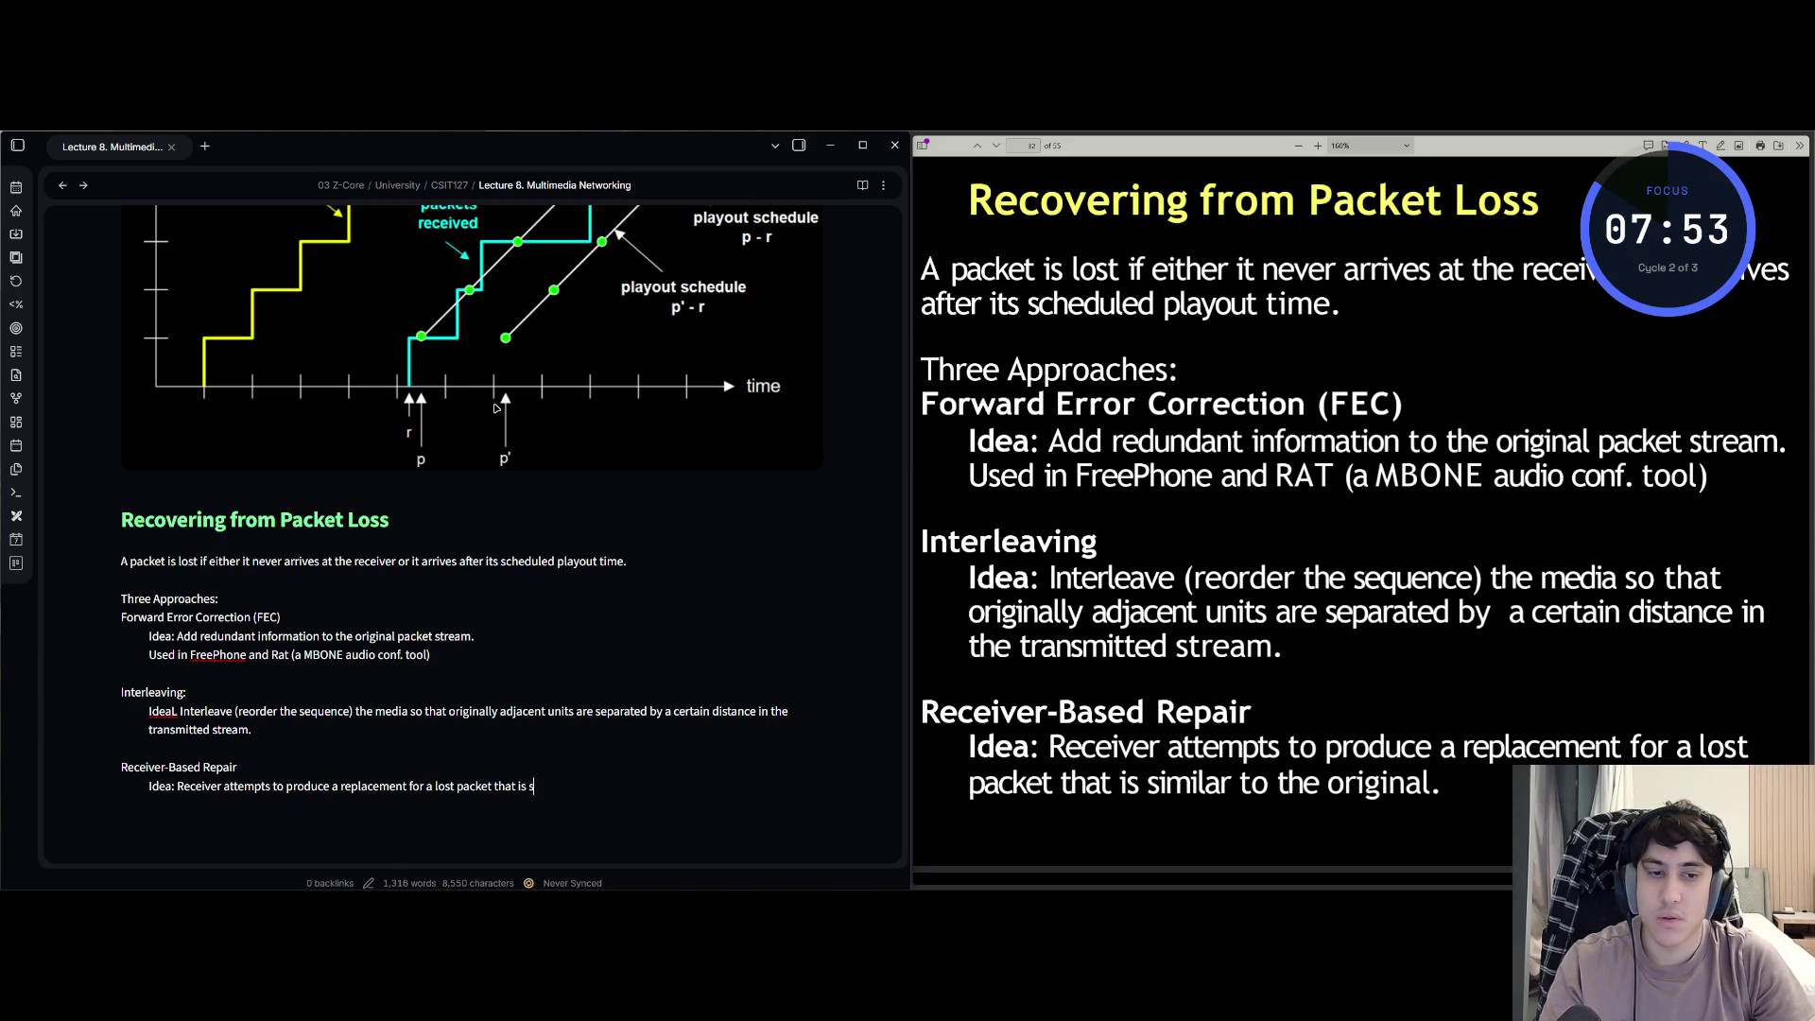
pyautogui.write('imimi')
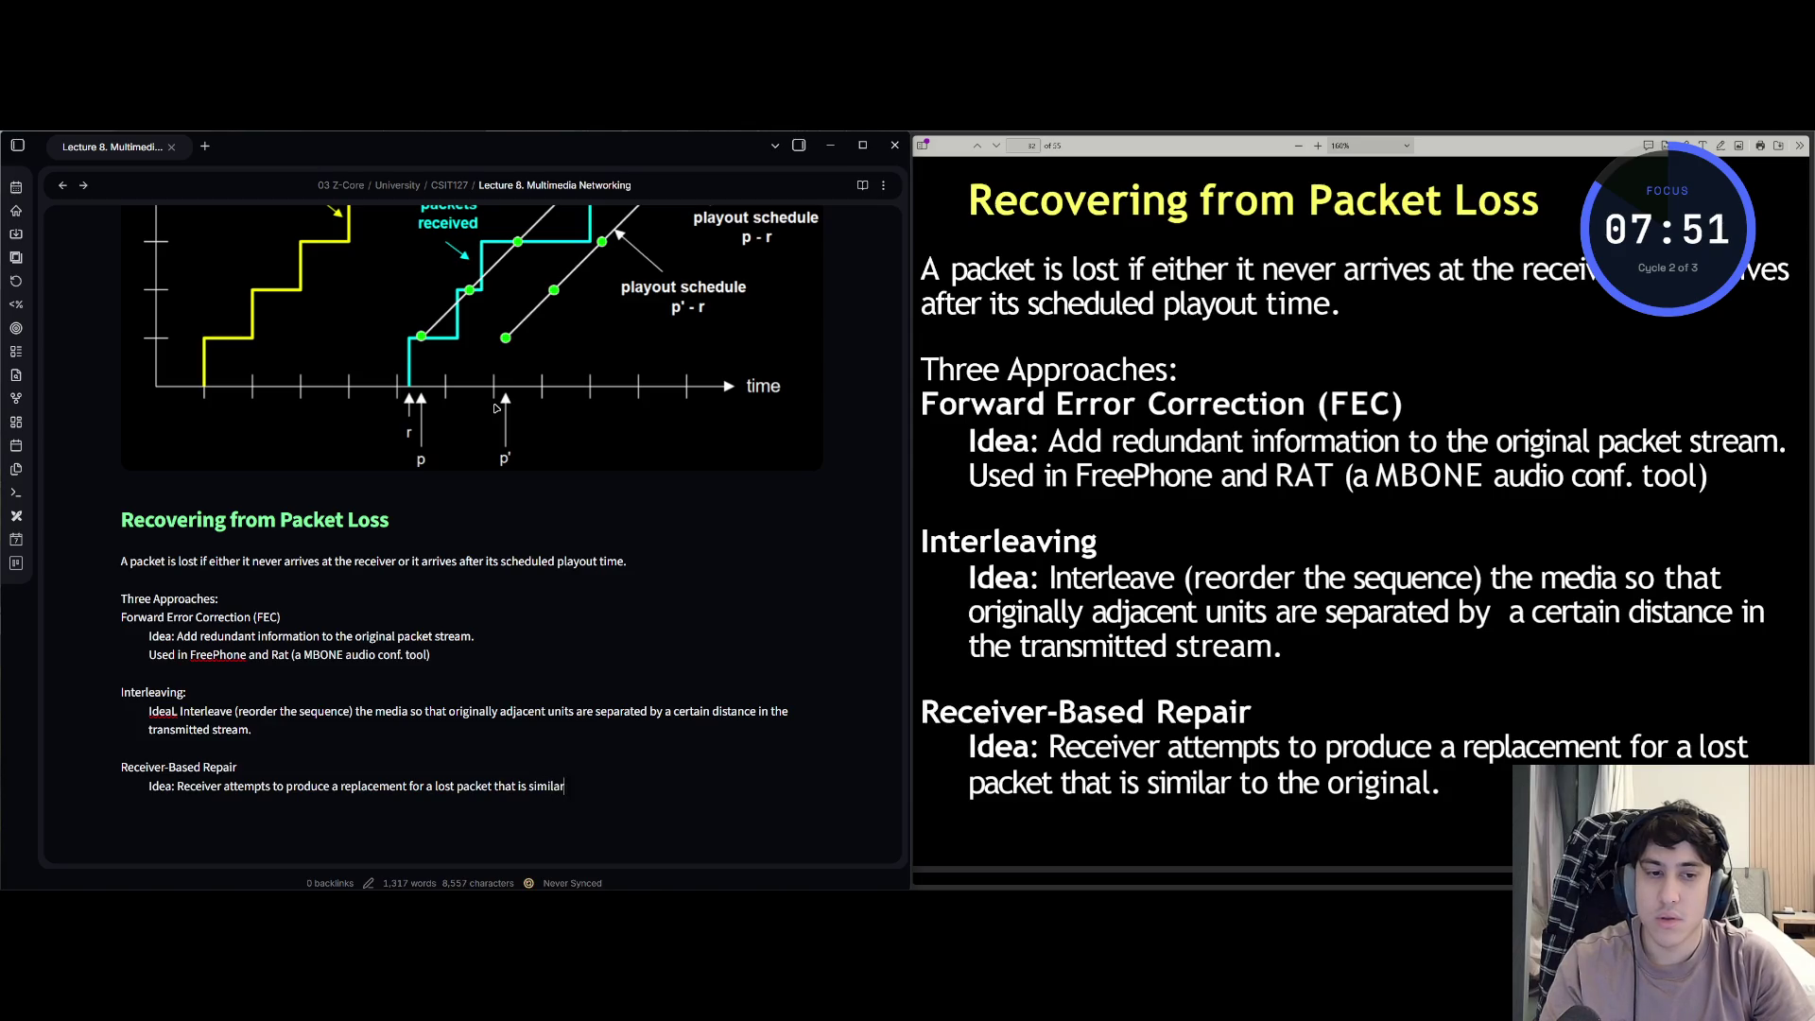
pyautogui.write(' to')
pyautogui.write(' the origi')
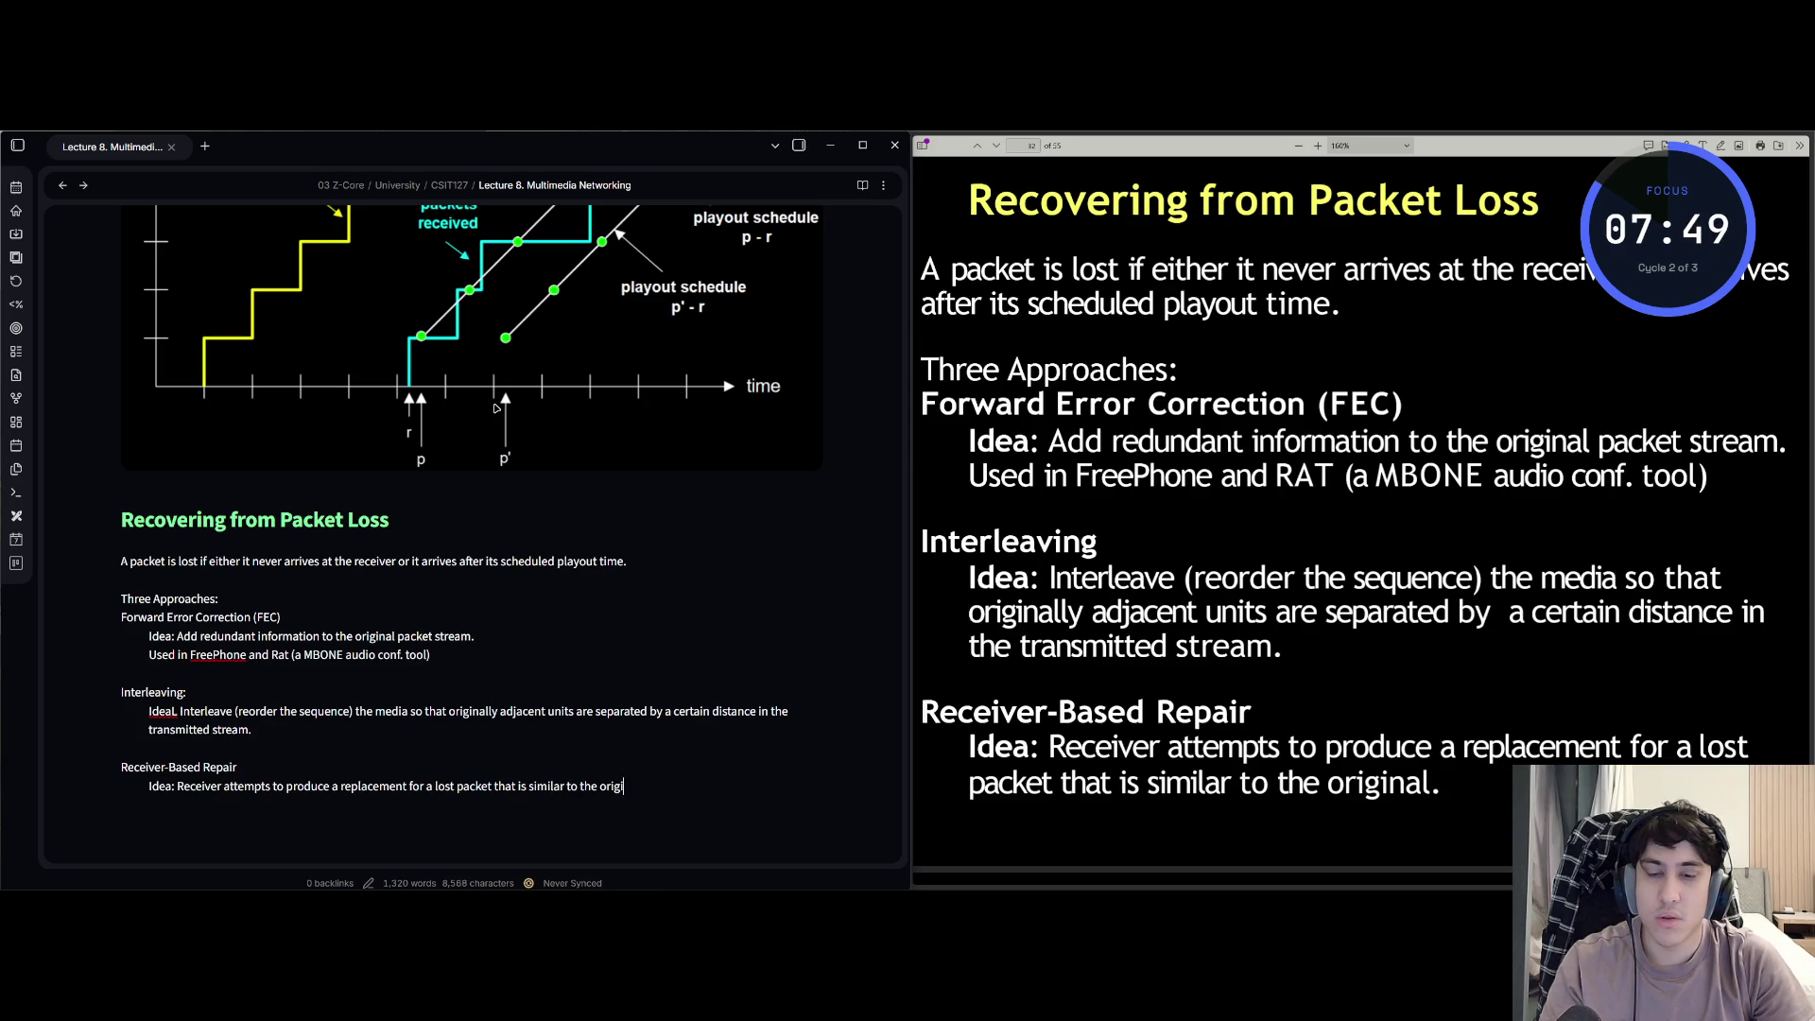
pyautogui.write('nal')
pyautogui.press('BackSpace')
pyautogui.press('BackSpace')
pyautogui.press('BackSpace')
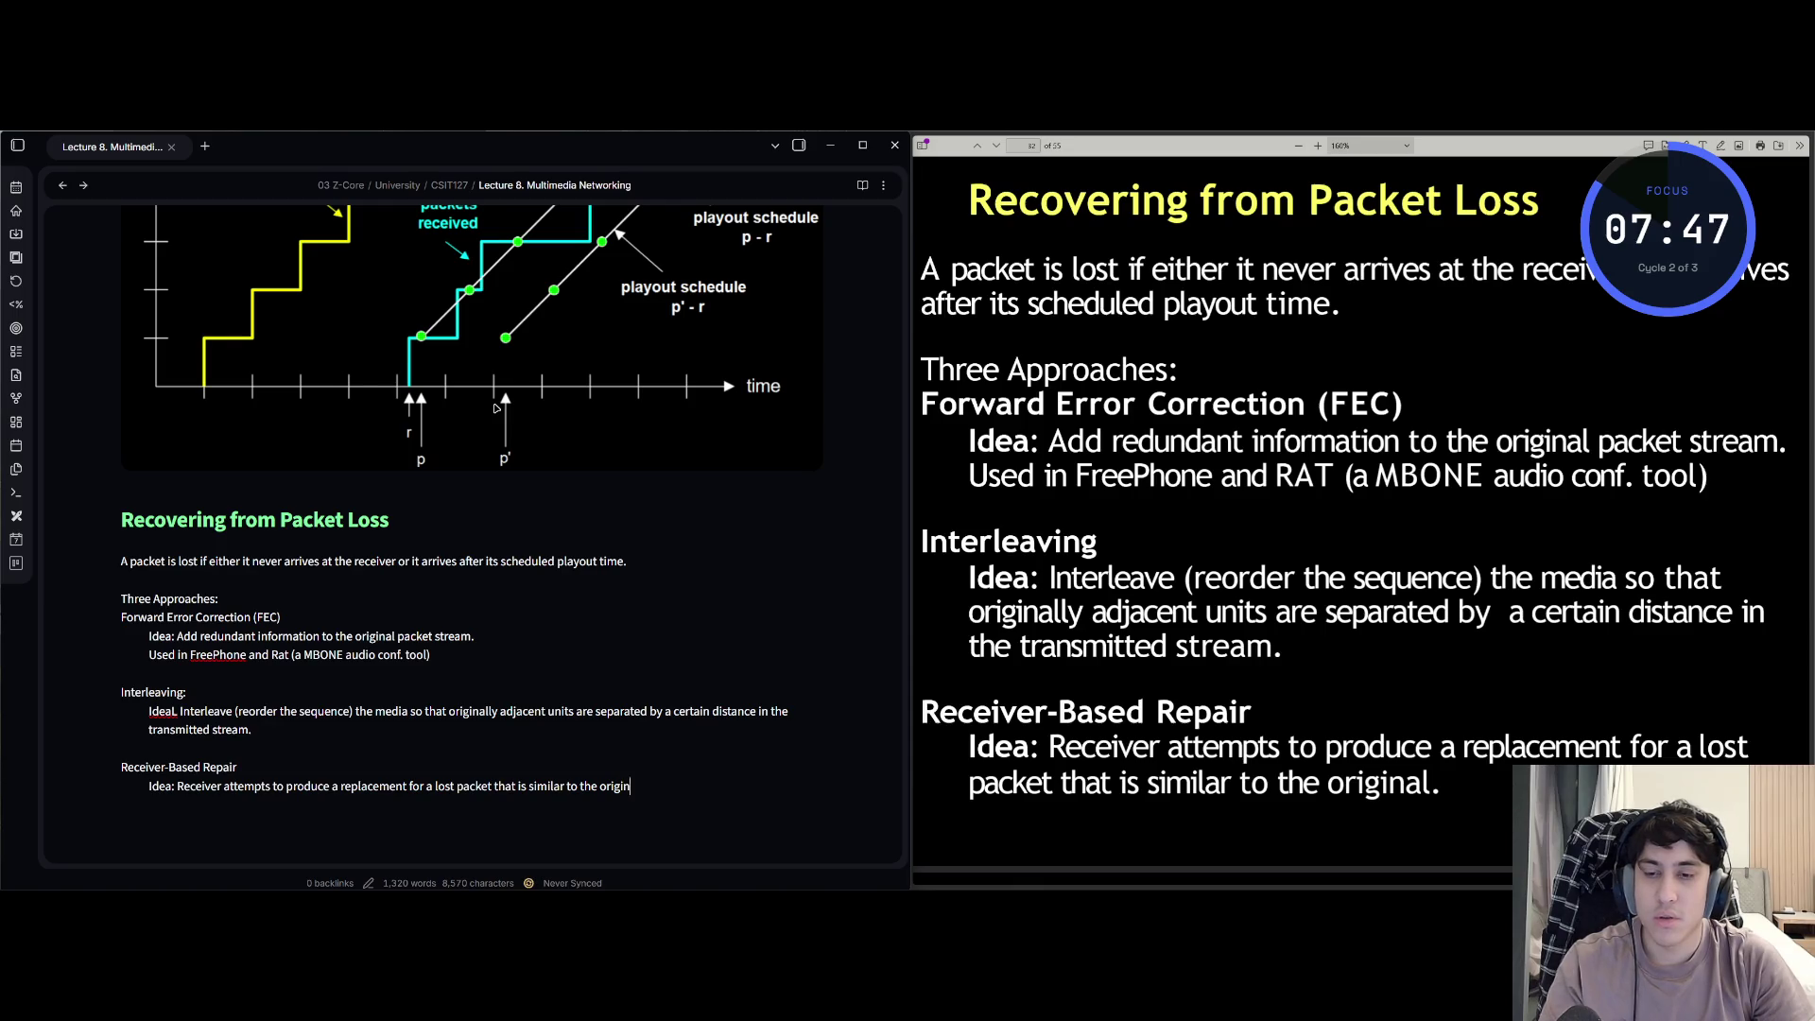
pyautogui.write('al.')
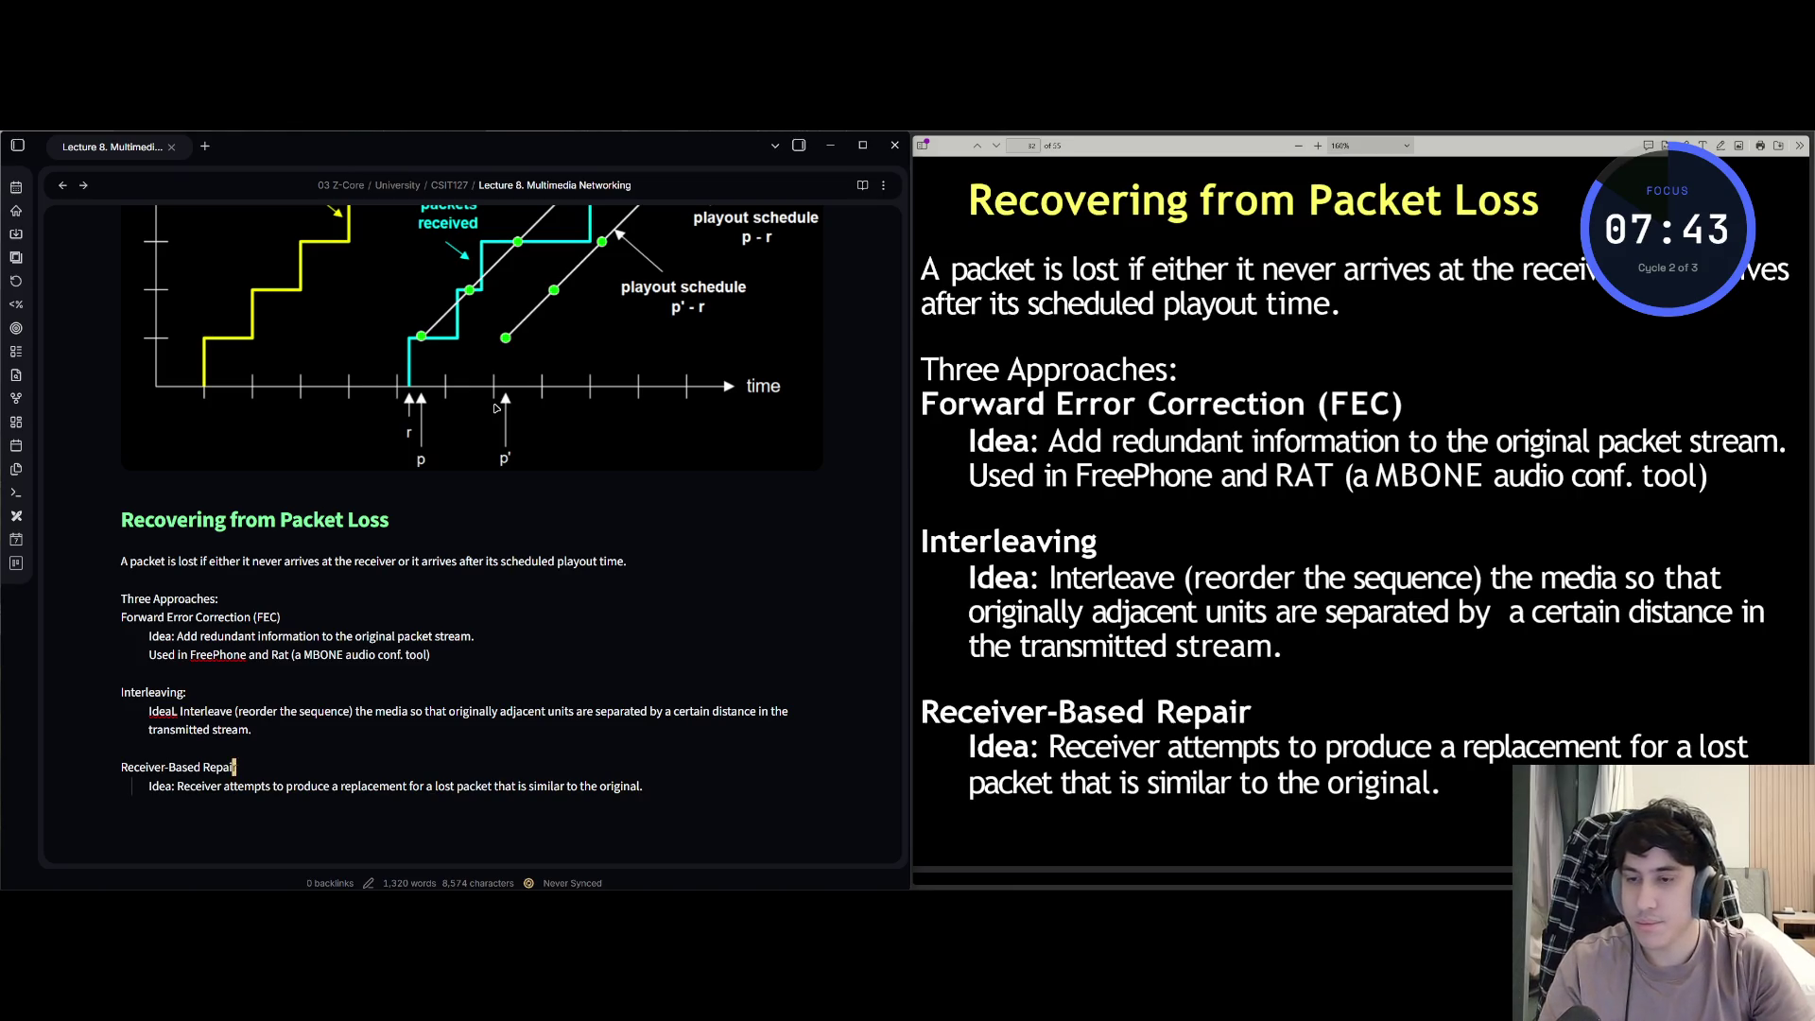
# - Fix the Interleaving label from 'IdeaL' to 'Idea:'
pyautogui.click(551, 710)
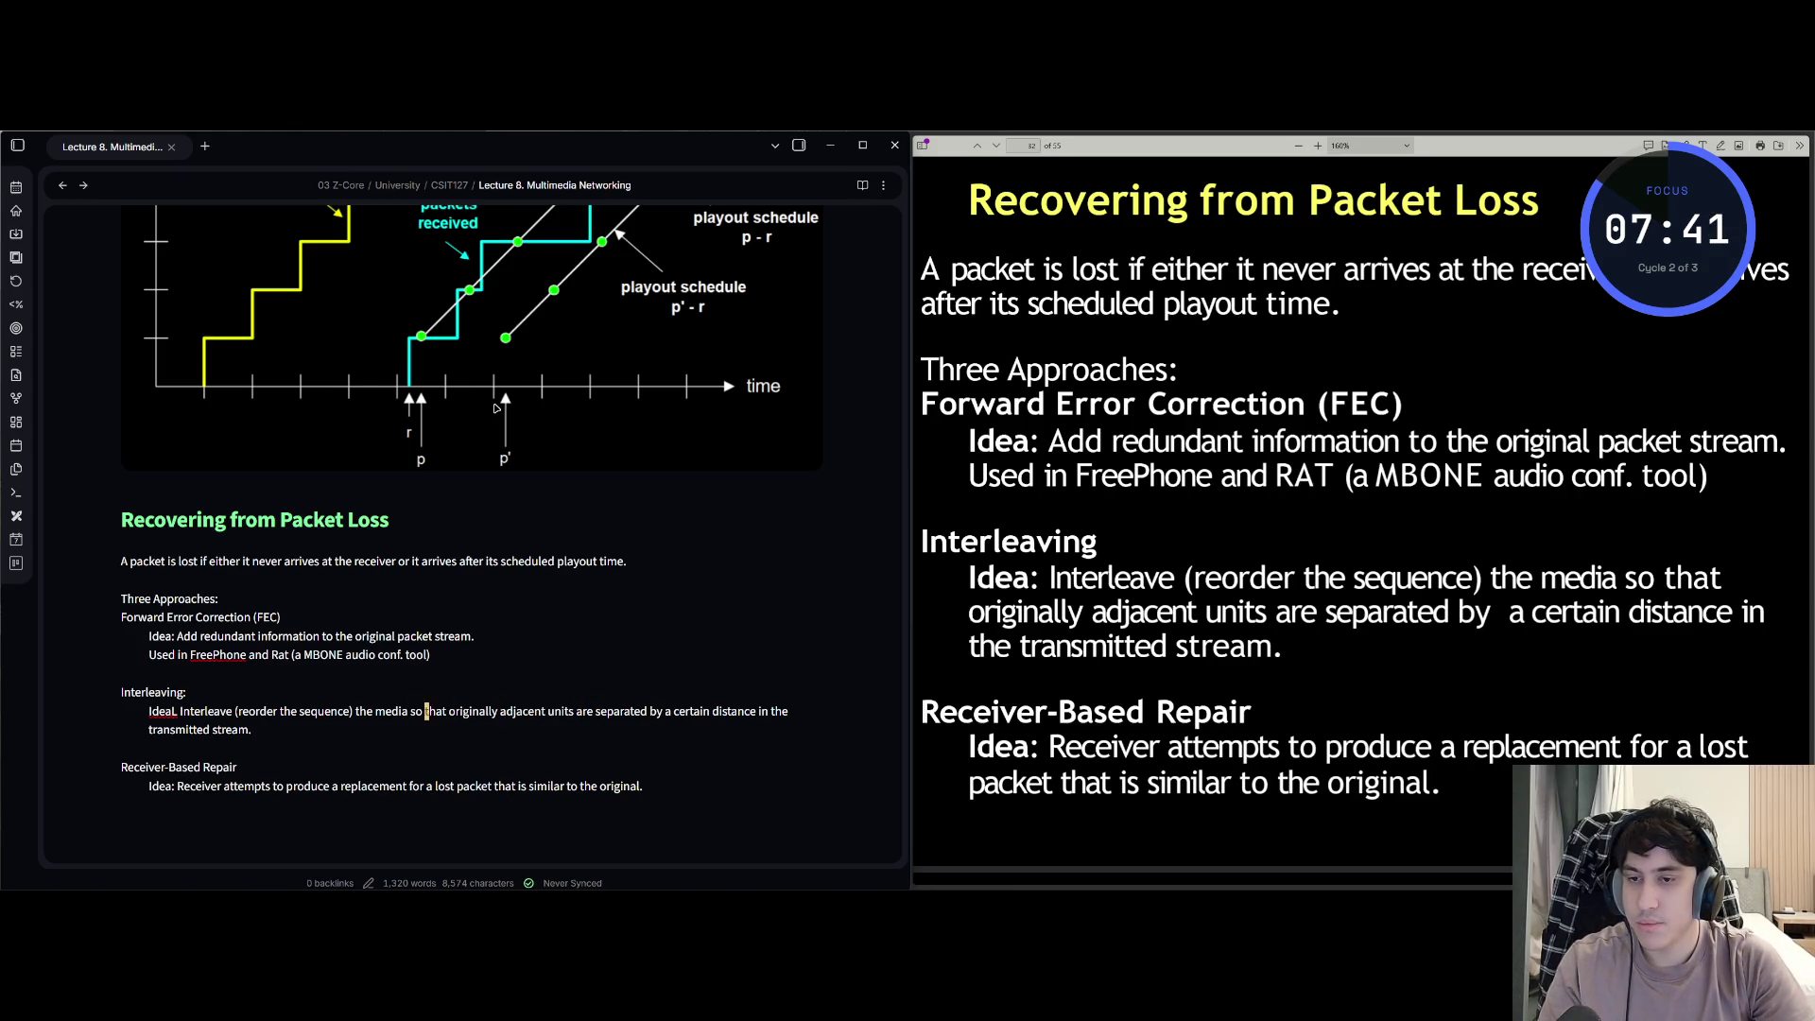
pyautogui.press('b')
pyautogui.press('b')
pyautogui.press('b')
pyautogui.press('b')
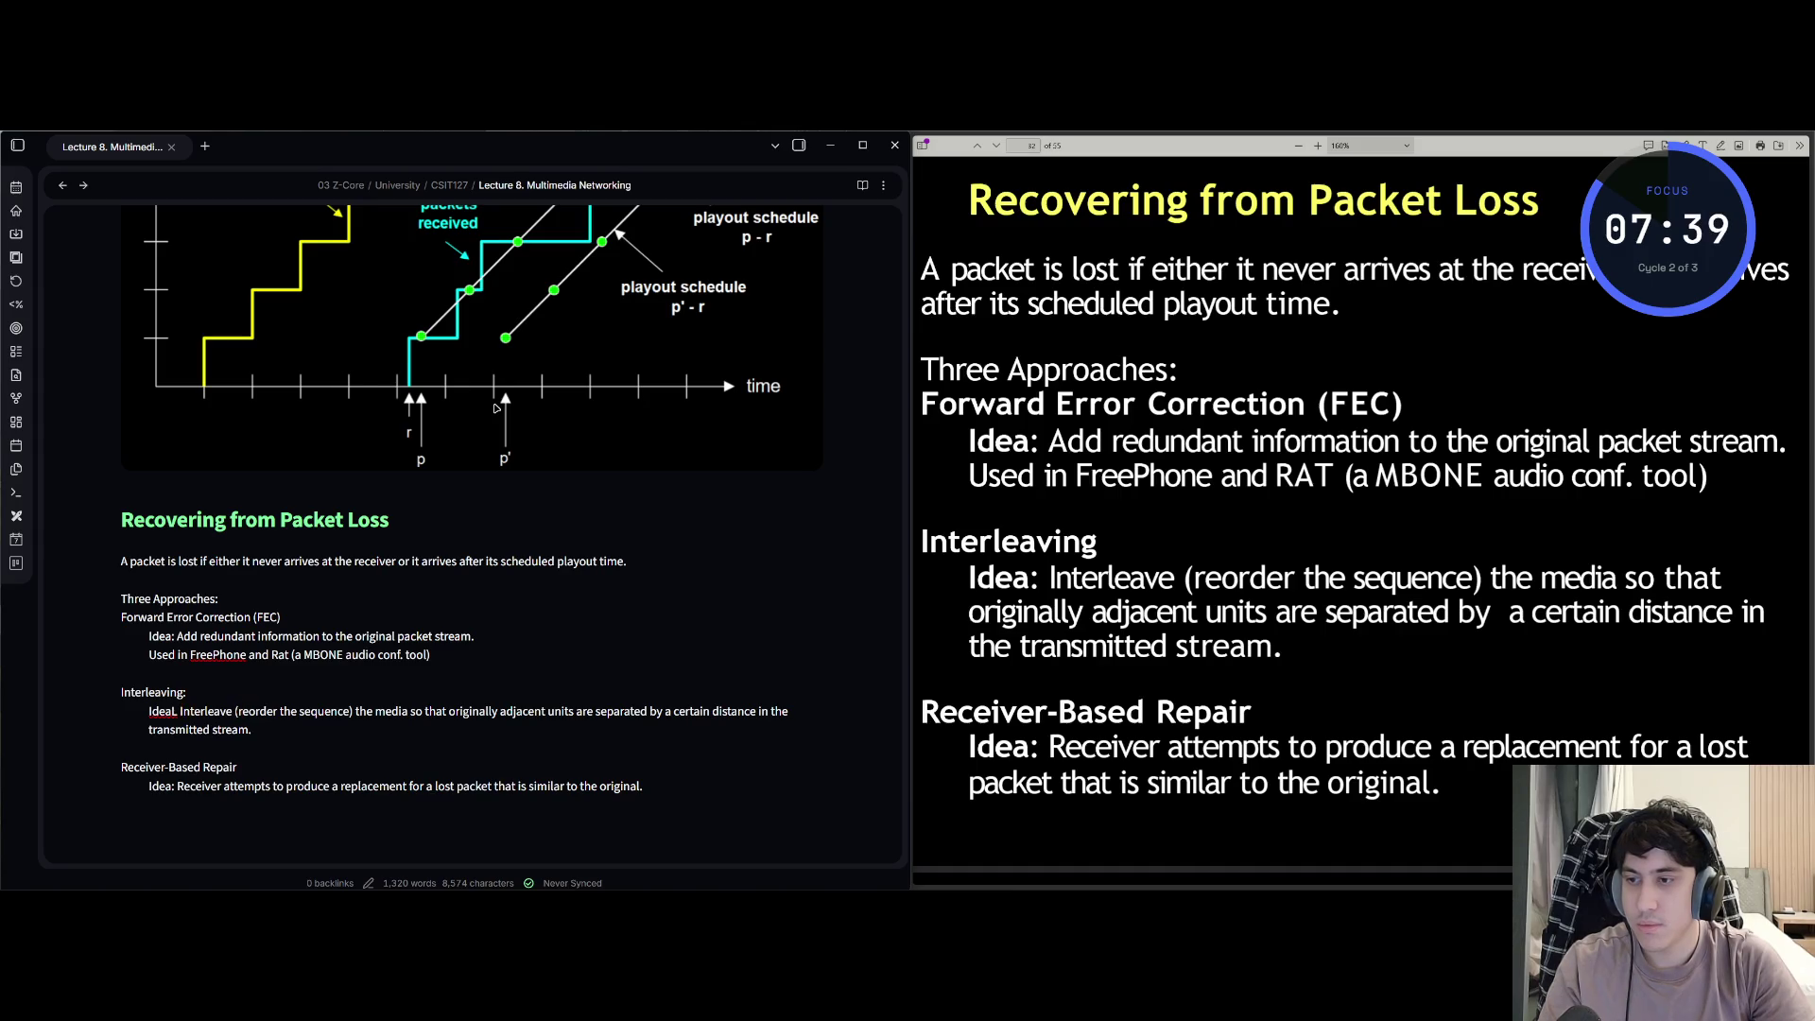
pyautogui.press('i')
pyautogui.press('BackSpace')
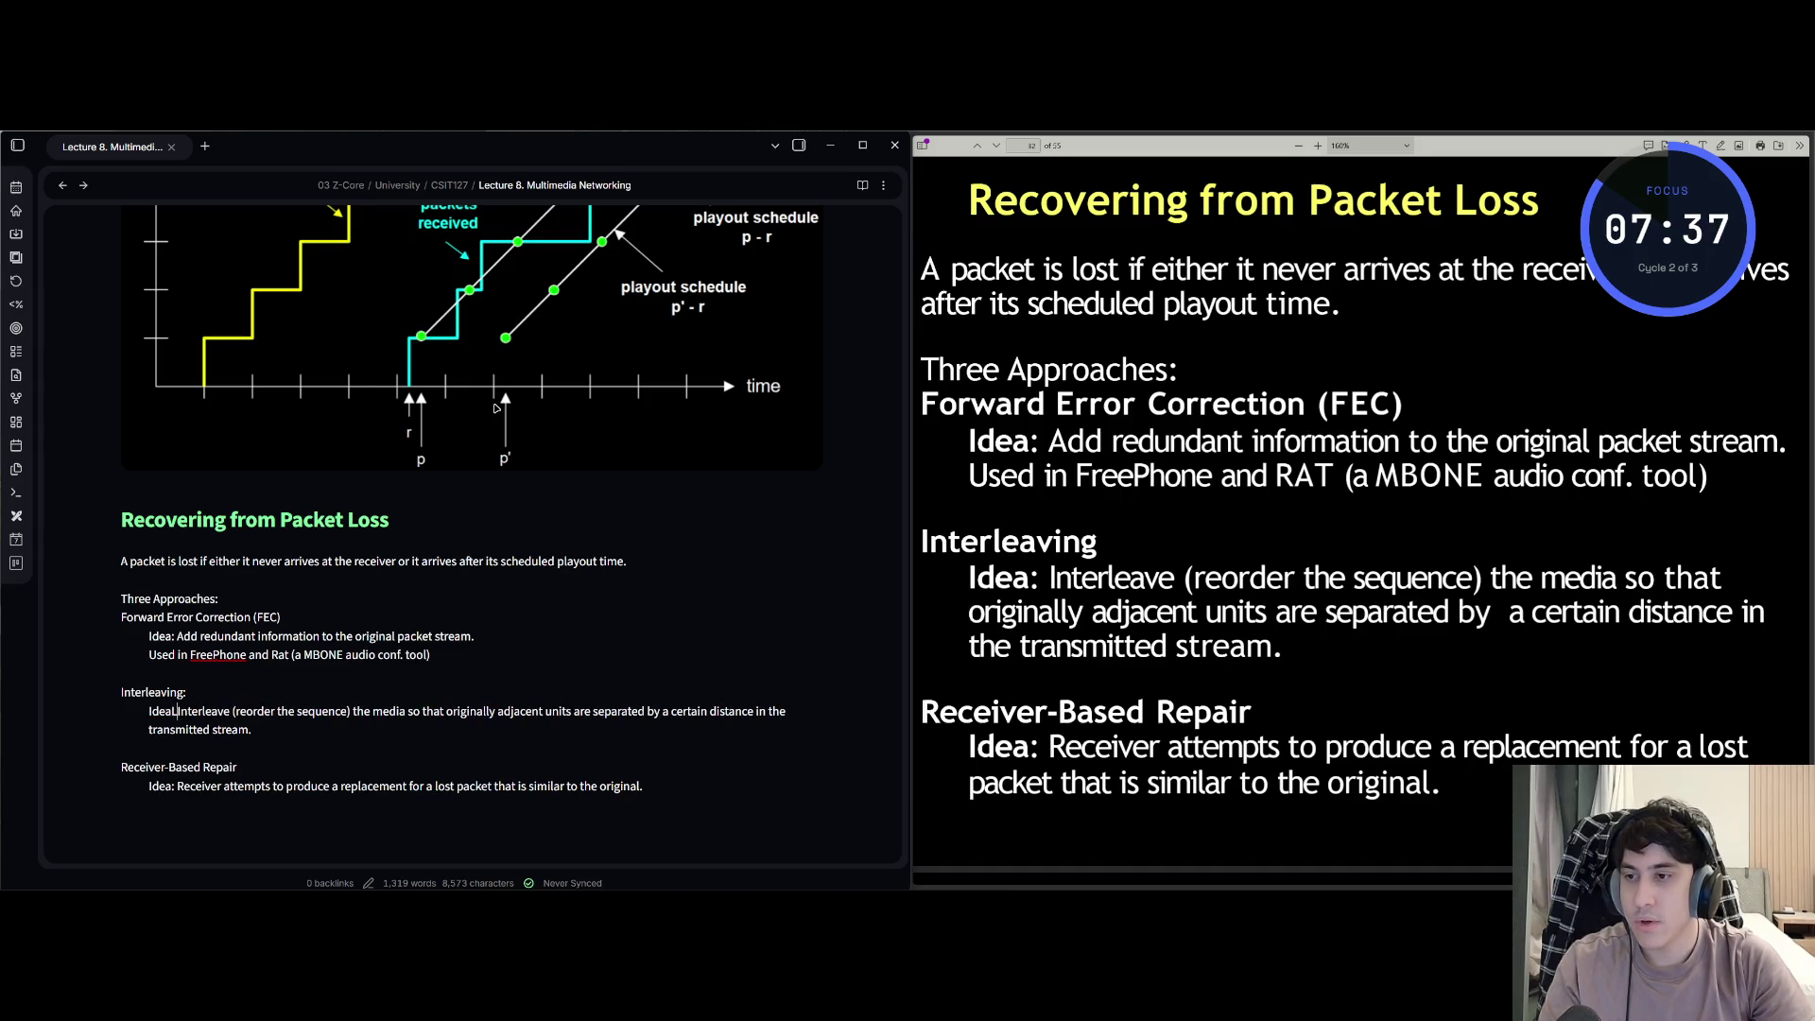
pyautogui.write(':')
# - End the Receiver-Based Repair idea line with a period after 'original'
pyautogui.press('Escape')
pyautogui.press('G')
pyautogui.press('A')
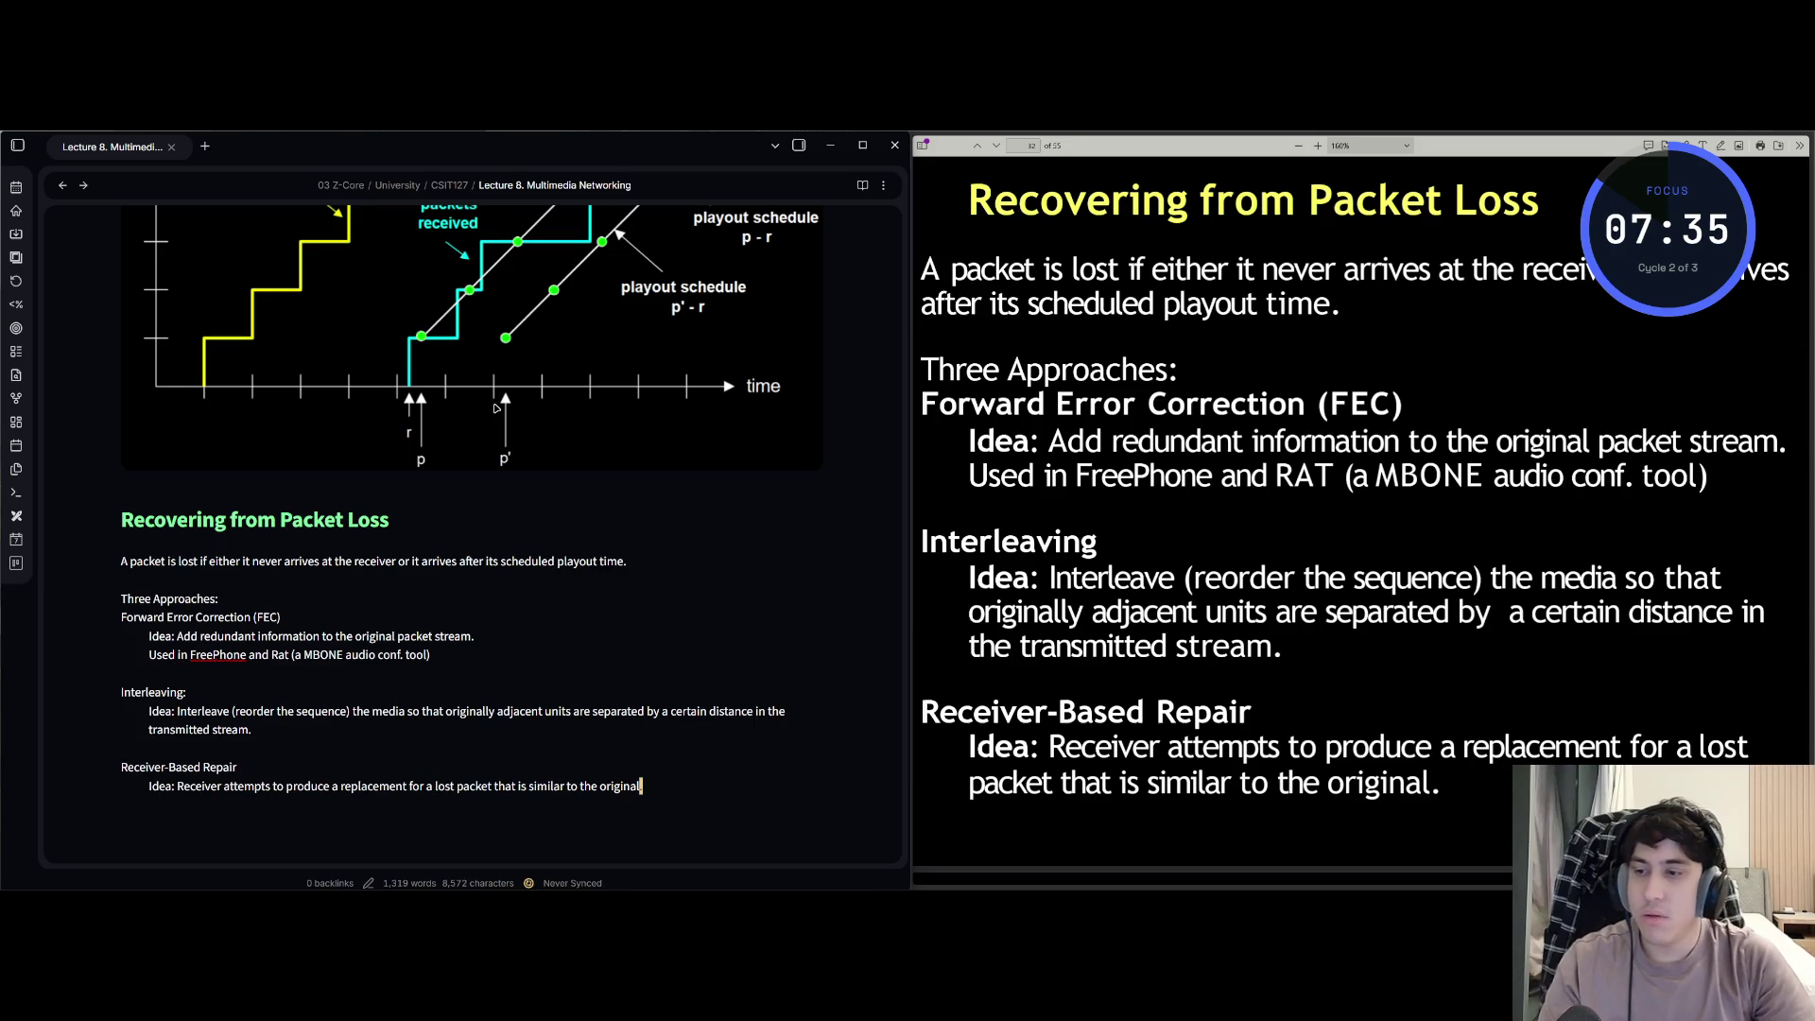
pyautogui.write('.')
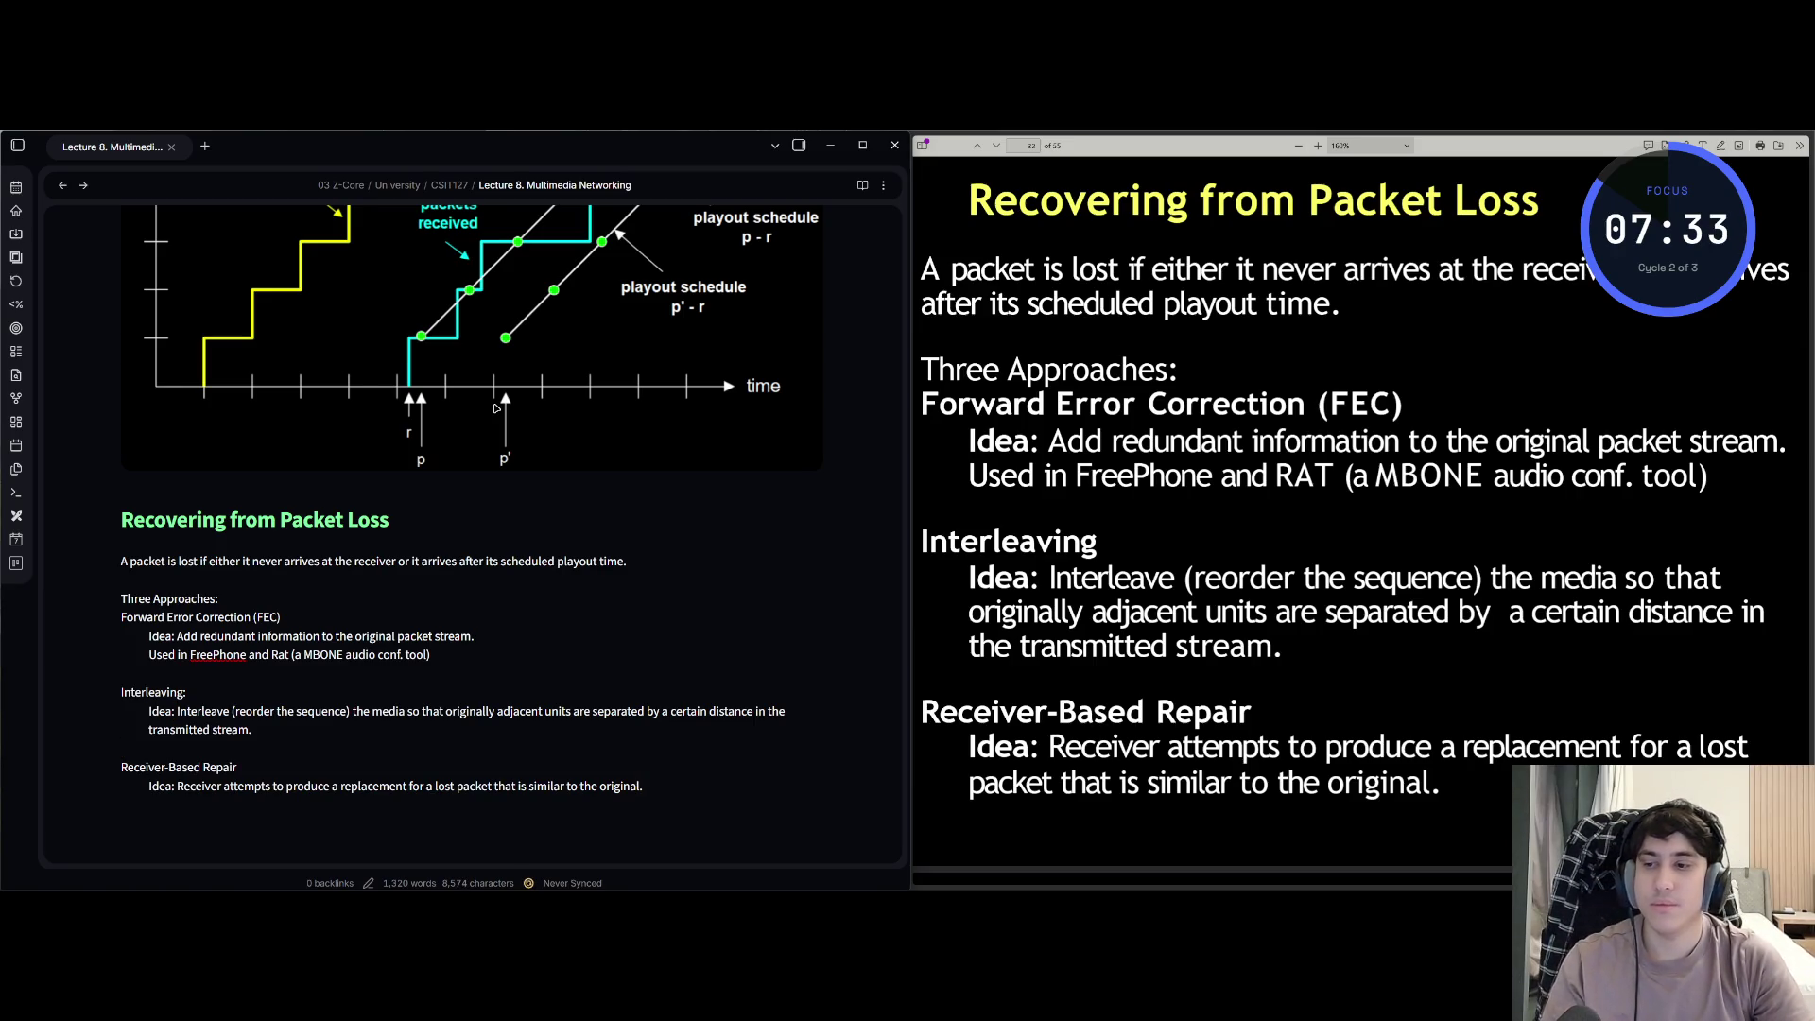
pyautogui.press('Escape')
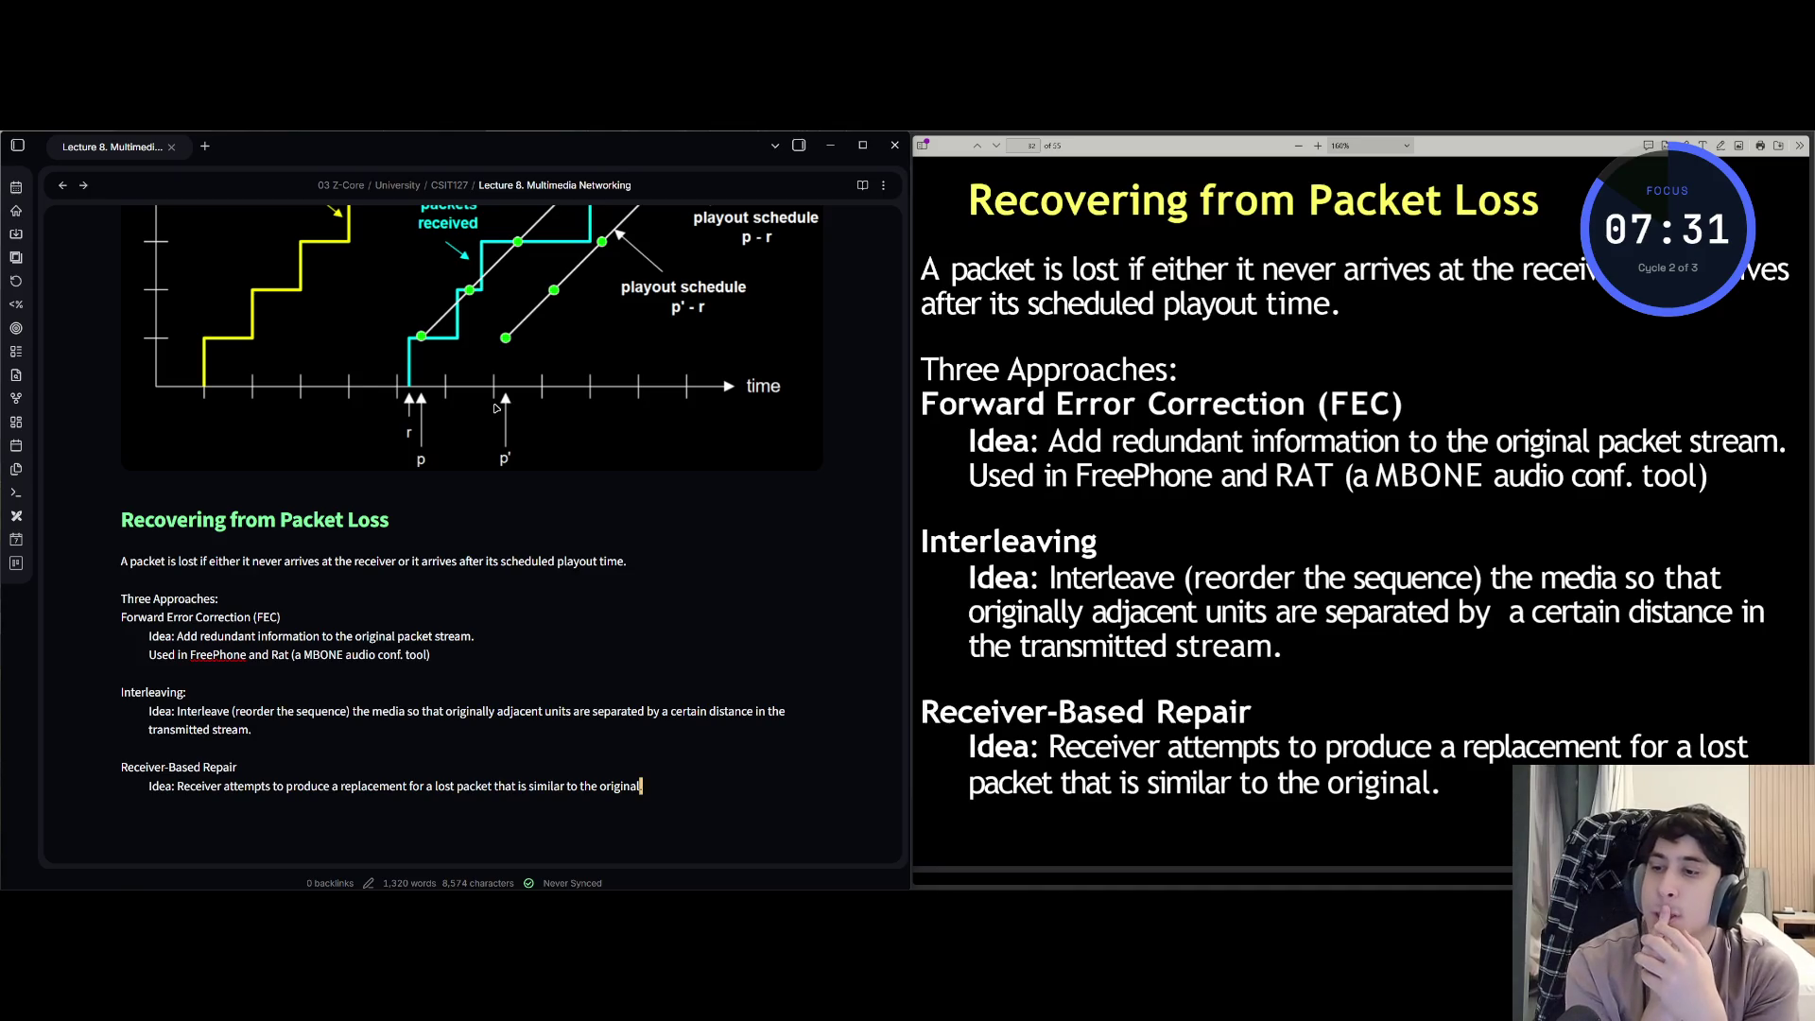
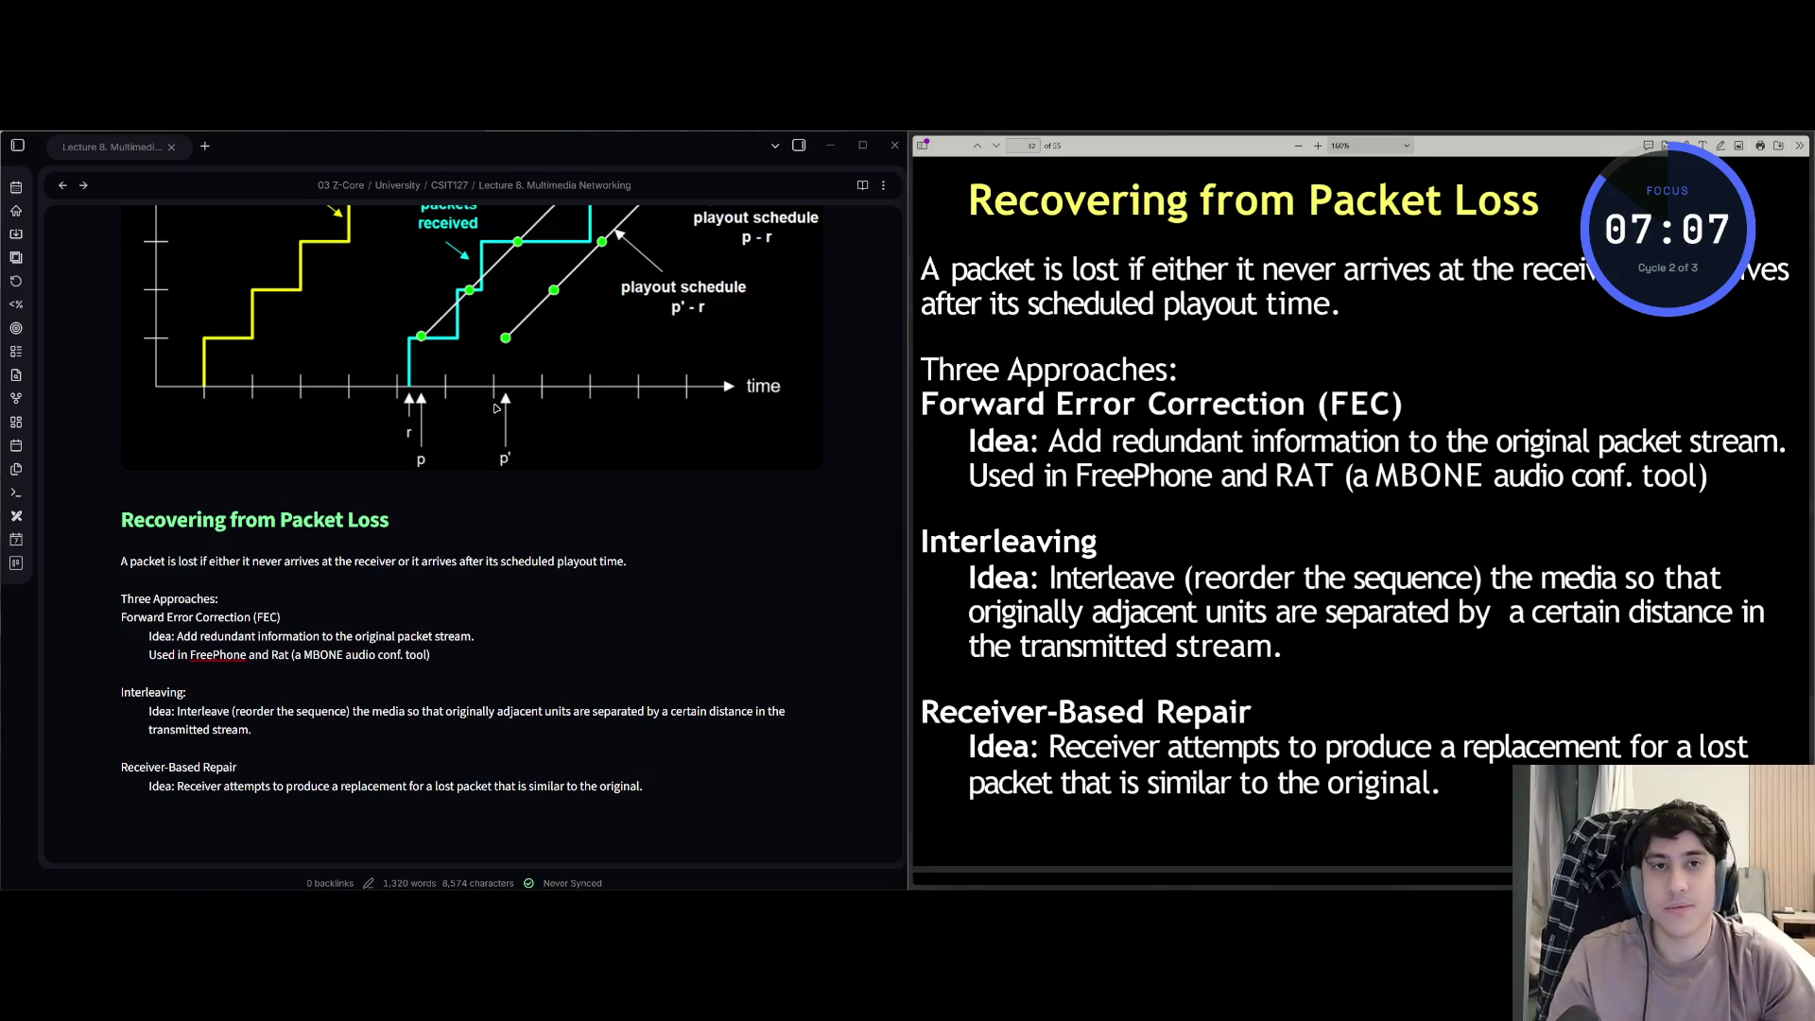
# - Advance the slides to the VoIP recovery slide and start a new line in the note
pyautogui.press('Down')
pyautogui.press('Down')
pyautogui.press('Down')
pyautogui.press('Down')
pyautogui.press('Down')
pyautogui.press('Down')
pyautogui.press('Down')
pyautogui.press('Down')
pyautogui.press('Down')
pyautogui.press('Down')
pyautogui.press('Down')
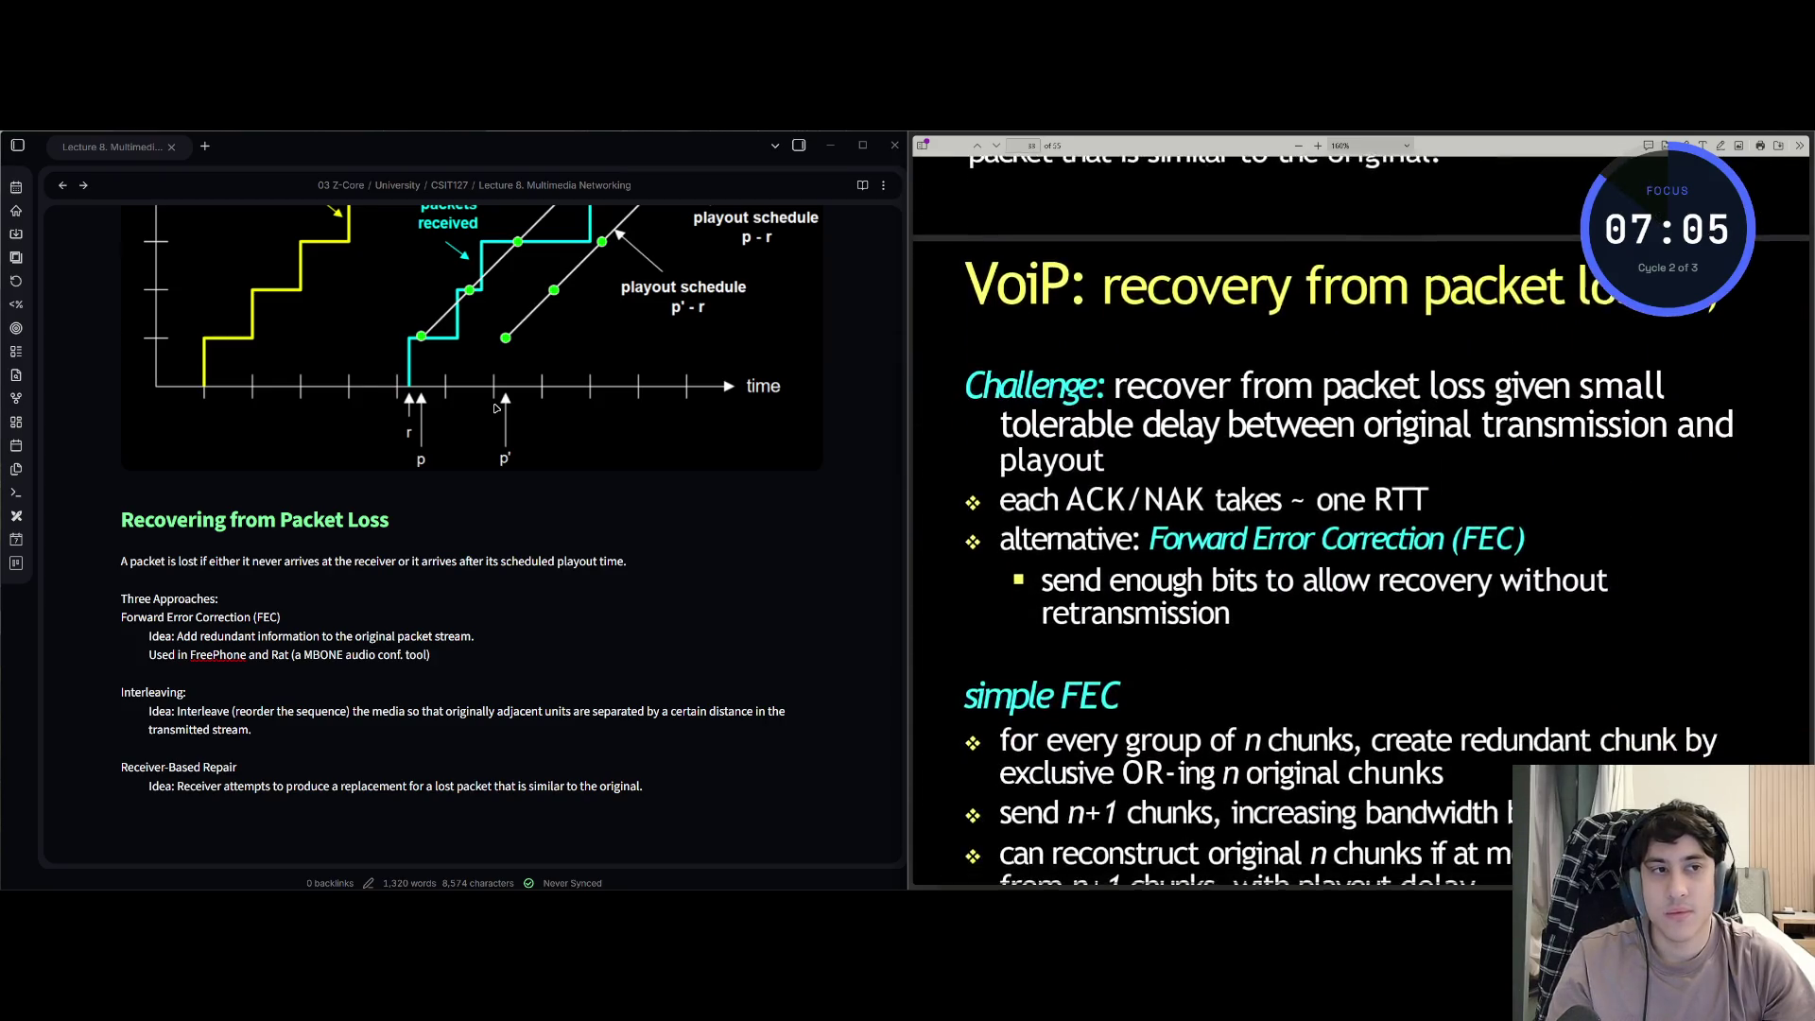
pyautogui.hotkey('alt', 'Tab')
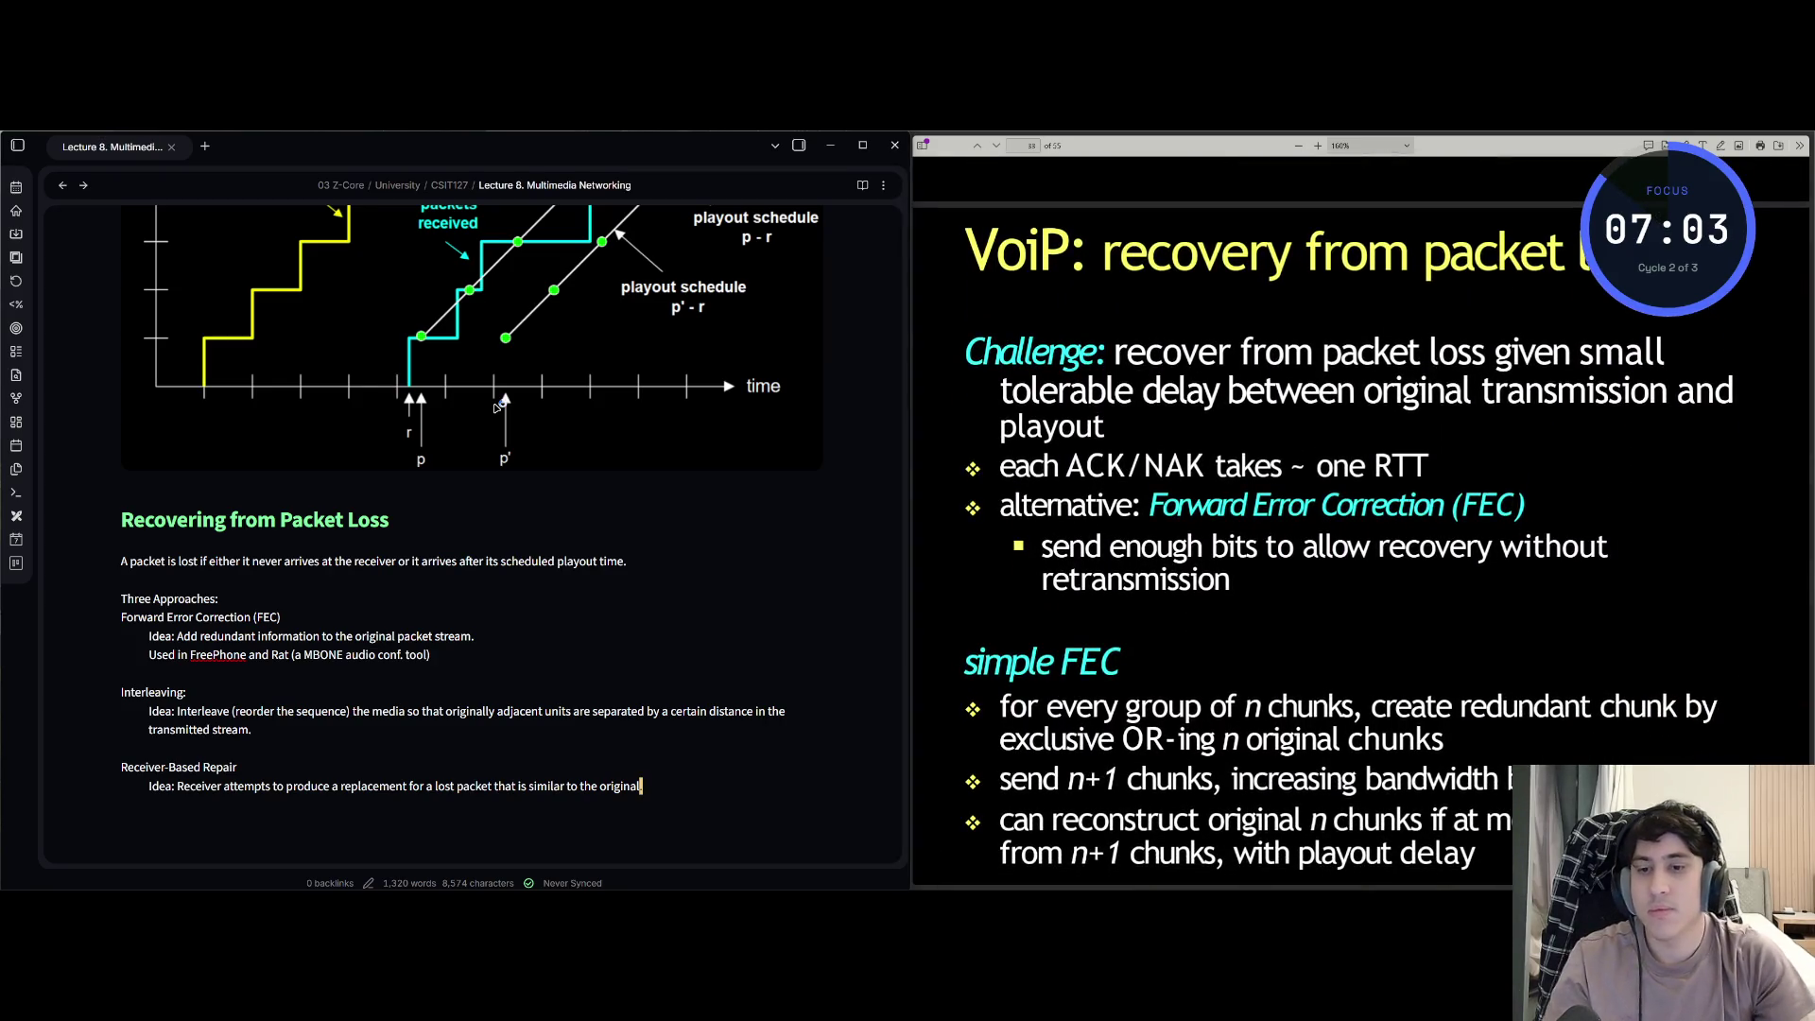
pyautogui.write('.')
pyautogui.press('Return')
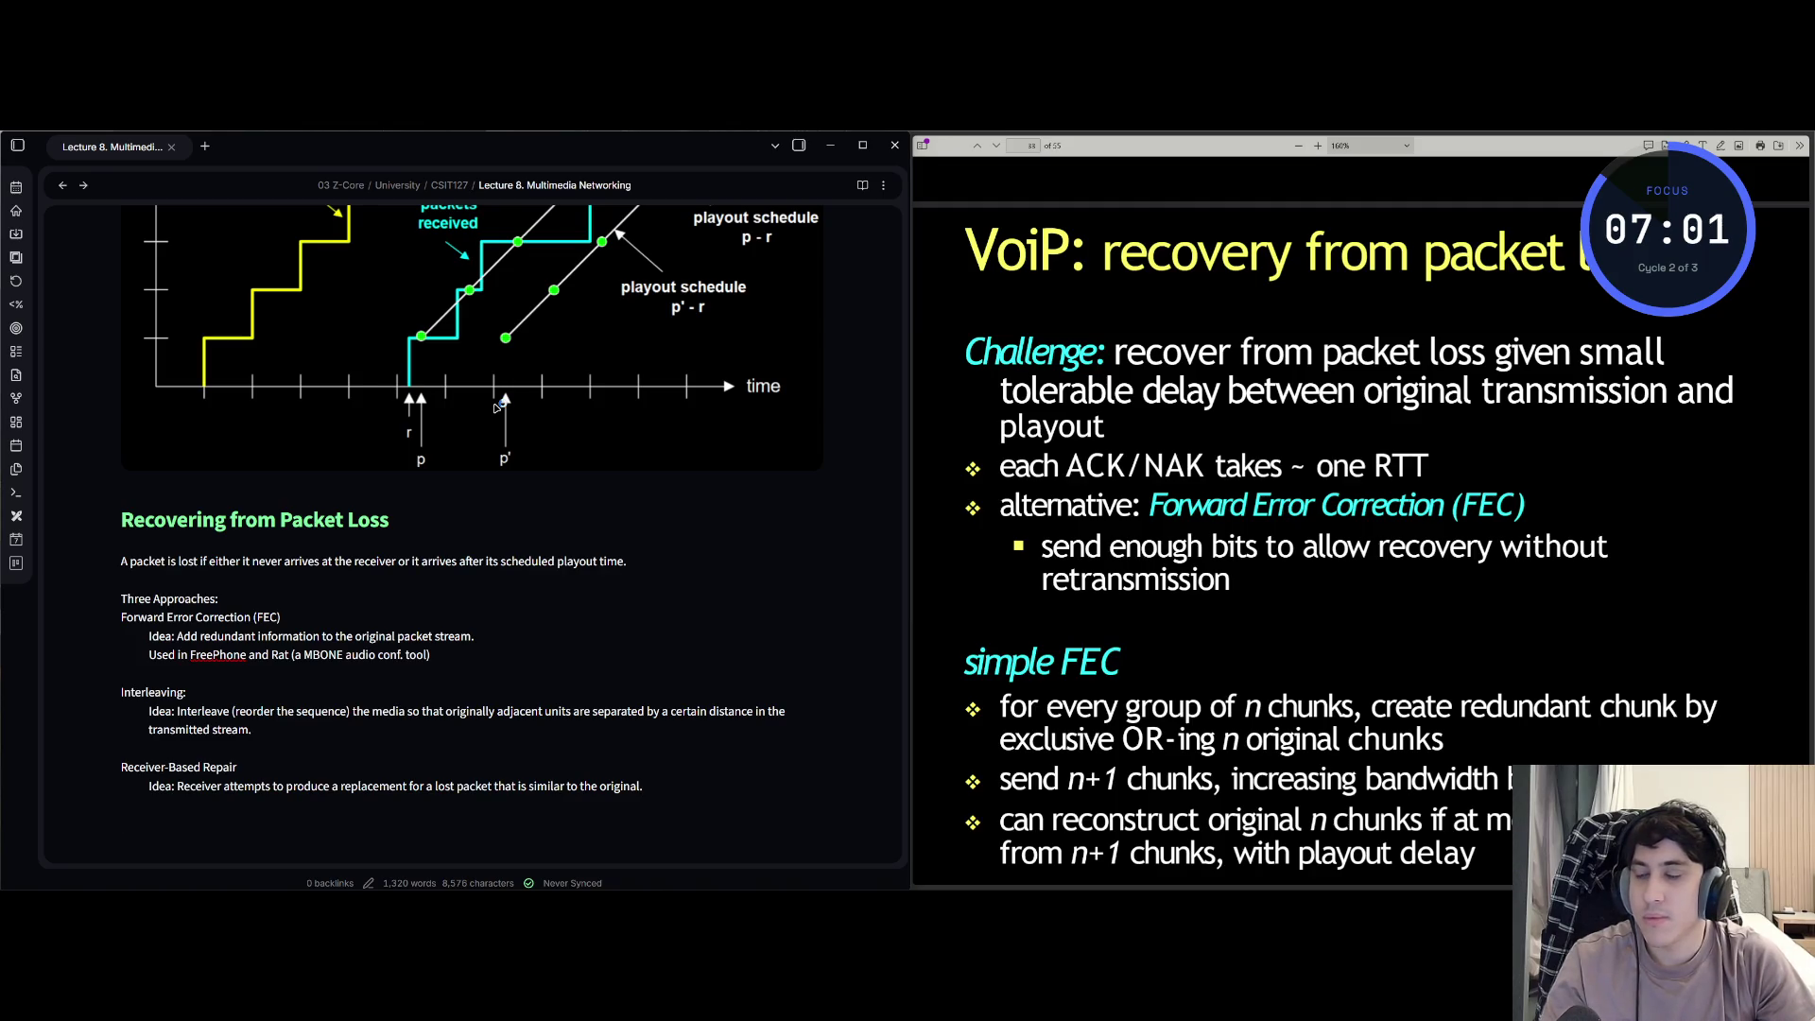
pyautogui.write('##')
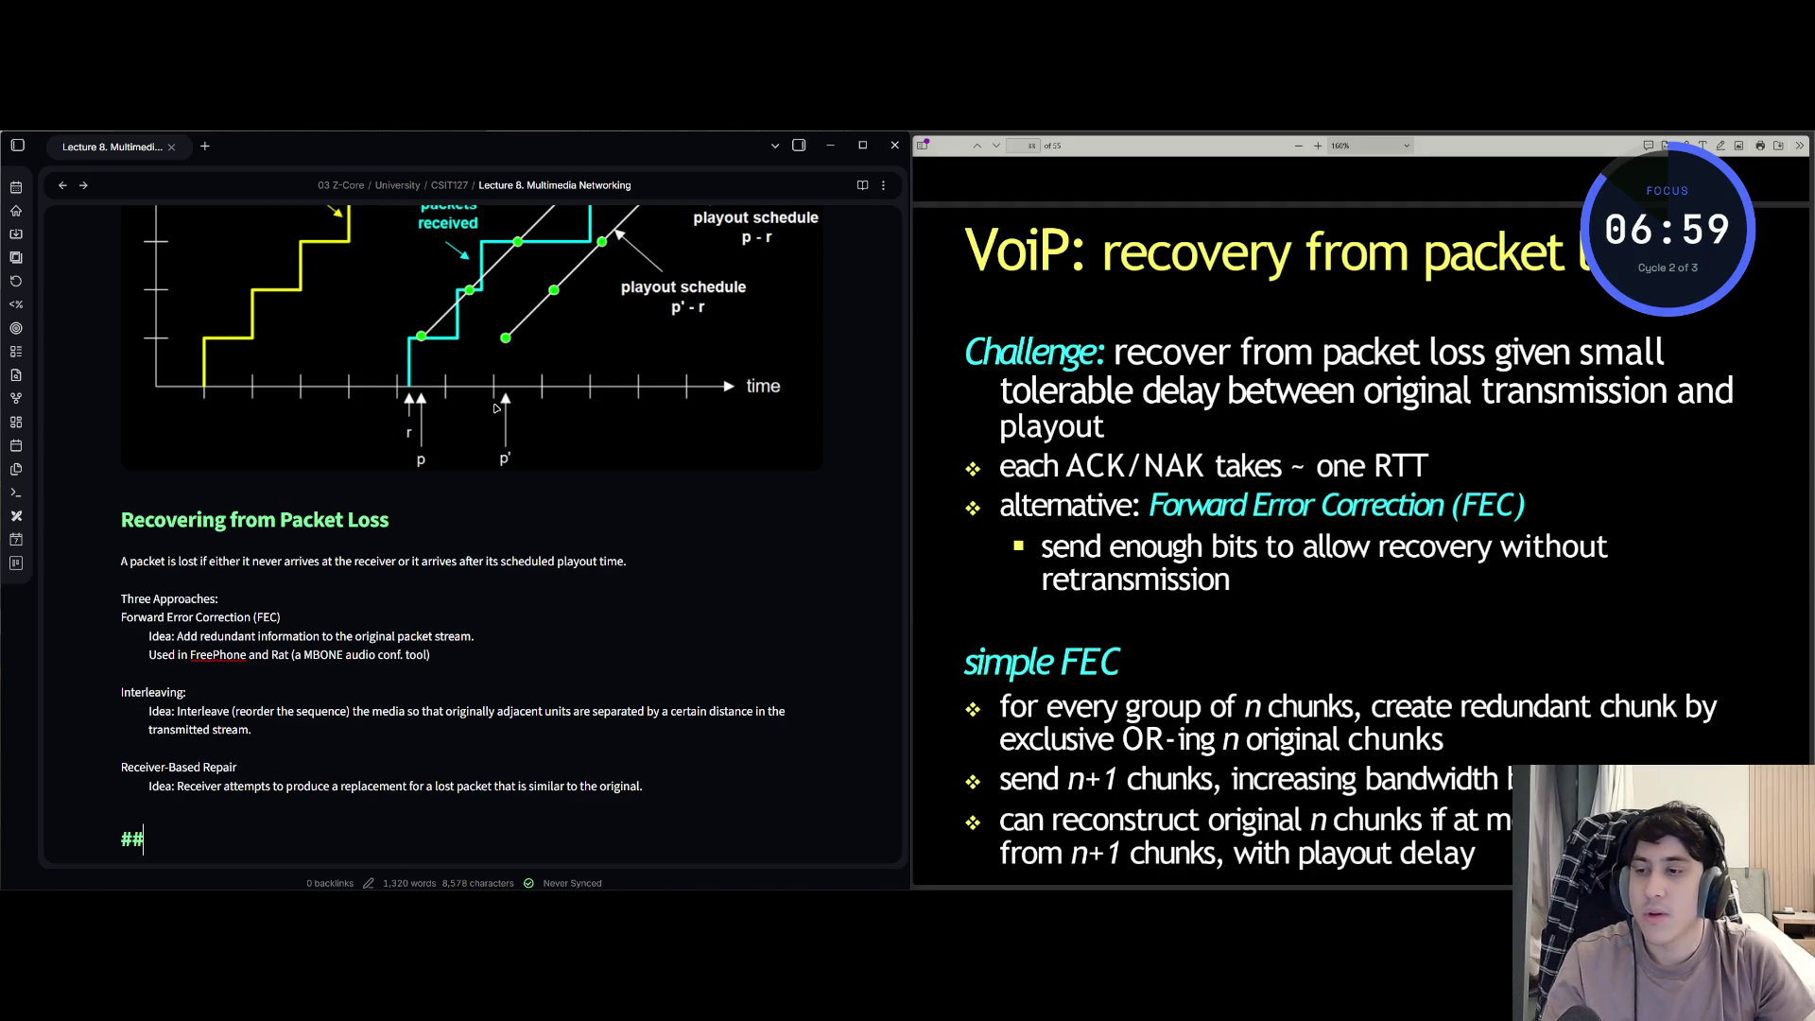
pyautogui.scroll(-2, 494, 409)
pyautogui.write(' Vo')
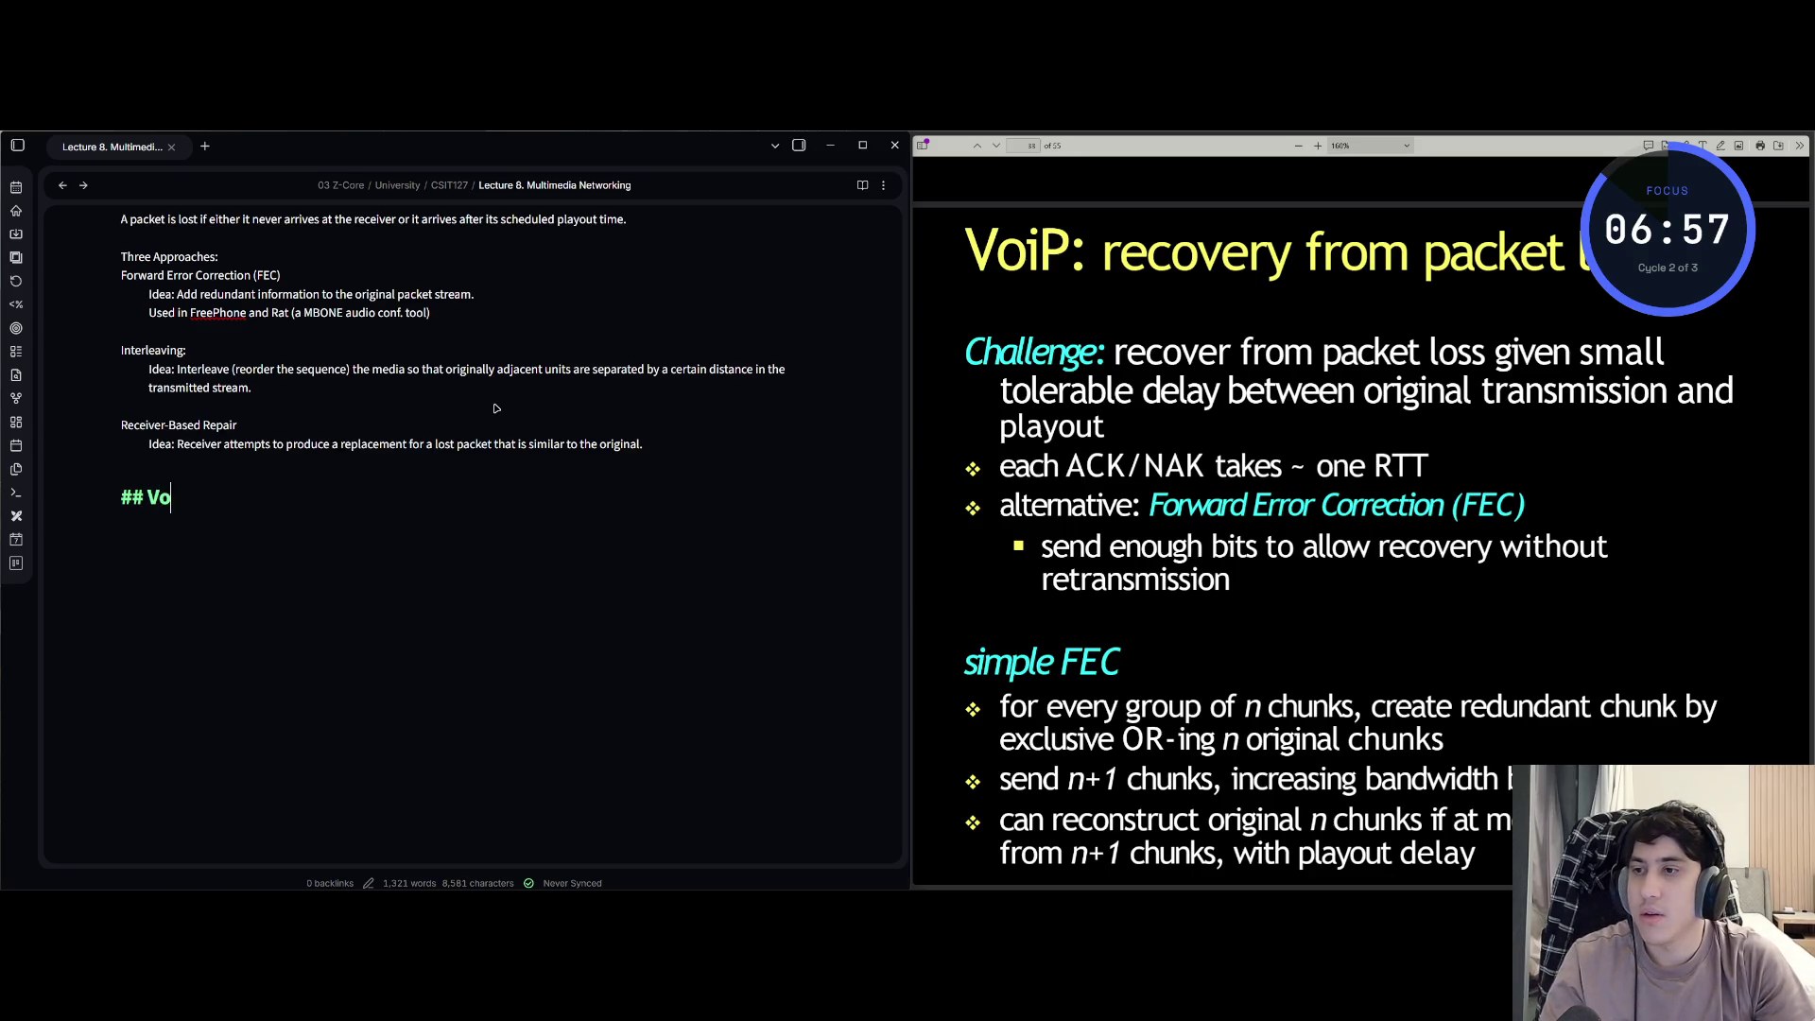
pyautogui.write('IPL')
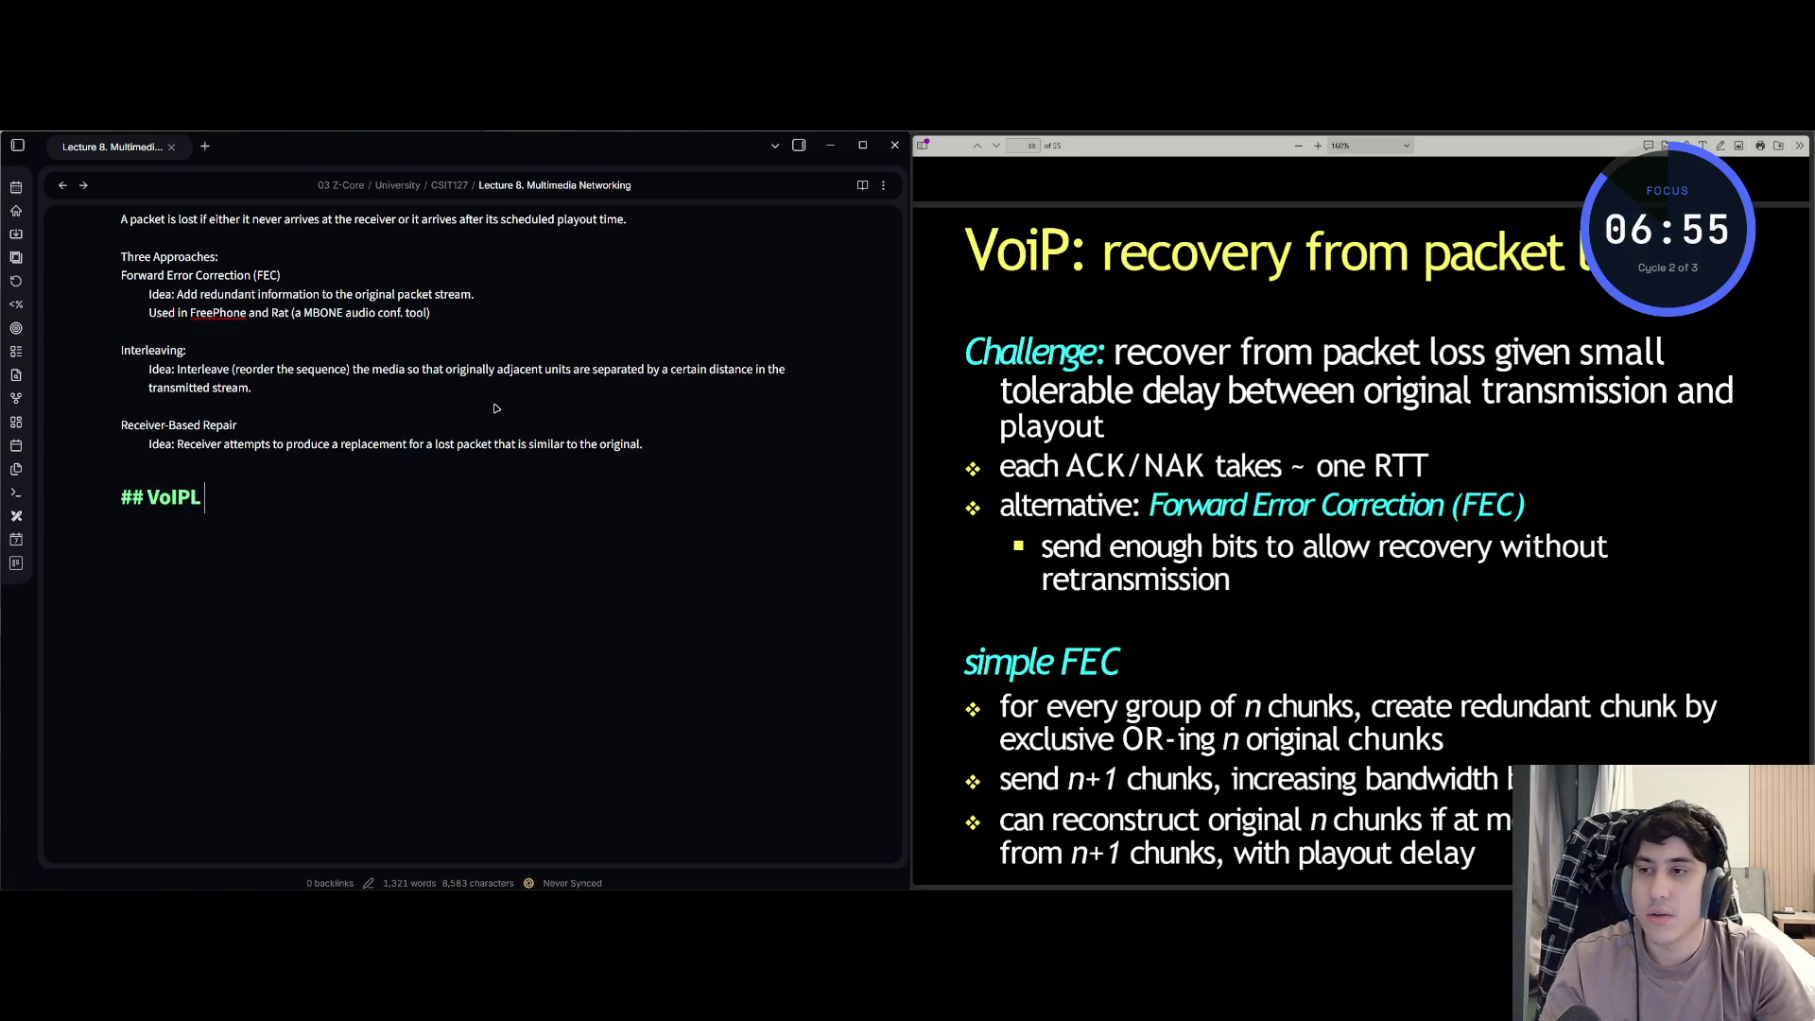
# - Write the heading '## VoIP: recovery from packet loss (1)' unindented, then the Challenge line on tolerable delay
pyautogui.press('BackSpace')
pyautogui.write(': recove')
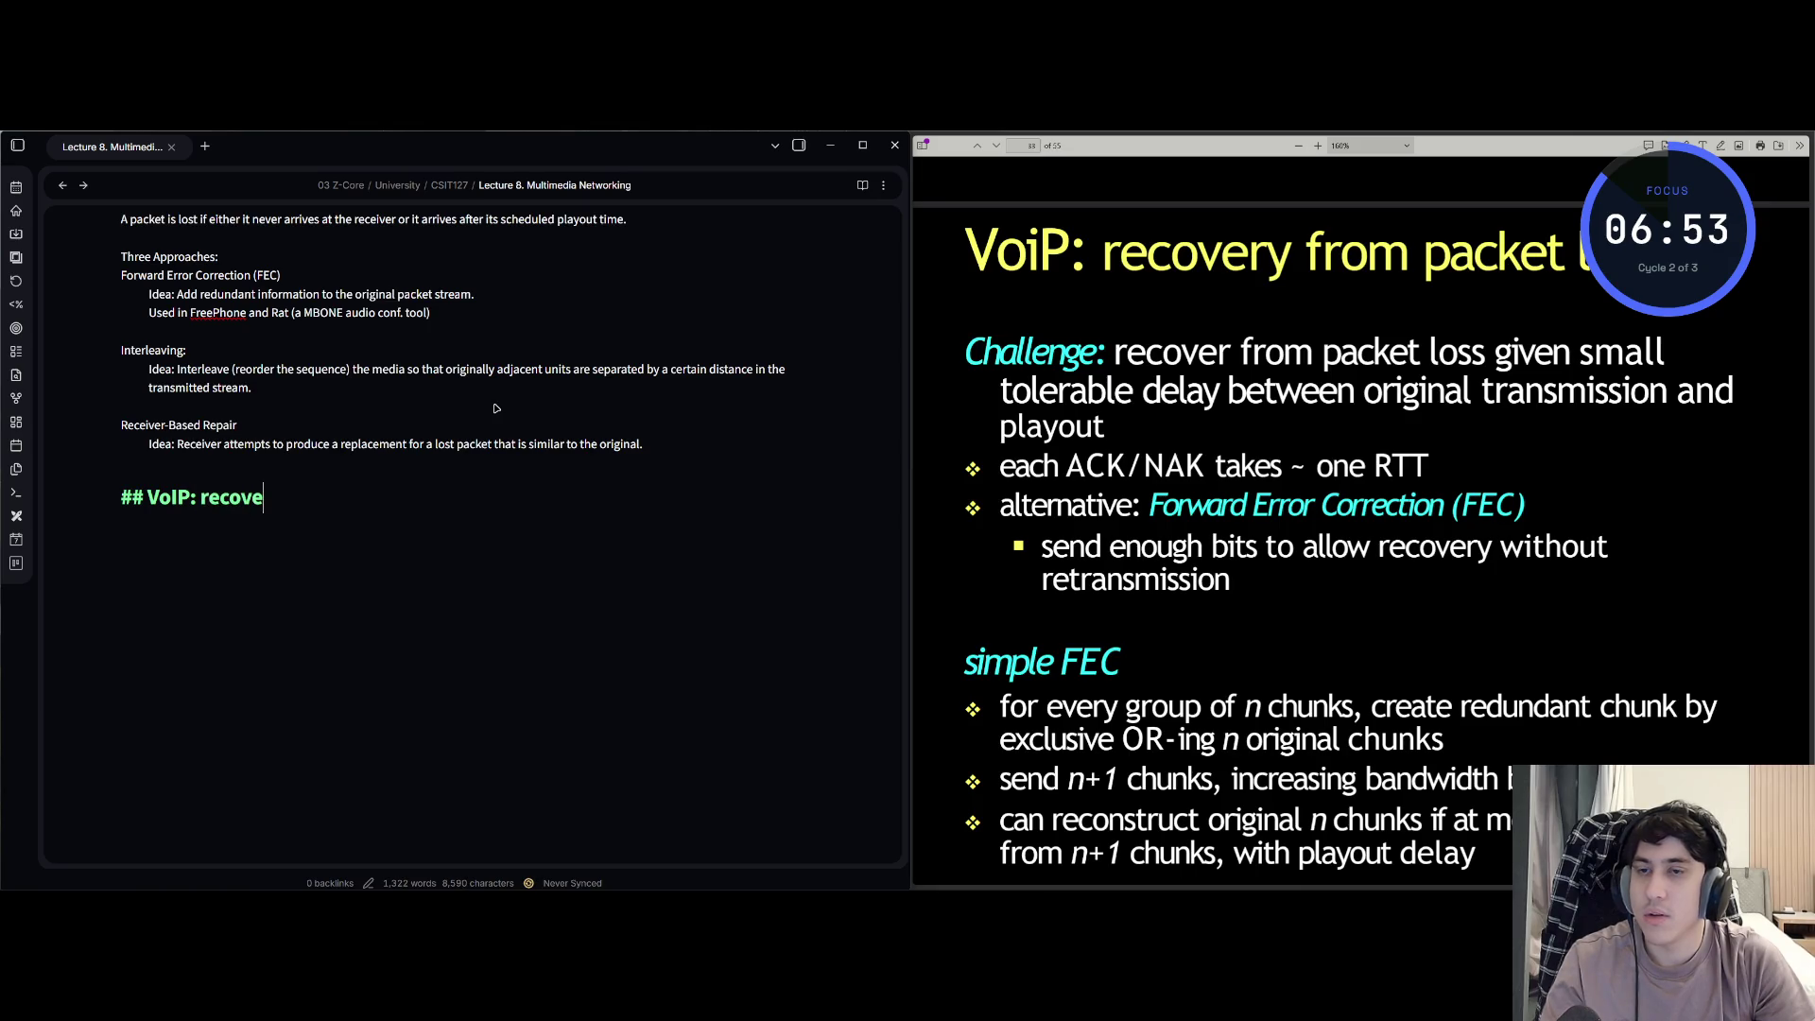
pyautogui.write('ry from packet')
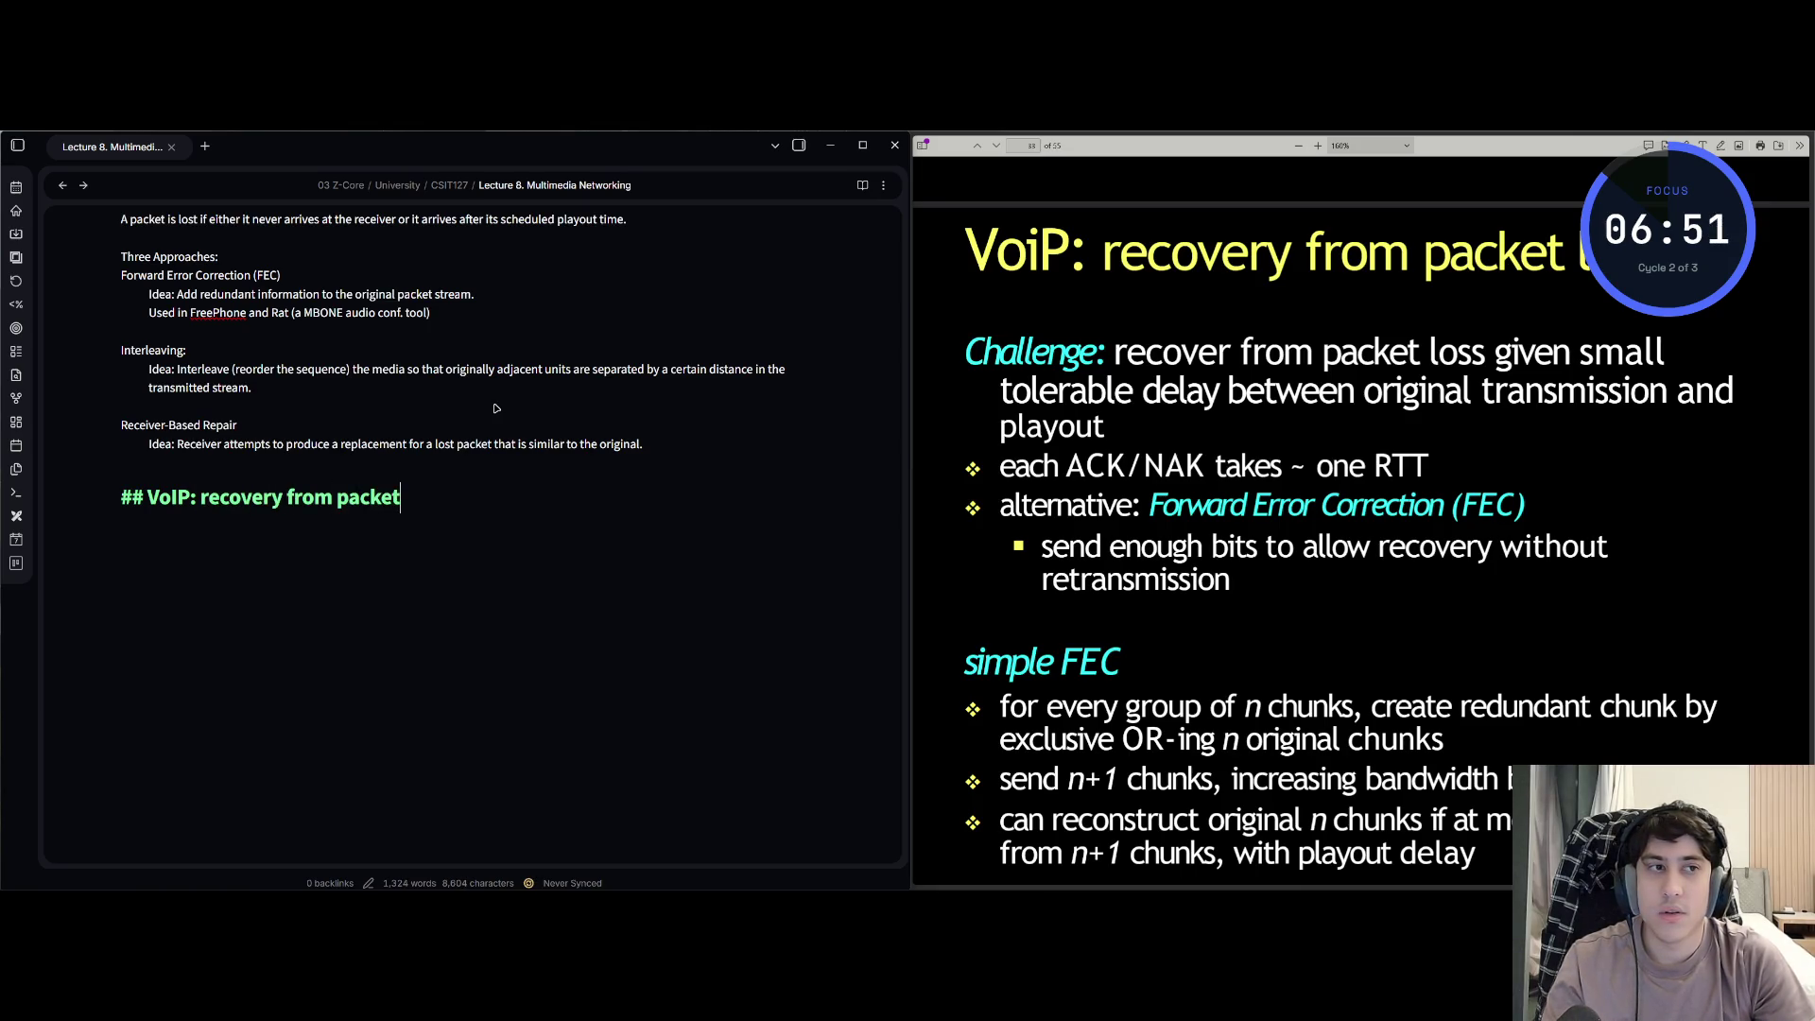
pyautogui.write(' loss (q')
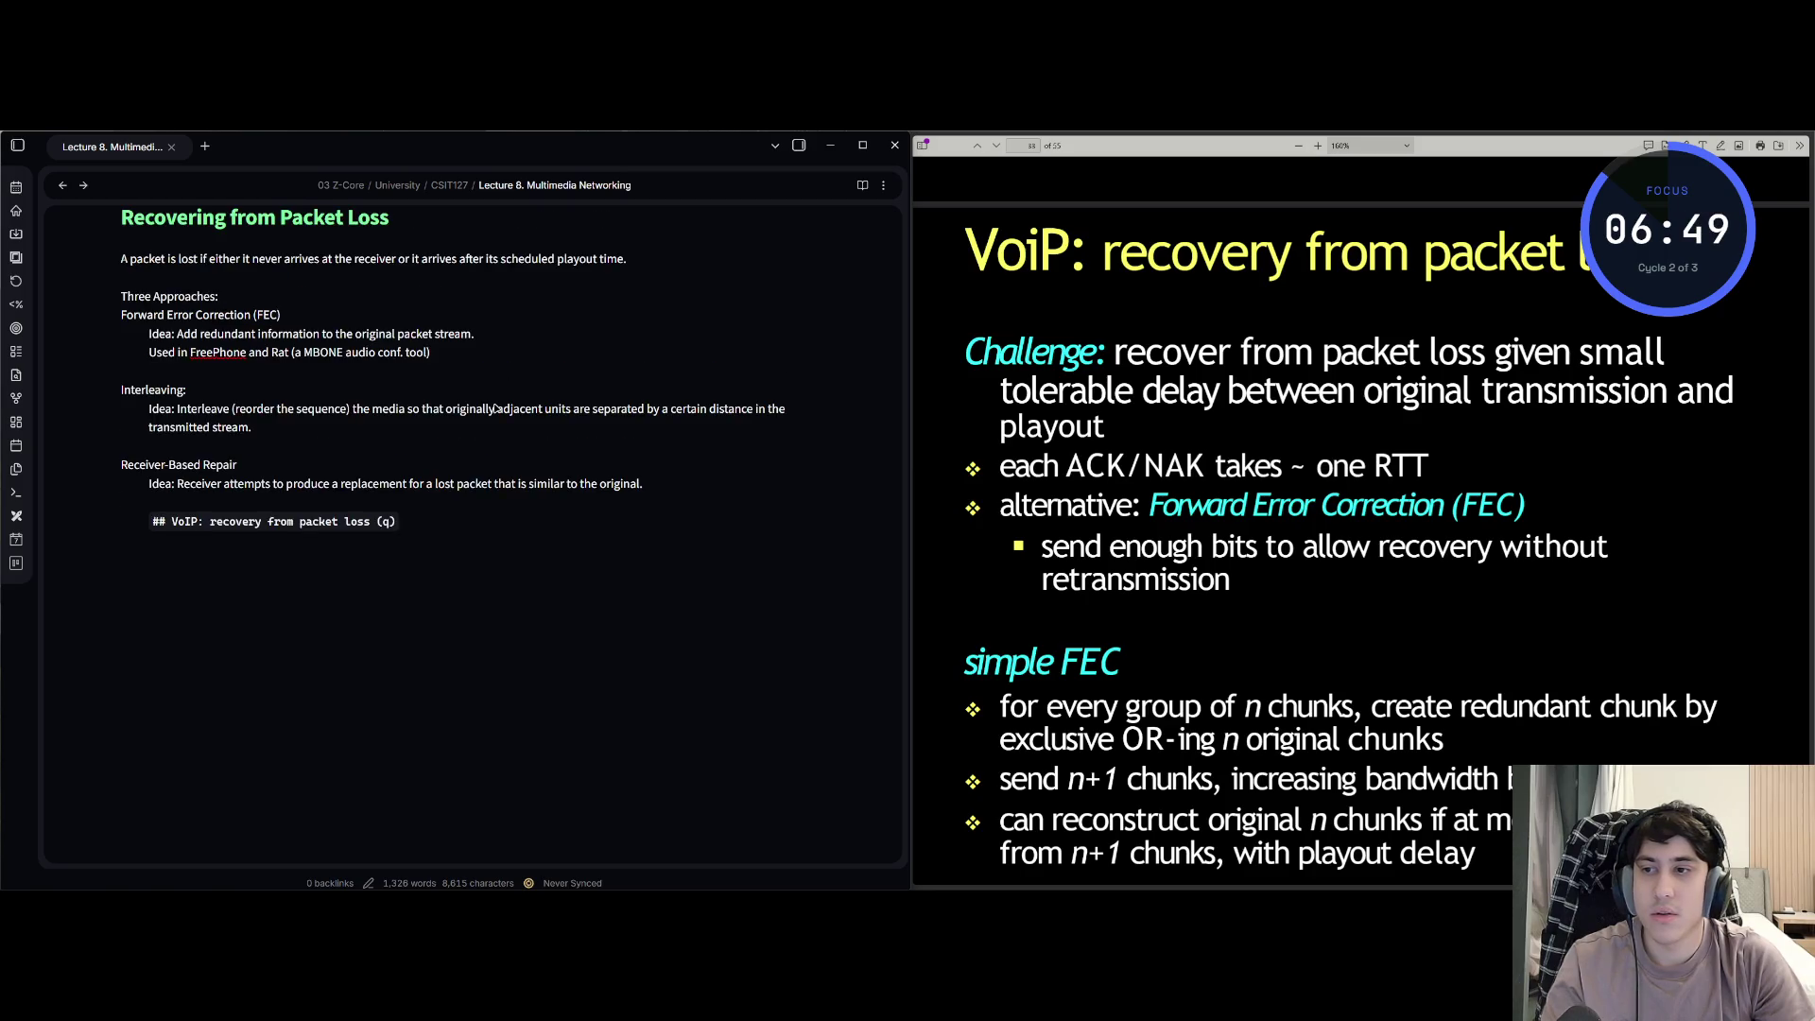
pyautogui.press('Home')
pyautogui.press('BackSpace')
pyautogui.press('End')
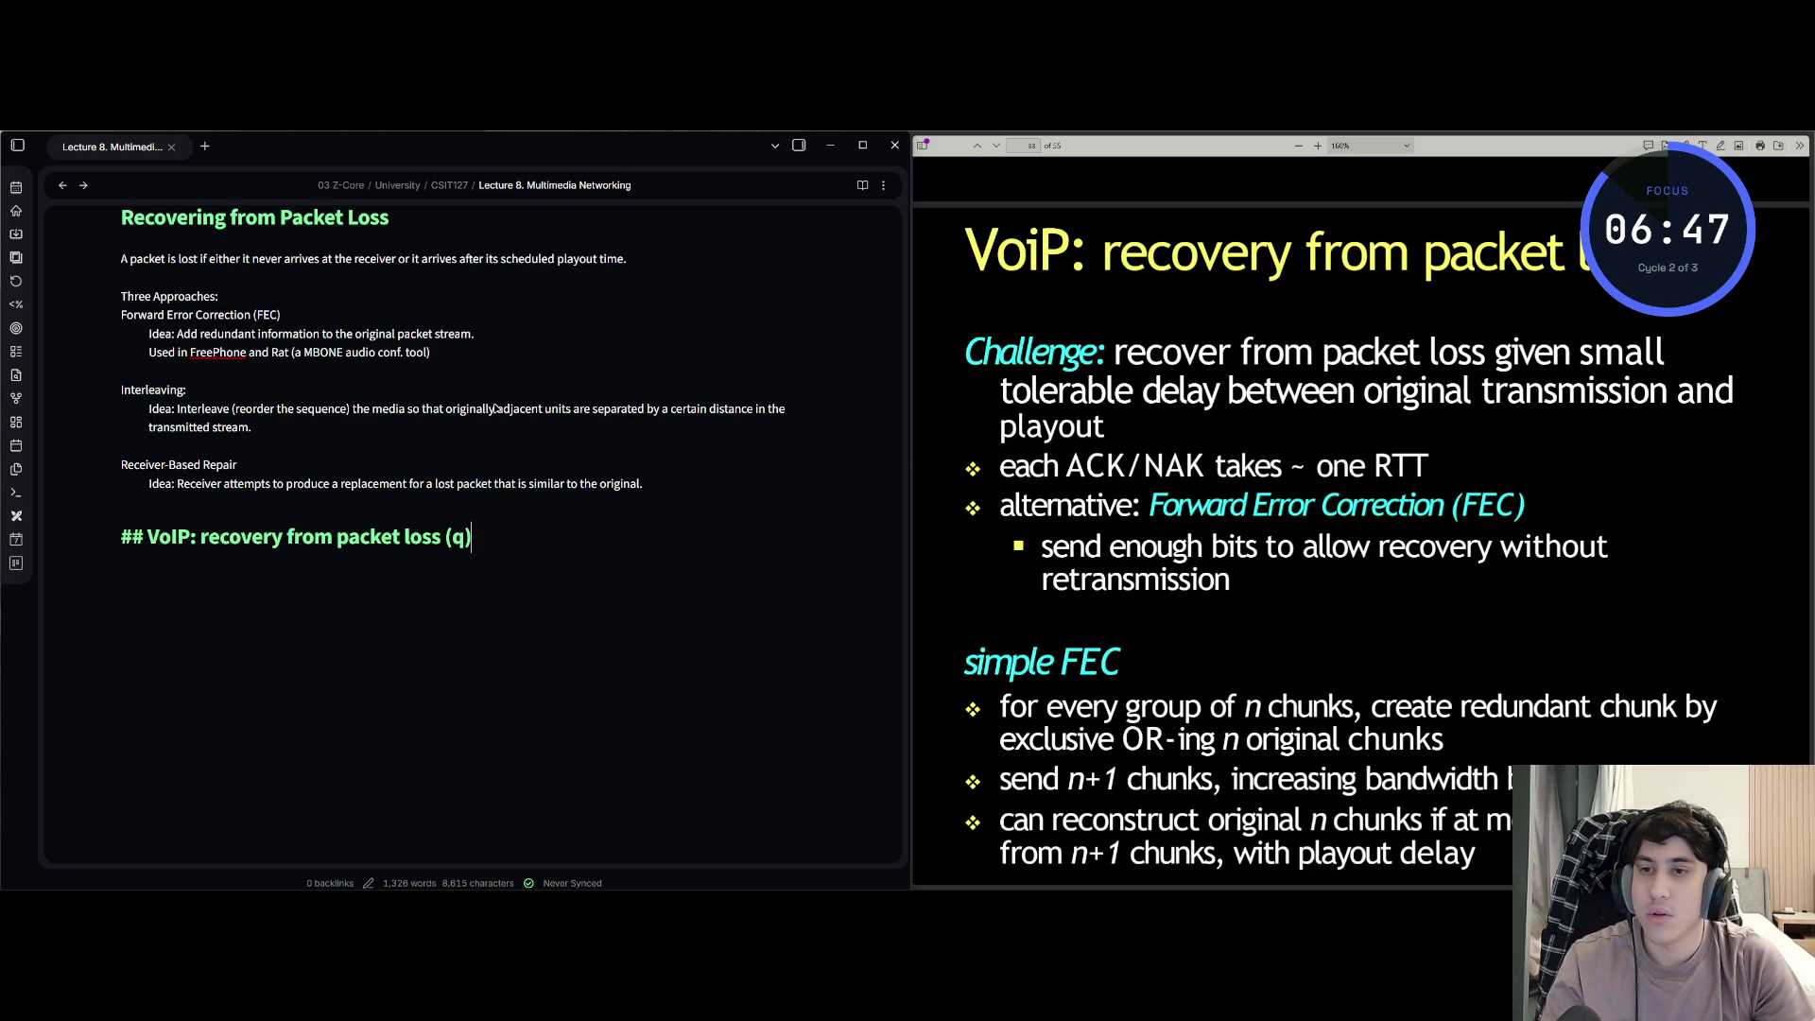
pyautogui.press('BackSpace')
pyautogui.write(')')
pyautogui.press('Return')
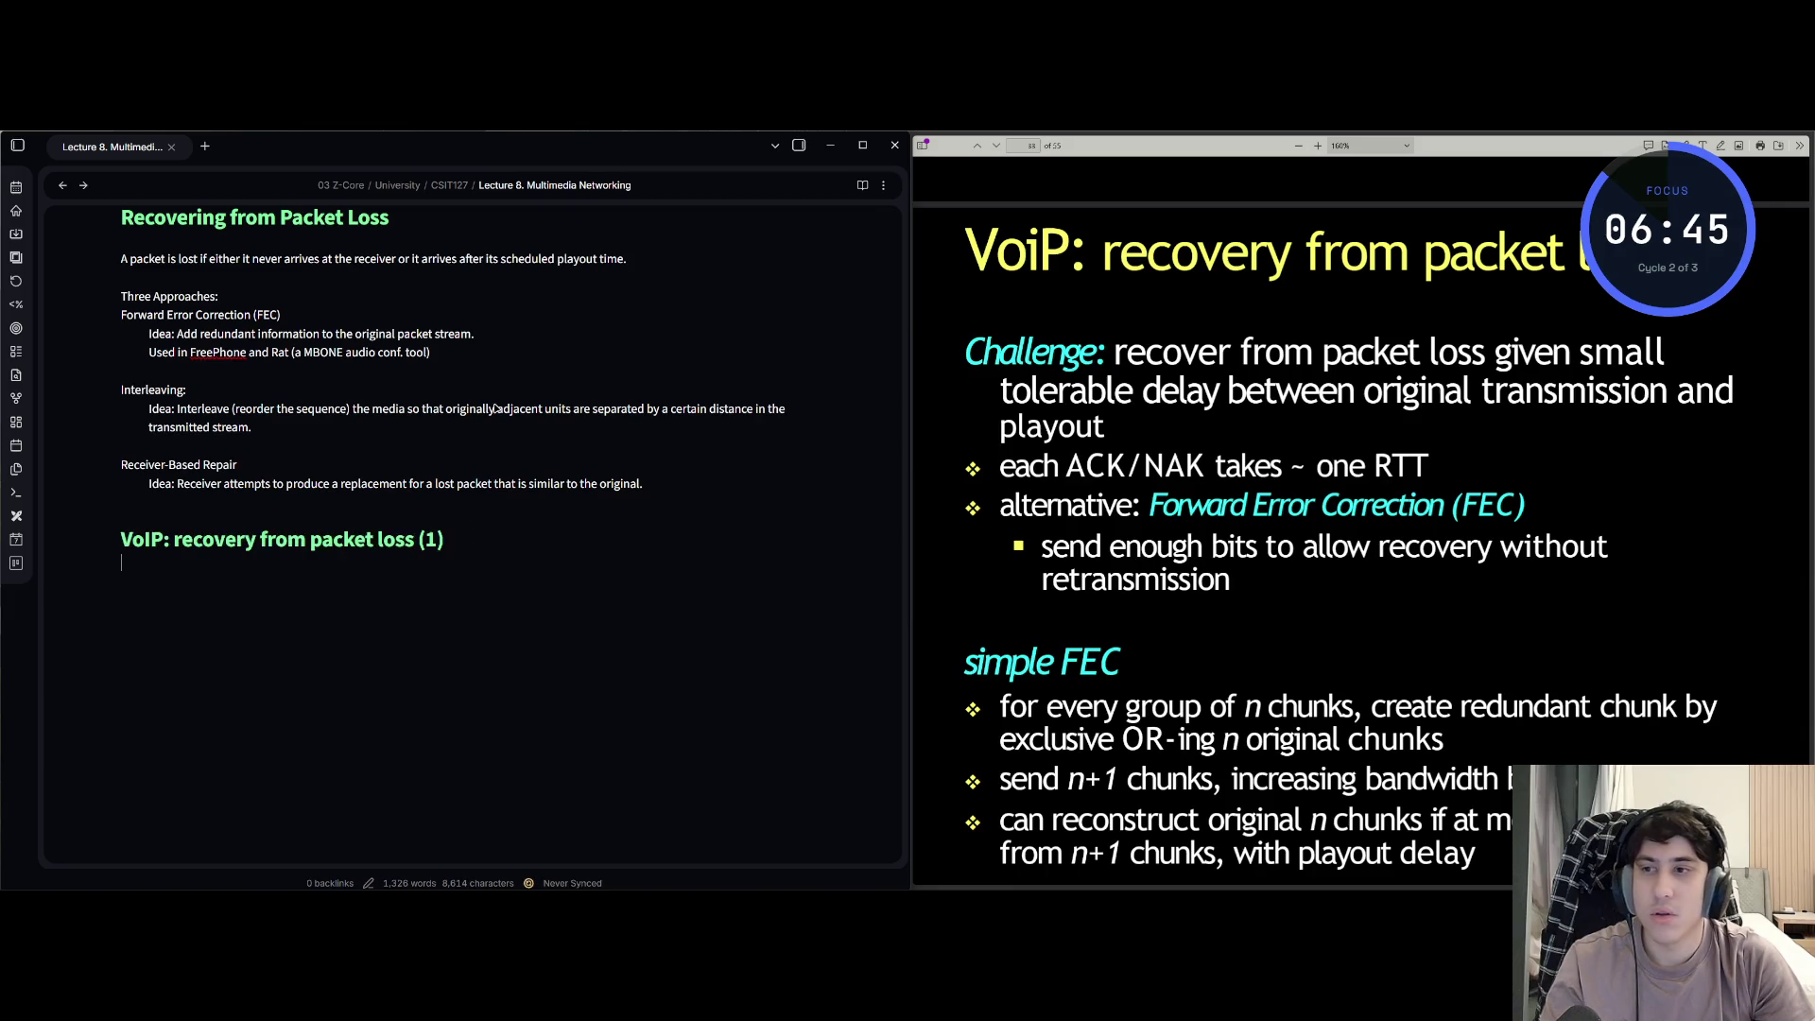
pyautogui.write('Challen')
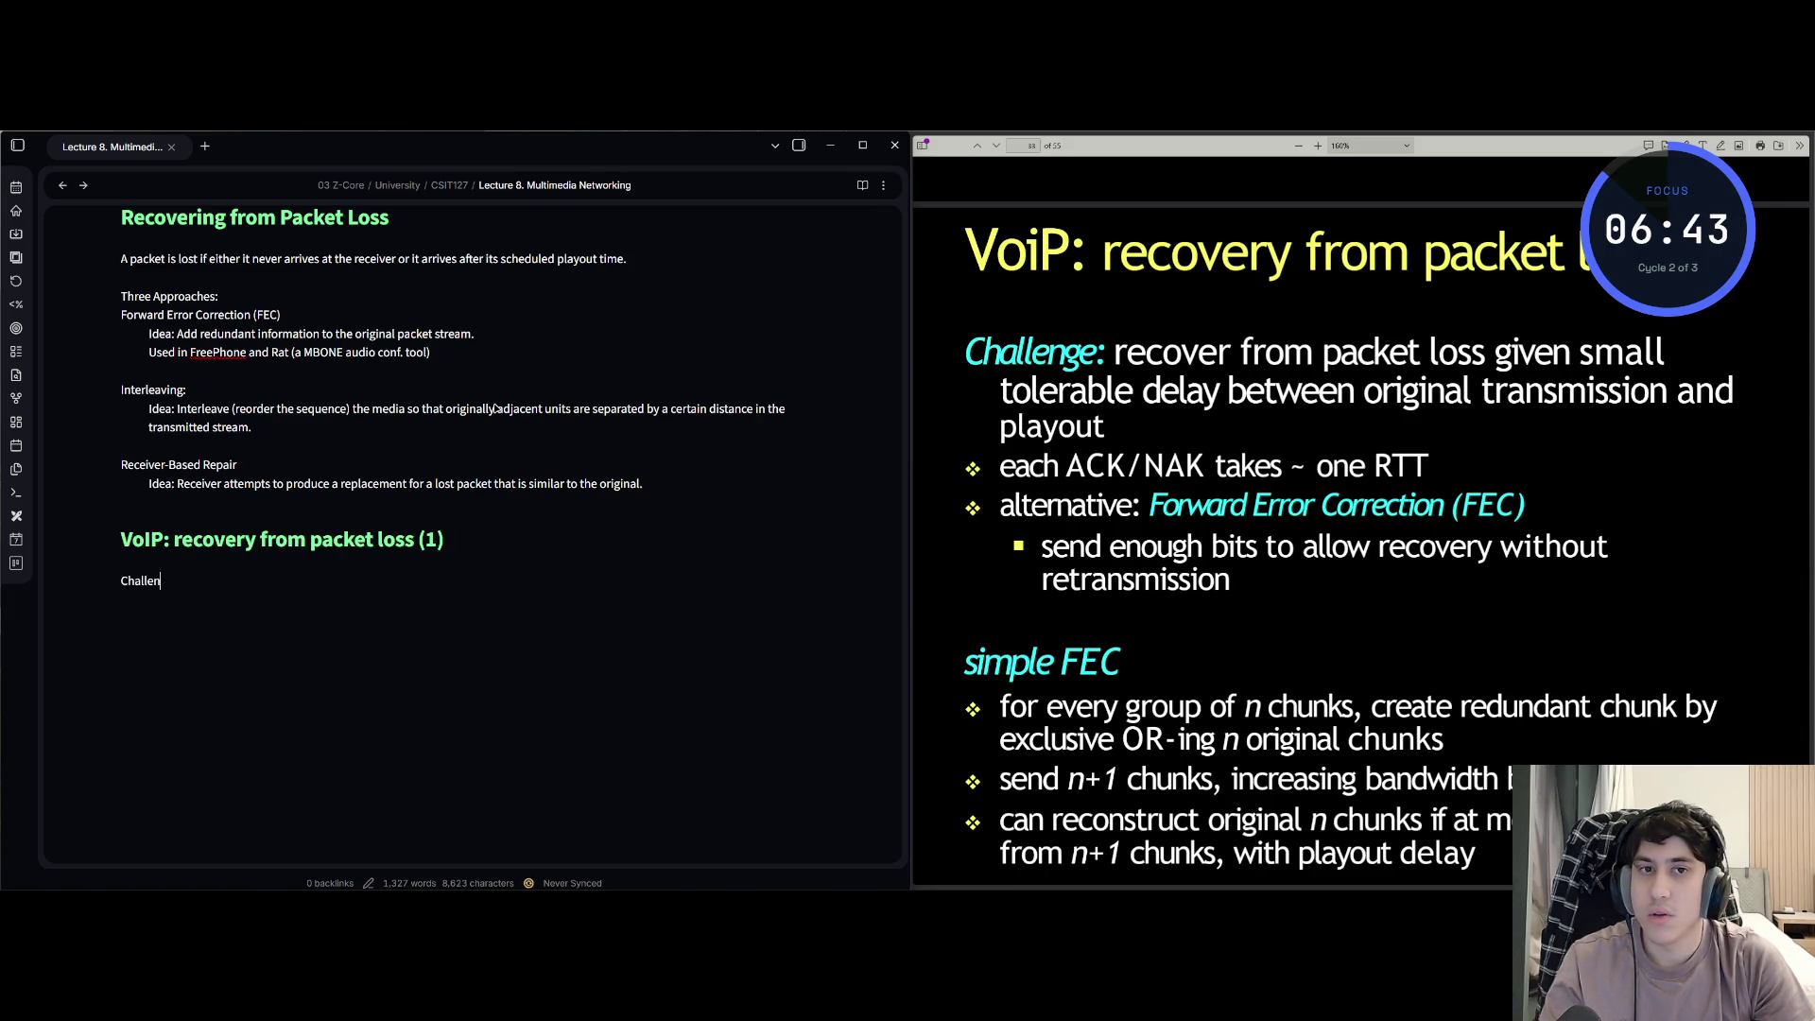
pyautogui.write('ge: recover form ')
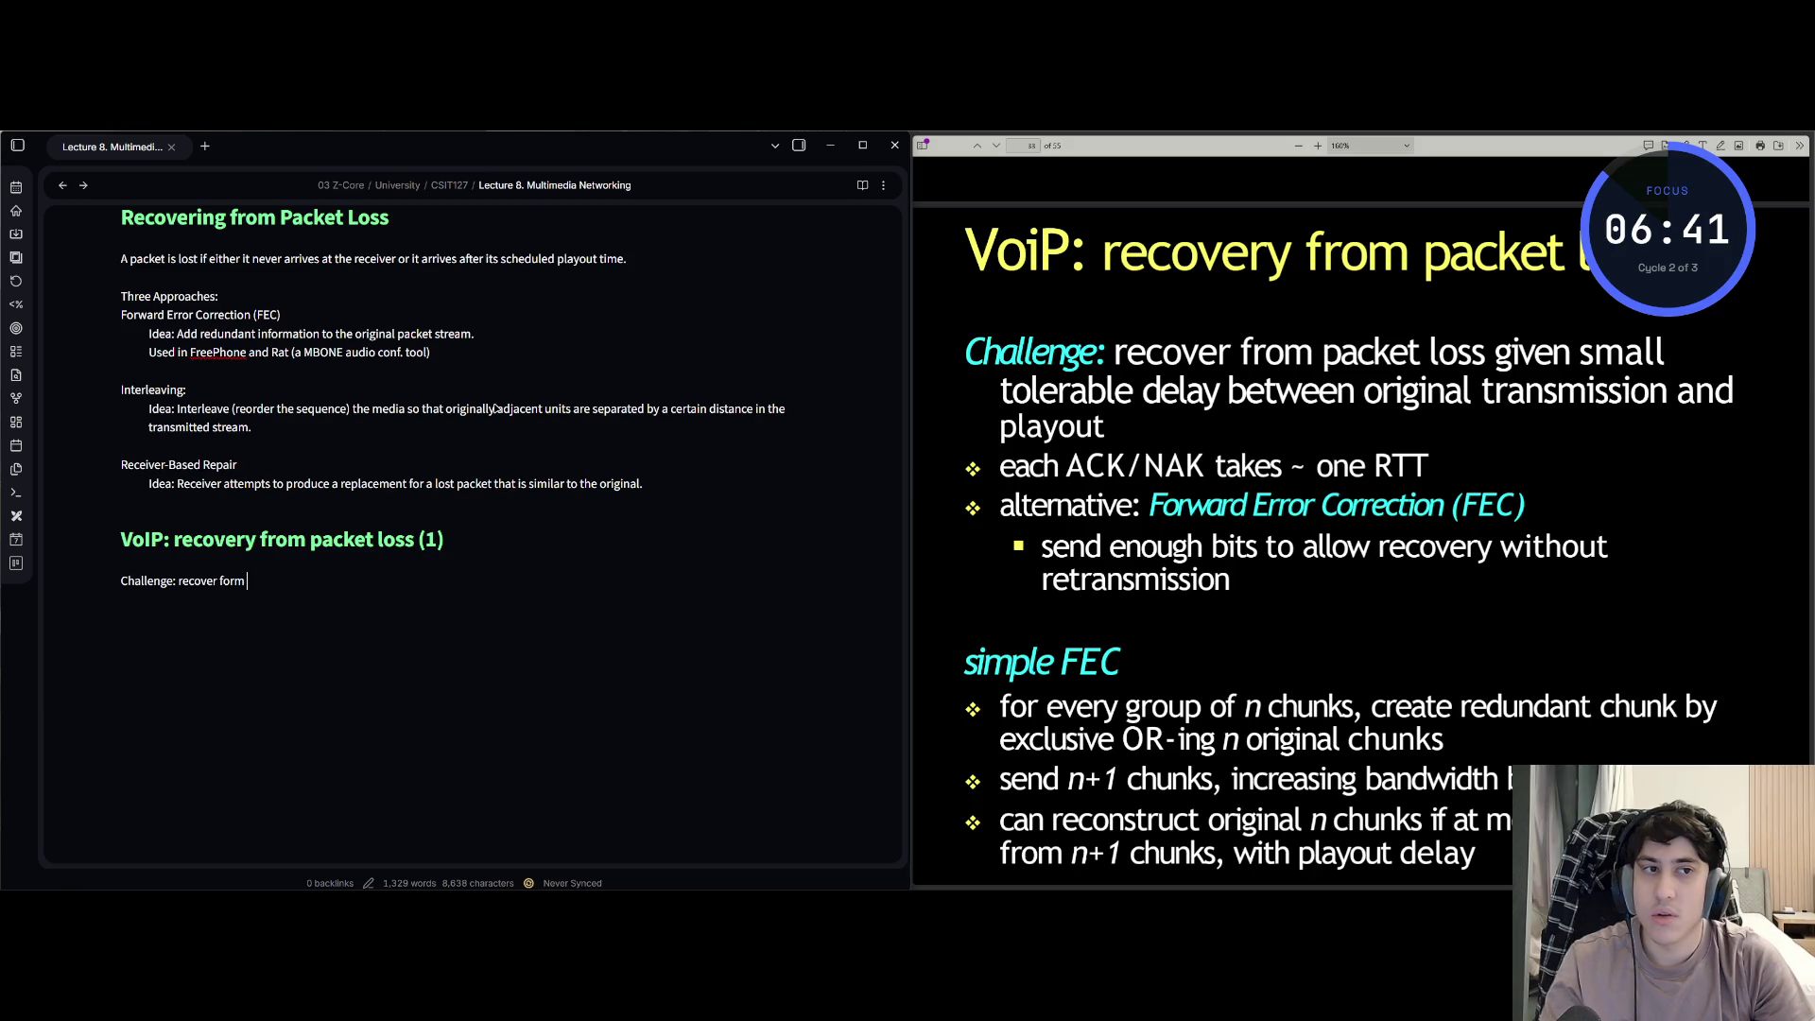
pyautogui.write('packet loss give')
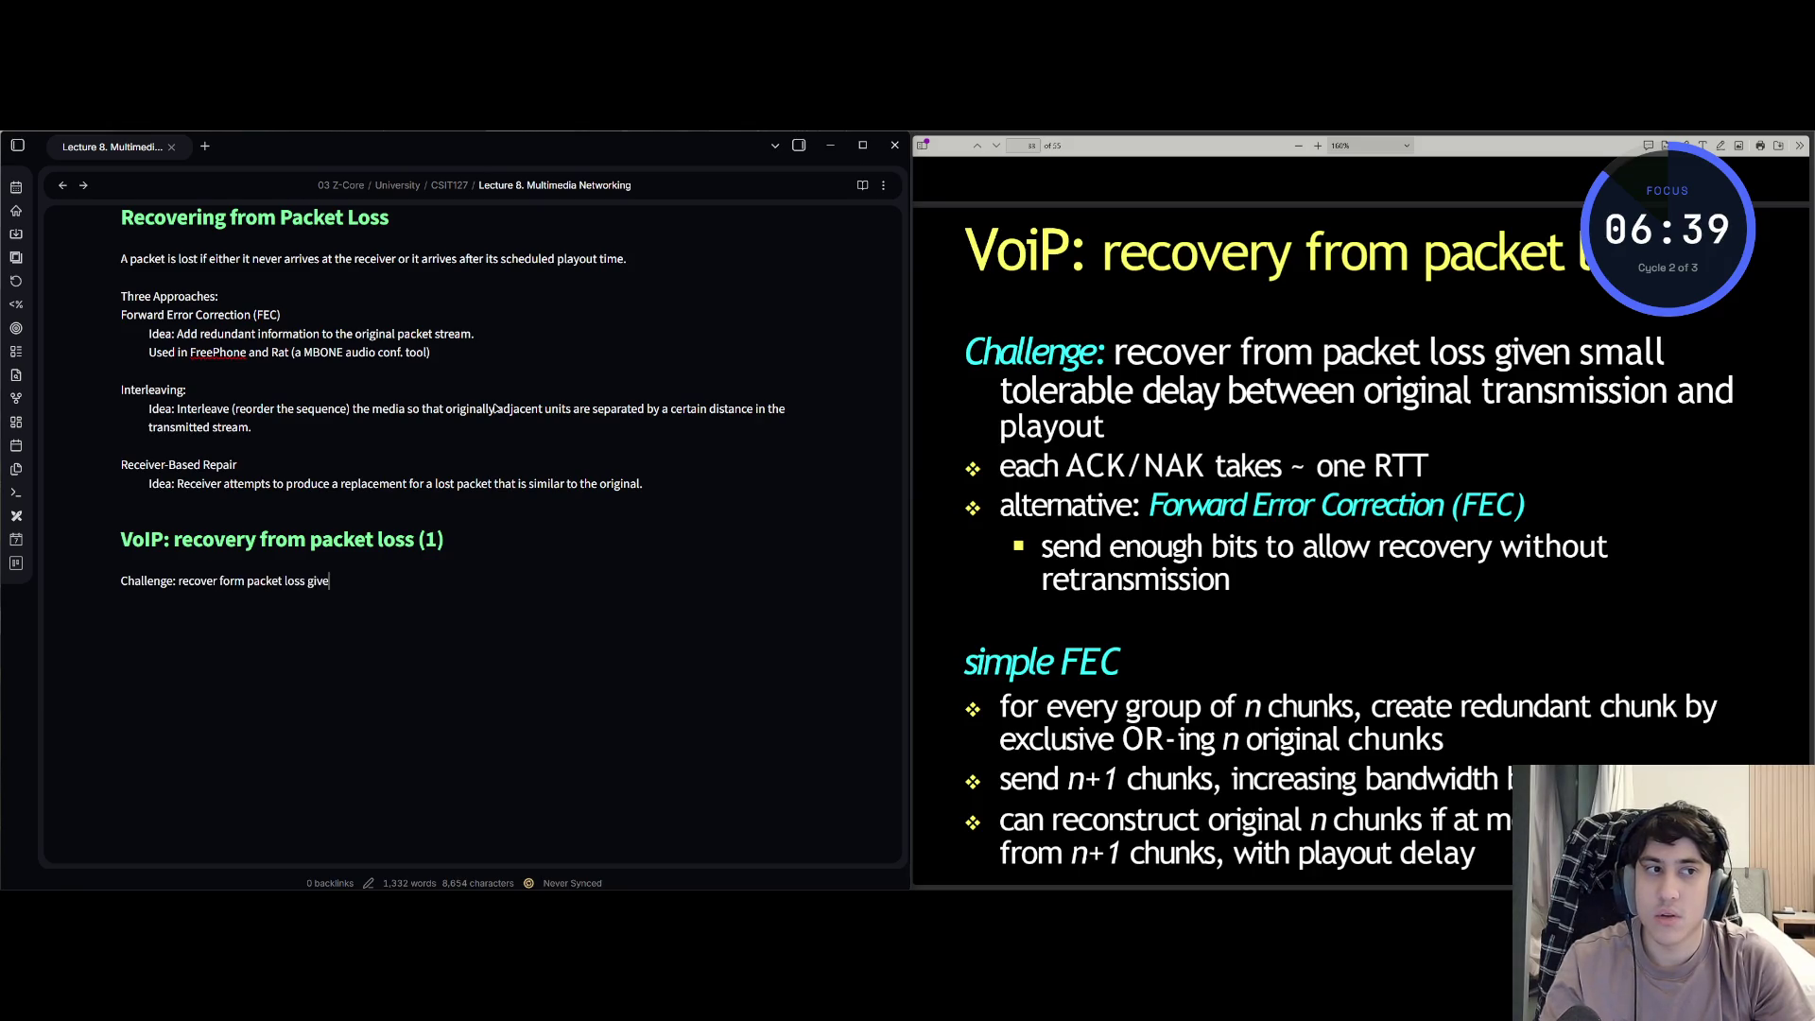
pyautogui.write('n small')
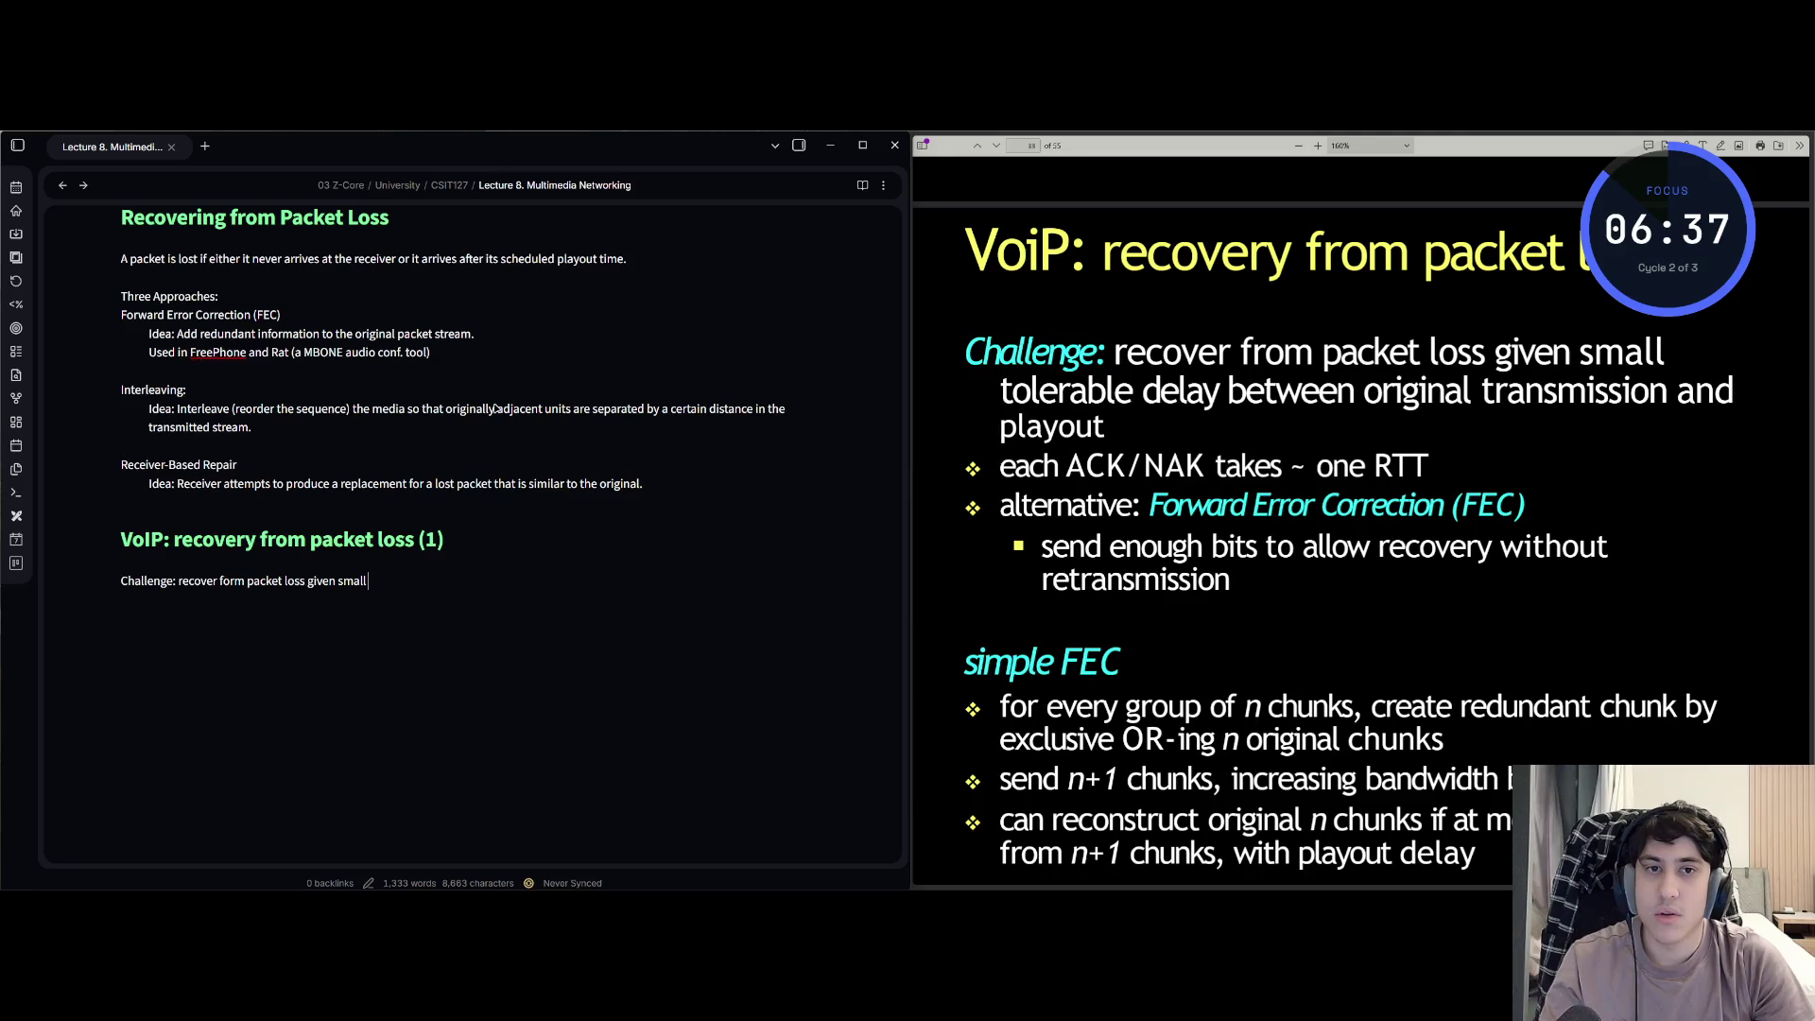
pyautogui.write(' tolerable de')
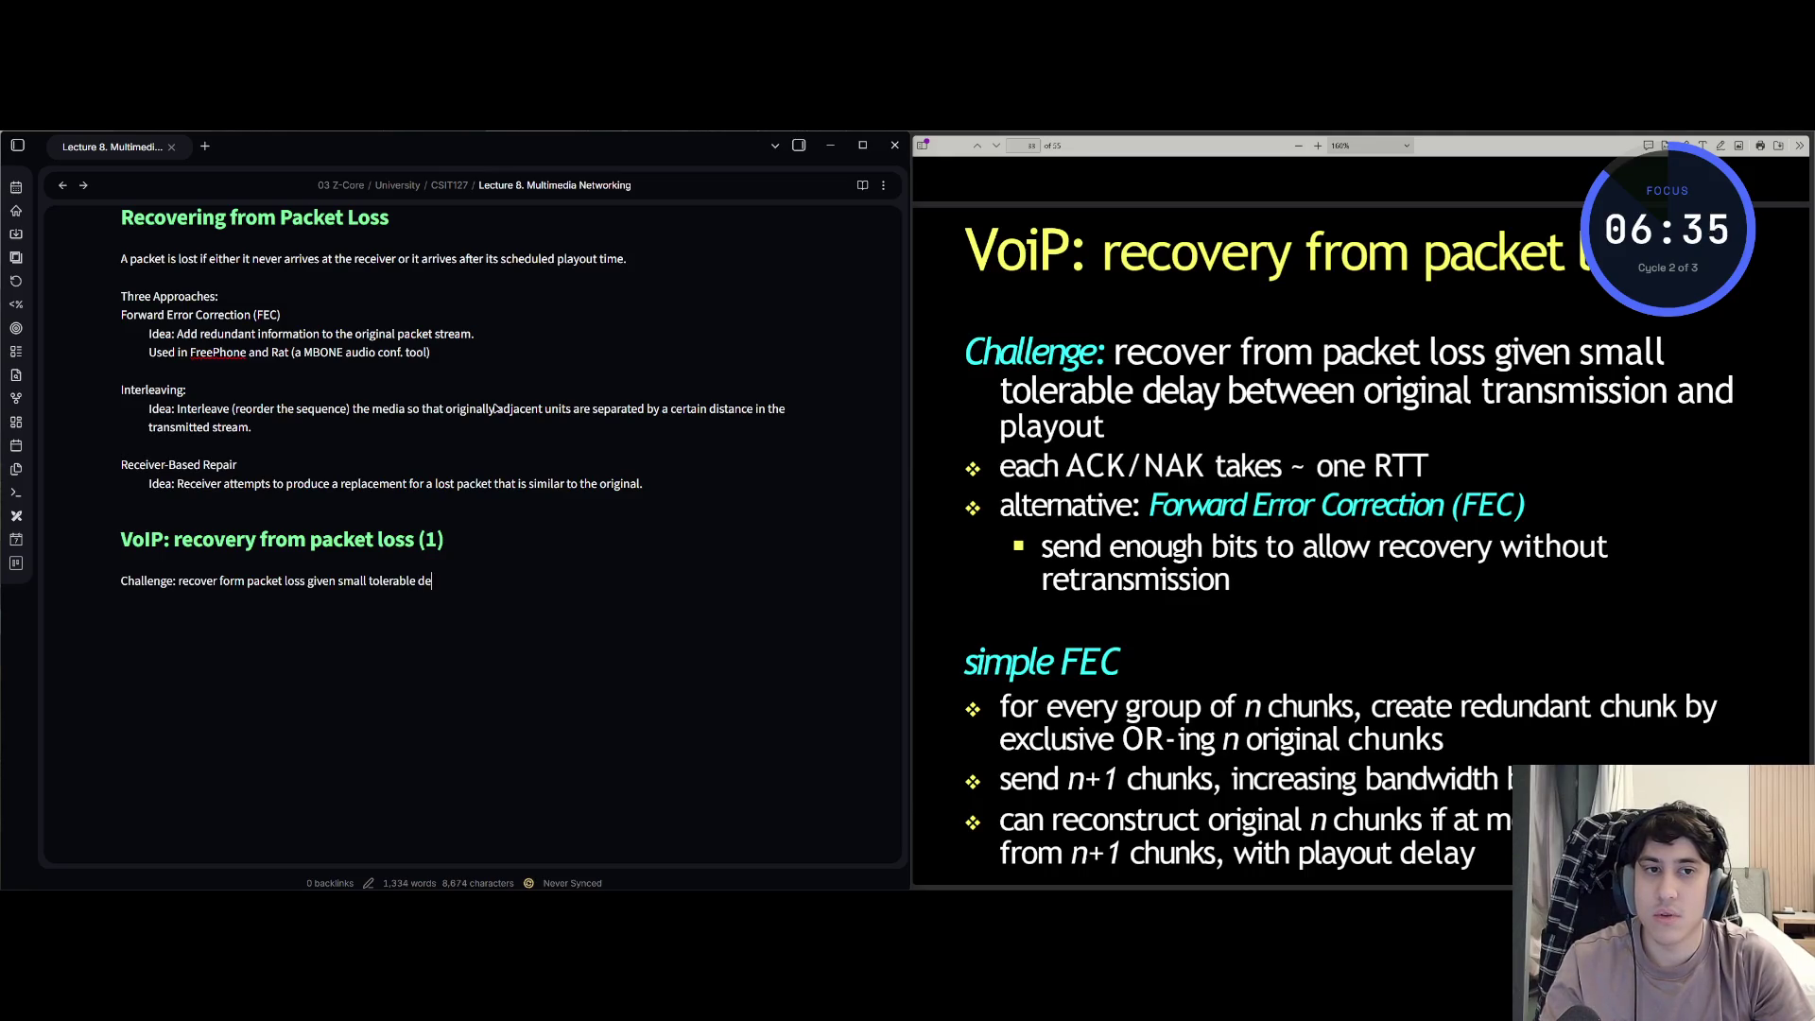
pyautogui.write('al')
pyautogui.press('BackSpace')
pyautogui.press('BackSpace')
pyautogui.write('lay')
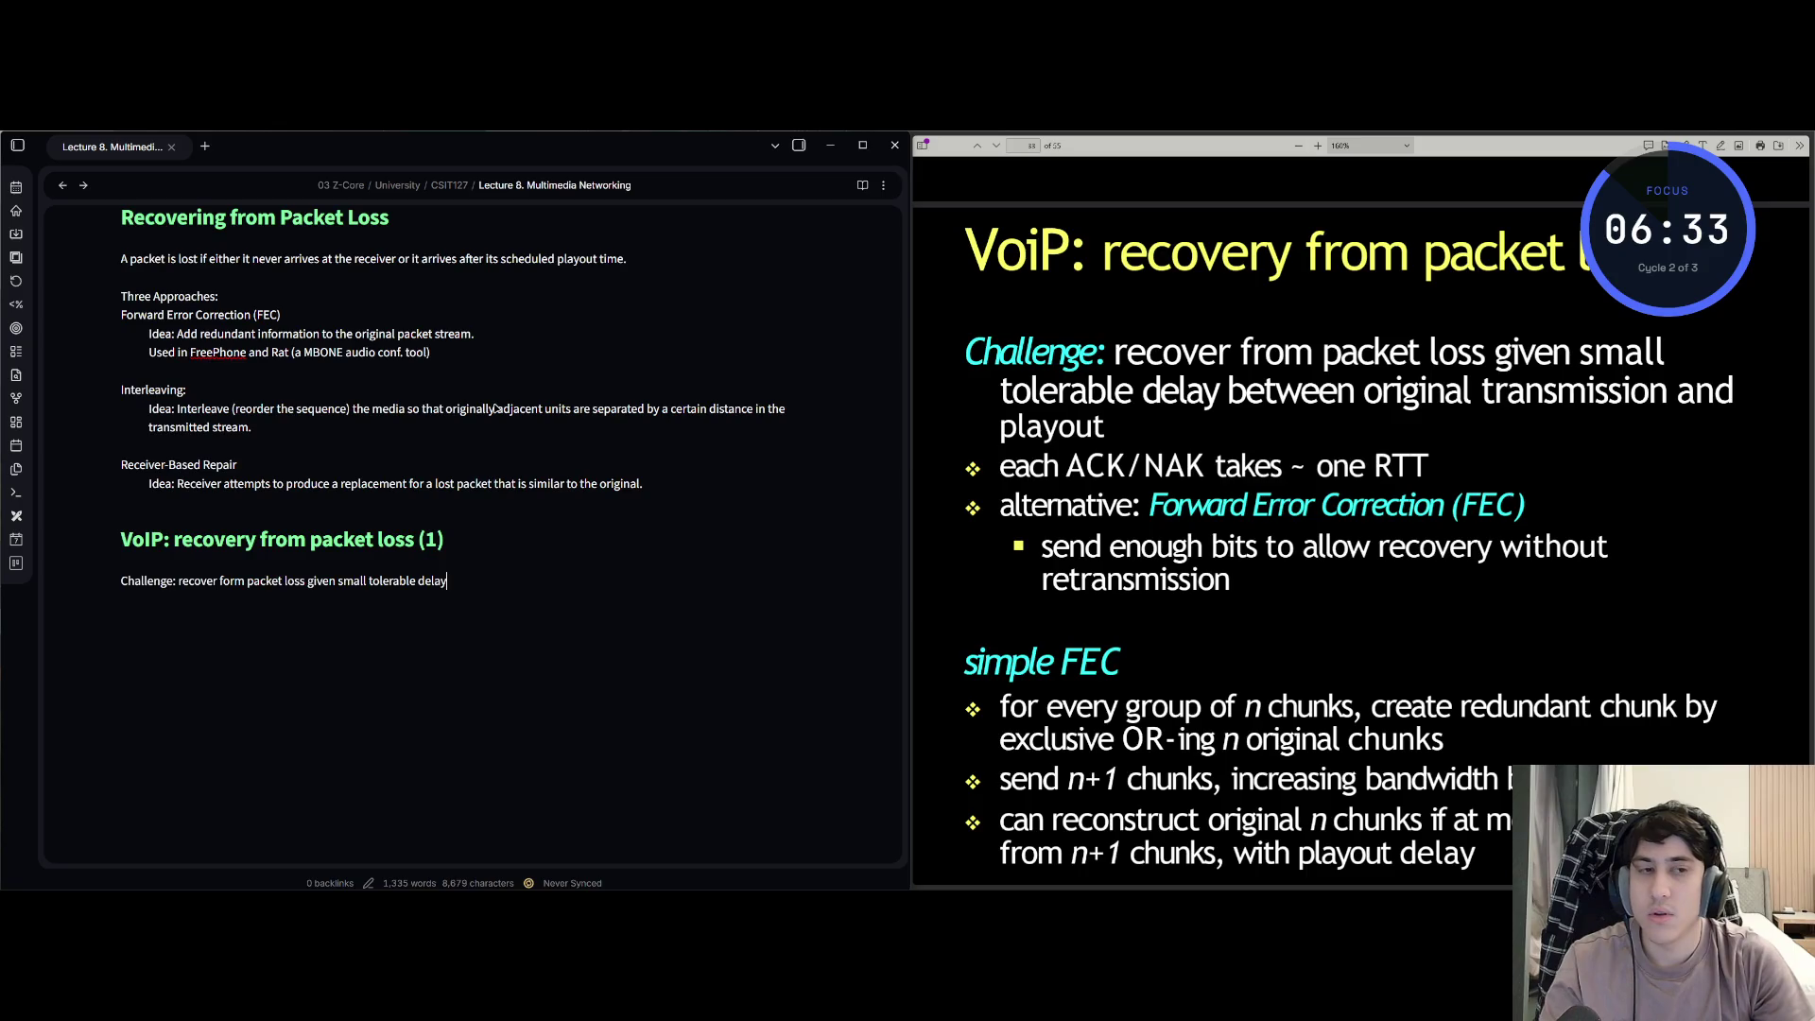
pyautogui.write(' betwee')
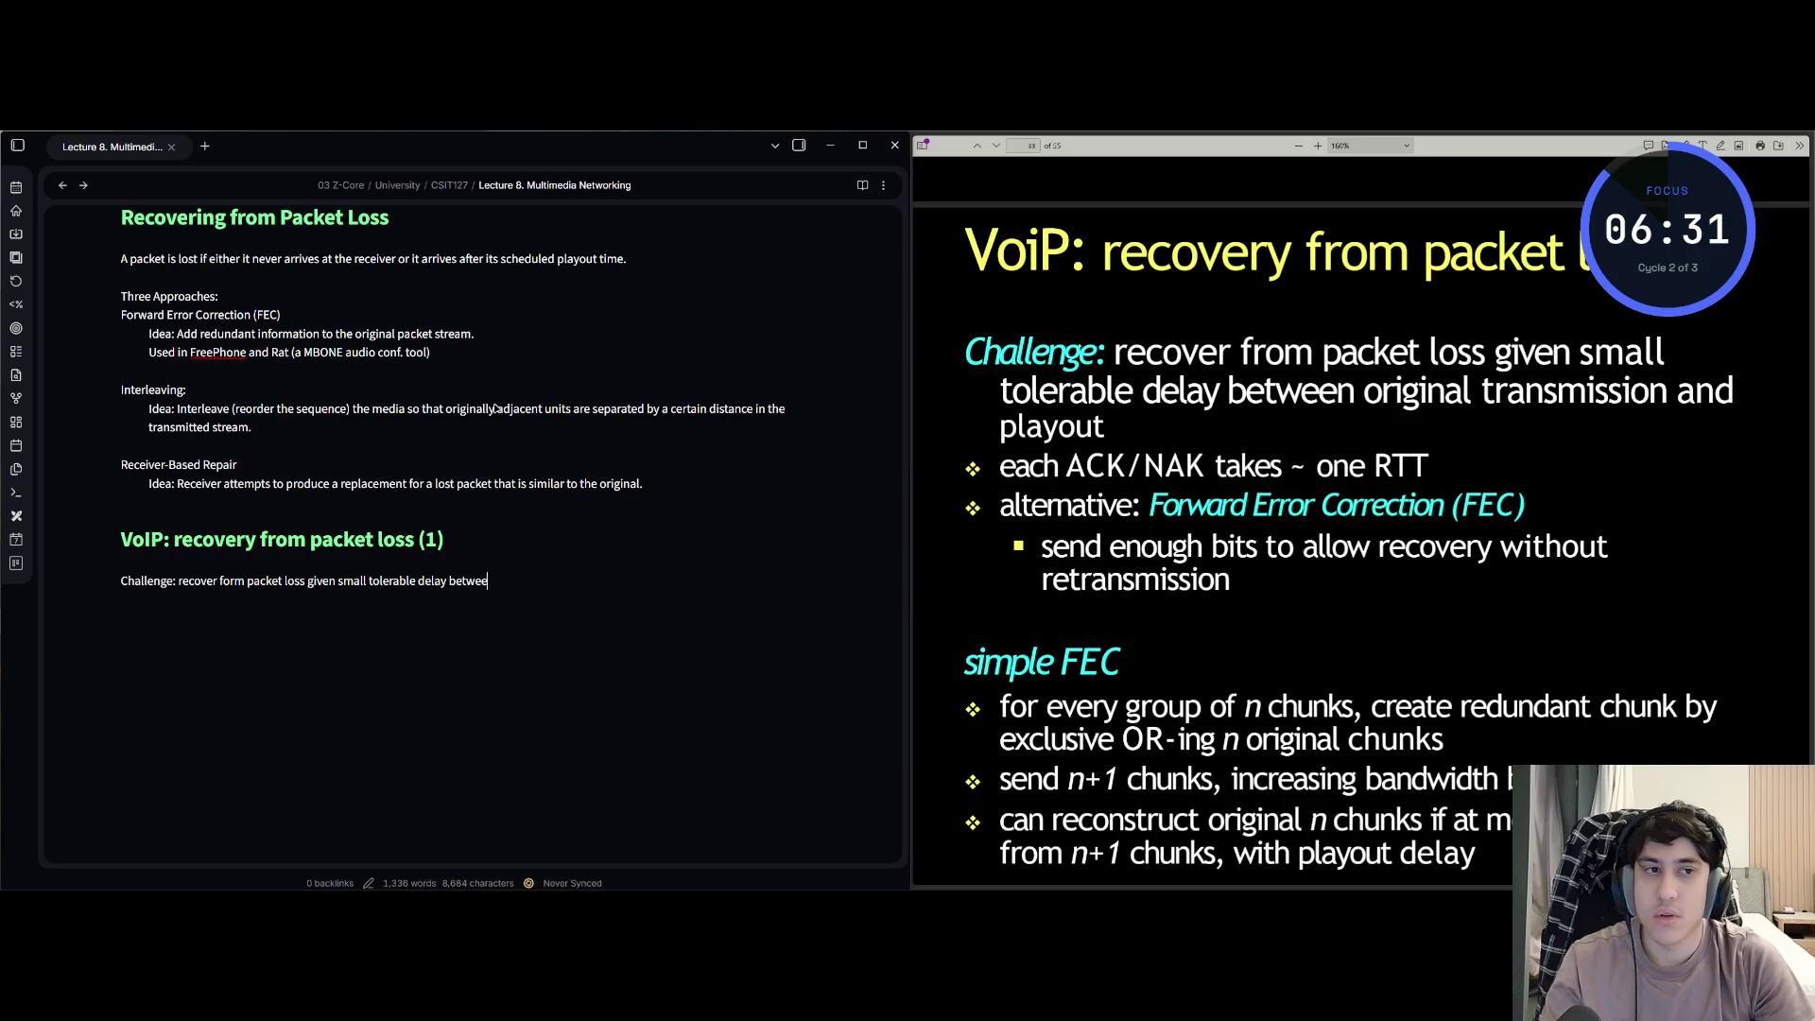
pyautogui.write('n original')
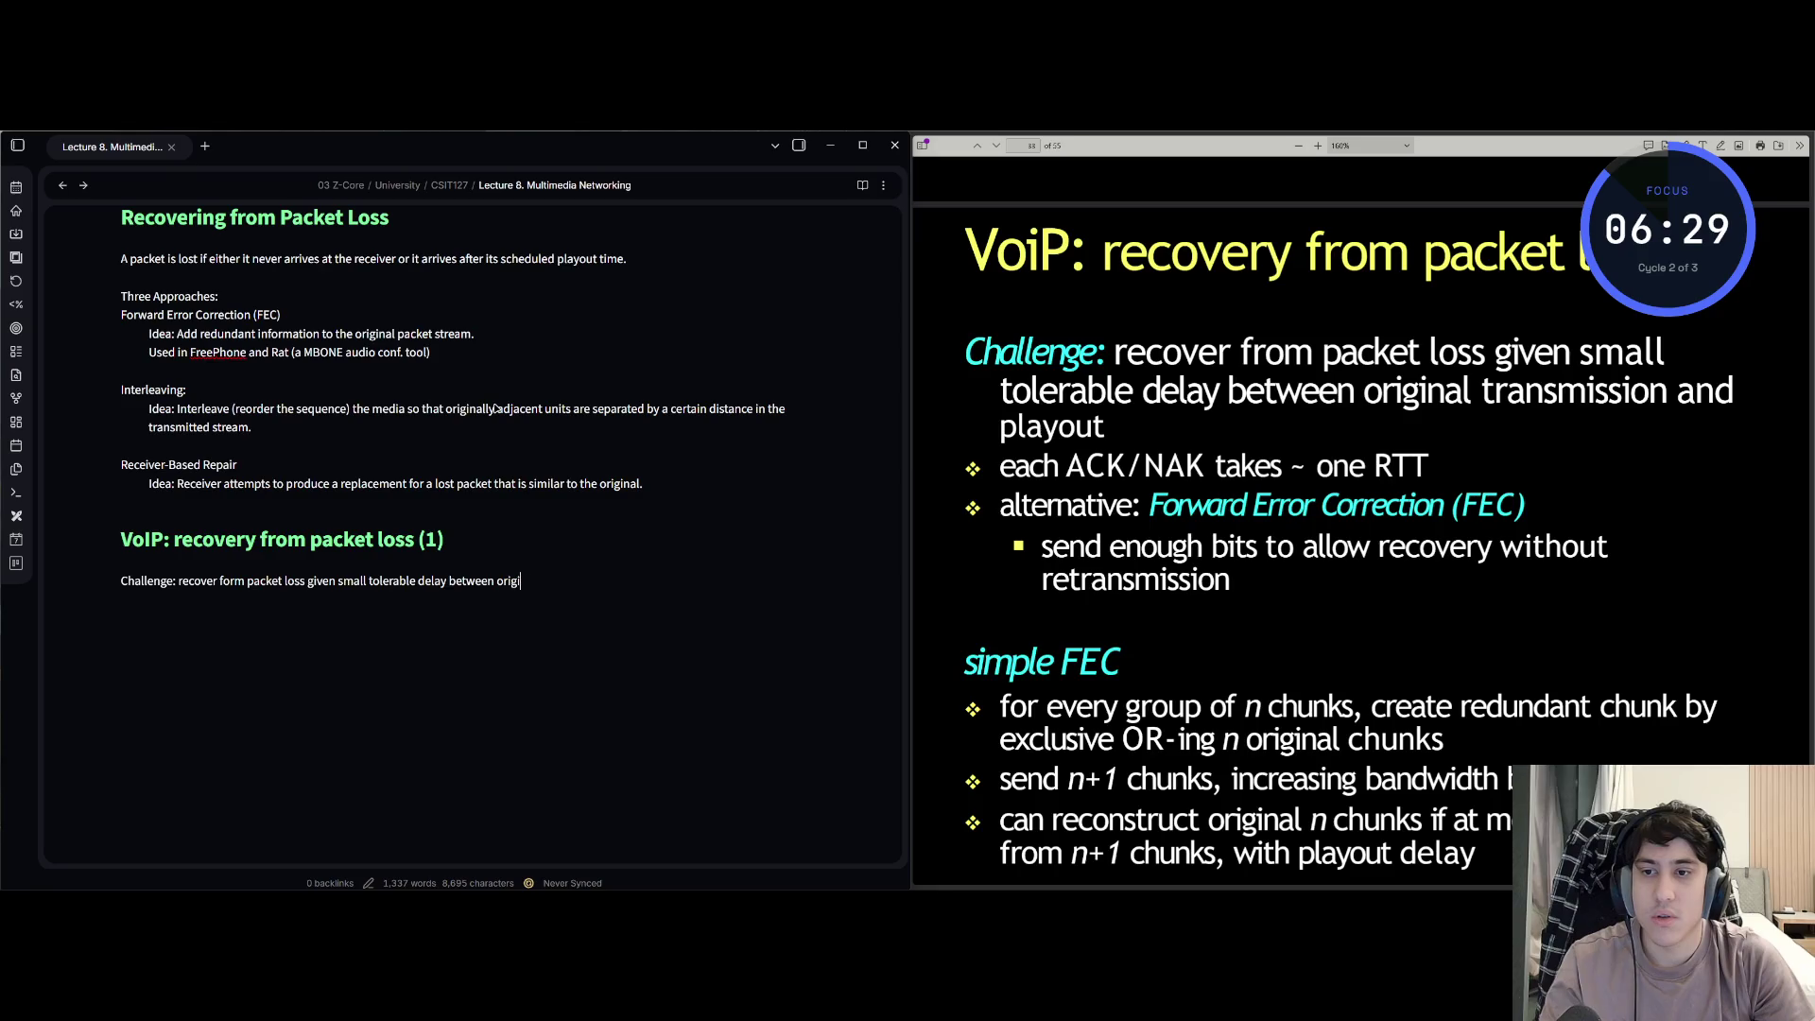
pyautogui.write(' t')
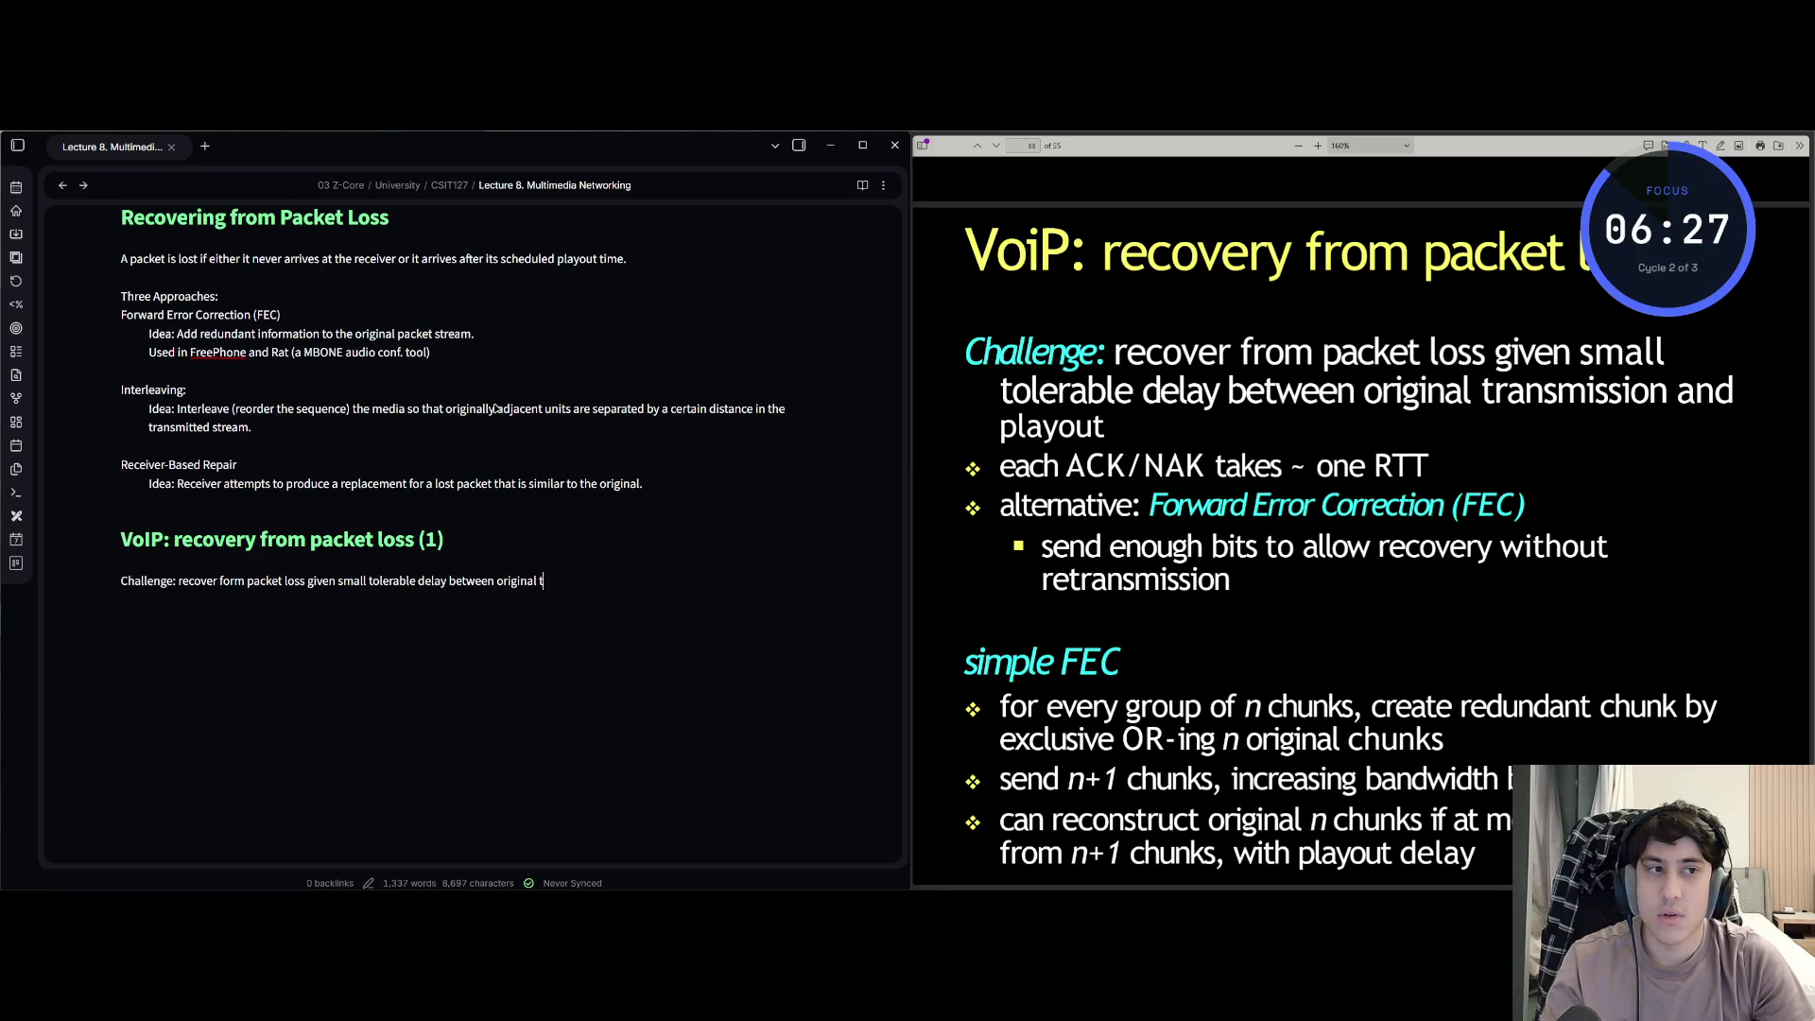
pyautogui.write('ransmission and')
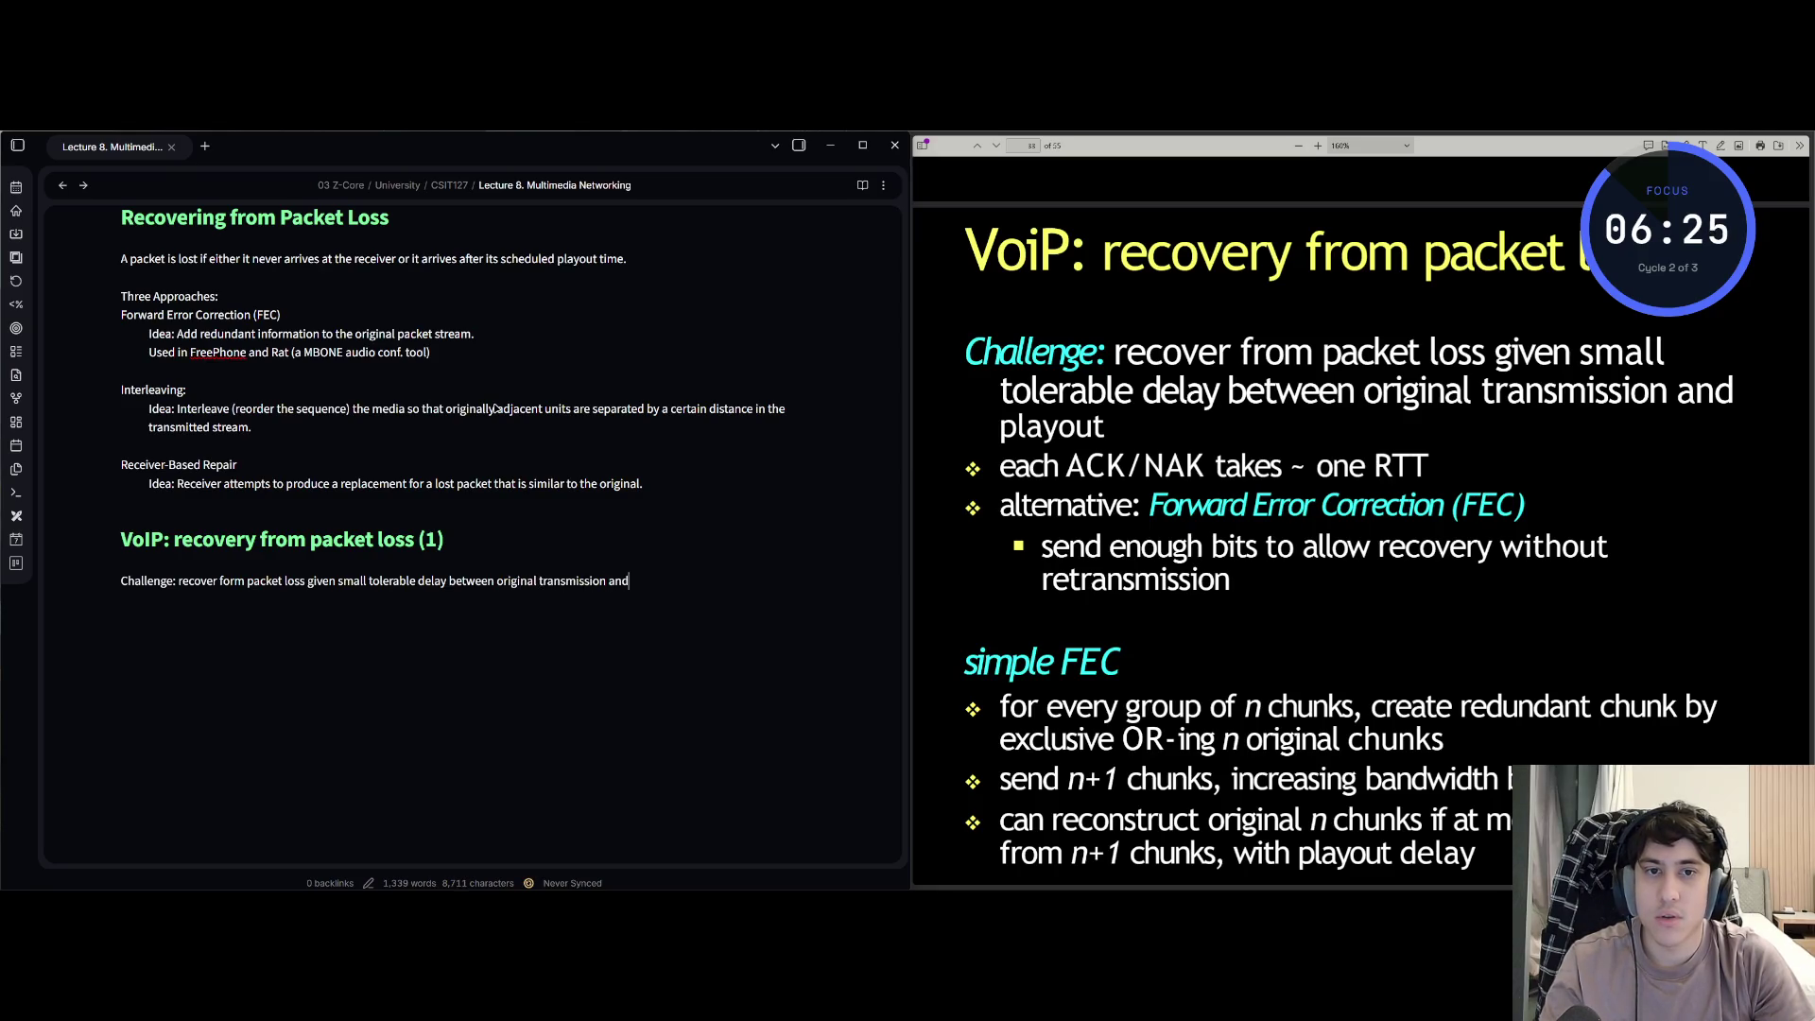
pyautogui.write(' playout')
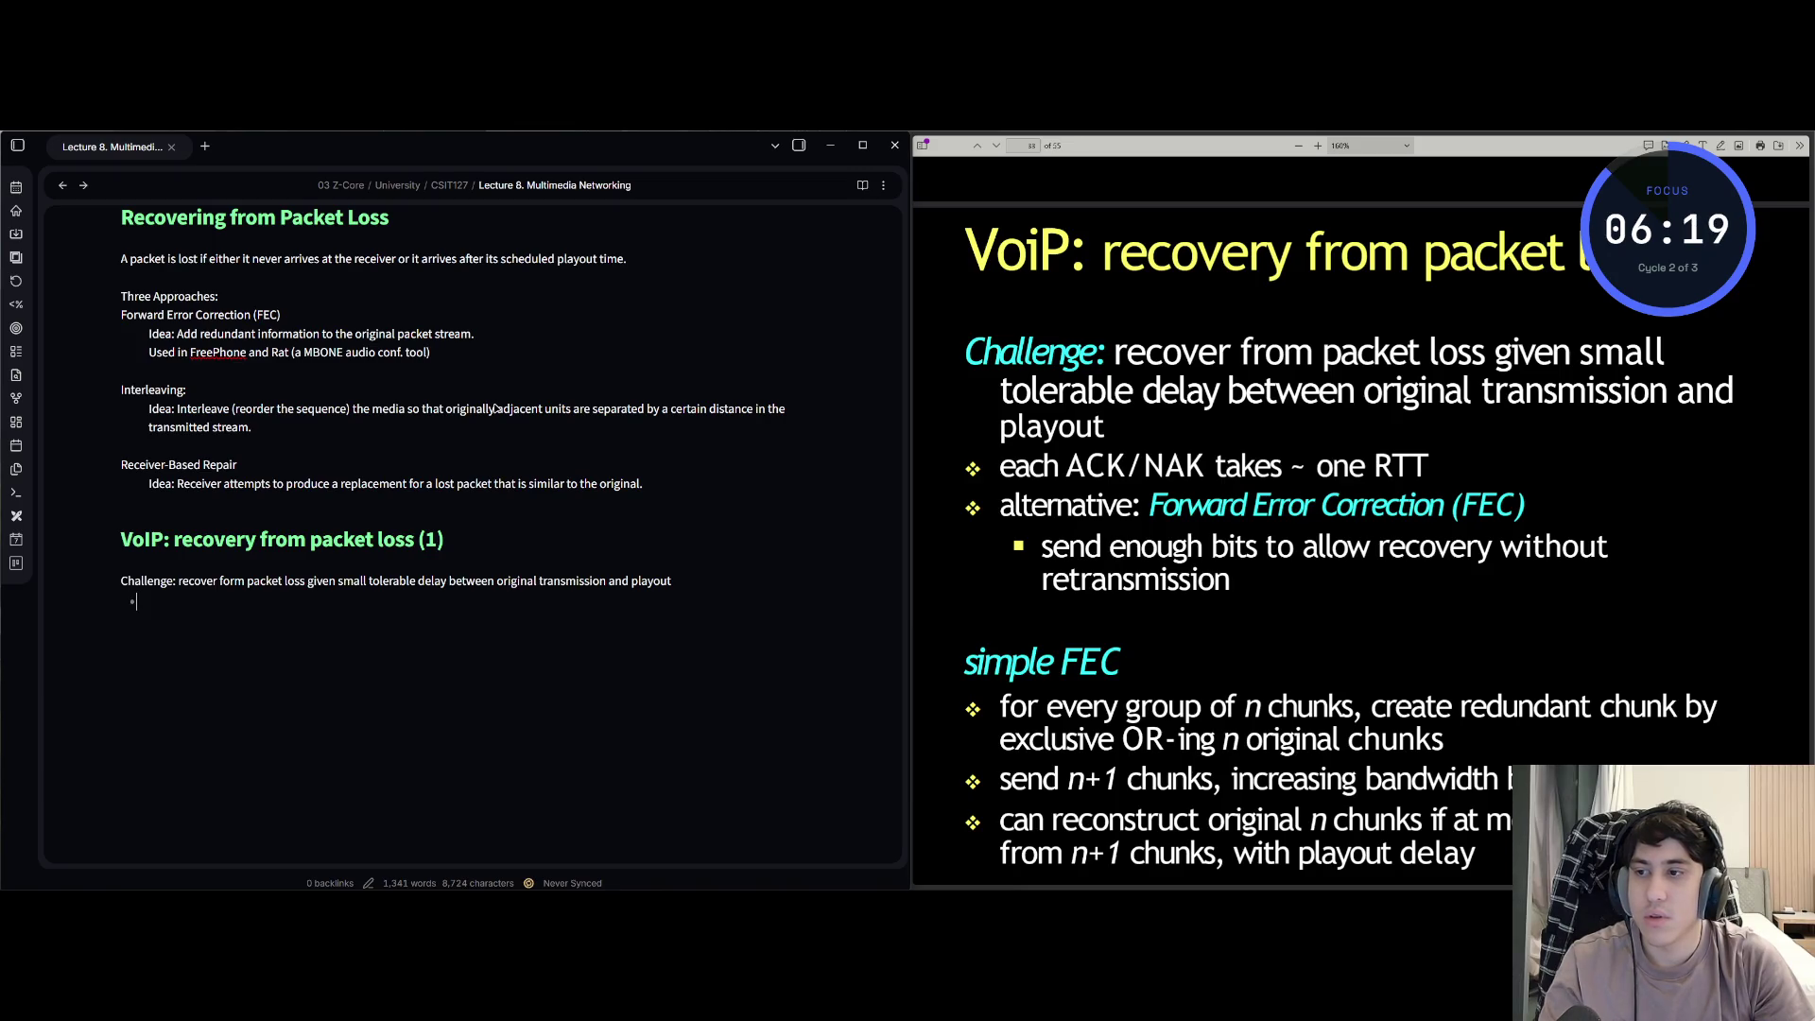
pyautogui.write('h ACK')
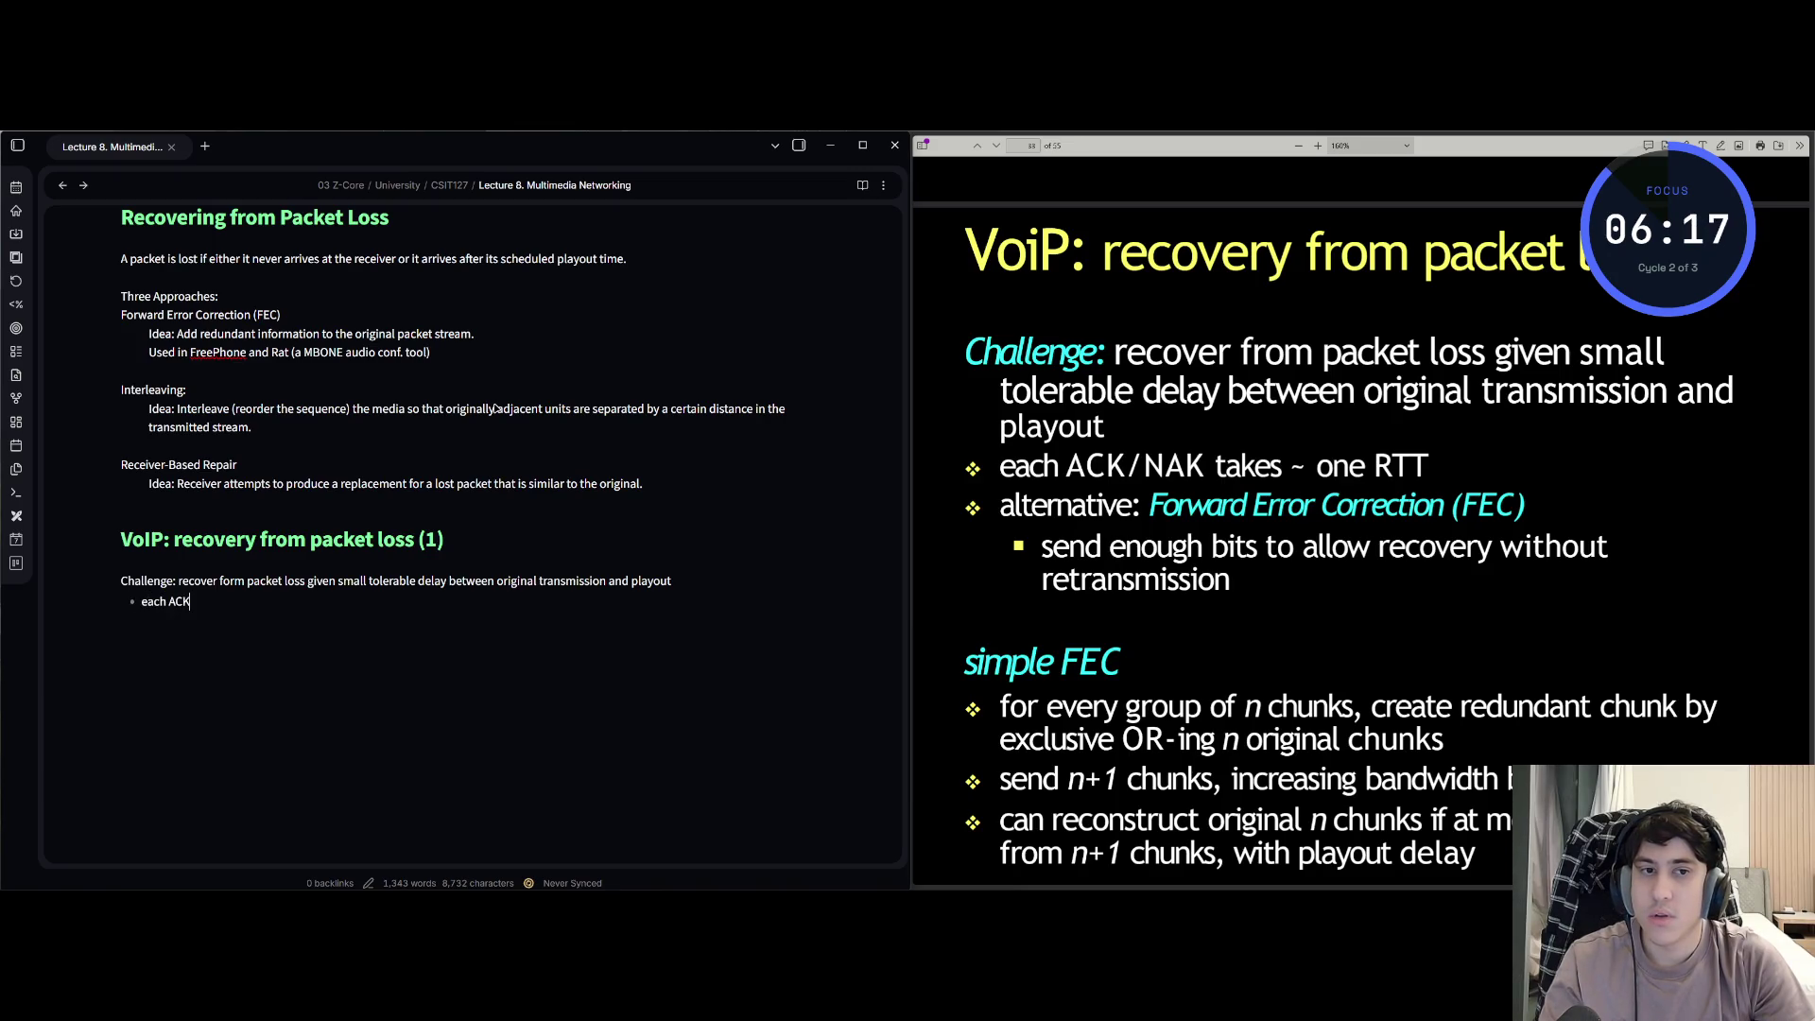
pyautogui.write('/')
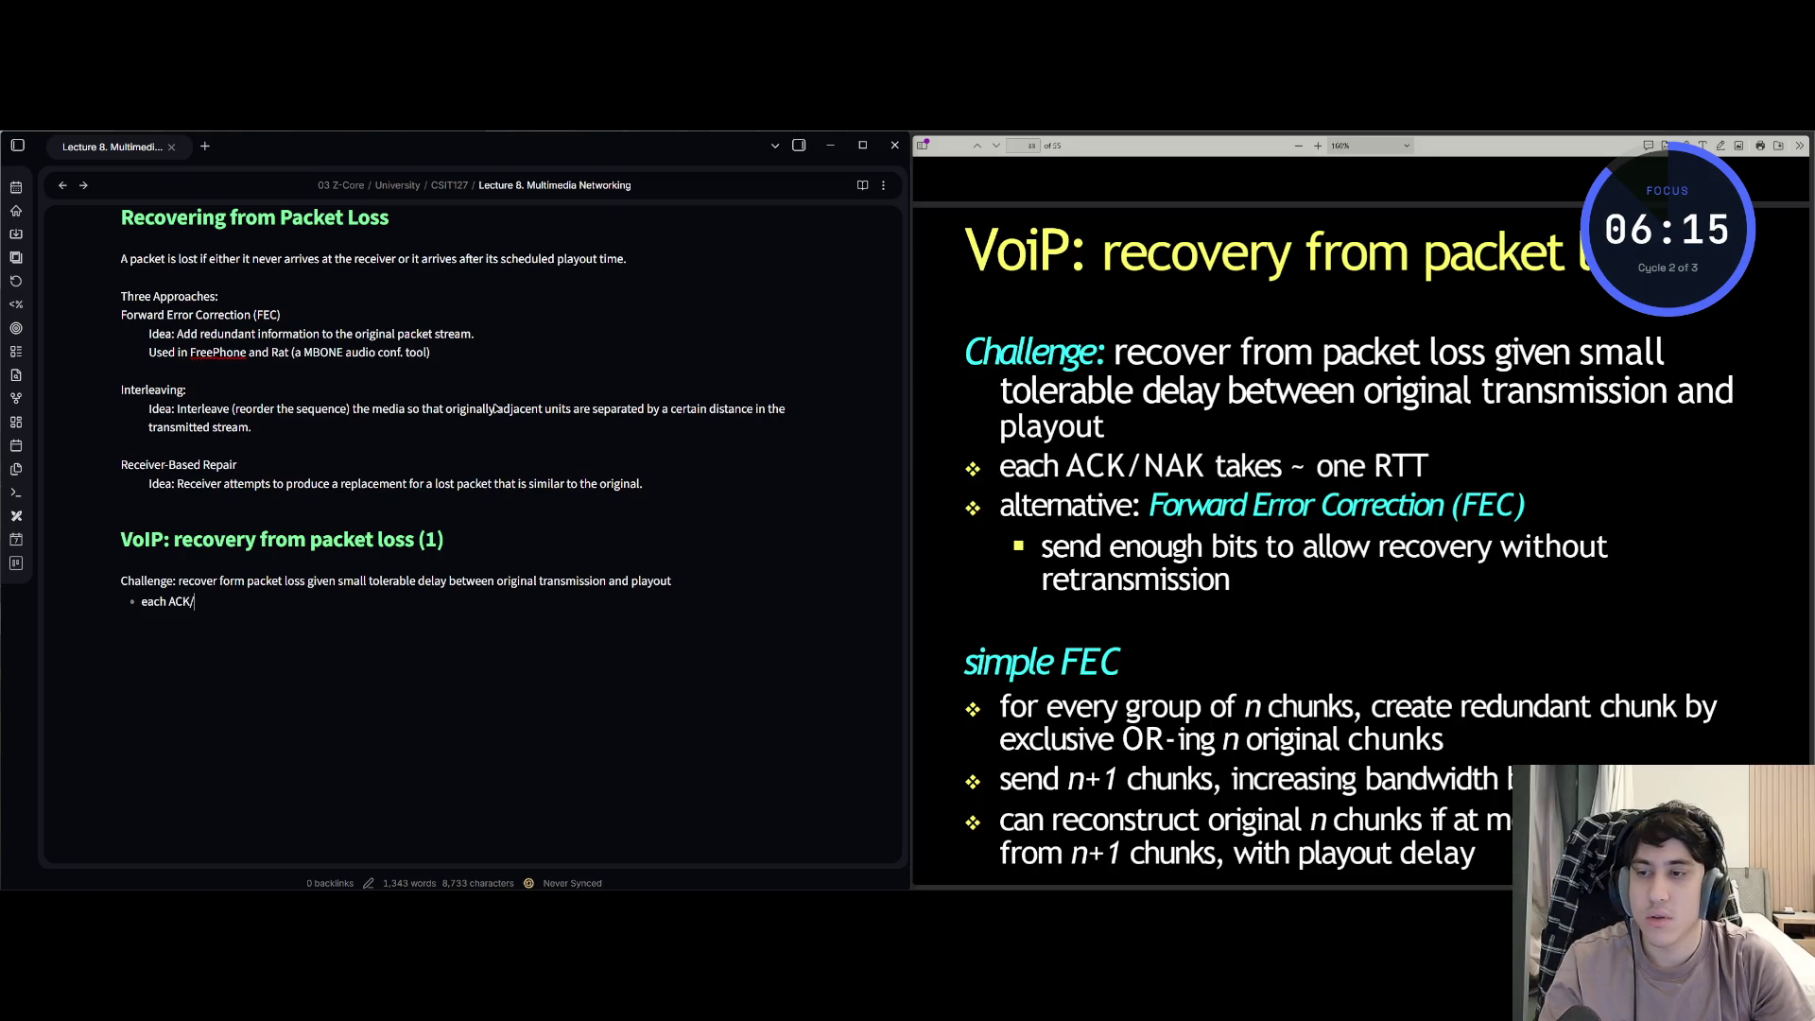
pyautogui.write('naNaK')
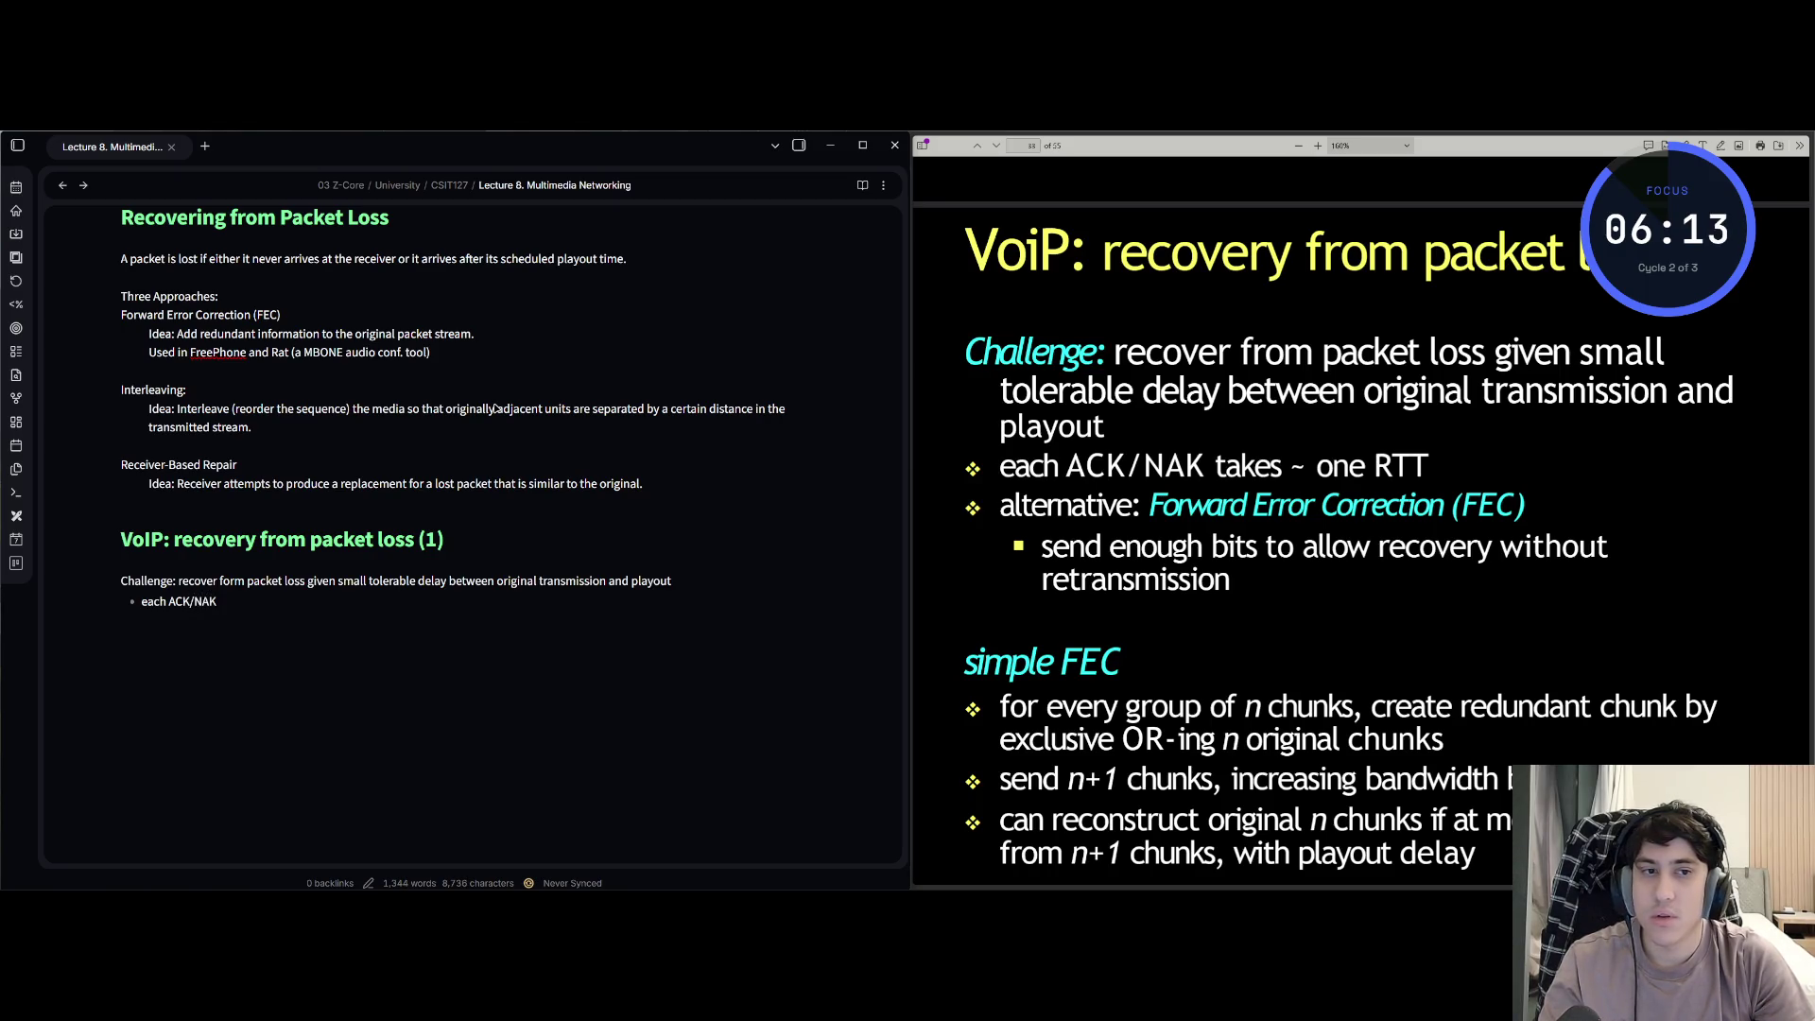
pyautogui.write('  ~ ')
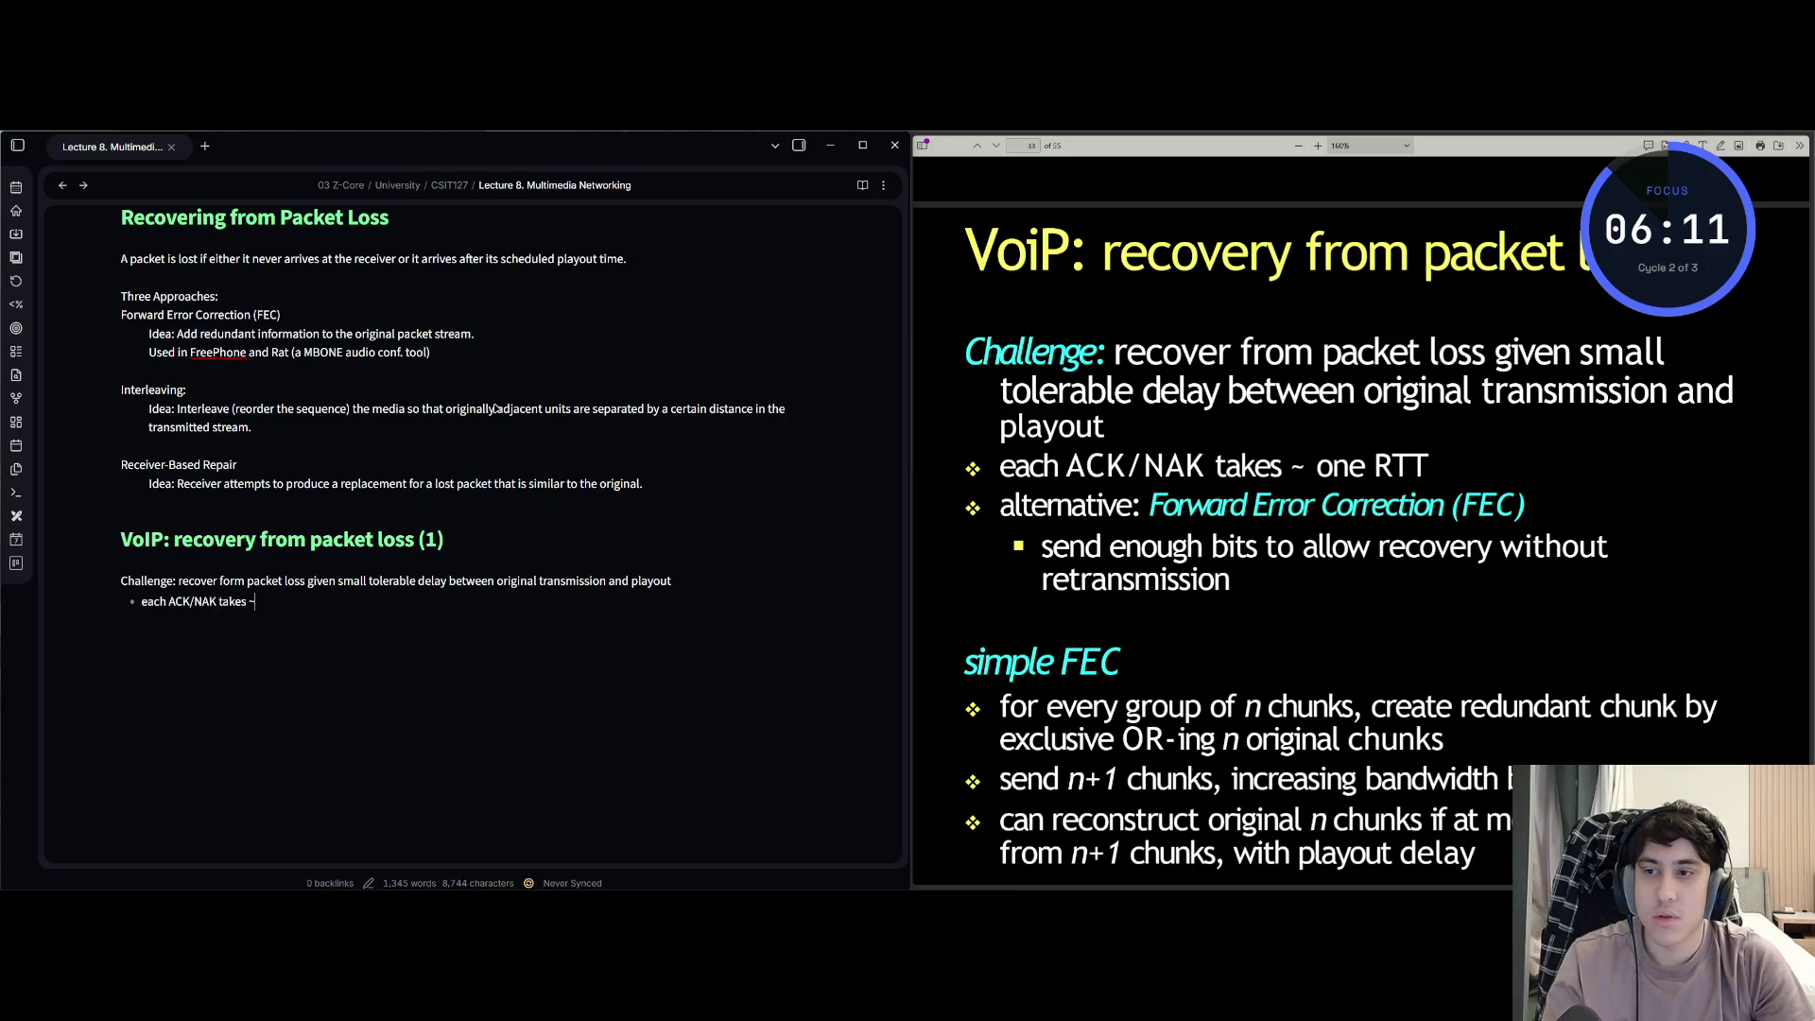
pyautogui.write(' RTT')
# - Add the 'alternative: Forward Error Correction (FEC)' bullet and nest a 'send enough bits' sub-point under it
pyautogui.press('Return')
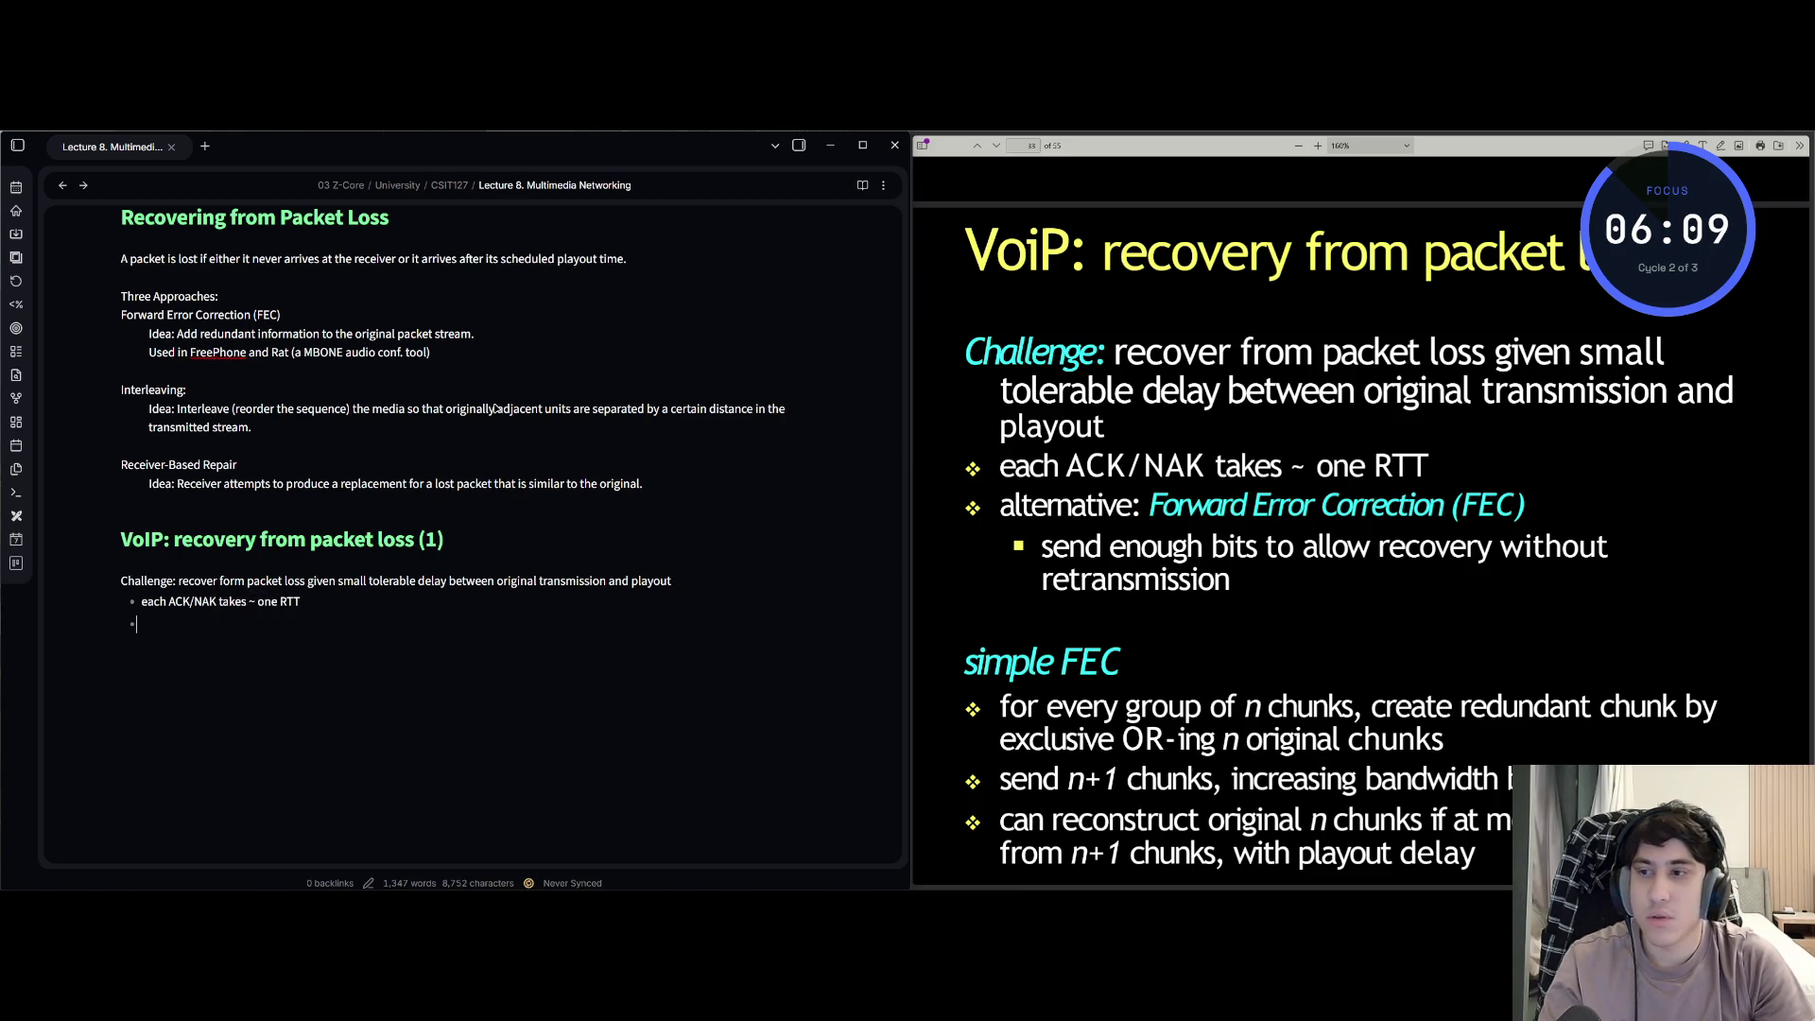
pyautogui.write('alterna')
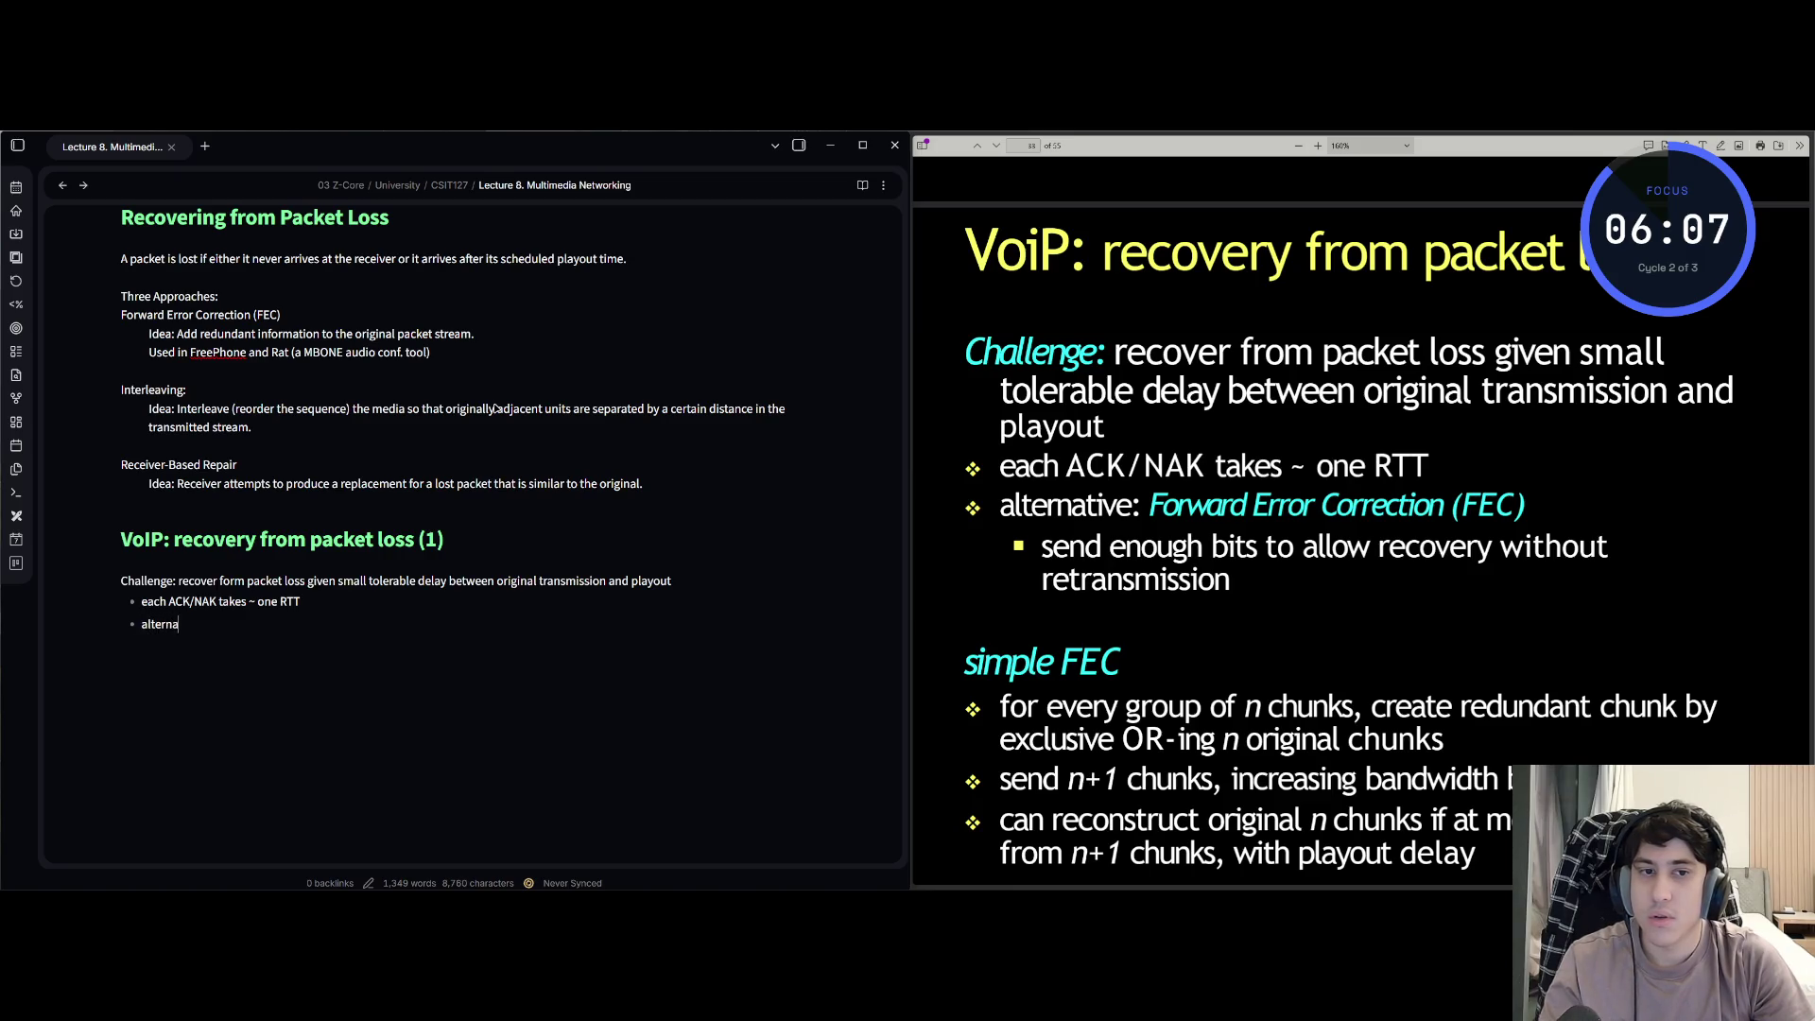
pyautogui.write('tive: Forwar')
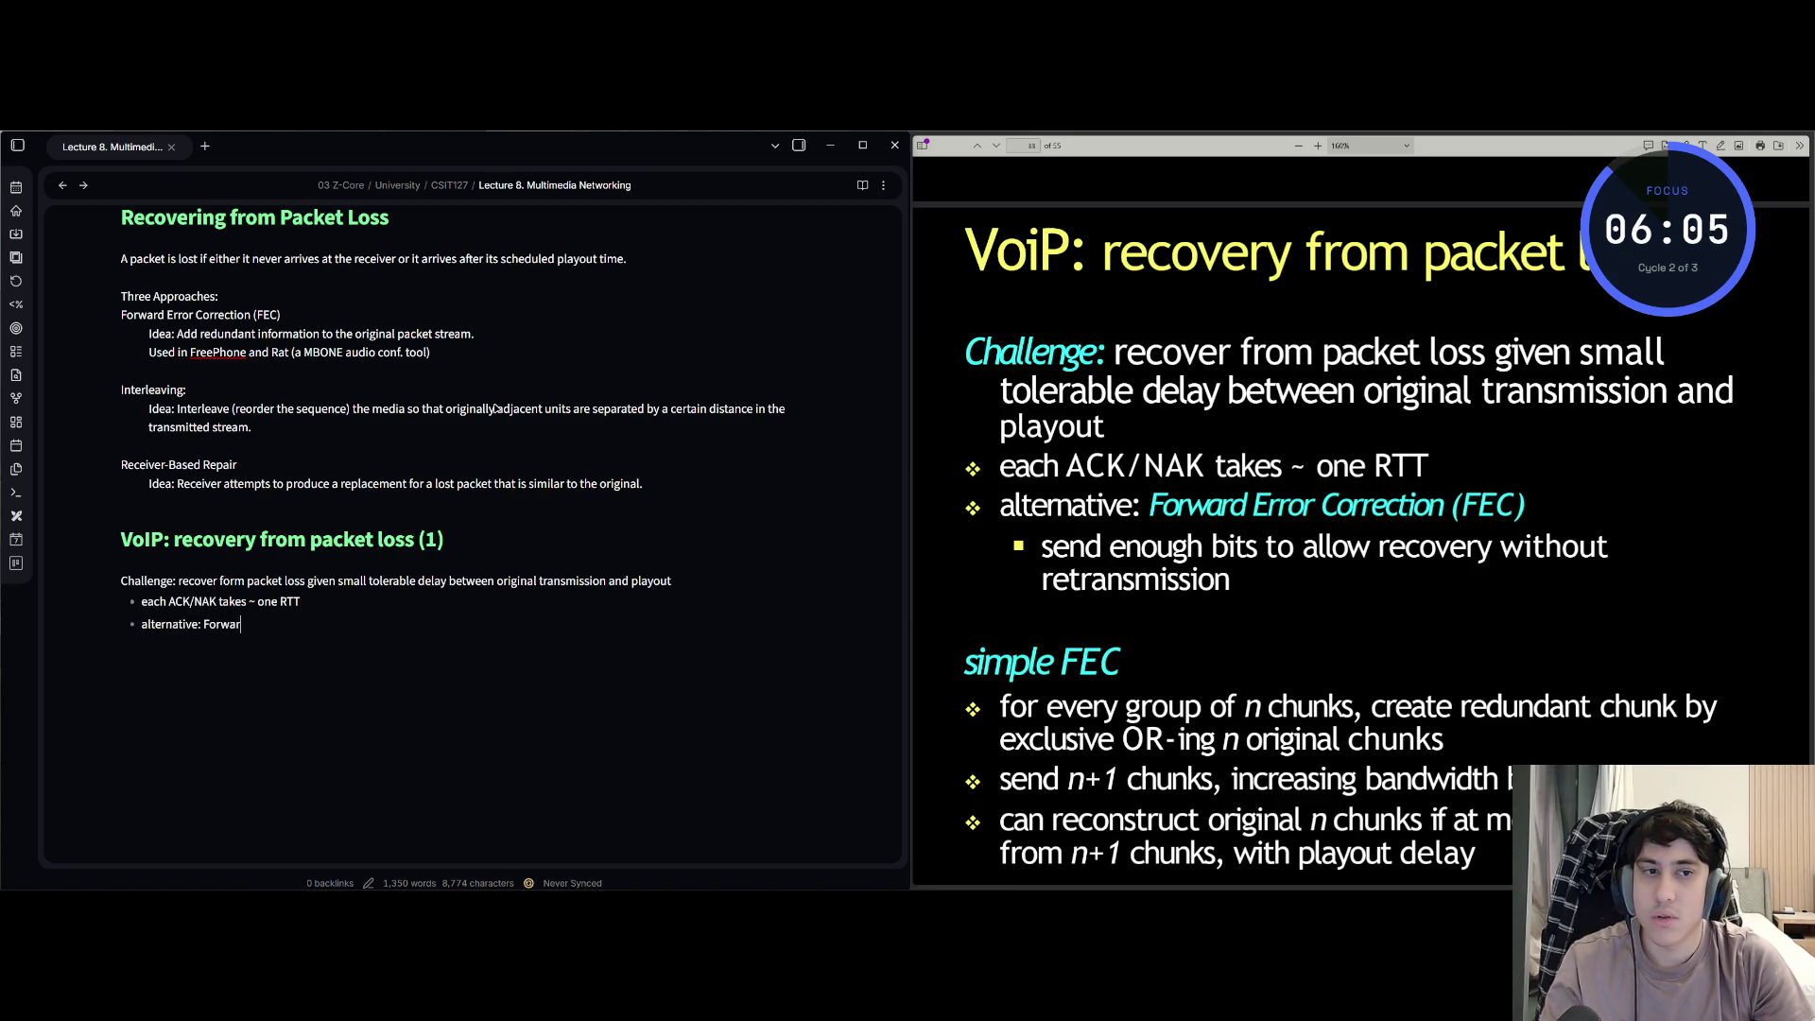
pyautogui.write('d Error(')
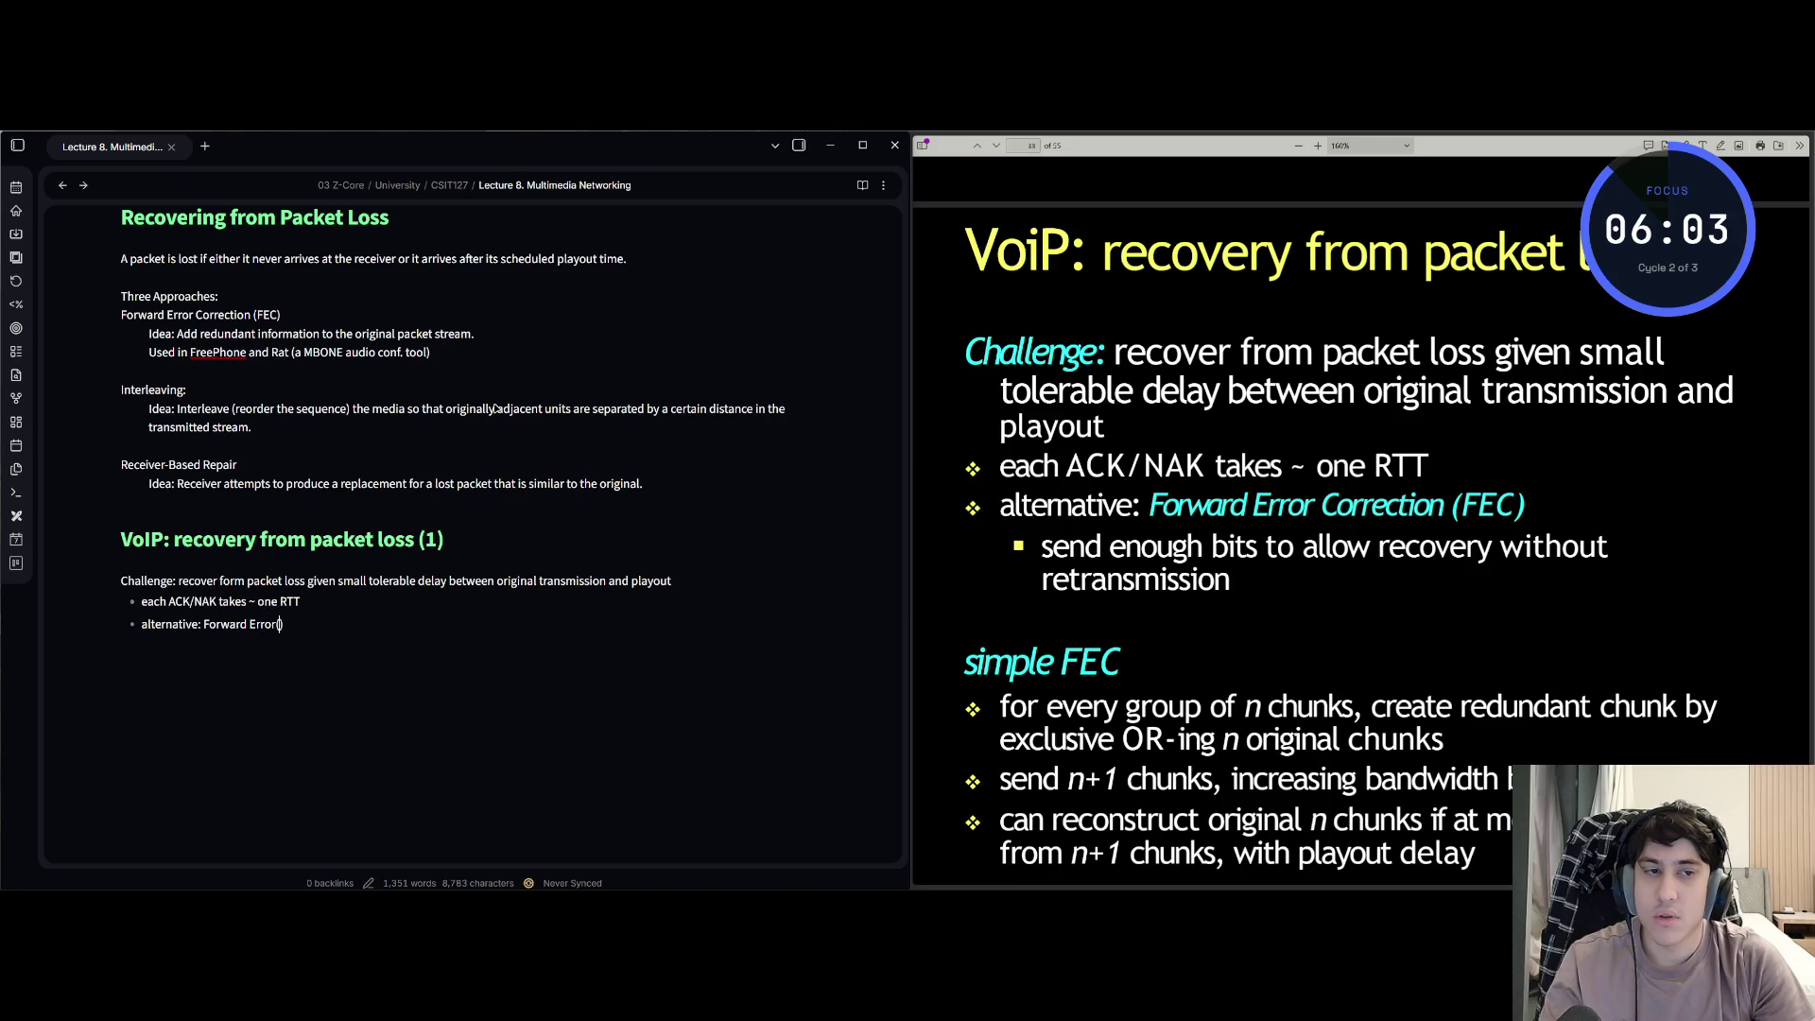
pyautogui.press('BackSpace')
pyautogui.write('rection')
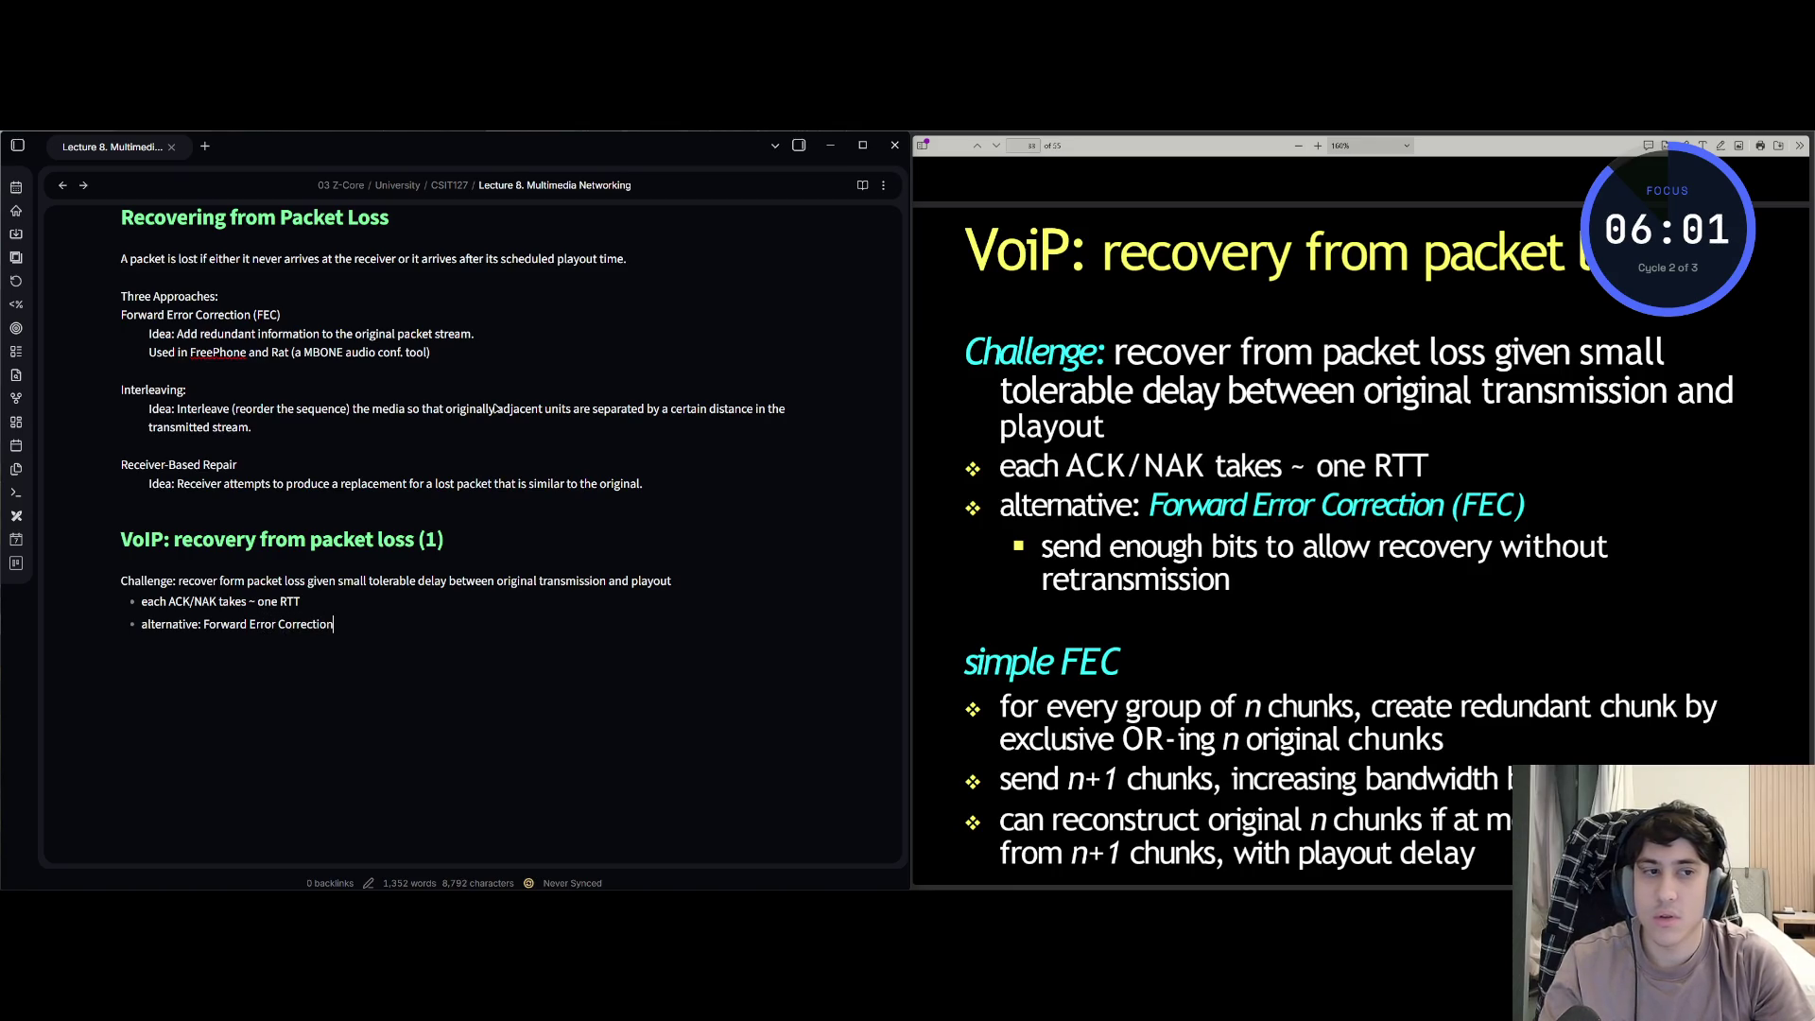
pyautogui.write(' (')
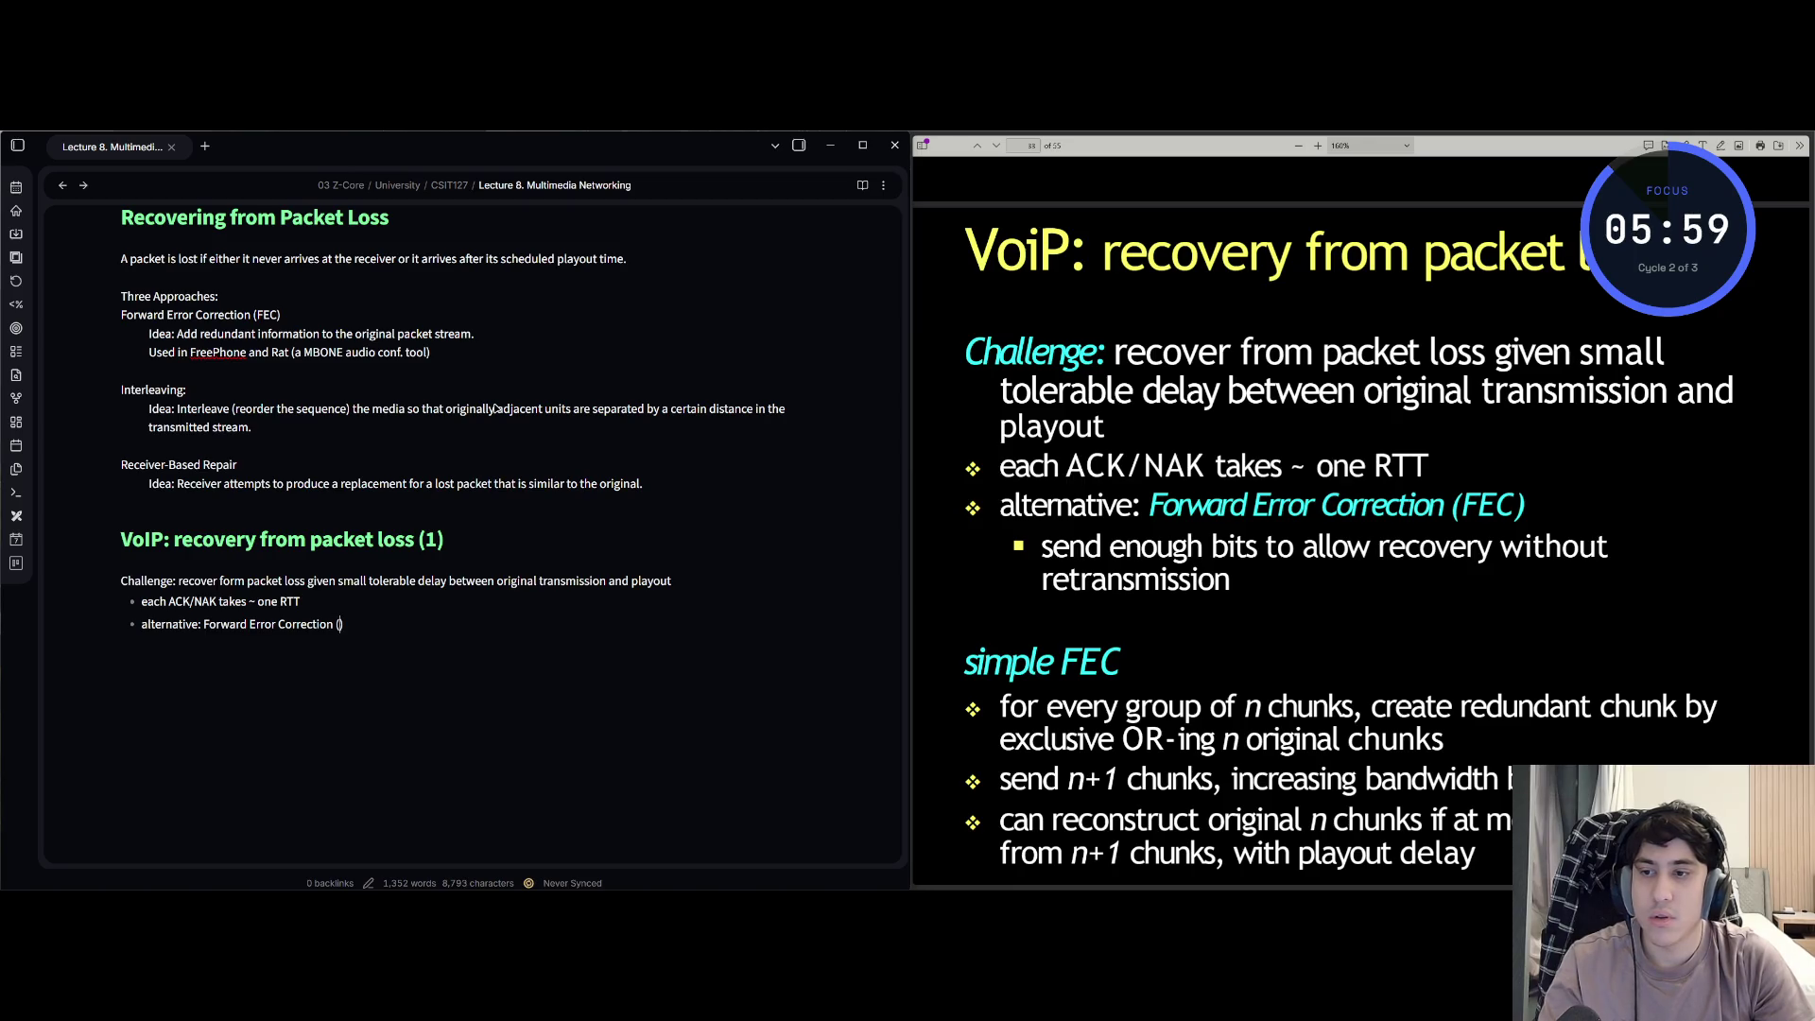
pyautogui.write('FEC)')
pyautogui.press('Return')
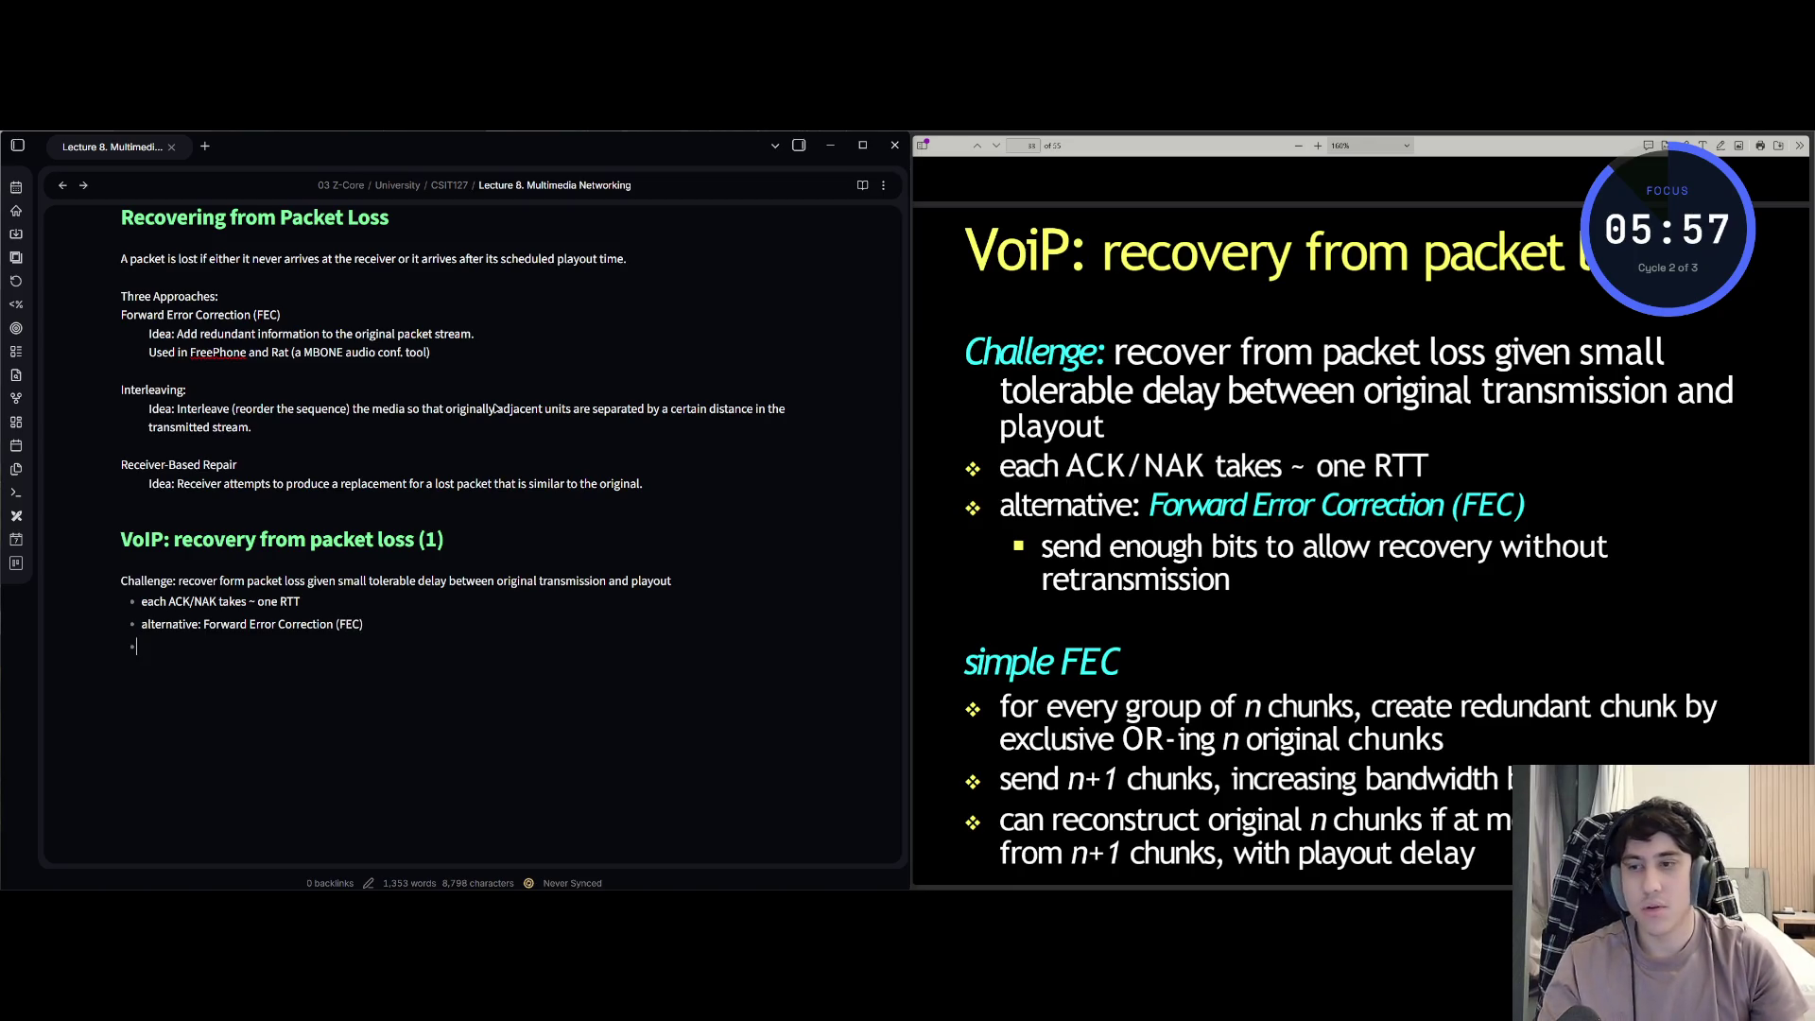
pyautogui.press('Tab')
pyautogui.write('send')
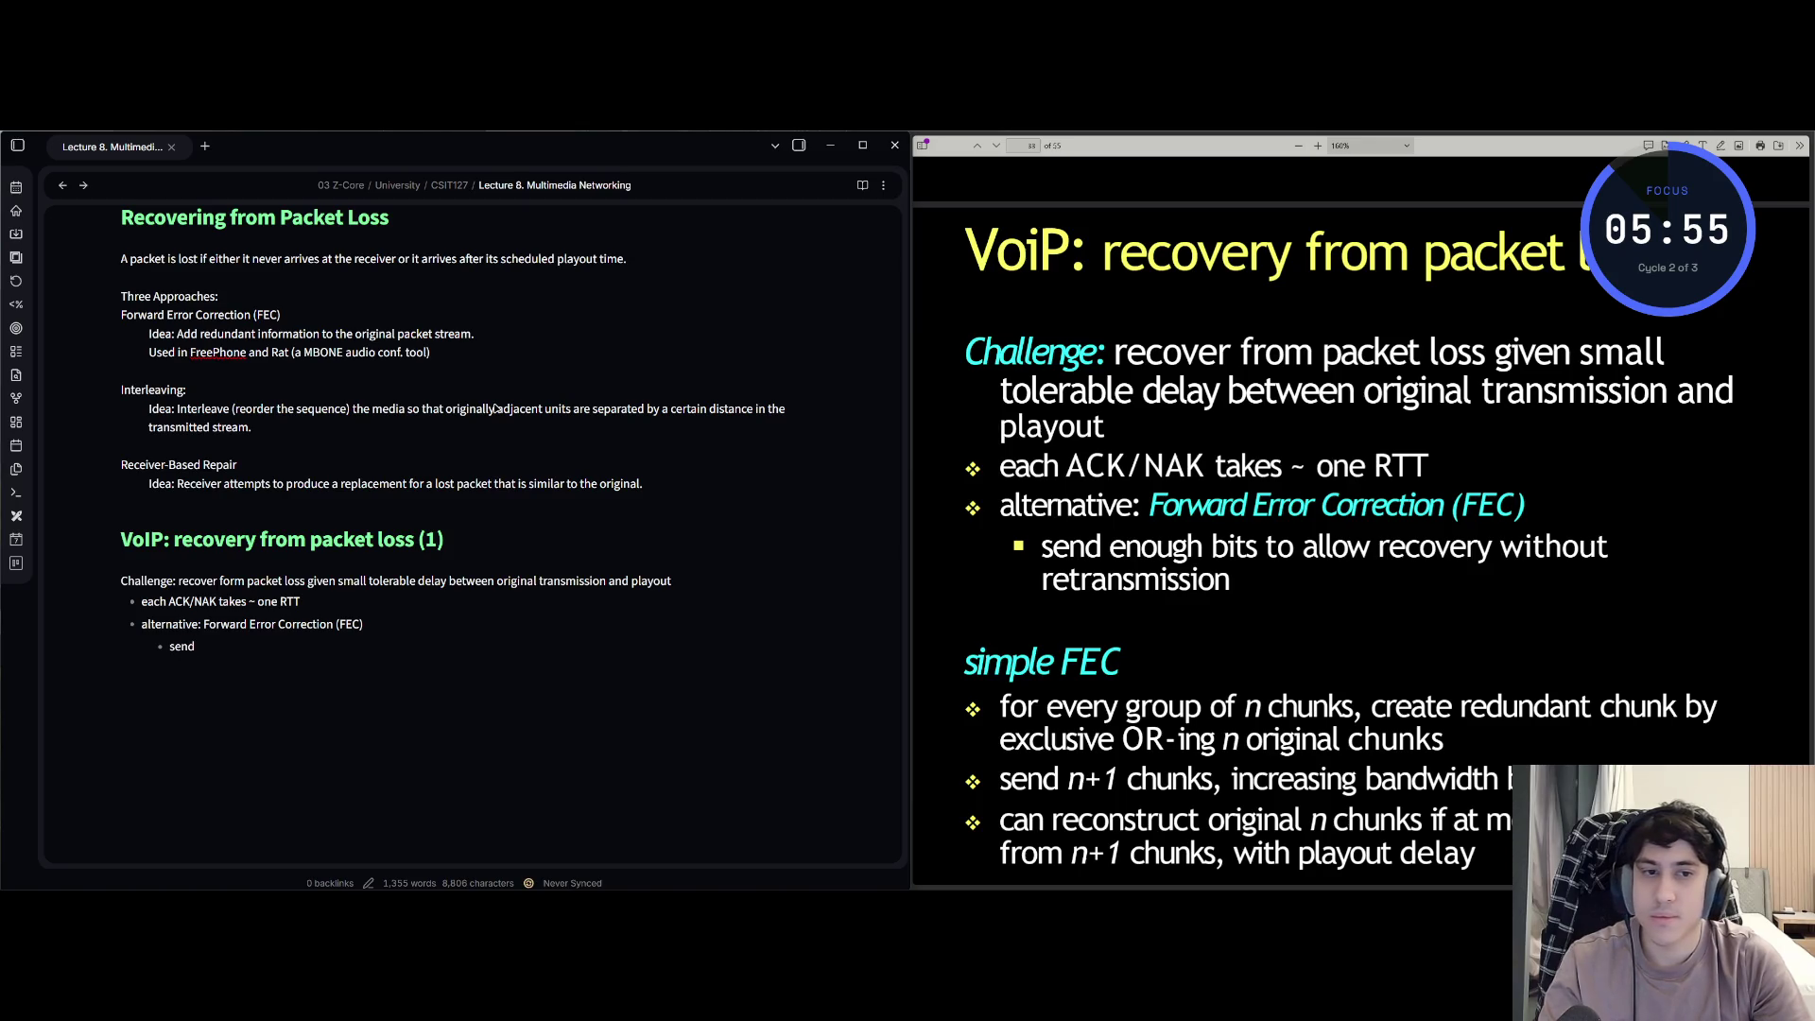
pyautogui.write(' enough')
pyautogui.write(' bits ')
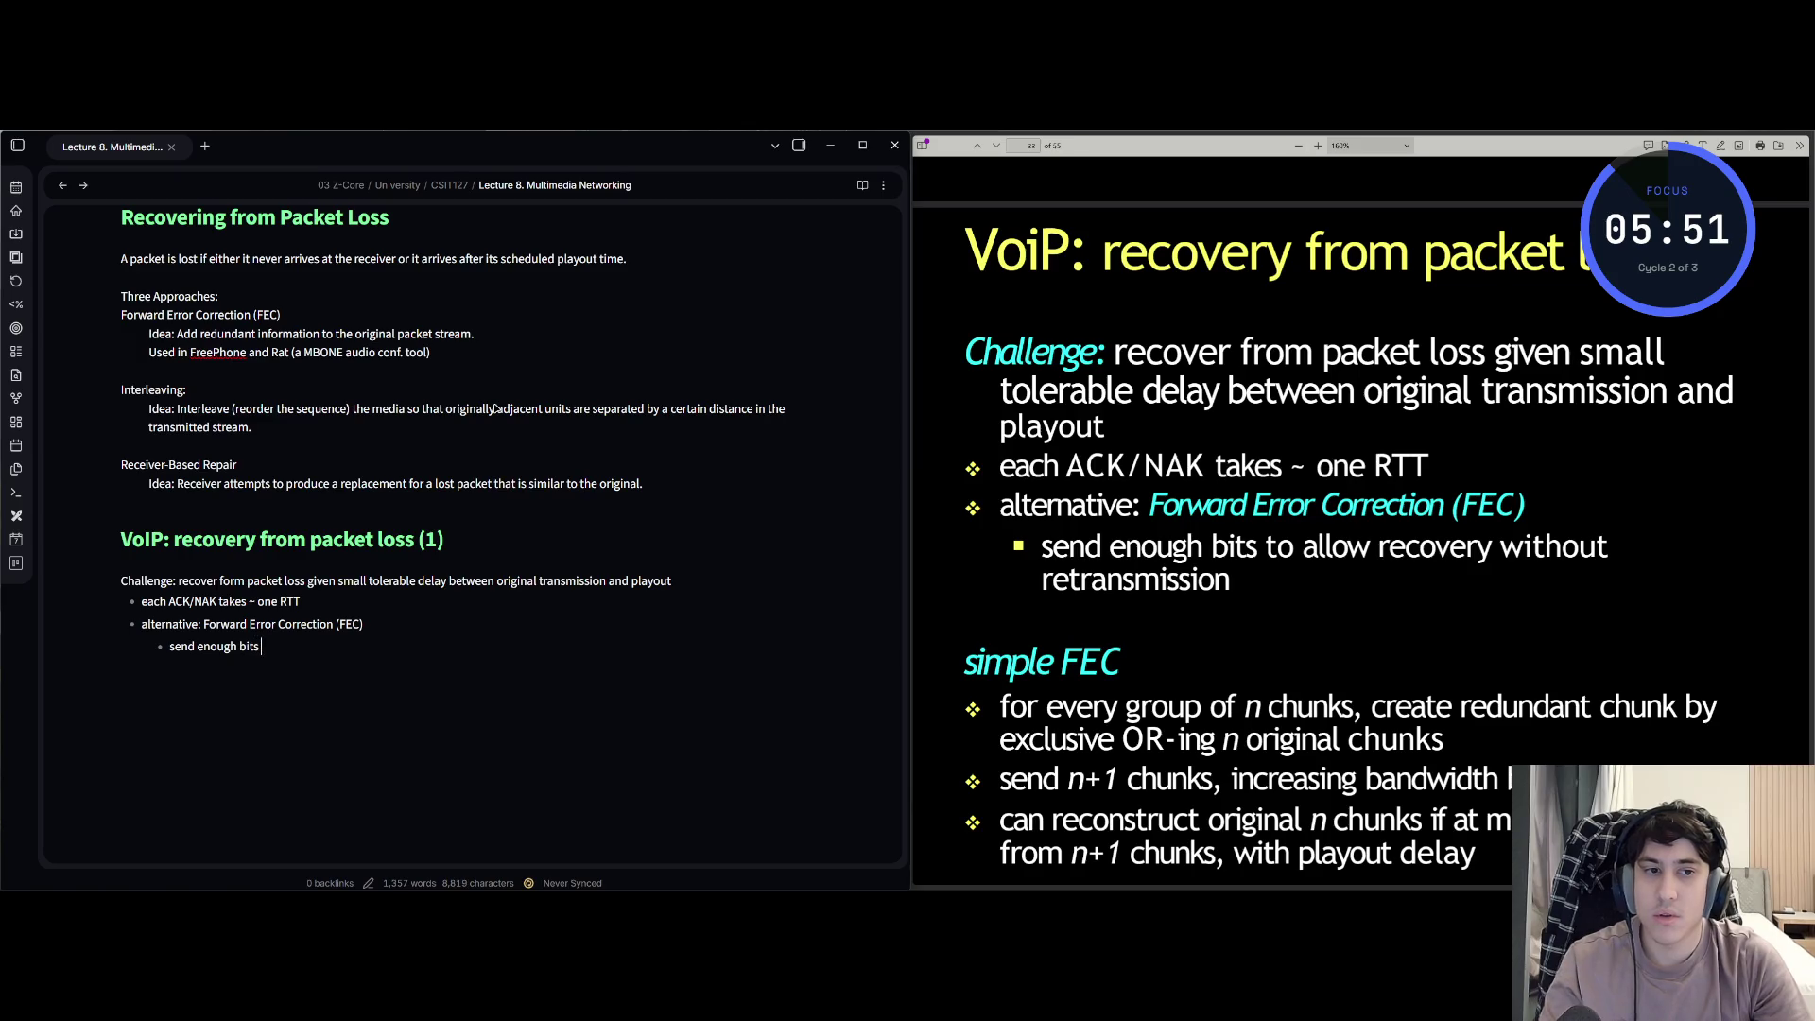
pyautogui.write('to allow recov')
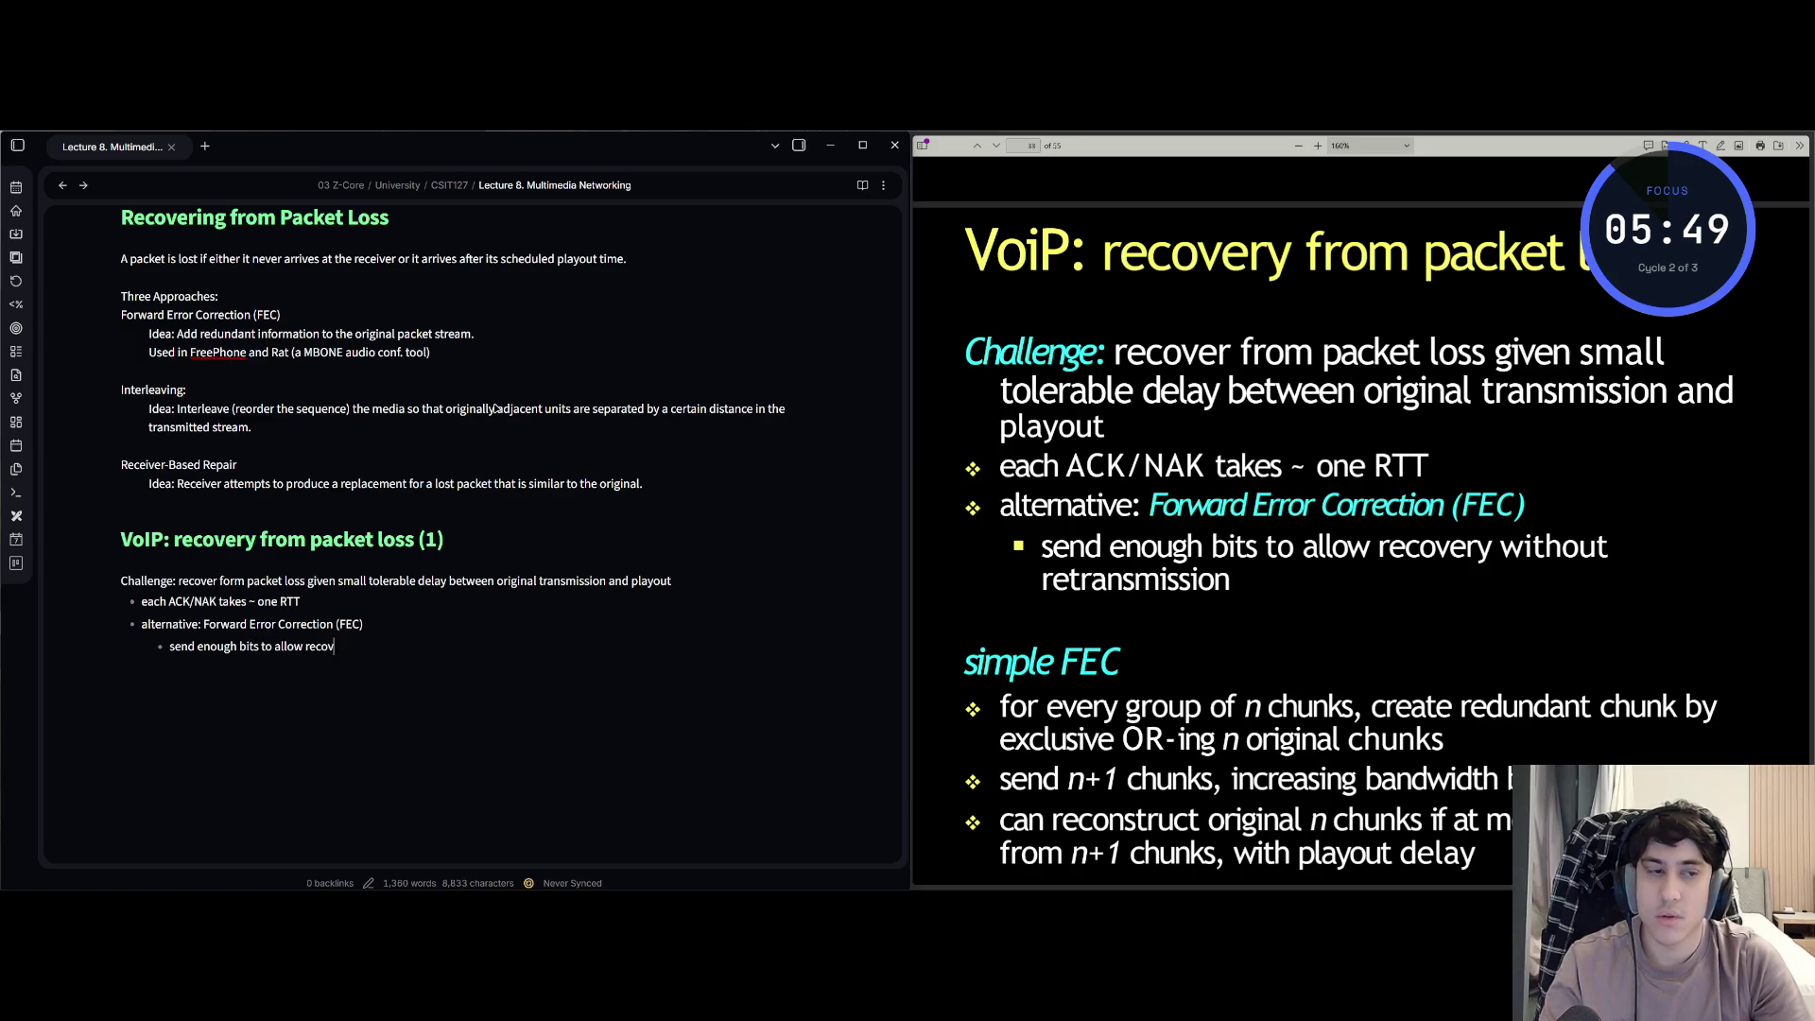
pyautogui.write('ery without ')
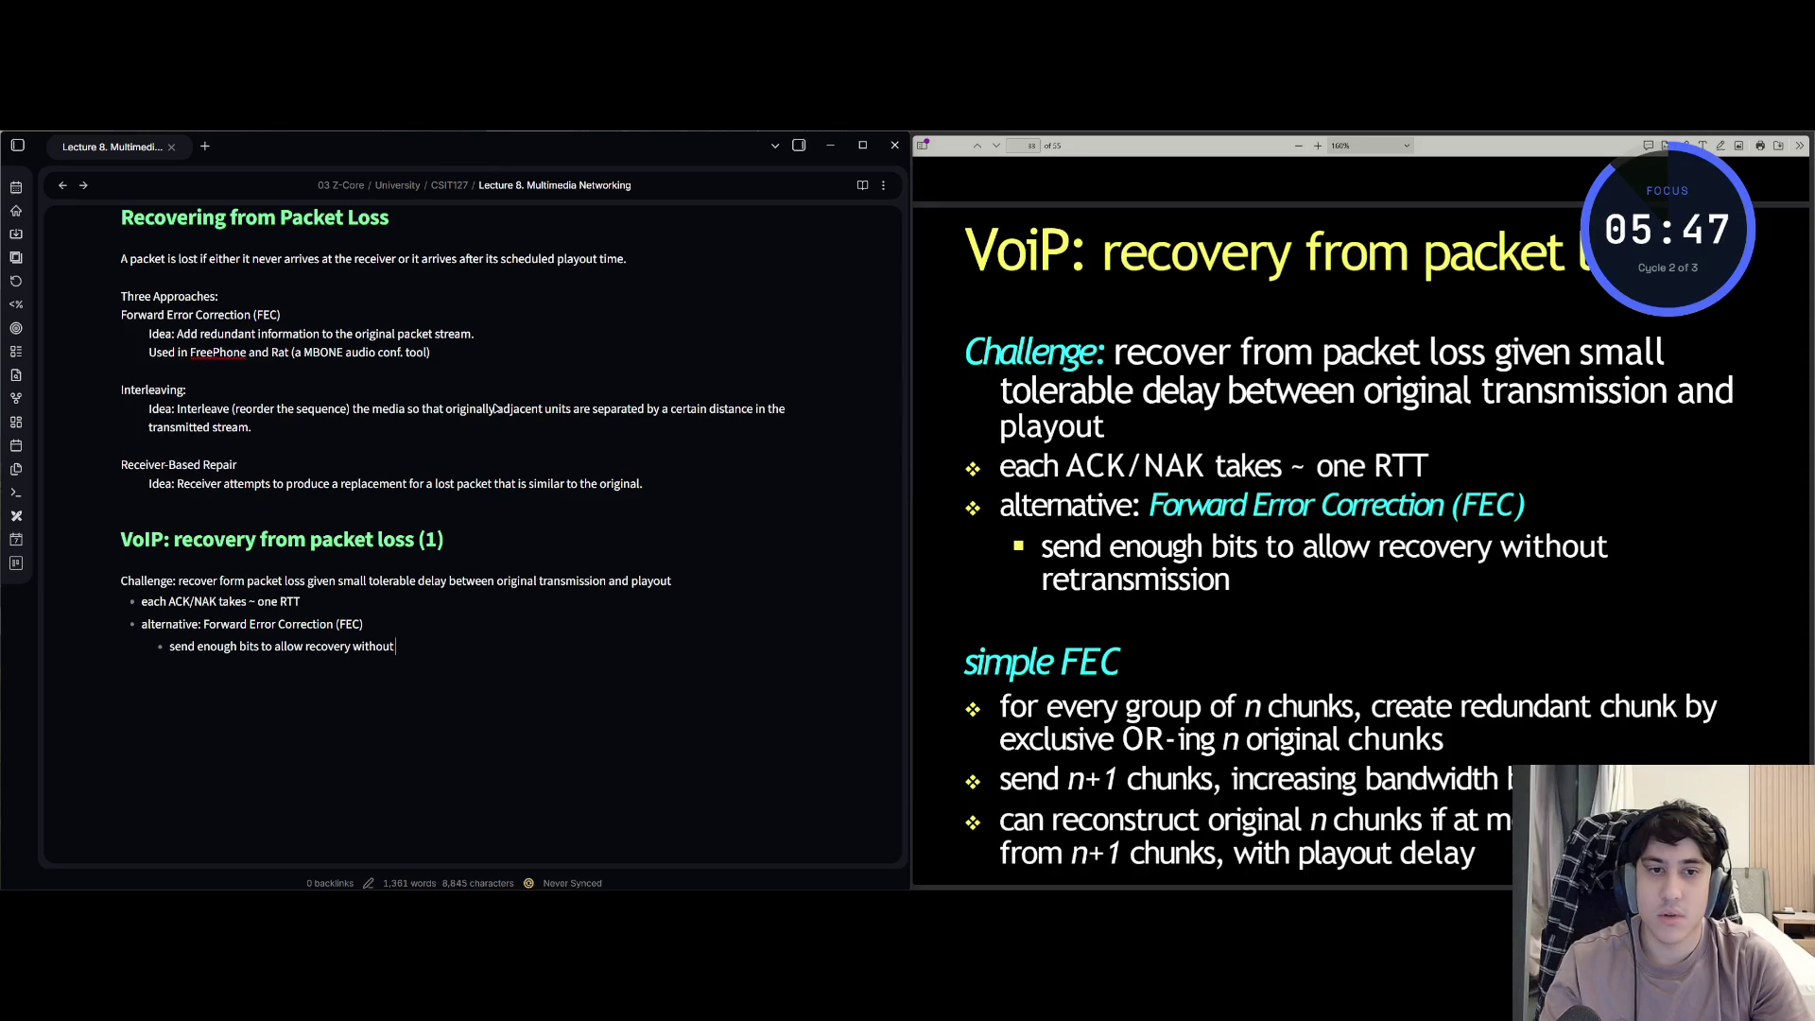
pyautogui.write('retrans')
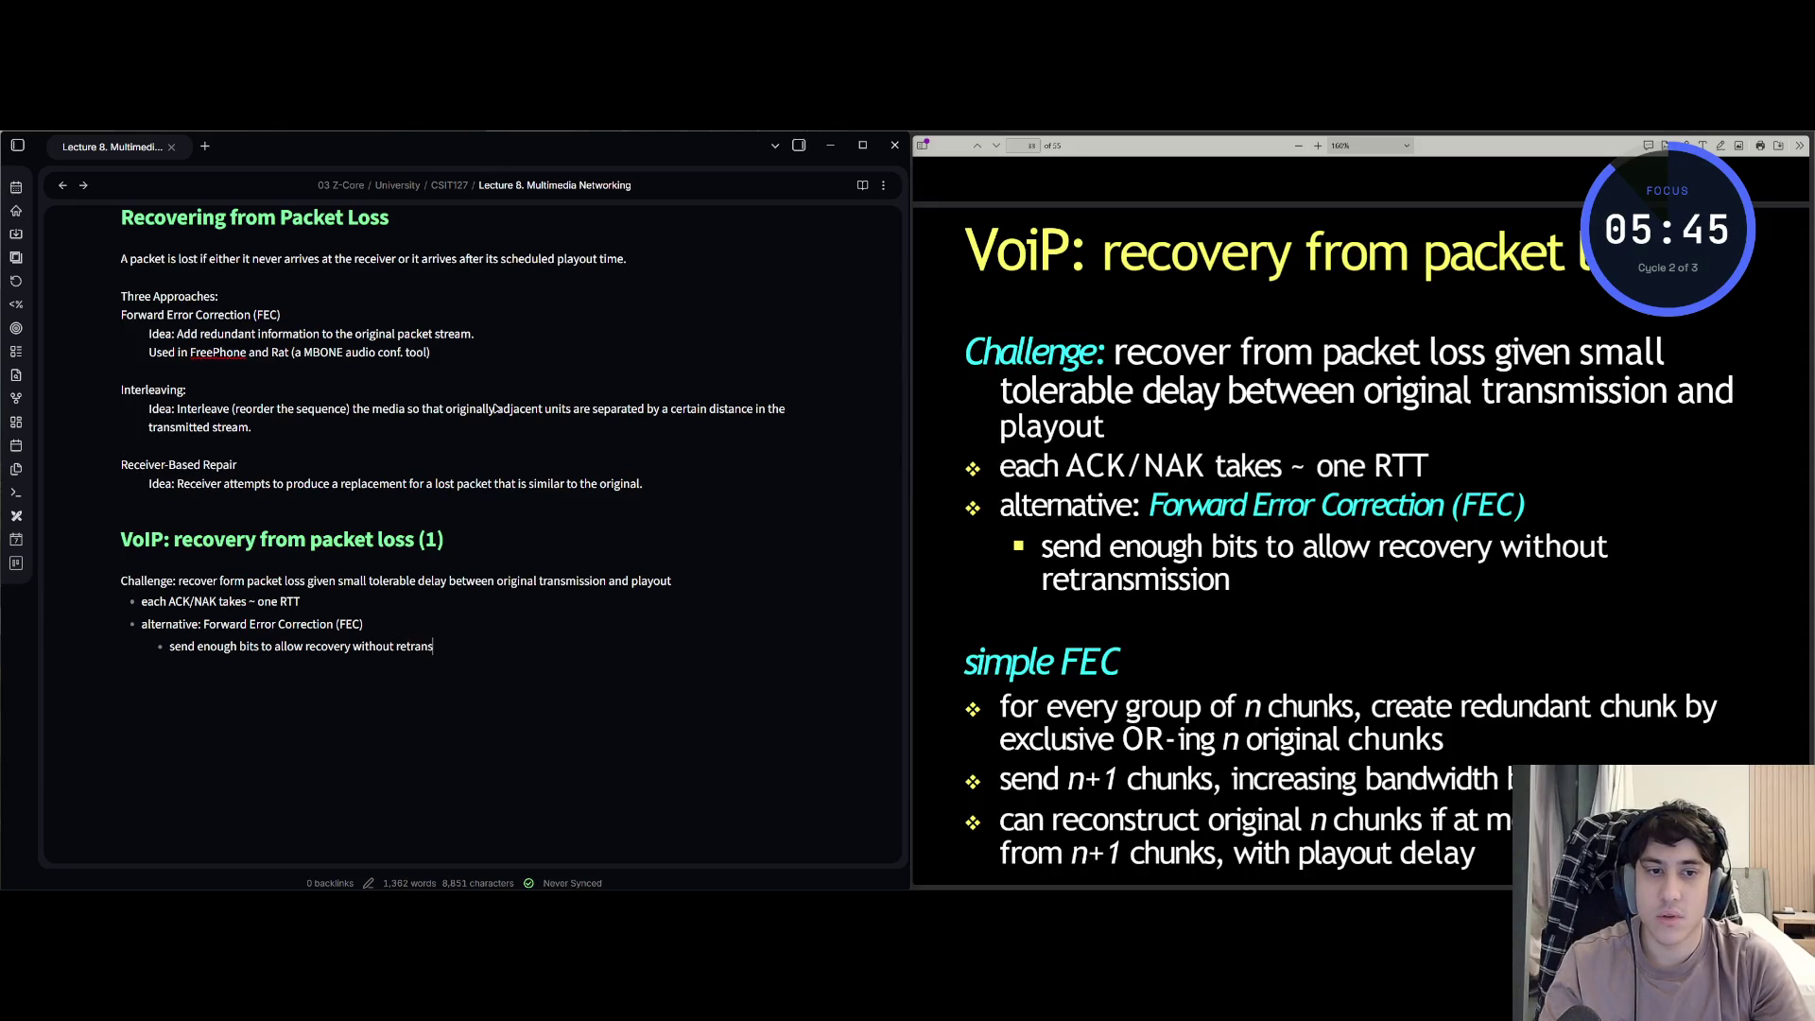
pyautogui.write('mission')
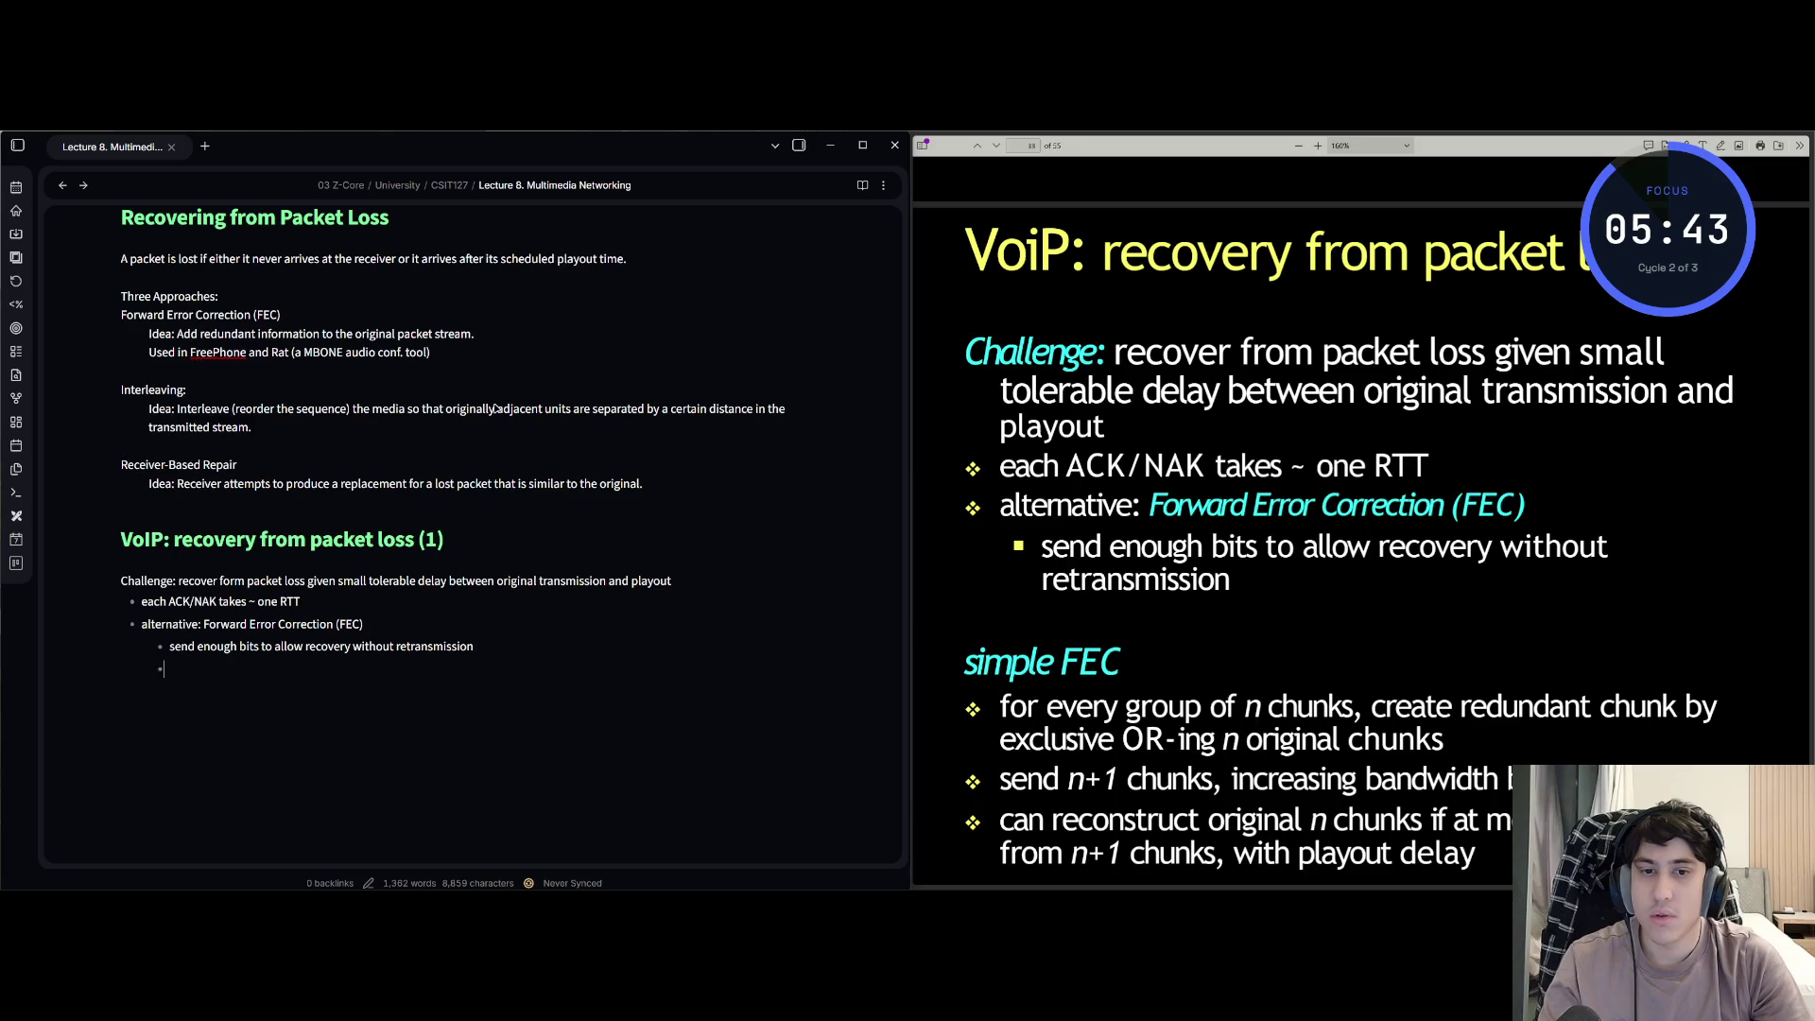
# - Add a 'simple FEC' line with a bullet about a redundant chunk from exclusive OR-ing n chunks
pyautogui.press('Return')
pyautogui.write('simple FEC')
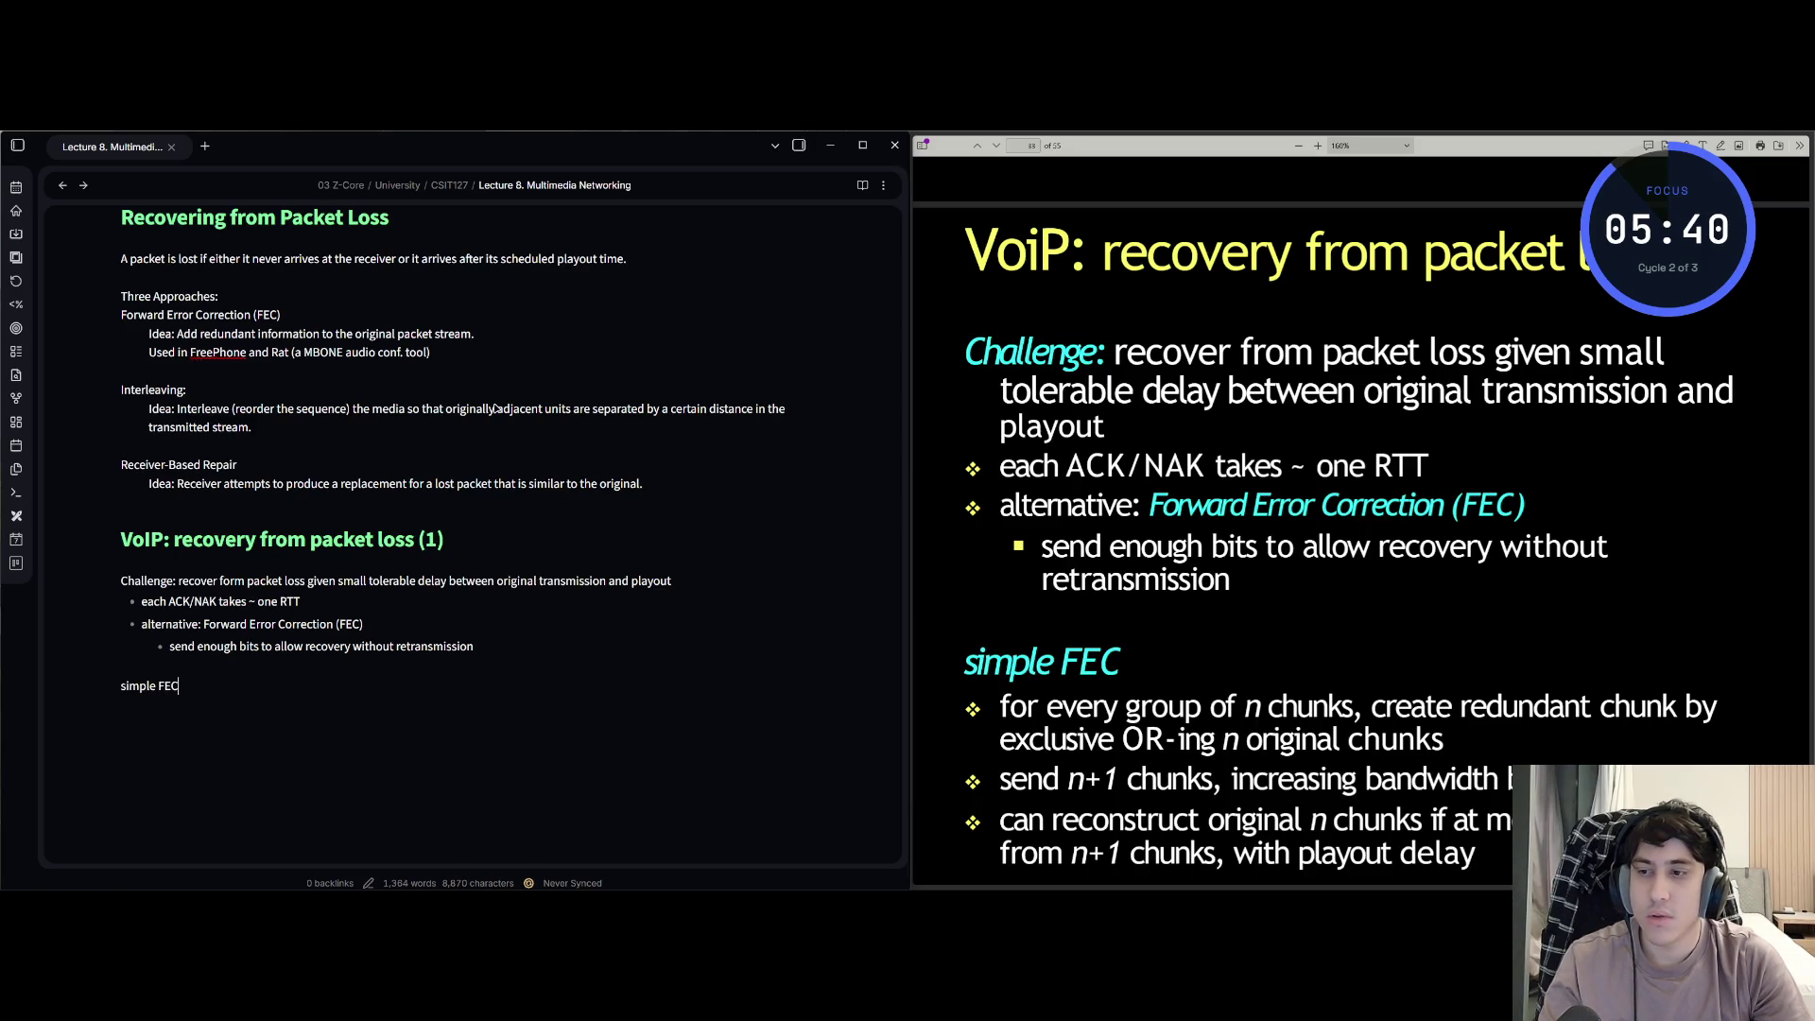
pyautogui.press('Return')
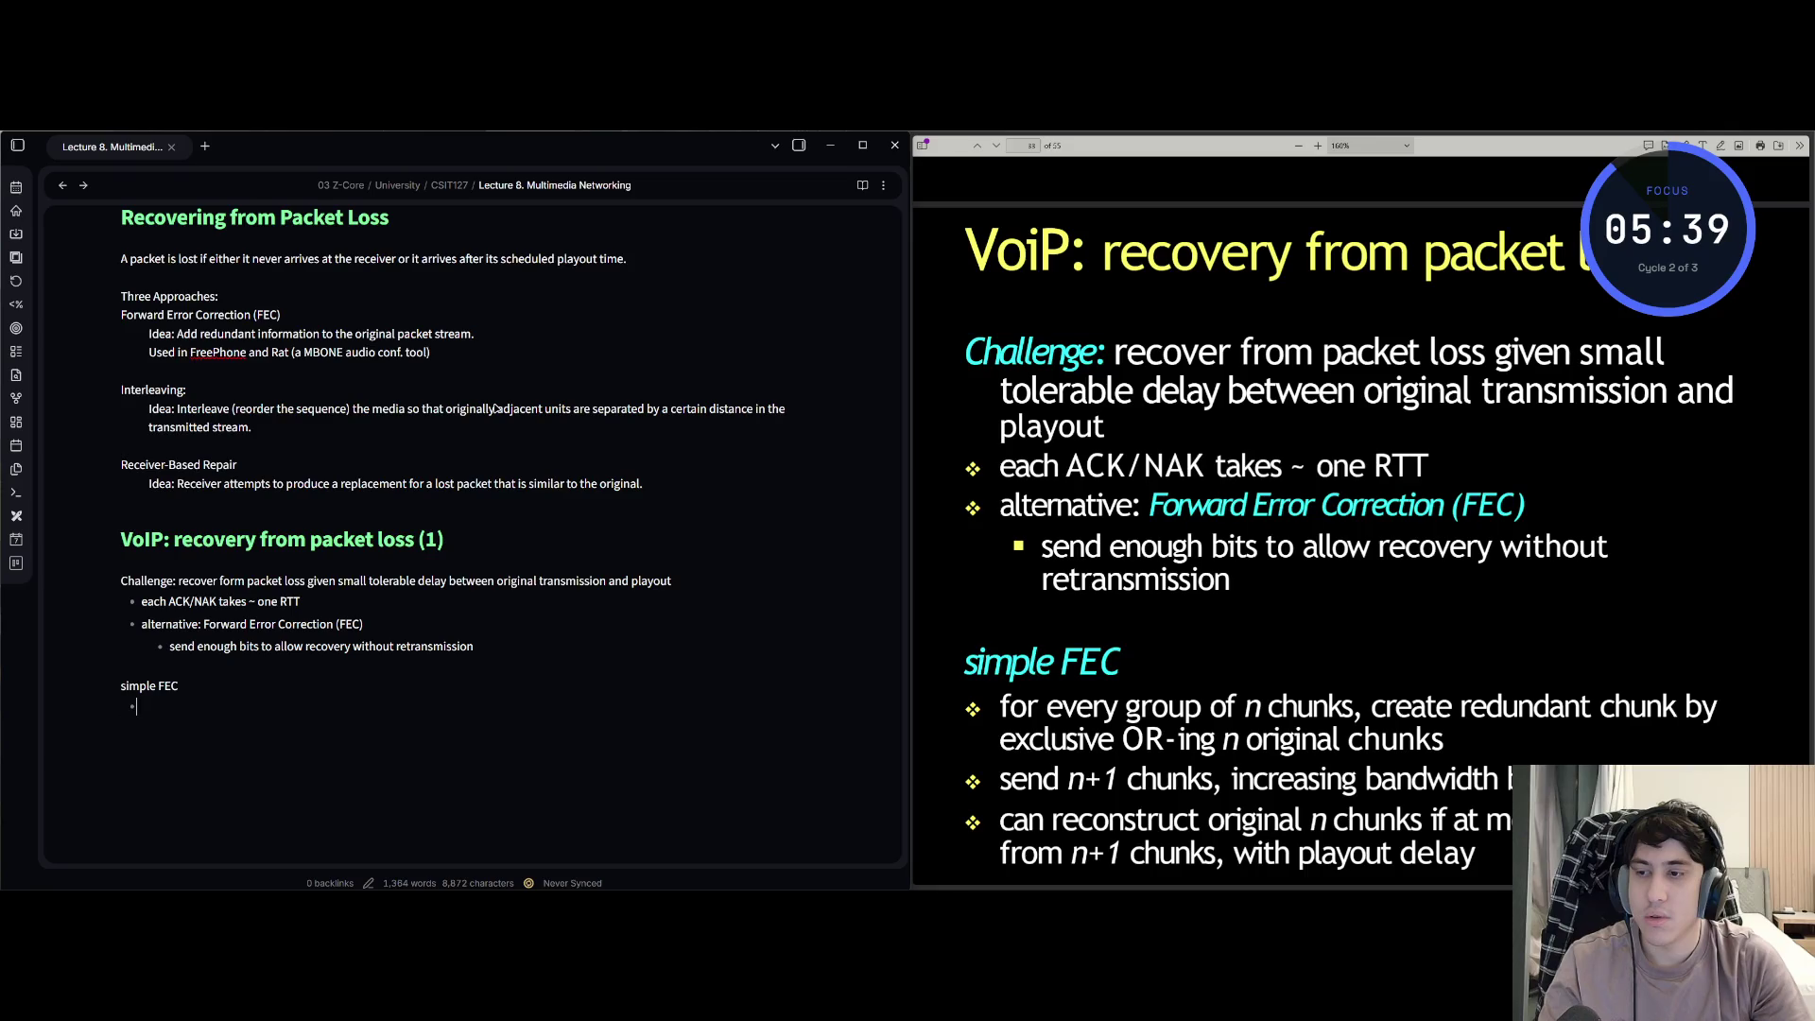
pyautogui.write('or every ')
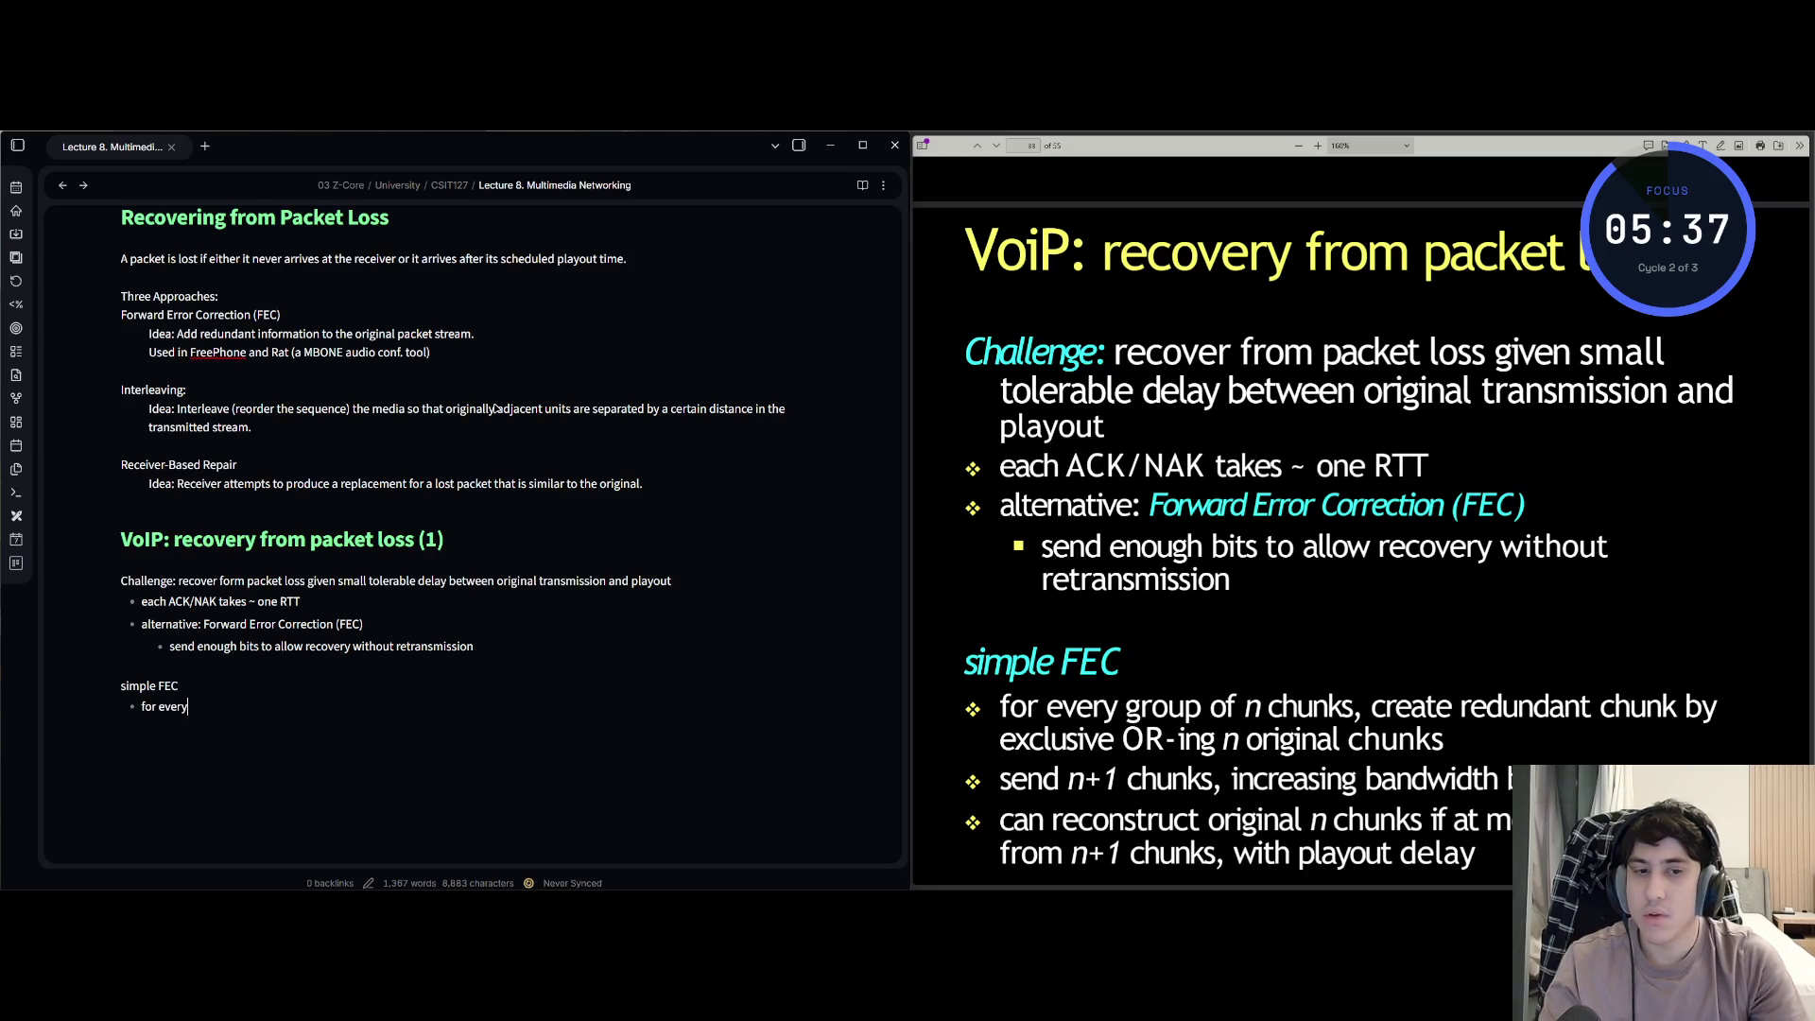
pyautogui.write('gotru')
pyautogui.press('BackSpace')
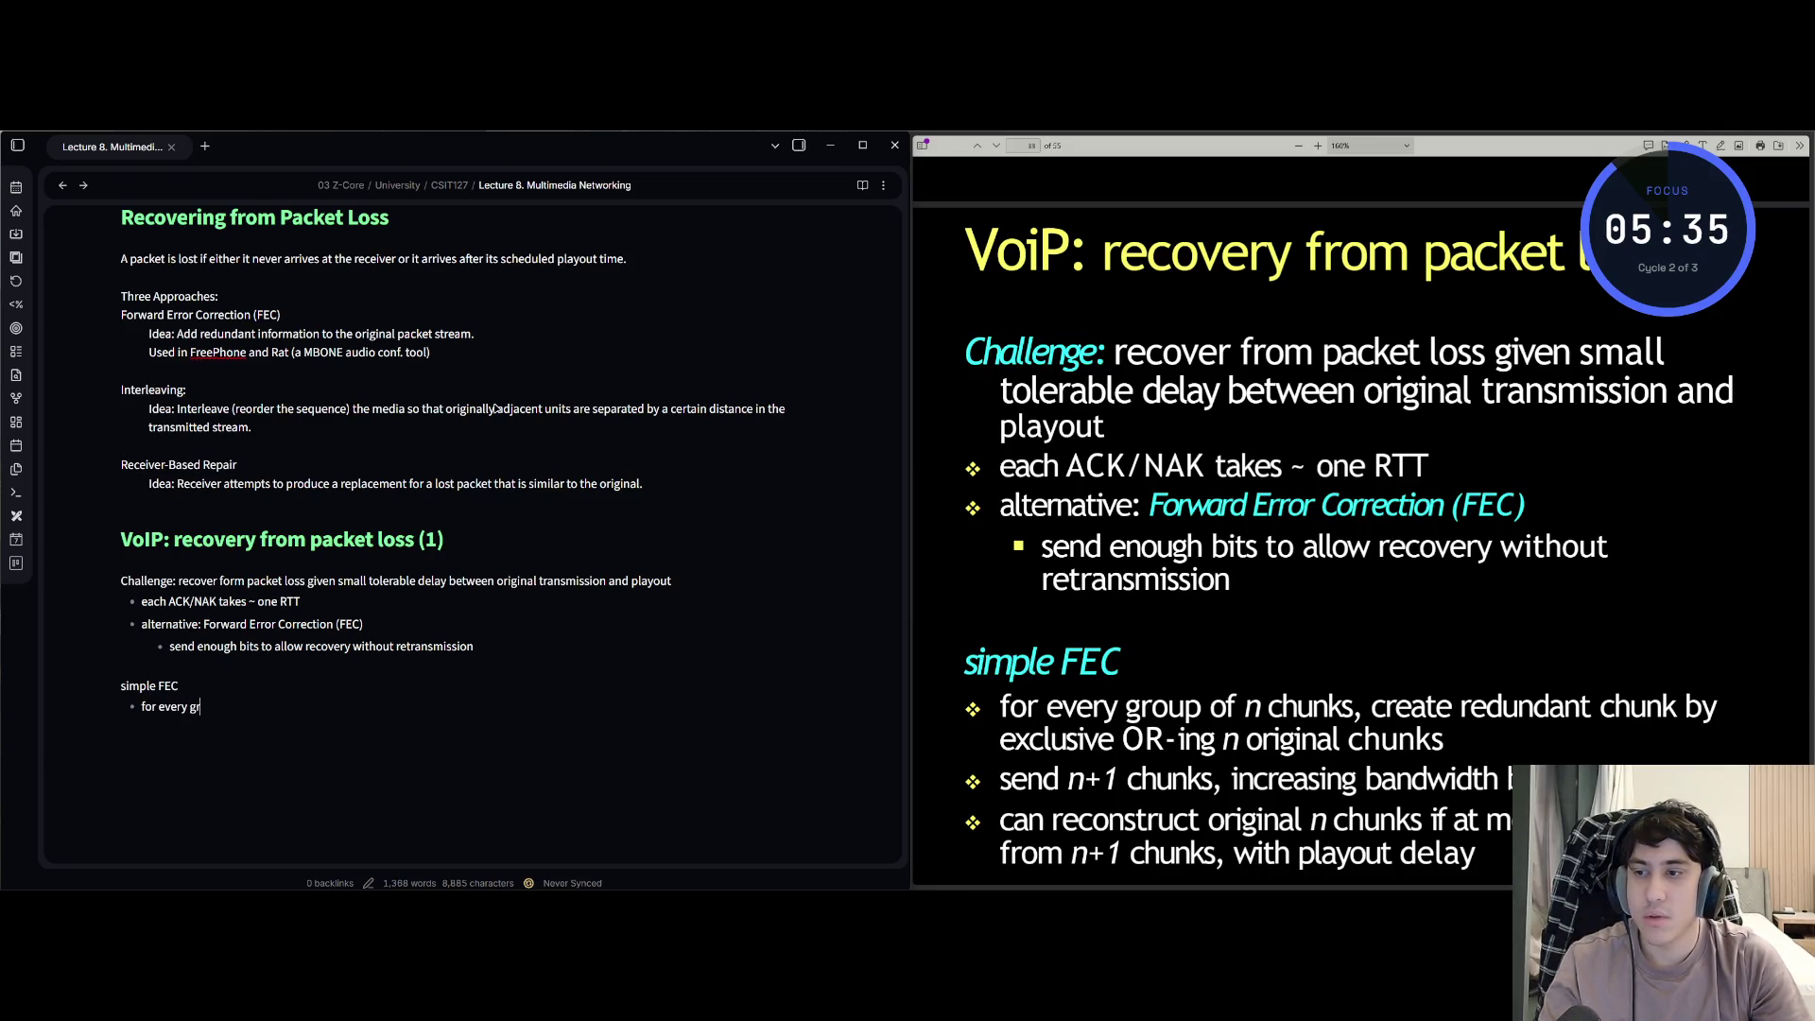
pyautogui.write('oup of n')
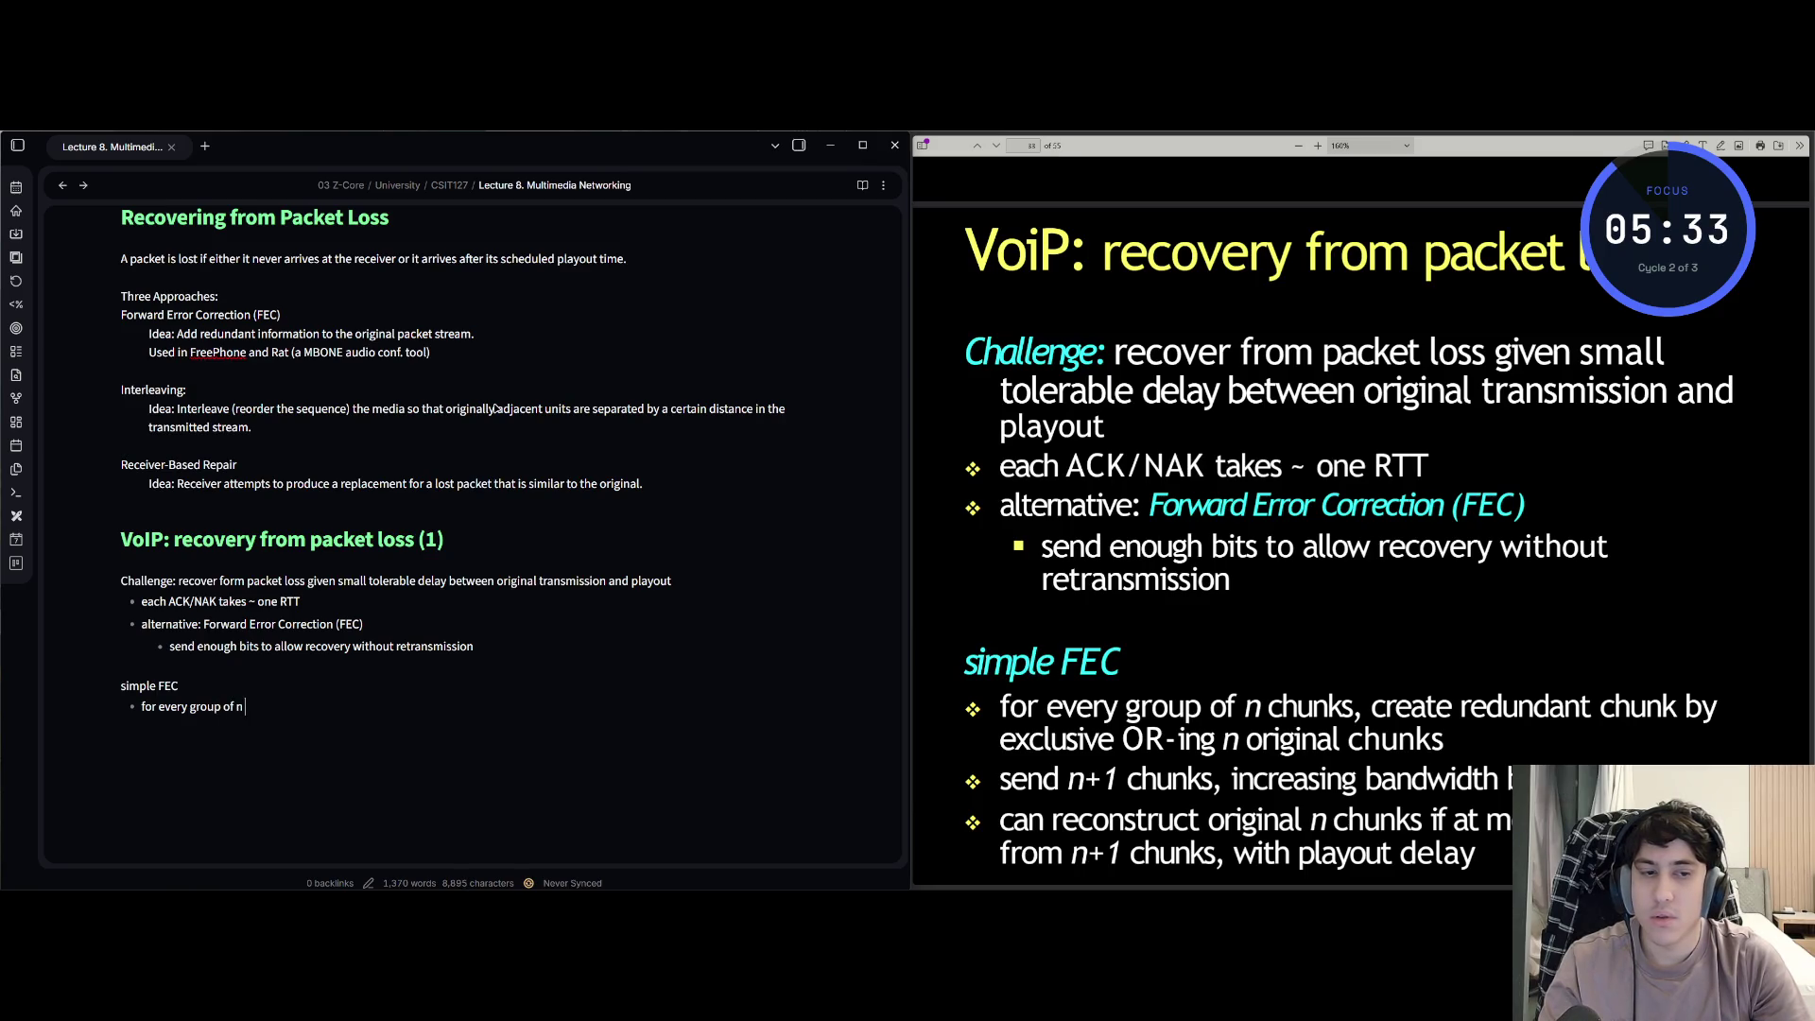
pyautogui.write(' chu')
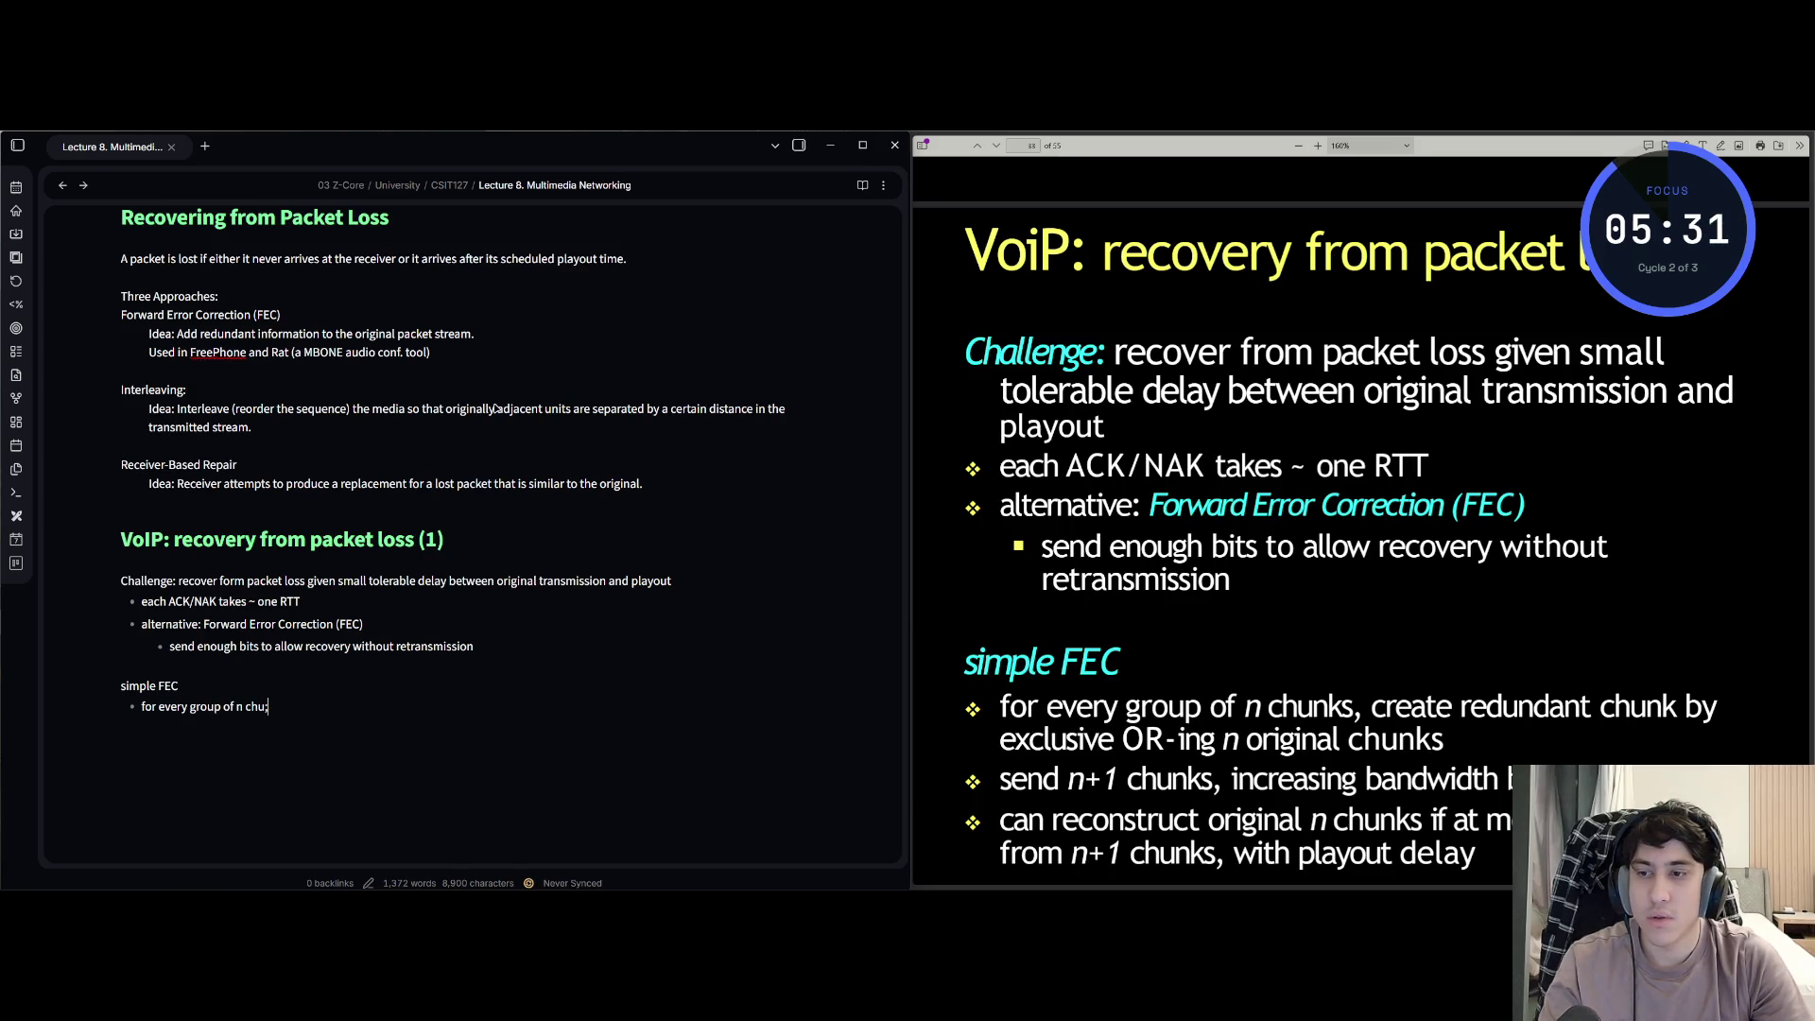
pyautogui.write('nksnk')
pyautogui.write(',')
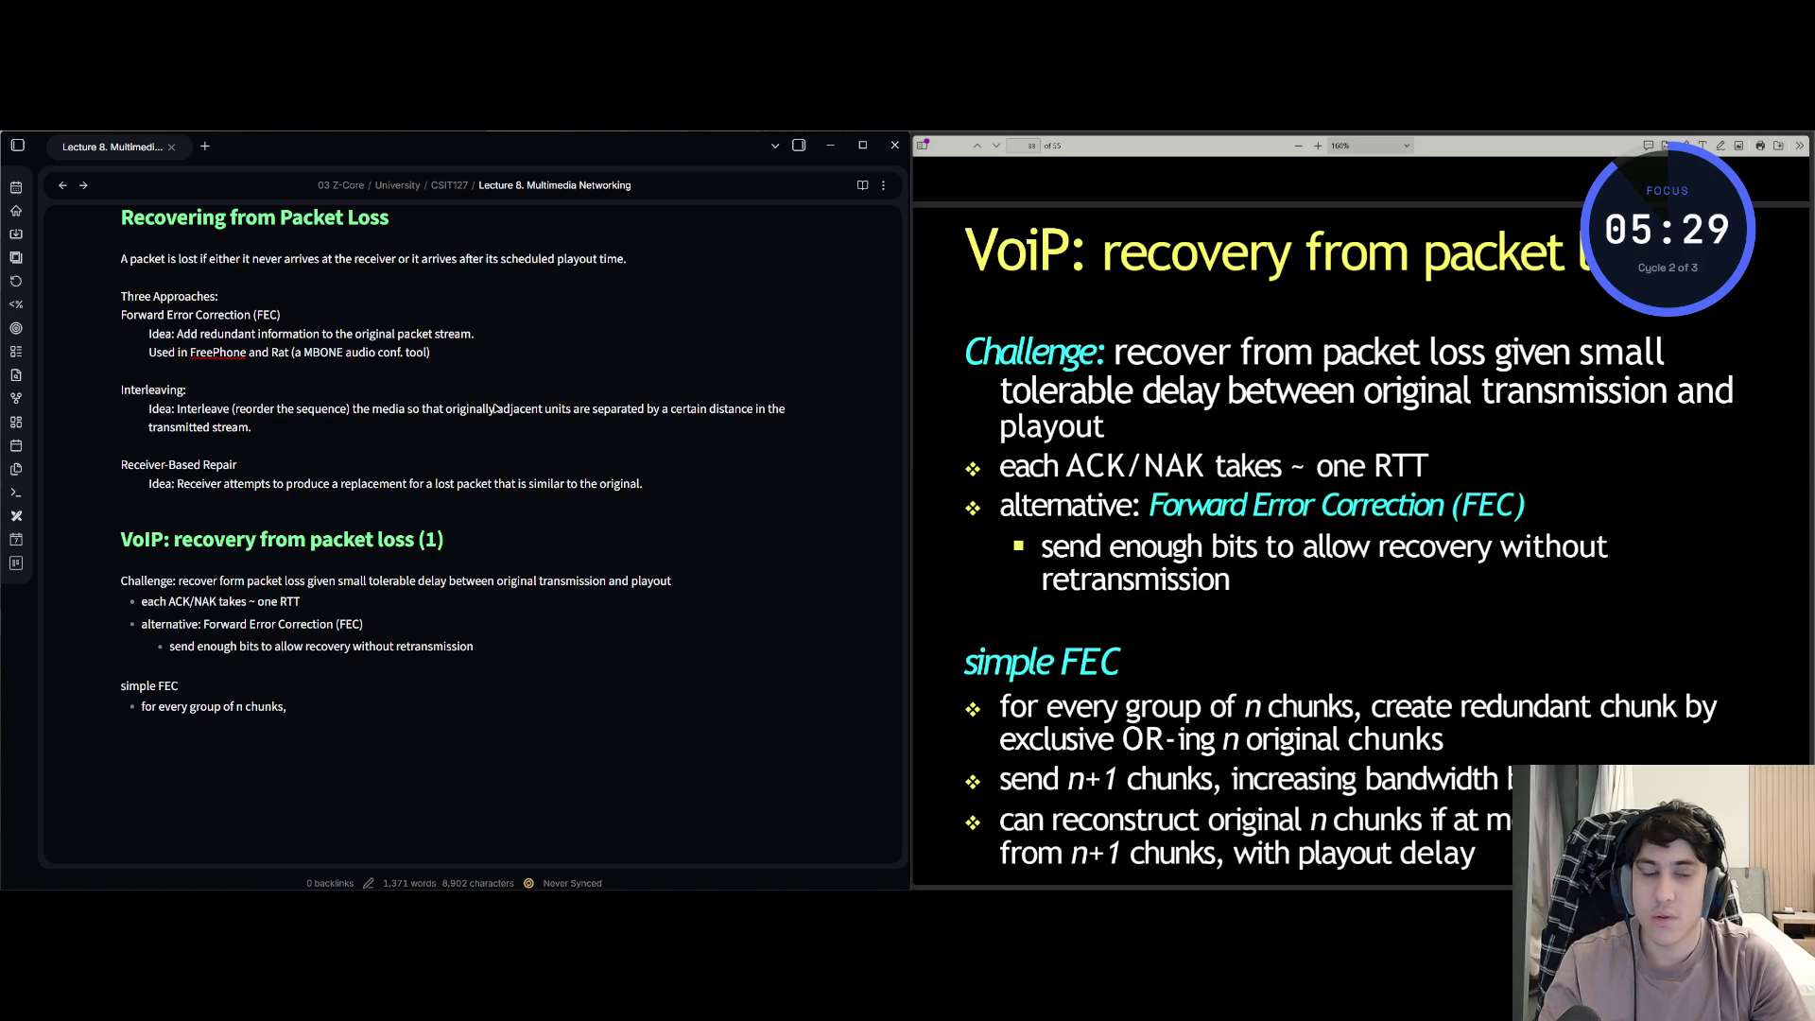
pyautogui.write(' create redund')
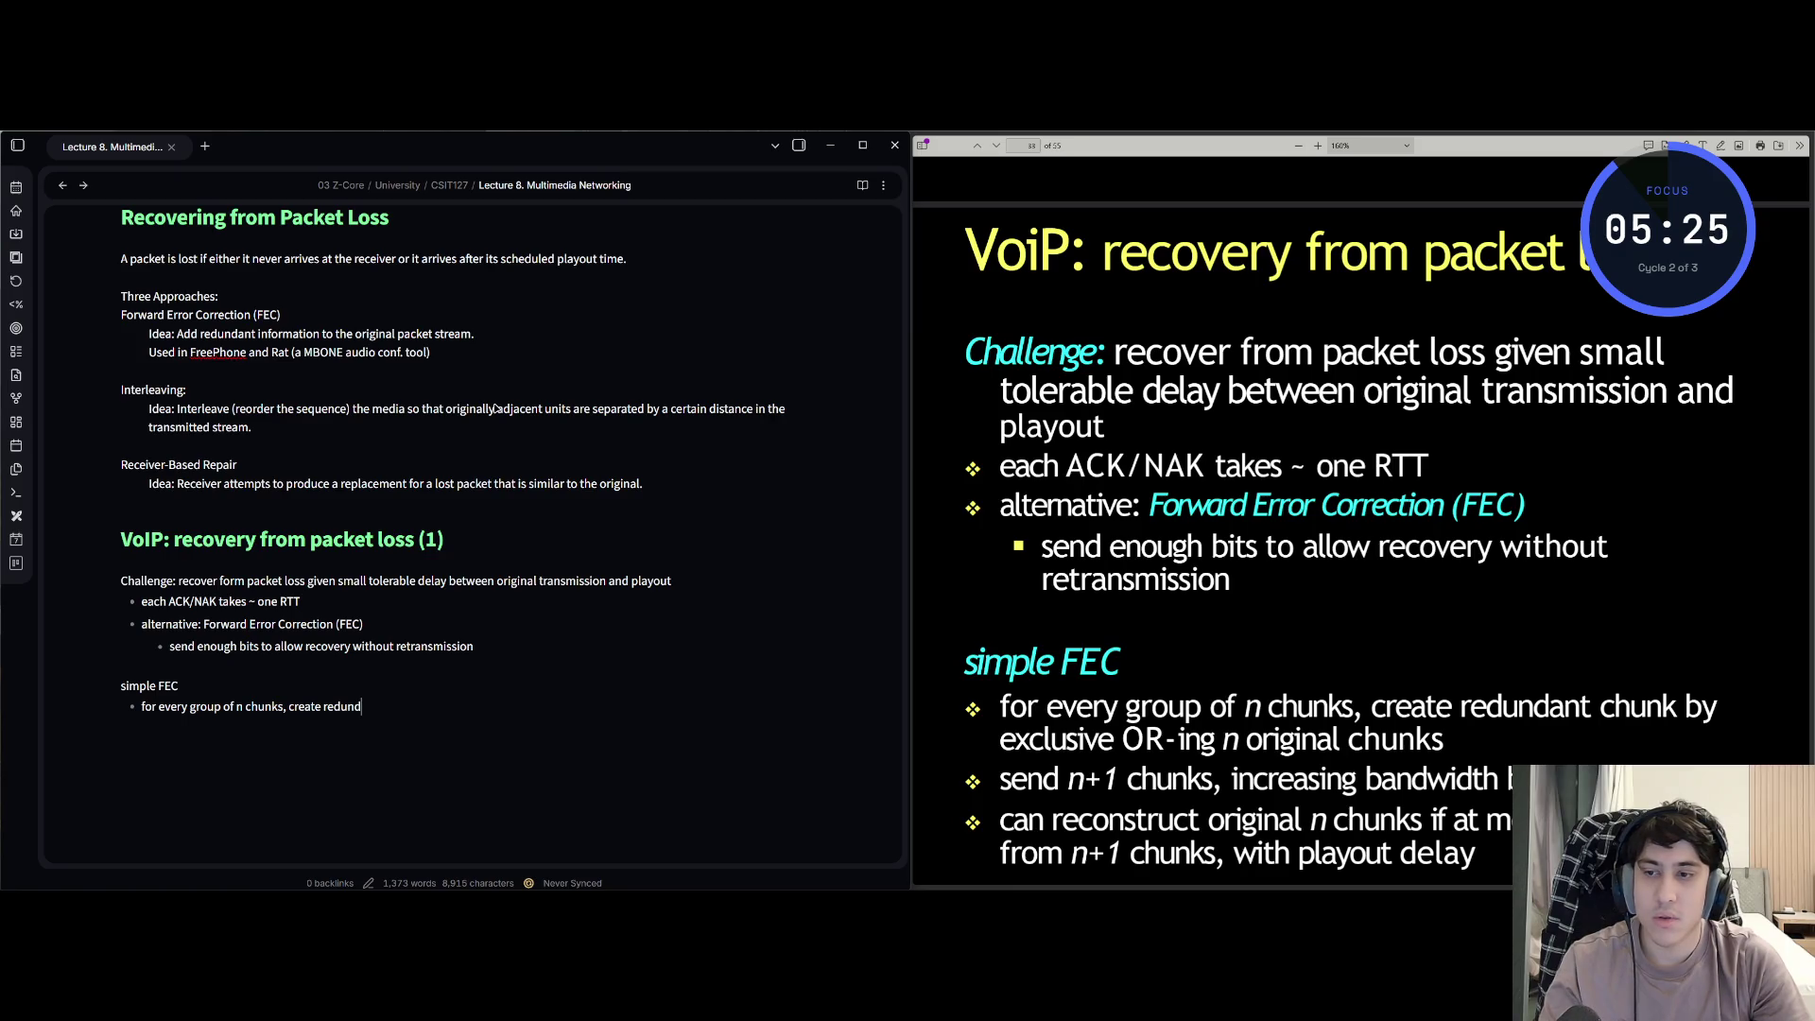
pyautogui.write('atn')
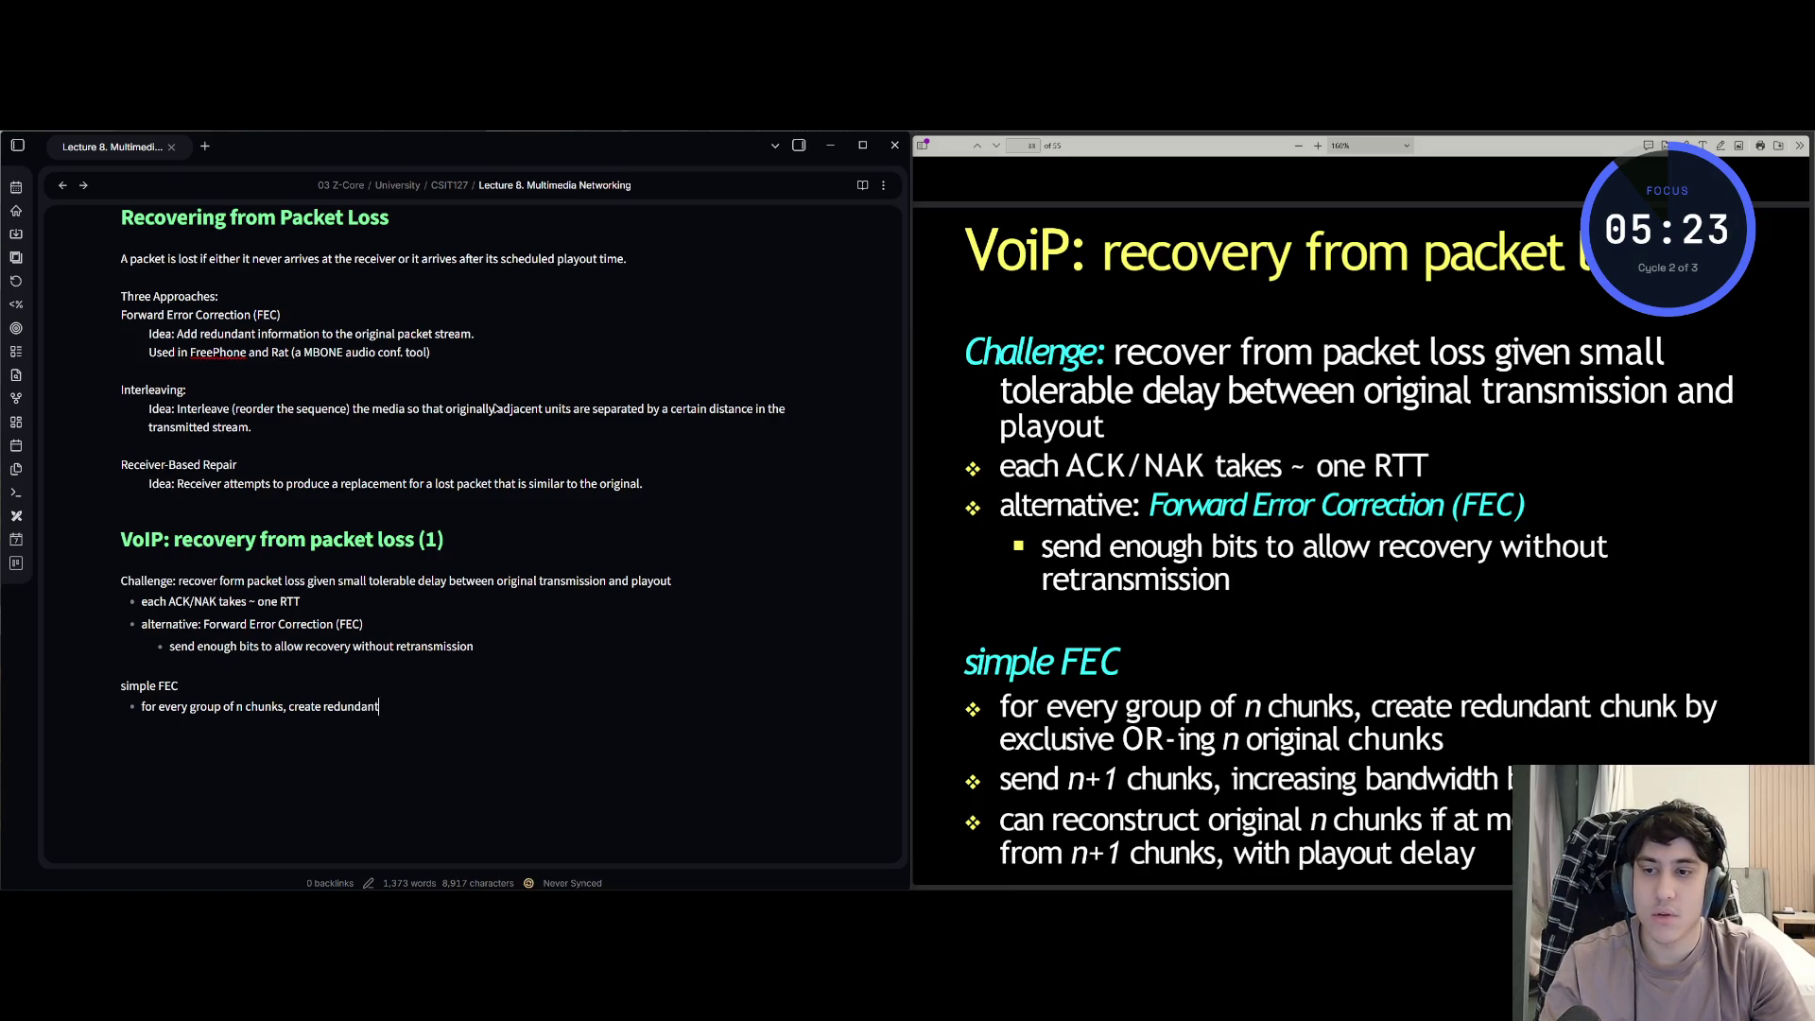
pyautogui.write(' chu')
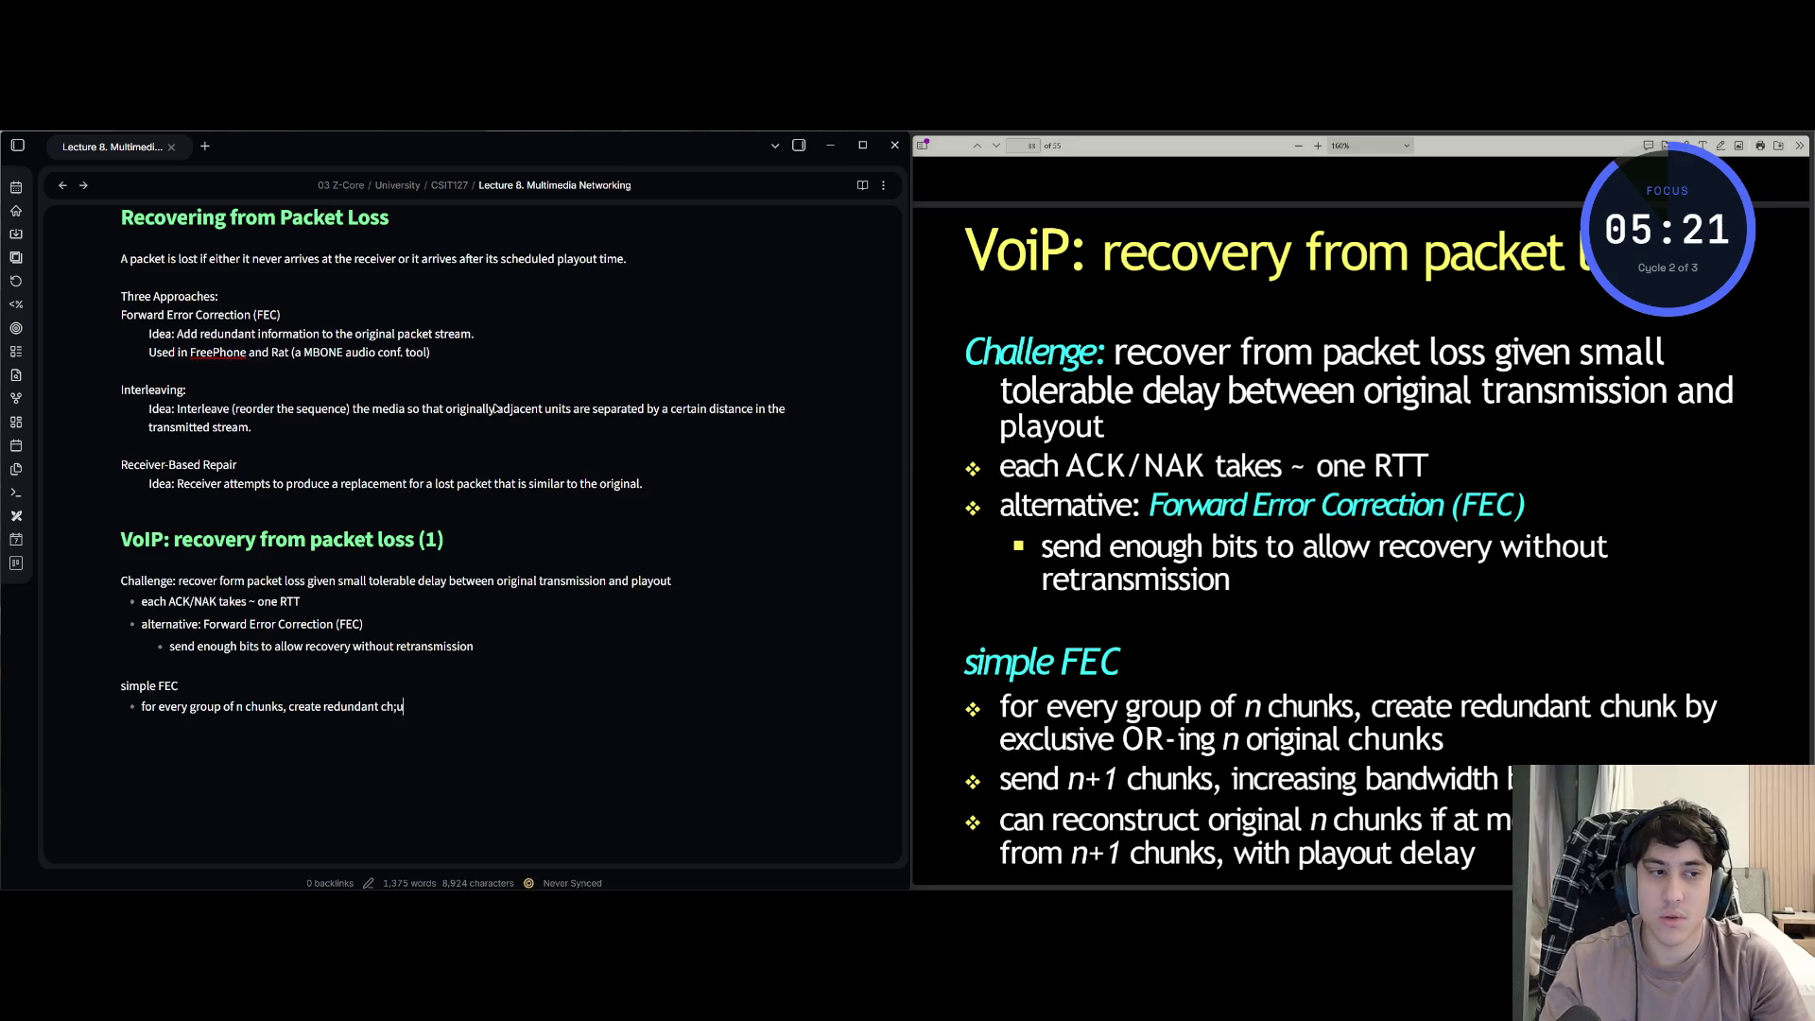
pyautogui.write('nk by excl')
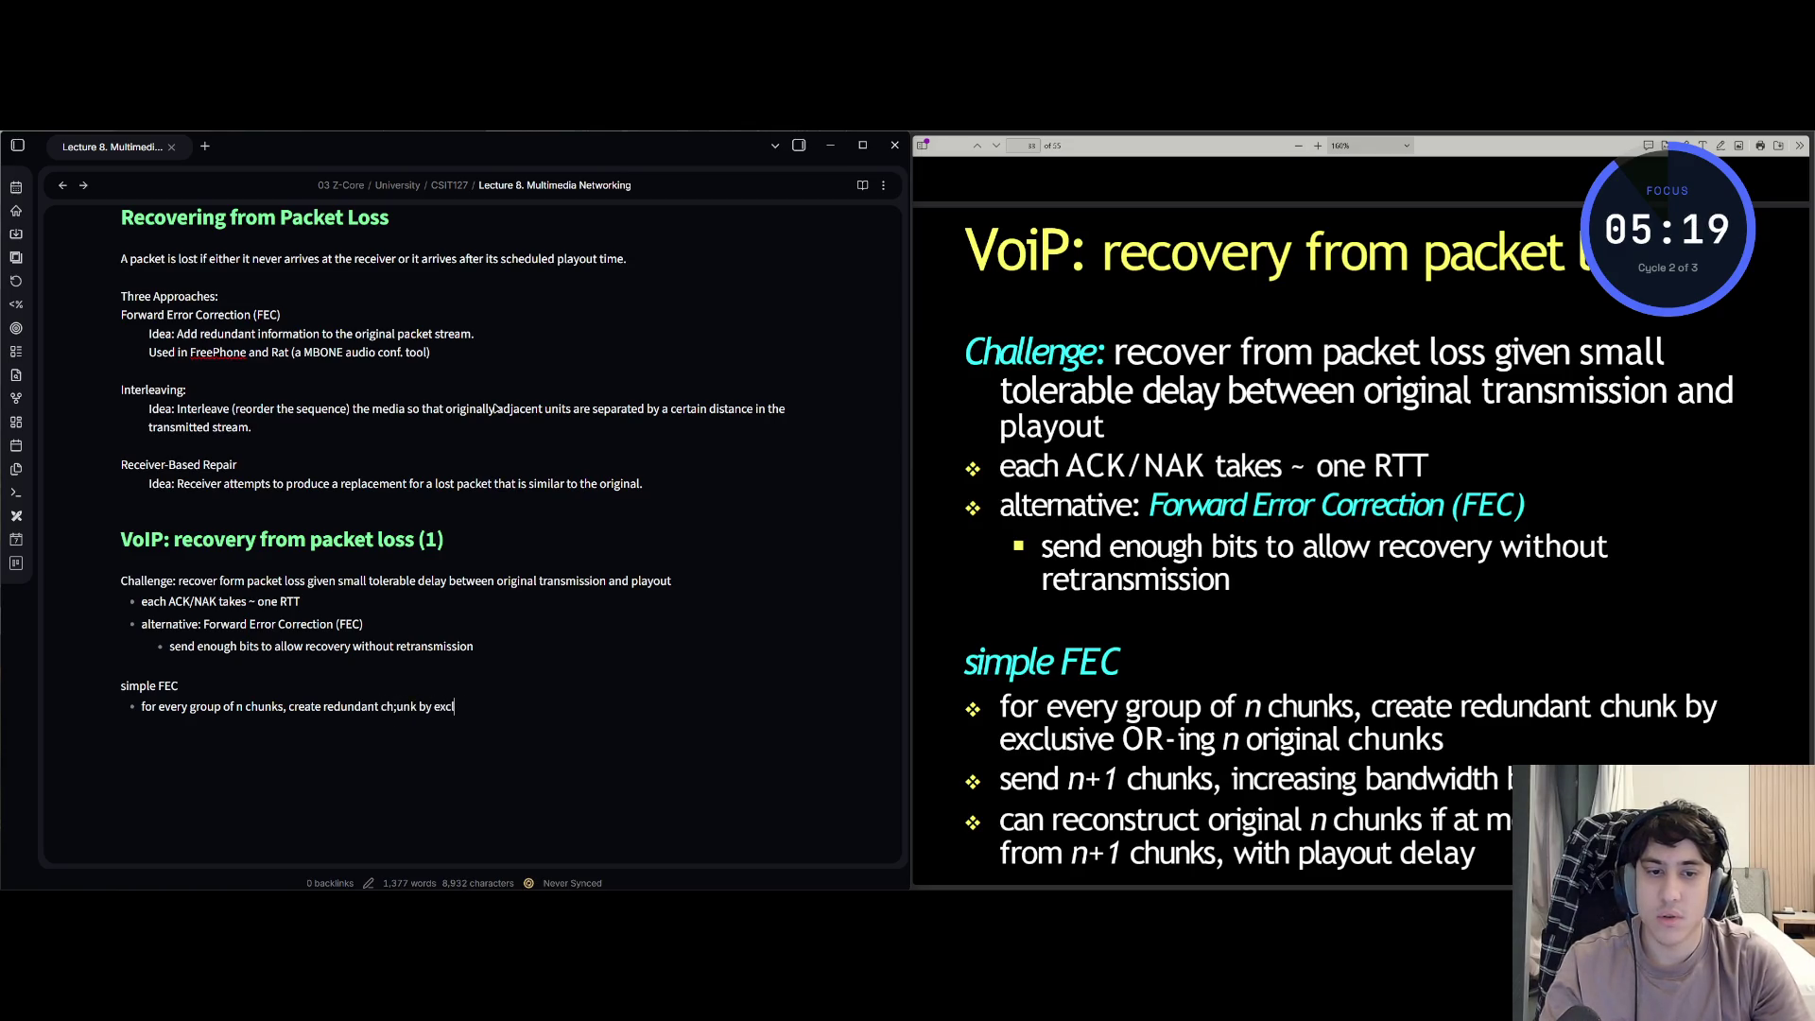
pyautogui.write('usiv')
pyautogui.write('e OR-i')
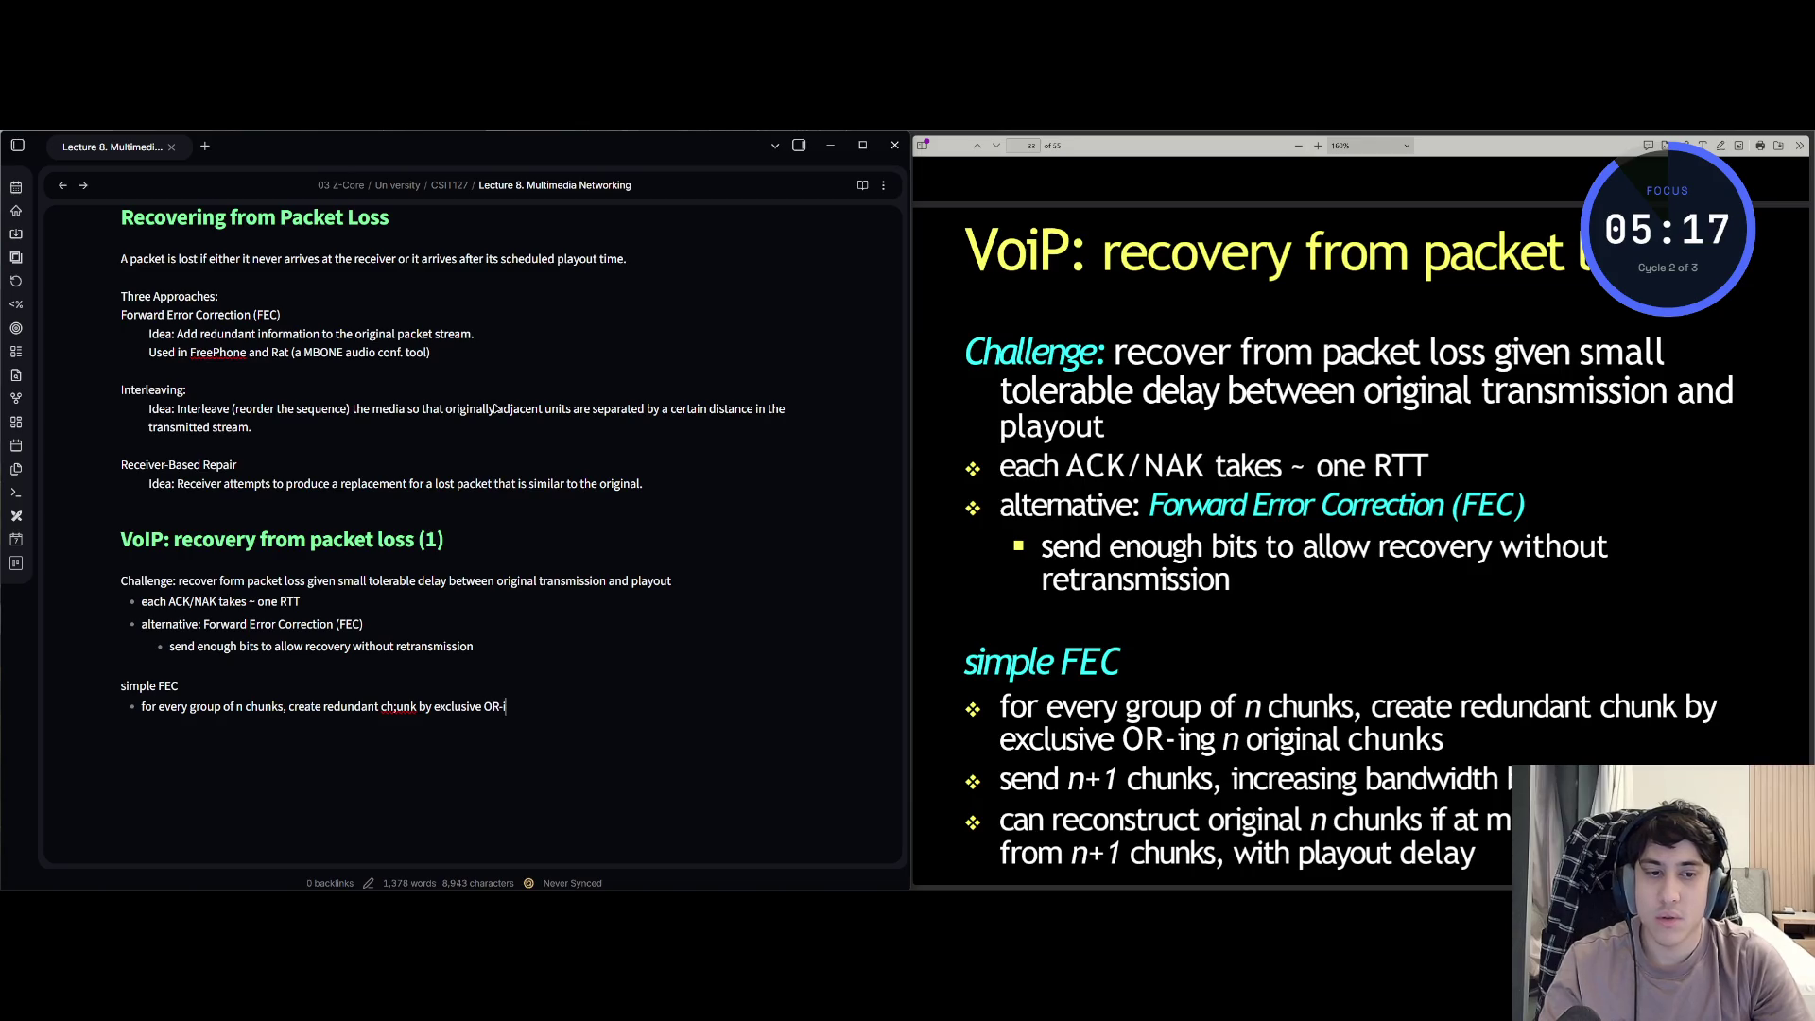
pyautogui.write('ng n')
pyautogui.write(' ori')
pyautogui.write('nal')
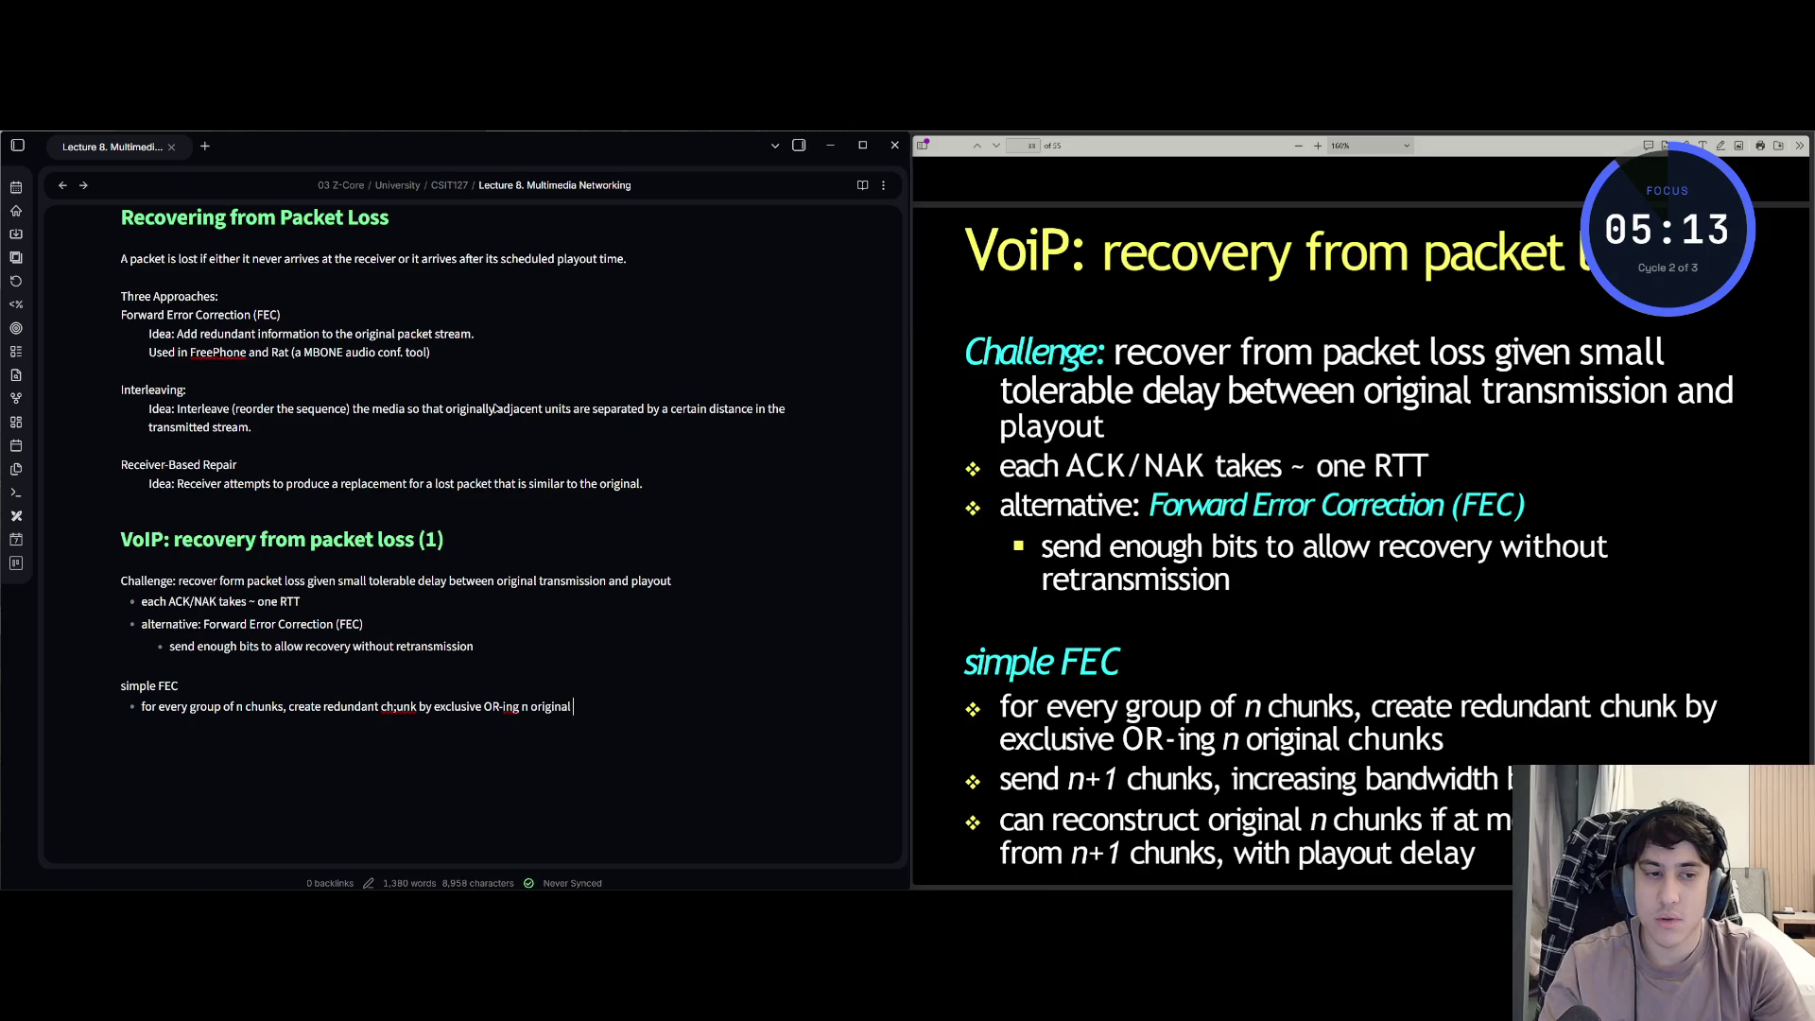
pyautogui.write('chunks')
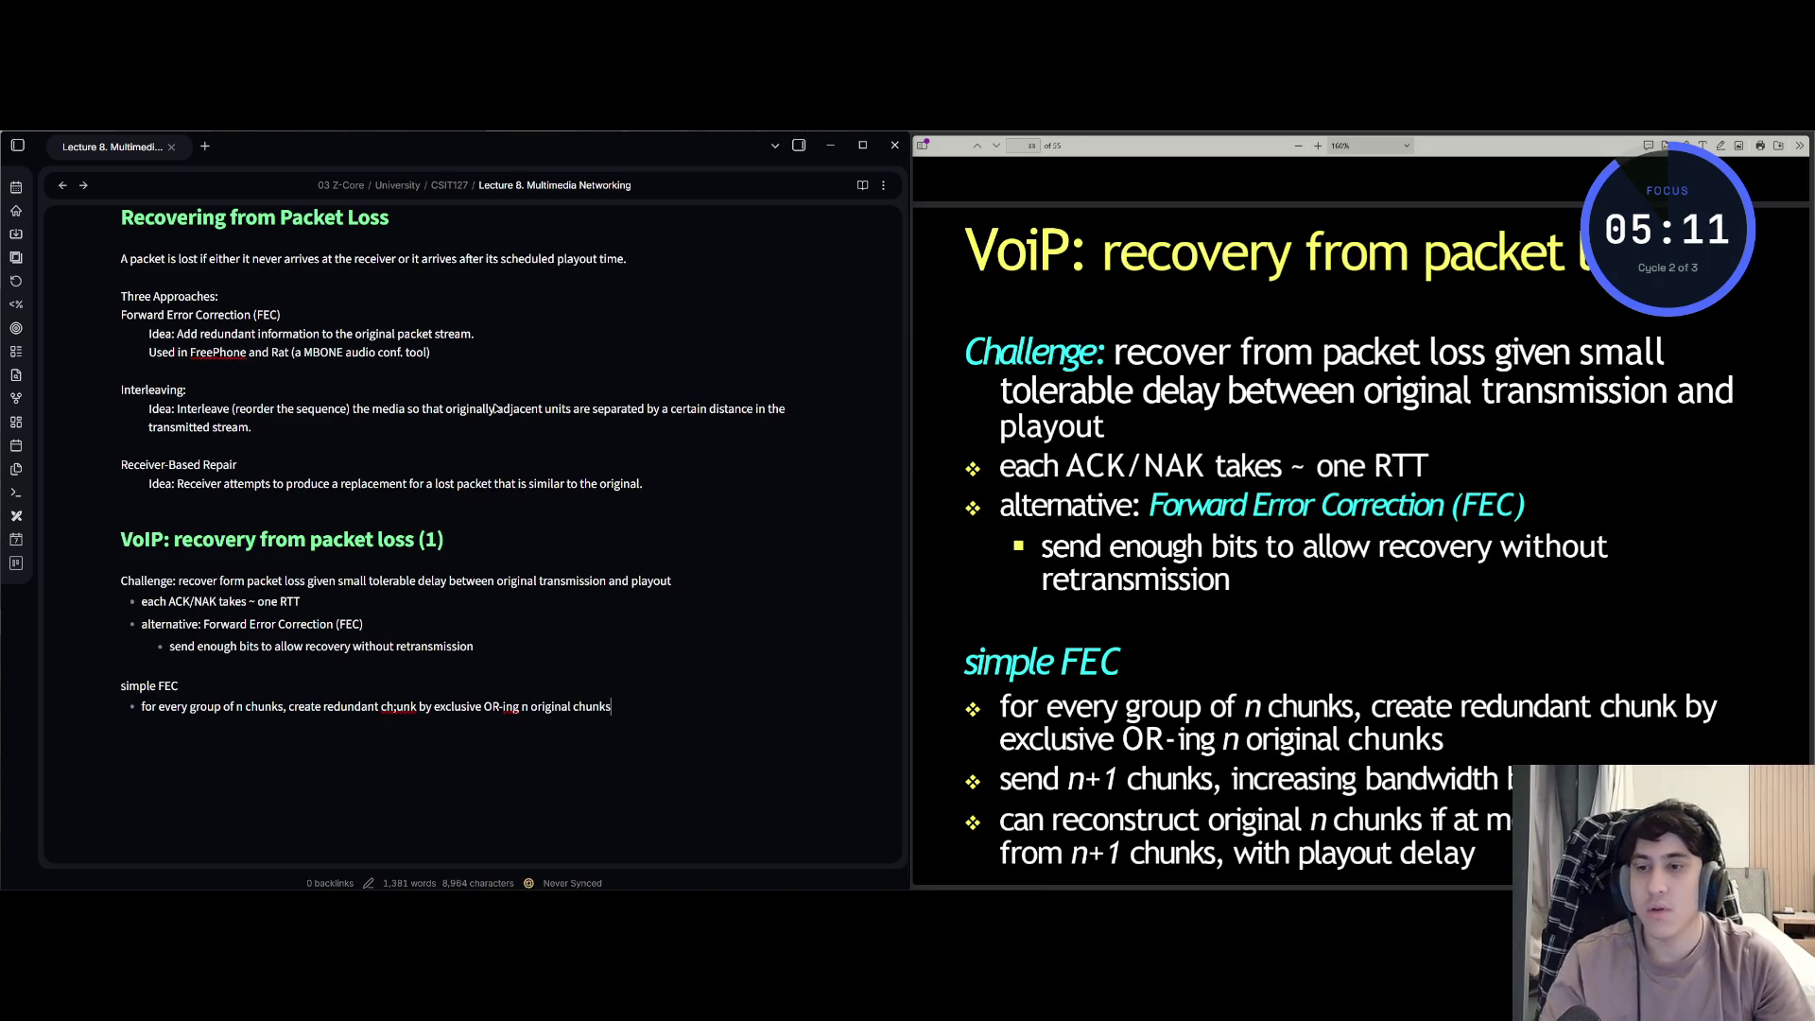
# - Move back in the bullet and delete the extra letter in 'chunk'
pyautogui.press('Escape')
pyautogui.press('b')
pyautogui.press('b')
pyautogui.press('b')
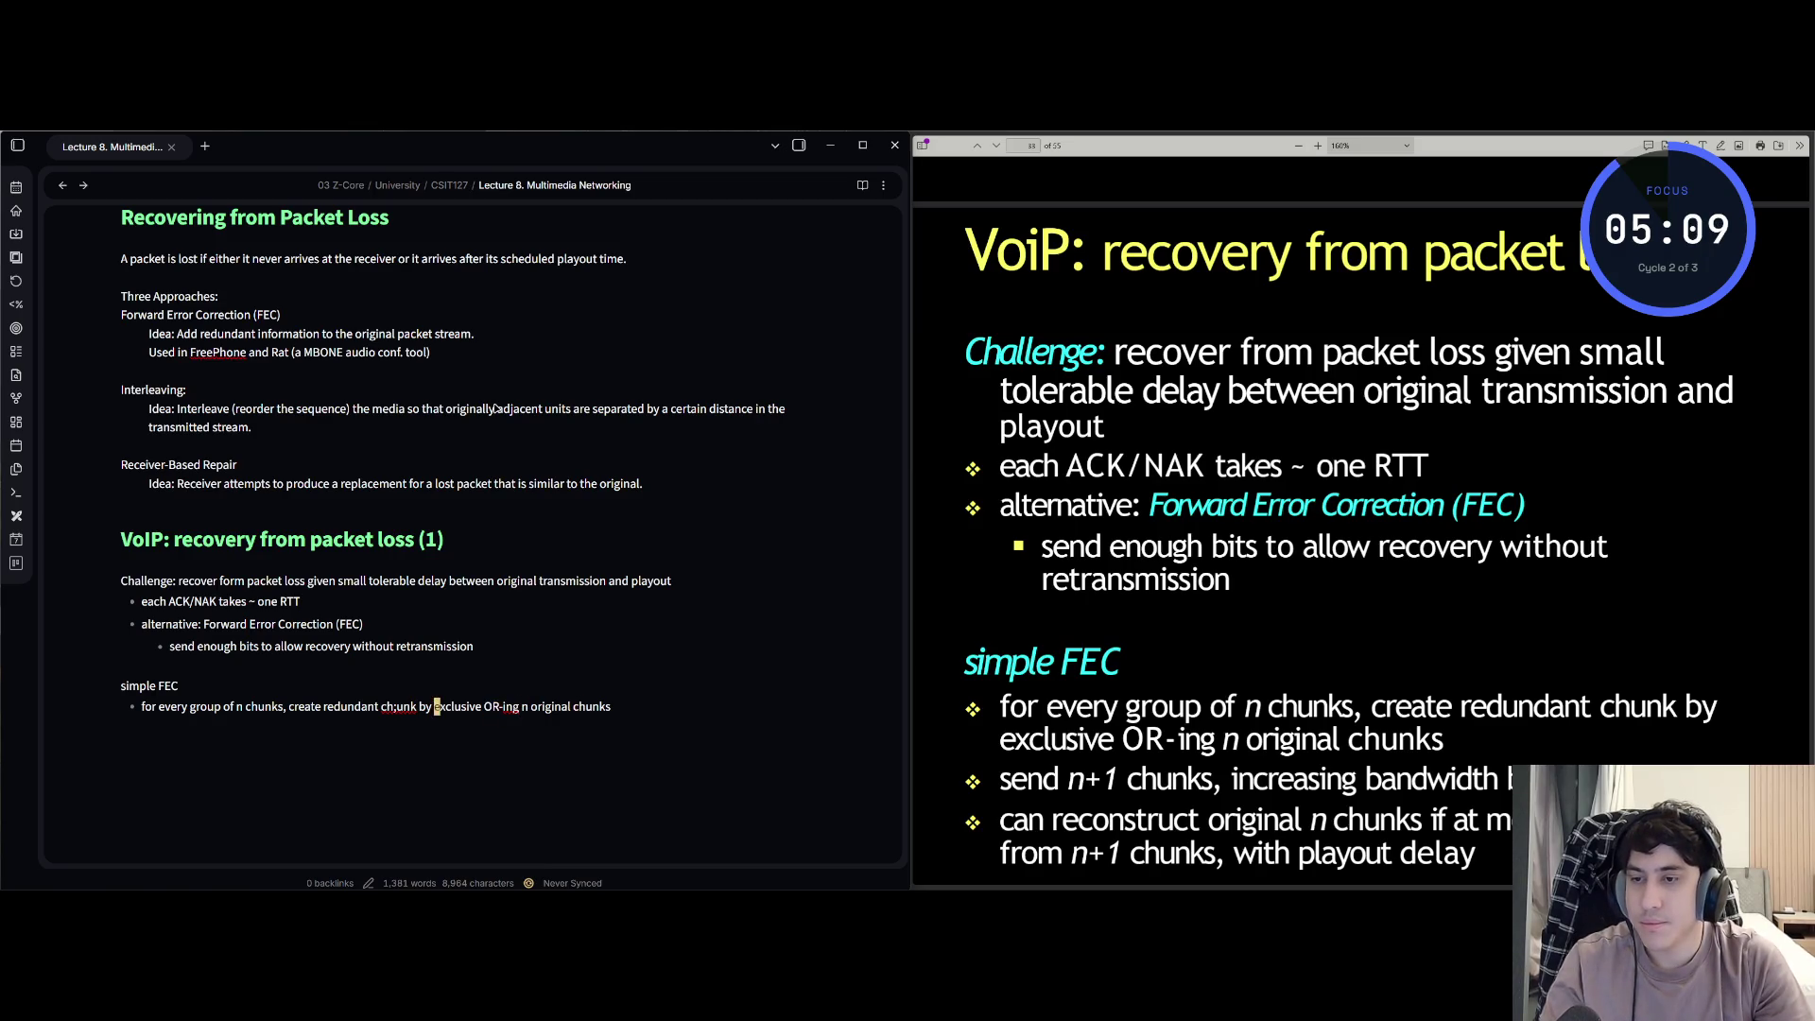
pyautogui.press('b')
pyautogui.press('b')
pyautogui.press('x')
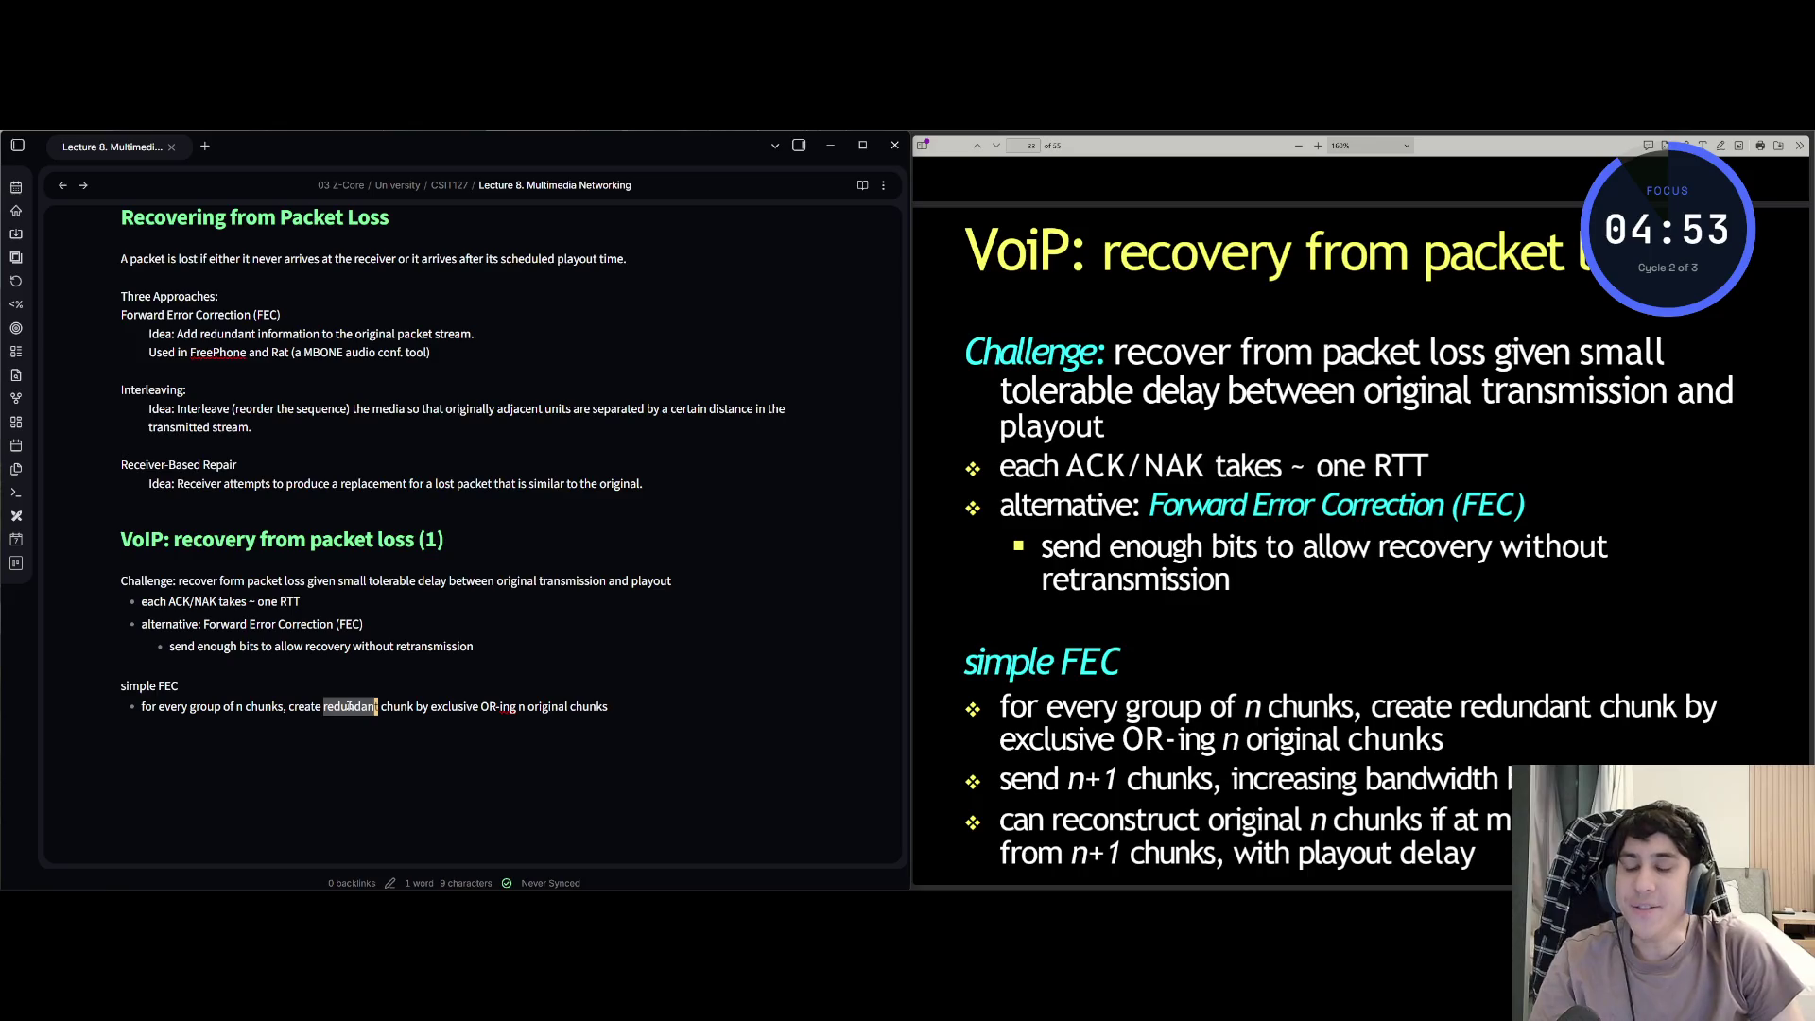
# - Look up the Russian translation of 'redundant' in Google Translate
pyautogui.click(964, 241)
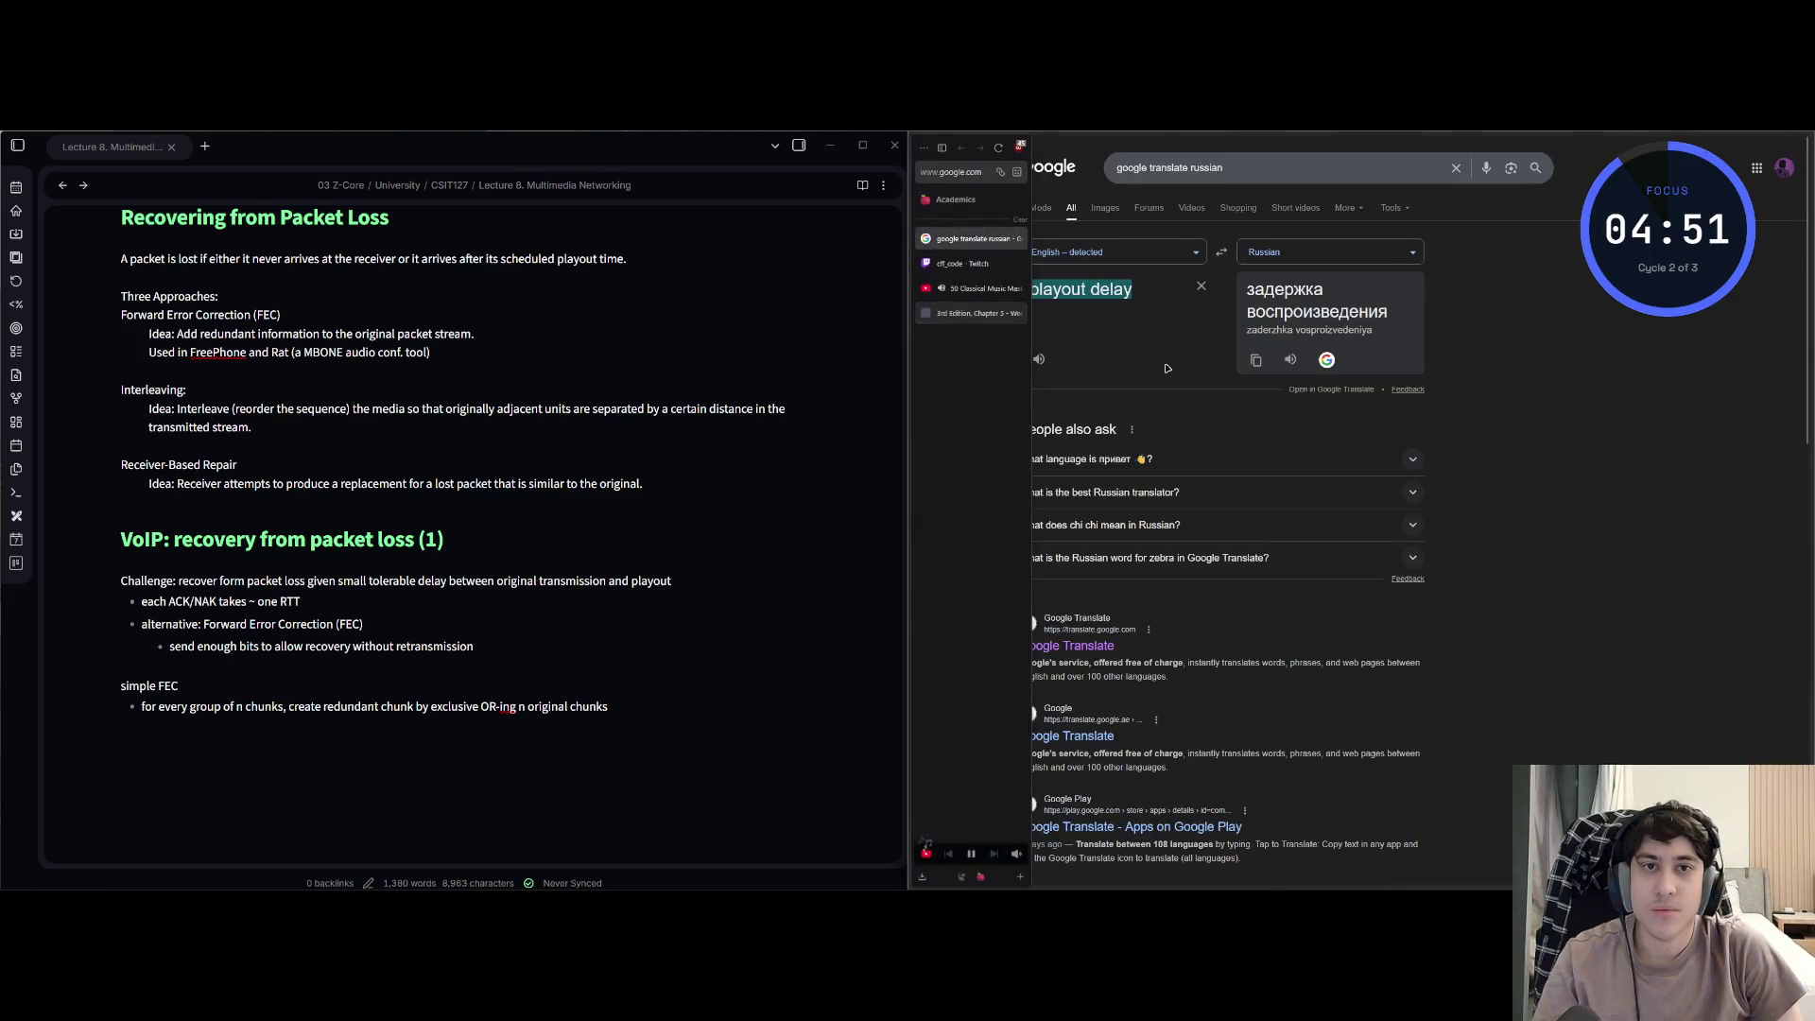
pyautogui.write('redundant')
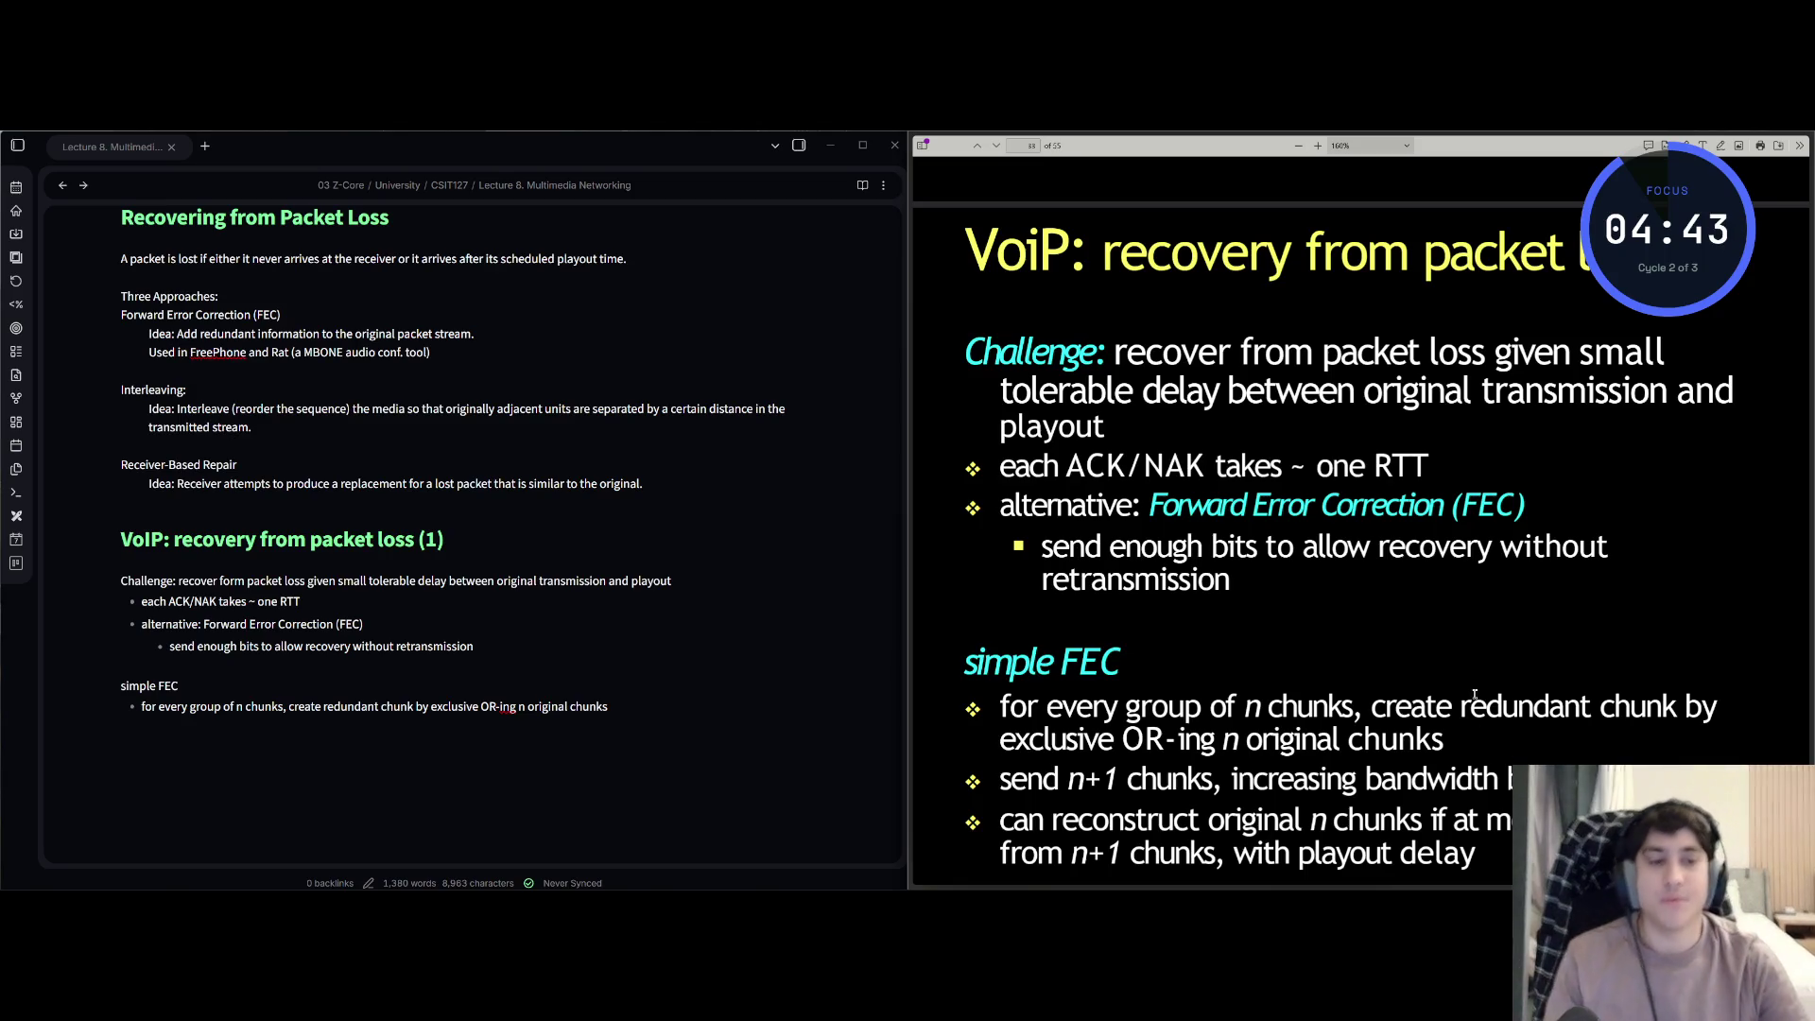
pyautogui.scroll(-3, 1361, 567)
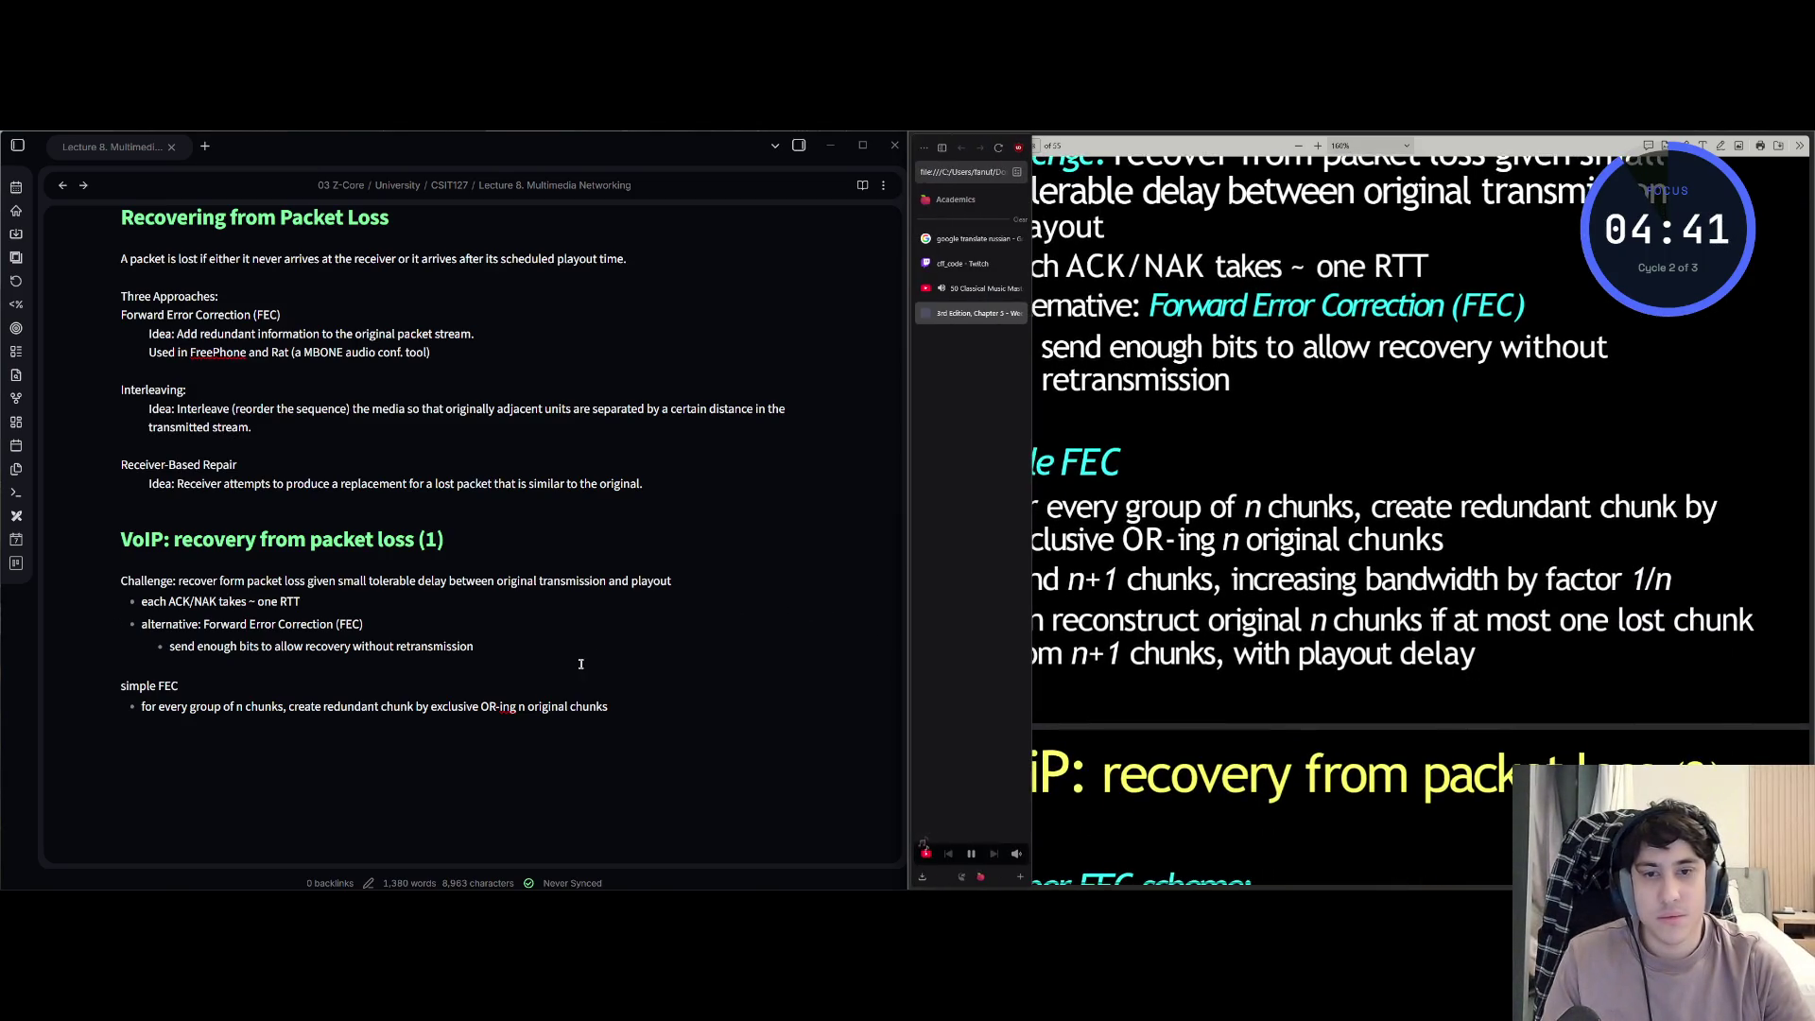
# - Add the simple FEC bullets on sending n+1 chunks at 1/n bandwidth increase and reconstruction
pyautogui.click(610, 706)
pyautogui.press('Return')
pyautogui.write('nd n +')
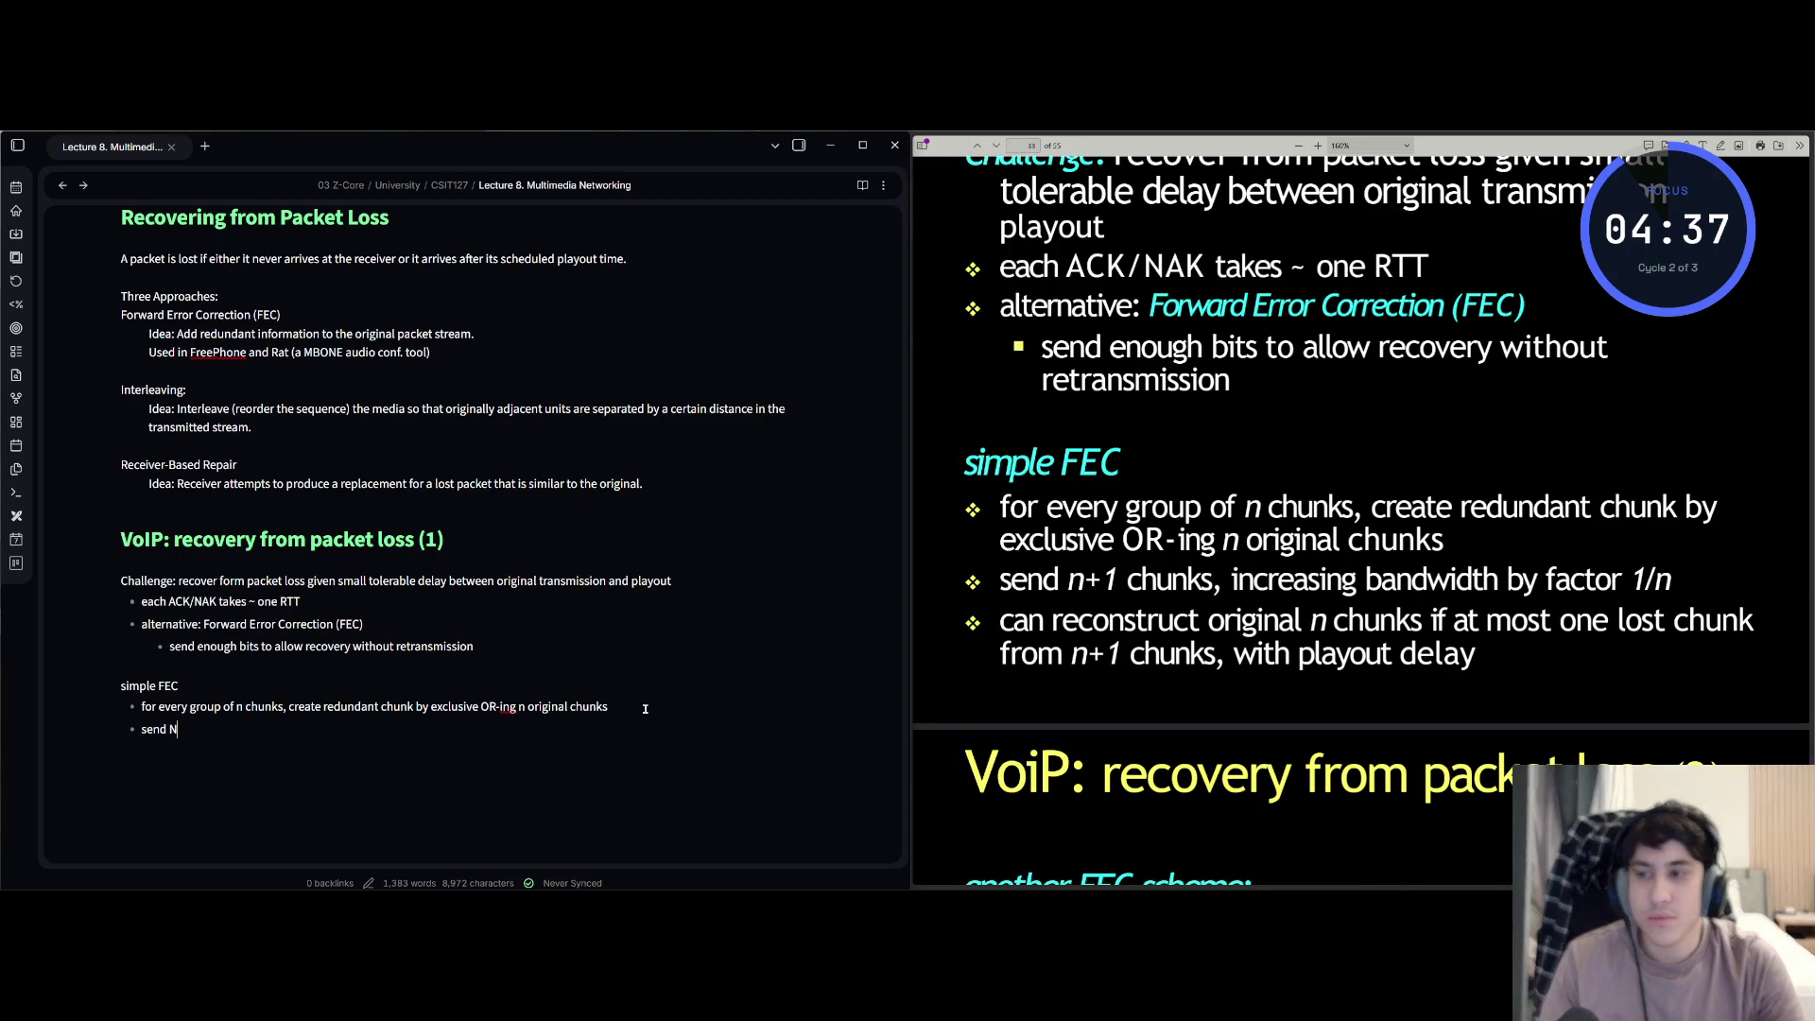
pyautogui.press('BackSpace')
pyautogui.press('BackSpace')
pyautogui.write('+1')
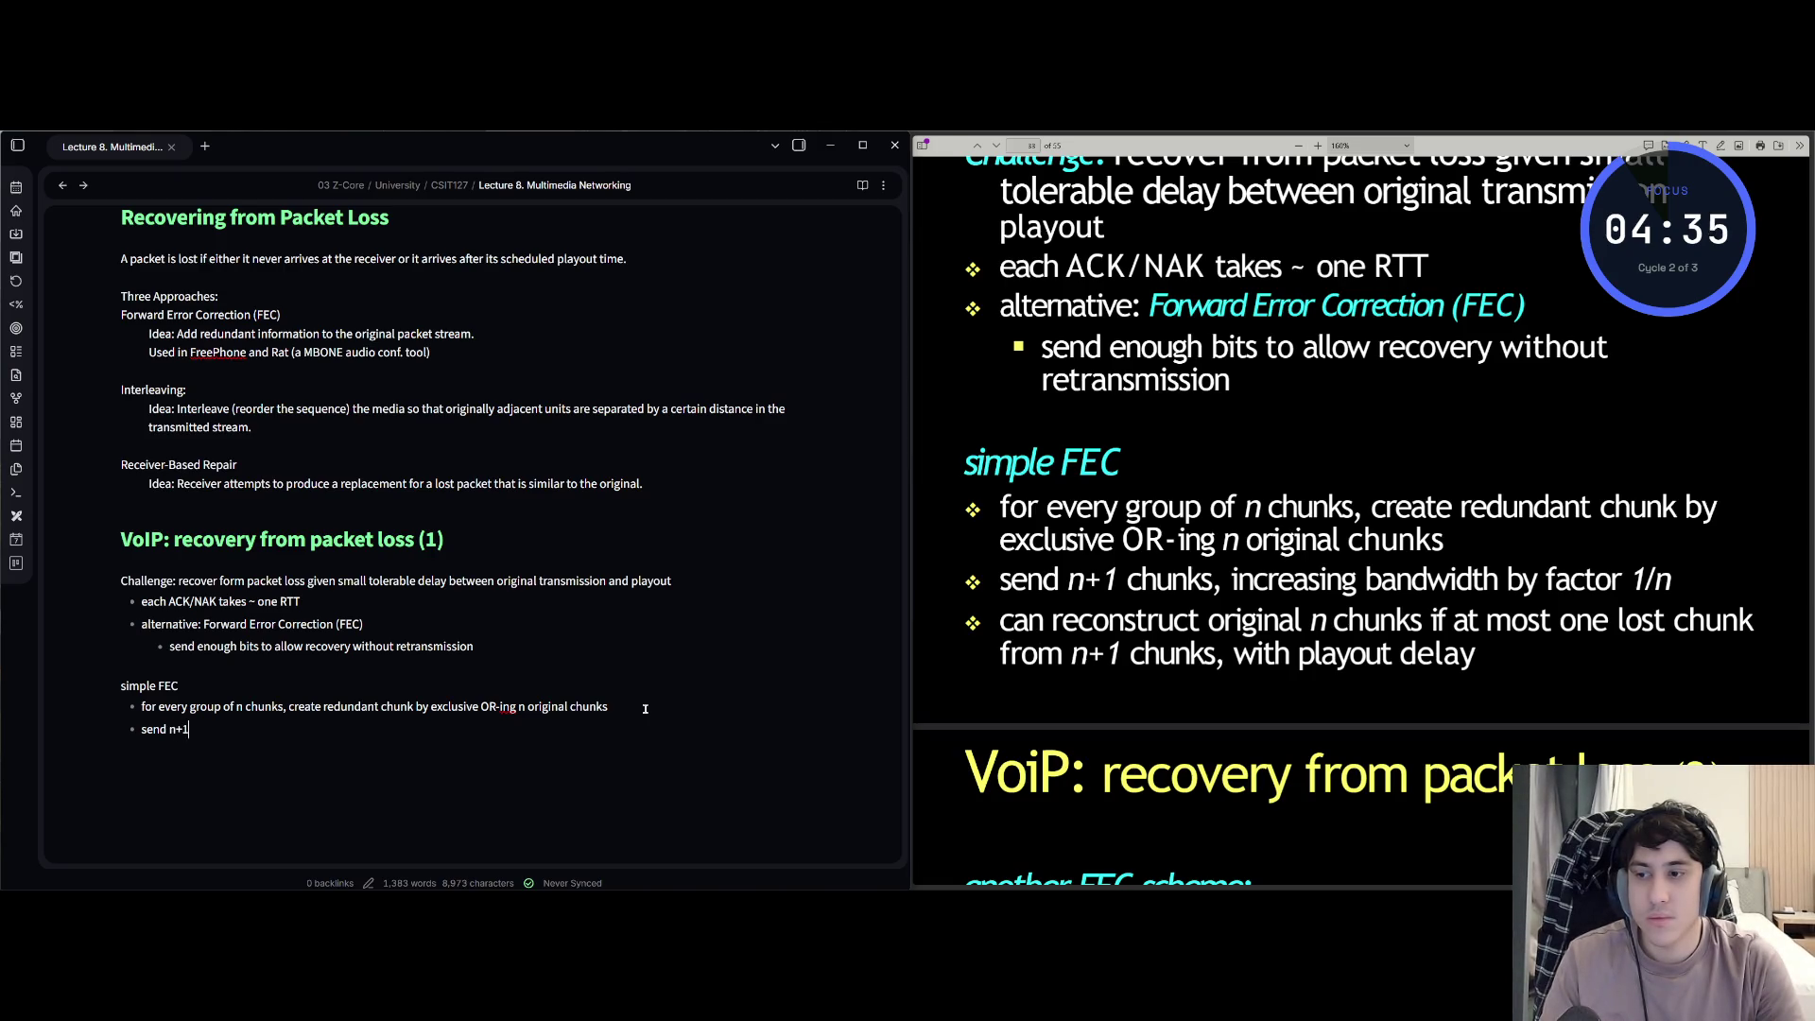
pyautogui.write(' chunks')
pyautogui.press('BackSpace')
pyautogui.press('BackSpace')
pyautogui.write('reasing')
pyautogui.write(' bandw')
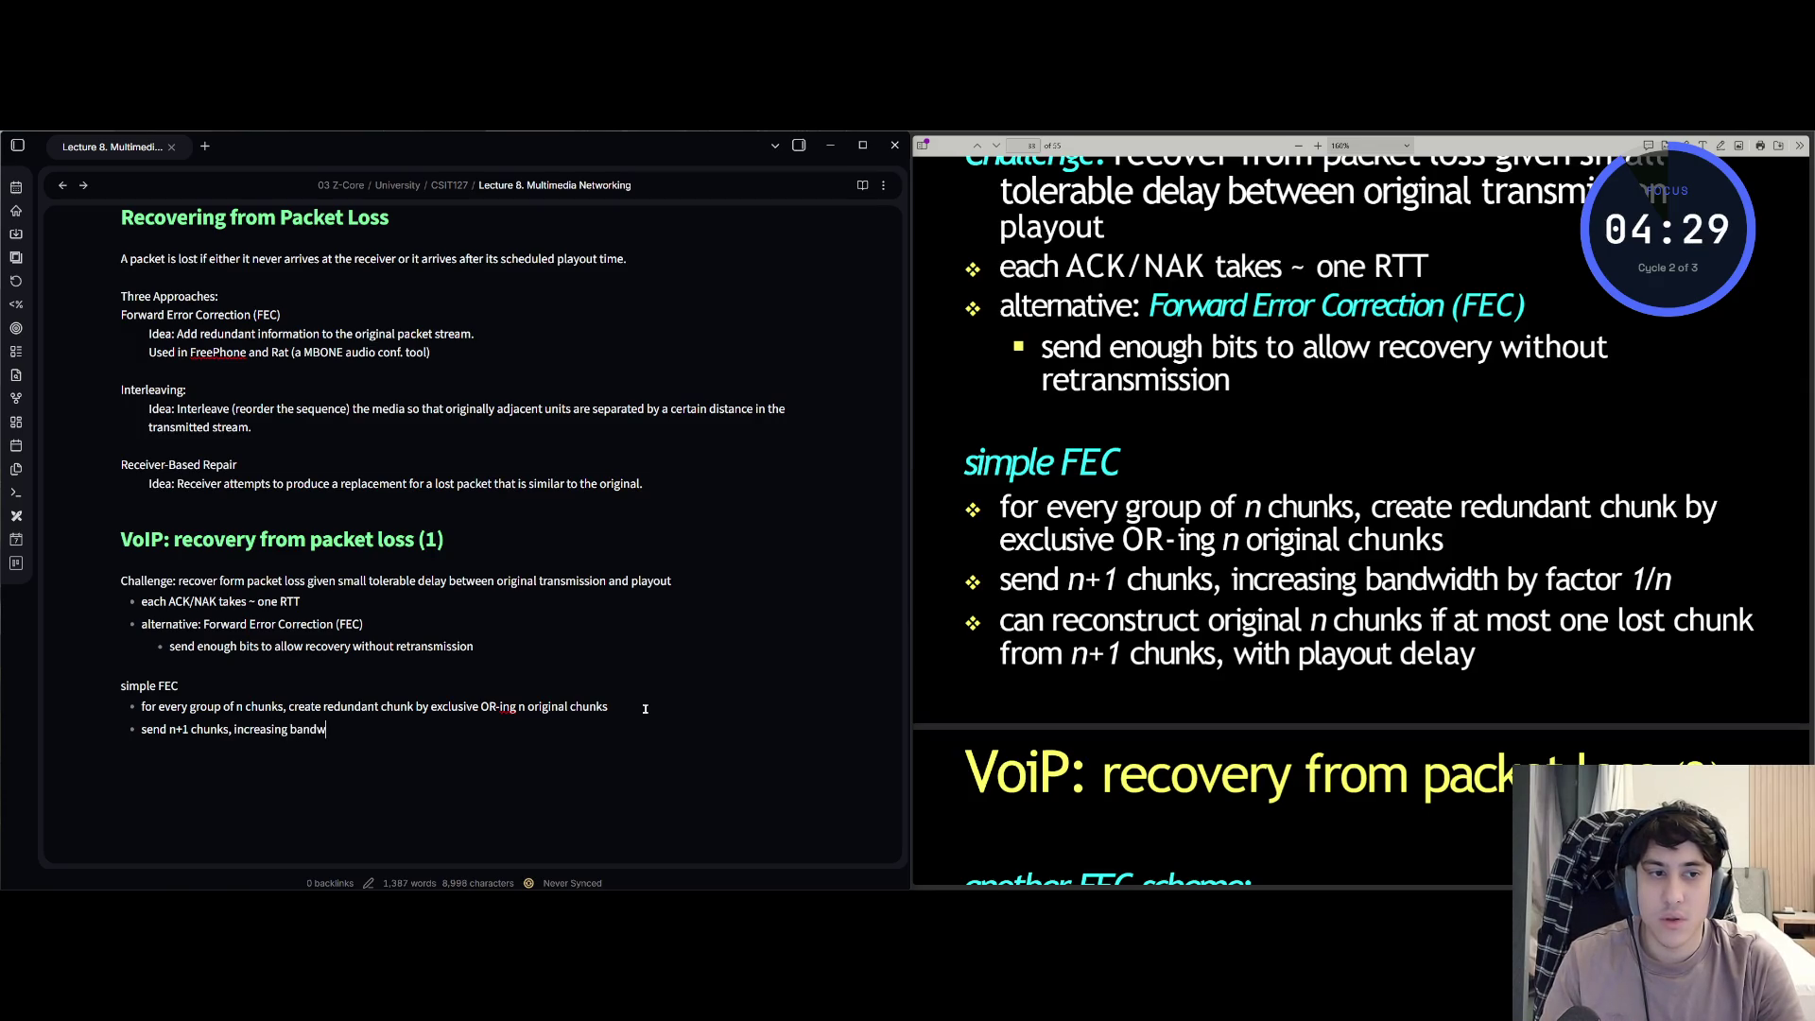
pyautogui.write(' by factor')
pyautogui.write(' 1/n')
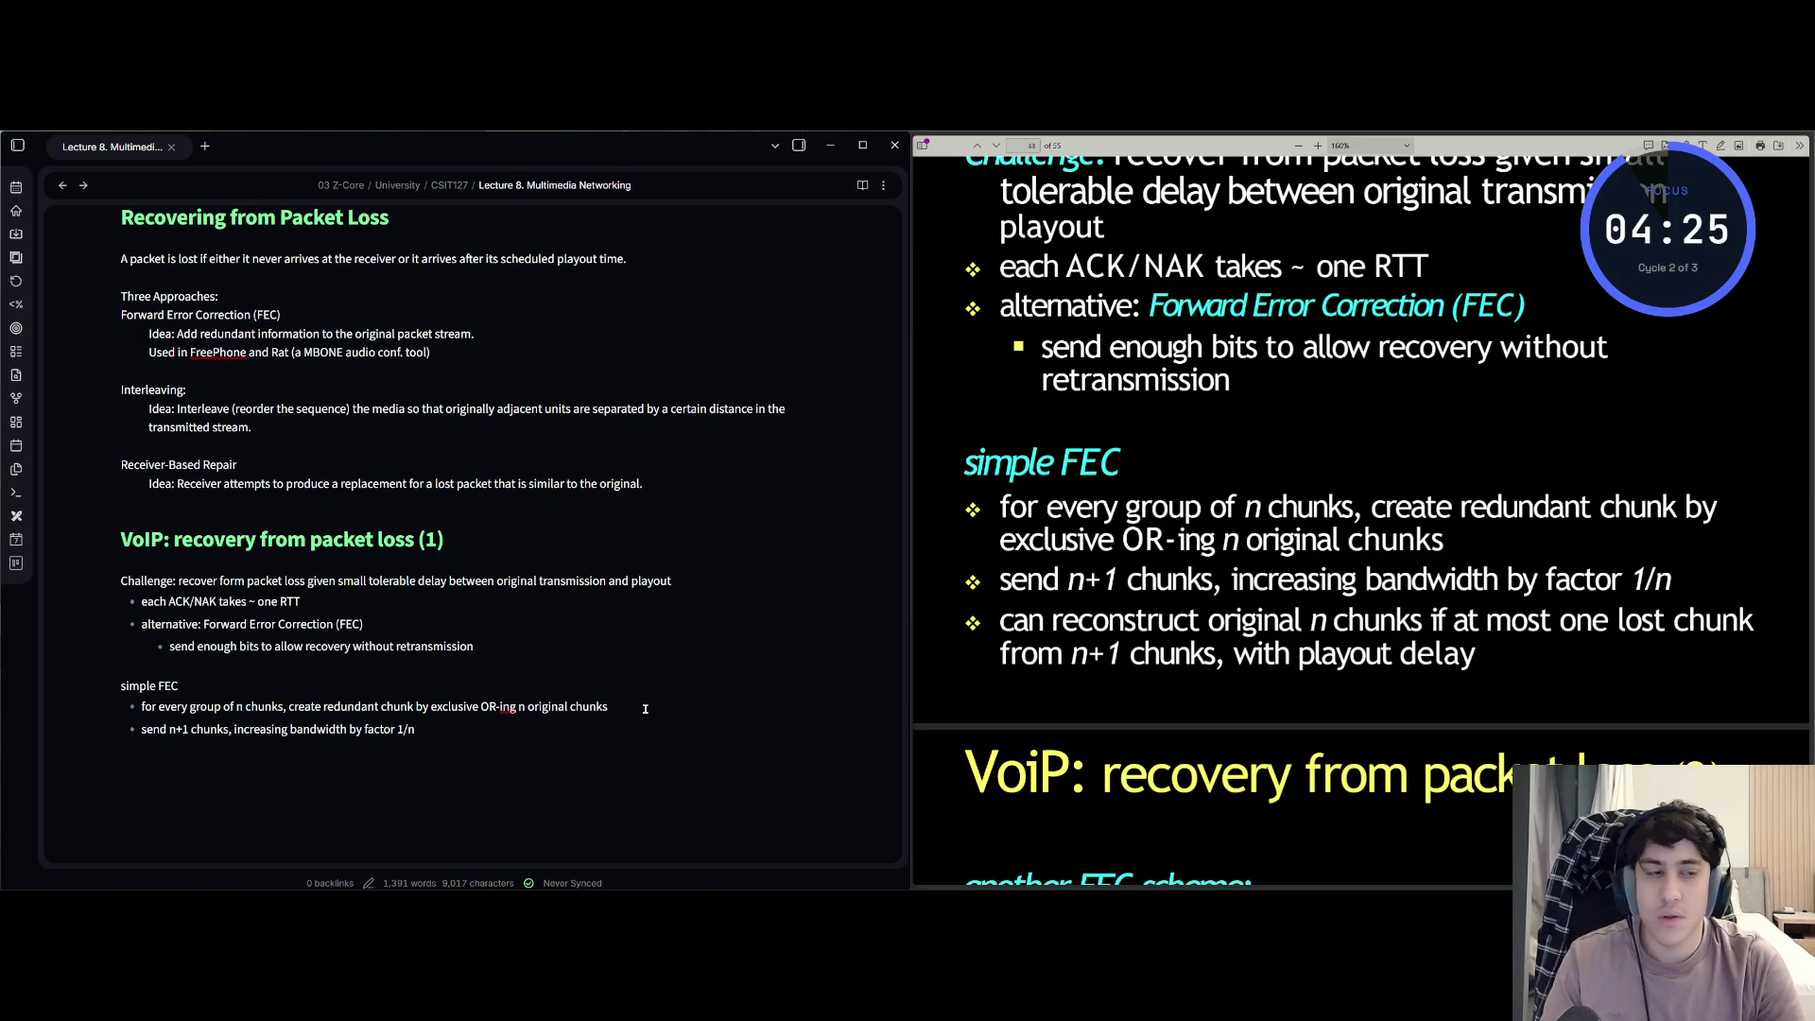
pyautogui.write('an')
pyautogui.write('eco')
pyautogui.write('truct origianl')
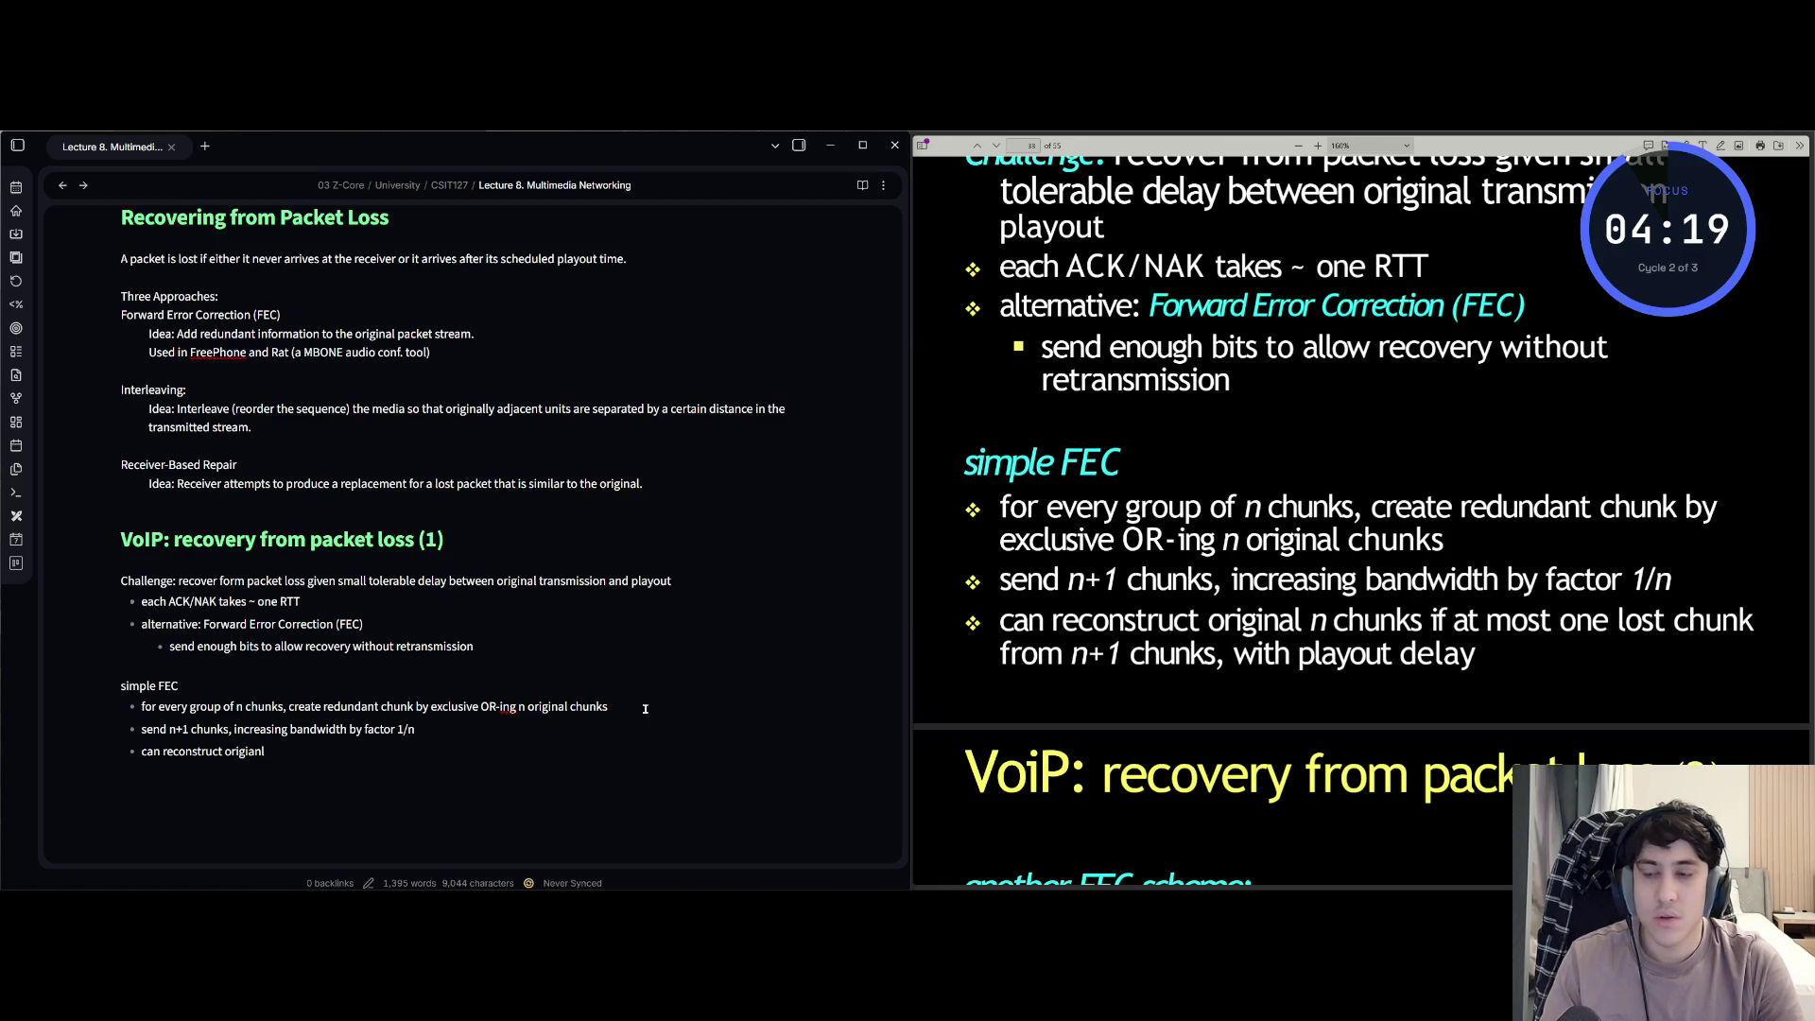
pyautogui.write(' i')
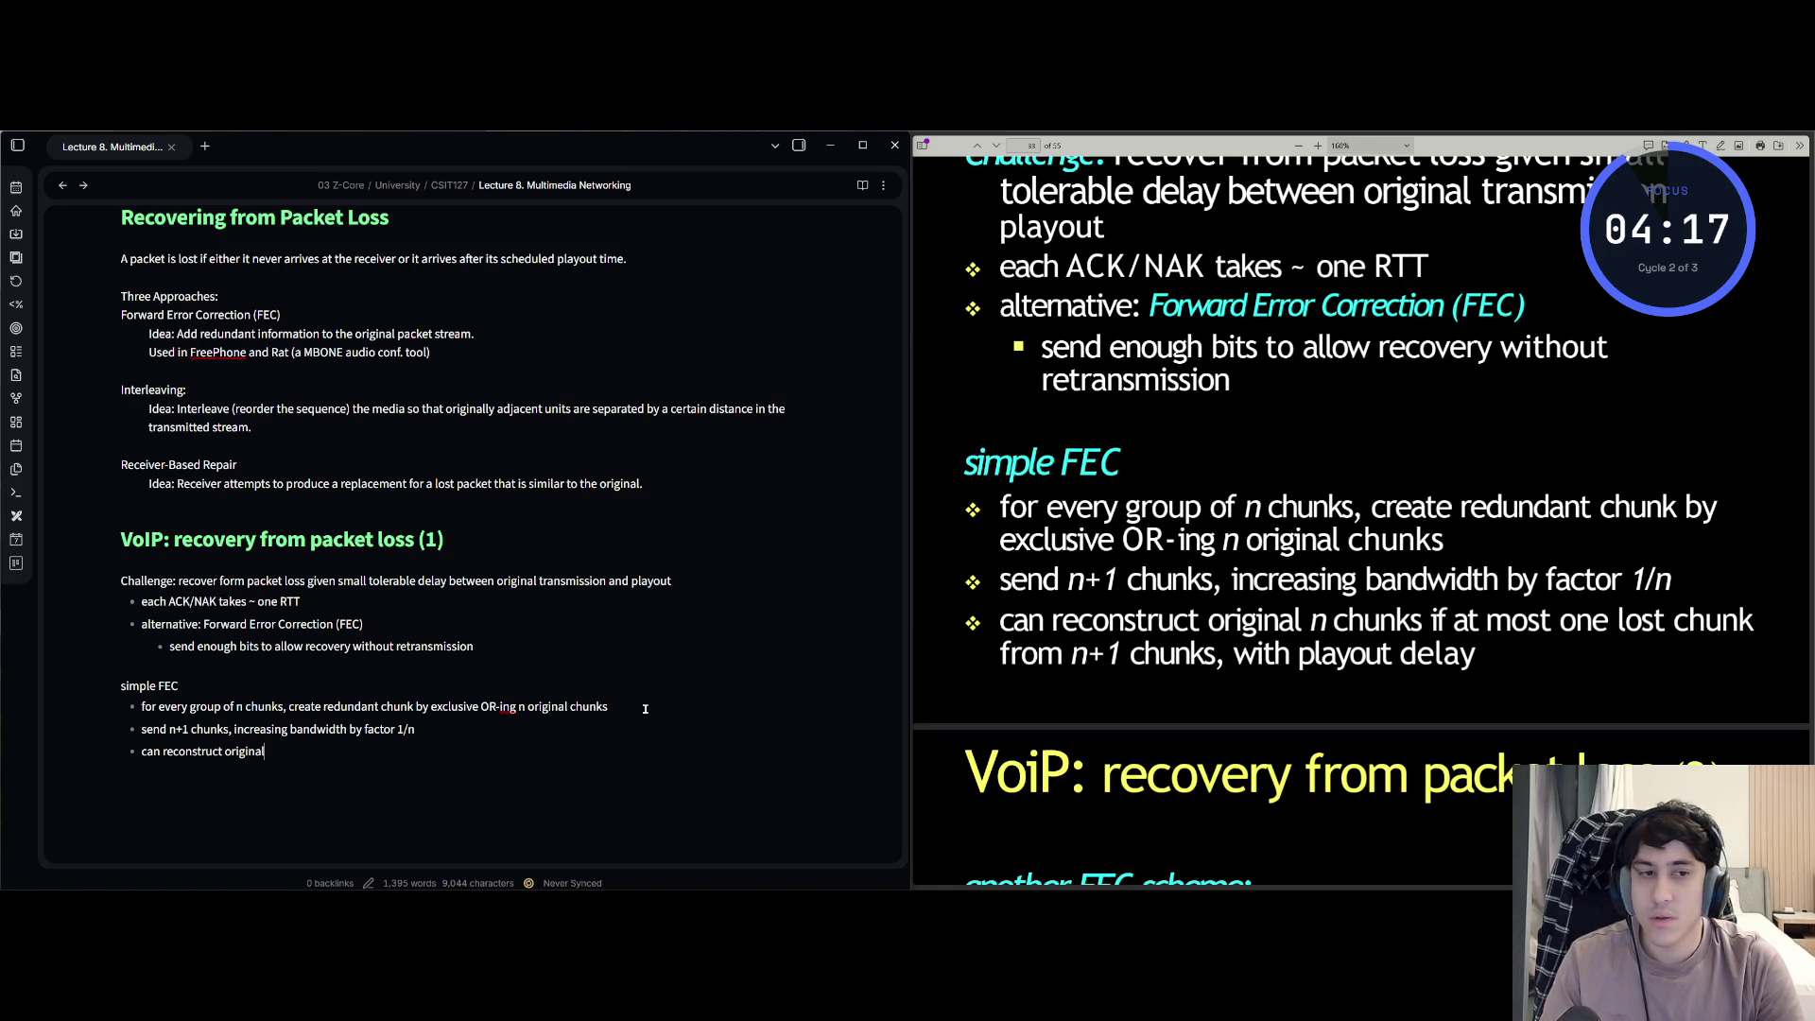
pyautogui.write('if')
pyautogui.write(' at mos')
pyautogui.write('t one l')
pyautogui.write('chunk')
pyautogui.write(' from n')
pyautogui.write('+1 chunks, with p')
pyautogui.write('layout delay')
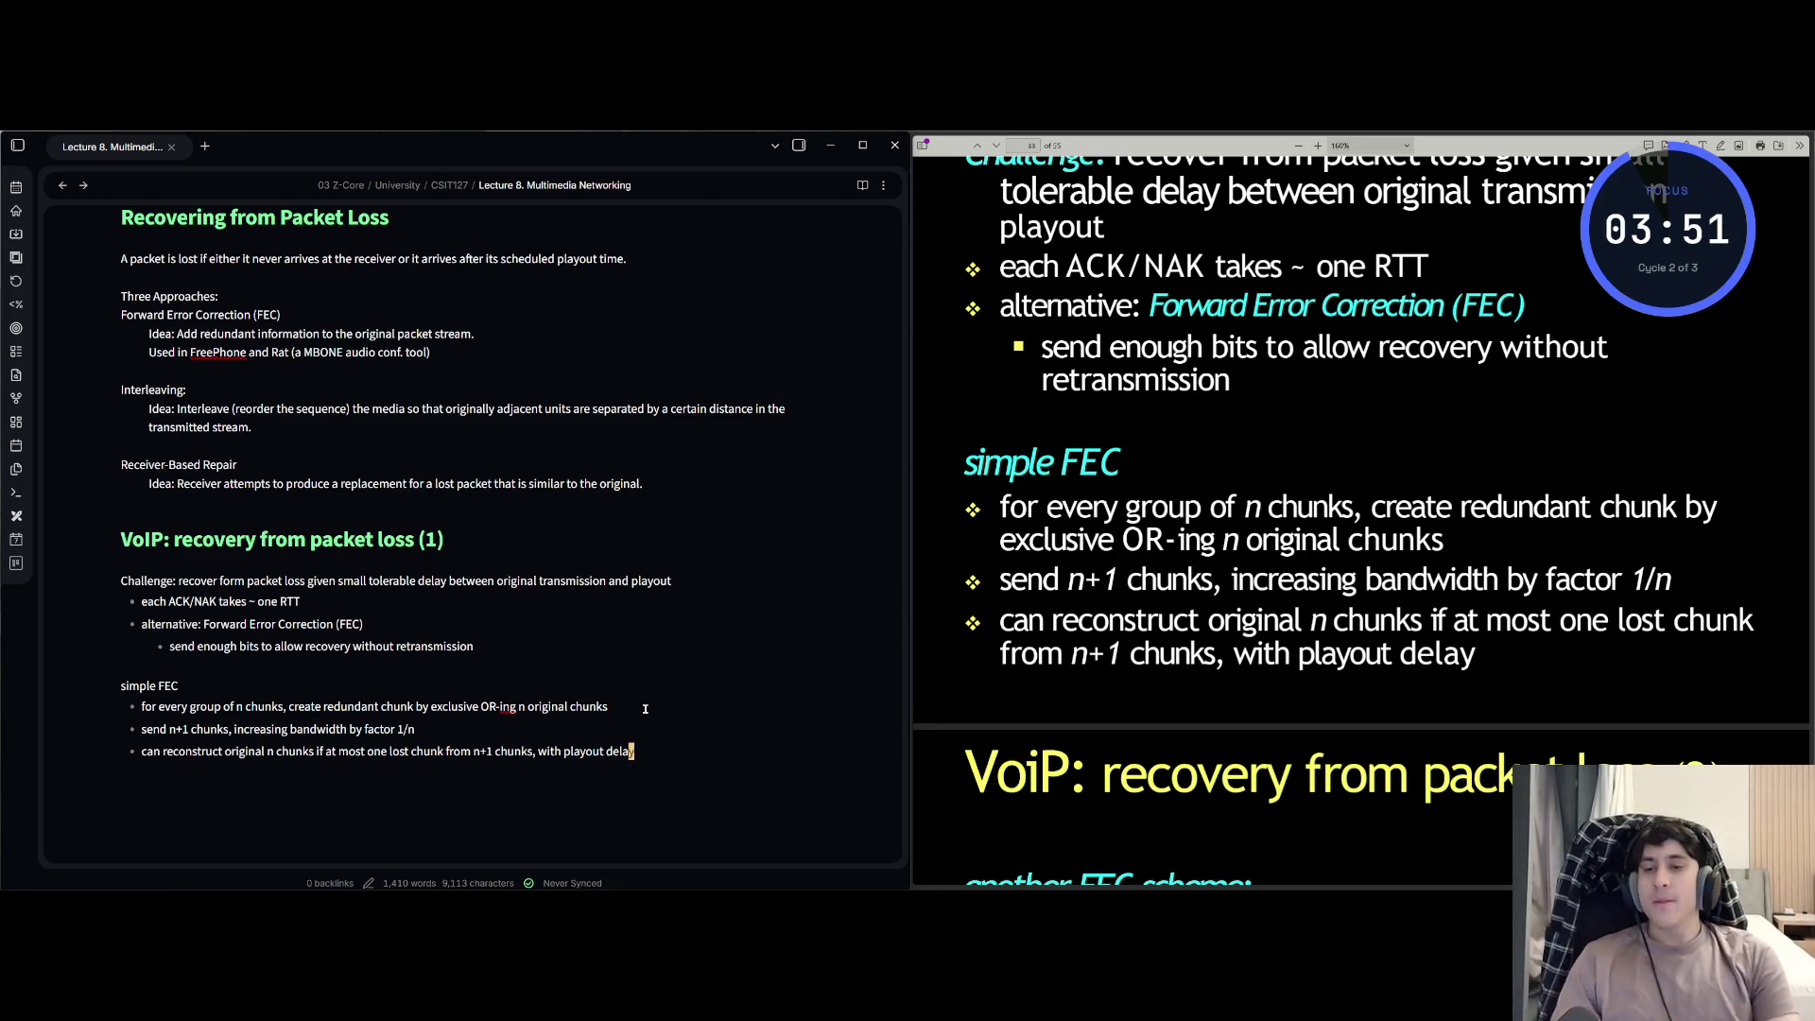
# - Select the existing VoIP heading line and start a new line below the last bullet
pyautogui.press('Up')
pyautogui.press('Up')
pyautogui.press('Up')
pyautogui.press('Home')
pyautogui.hotkey('shift', 'End')
pyautogui.press('Down')
pyautogui.press('Down')
pyautogui.press('Down')
pyautogui.press('End')
pyautogui.press('Return')
pyautogui.write('redundant')
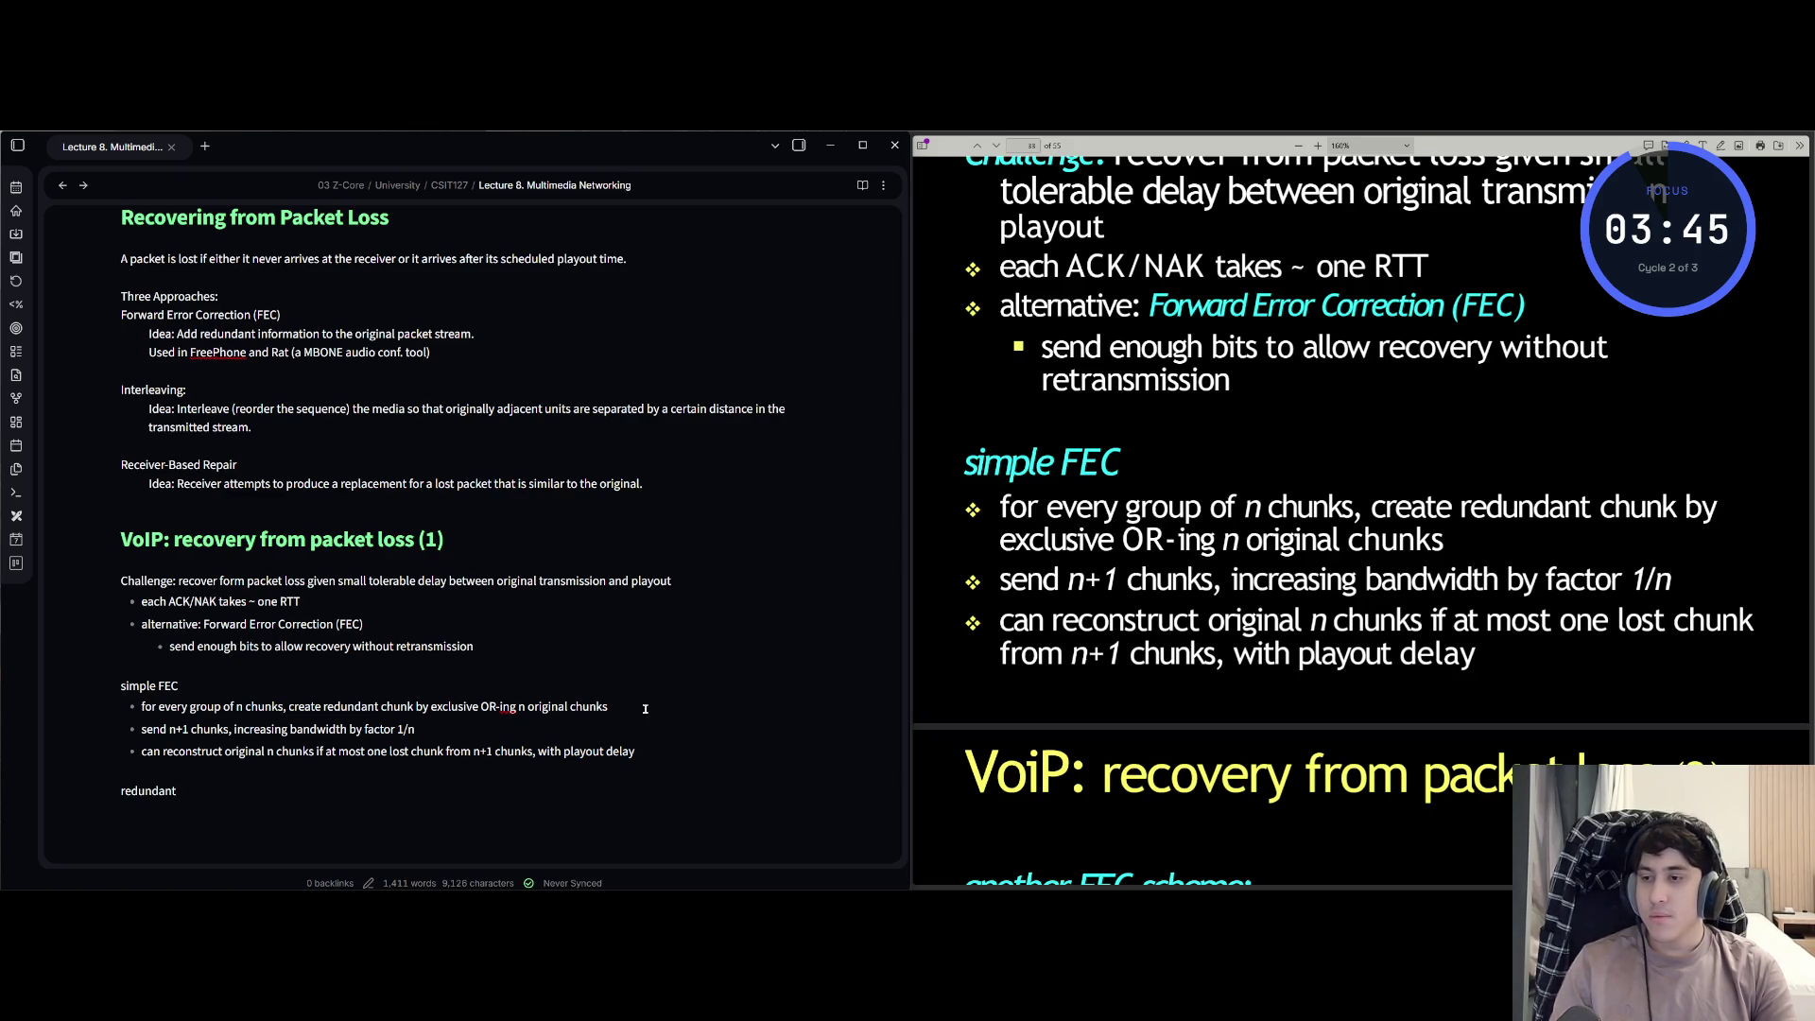
# - Replace the stray word 'redundant' with the copied '## VoIP' heading
pyautogui.press('Up')
pyautogui.press('Up')
pyautogui.press('Up')
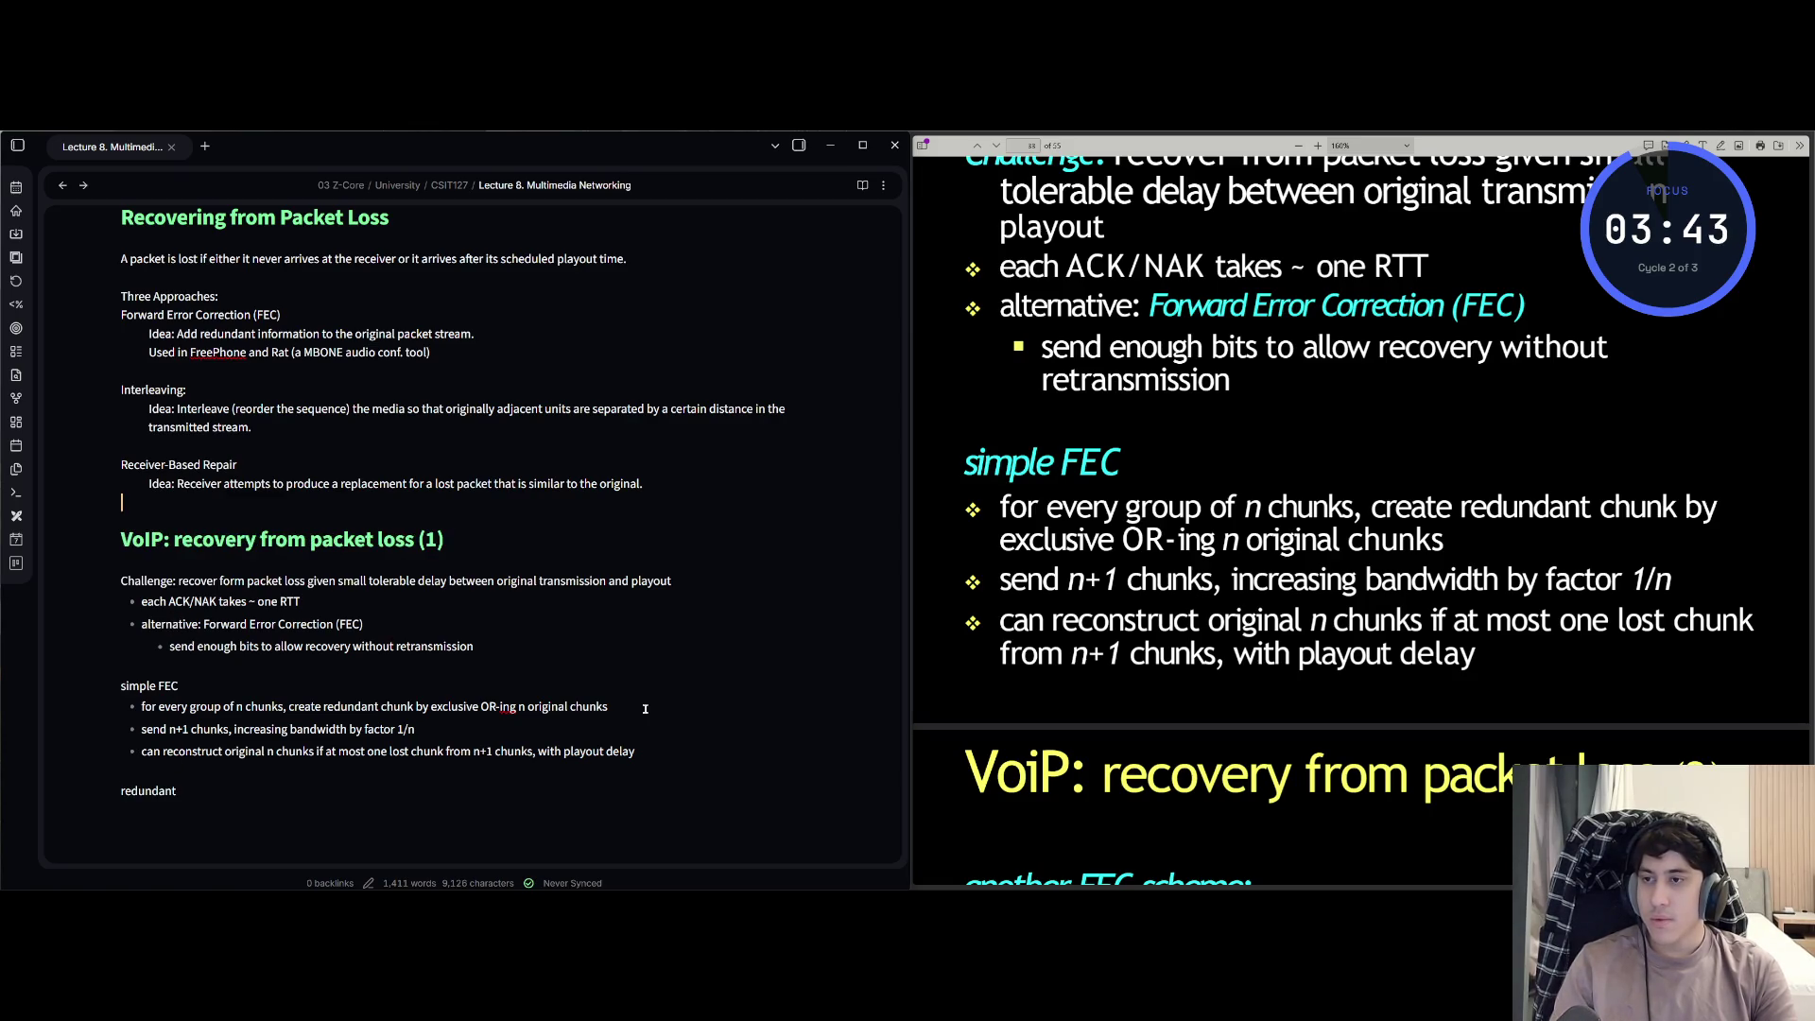
pyautogui.press('Home')
pyautogui.press('Down')
pyautogui.press('Down')
pyautogui.press('Down')
pyautogui.press('Down')
pyautogui.hotkey('shift', 'End')
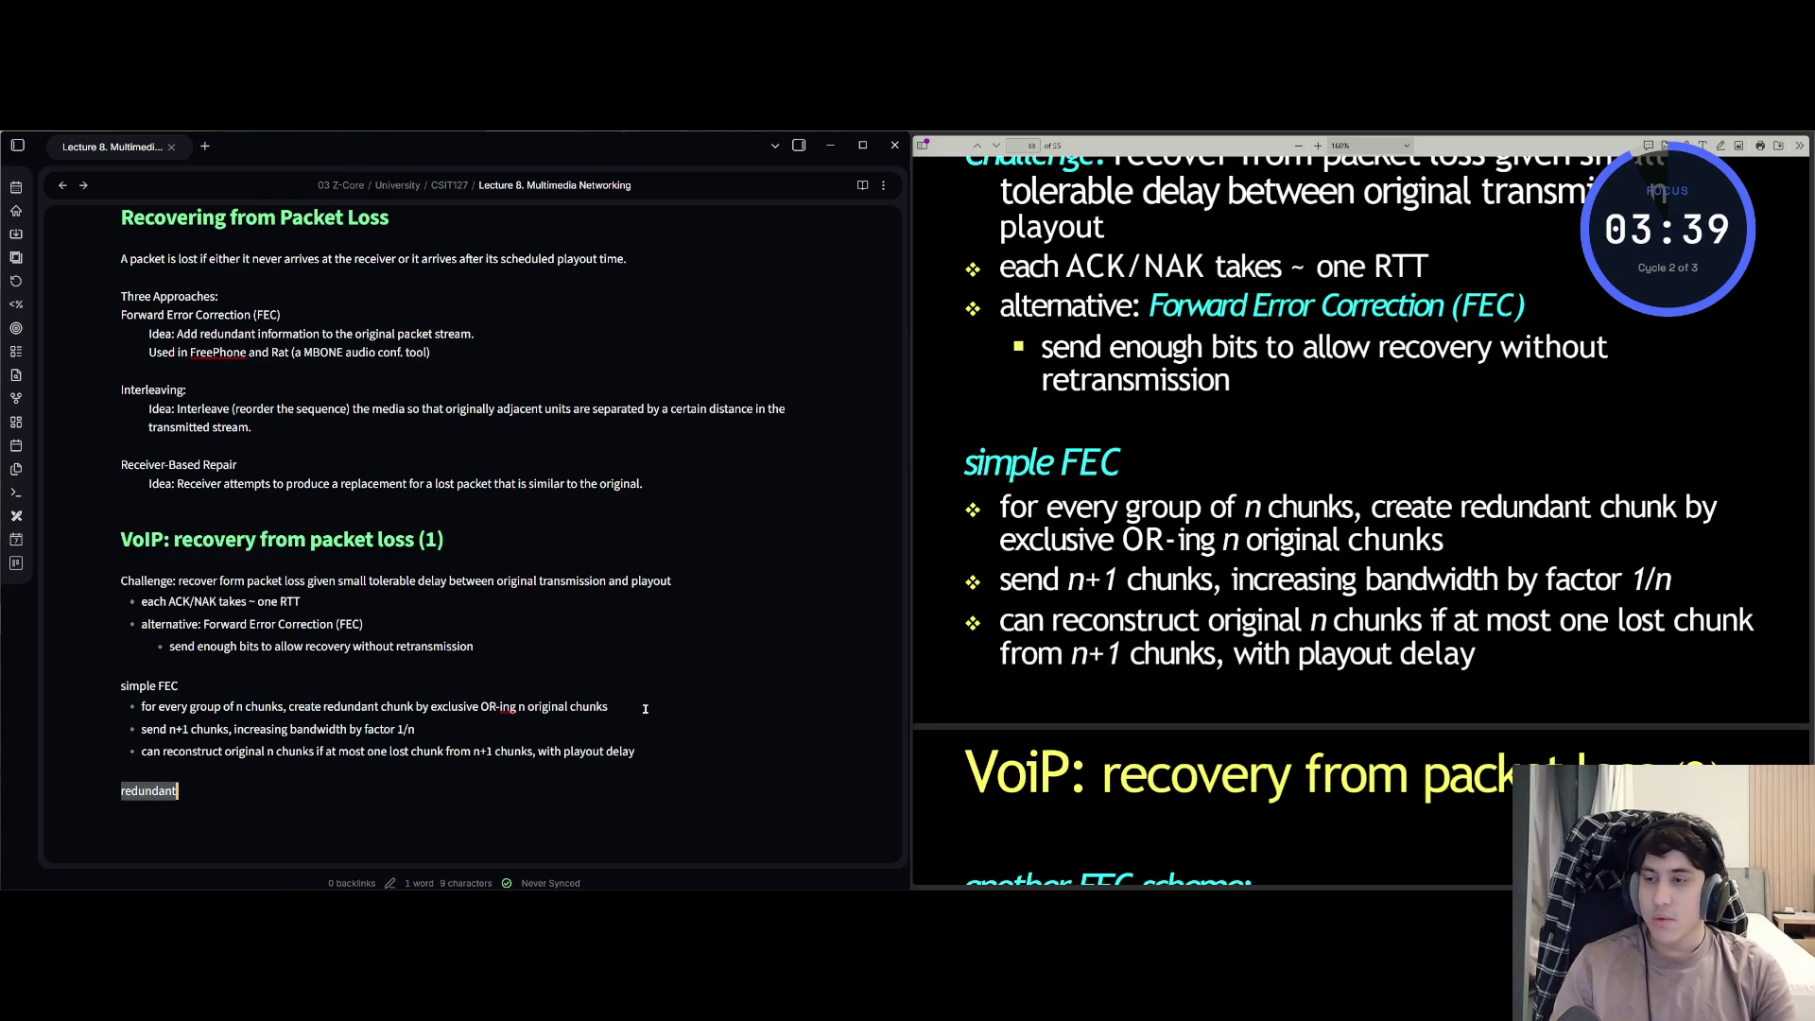
pyautogui.hotkey('ctrl', 'v')
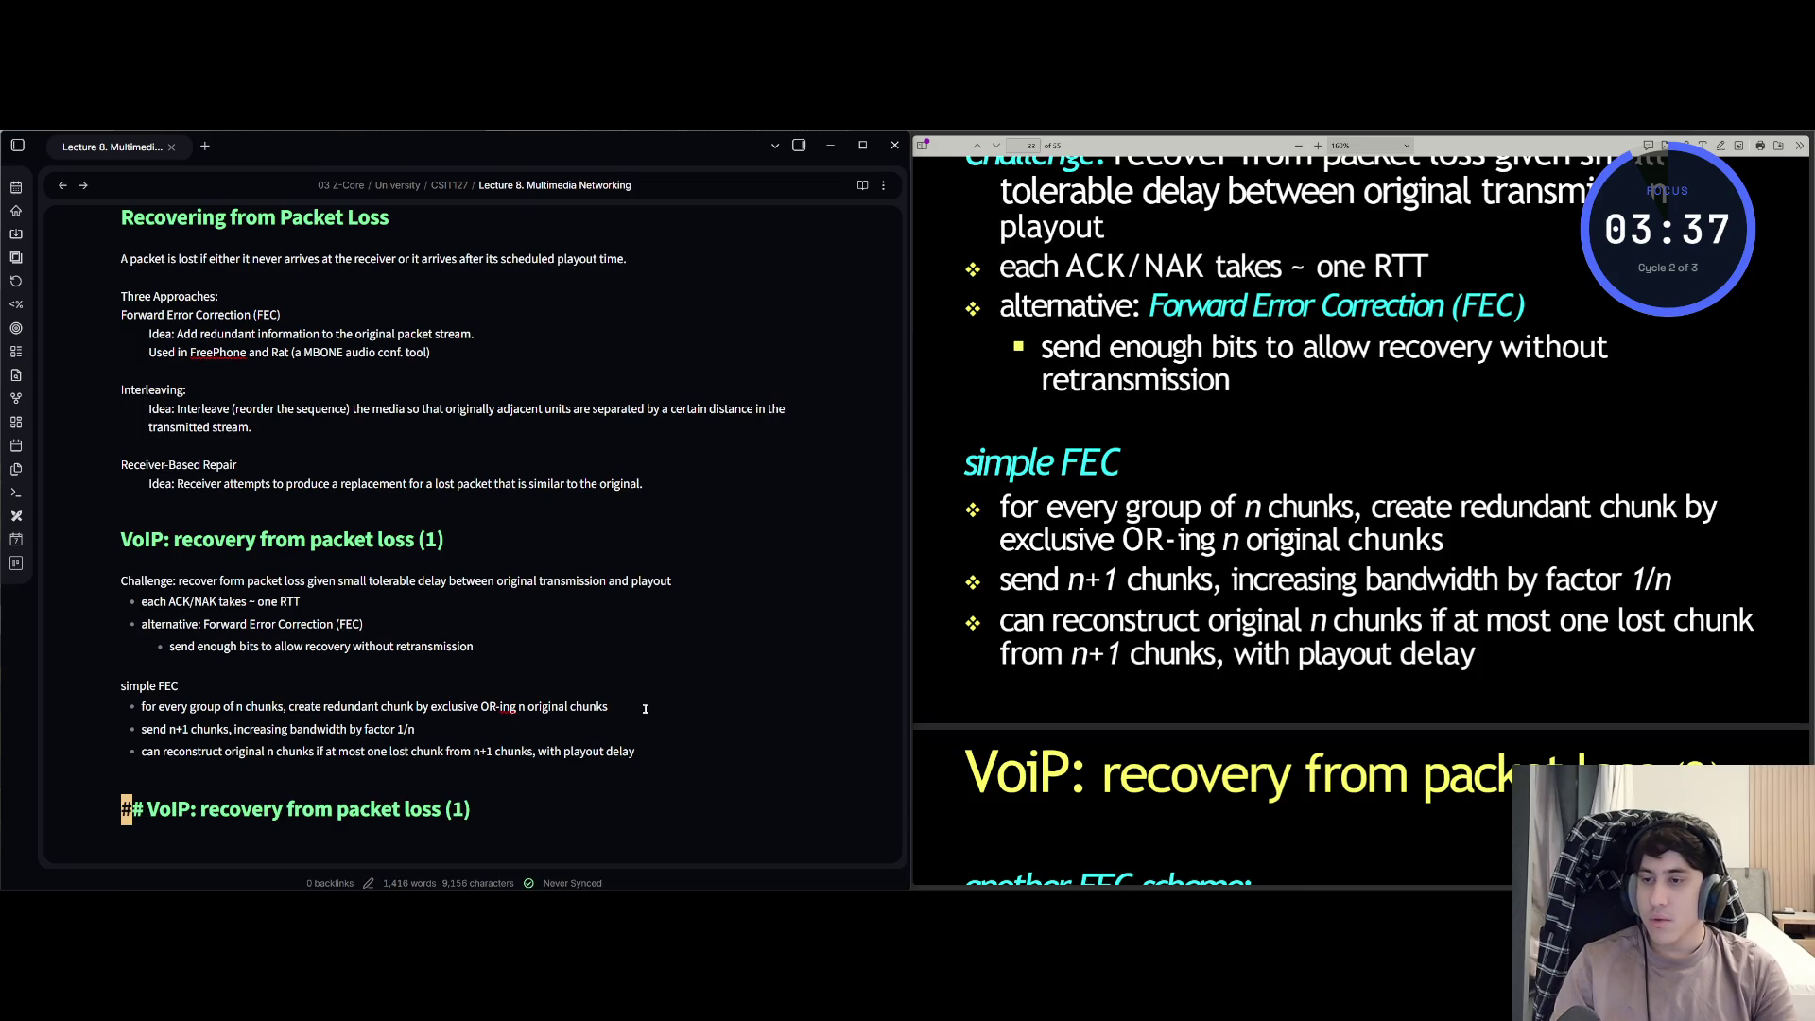
pyautogui.press('Down')
pyautogui.press('Up')
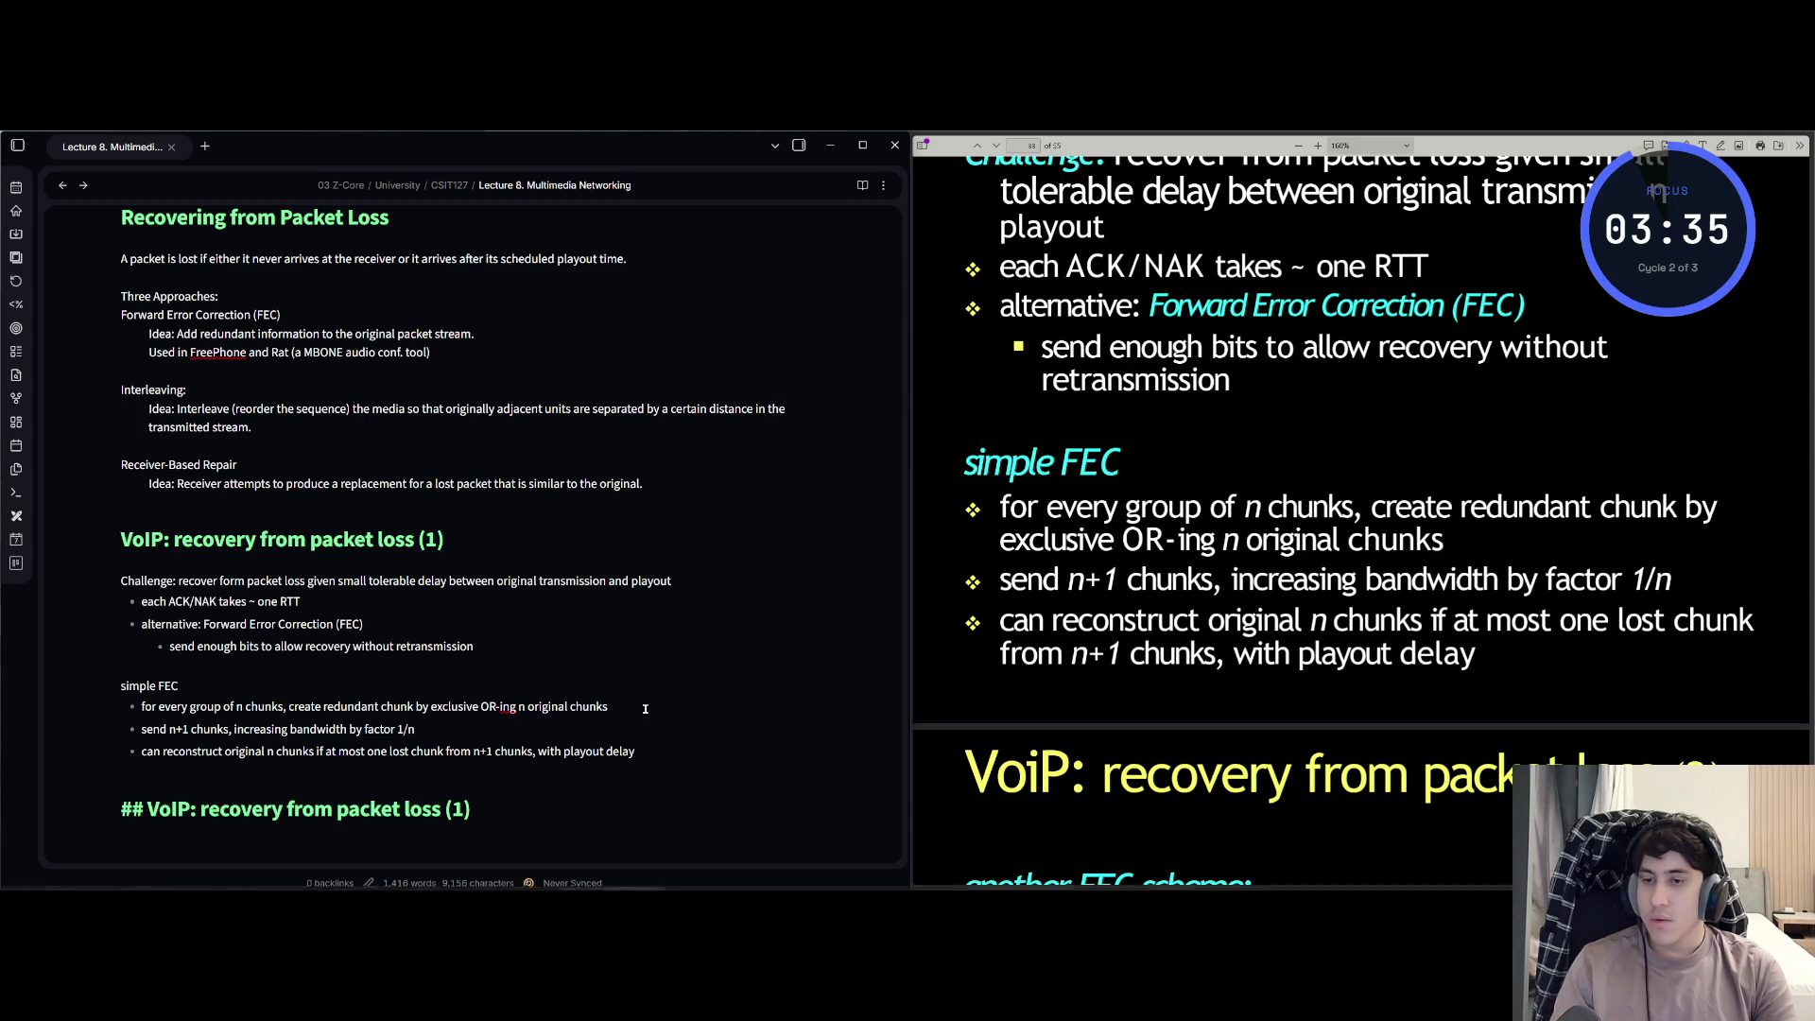
pyautogui.hotkey('alt', 'Tab')
pyautogui.hotkey('alt', 'Tab')
pyautogui.hotkey('alt', 'Tab')
pyautogui.hotkey('alt', 'Tab')
pyautogui.hotkey('alt', 'Tab')
pyautogui.hotkey('alt', 'Tab')
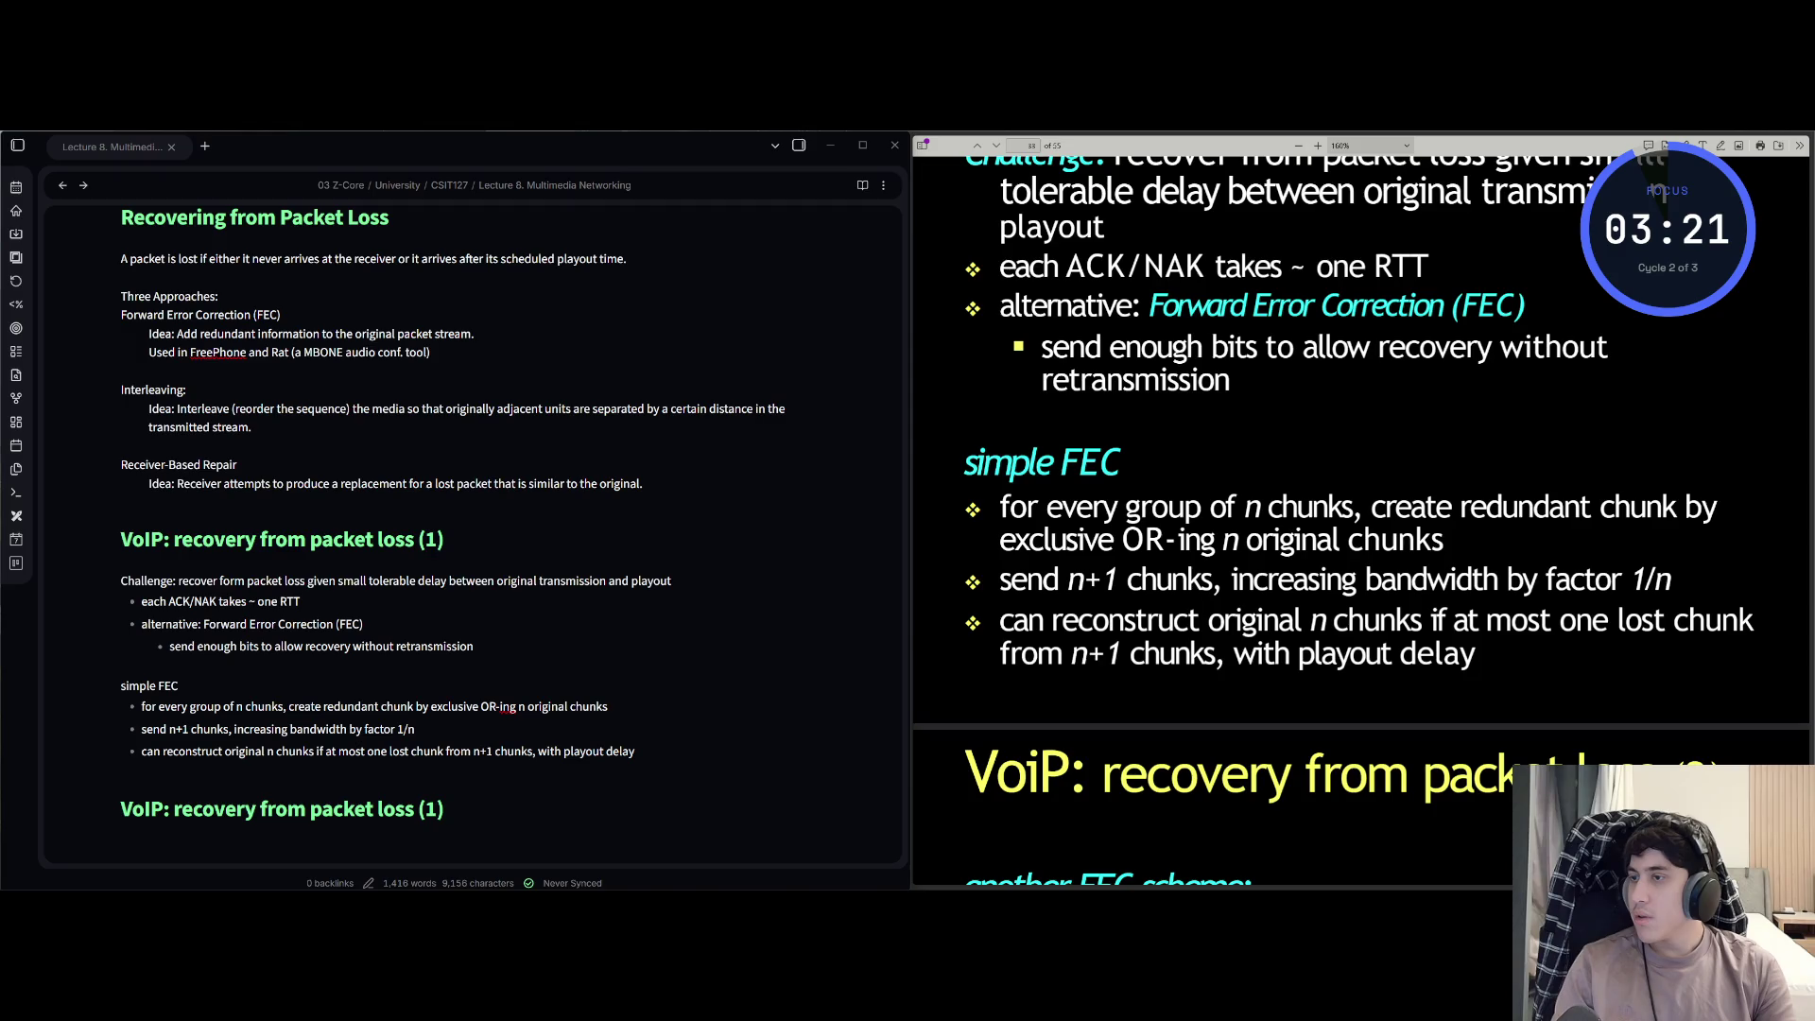
# - Renumber the new heading to 'VoIP: recovery from packet loss (2)' and switch toward Discord
pyautogui.press('j')
pyautogui.press('j')
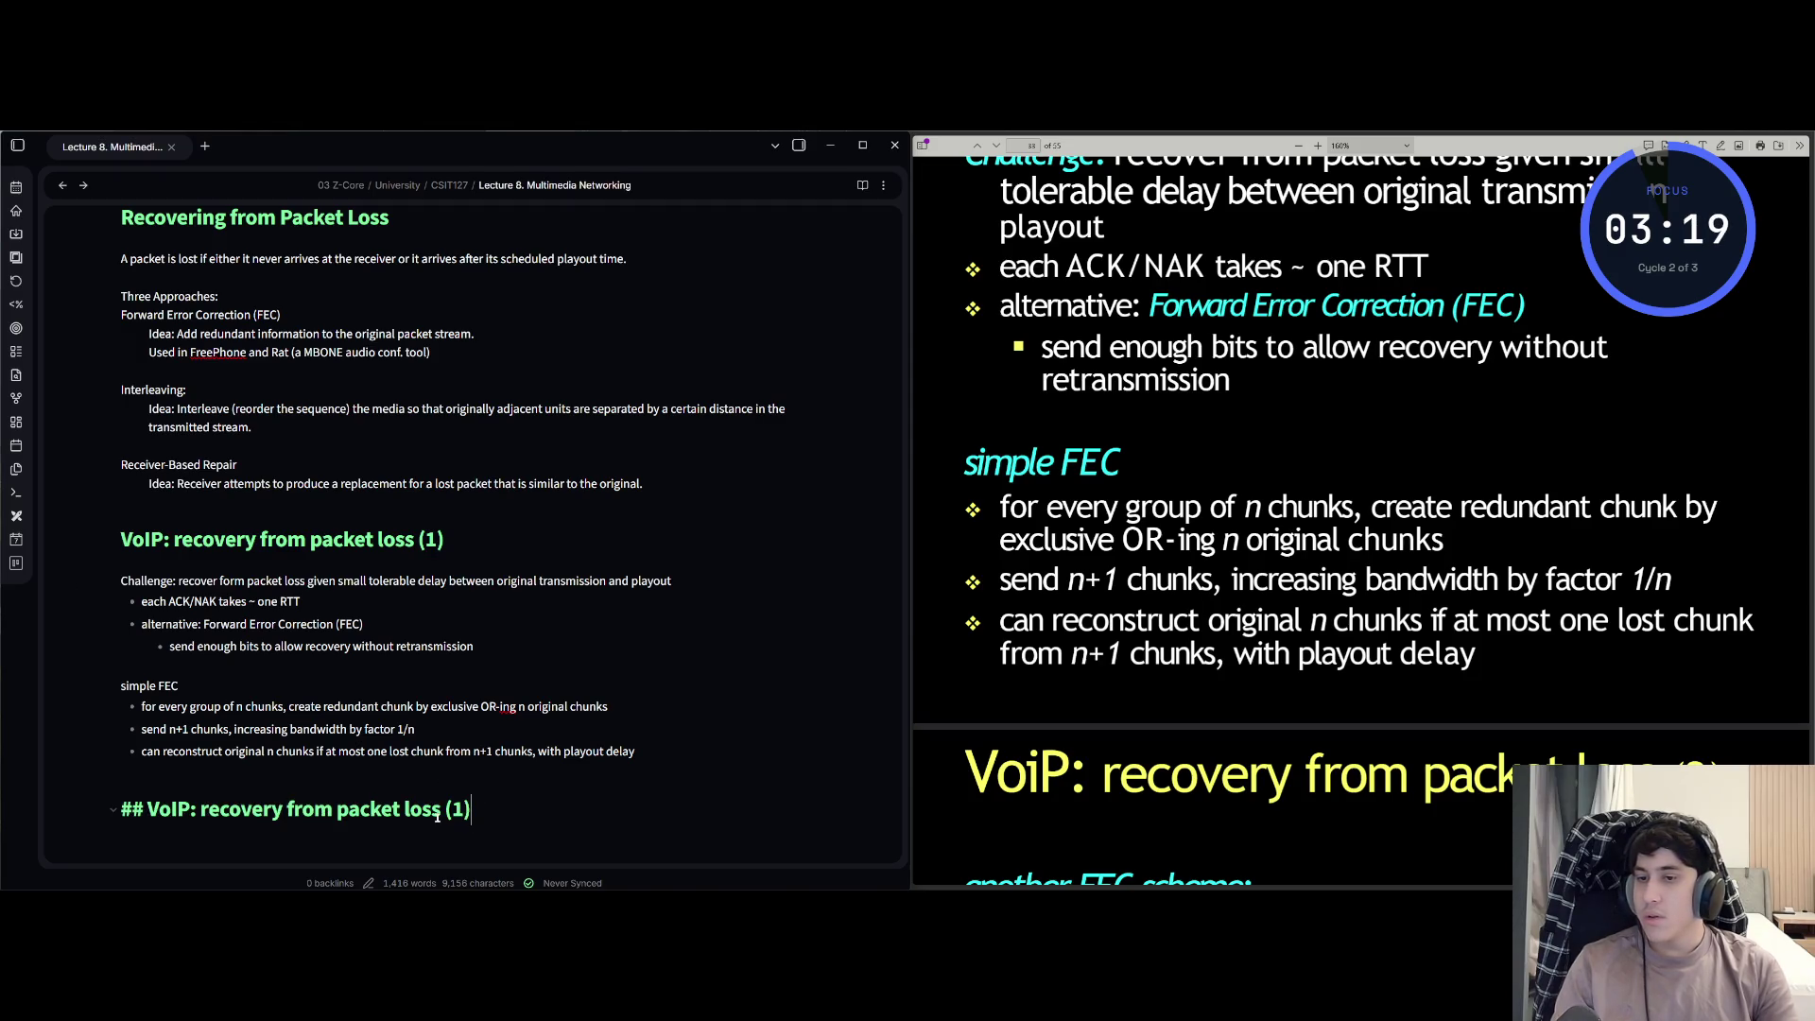
pyautogui.press('BackSpace')
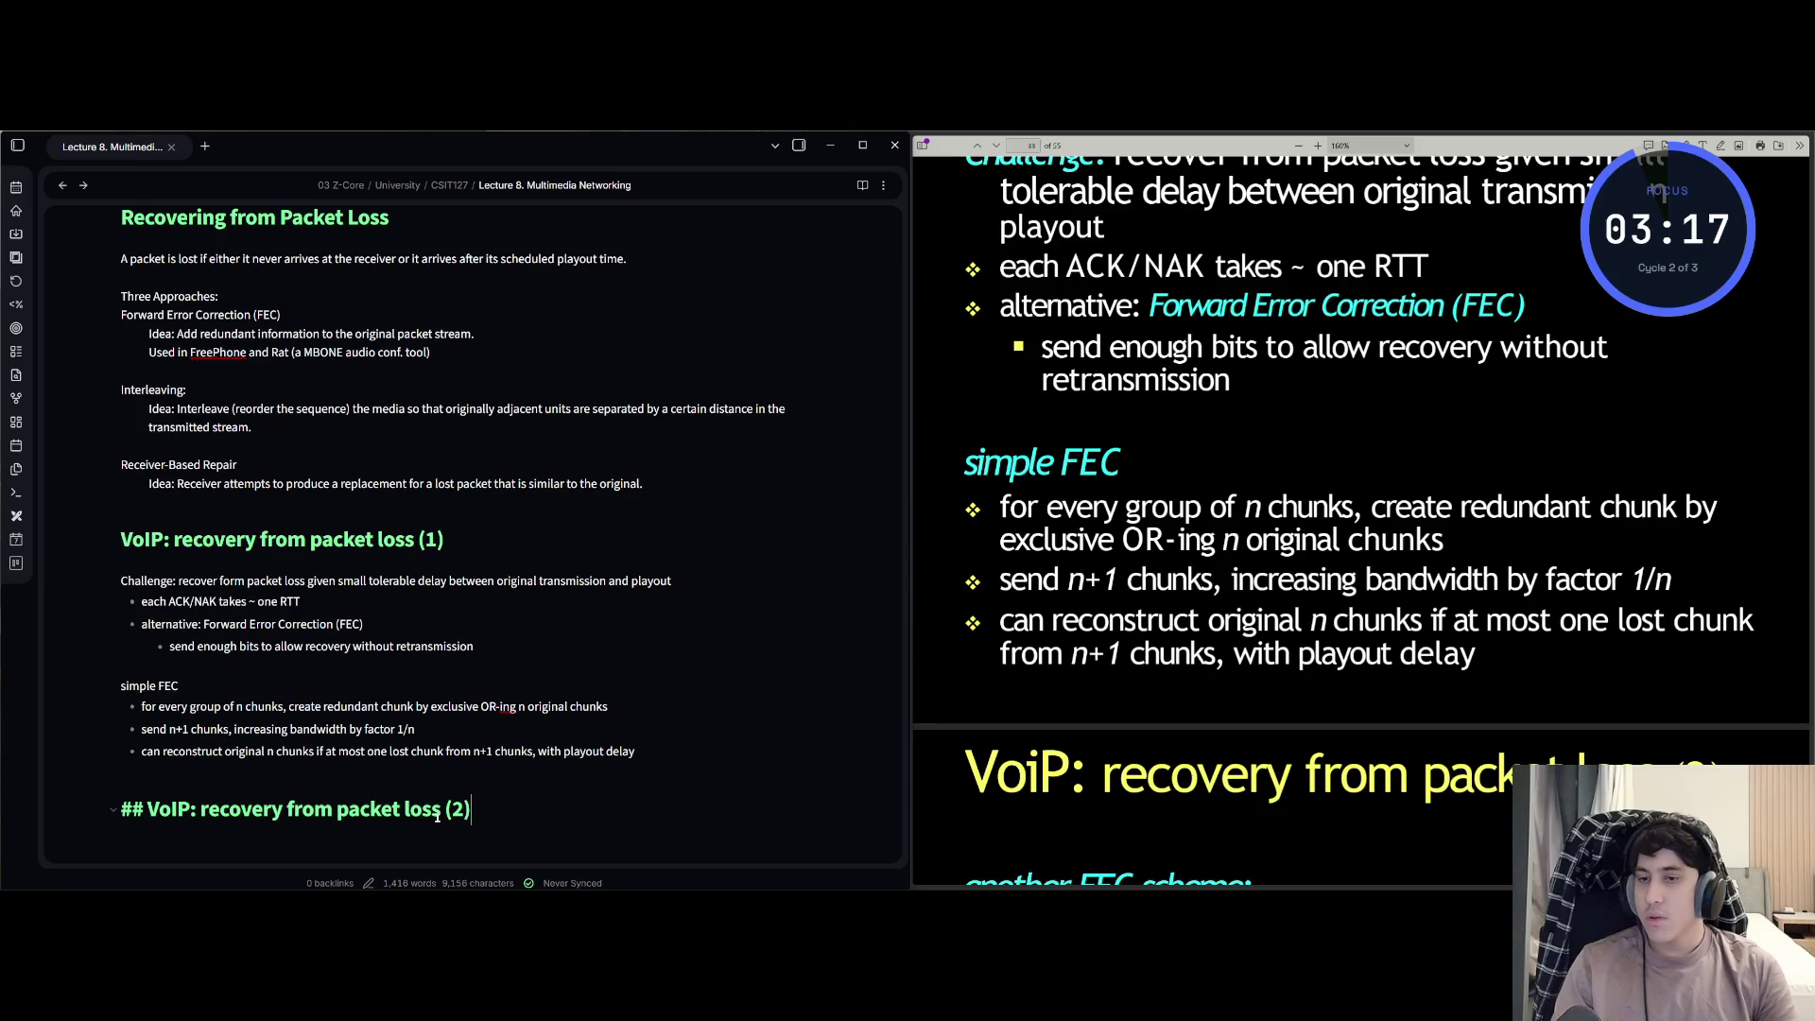
pyautogui.press('Return')
pyautogui.scroll(-3, 437, 814)
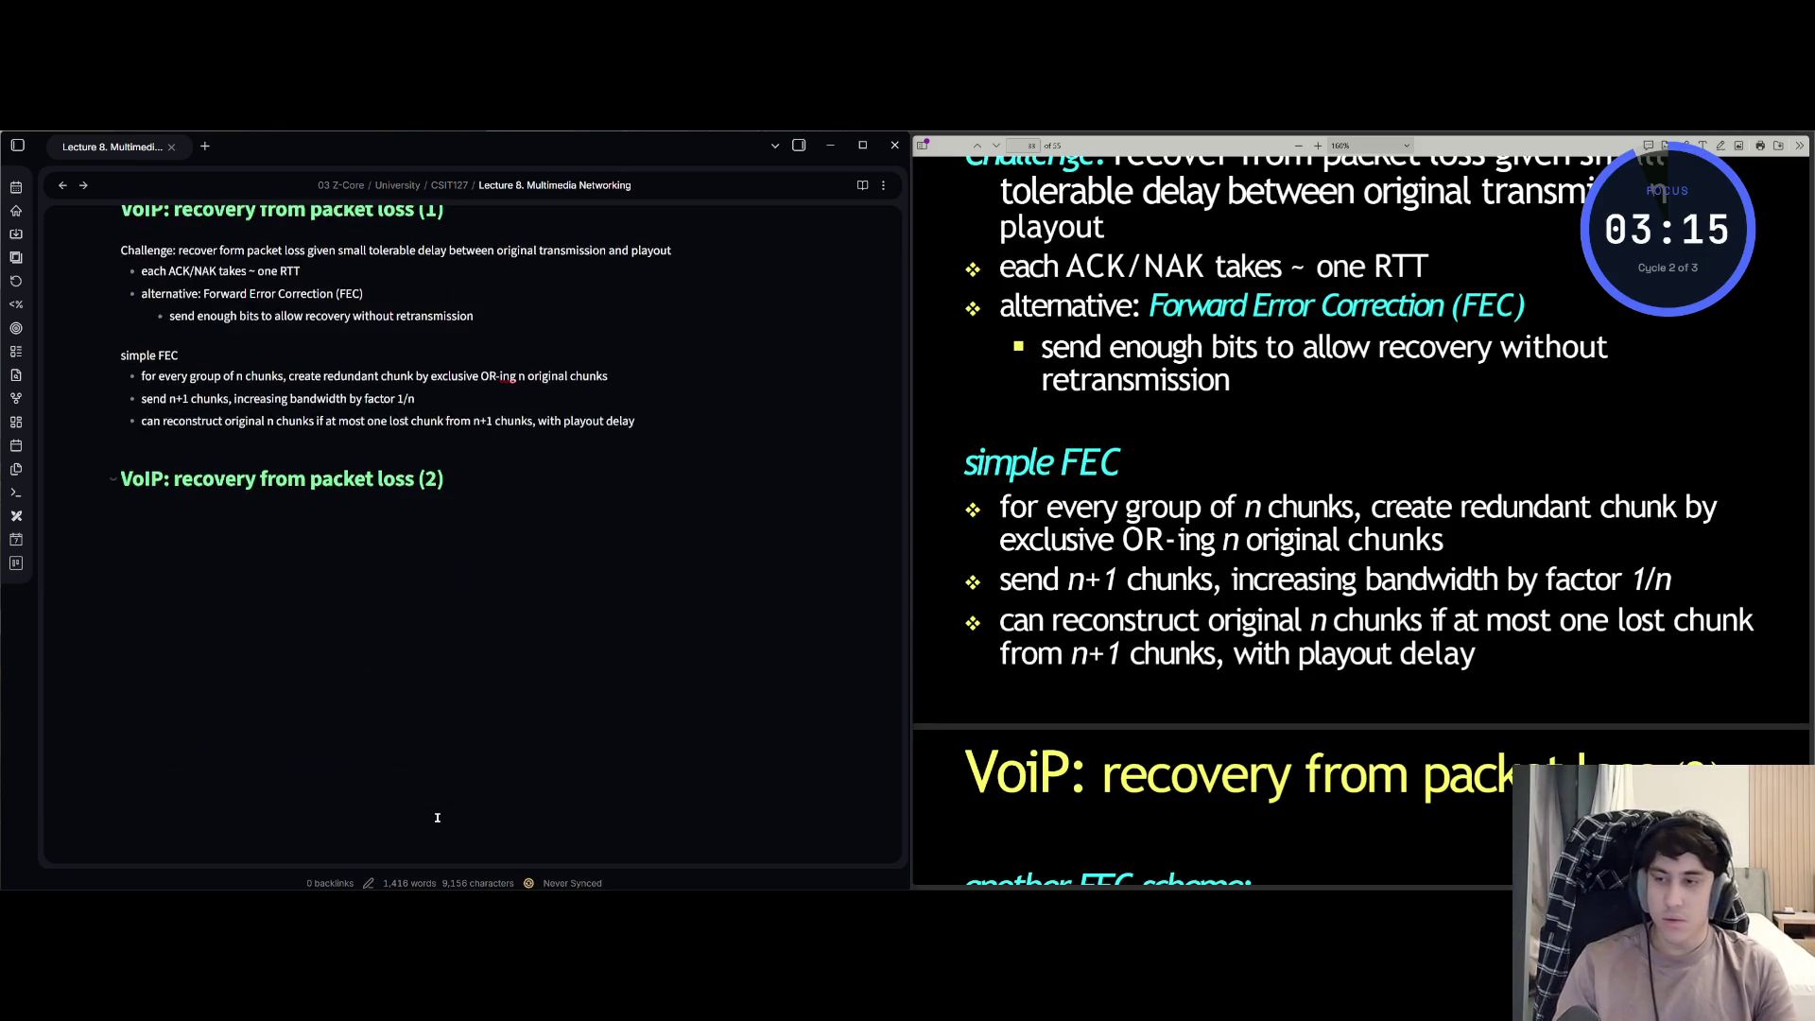
pyautogui.hotkey('alt', 'Tab')
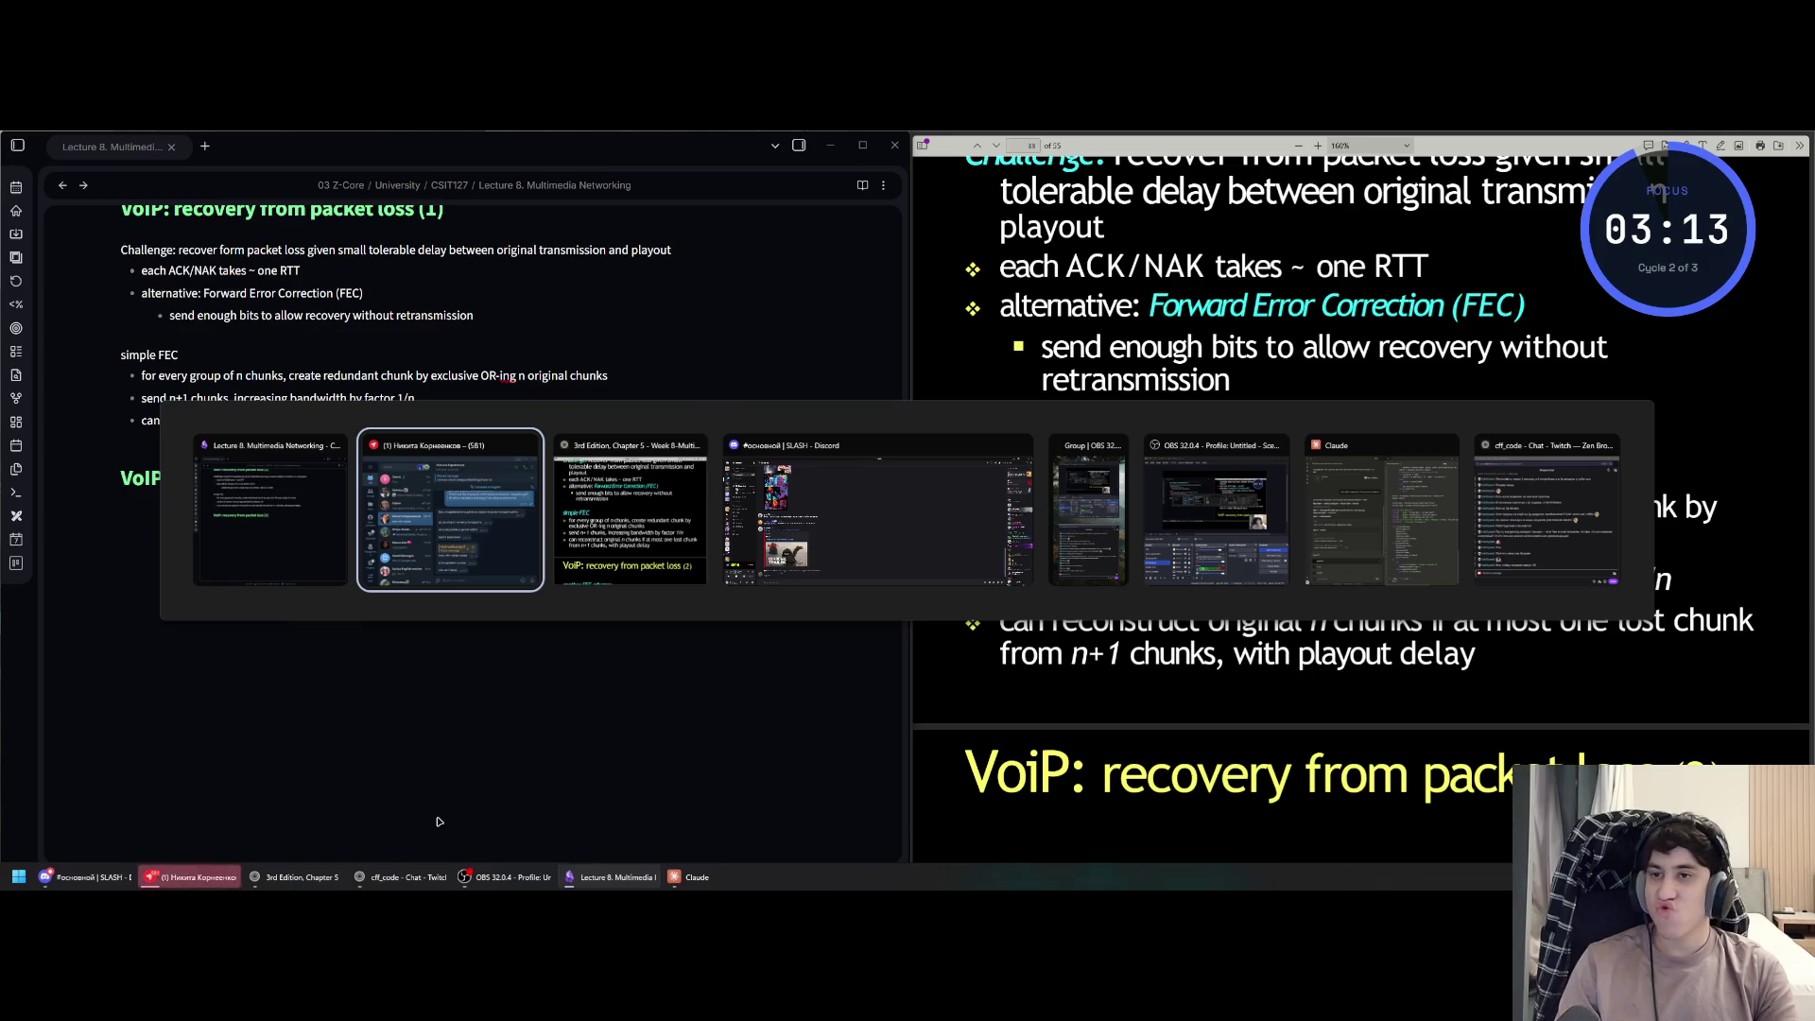
pyautogui.press('Escape')
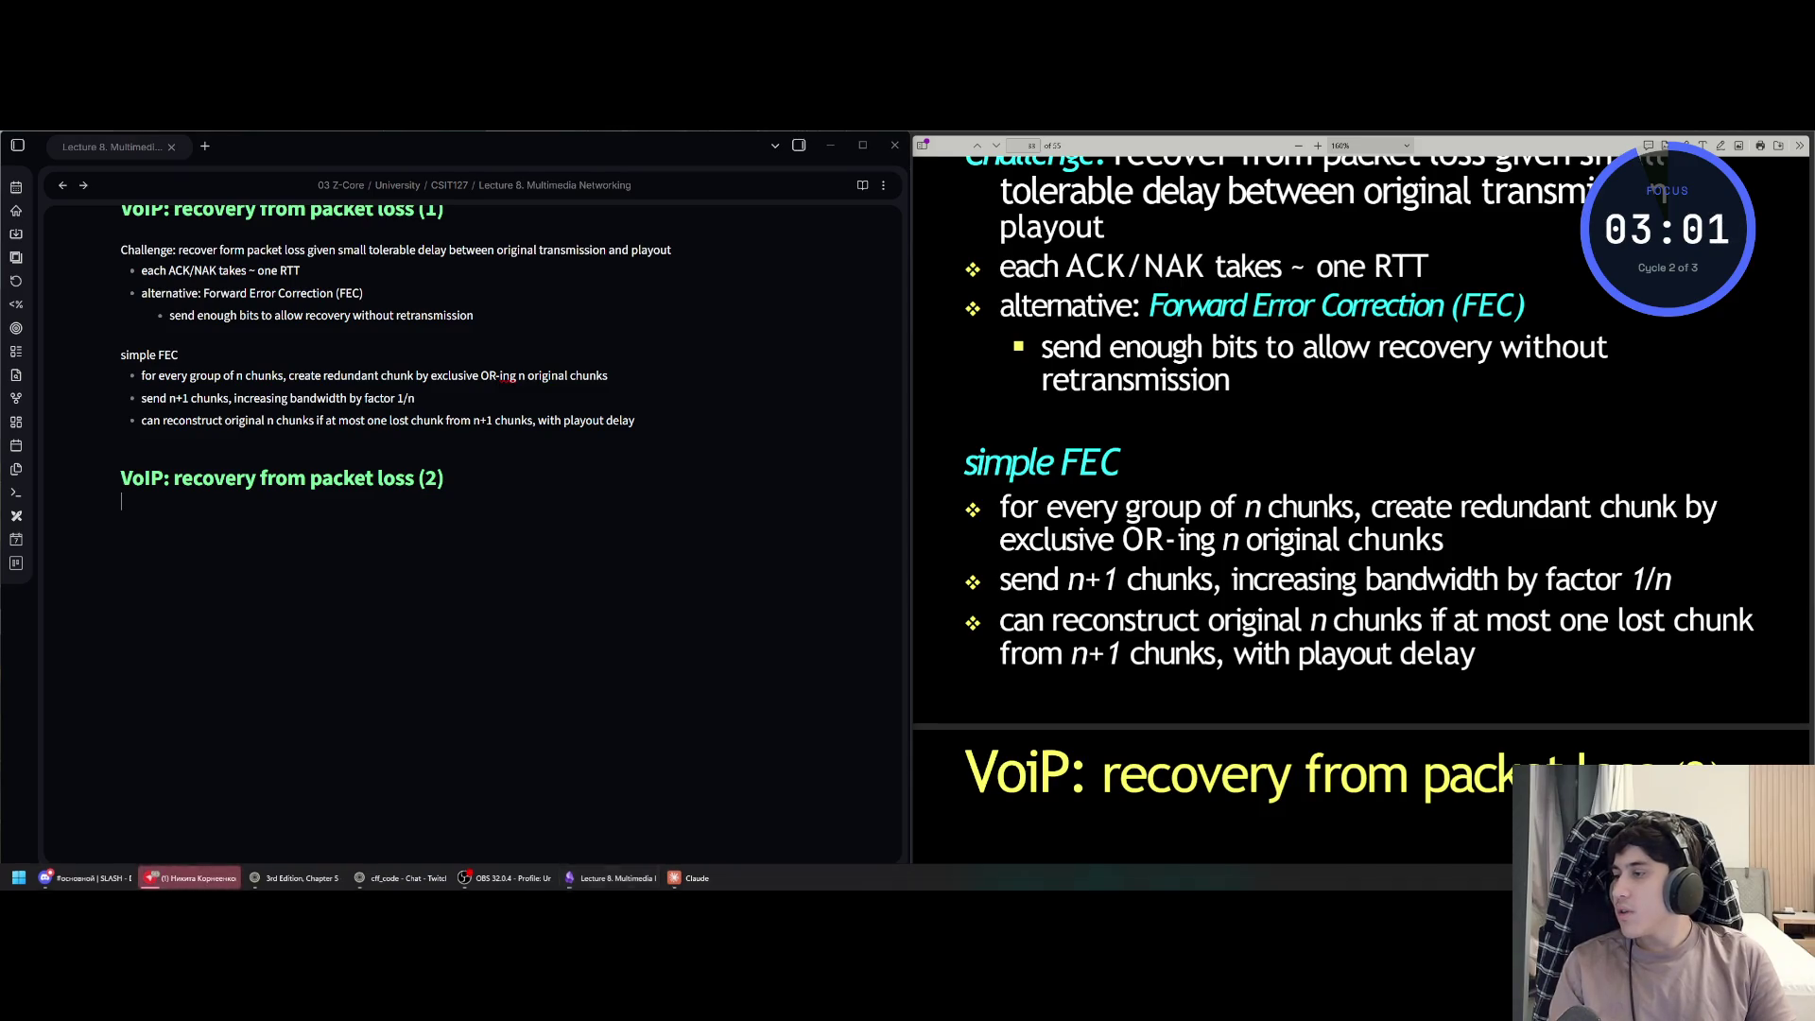
pyautogui.click(469, 483)
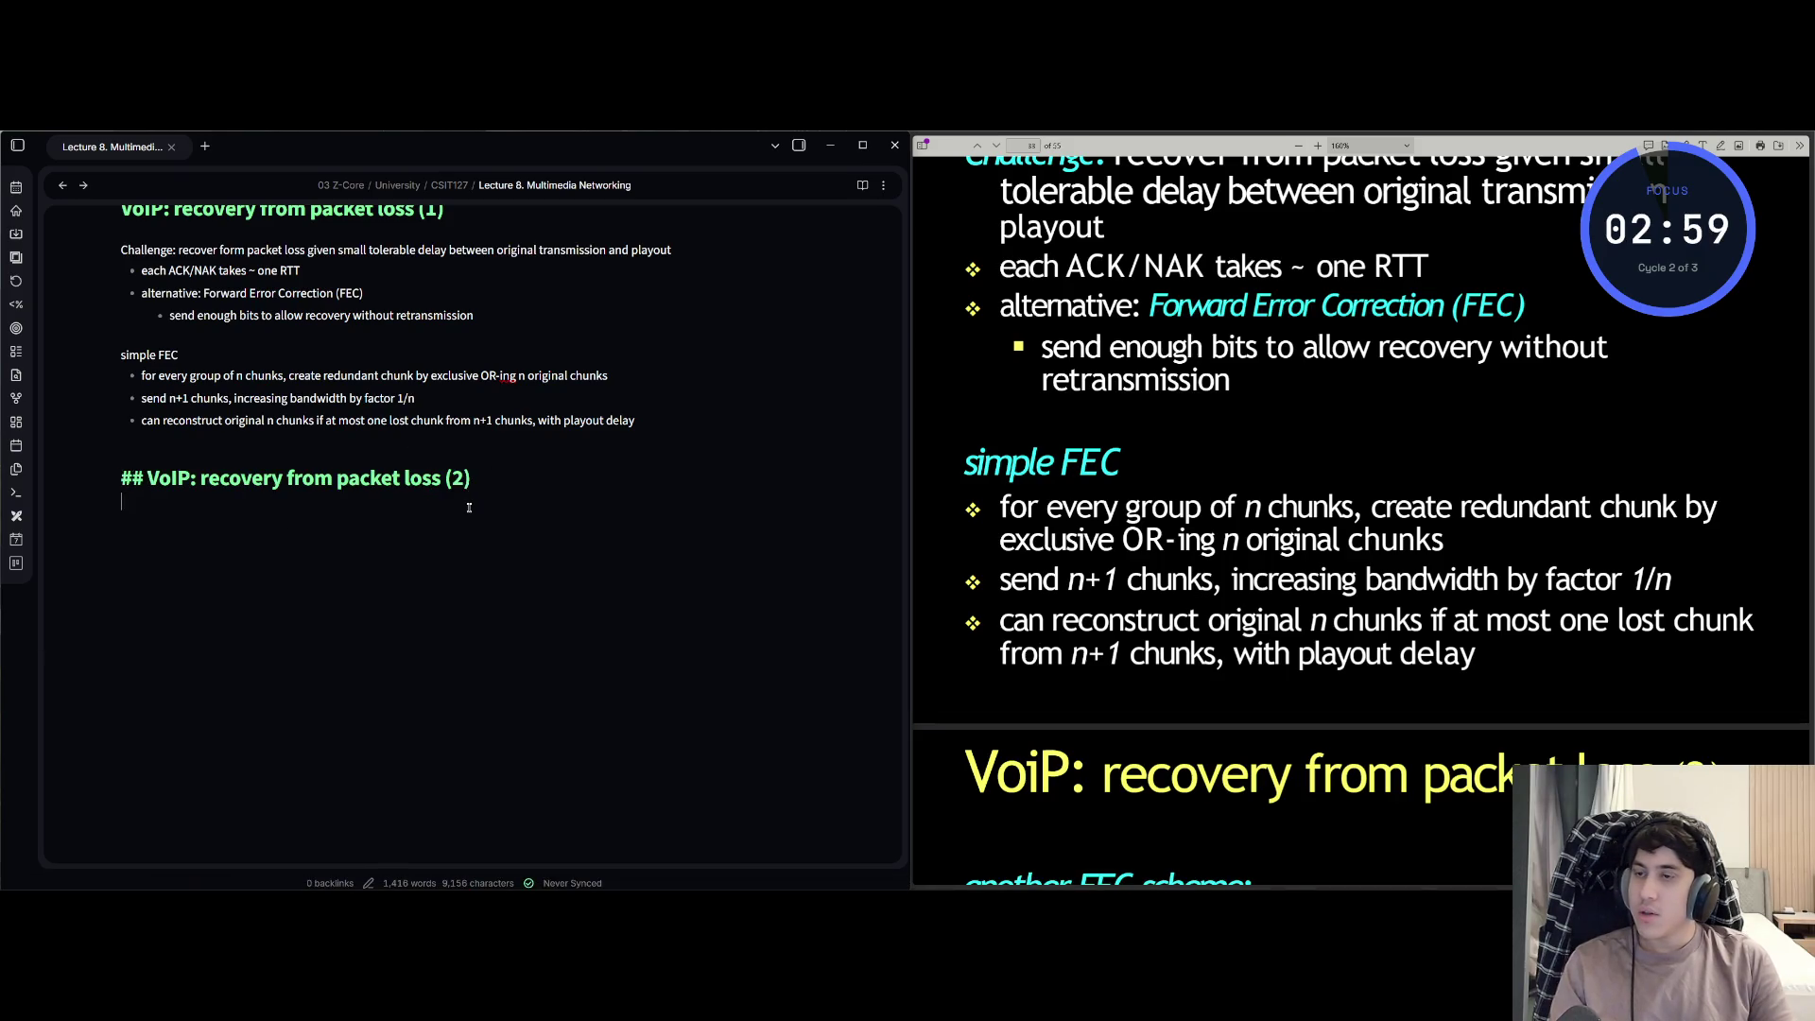
pyautogui.hotkey('alt', 'Tab')
pyautogui.press('Tab')
pyautogui.press('Tab')
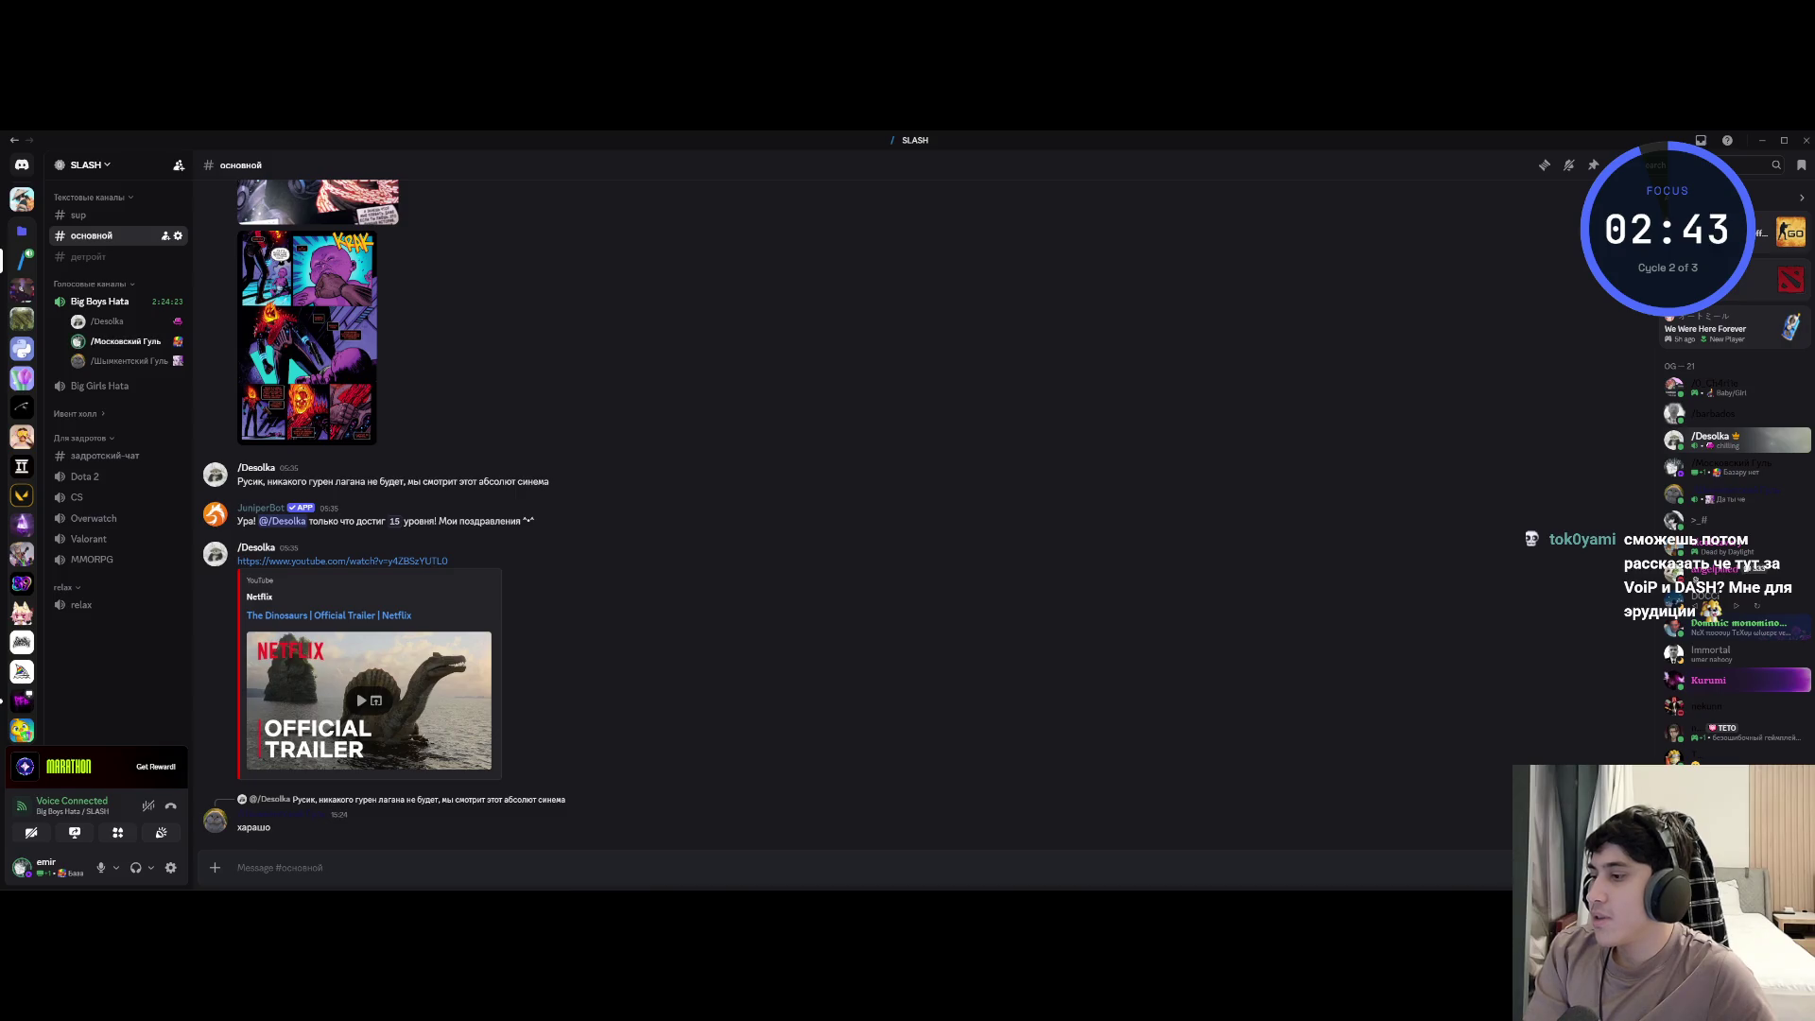
# - Read the Discord channel, then return to the Obsidian note with the slides beside it
pyautogui.hotkey('alt', 'Tab')
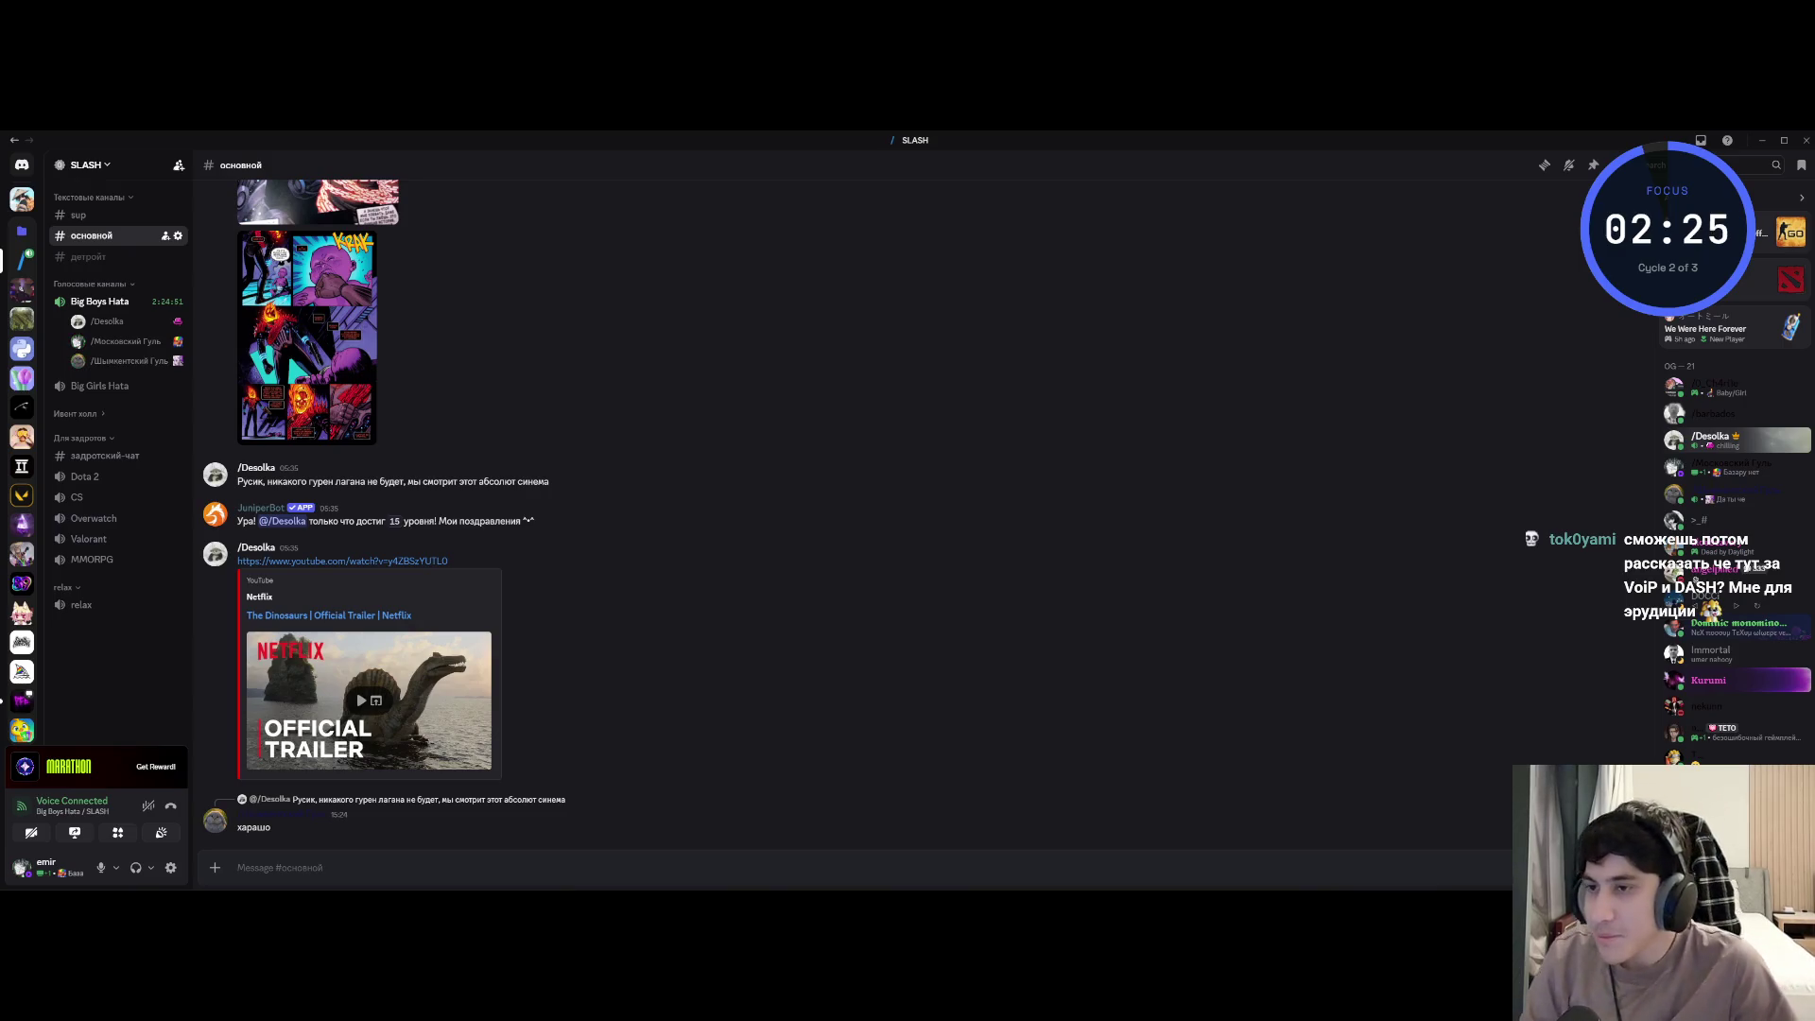
pyautogui.hotkey('alt', 'Tab')
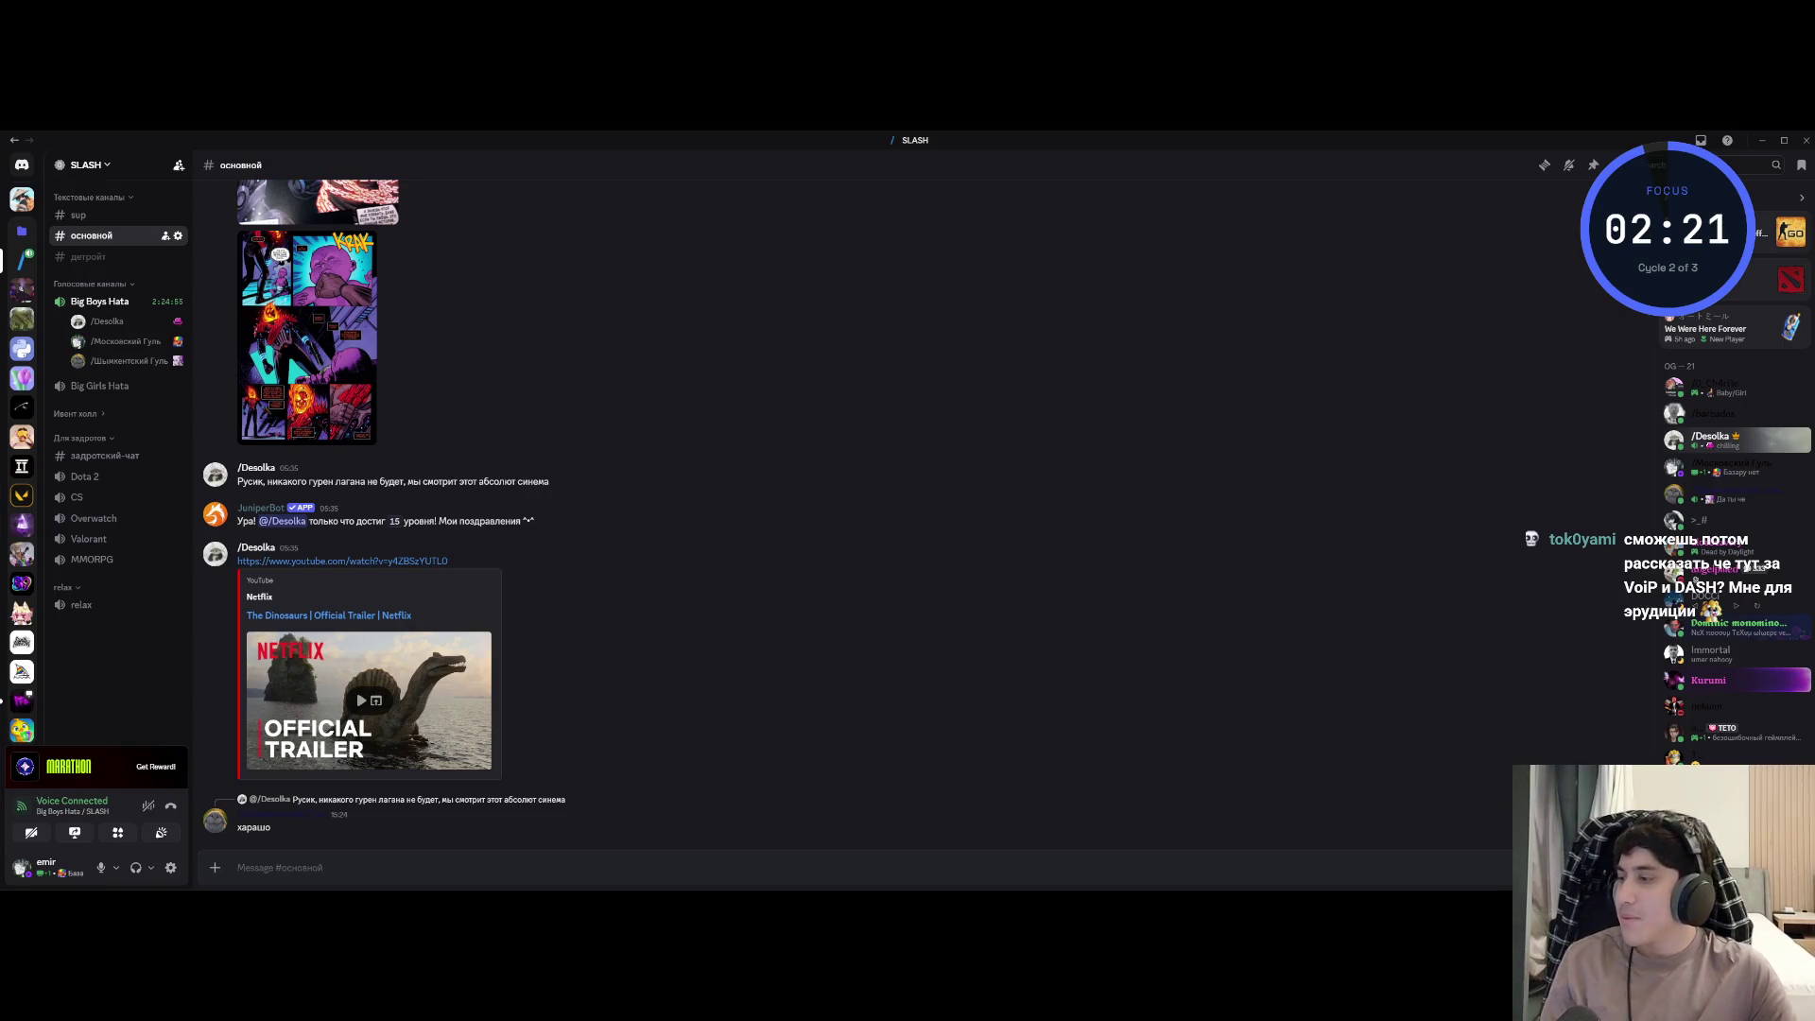
pyautogui.hotkey('alt', 'Tab')
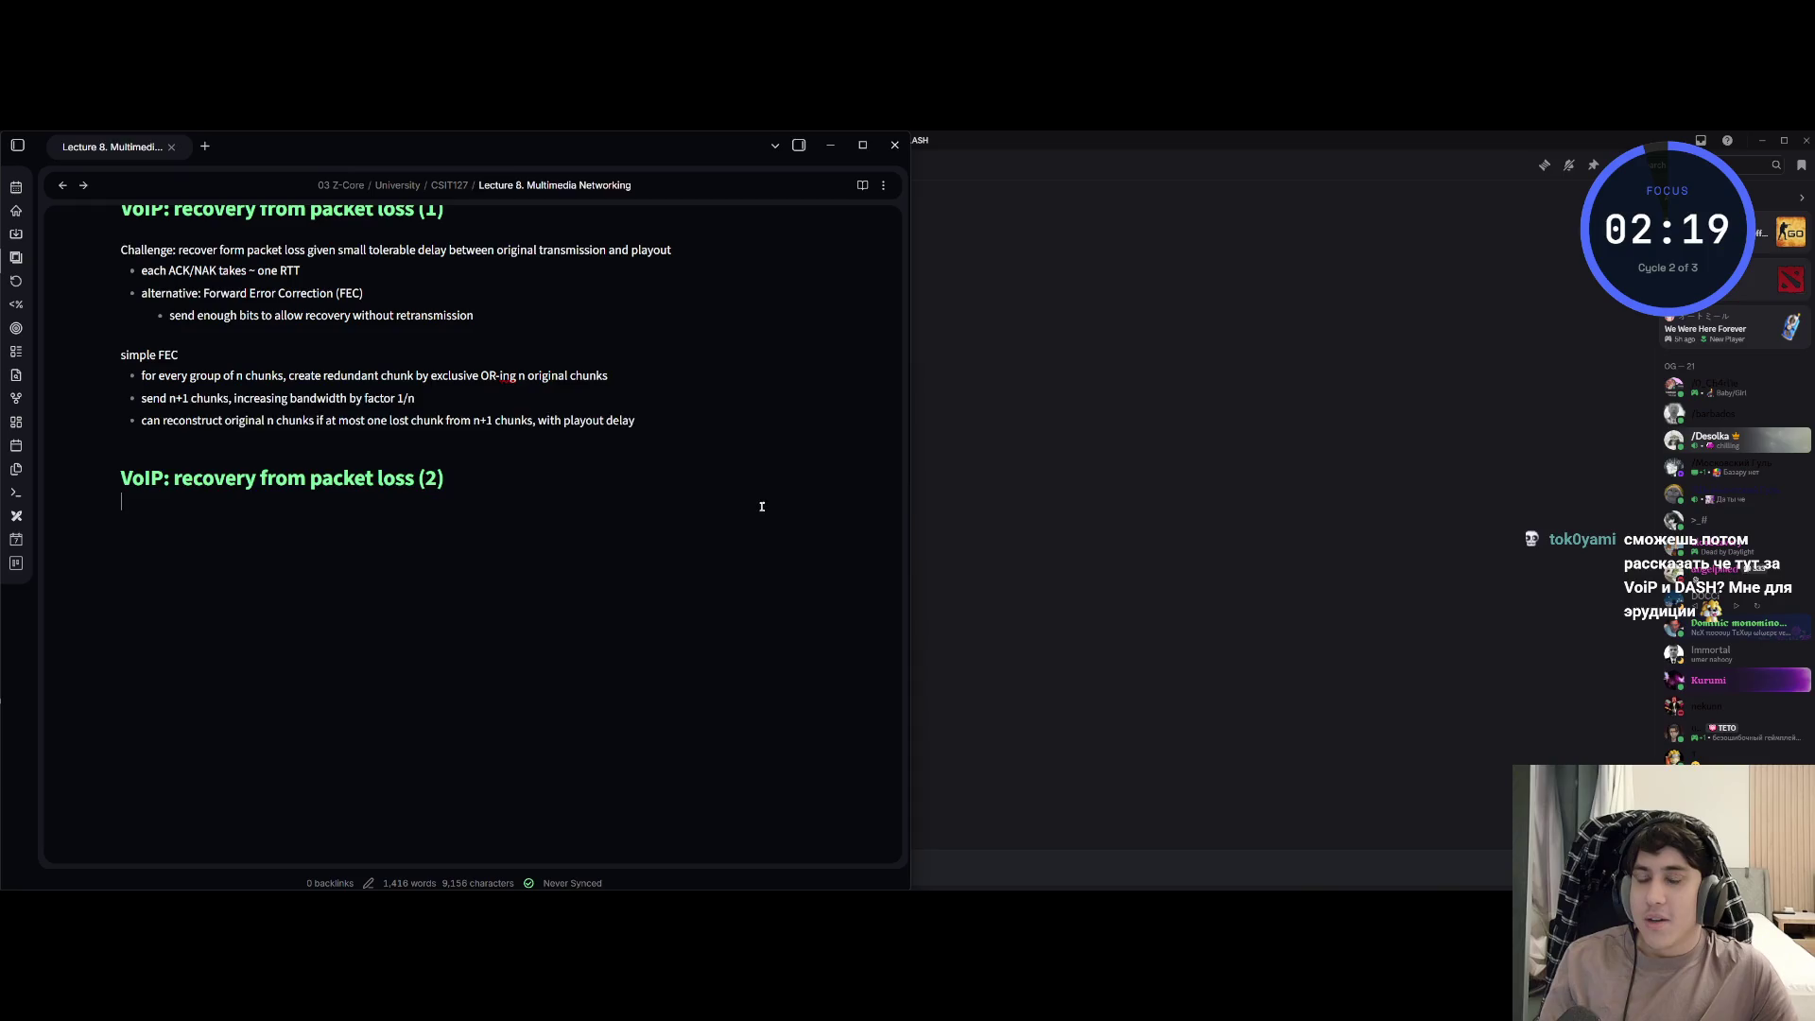
pyautogui.hotkey('alt', 'Tab')
pyautogui.click(472, 480)
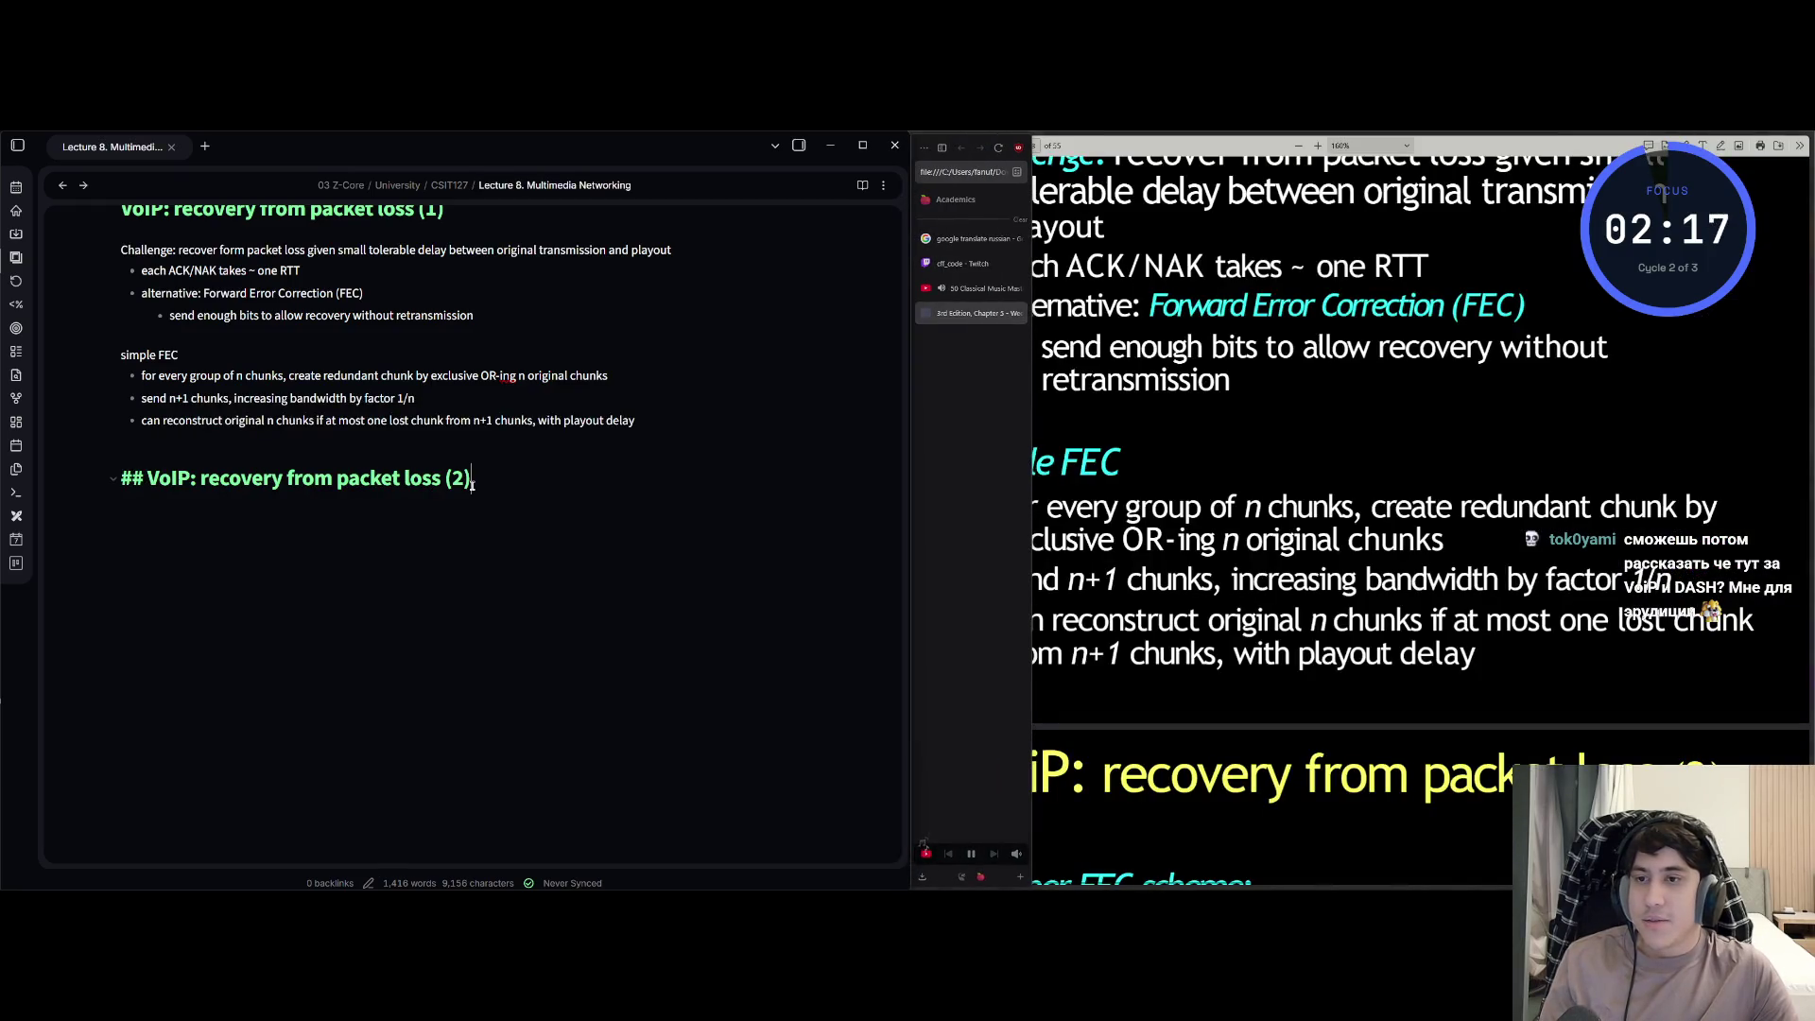
# - Advance to the next slide and write the piggybacking and redundant GSM stream bullets under packet loss (2)
pyautogui.press('Return')
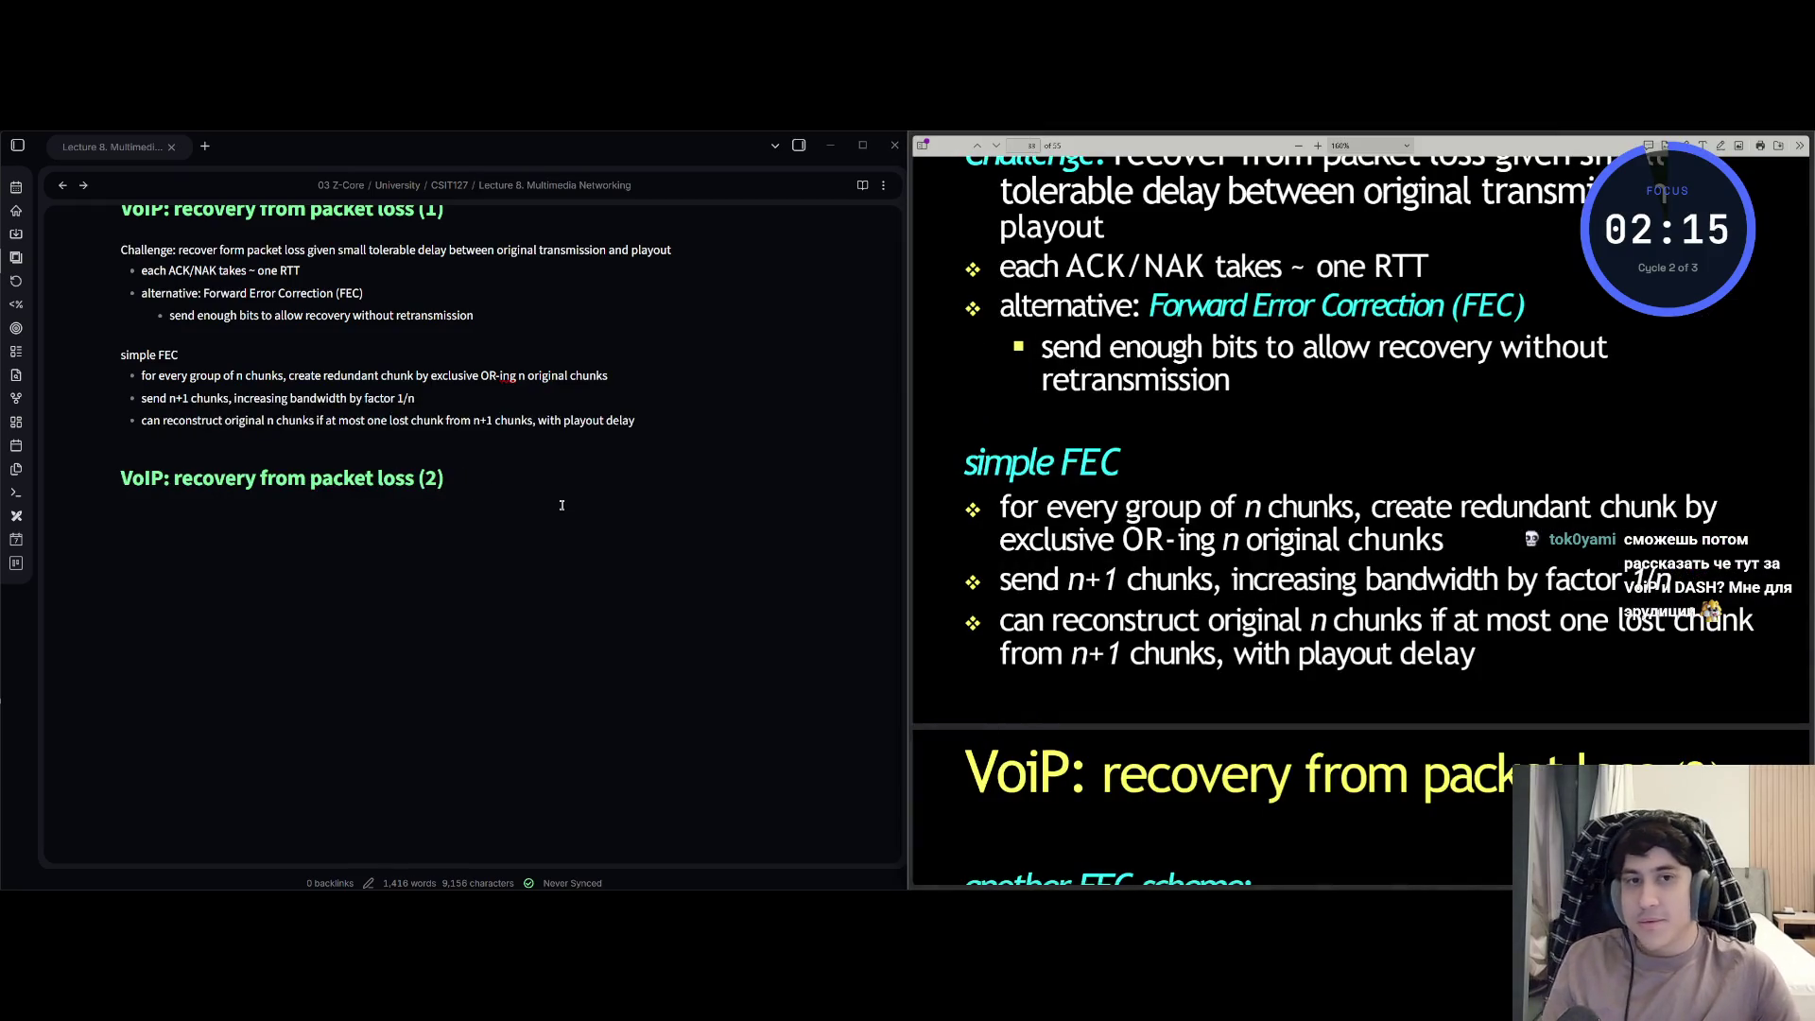
pyautogui.press('Right')
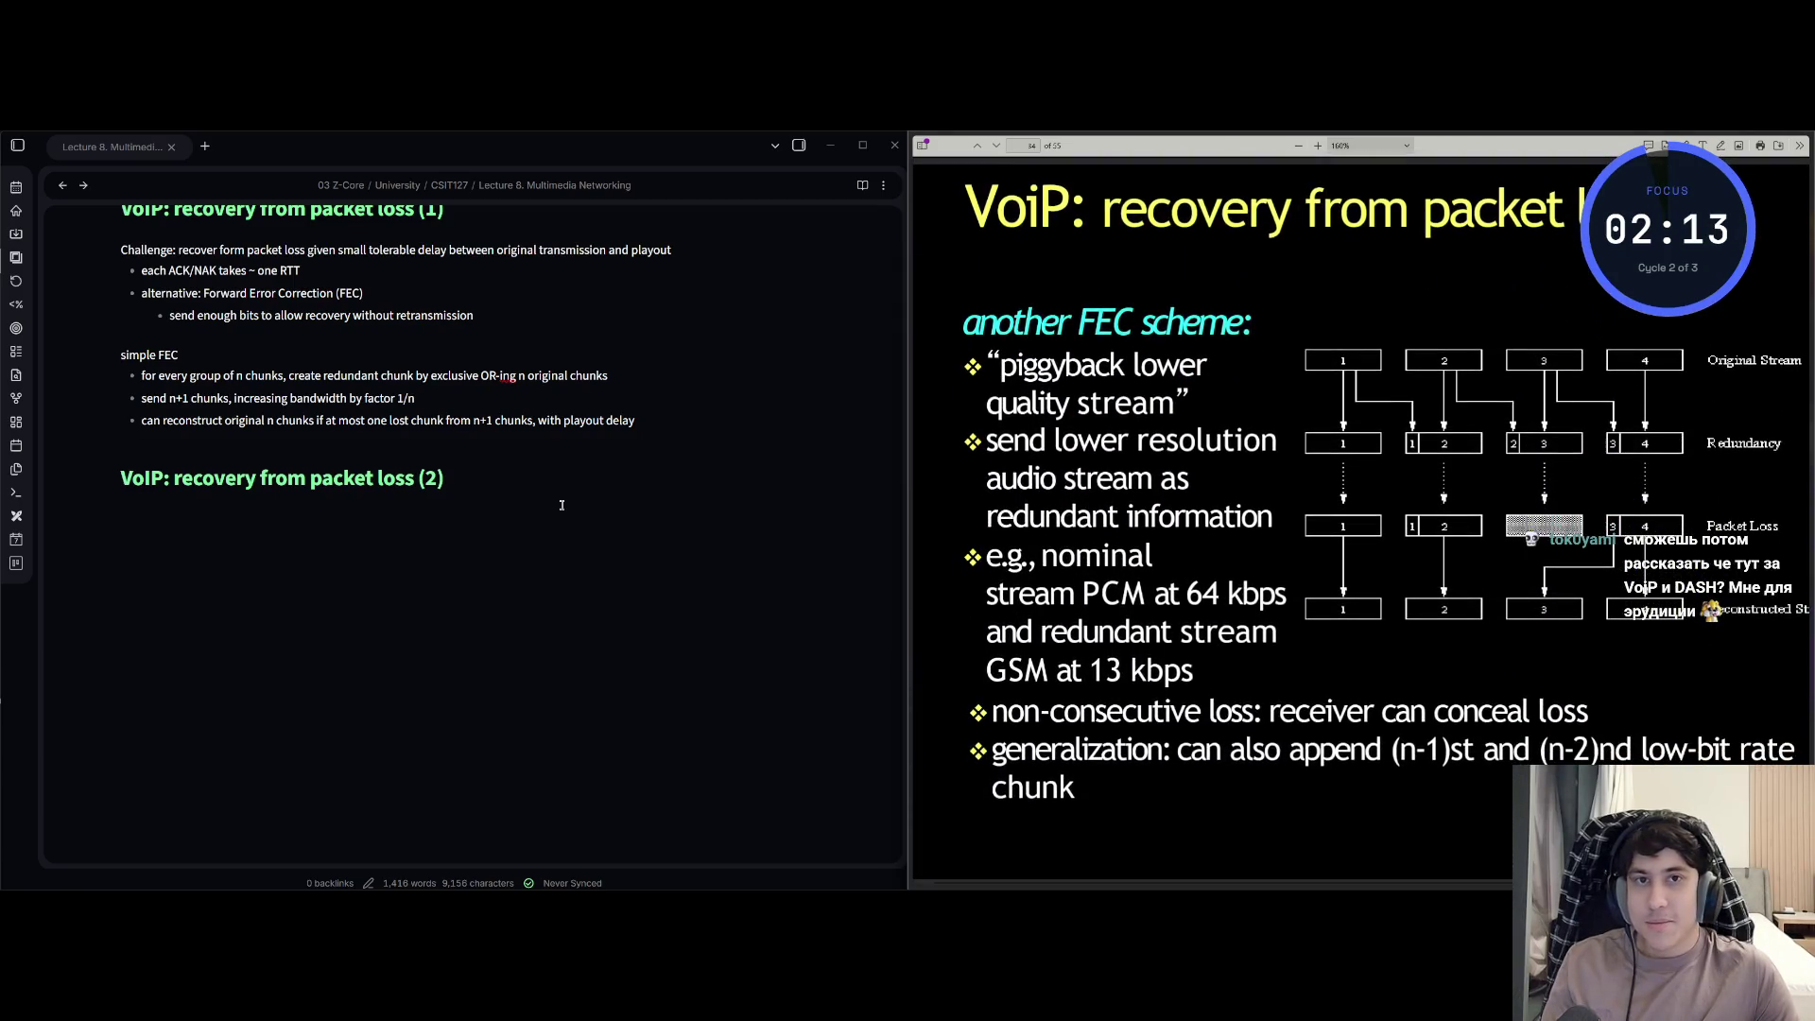
pyautogui.press('Up')
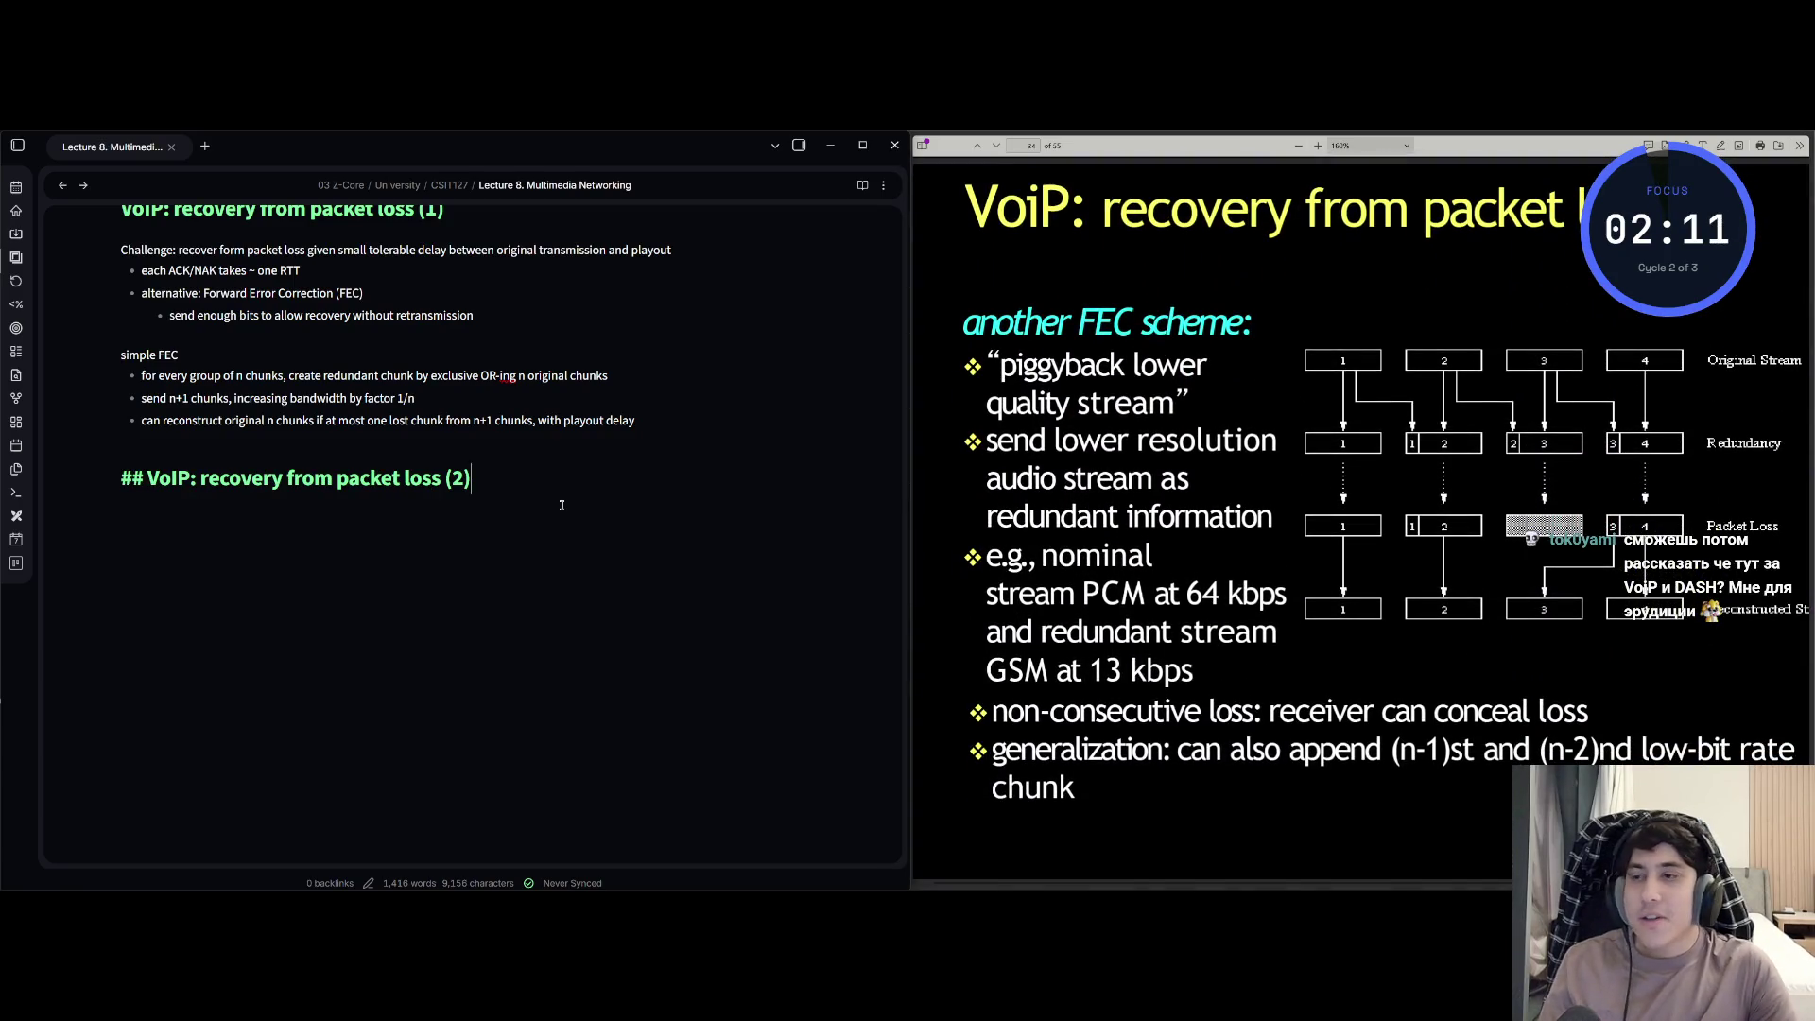
pyautogui.press('Down')
pyautogui.press('BackSpace')
pyautogui.write('ther FEC scheme: ')
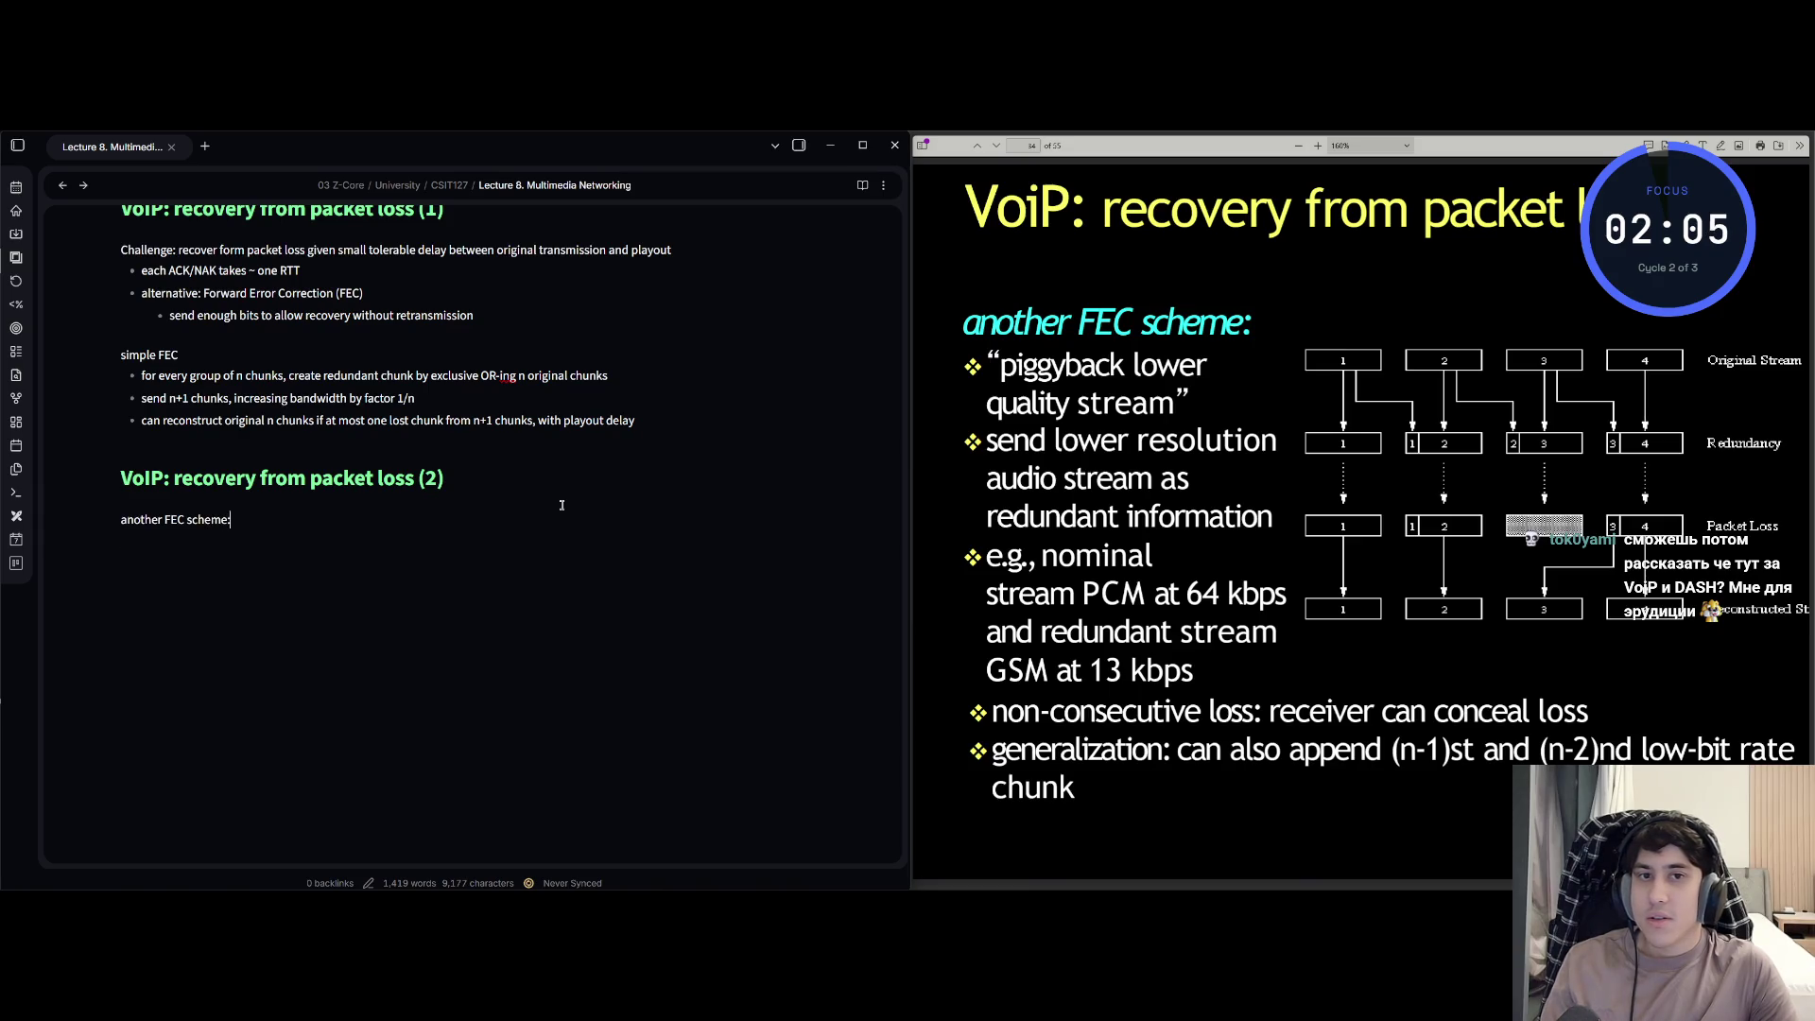
pyautogui.write('piggyback lower qua')
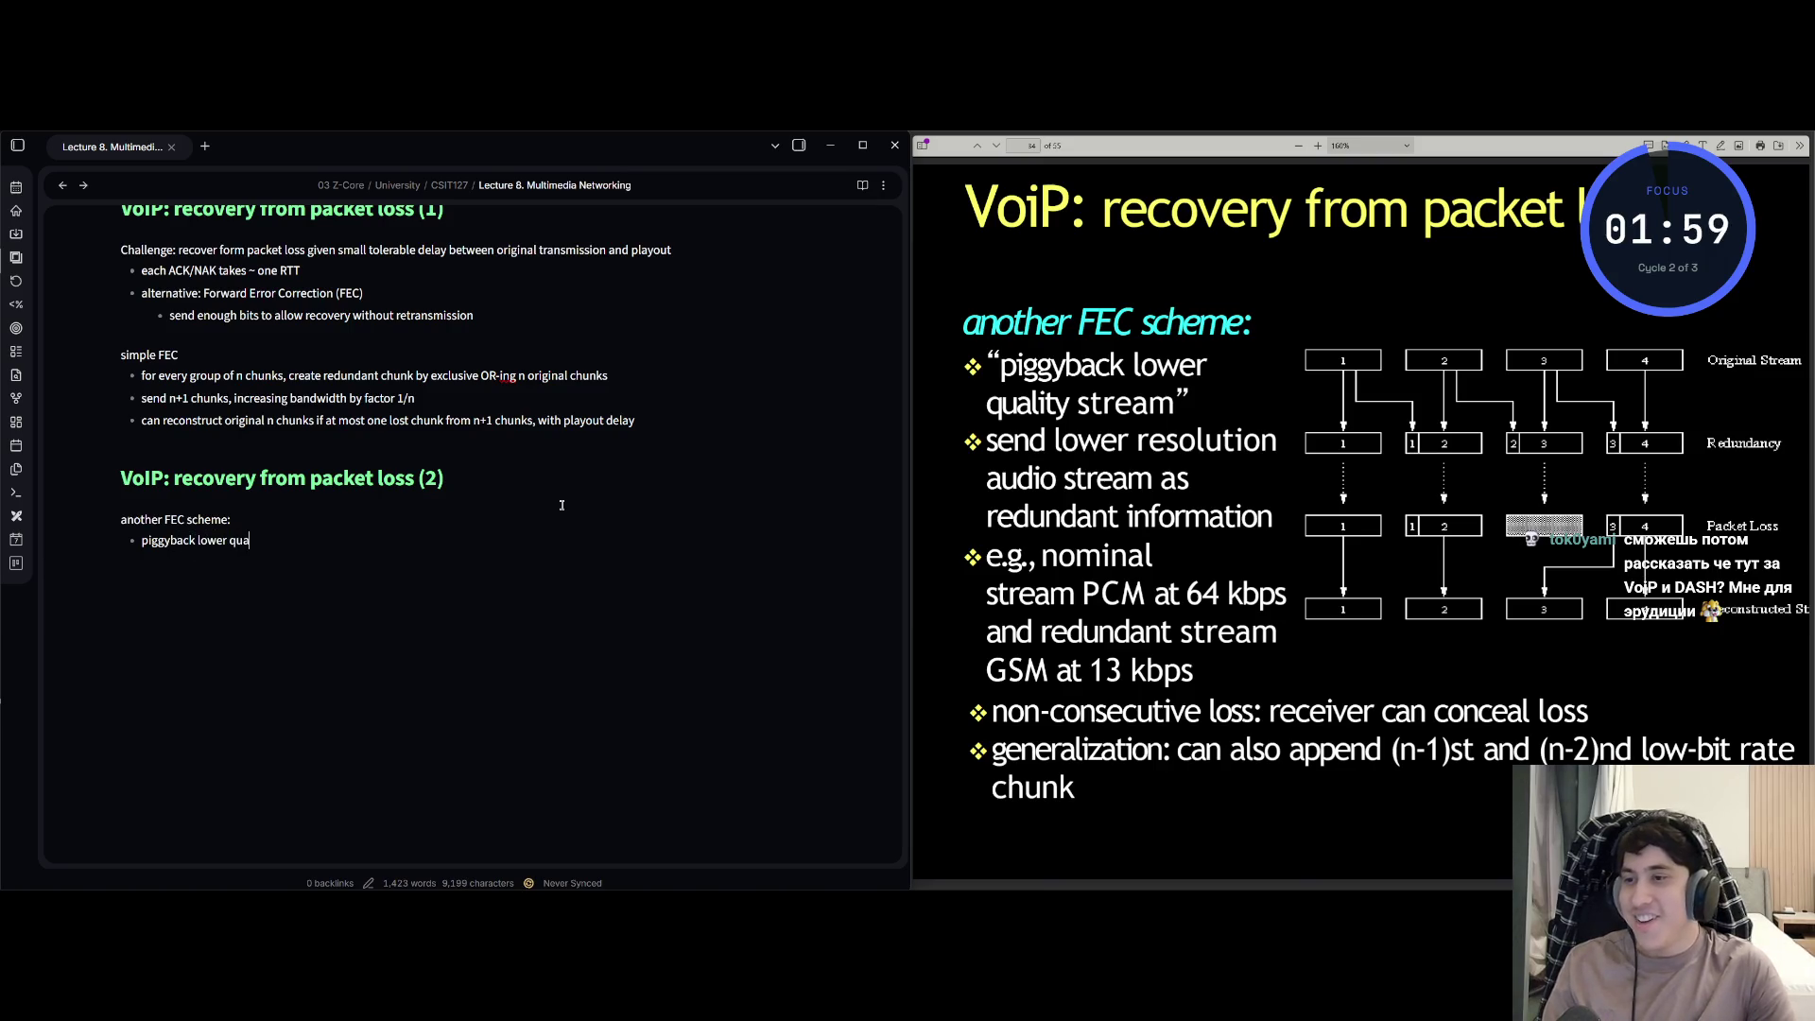
pyautogui.write('lity stream”')
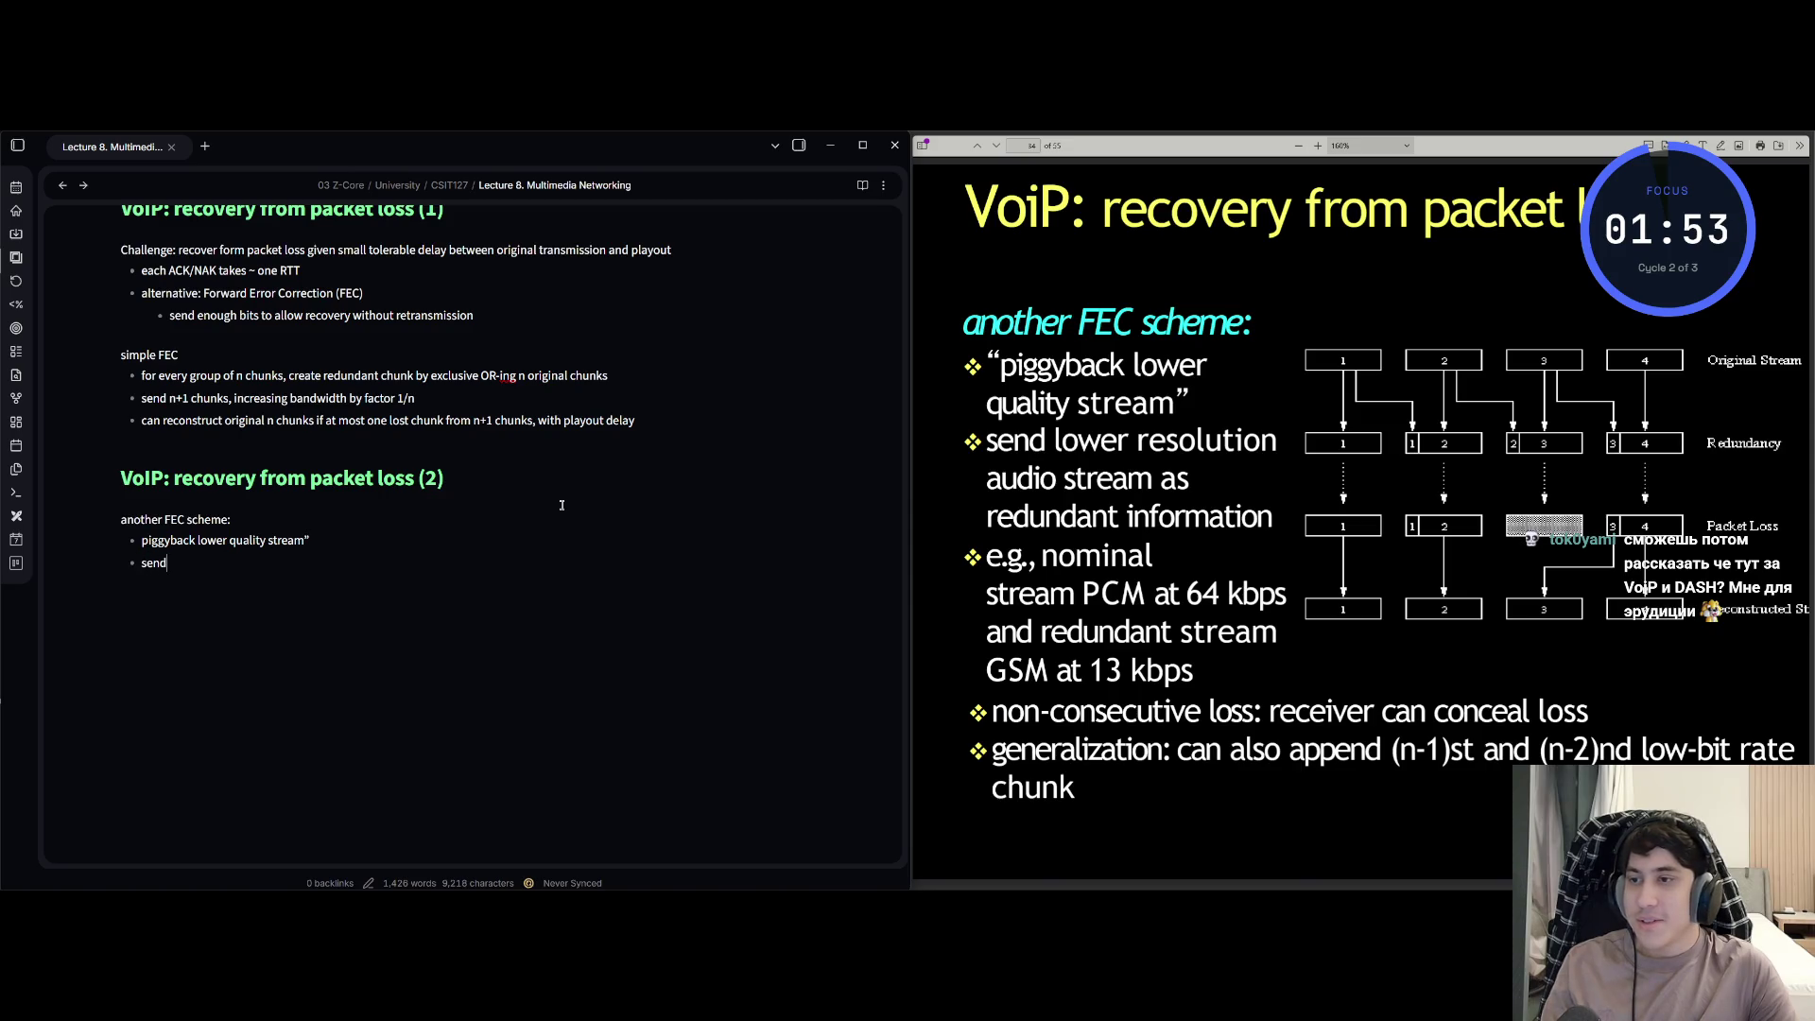
pyautogui.write(' send lower resolution audio stream as redund')
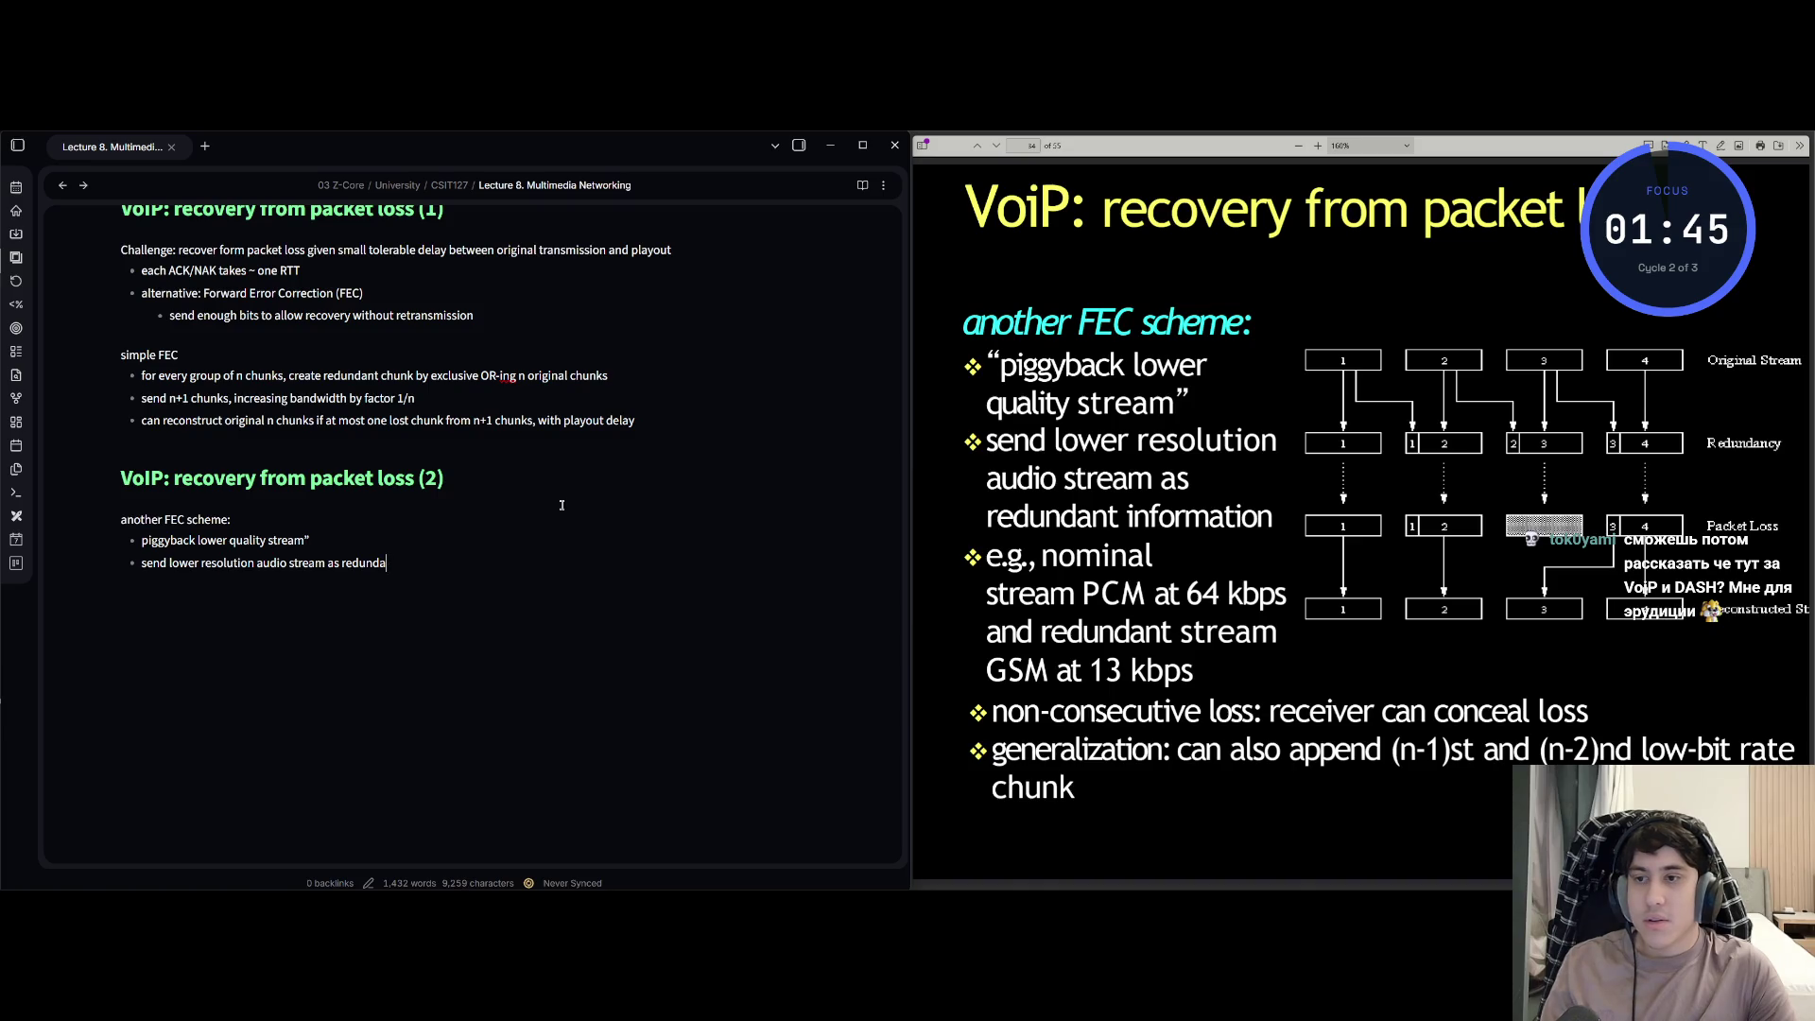
pyautogui.press('BackSpace')
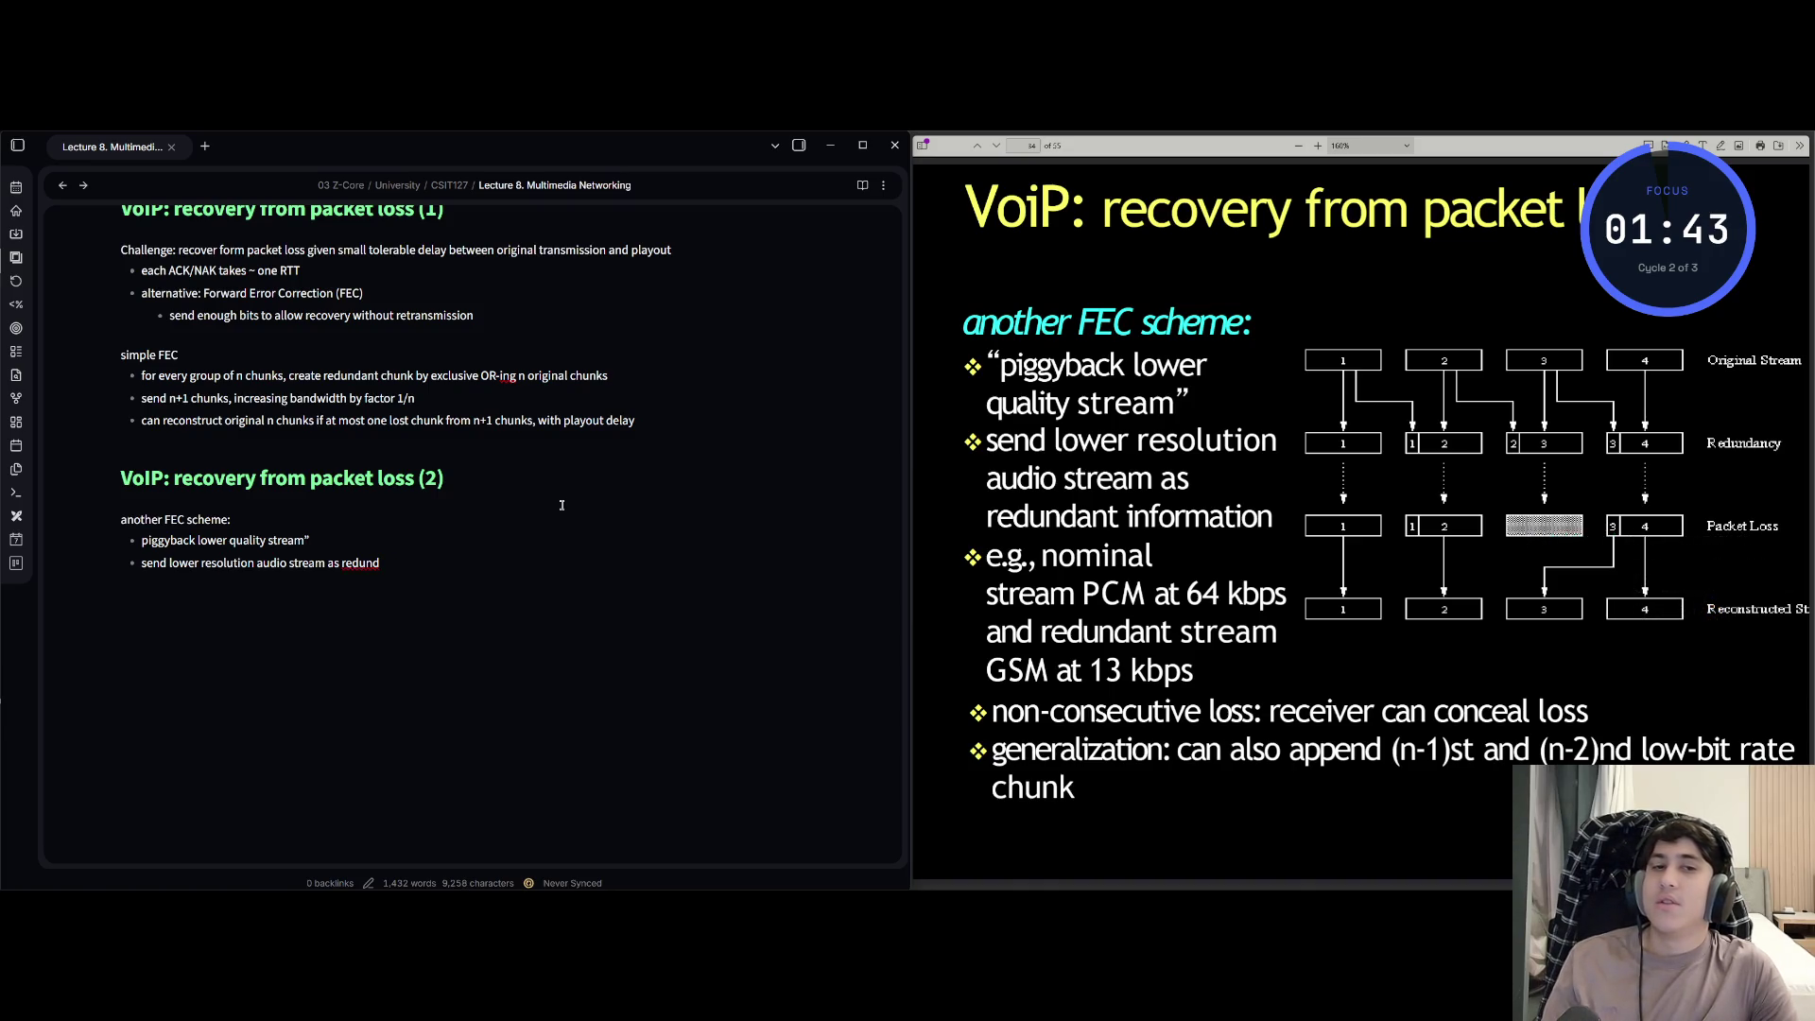
pyautogui.write('ant')
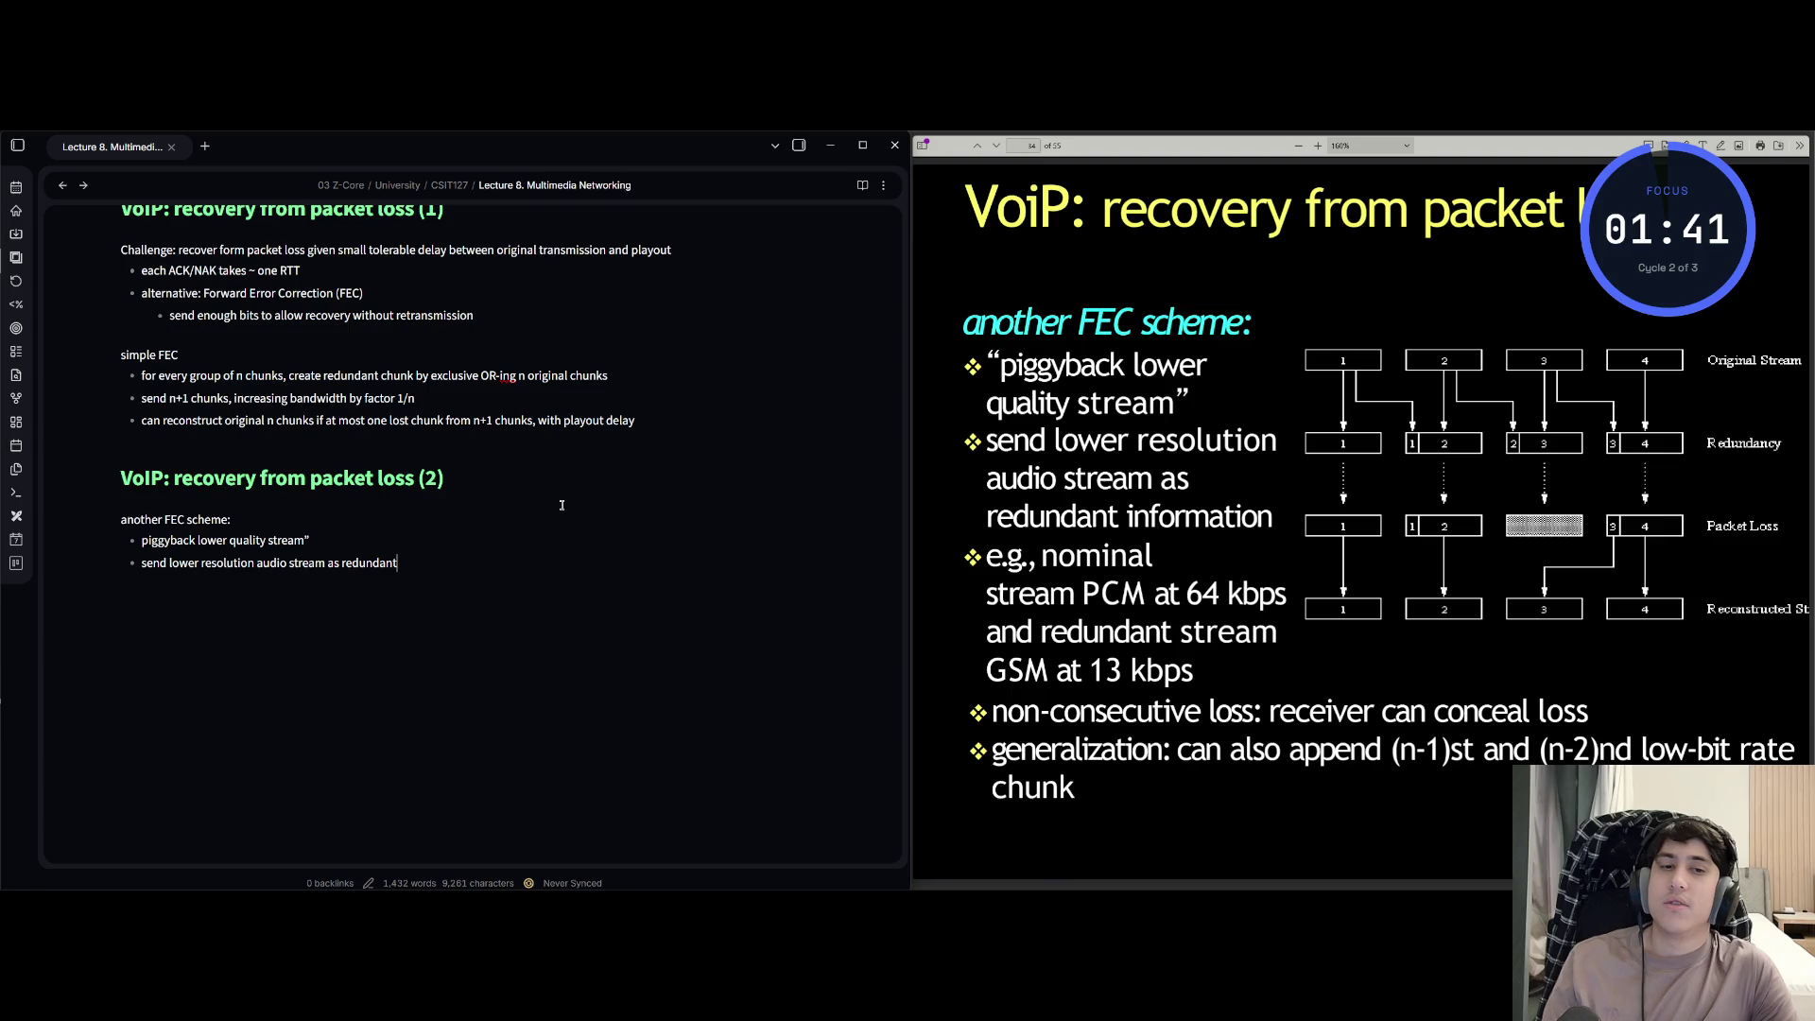
pyautogui.write(' rmatio')
pyautogui.write('e.')
pyautogui.write('e')
pyautogui.write(',')
pyautogui.write('l')
pyautogui.write('a')
pyautogui.write('m PCM')
pyautogui.write(' at 64 kbps')
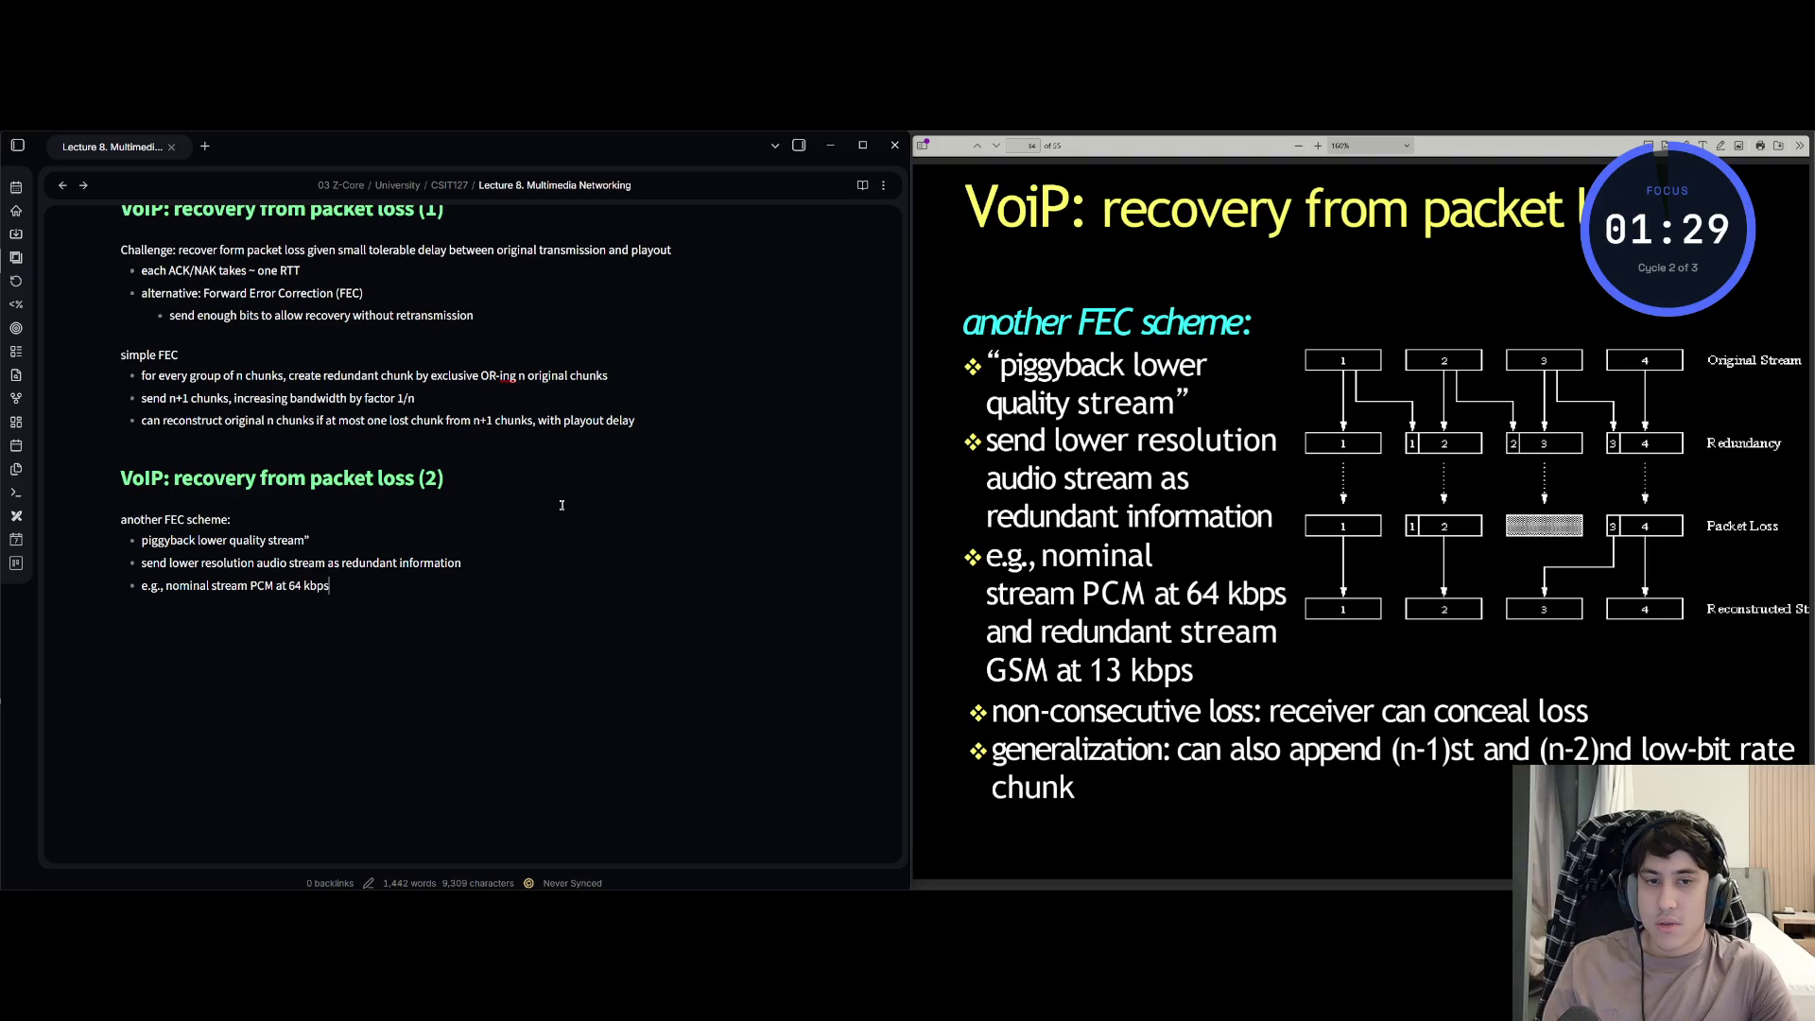
pyautogui.write('da')
pyautogui.write('ra')
pyautogui.write('am')
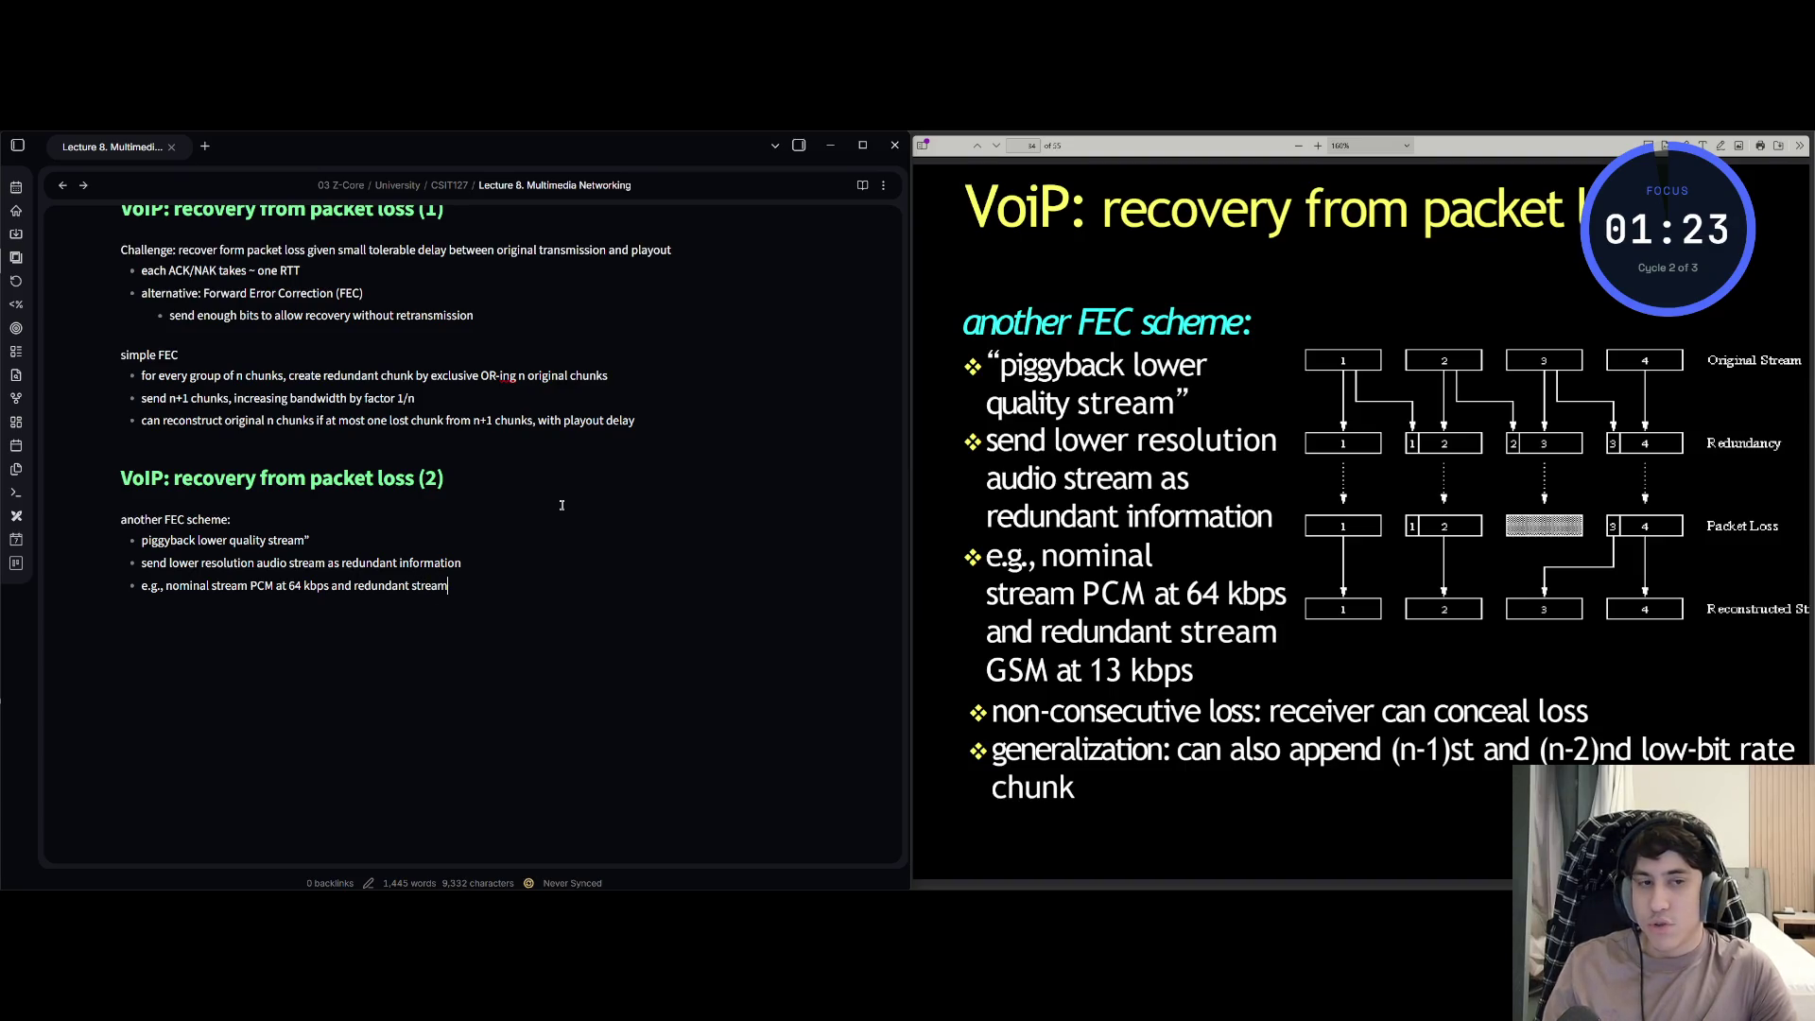
pyautogui.write(' GSM at 13 kbps')
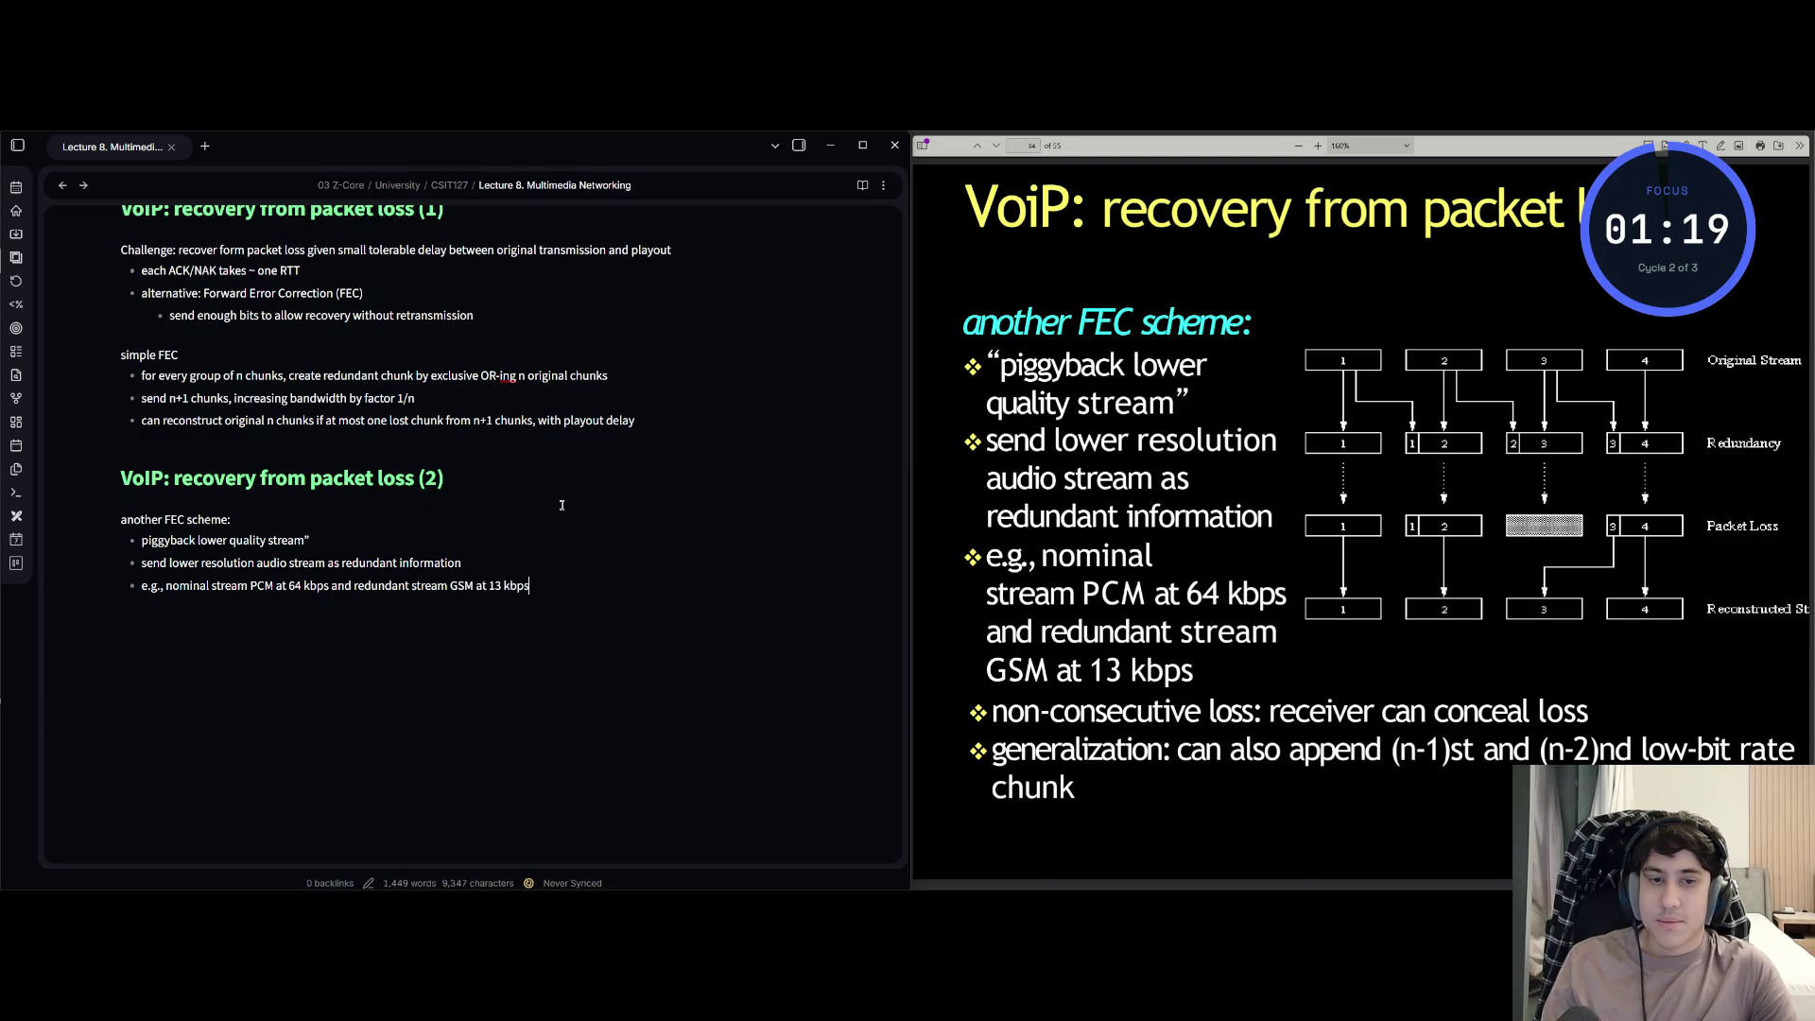
# - Add the non-consecutive loss and (n-1)st/(n-2)nd chunk generalization bullets, then jump to the note's start
pyautogui.press('Return')
pyautogui.write('non')
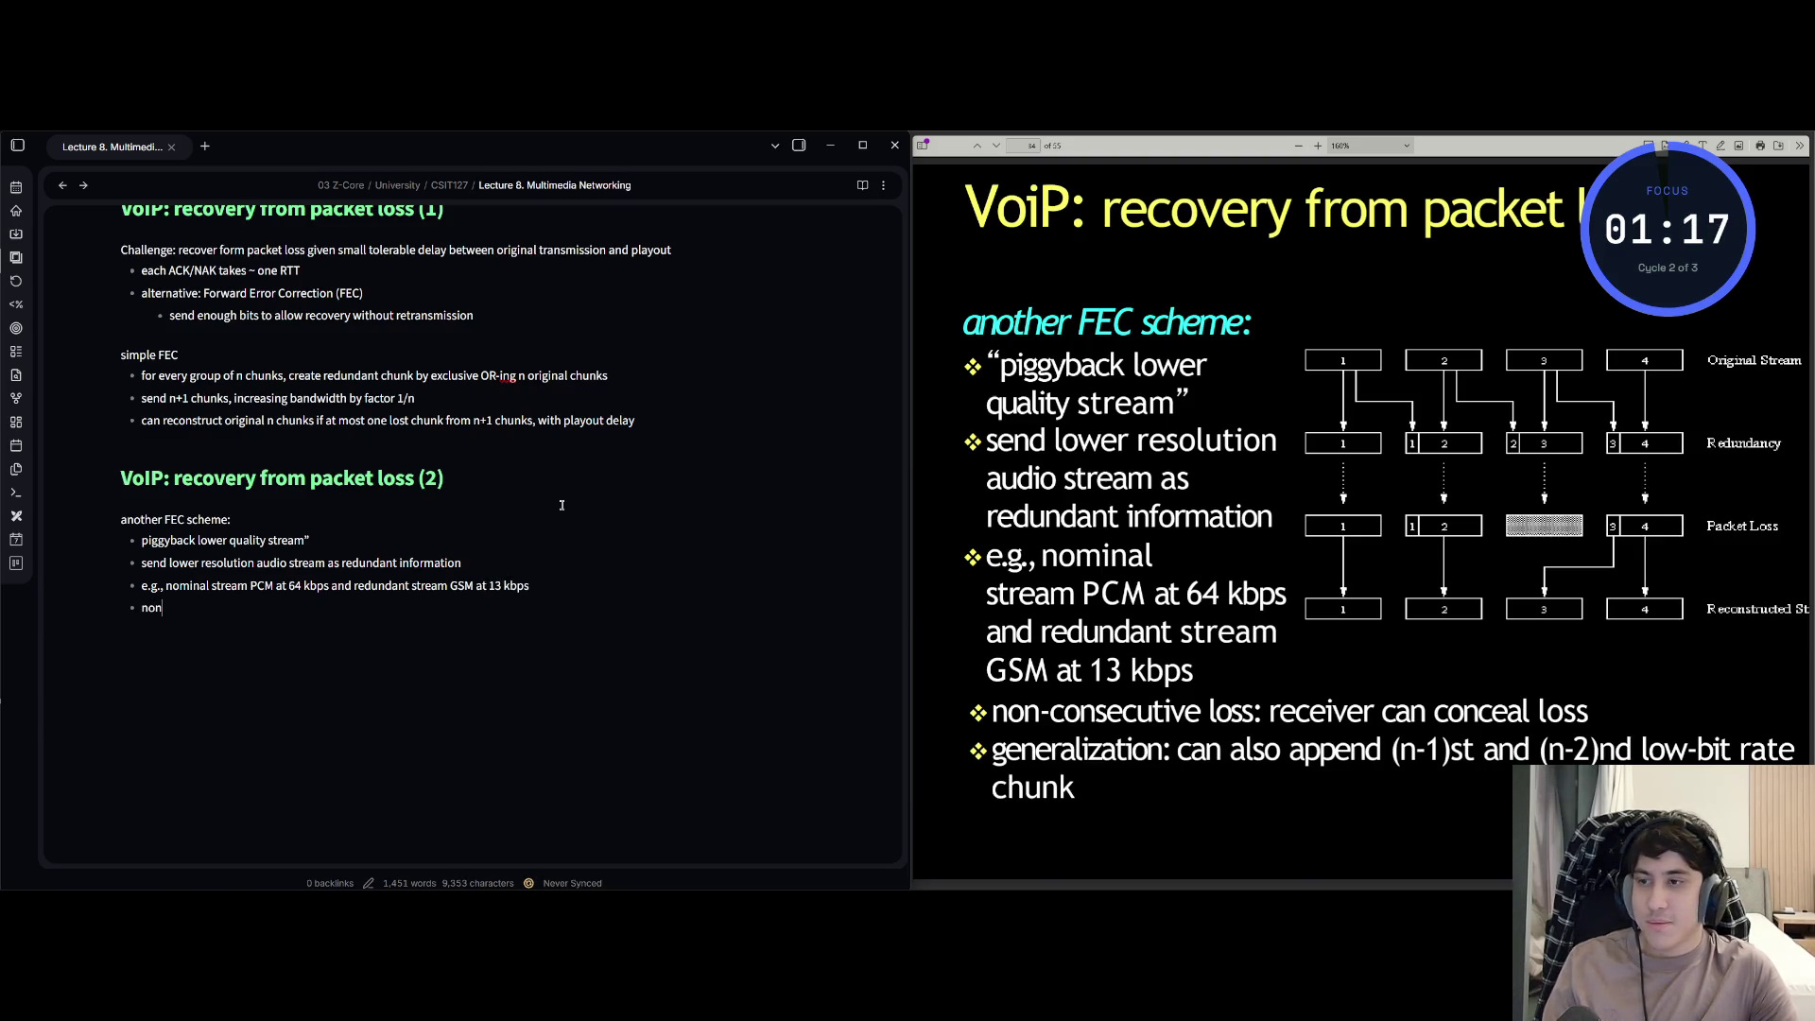
pyautogui.write('-consecutiv')
pyautogui.write('e loss:')
pyautogui.write(' recei')
pyautogui.write('ver can c')
pyautogui.write('onceal')
pyautogui.write(' loss')
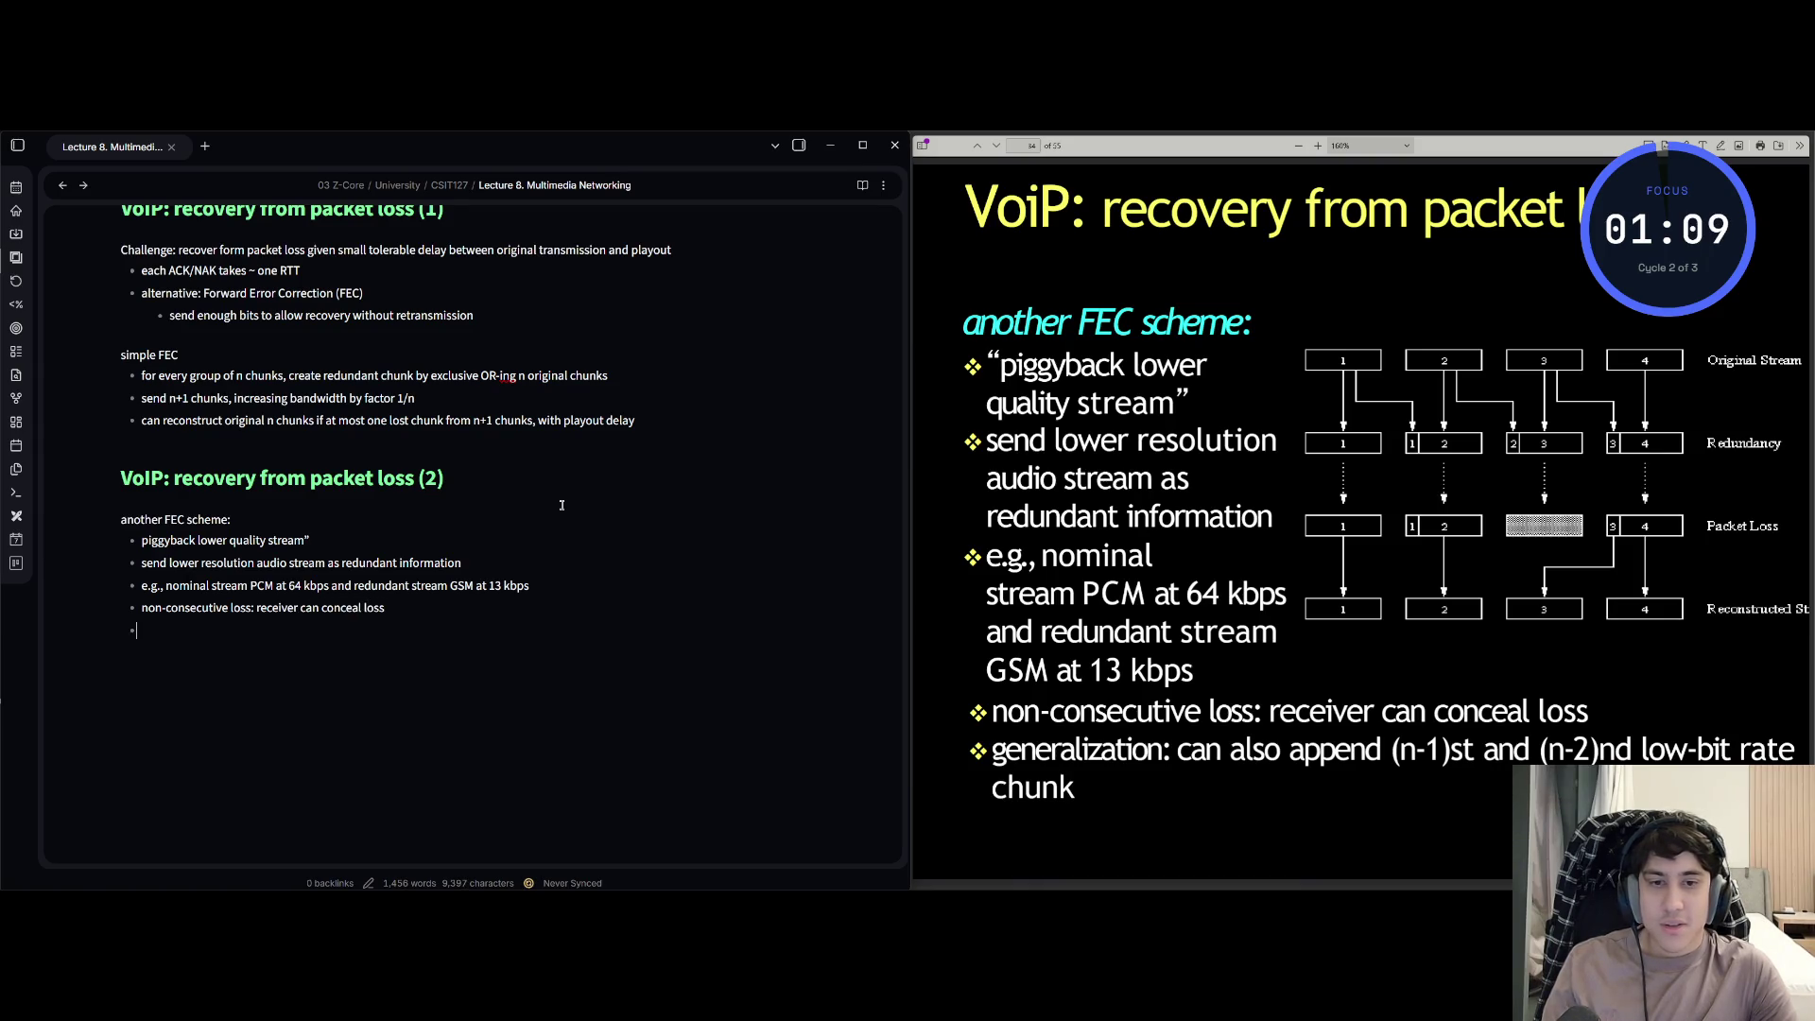
pyautogui.write('l')
pyautogui.write('tio')
pyautogui.write(':')
pyautogui.write('lso')
pyautogui.write('end (n-1')
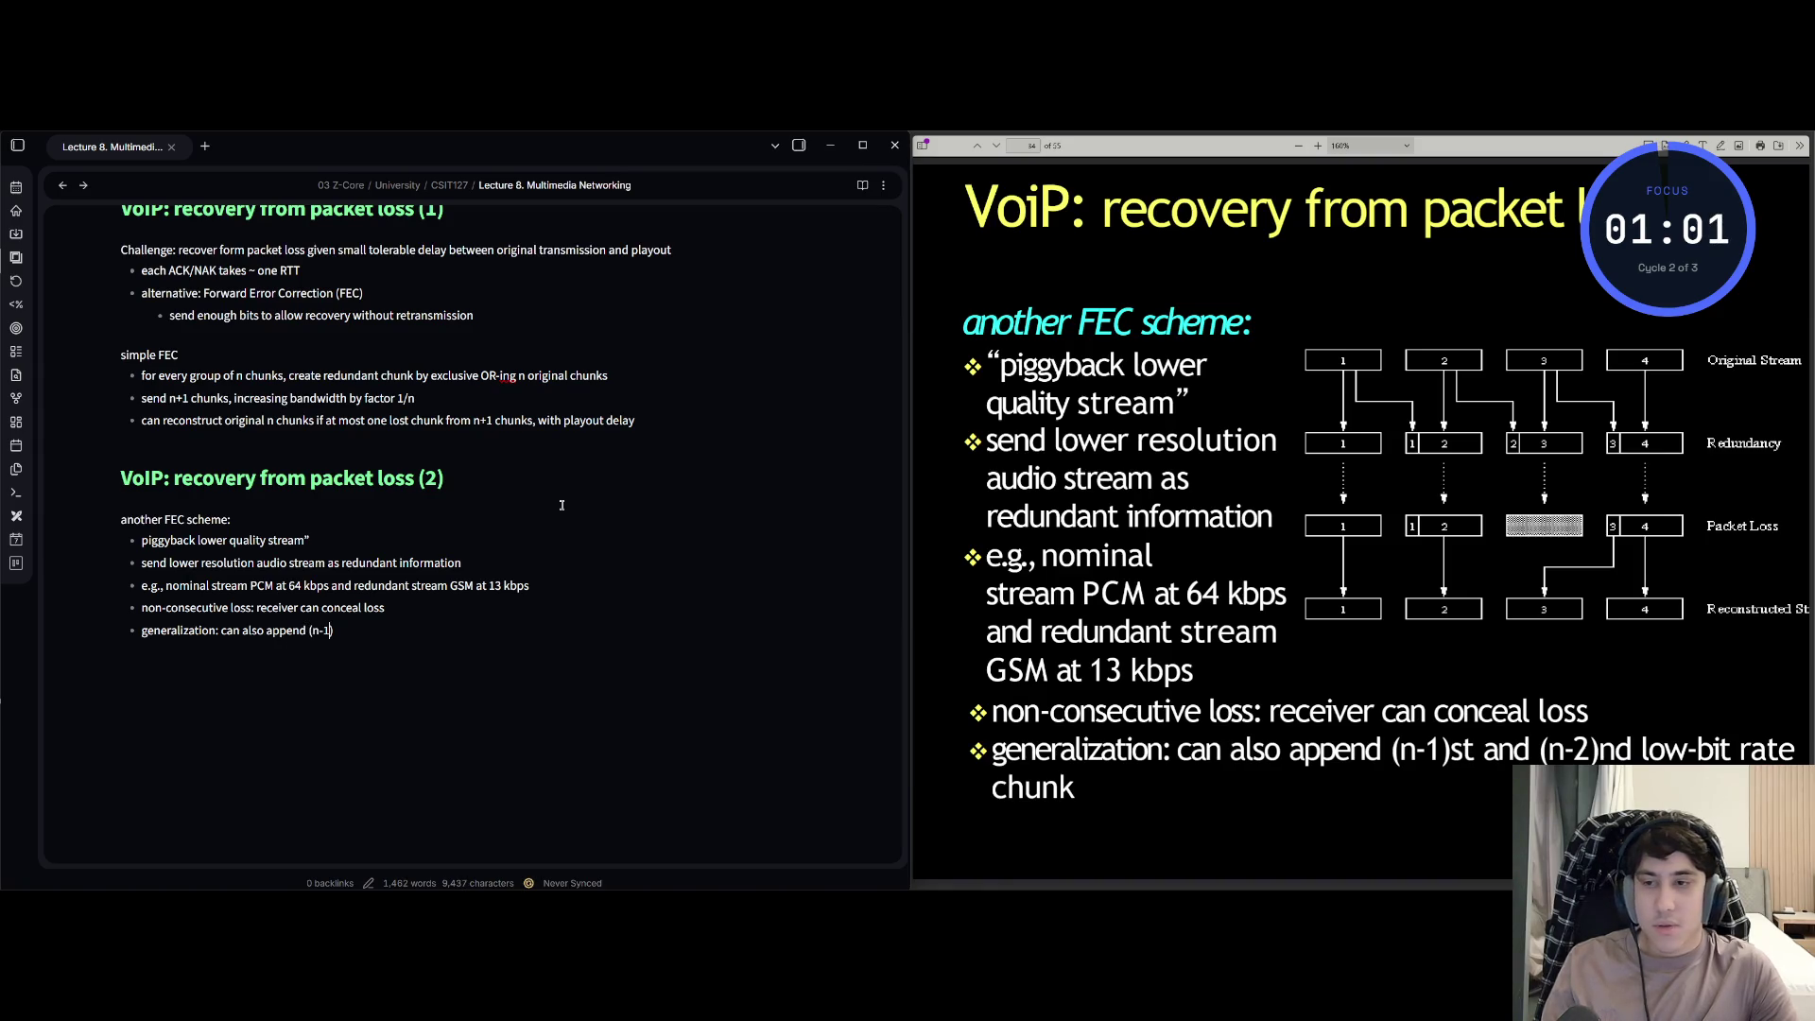
pyautogui.write('st and')
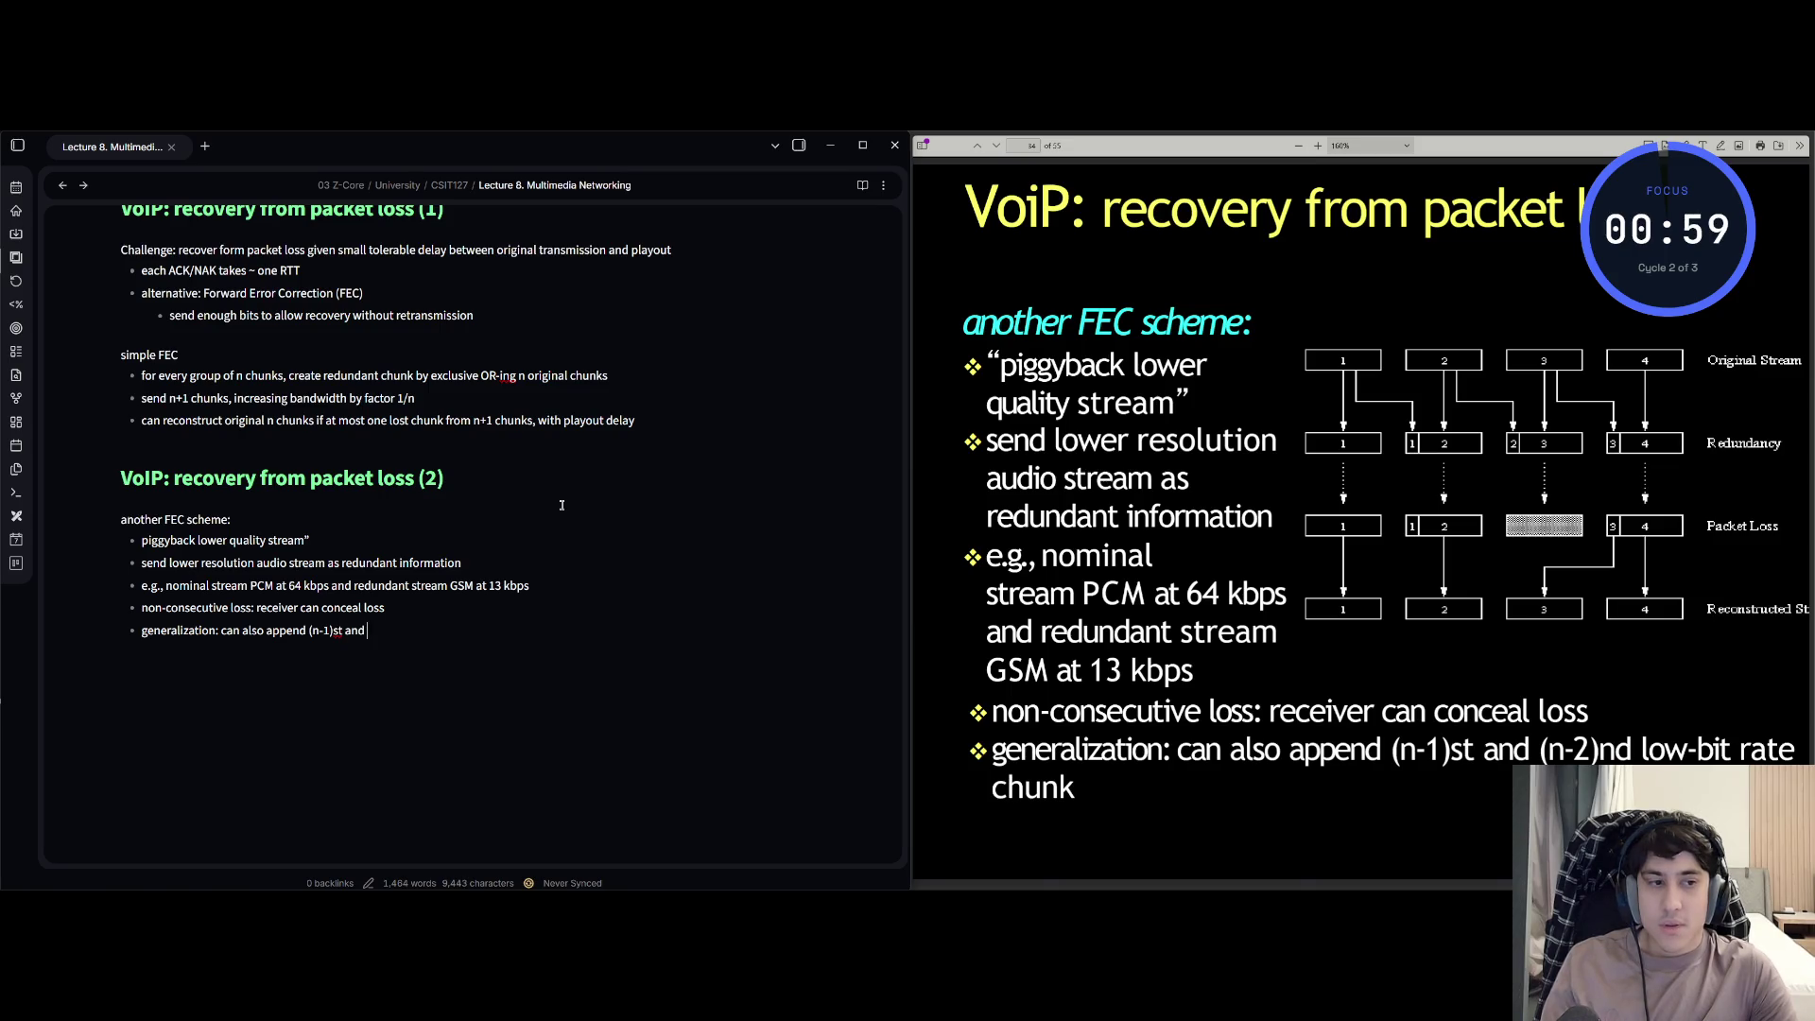
pyautogui.write('(n-')
pyautogui.write('2)nd')
pyautogui.write(' low-')
pyautogui.write('bit ra')
pyautogui.write('te chunk')
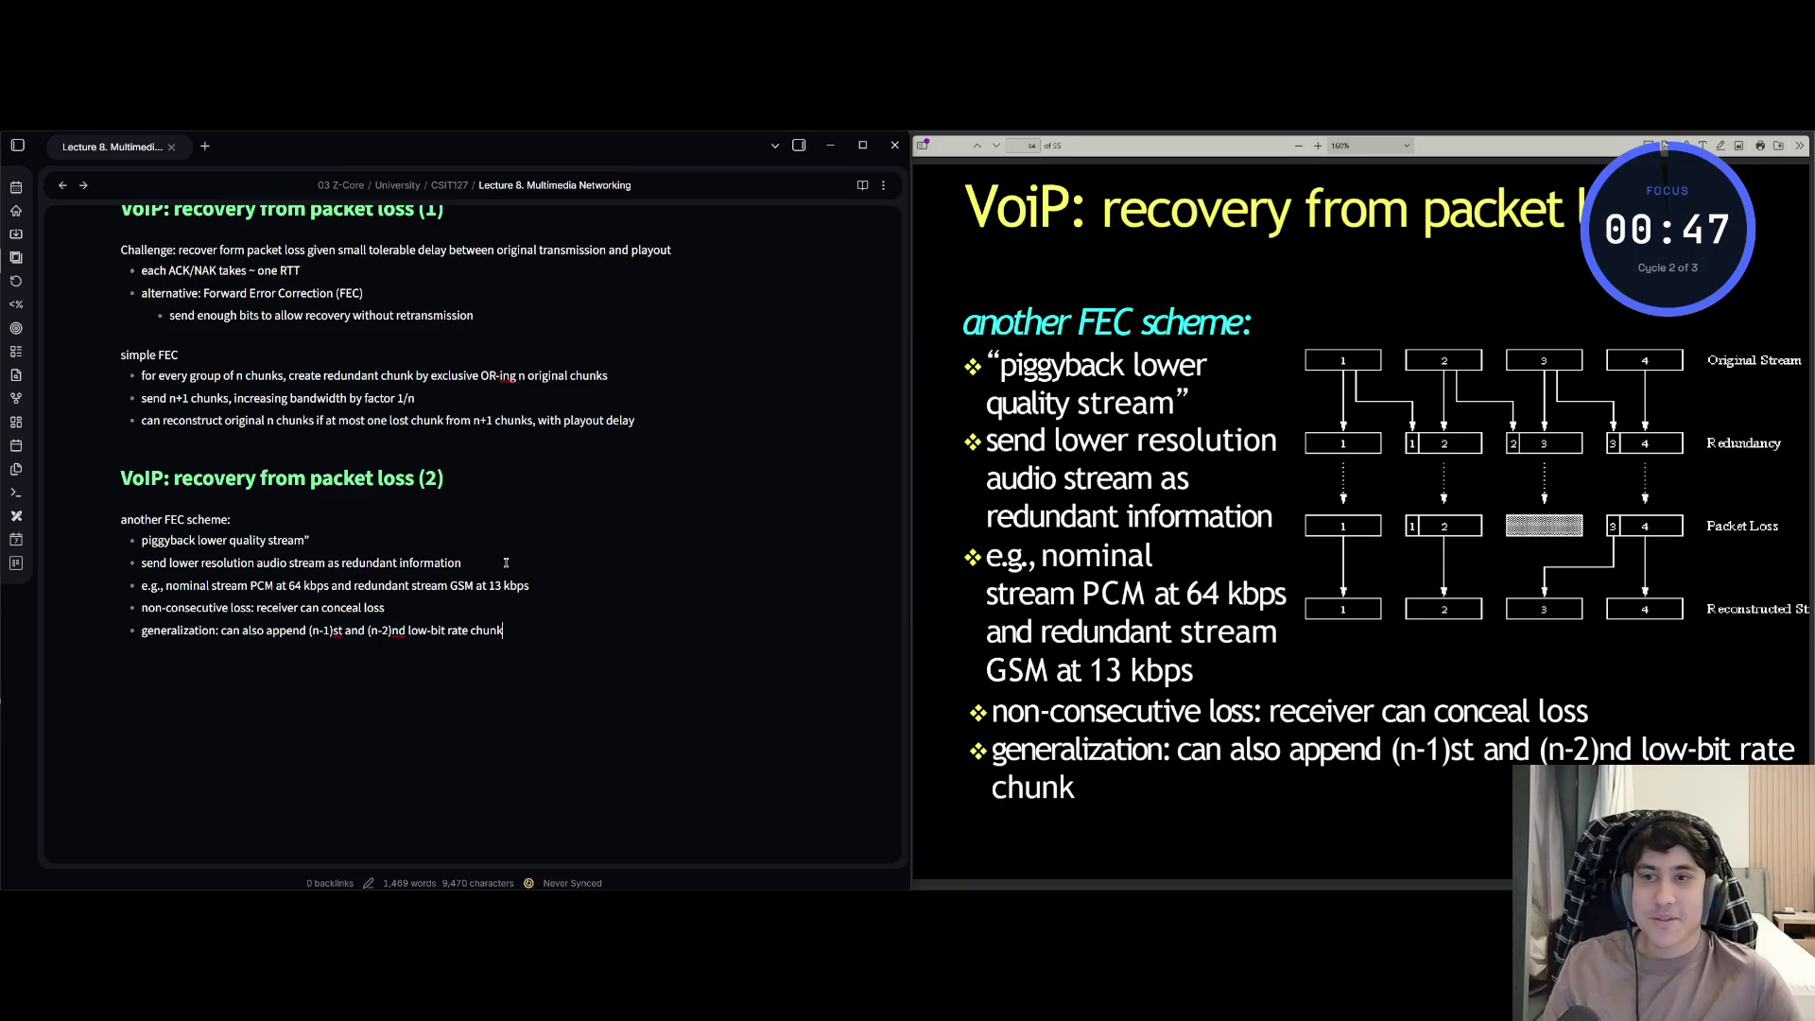
pyautogui.hotkey('ctrl', 'Home')
pyautogui.scroll(-10, 694, 437)
pyautogui.scroll(-10, 653, 454)
pyautogui.scroll(-10, 610, 471)
pyautogui.scroll(-10, 564, 492)
pyautogui.scroll(-10, 513, 497)
pyautogui.scroll(-10, 461, 503)
pyautogui.scroll(-10, 410, 507)
pyautogui.scroll(-10, 359, 515)
pyautogui.scroll(-10, 358, 514)
pyautogui.scroll(-10, 345, 534)
pyautogui.scroll(-10, 330, 552)
pyautogui.scroll(-2, 317, 569)
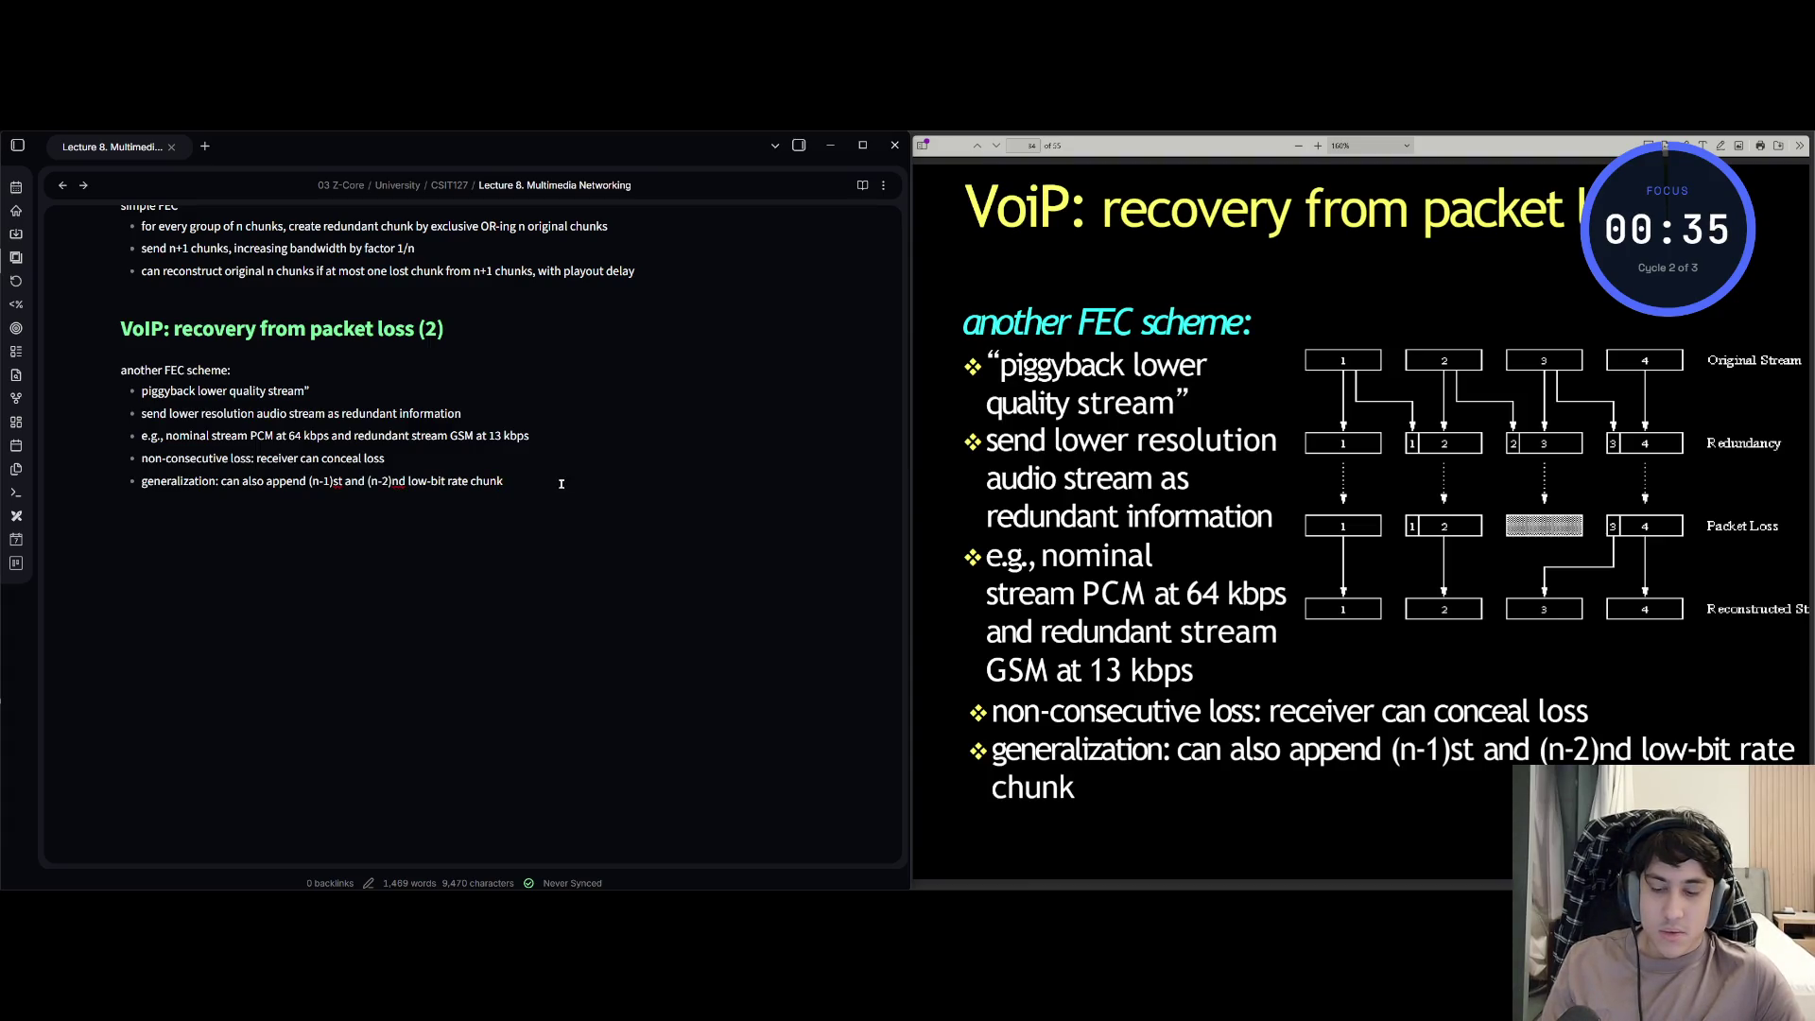
# - Scroll back down to the packet loss (2) section and start a screen capture
pyautogui.press('super+shift+s')
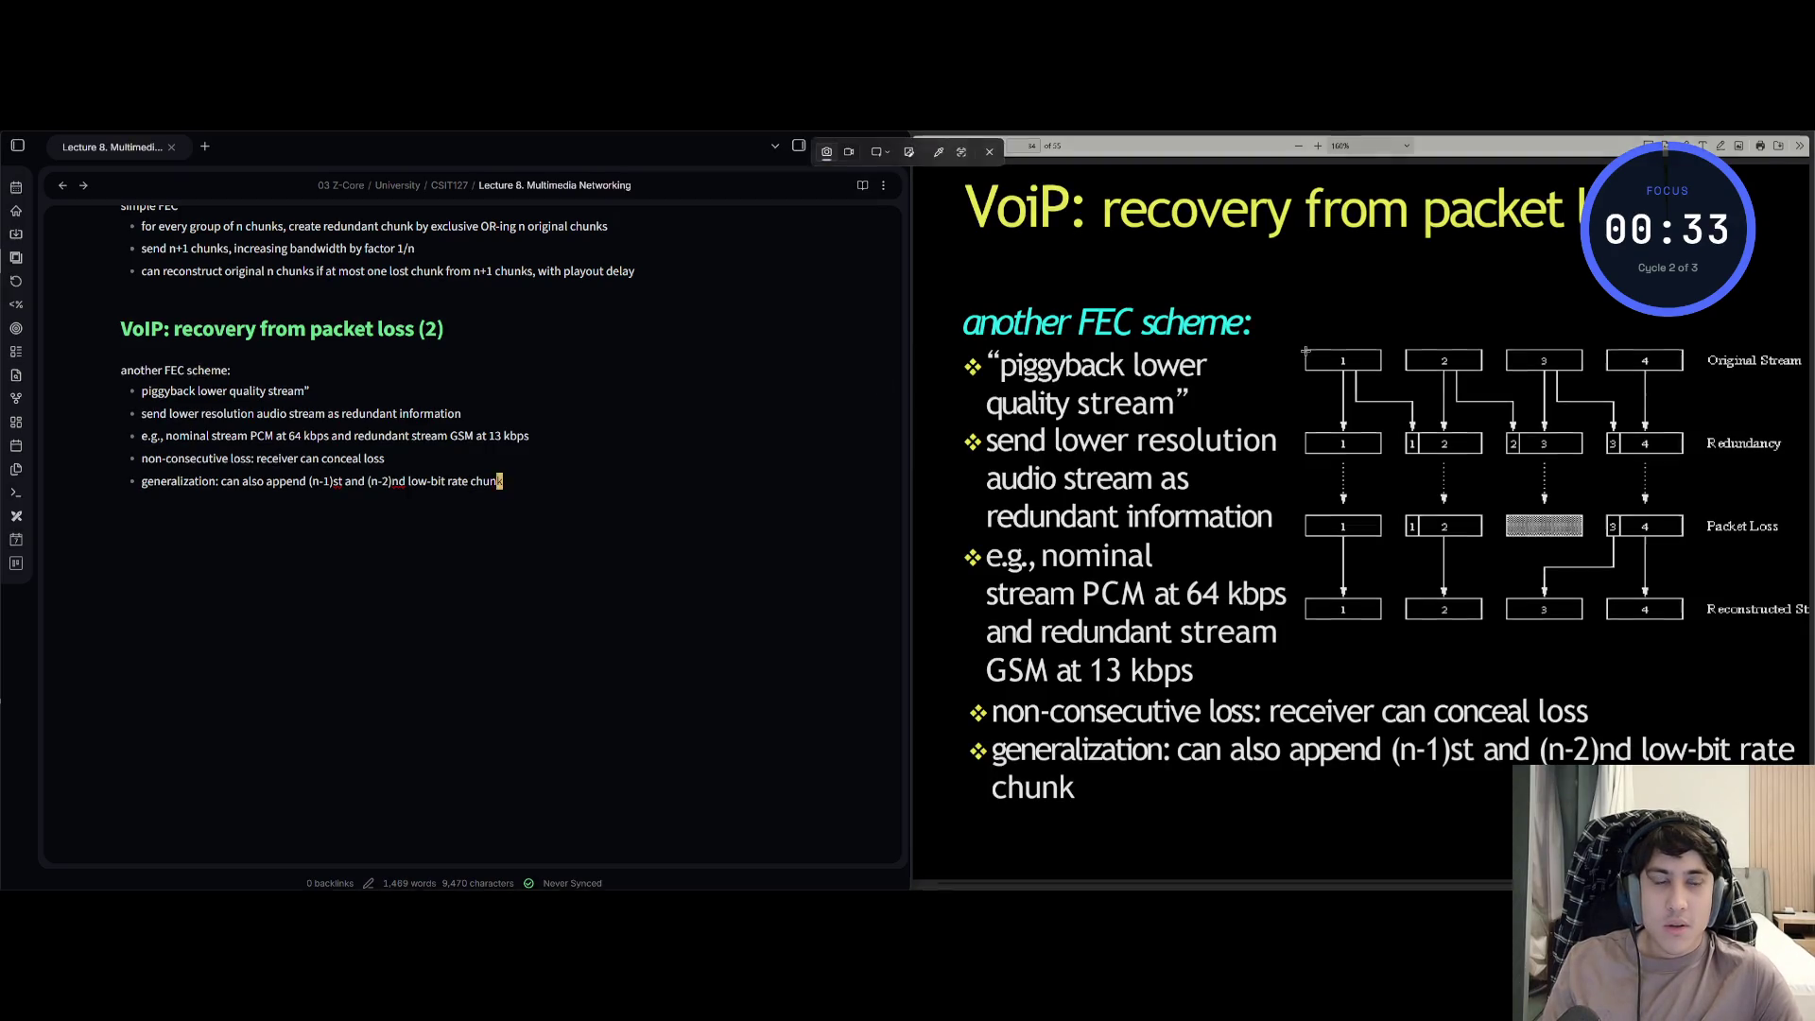
# - Capture the slide's FEC packet-loss diagram, paste it beneath the bullets, then place the caret before 'piggyback'
pyautogui.moveTo(1304, 350); pyautogui.dragTo(1811, 633)
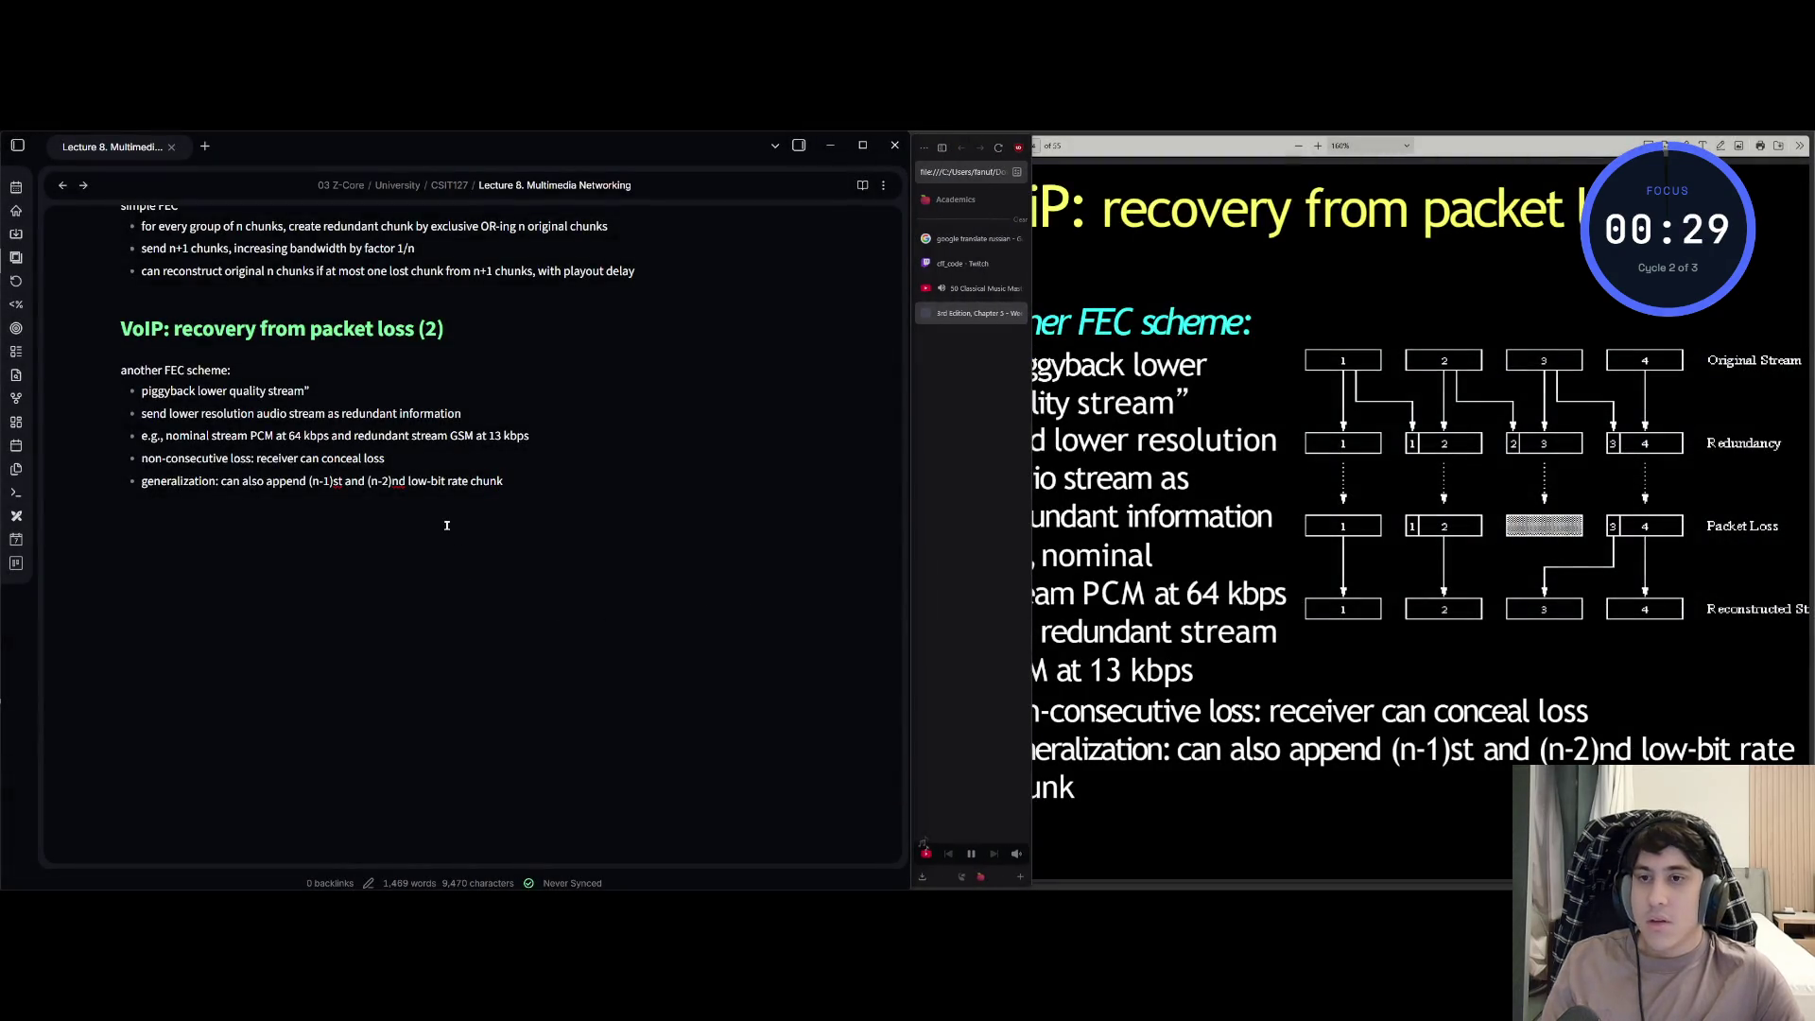
pyautogui.hotkey('ctrl', 'v')
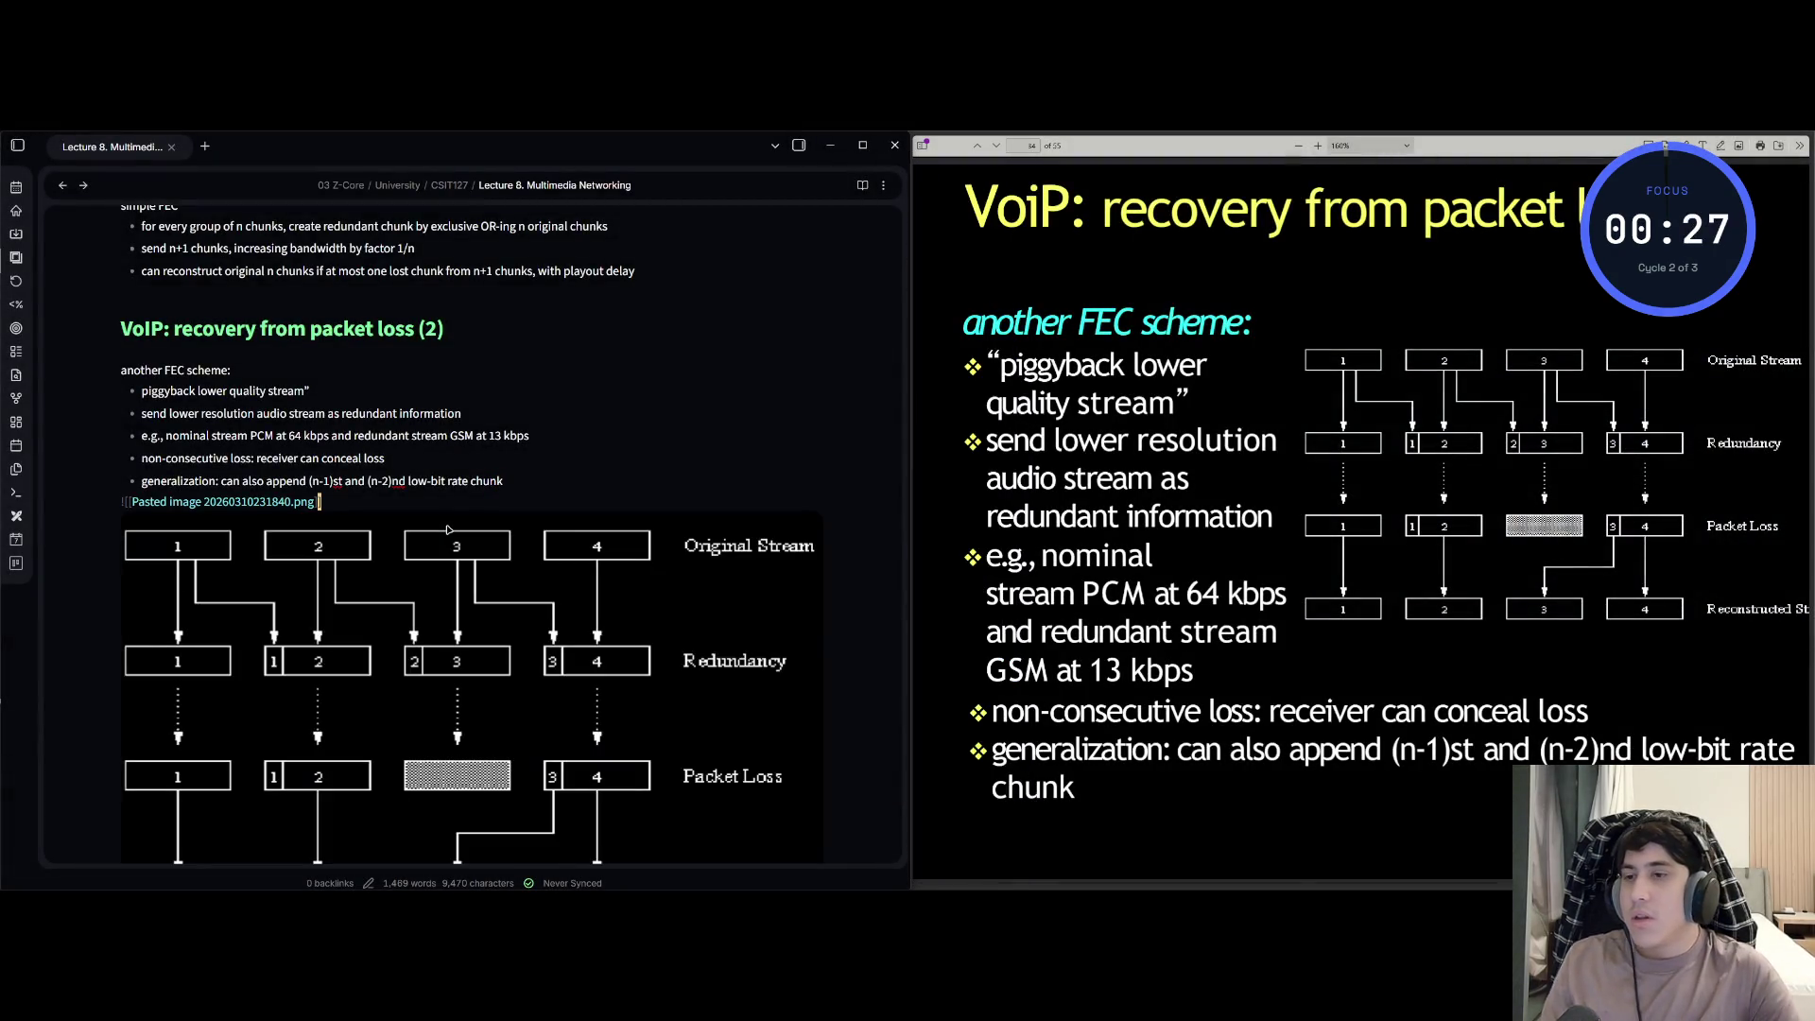
pyautogui.press('Return')
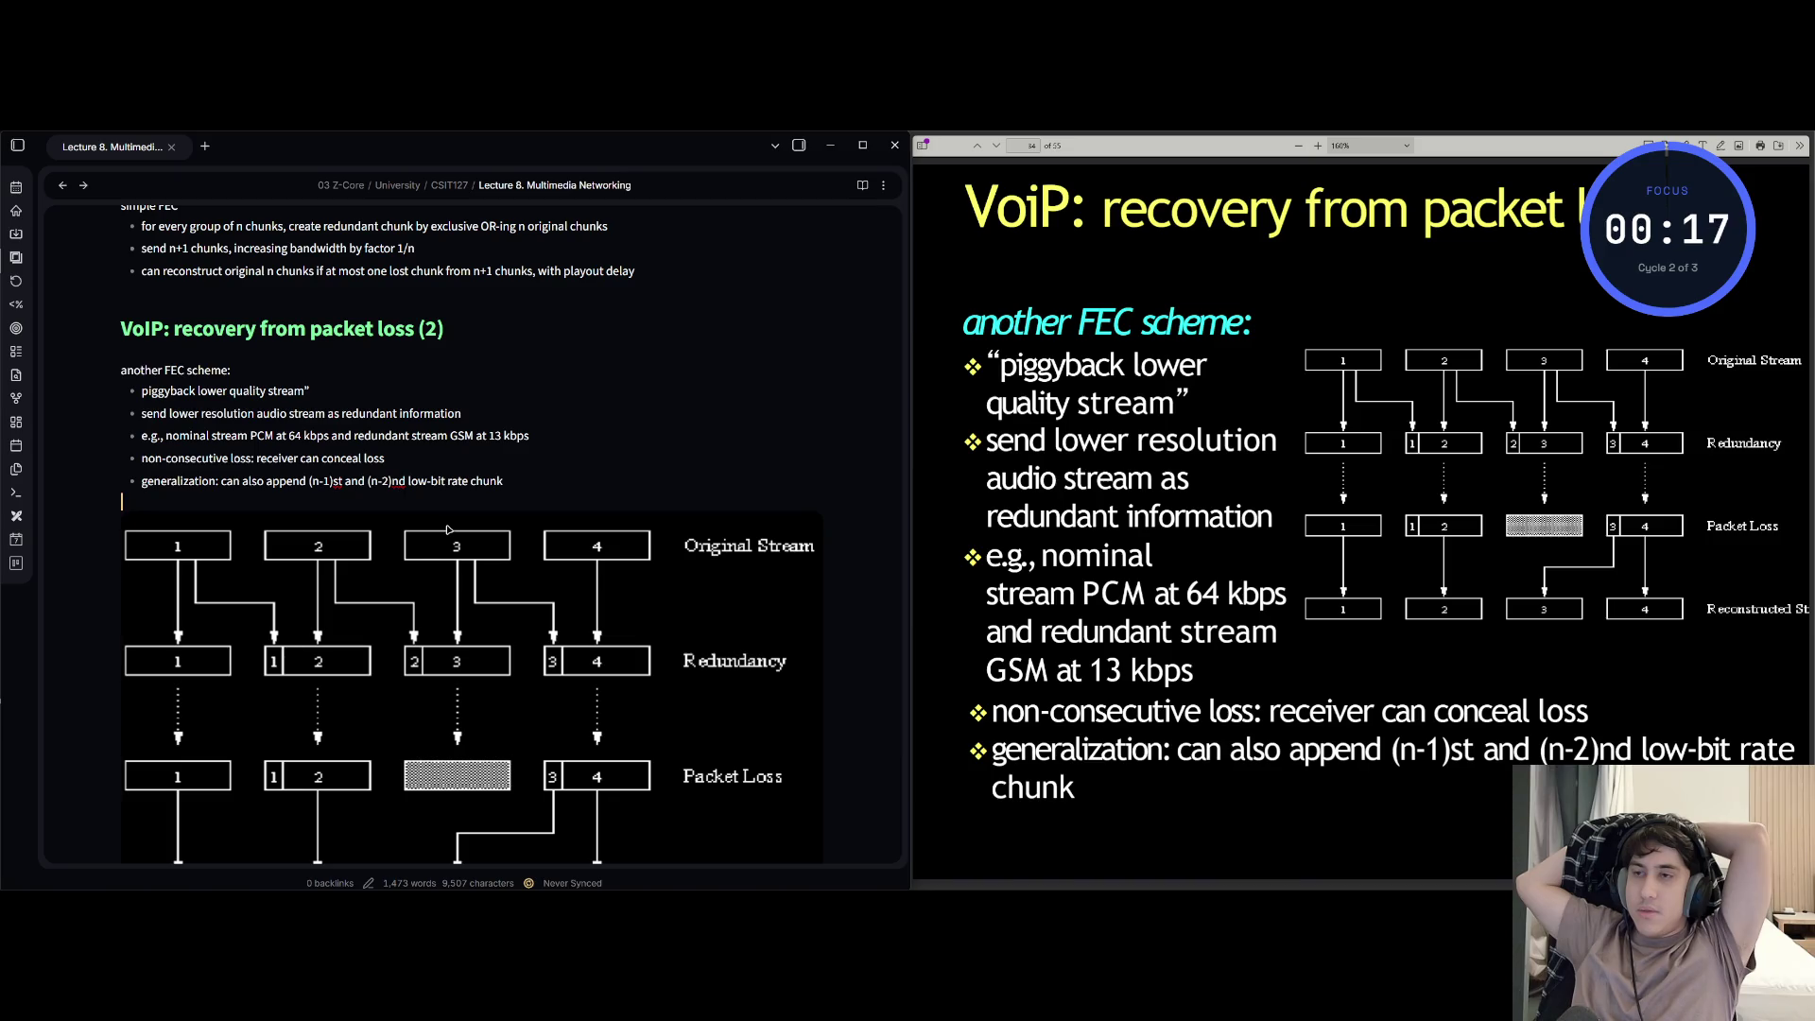
pyautogui.press('Up')
pyautogui.press('Up')
pyautogui.press('Up')
pyautogui.press('Right')
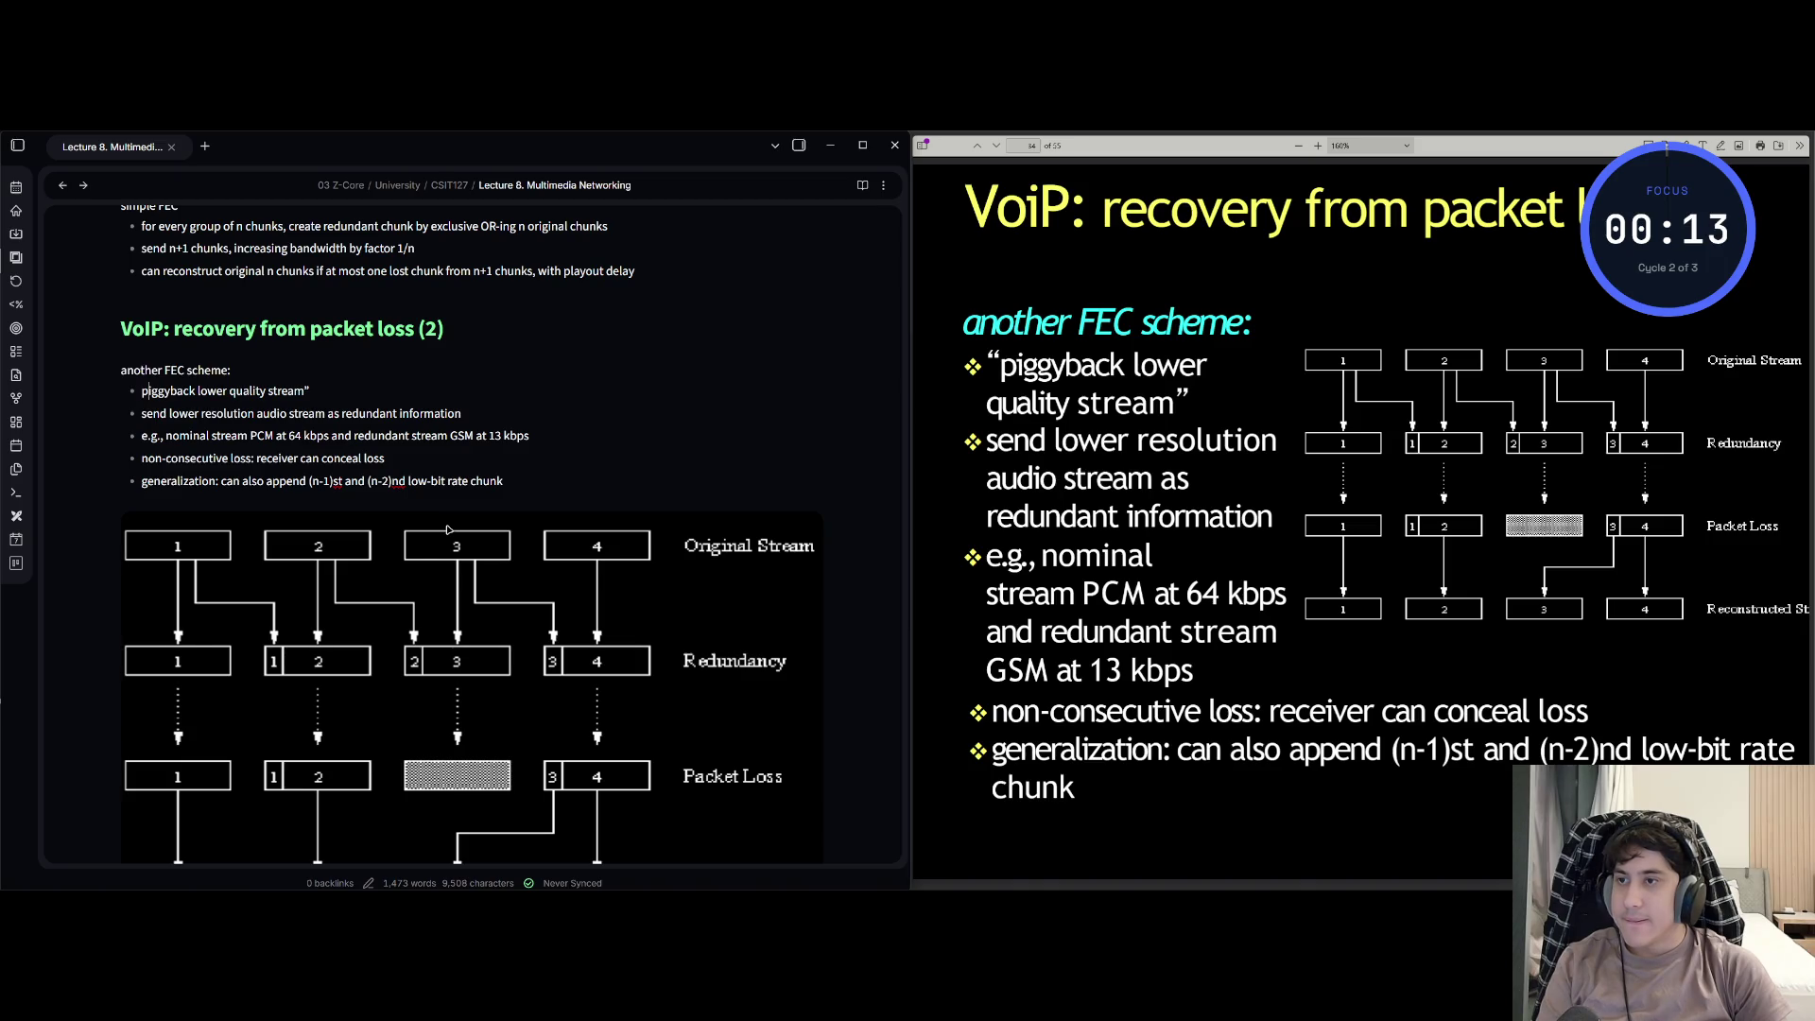
pyautogui.write('"')
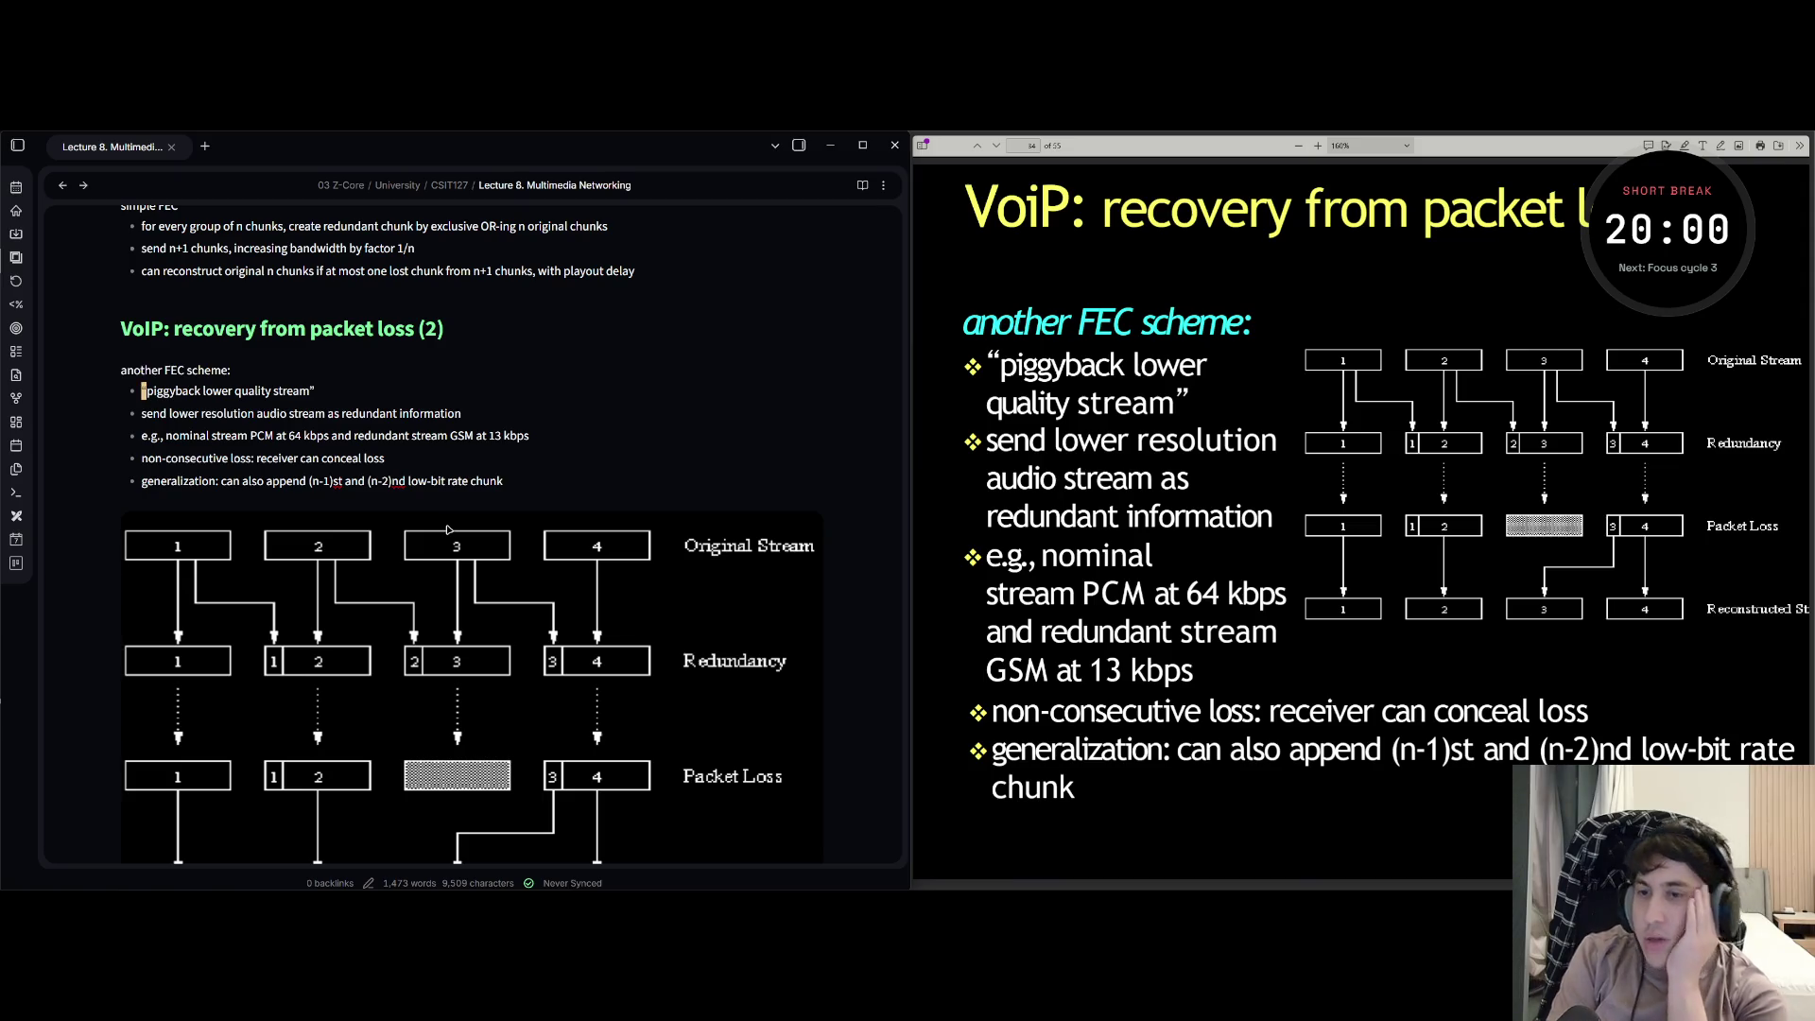
pyautogui.scroll(-2, 599, 461)
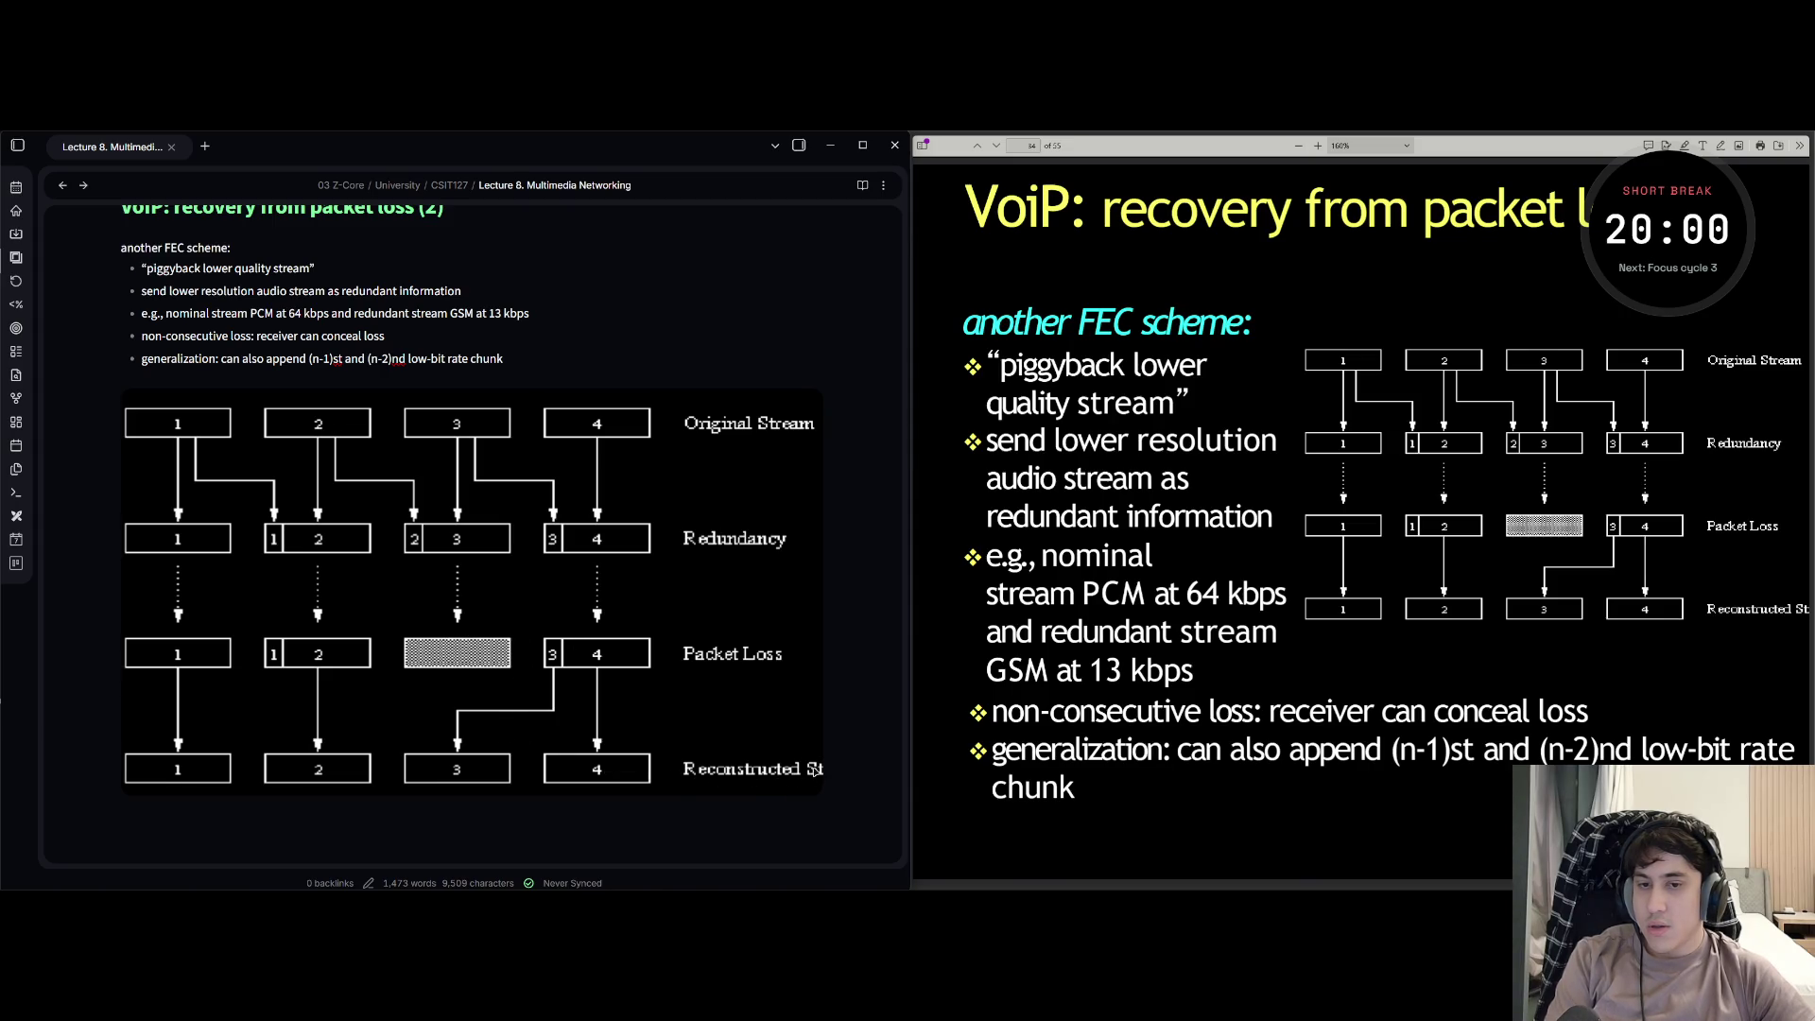
pyautogui.scroll(-3, 816, 770)
pyautogui.scroll(4, 505, 465)
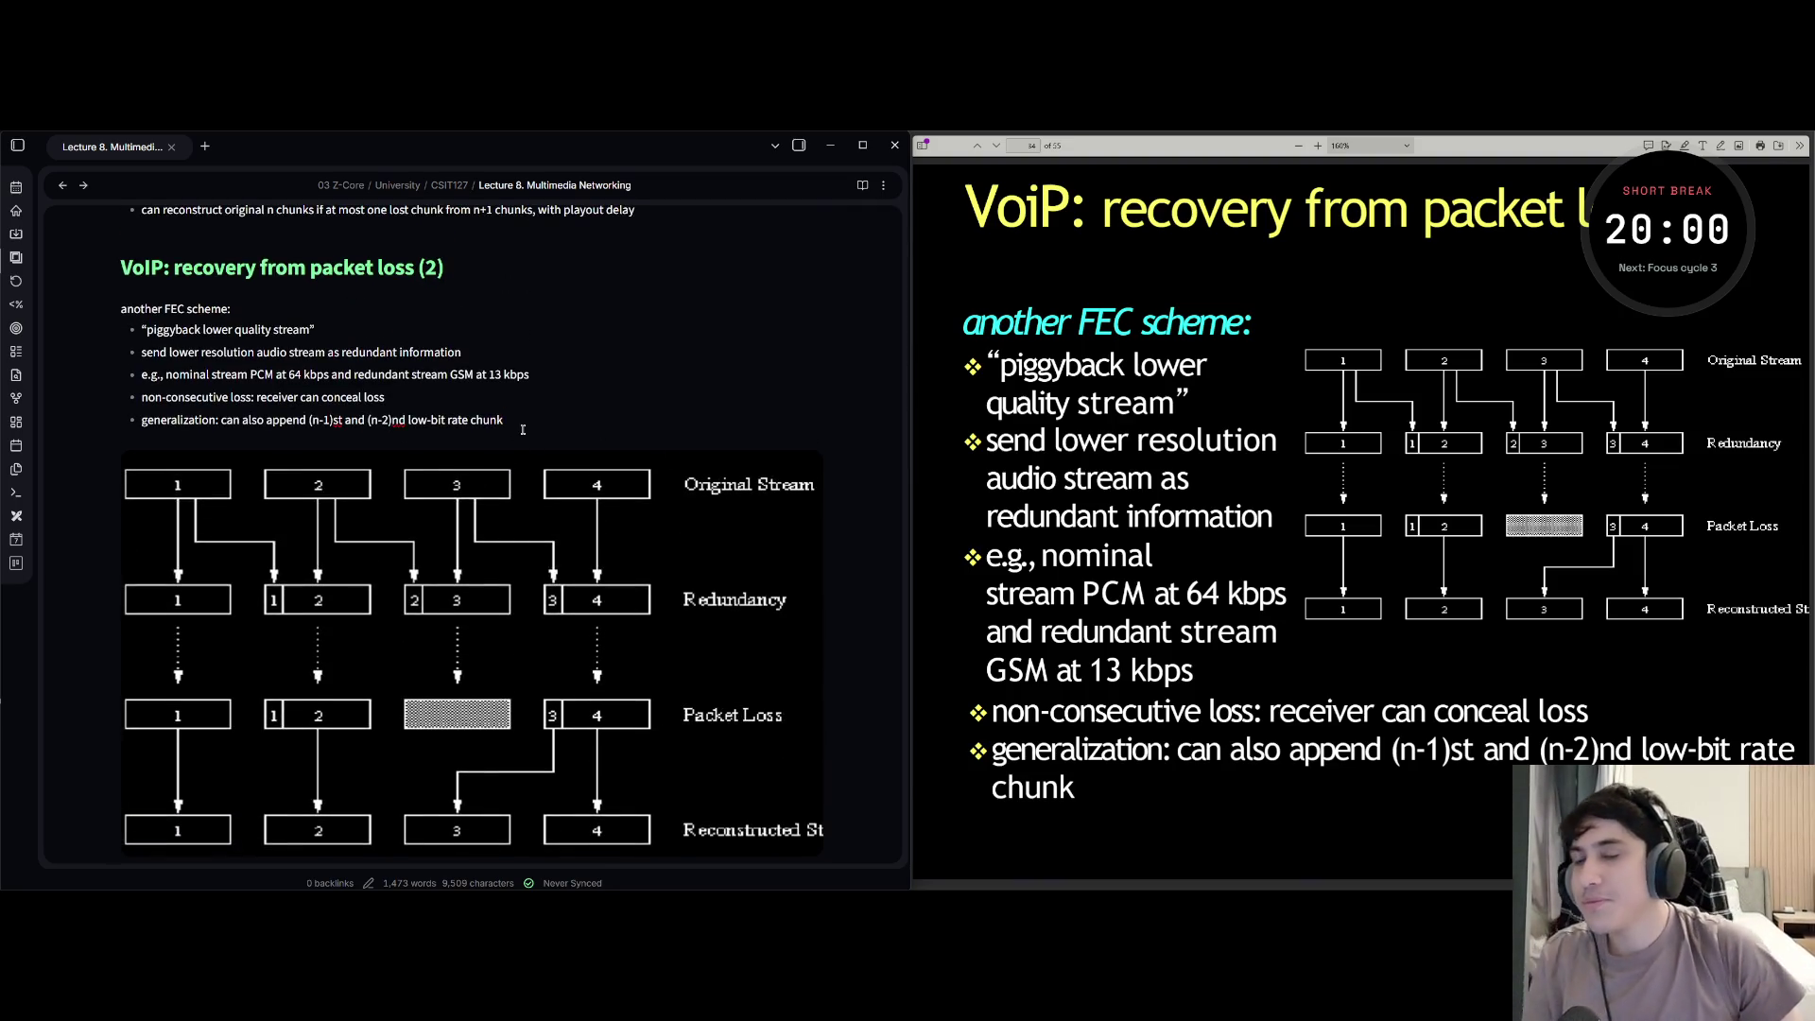
# - Bring up the overview of open windows with Alt+Tab
pyautogui.hotkey('alt', 'Tab')
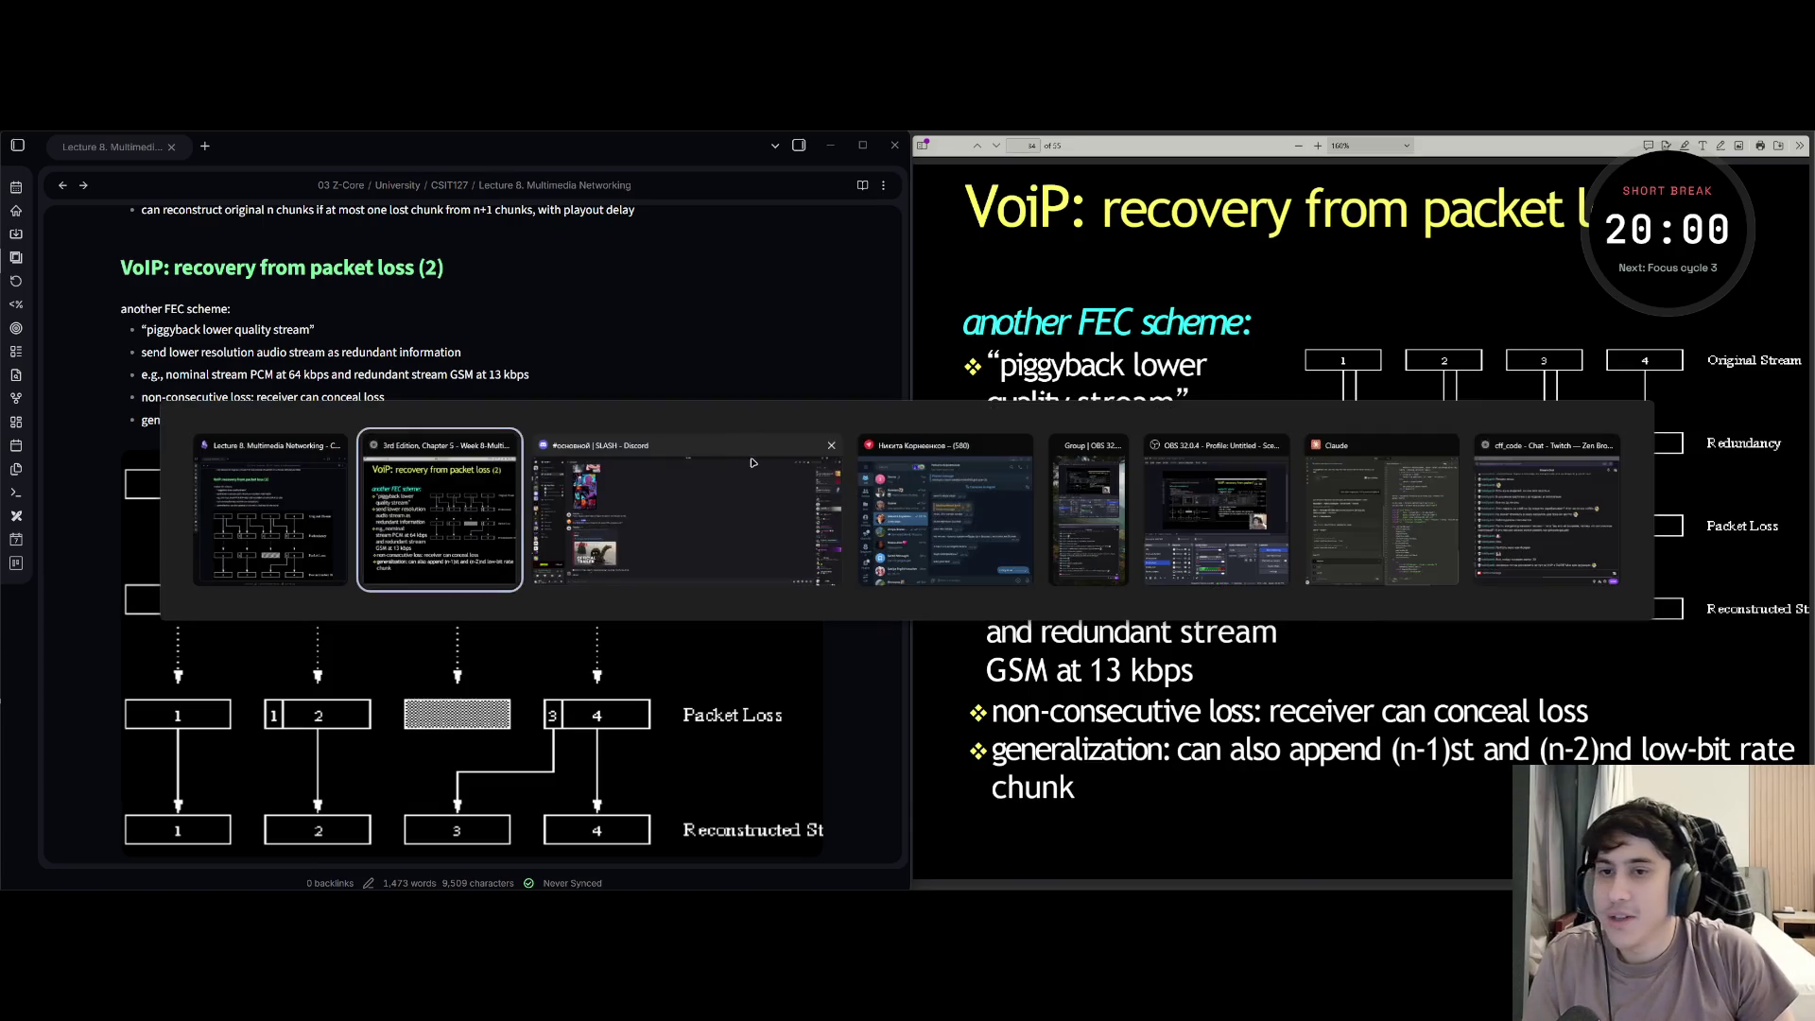
# - Switch to Discord and start streaming the entire screen (Screen 1) to the voice call
pyautogui.click(752, 464)
pyautogui.click(74, 832)
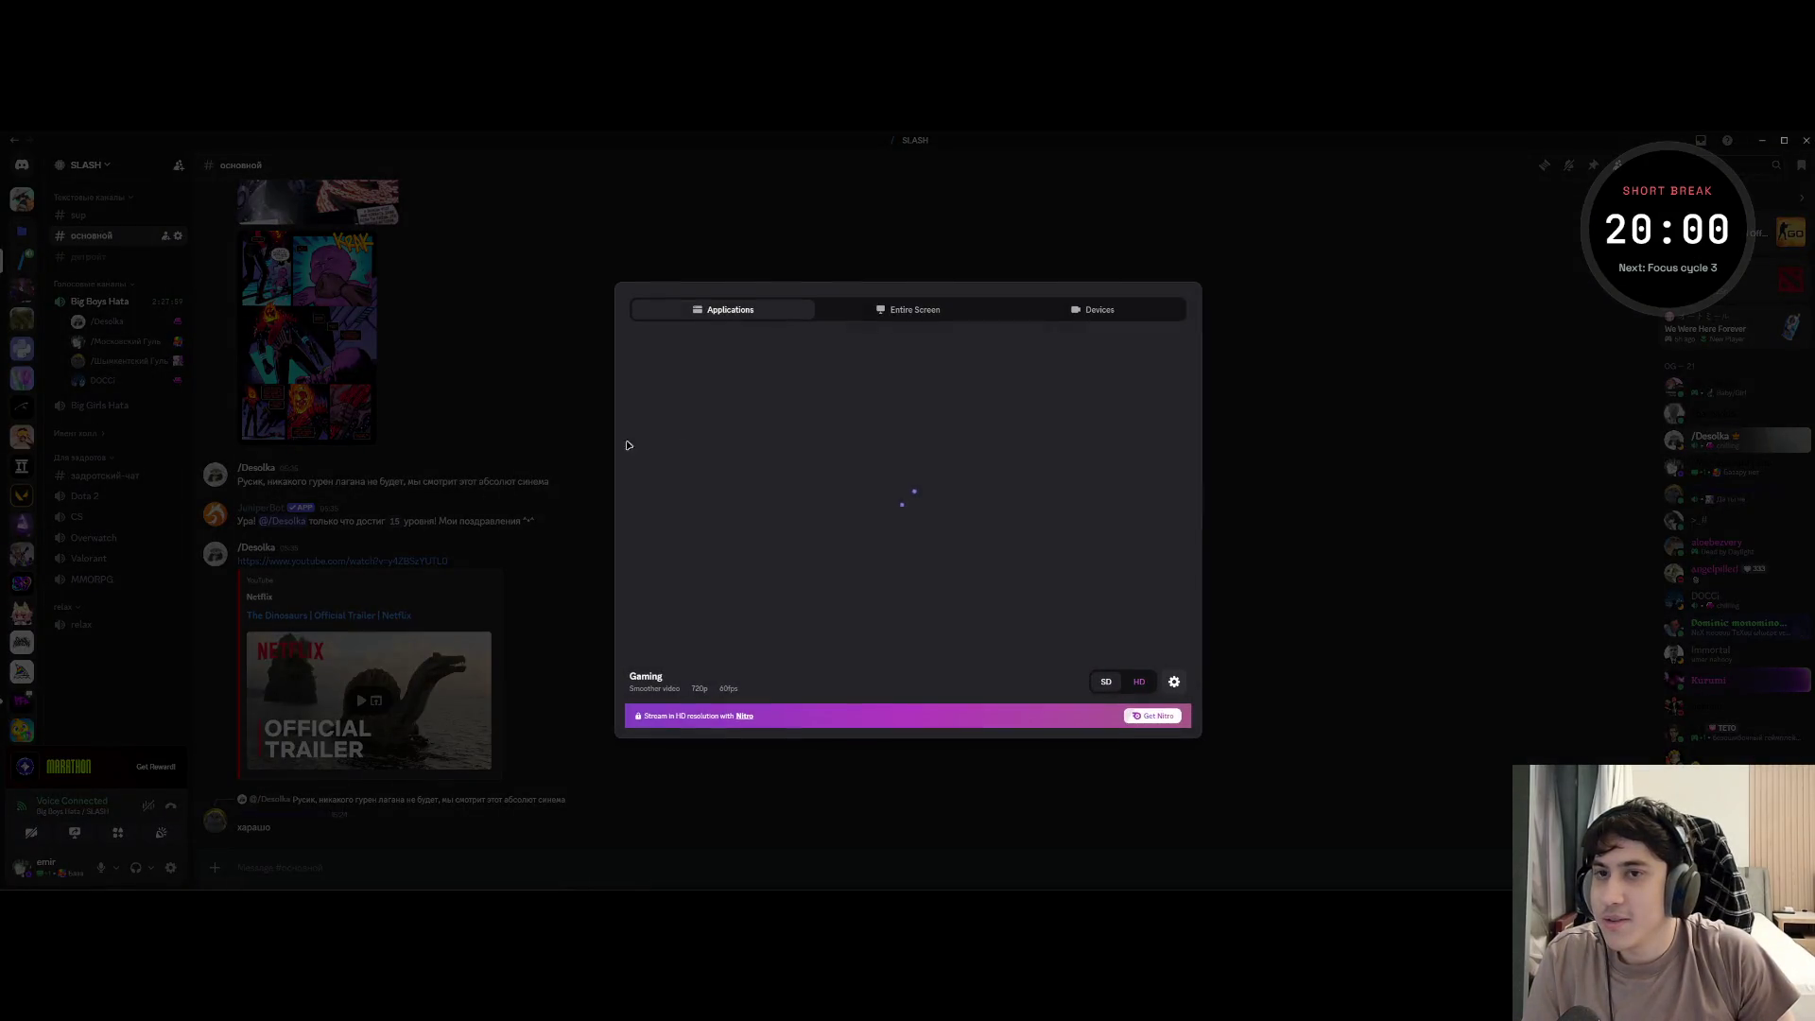
pyautogui.click(908, 310)
pyautogui.click(764, 426)
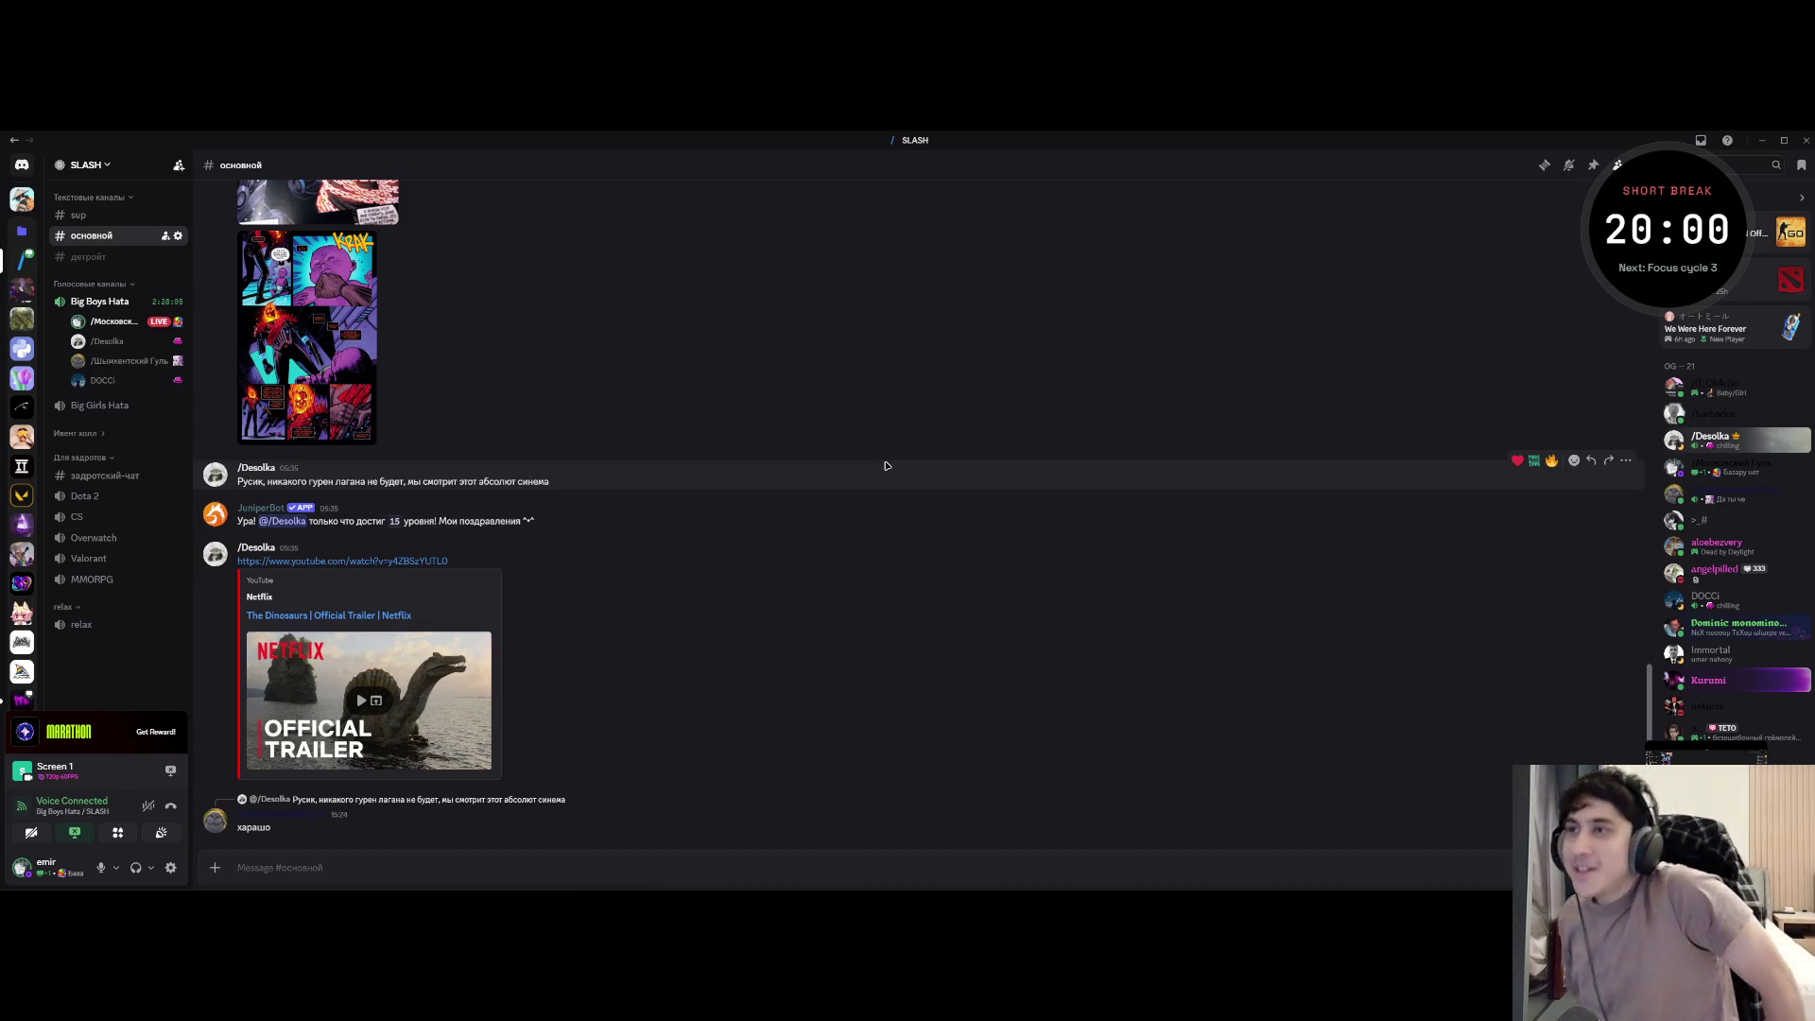
# - Look over the window overview, stay in Discord, then bring up the Telegram chat window
pyautogui.hotkey('alt', 'Tab')
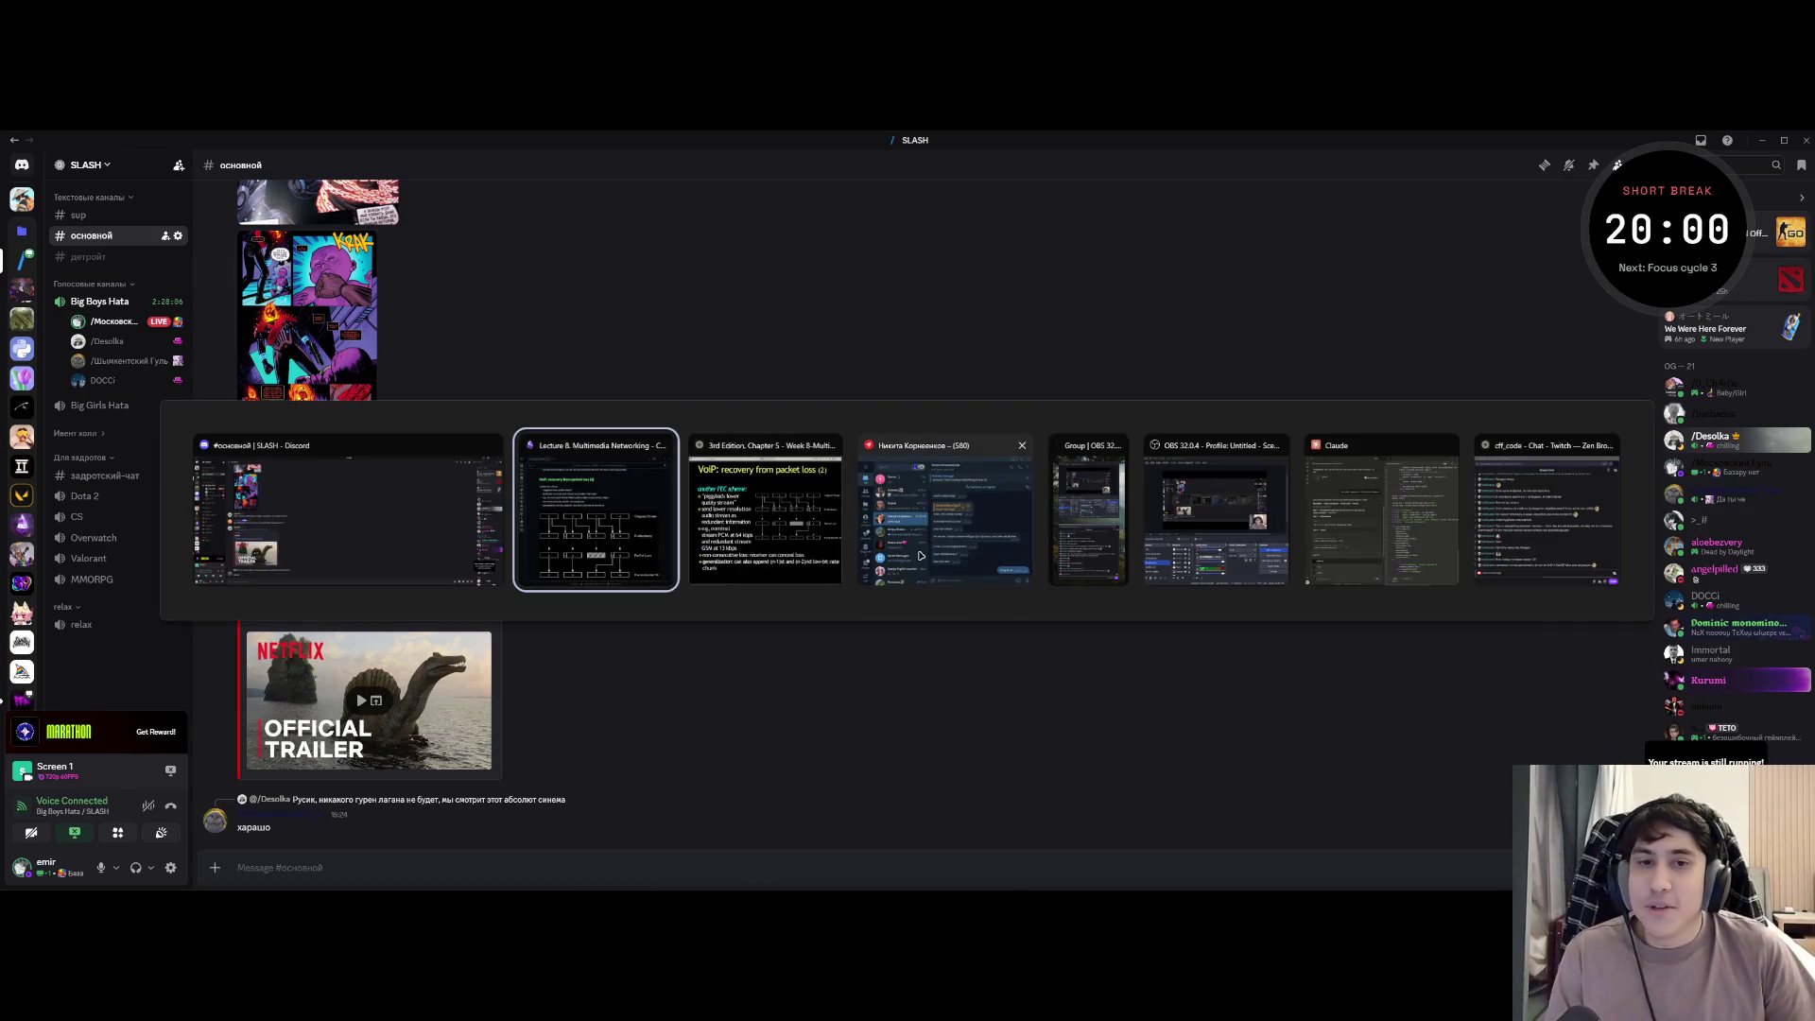
pyautogui.press('Escape')
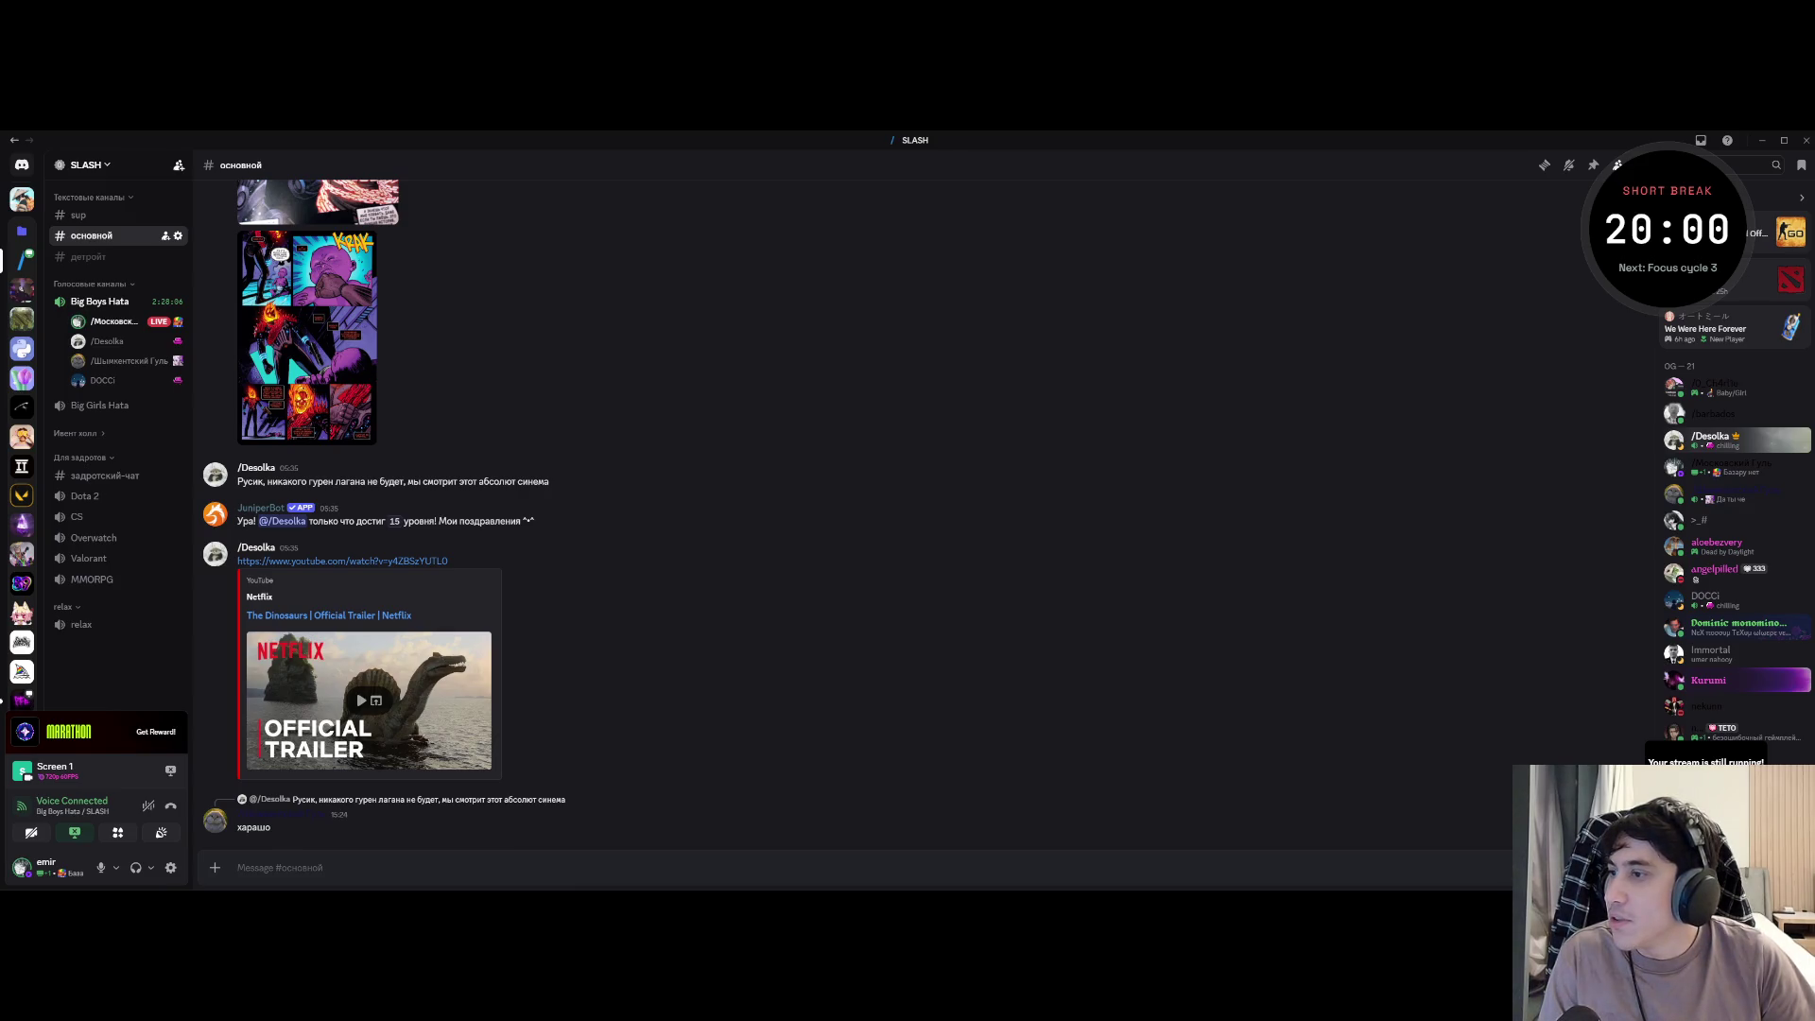
pyautogui.hotkey('alt', 'Tab')
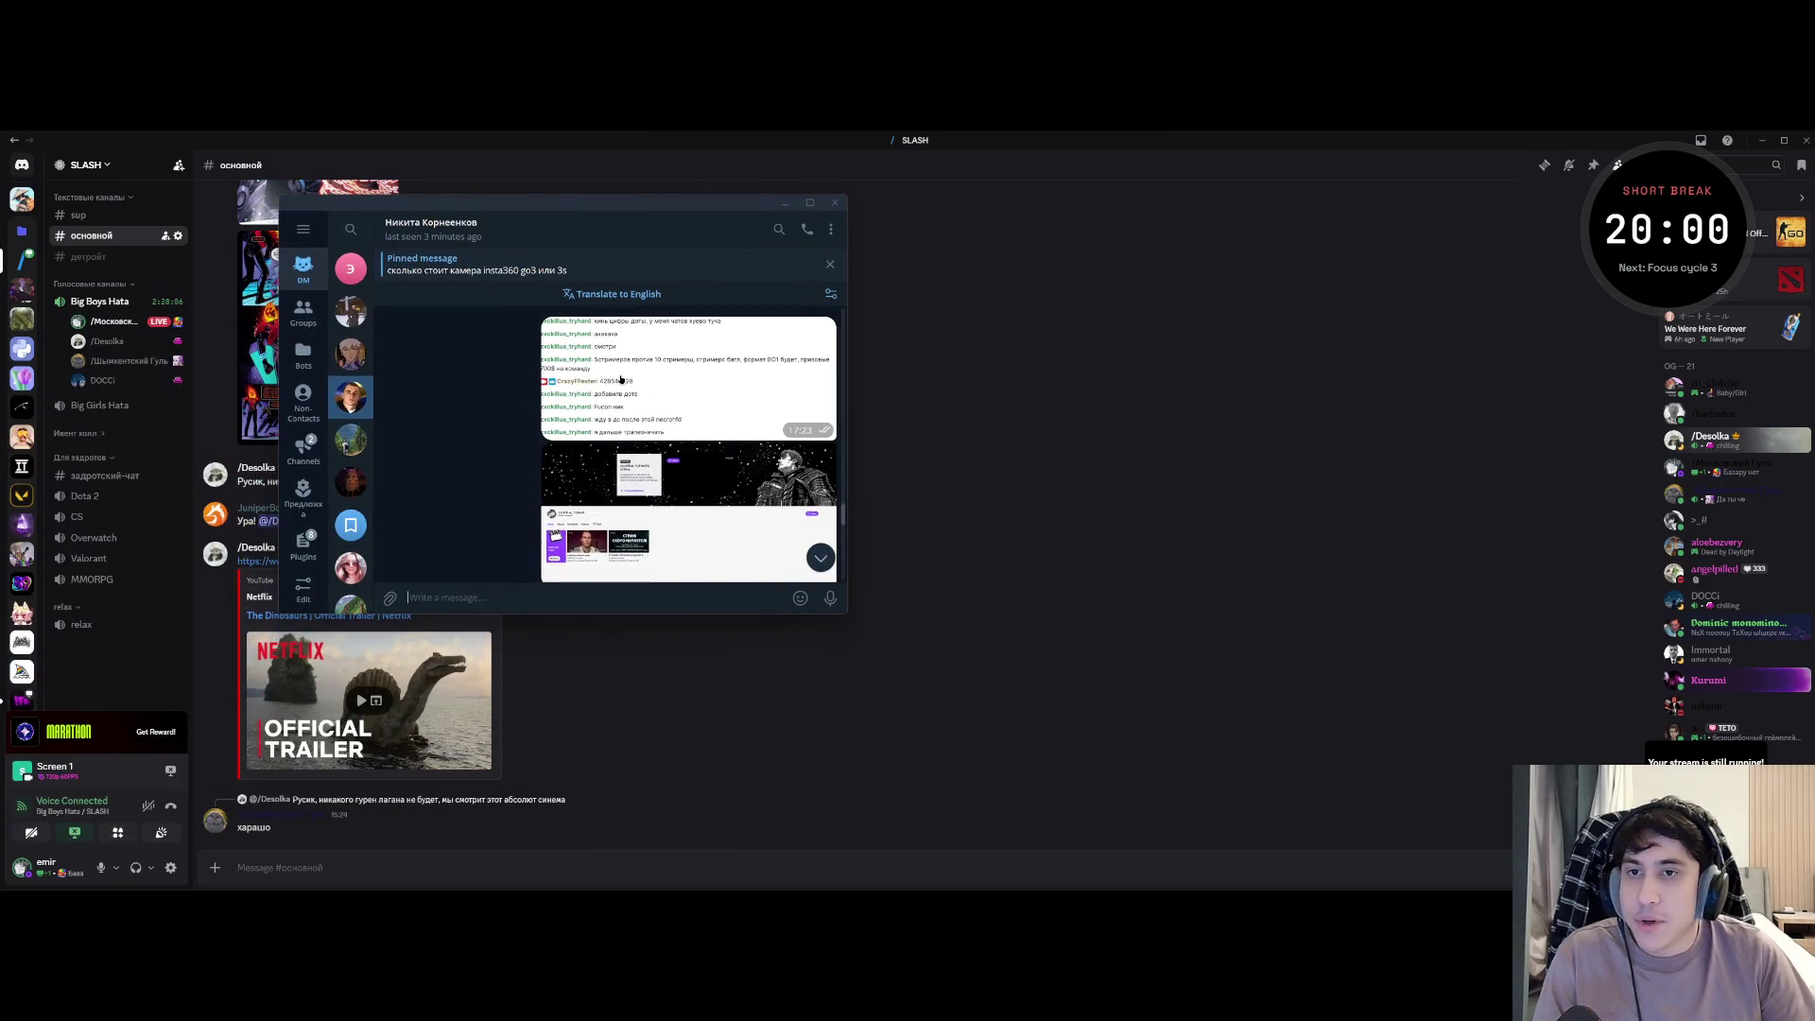
# - Enlarge the shared chat and Twitch channel screenshots and send the reply asking whether it is a scam
pyautogui.click(620, 379)
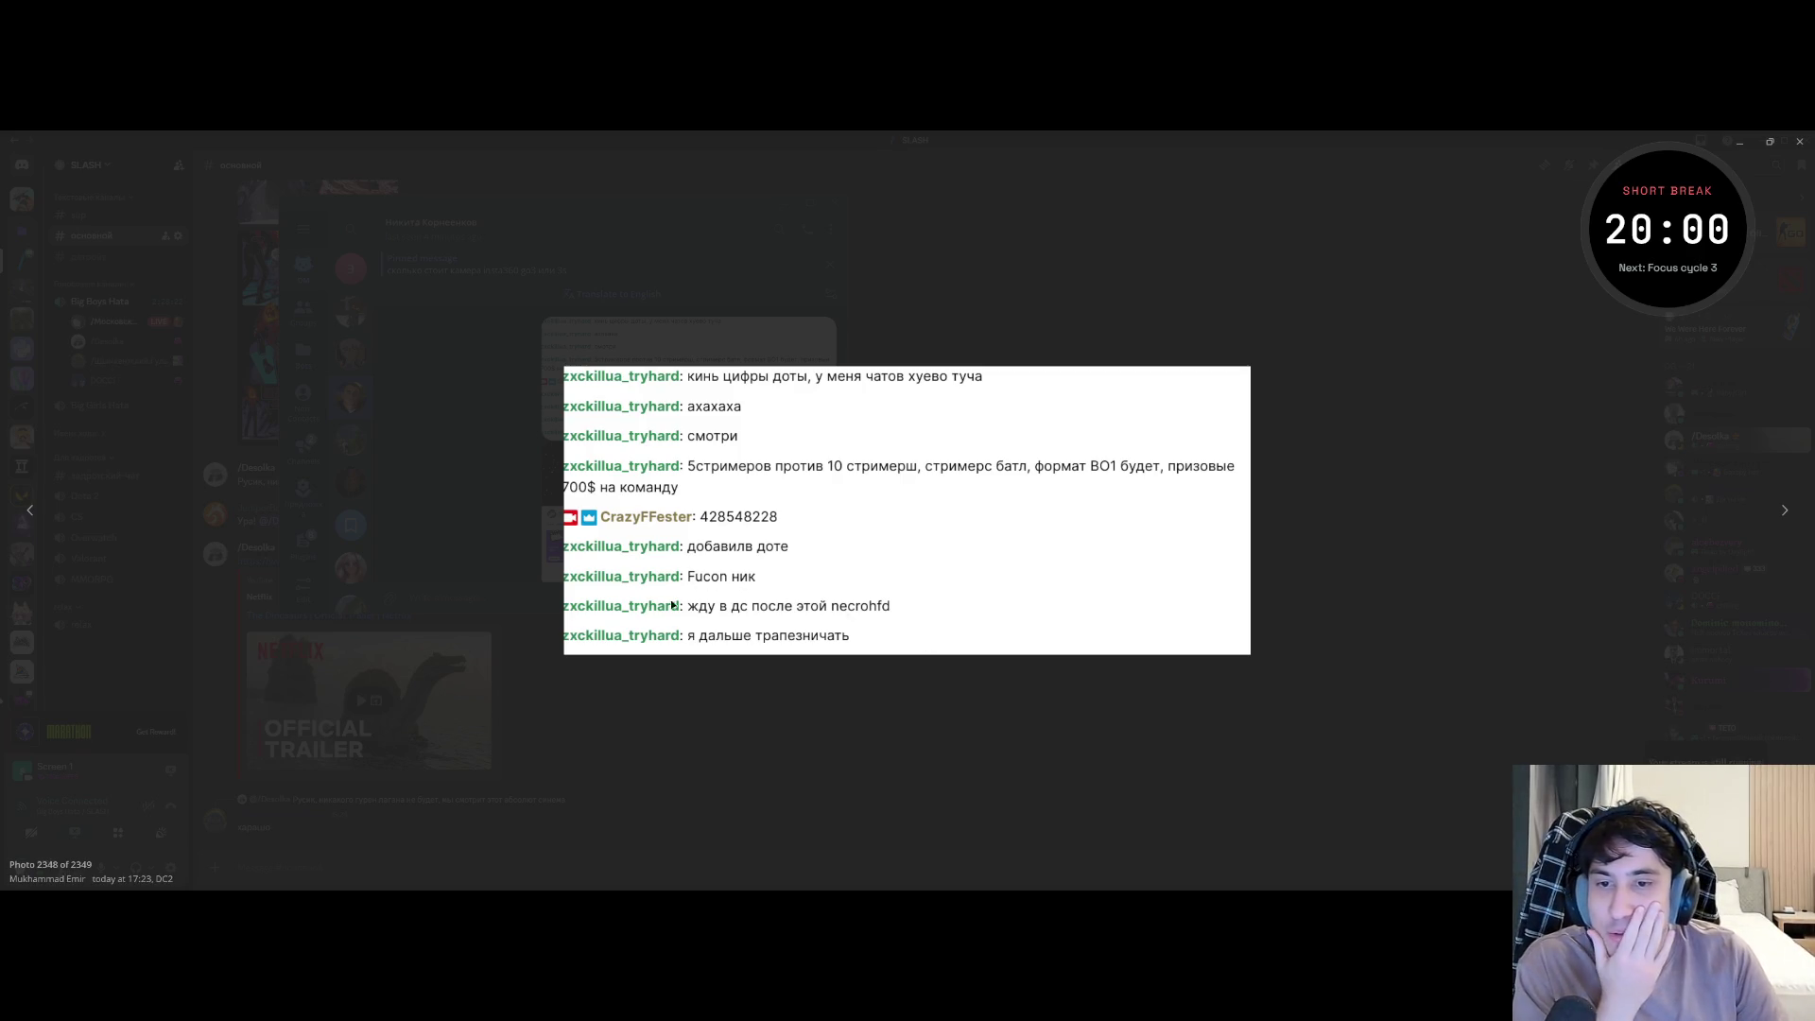
pyautogui.click(497, 473)
pyautogui.write('скам?')
pyautogui.press('Return')
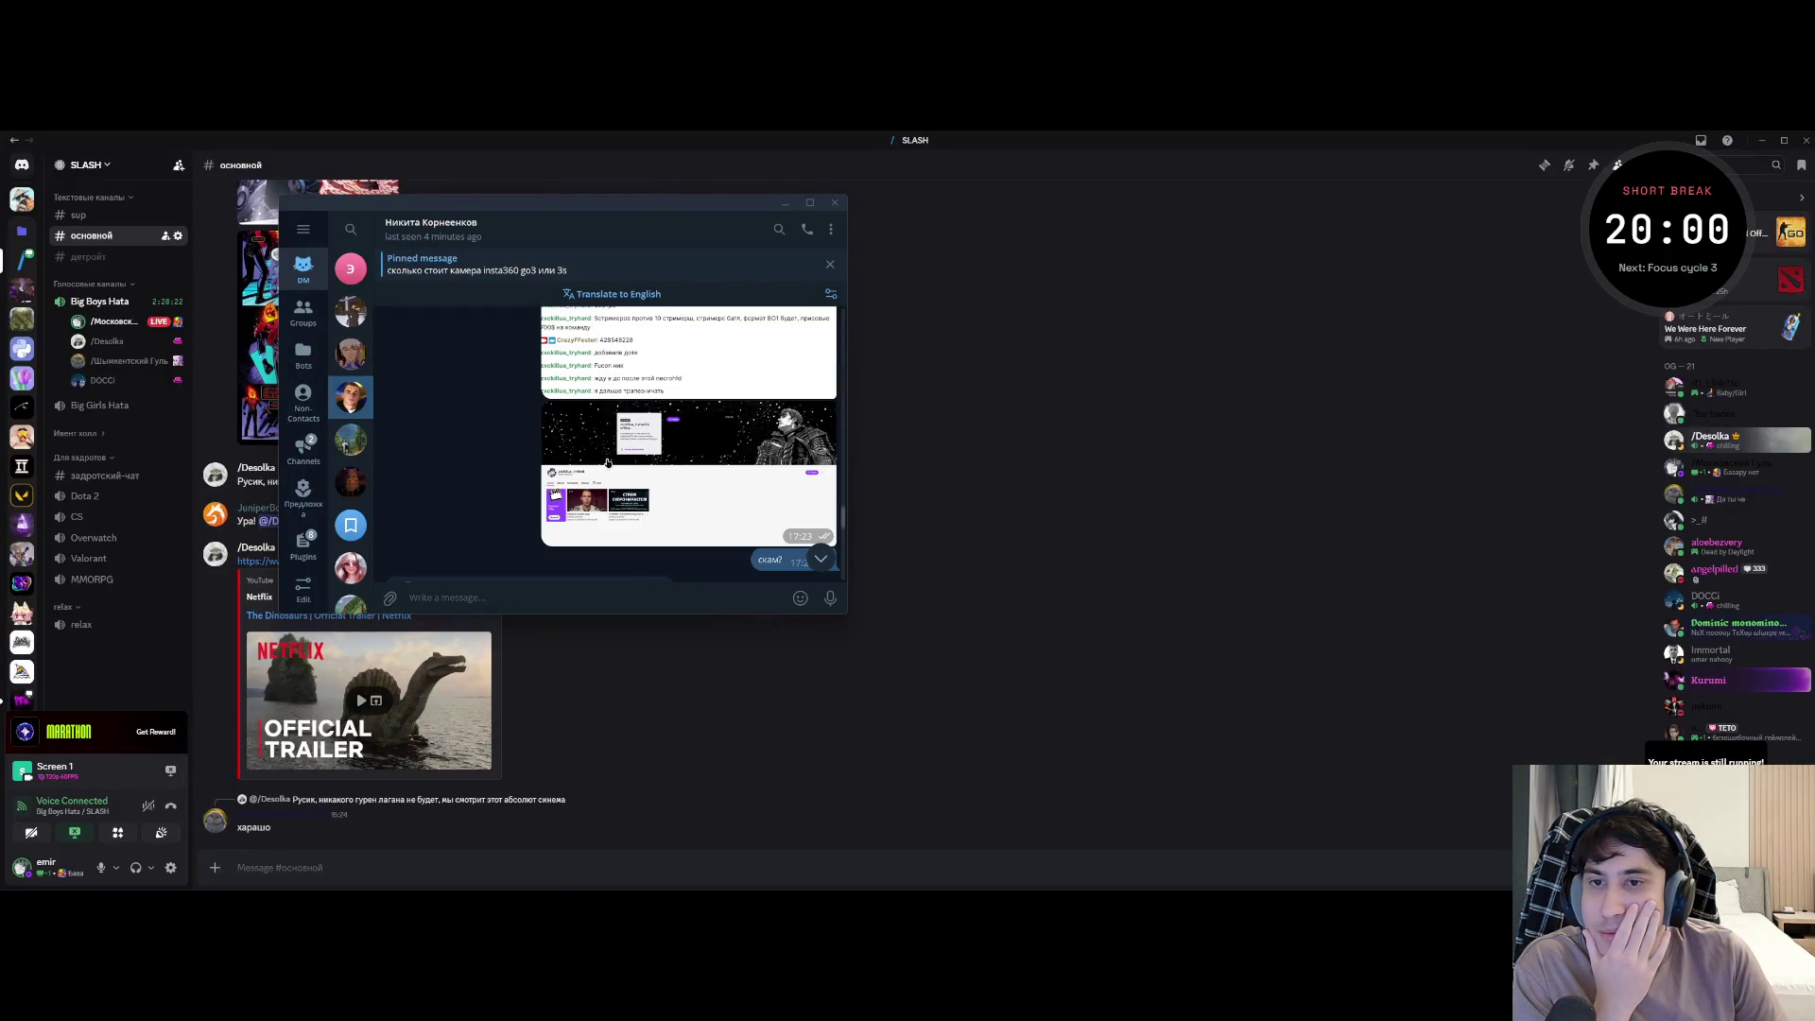
pyautogui.click(601, 465)
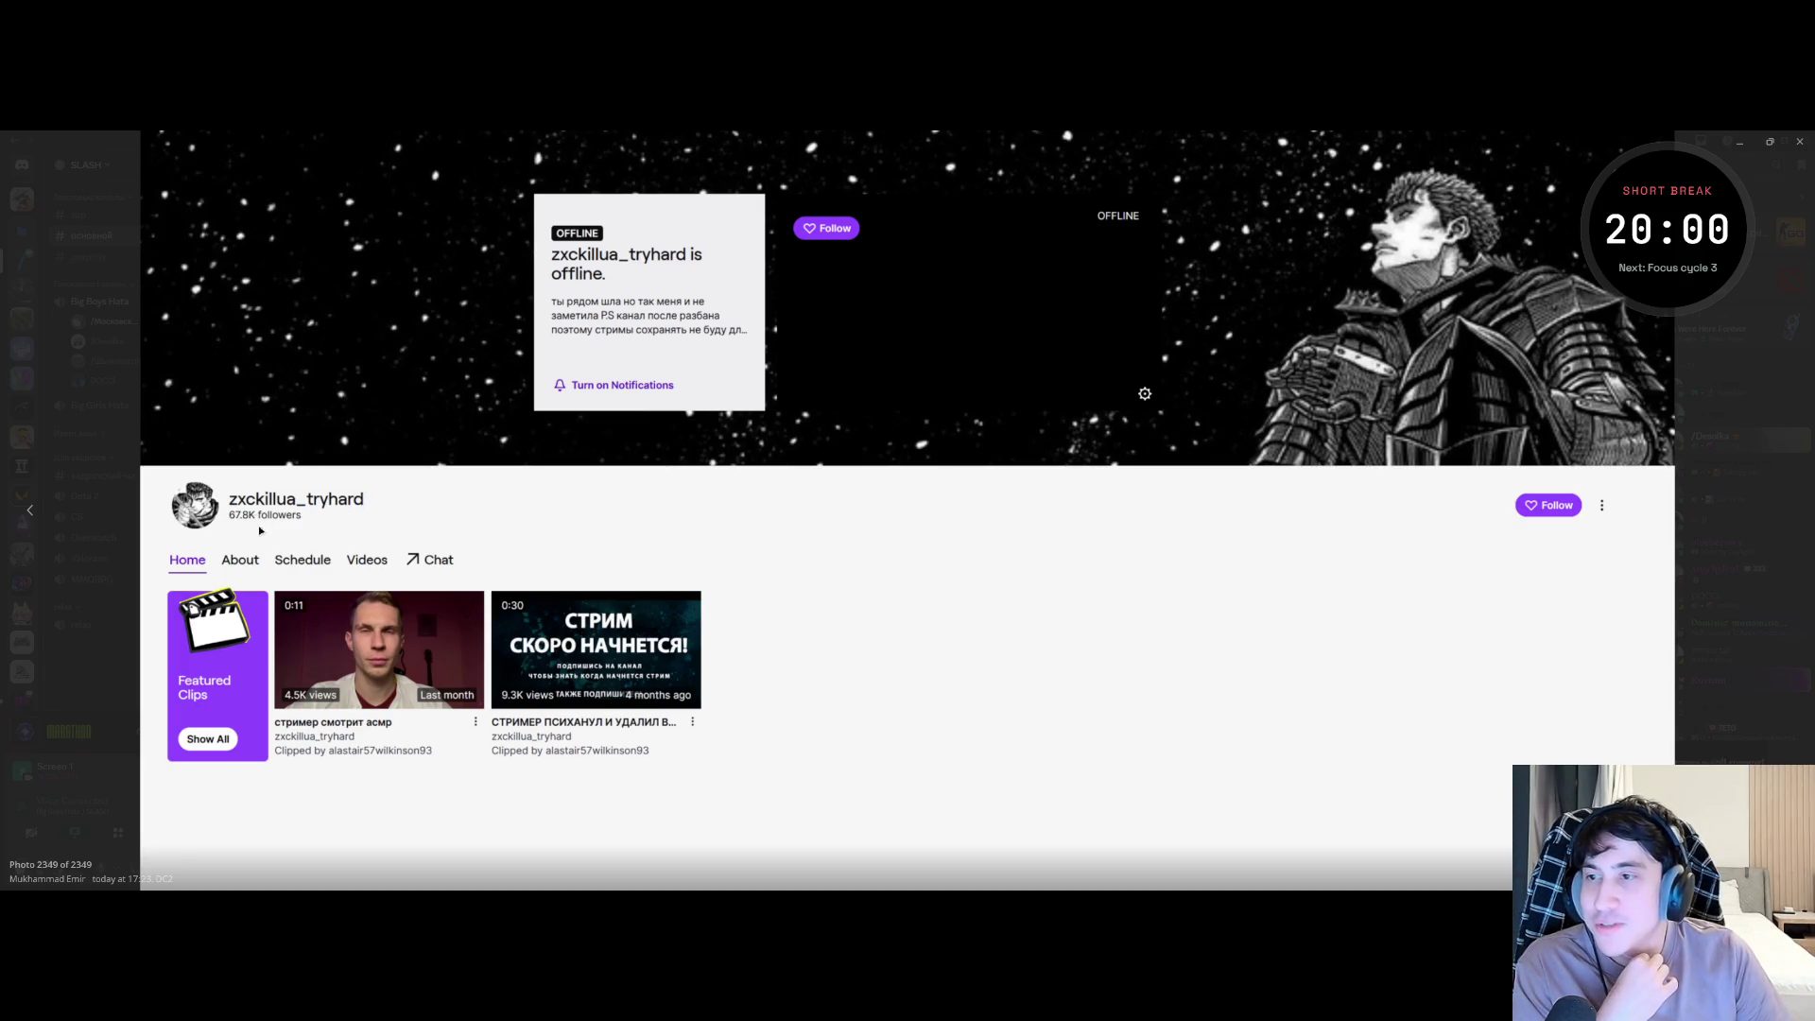
pyautogui.press('Escape')
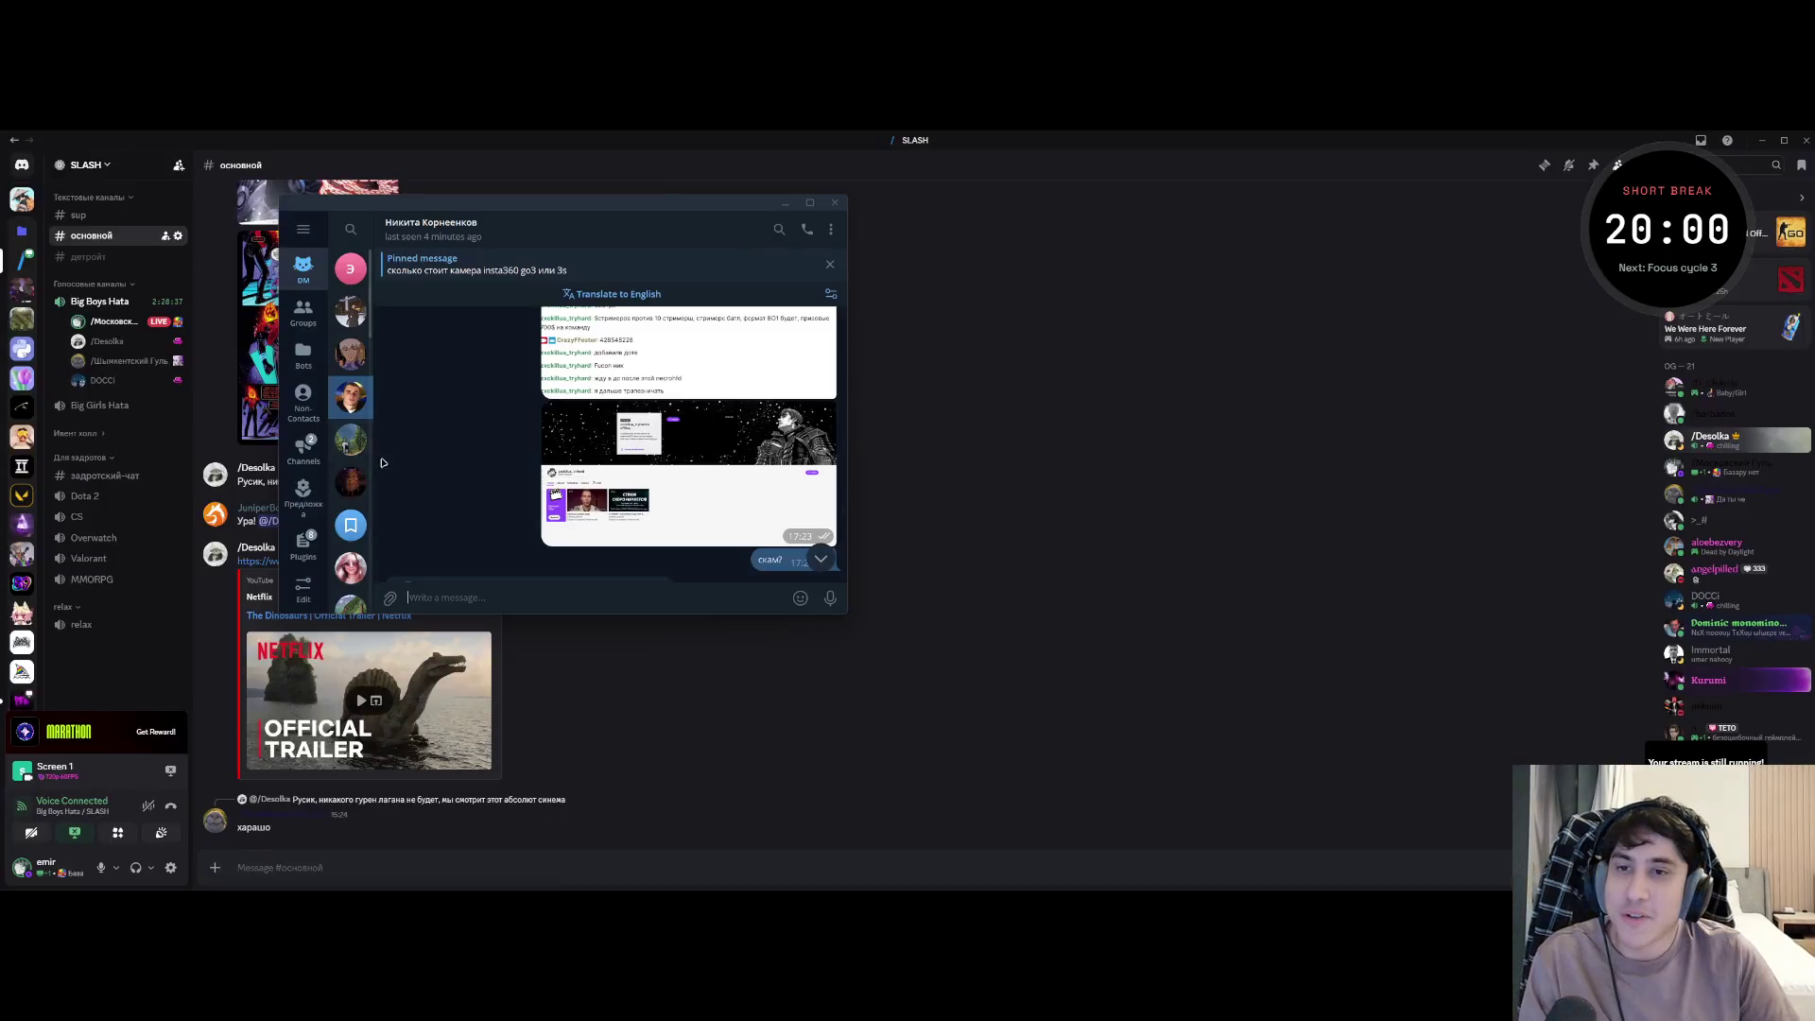
# - Bring the lecture slide window back in front
pyautogui.press('super')
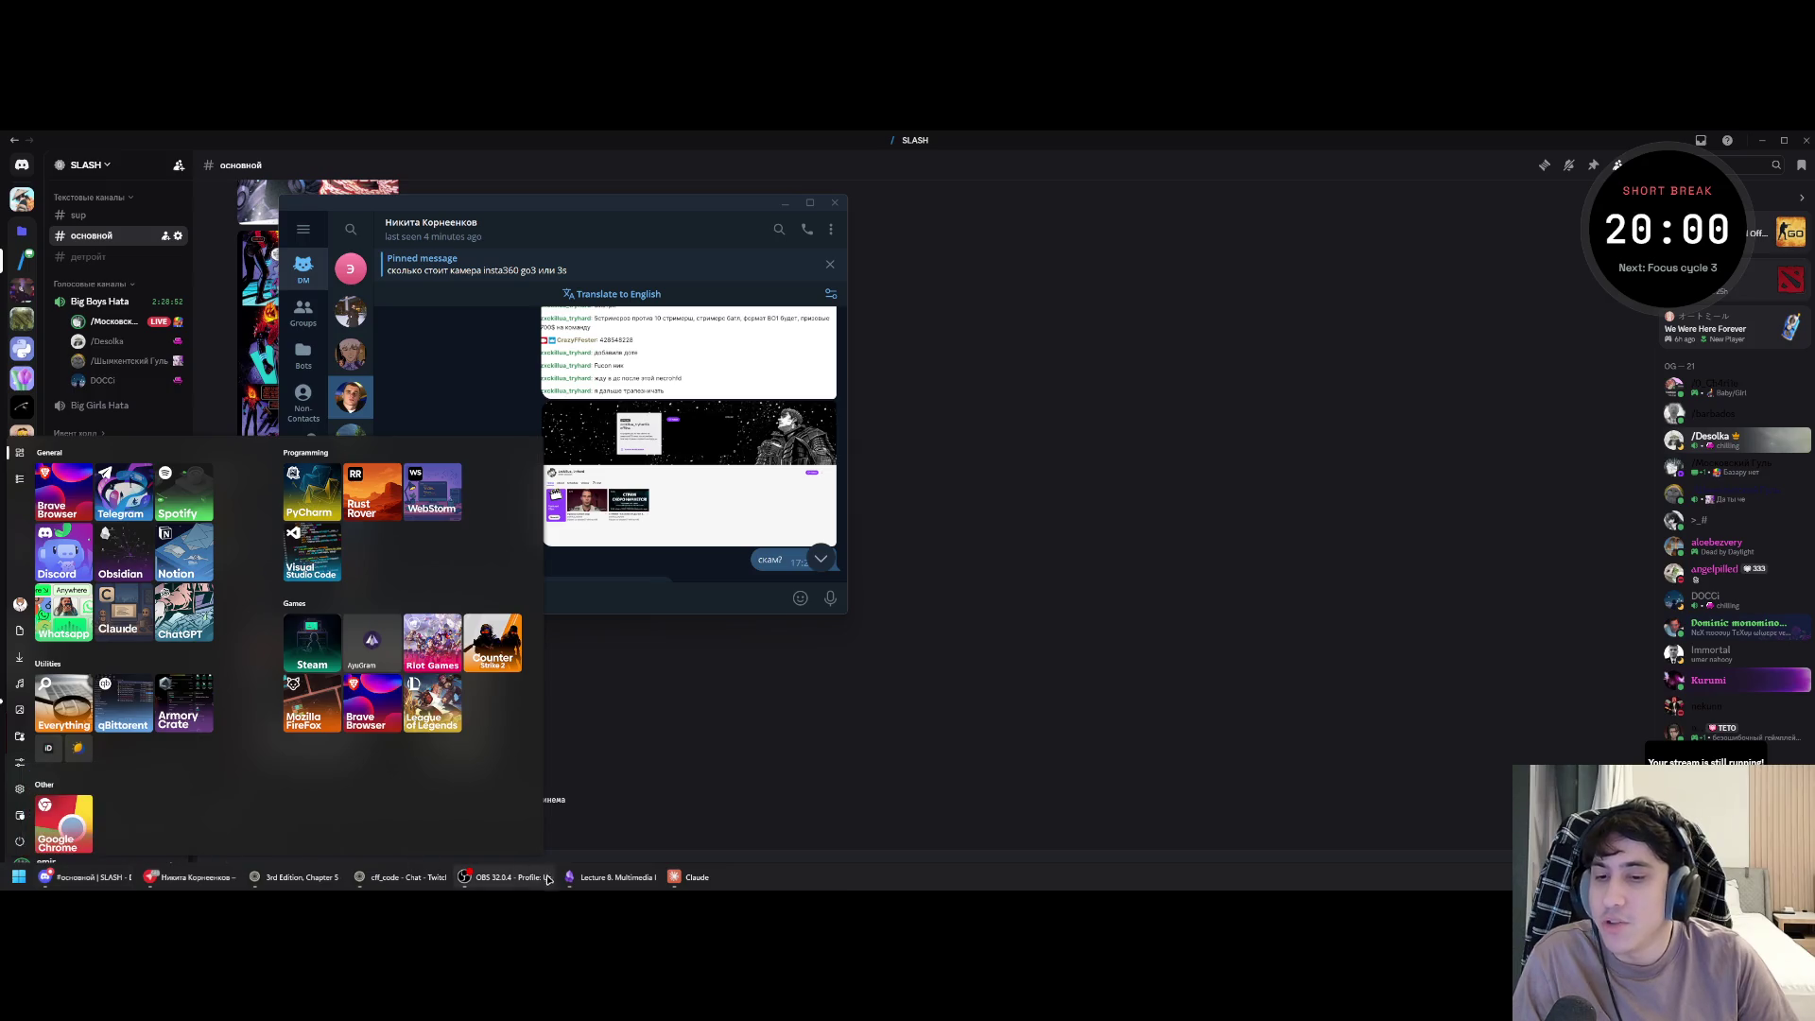
pyautogui.click(299, 877)
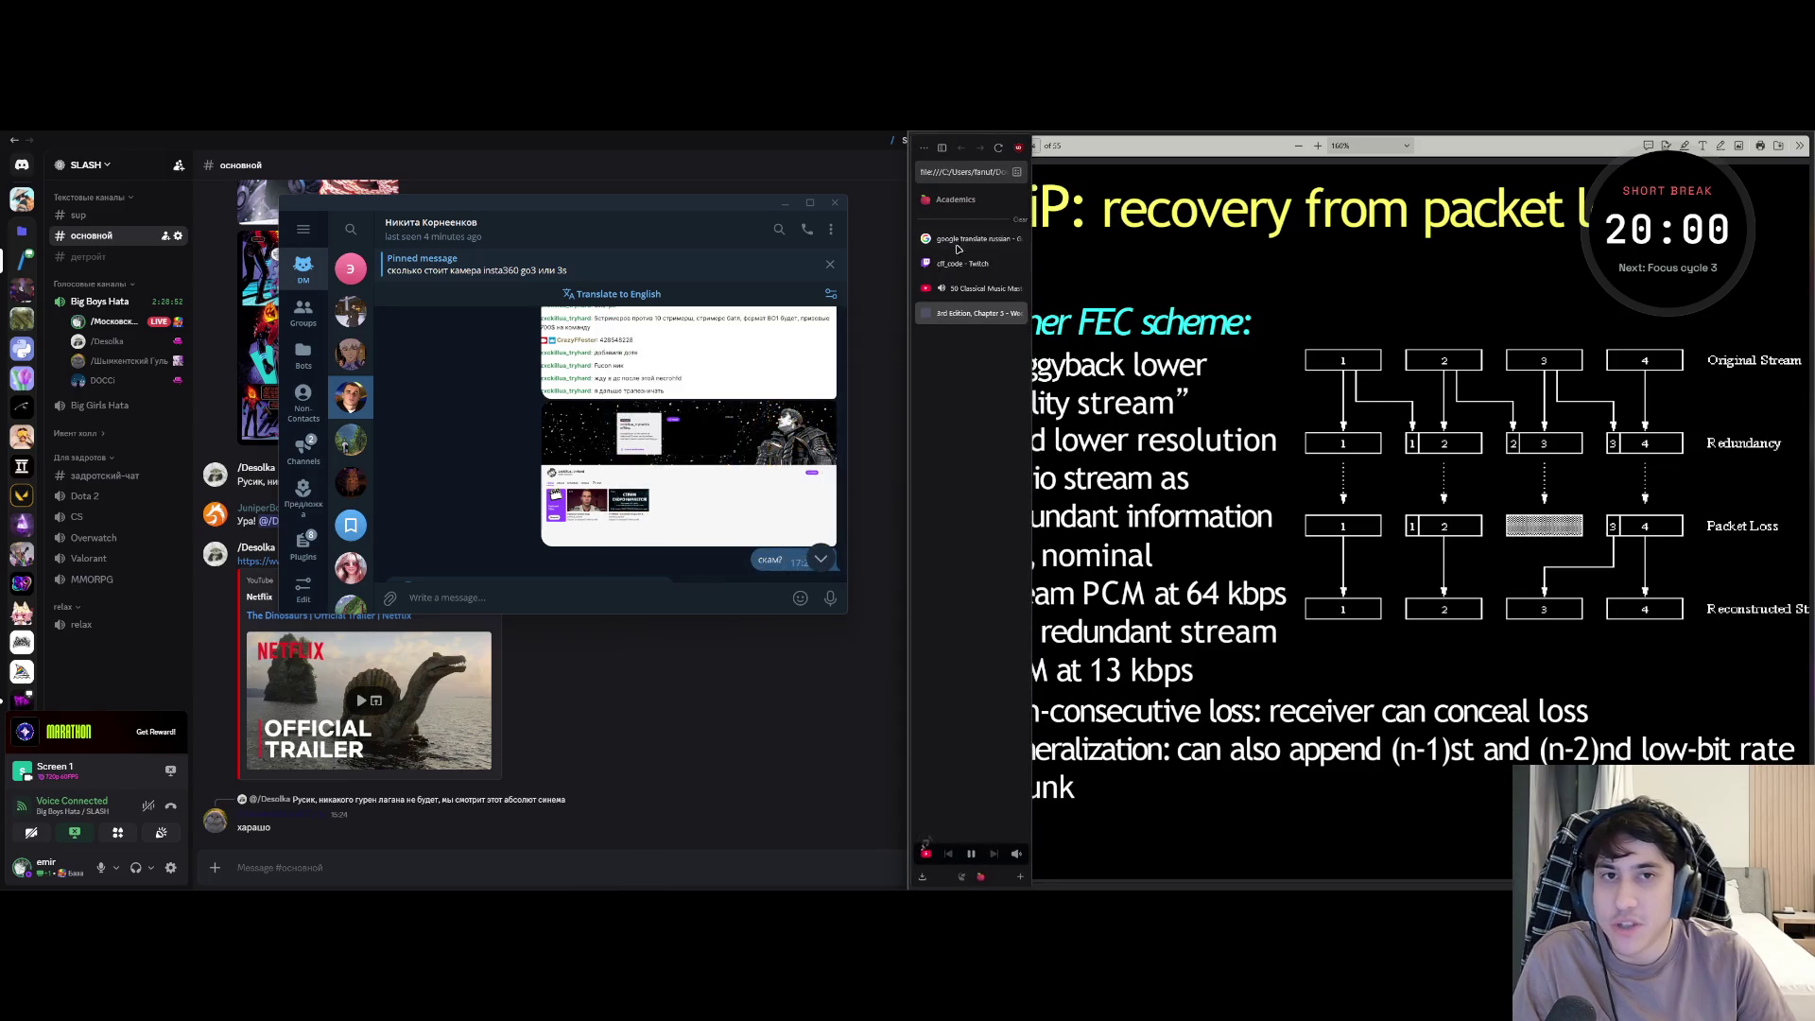
# - Search Twitch for 'zxckillua_tryhard' and open that channel's page
pyautogui.click(967, 289)
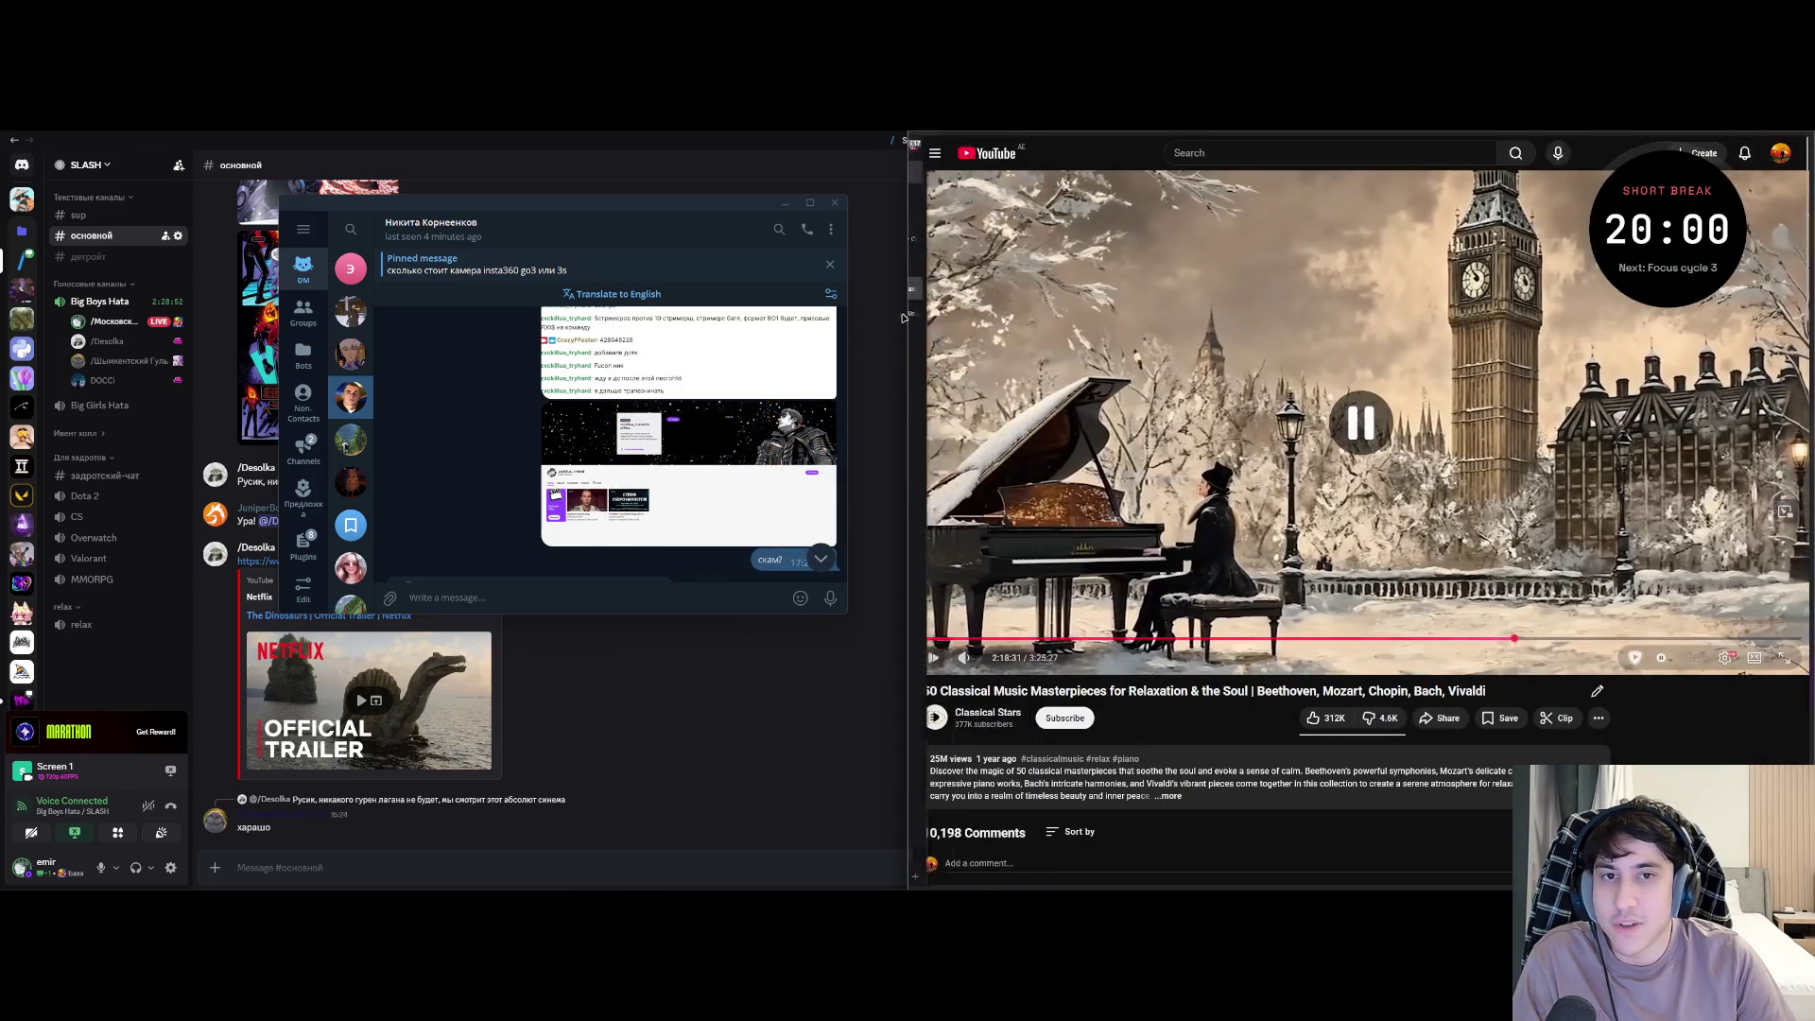
pyautogui.click(965, 264)
pyautogui.click(1249, 154)
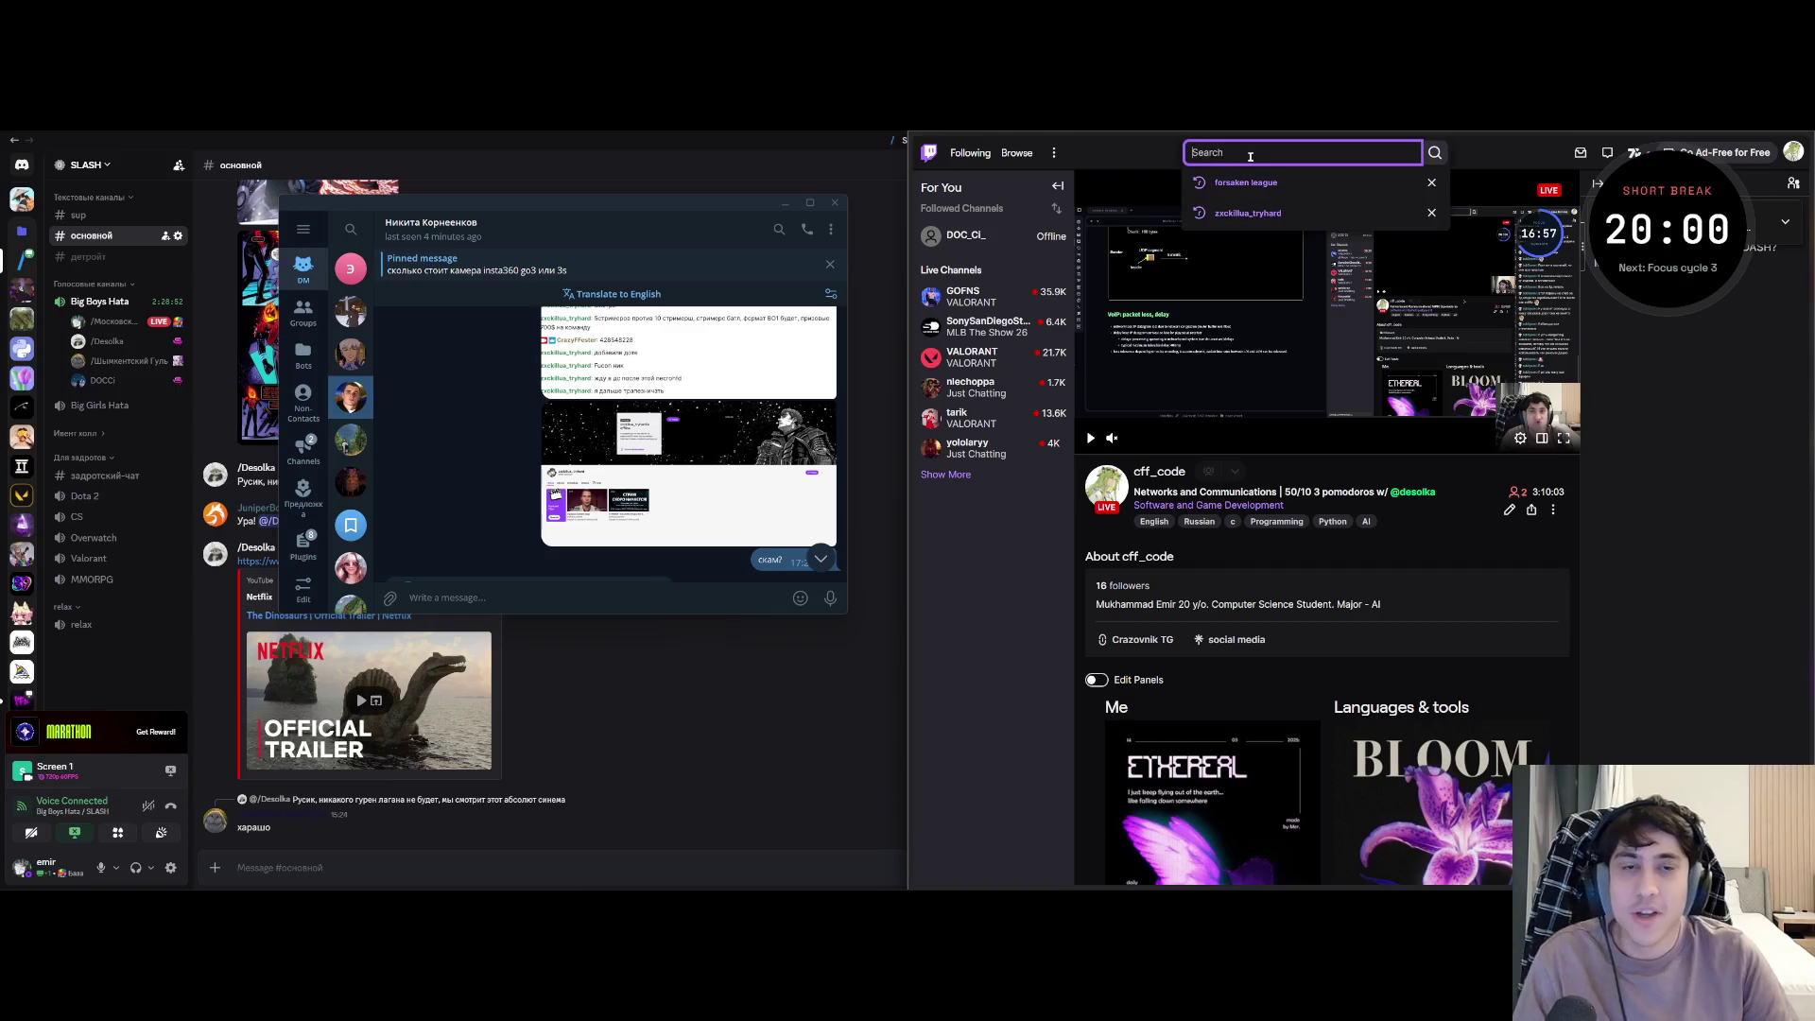
pyautogui.write('zx')
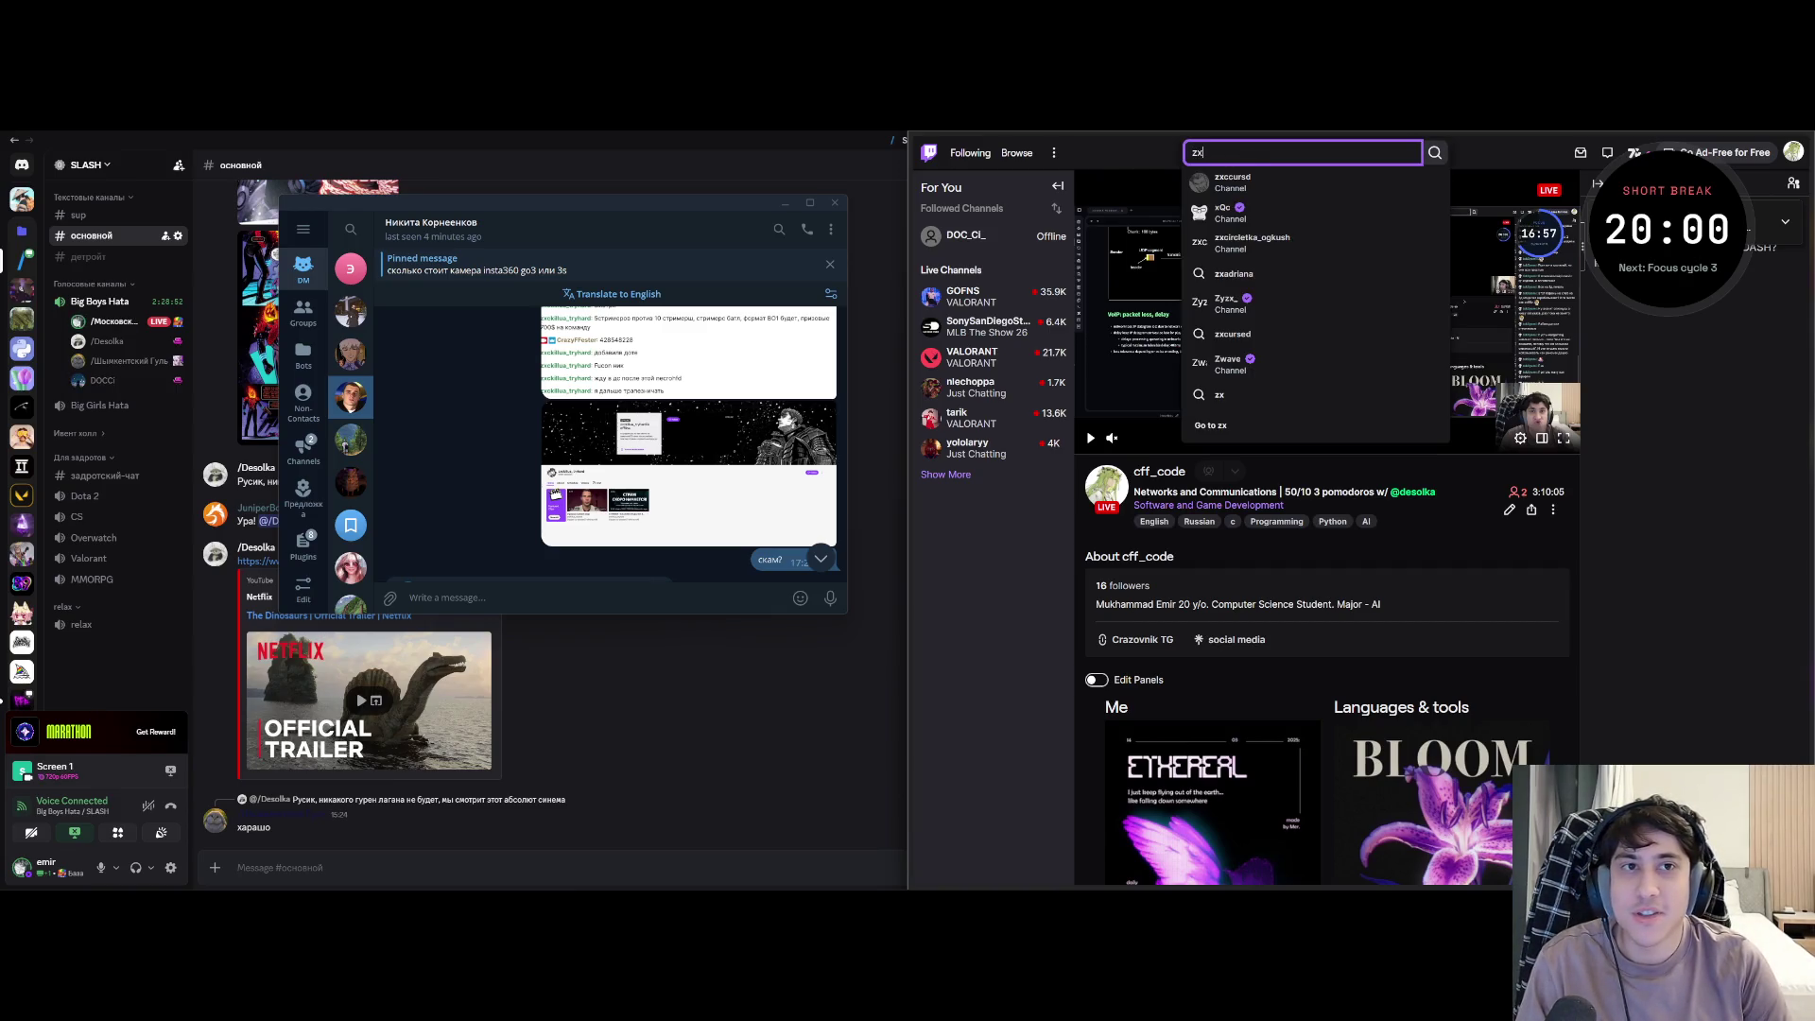
pyautogui.write('ck')
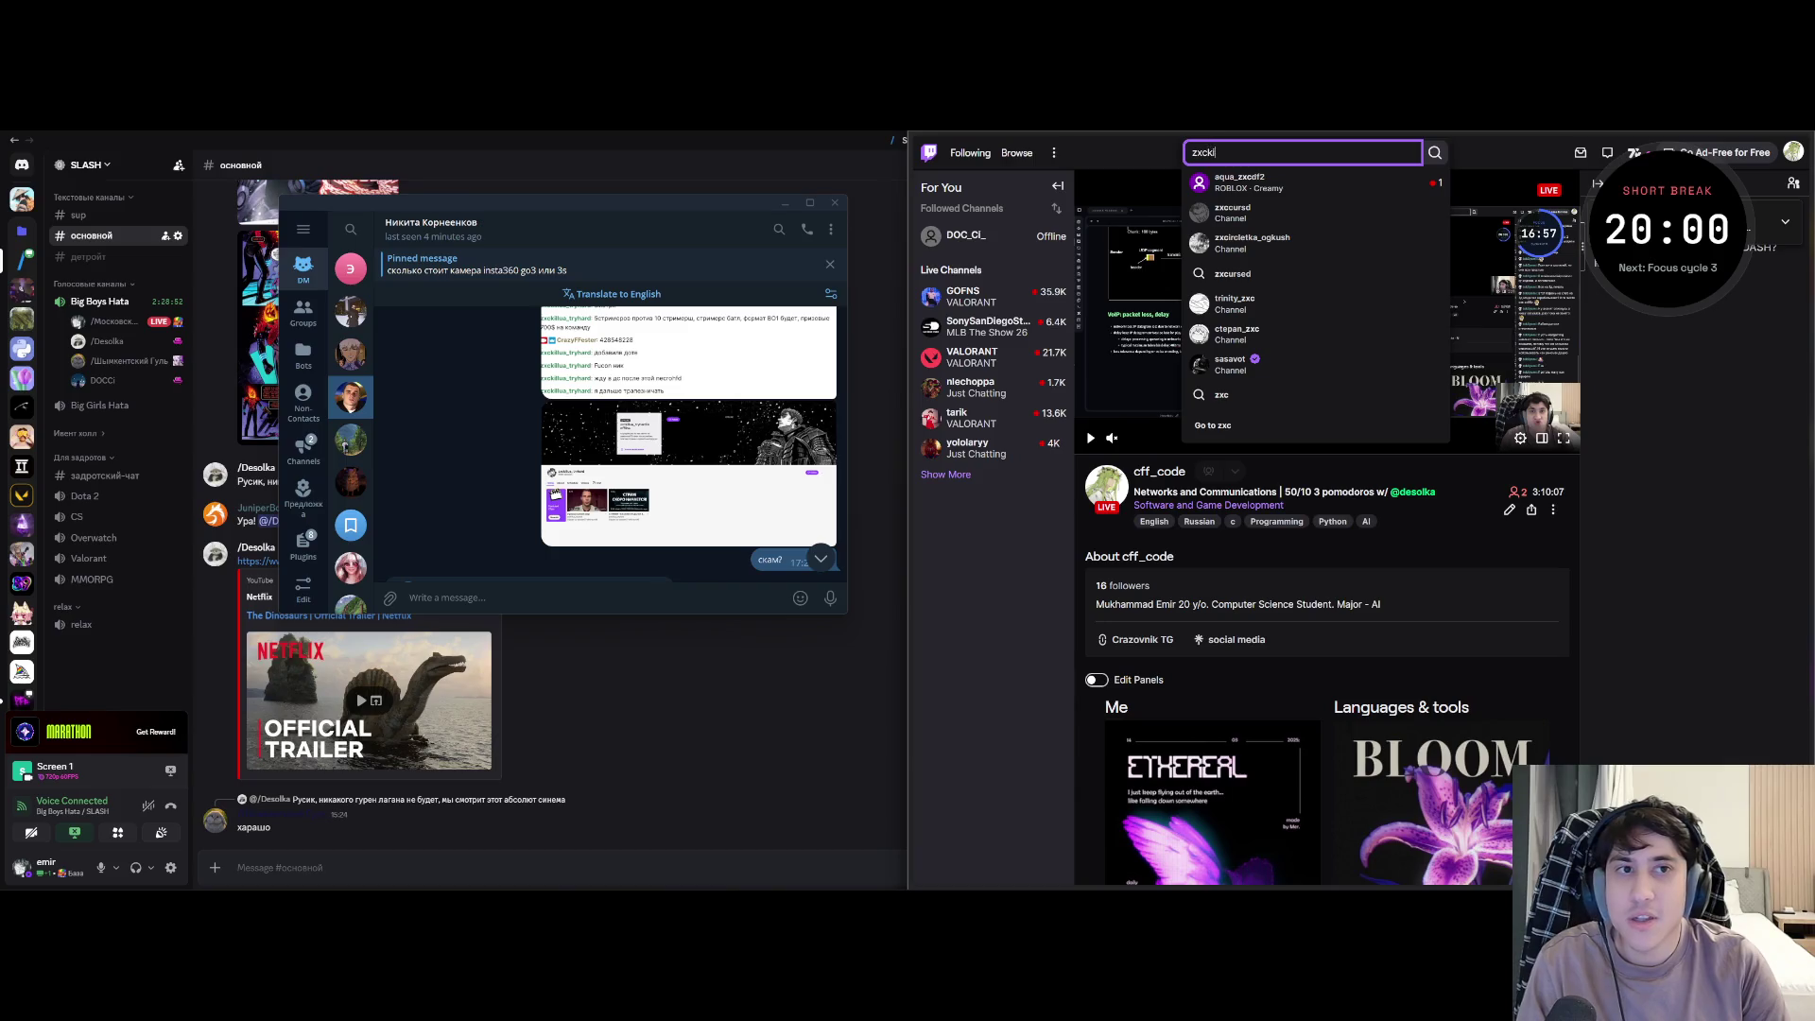
pyautogui.write('illua_tryhard')
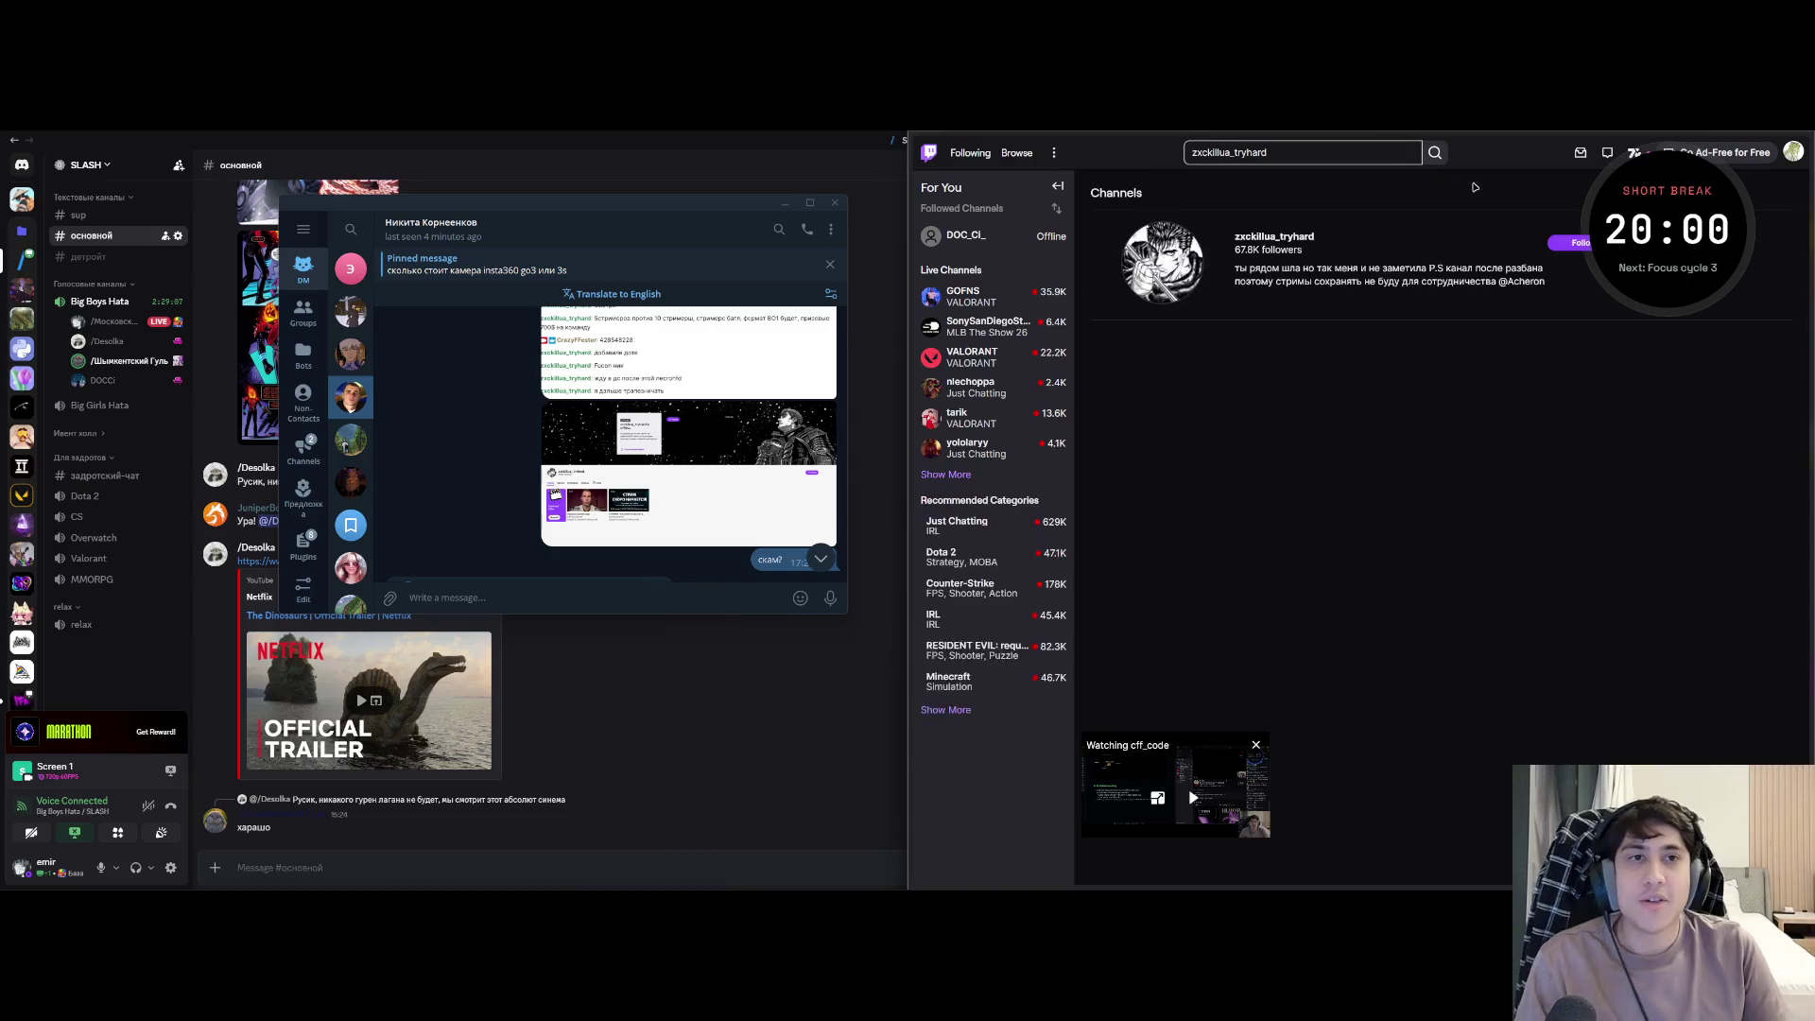
pyautogui.click(1291, 237)
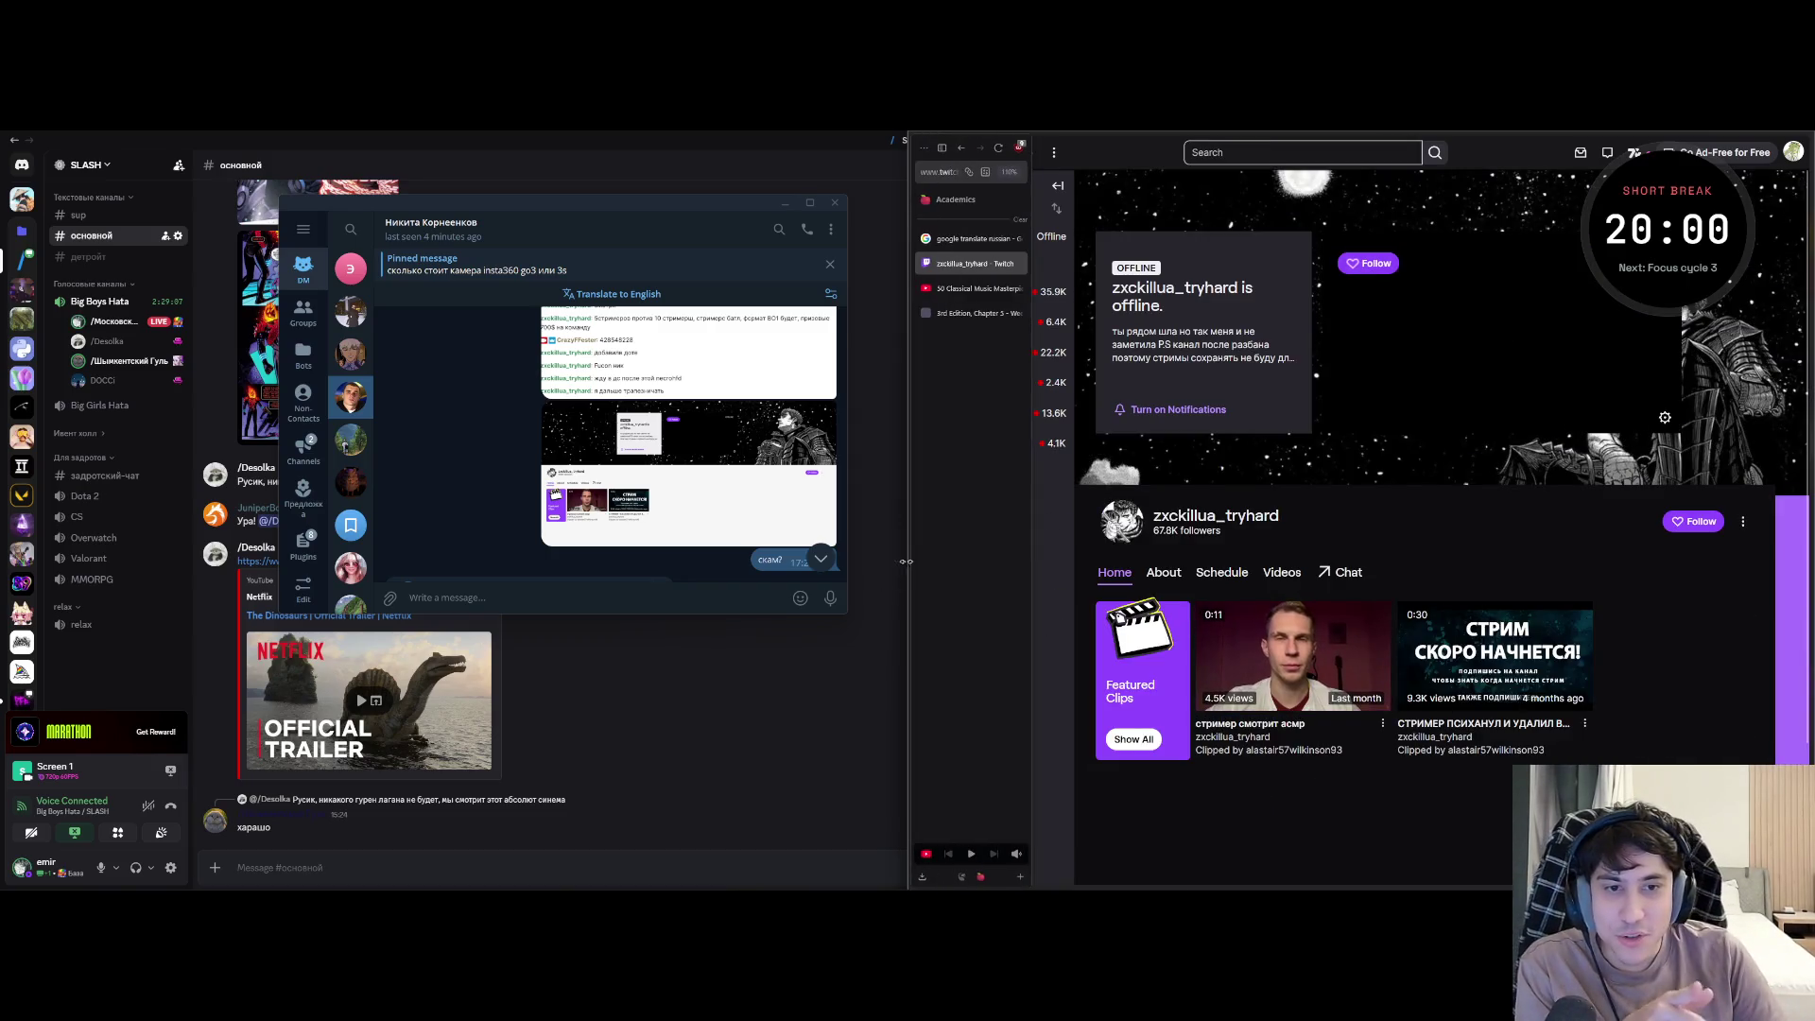
# - Widen the window, watch the featured clip about deleted clips, then return to the channel page
pyautogui.moveTo(909, 567); pyautogui.dragTo(828, 559)
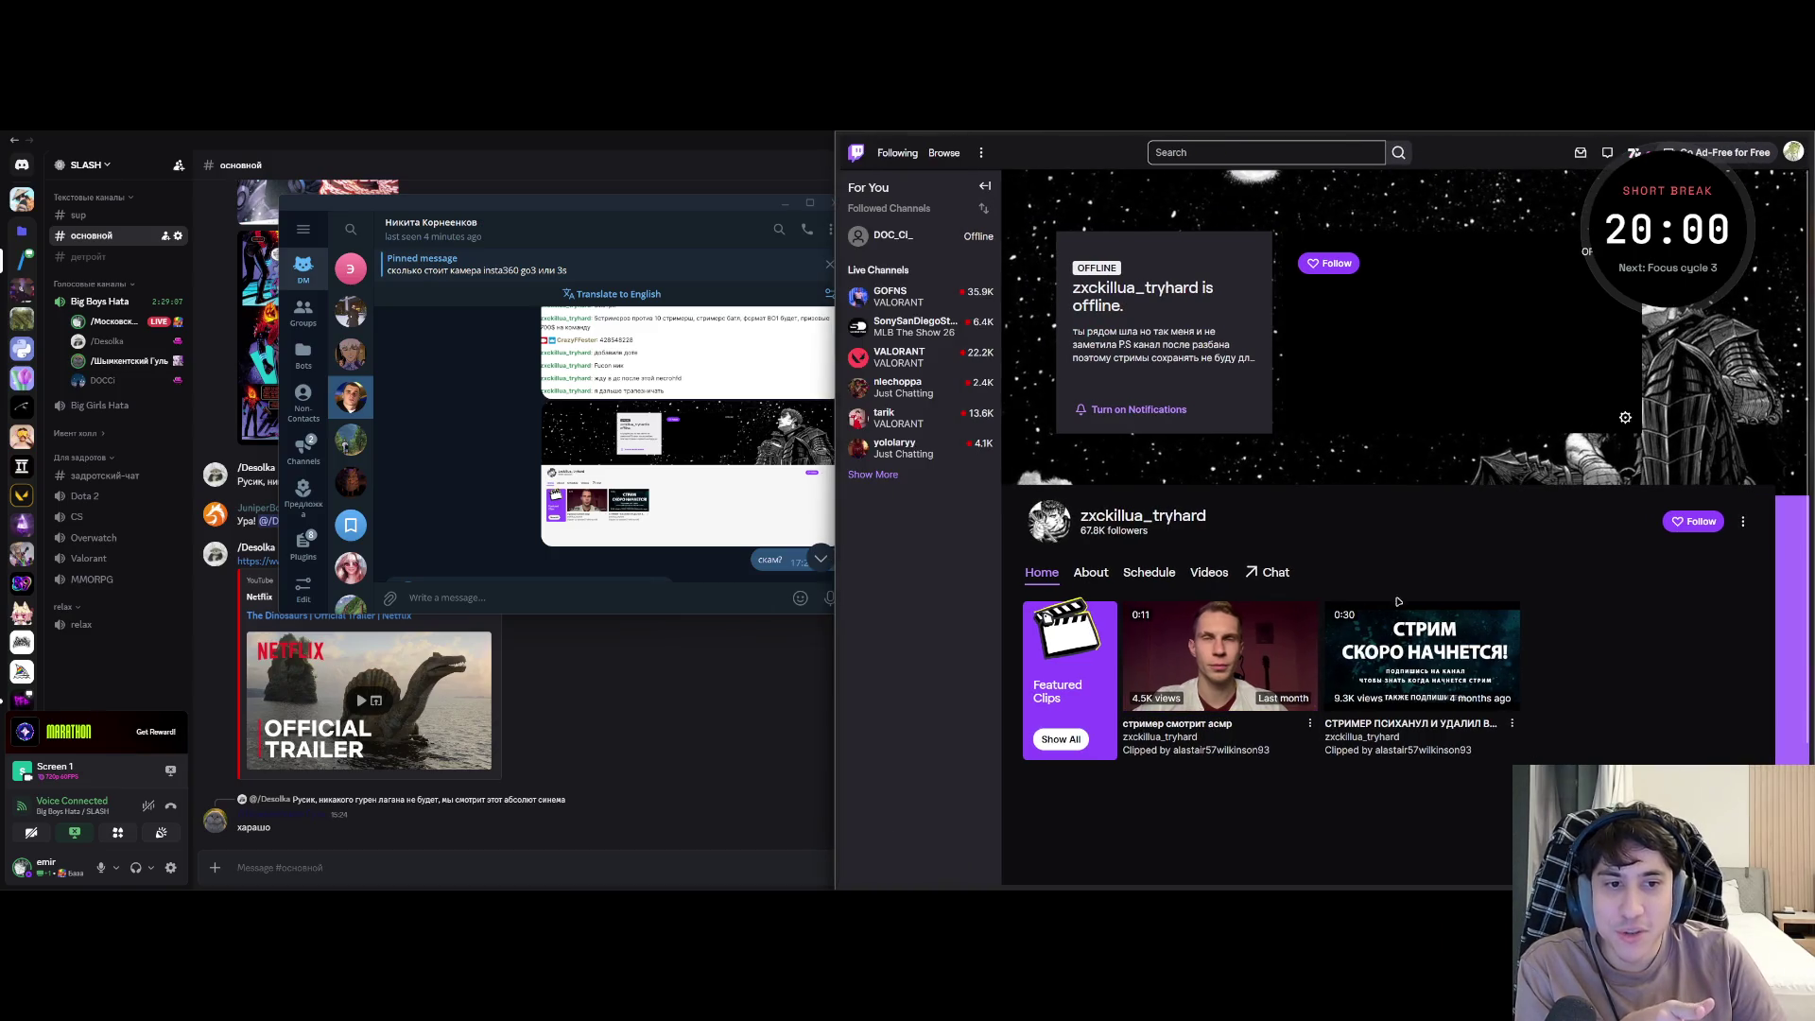
pyautogui.scroll(-2, 1291, 740)
pyautogui.scroll(2, 1309, 740)
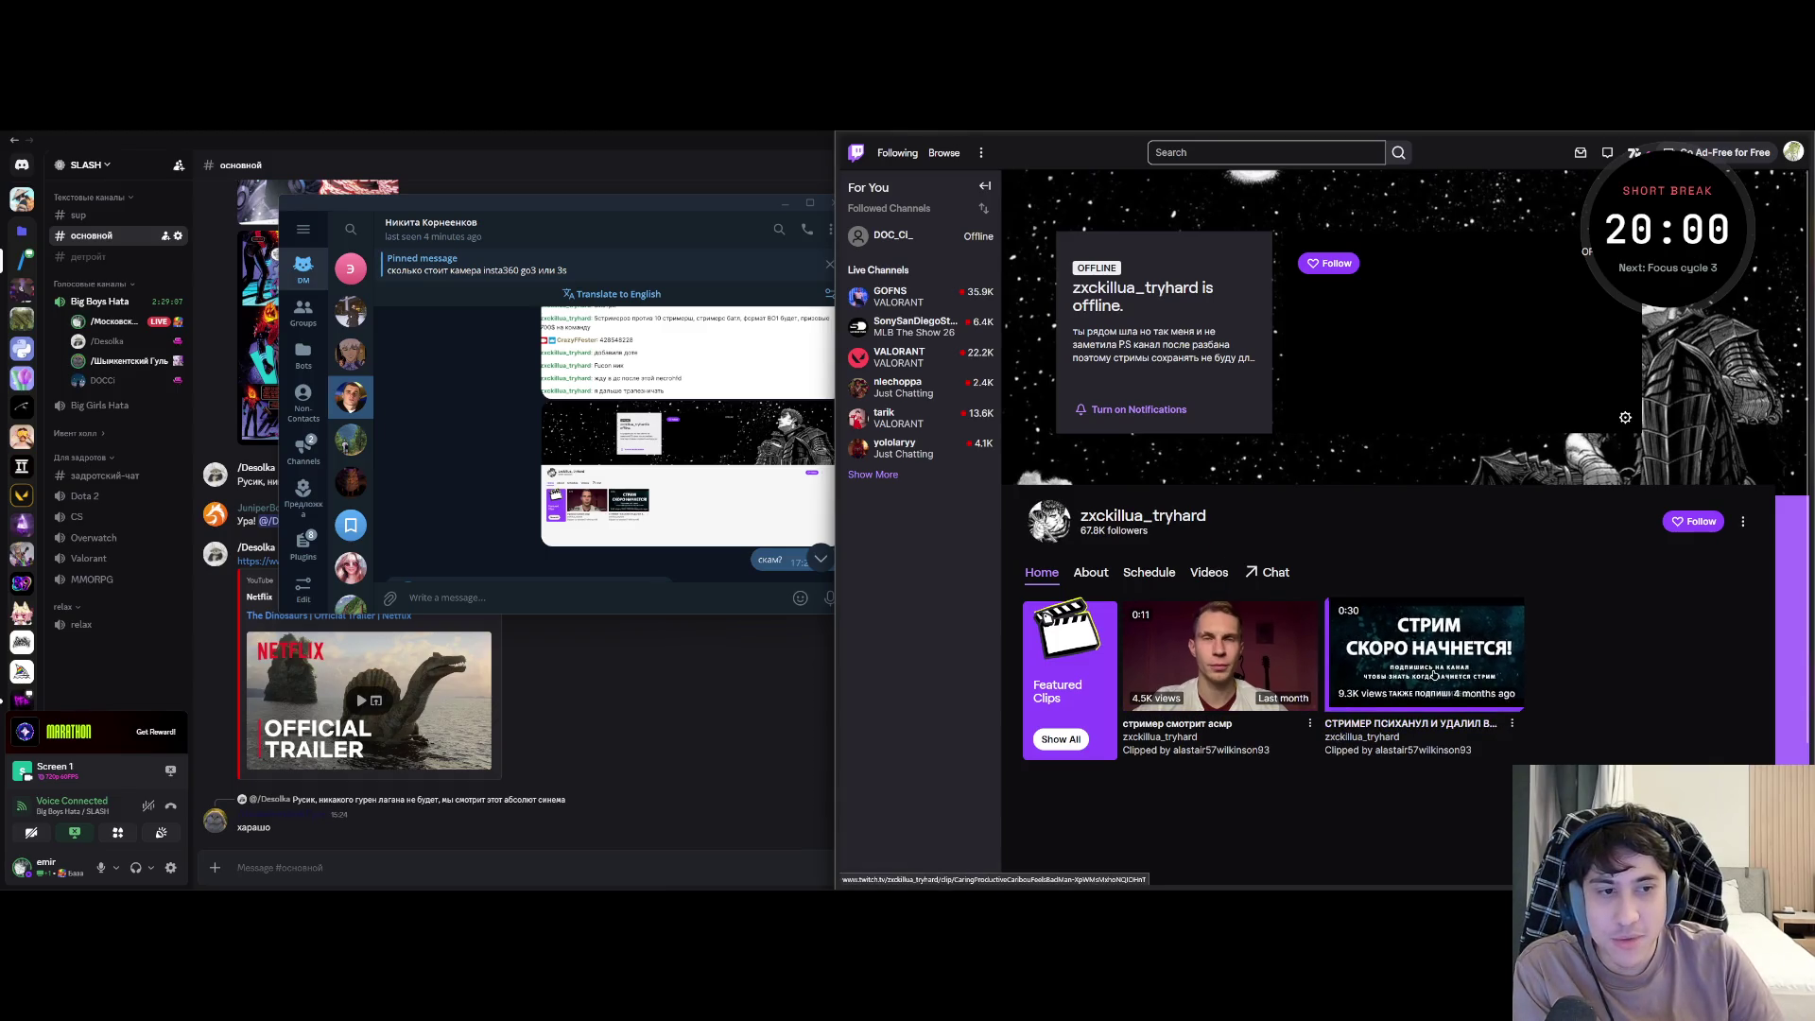
pyautogui.click(1422, 716)
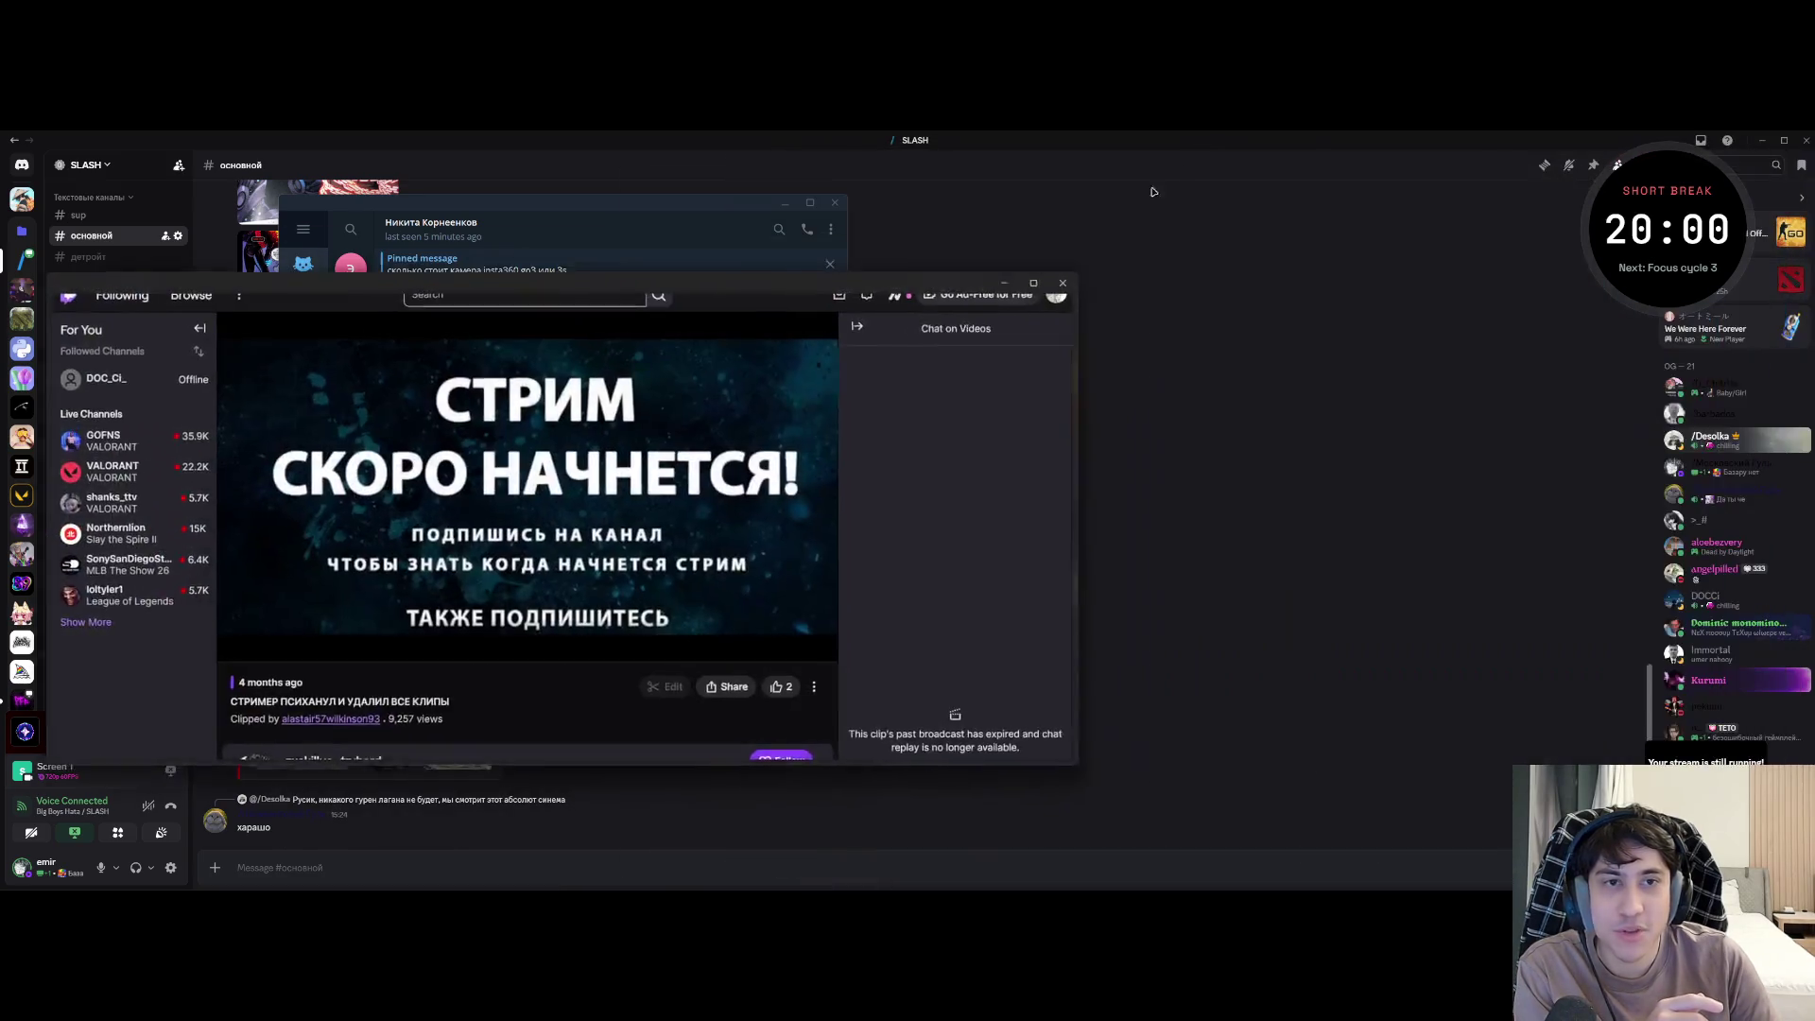
pyautogui.moveTo(1206, 142); pyautogui.dragTo(426, 289)
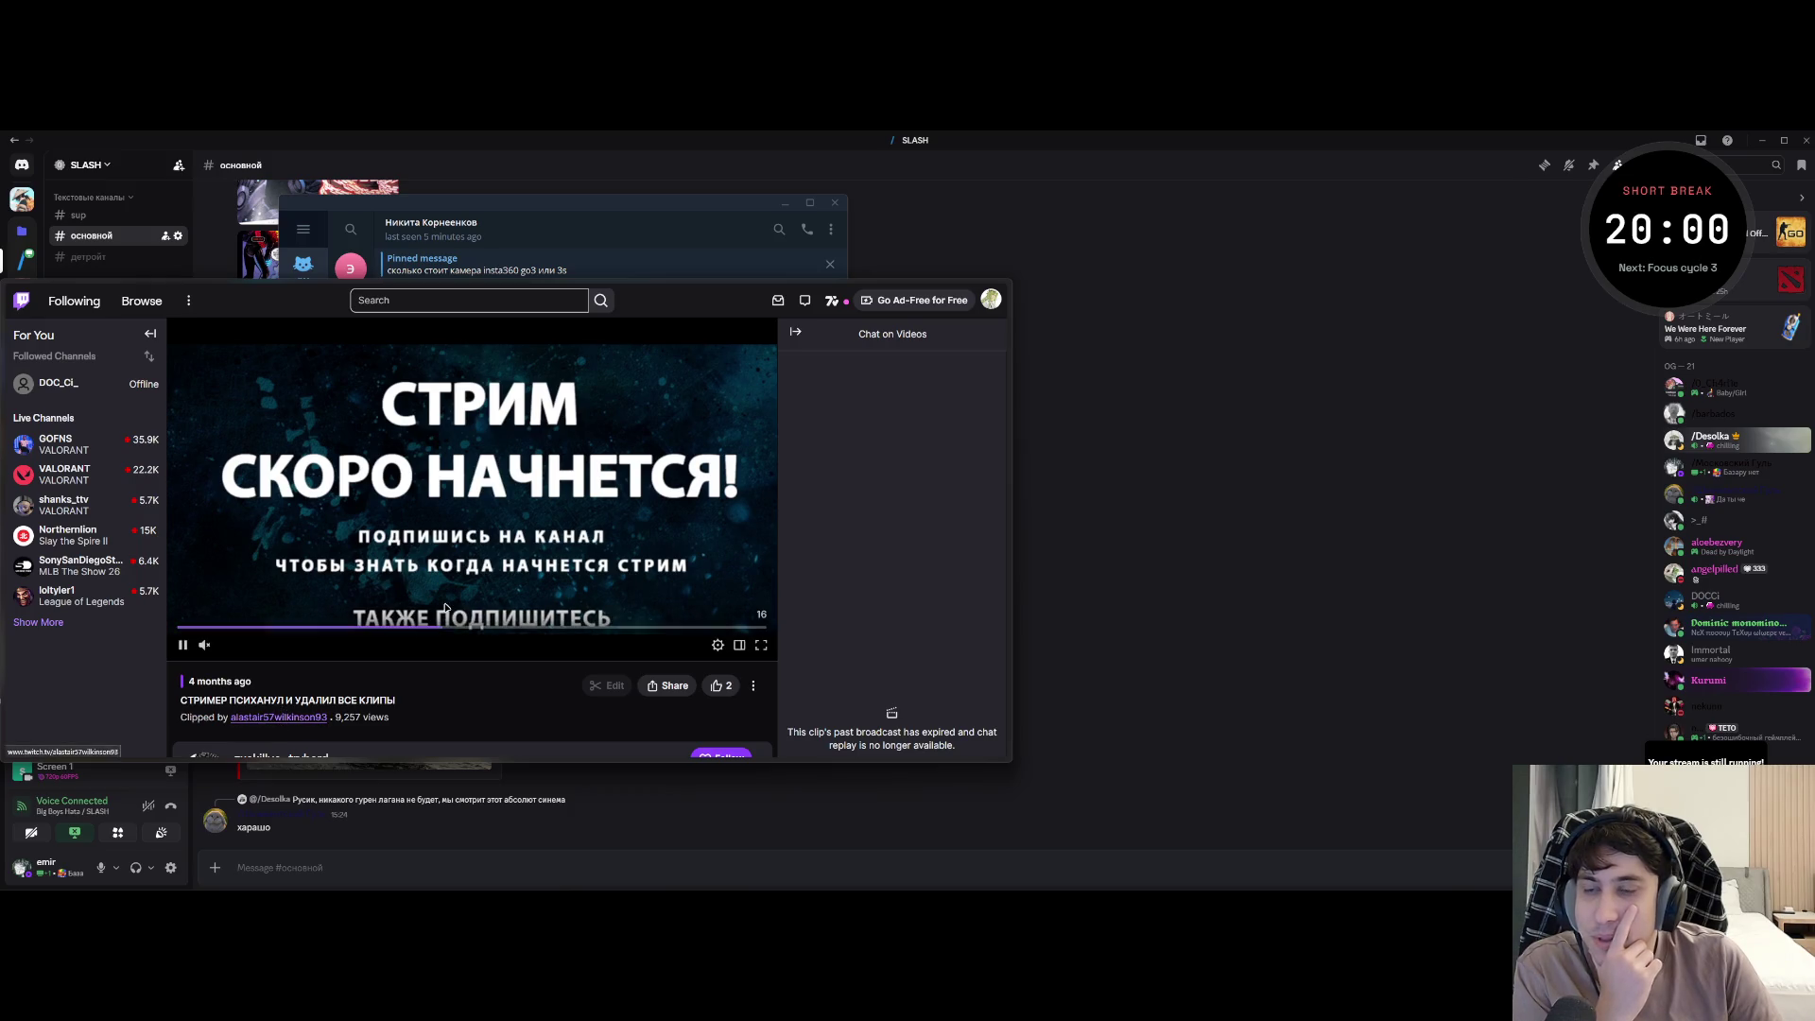
pyautogui.click(284, 755)
pyautogui.scroll(-2, 361, 546)
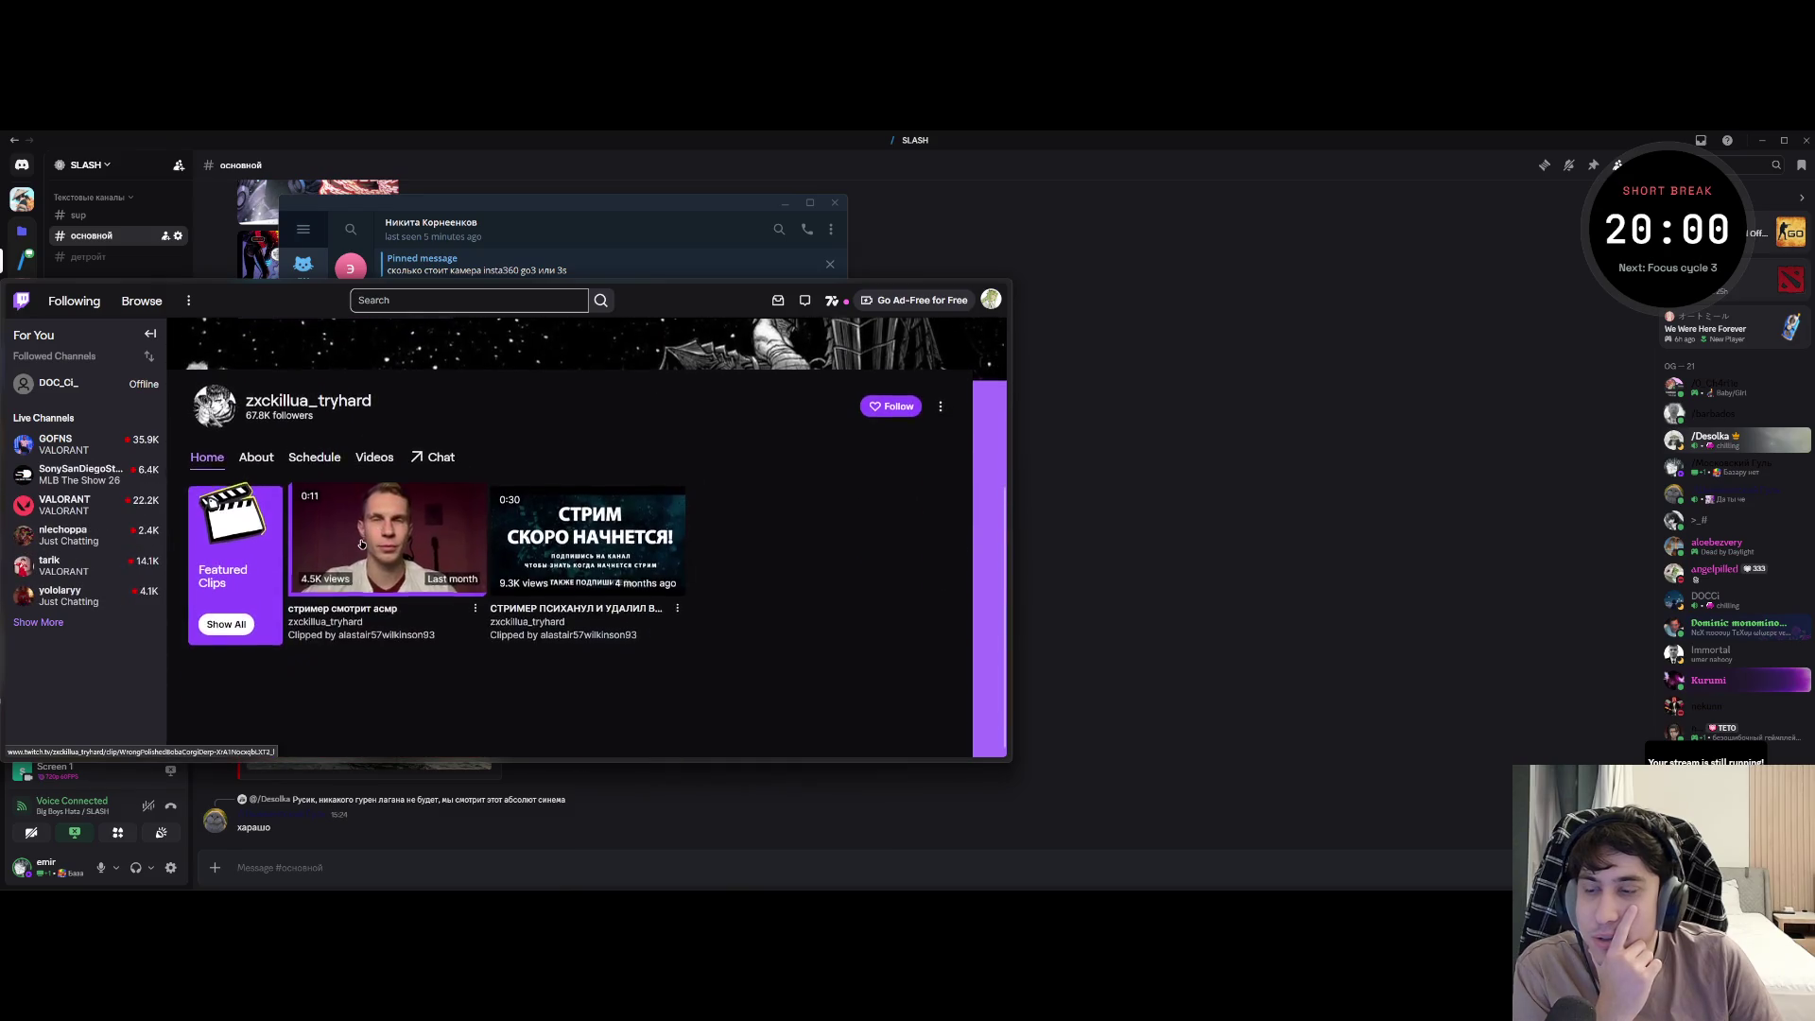
# - Read the About panels with skin-site ads and donor lists, then bring up the channel's stream chat
pyautogui.click(257, 456)
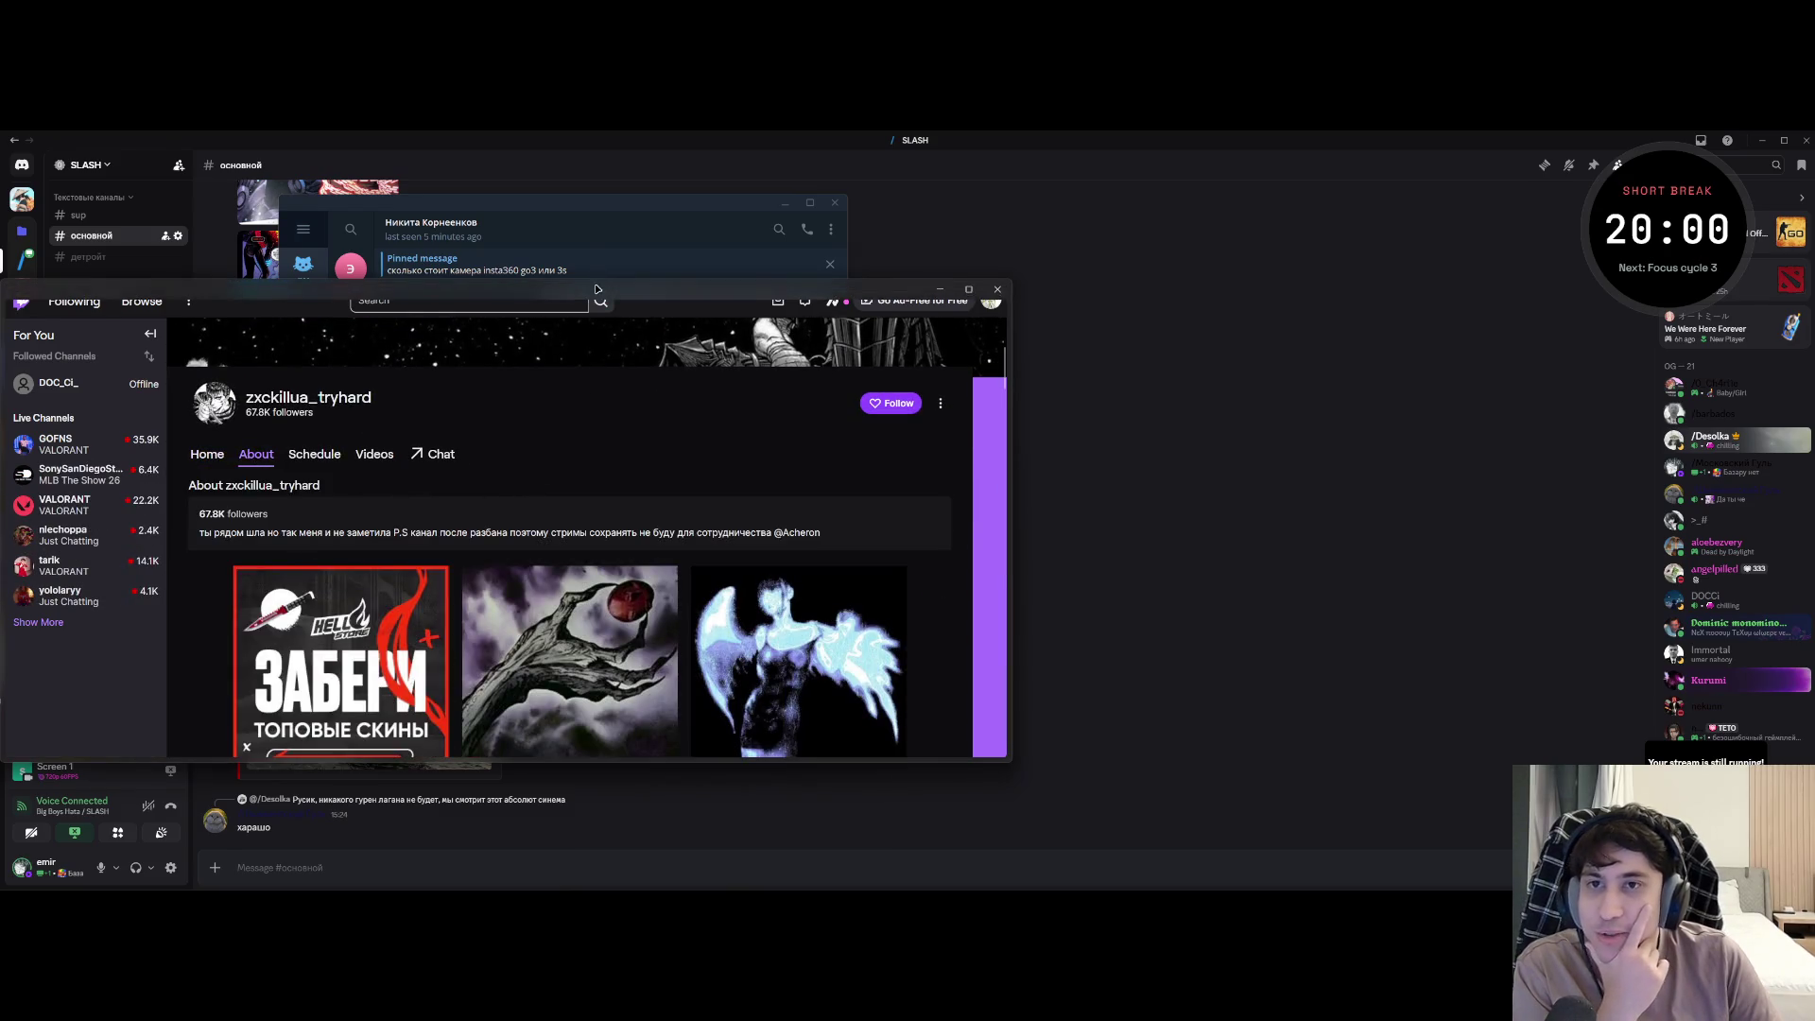
pyautogui.moveTo(608, 334); pyautogui.dragTo(921, 285)
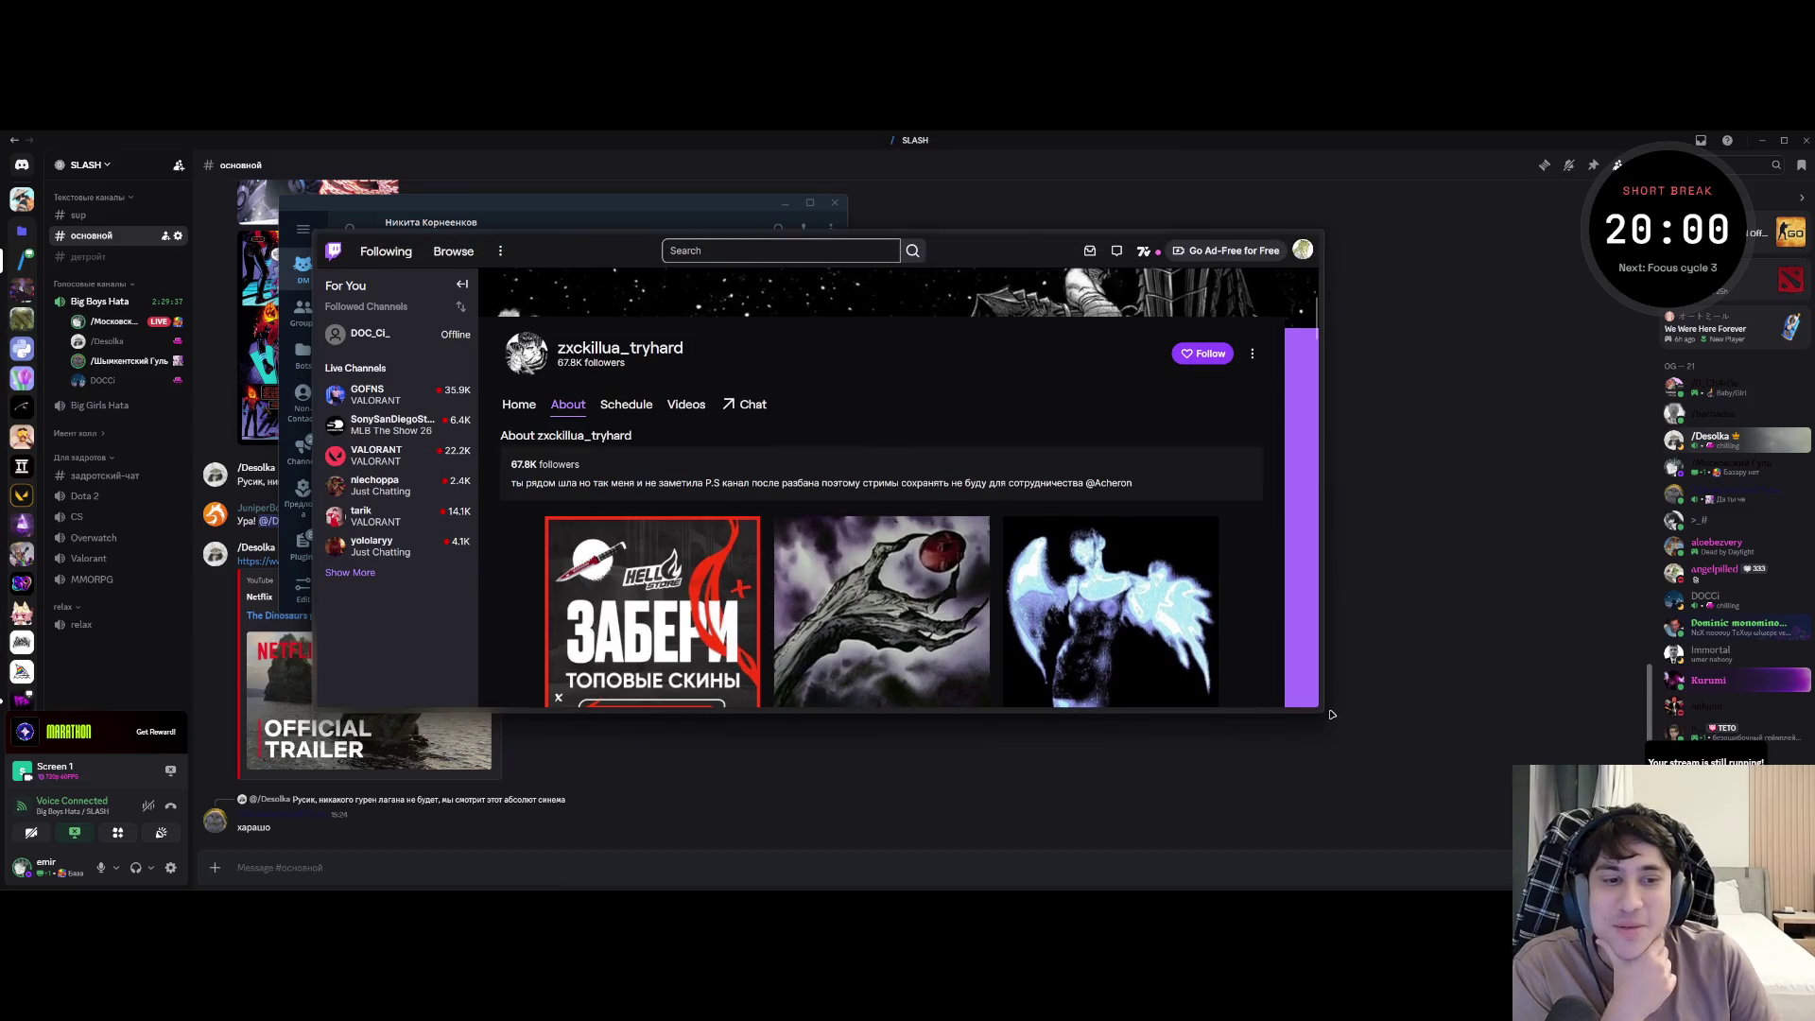
pyautogui.moveTo(1324, 717); pyautogui.dragTo(1443, 823)
pyautogui.scroll(-5, 637, 582)
pyautogui.moveTo(588, 426)
pyautogui.mouseDown()
pyautogui.moveTo(632, 505)
pyautogui.moveTo(700, 751)
pyautogui.mouseUp()
pyautogui.scroll(-5, 699, 752)
pyautogui.scroll(-3, 699, 752)
pyautogui.scroll(-3, 700, 745)
pyautogui.scroll(-3, 695, 731)
pyautogui.scroll(-3, 693, 714)
pyautogui.scroll(5, 693, 714)
pyautogui.scroll(5, 693, 714)
pyautogui.scroll(5, 693, 714)
pyautogui.scroll(-5, 696, 716)
pyautogui.scroll(-1, 840, 702)
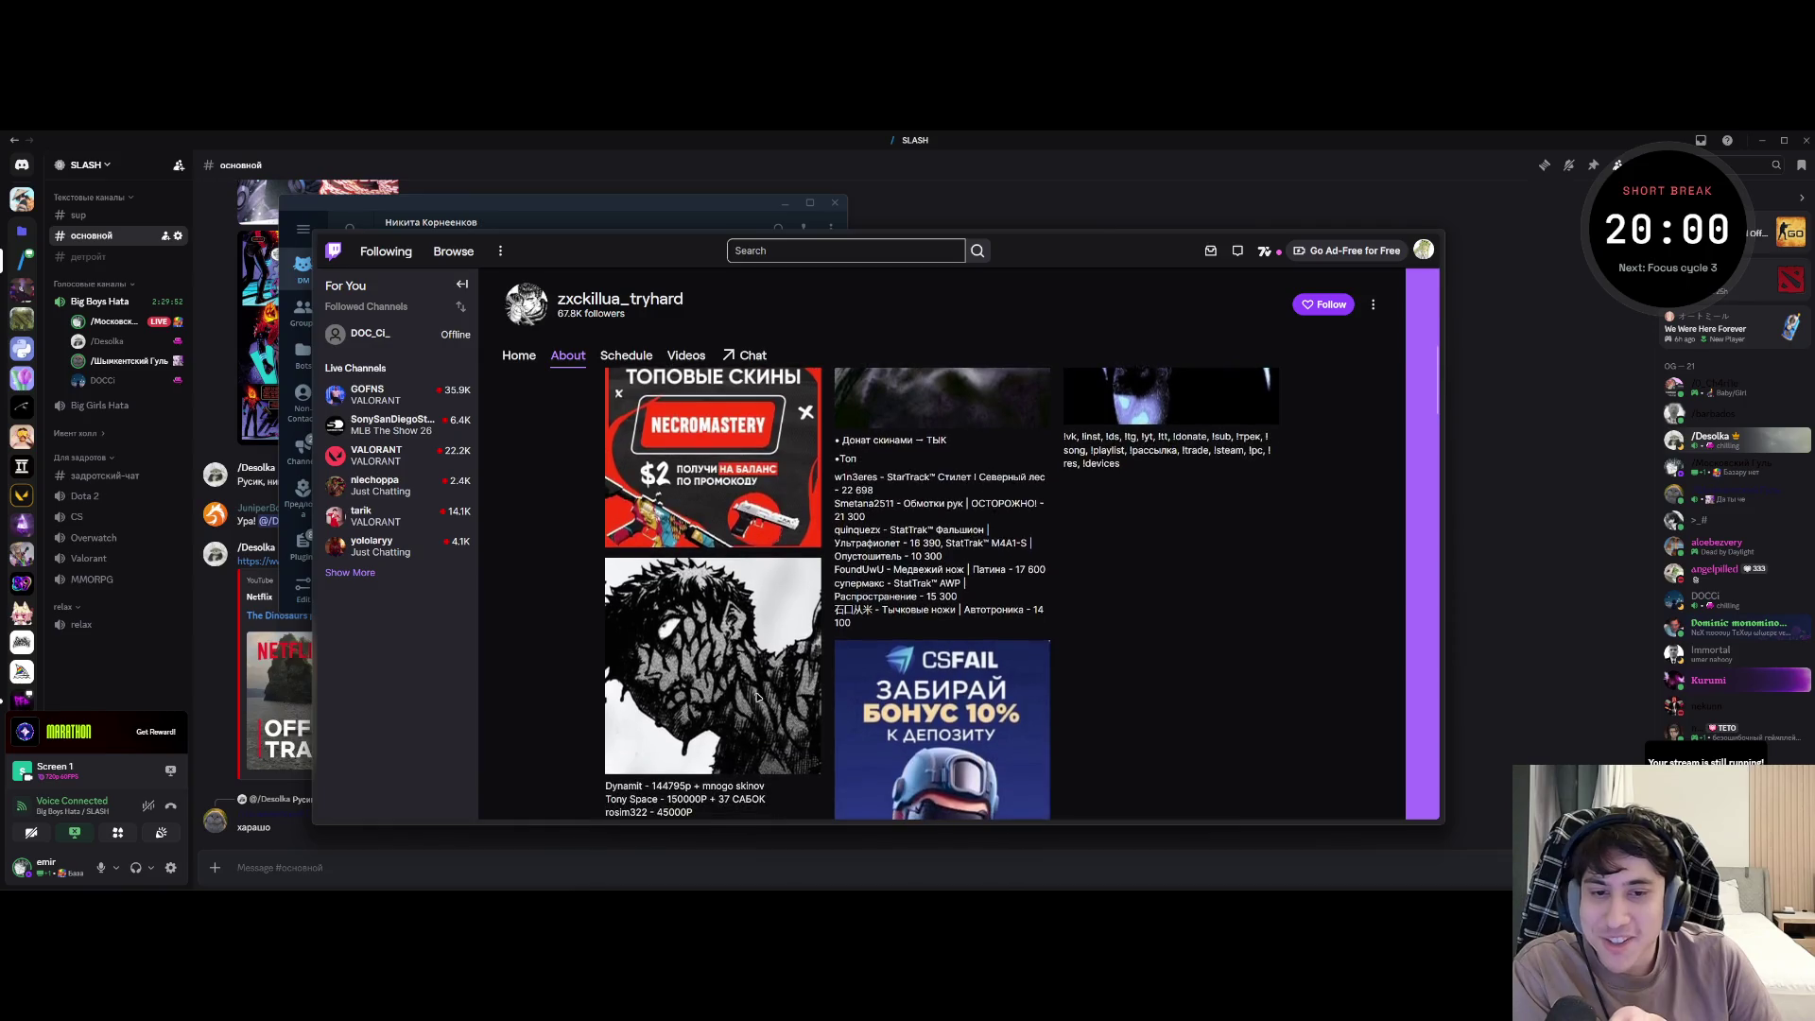
pyautogui.scroll(-2, 780, 680)
pyautogui.scroll(2, 724, 658)
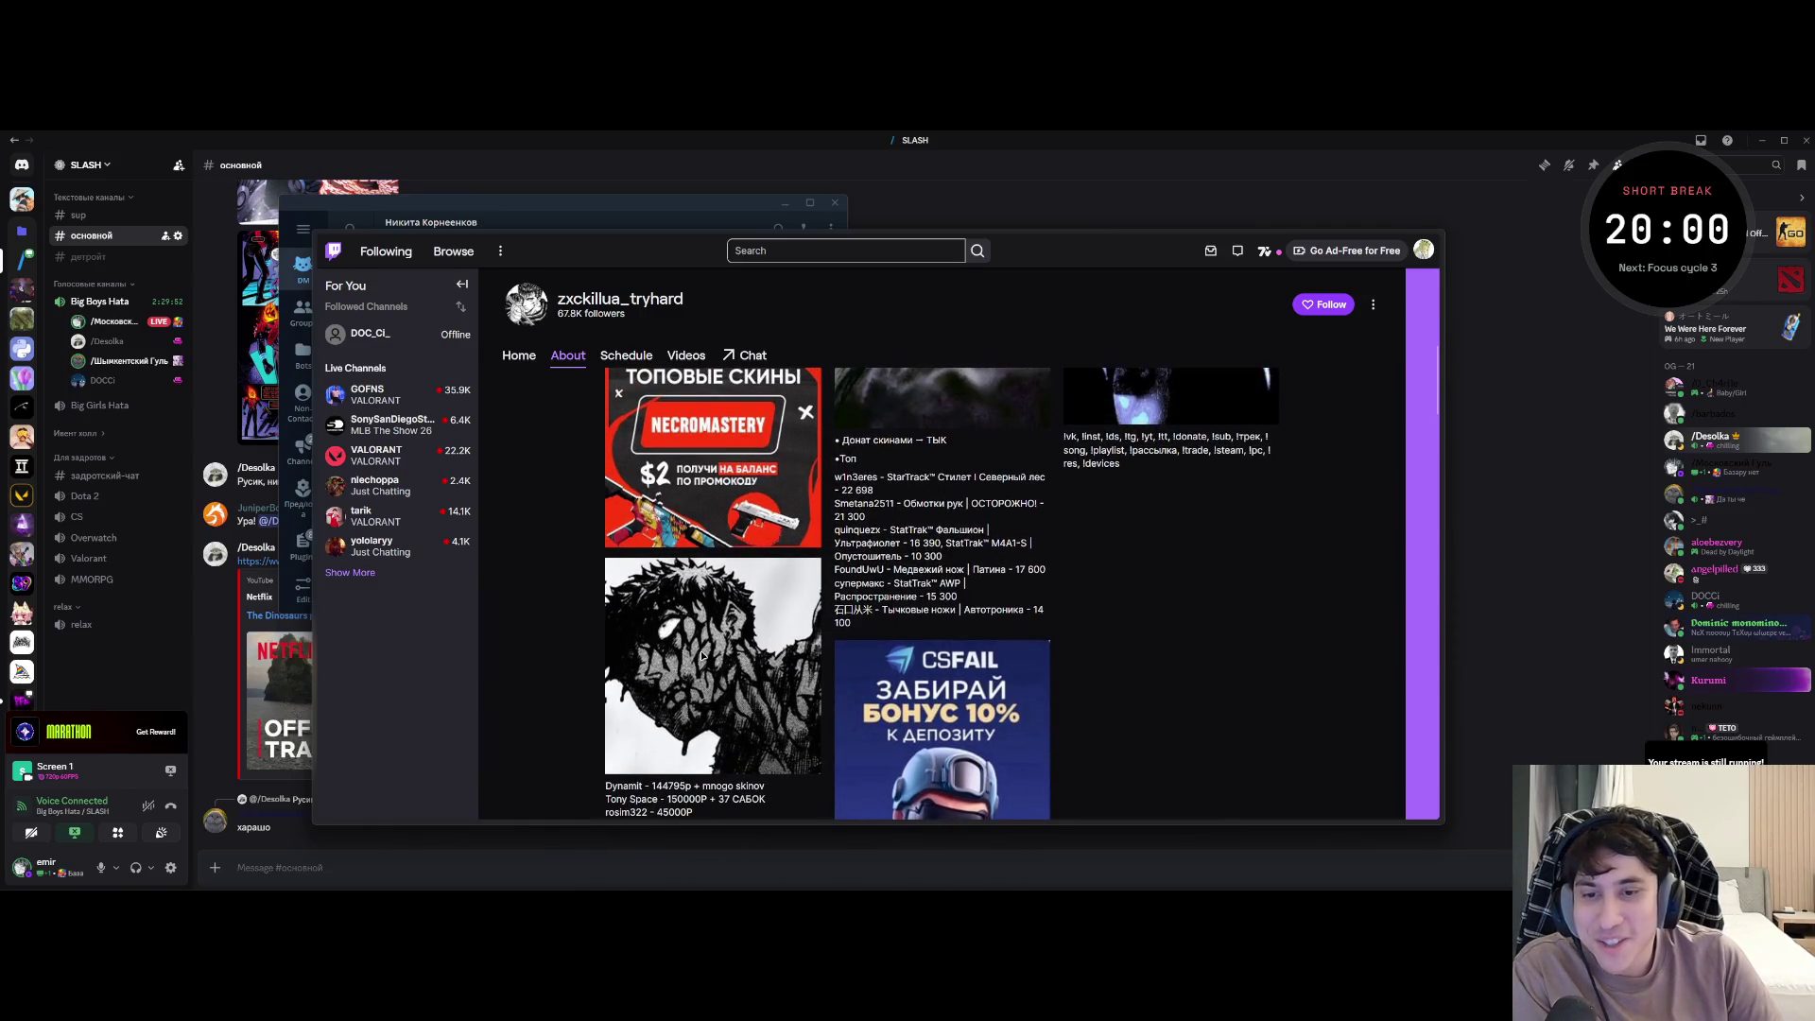
pyautogui.scroll(3, 703, 653)
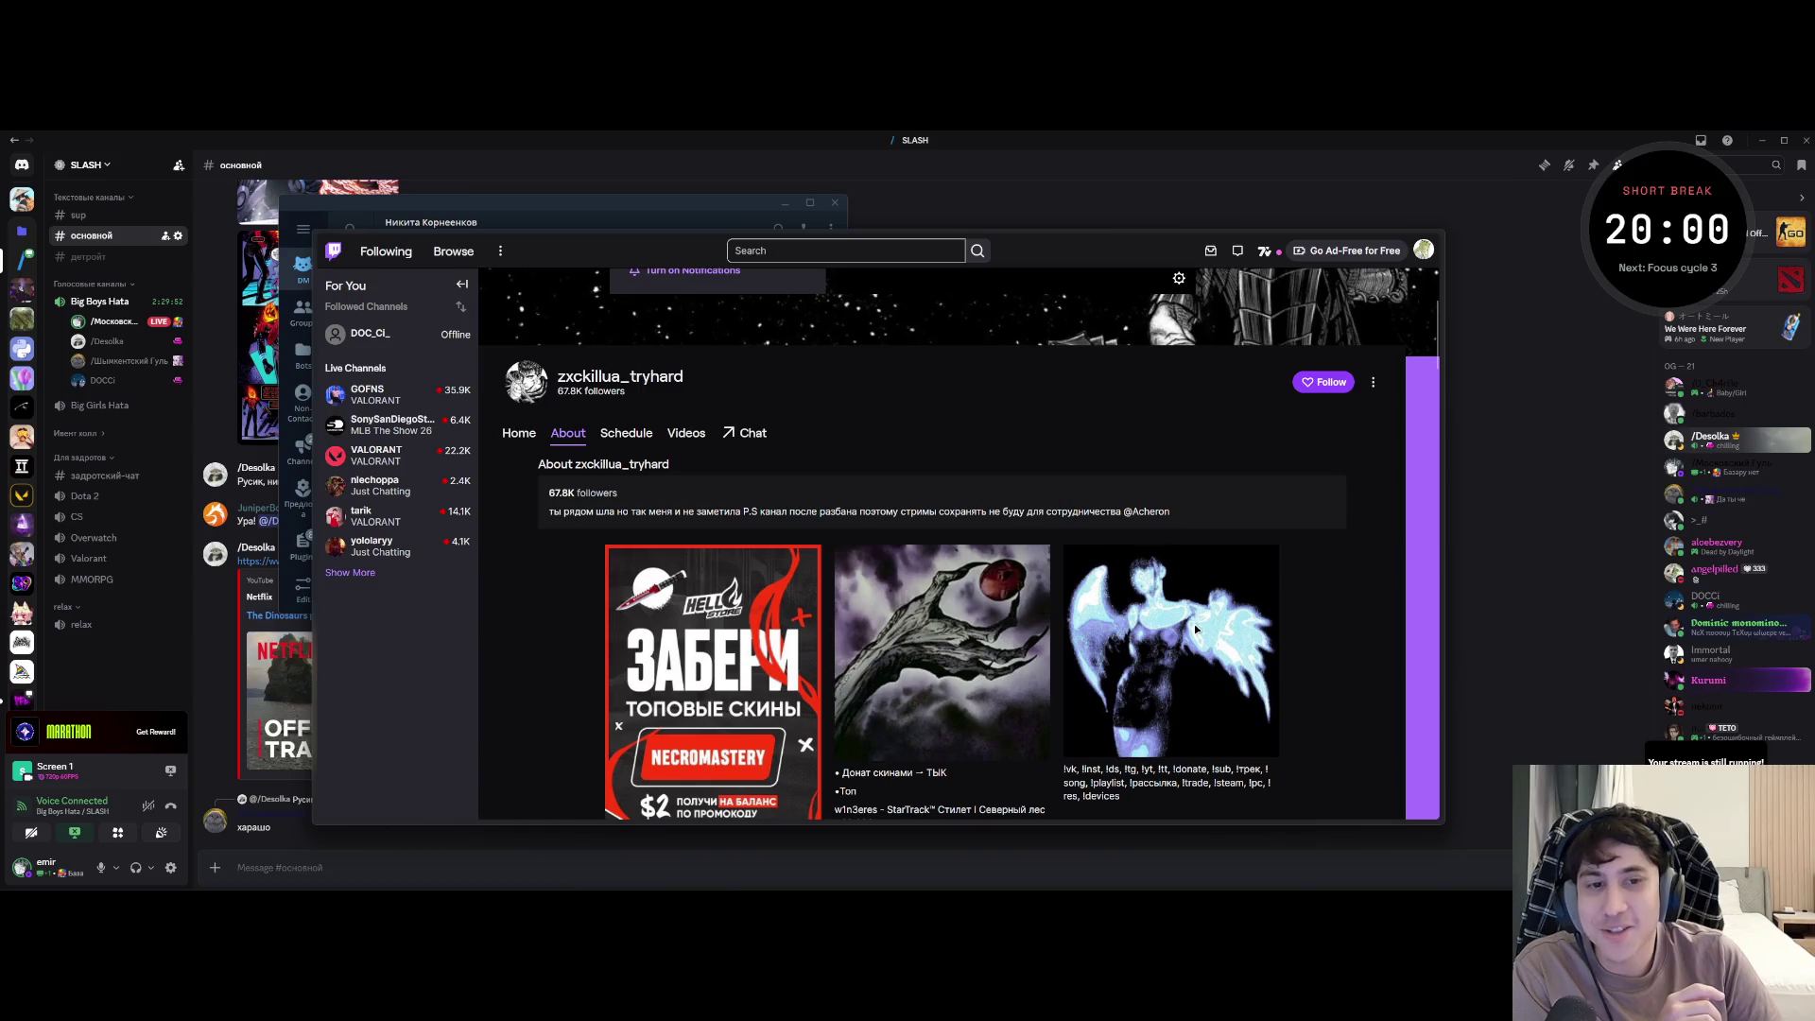
pyautogui.scroll(-2, 804, 673)
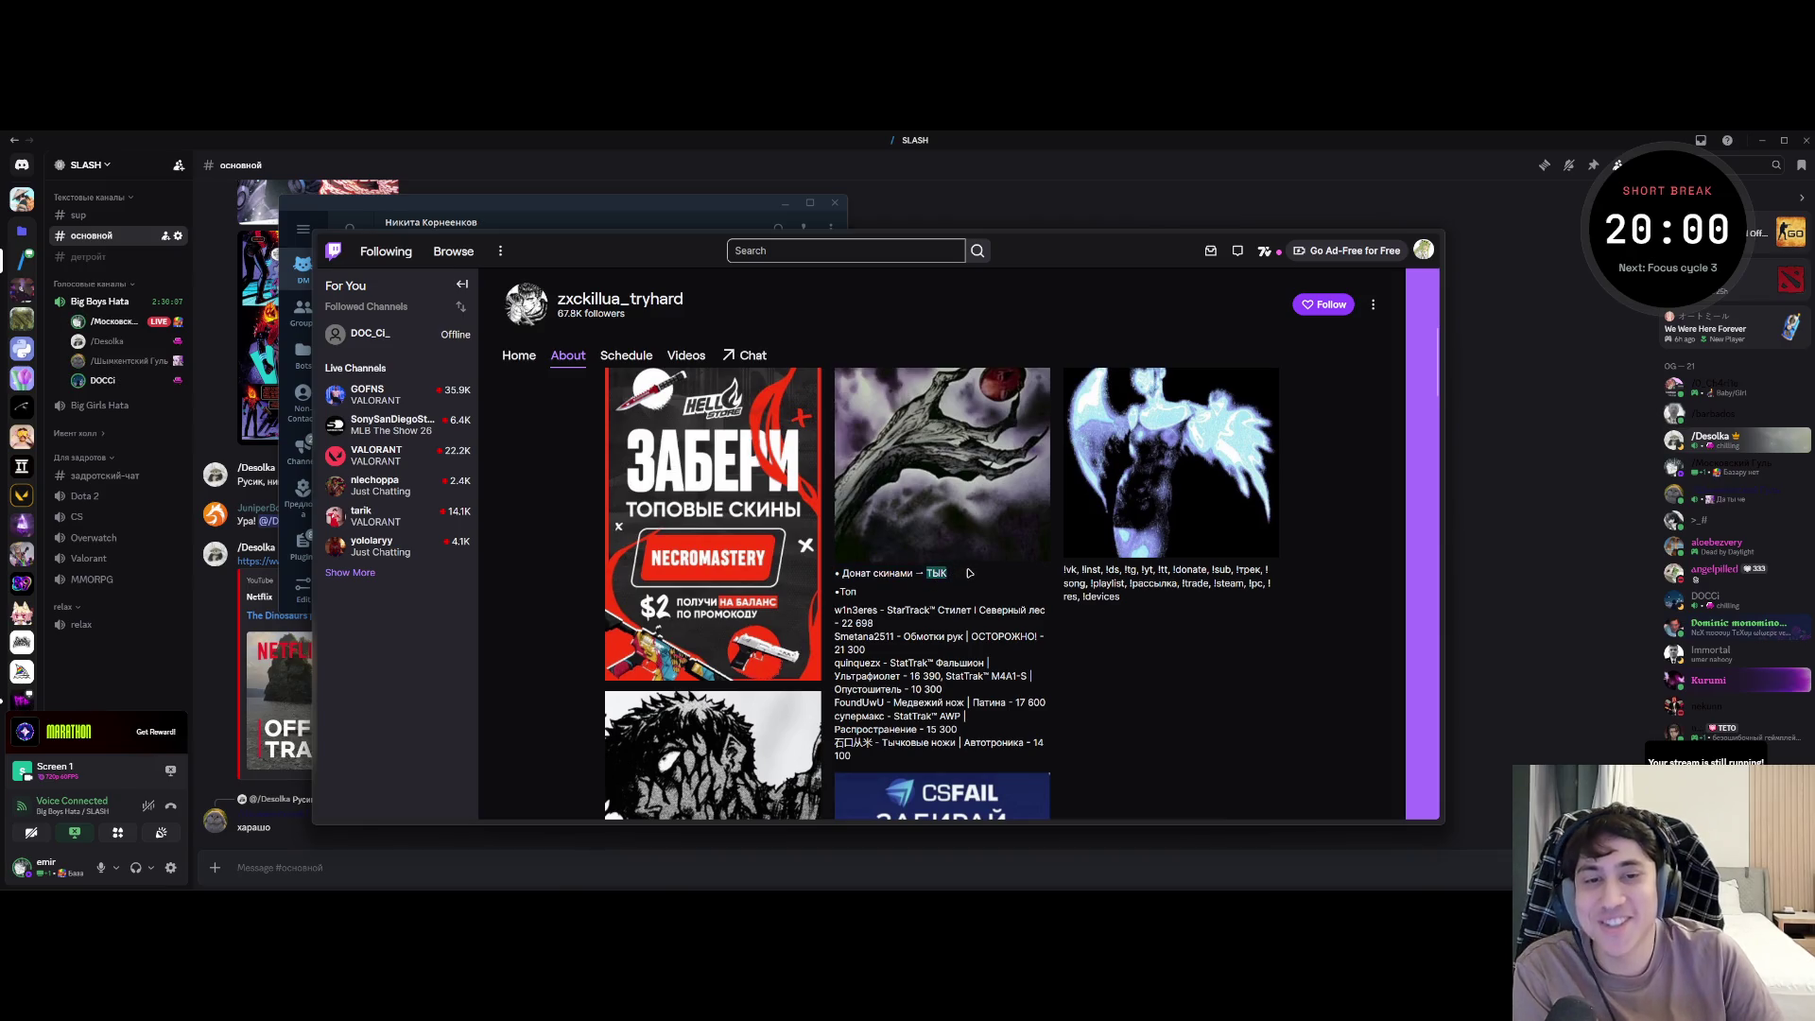
pyautogui.click(747, 358)
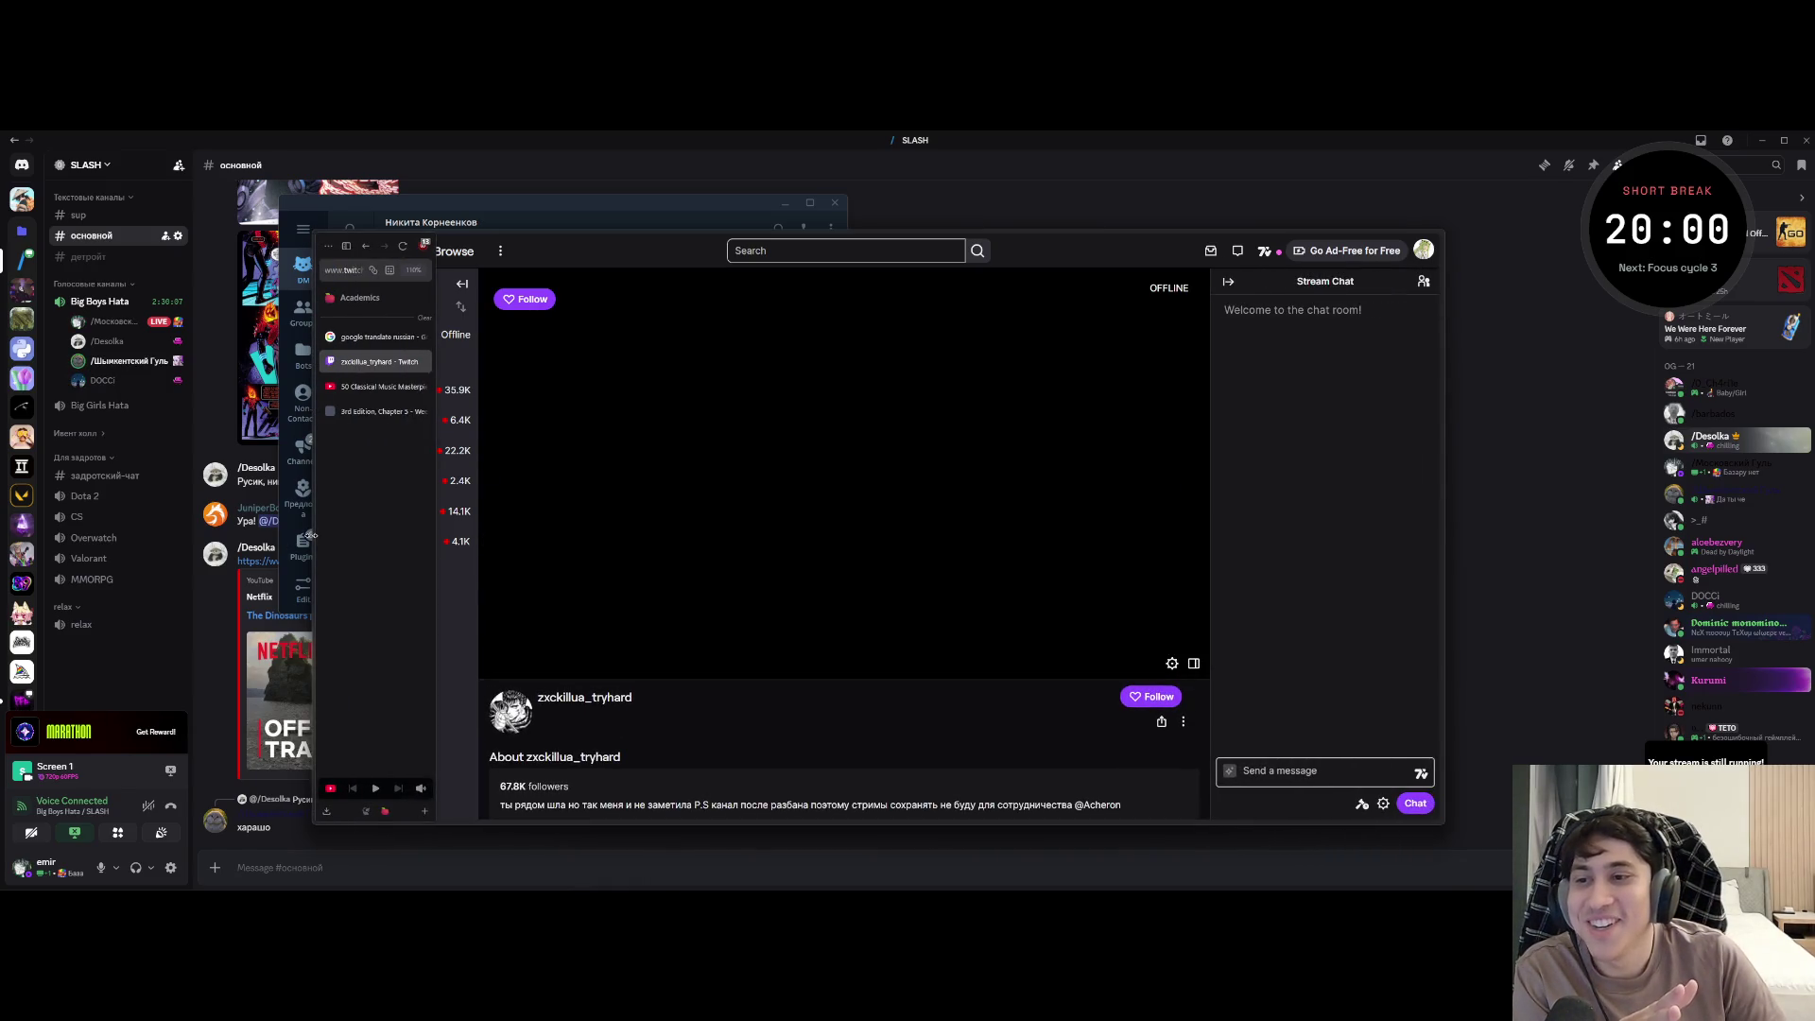
pyautogui.scroll(-3, 667, 619)
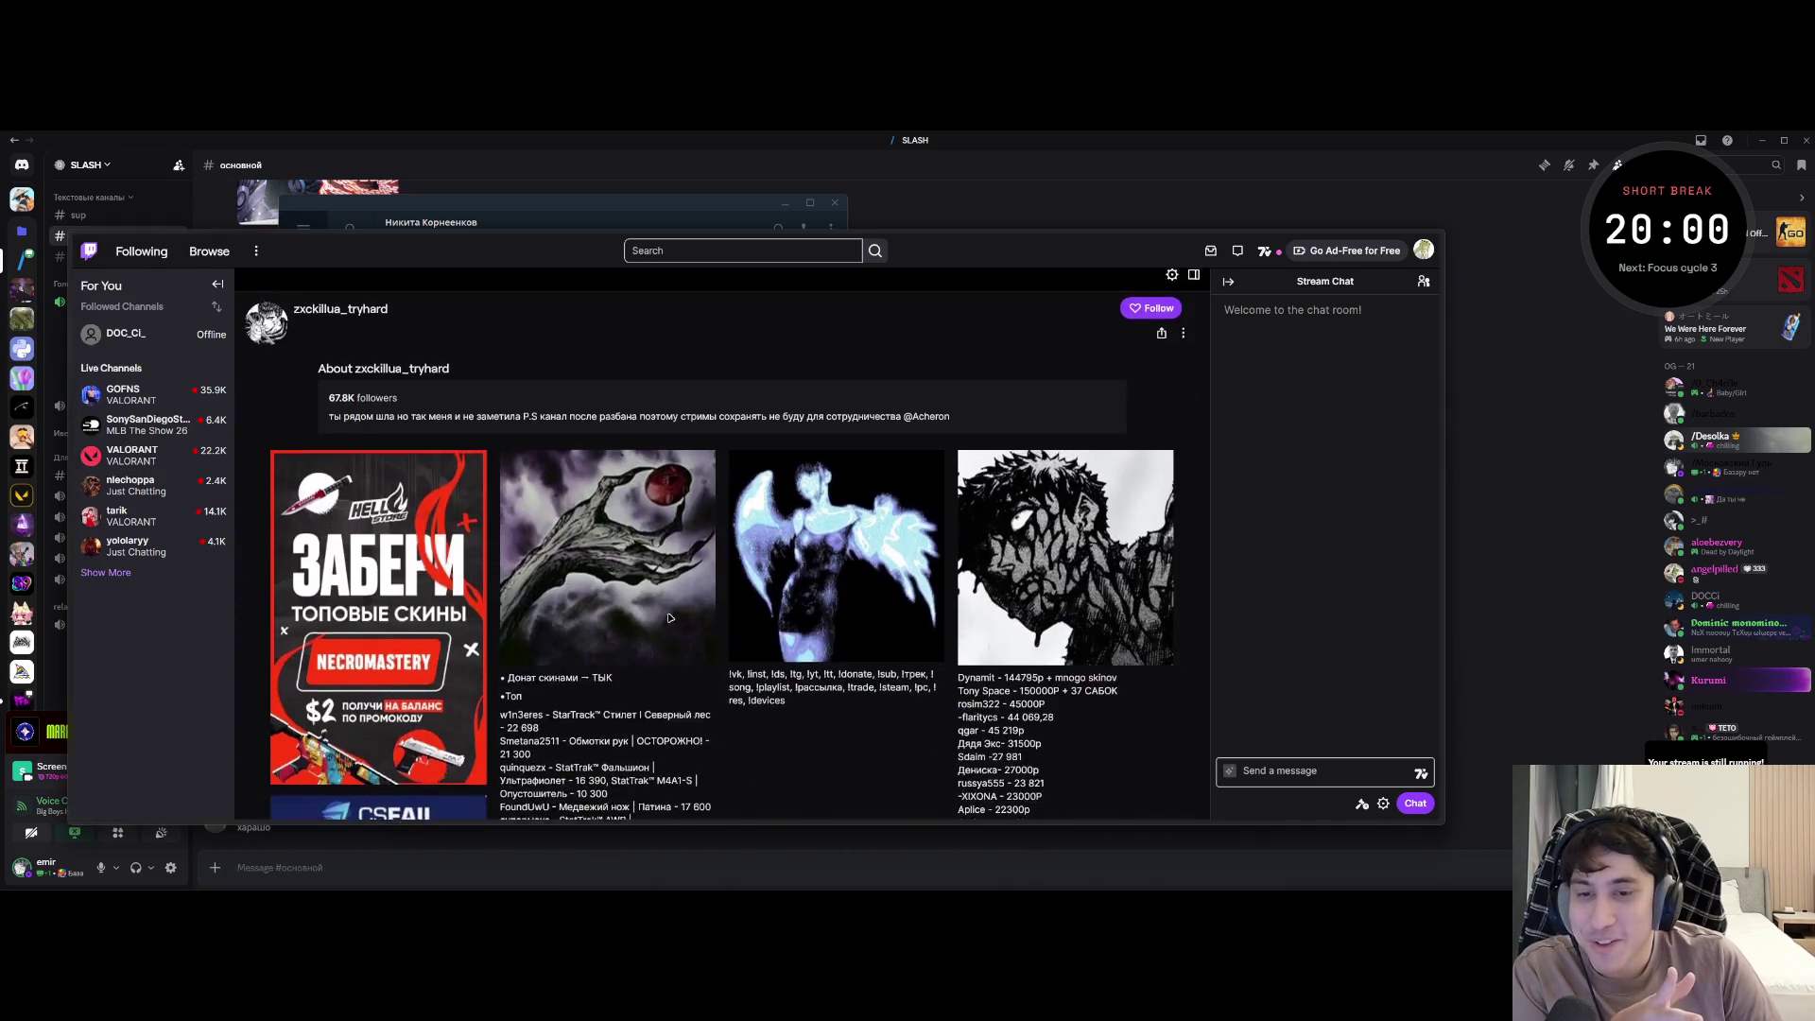
pyautogui.scroll(2, 695, 631)
pyautogui.scroll(-2, 733, 645)
pyautogui.scroll(-1, 797, 602)
# - Enter the !vk and !inst chat commands and select the resulting lines in the stream chat
pyautogui.moveTo(813, 666); pyautogui.dragTo(930, 690)
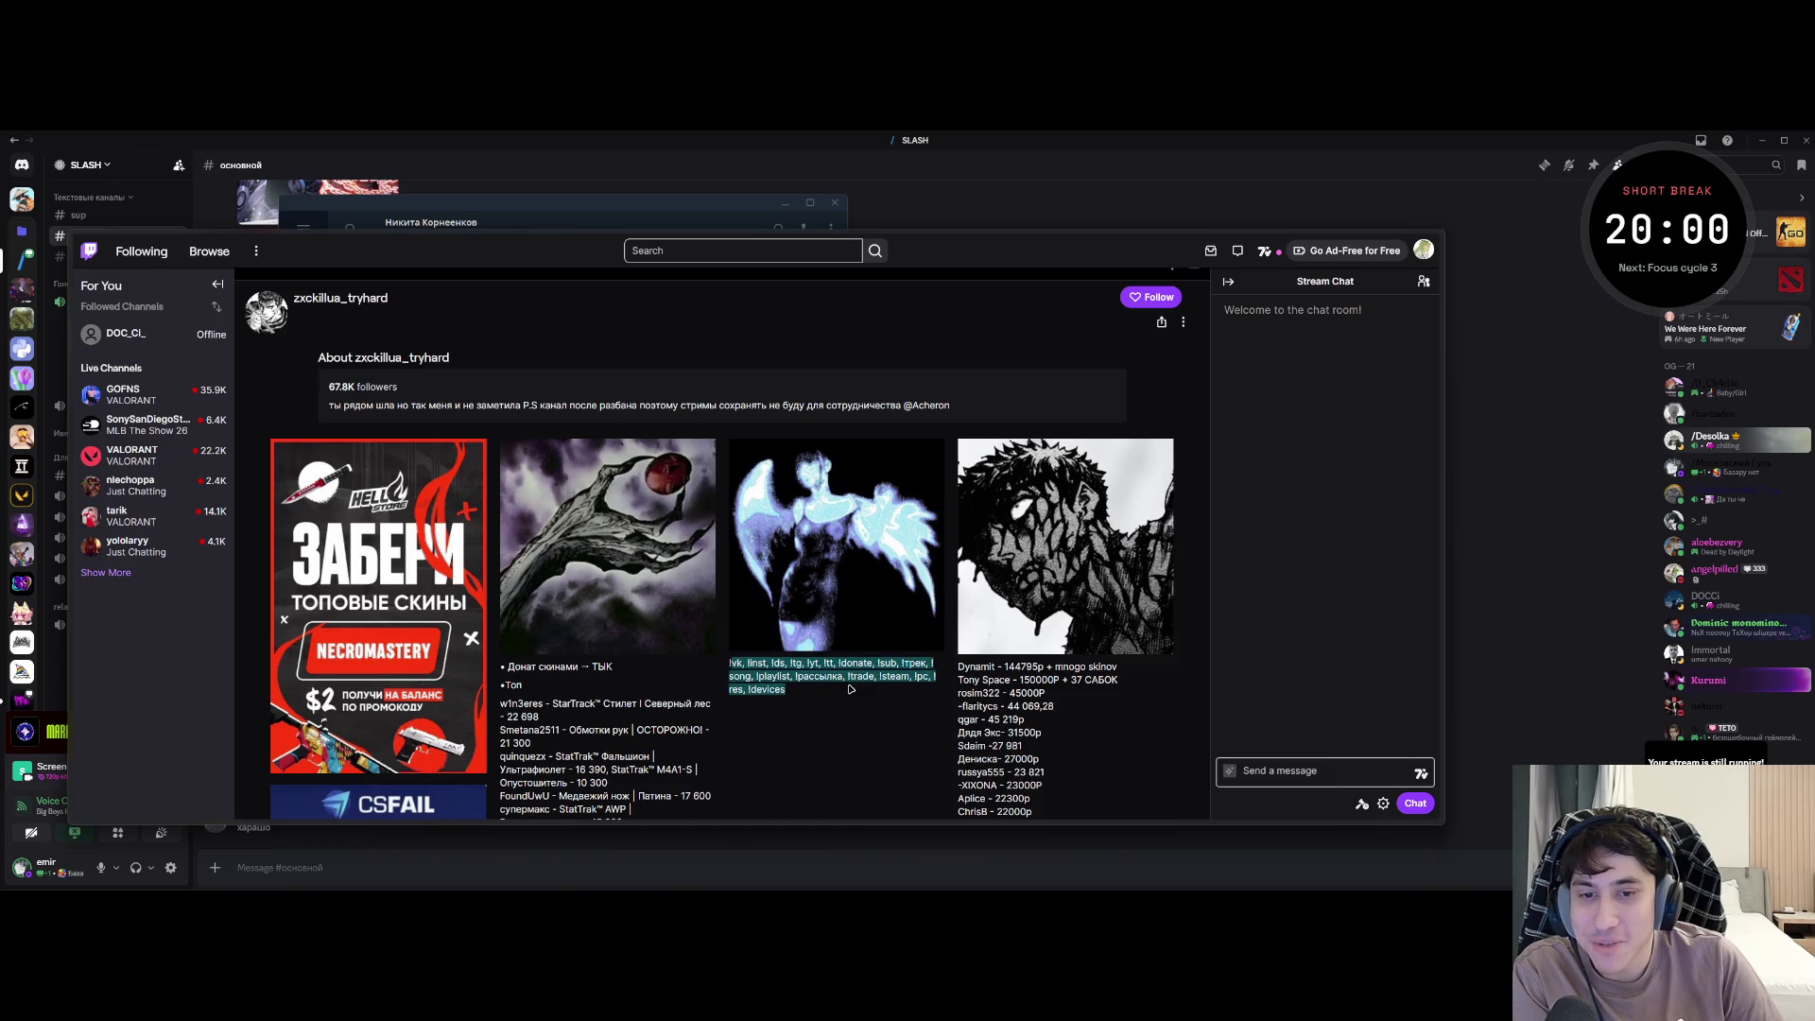
pyautogui.click(1267, 771)
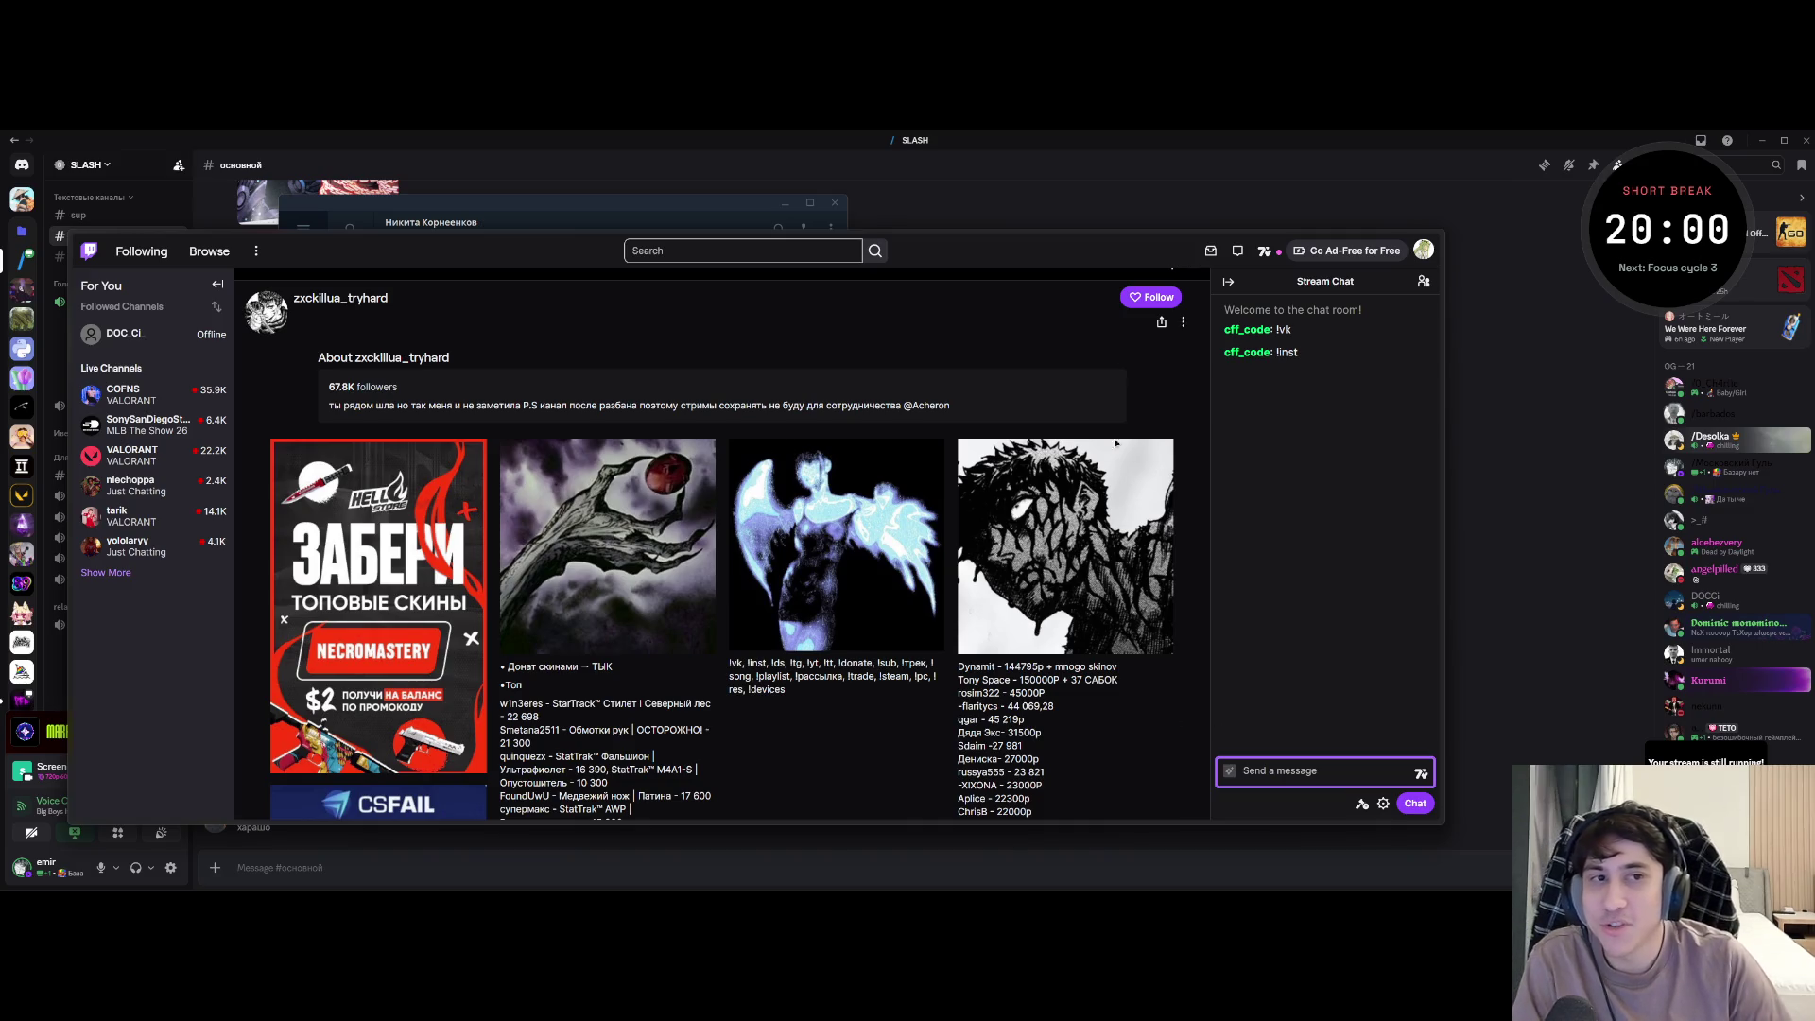
pyautogui.click(1336, 390)
pyautogui.moveTo(1337, 388); pyautogui.dragTo(1225, 313)
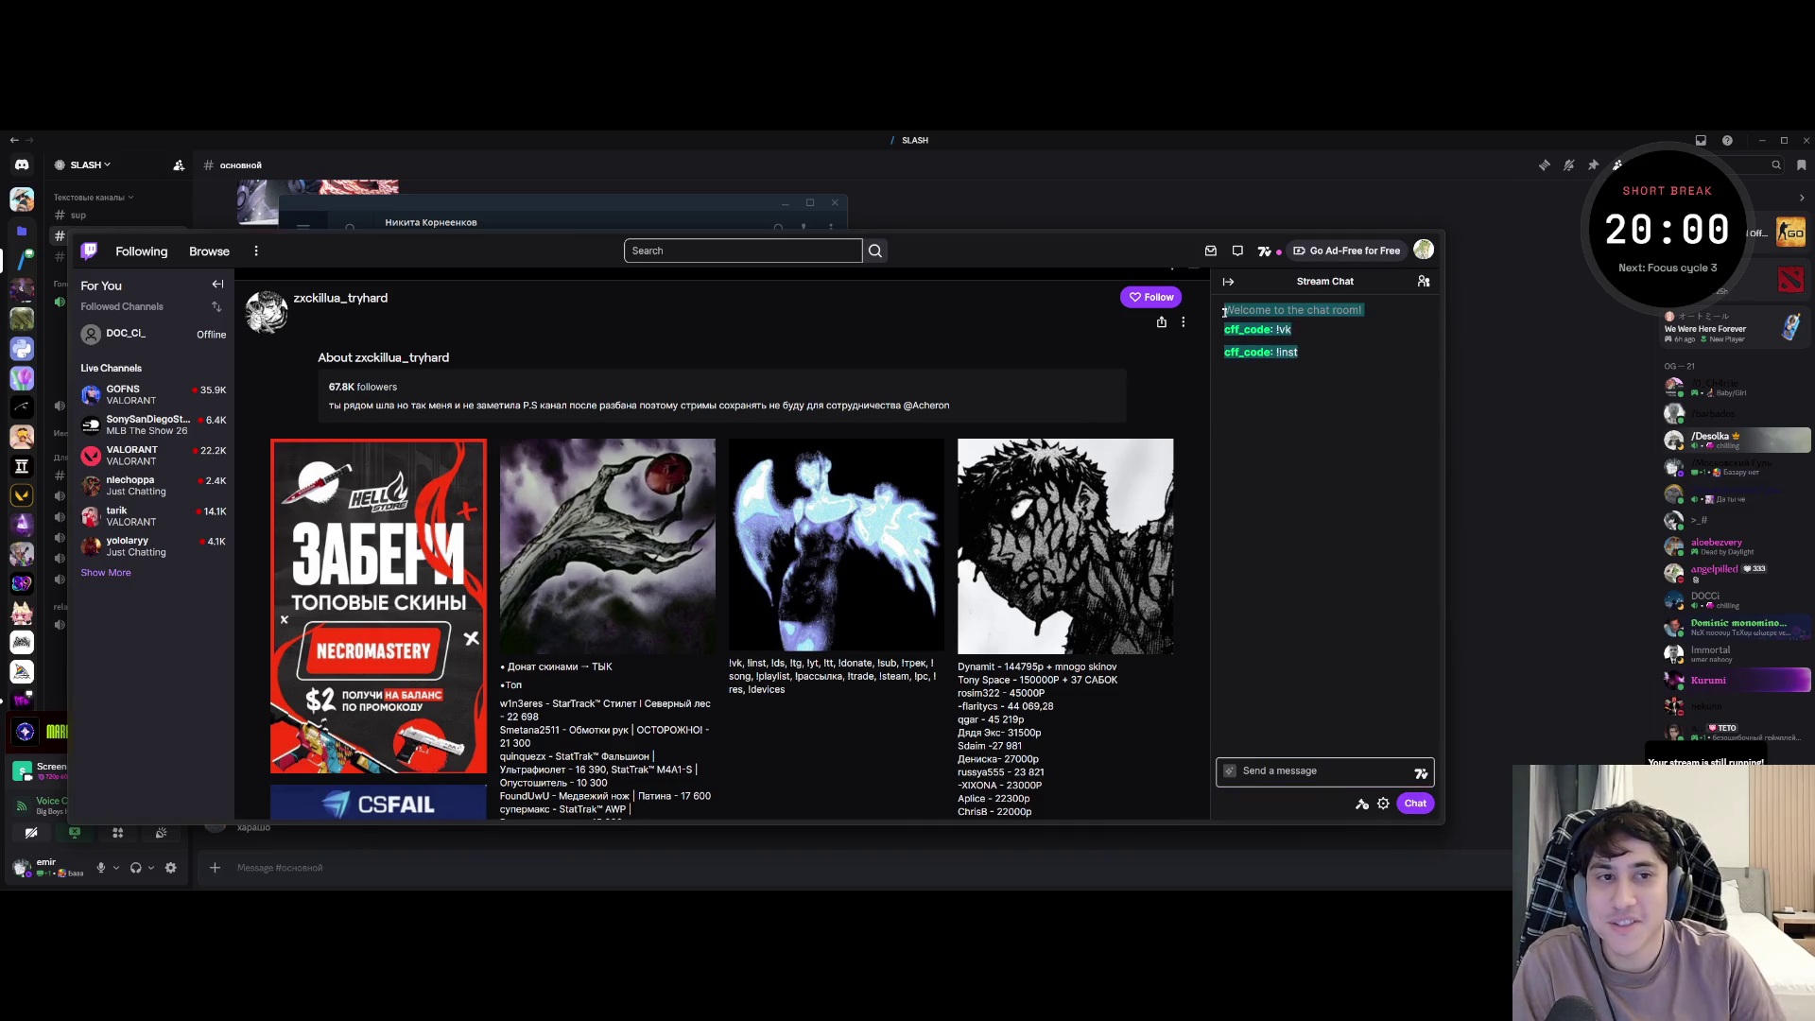
pyautogui.click(1267, 403)
pyautogui.scroll(-1, 575, 531)
pyautogui.scroll(-2, 497, 553)
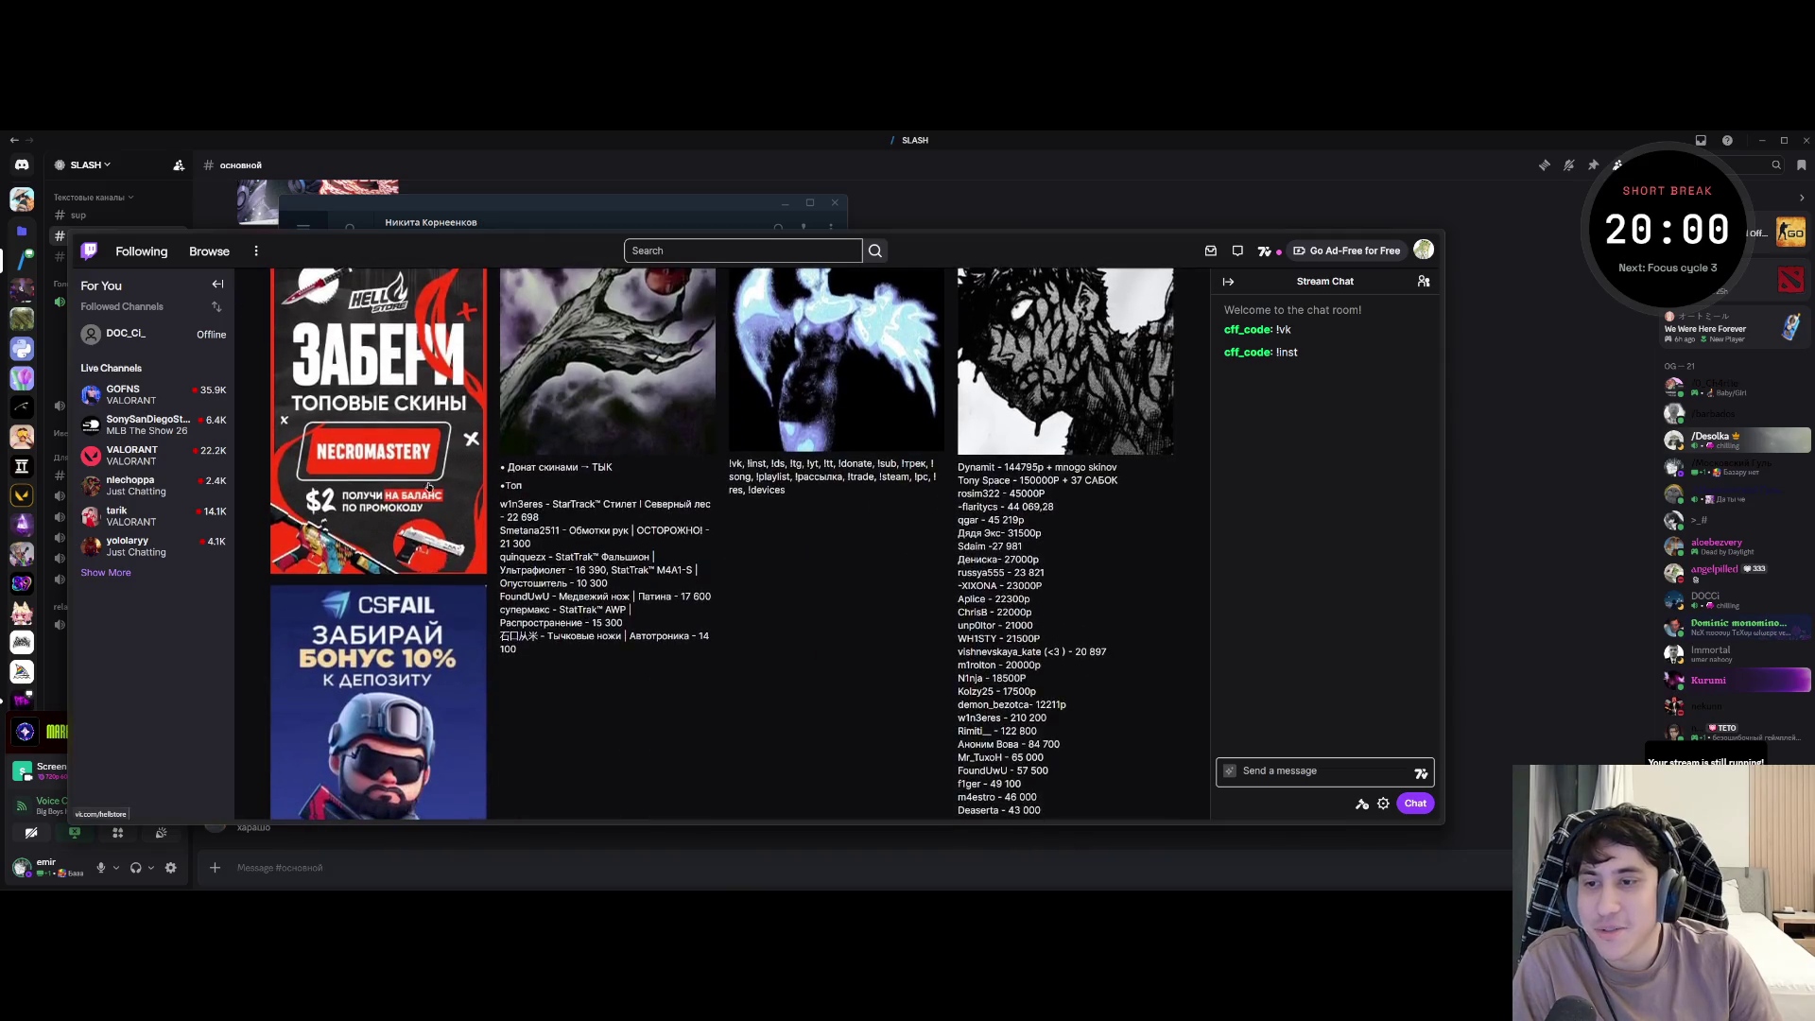
pyautogui.scroll(2, 393, 591)
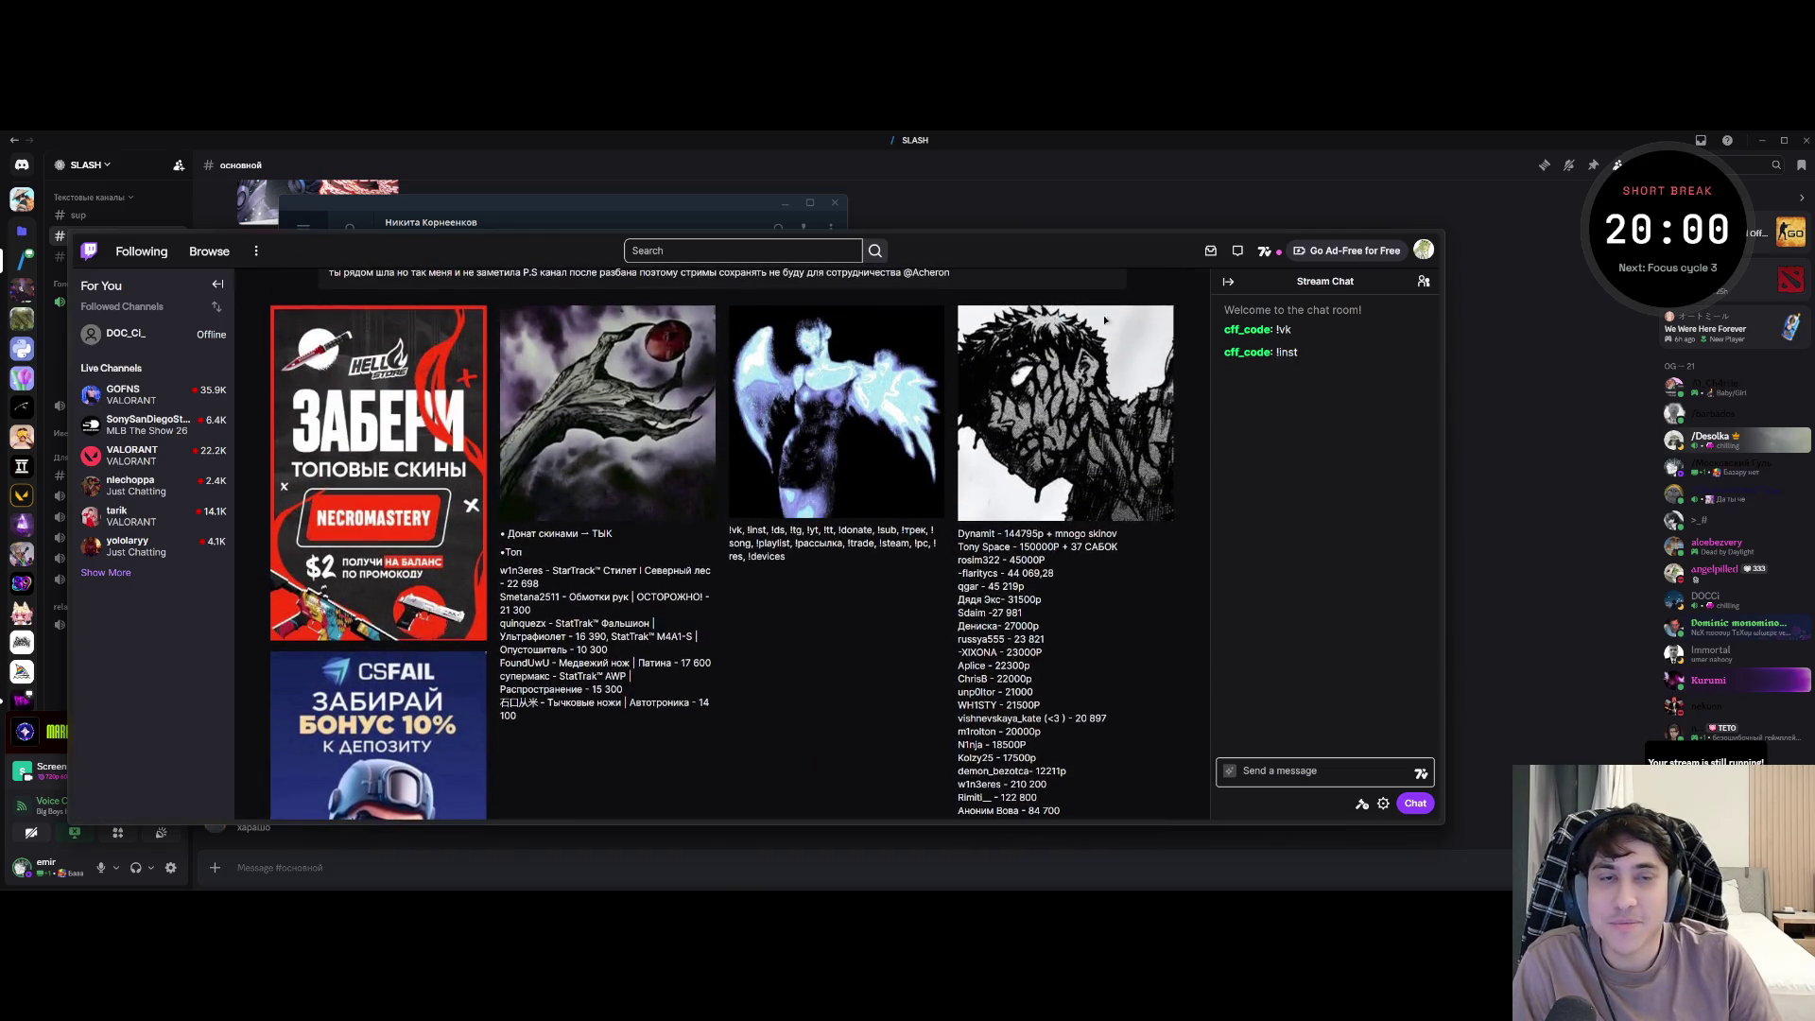
# - Slide the Twitch window aside and bring Discord to the front
pyautogui.moveTo(999, 239); pyautogui.dragTo(975, 480)
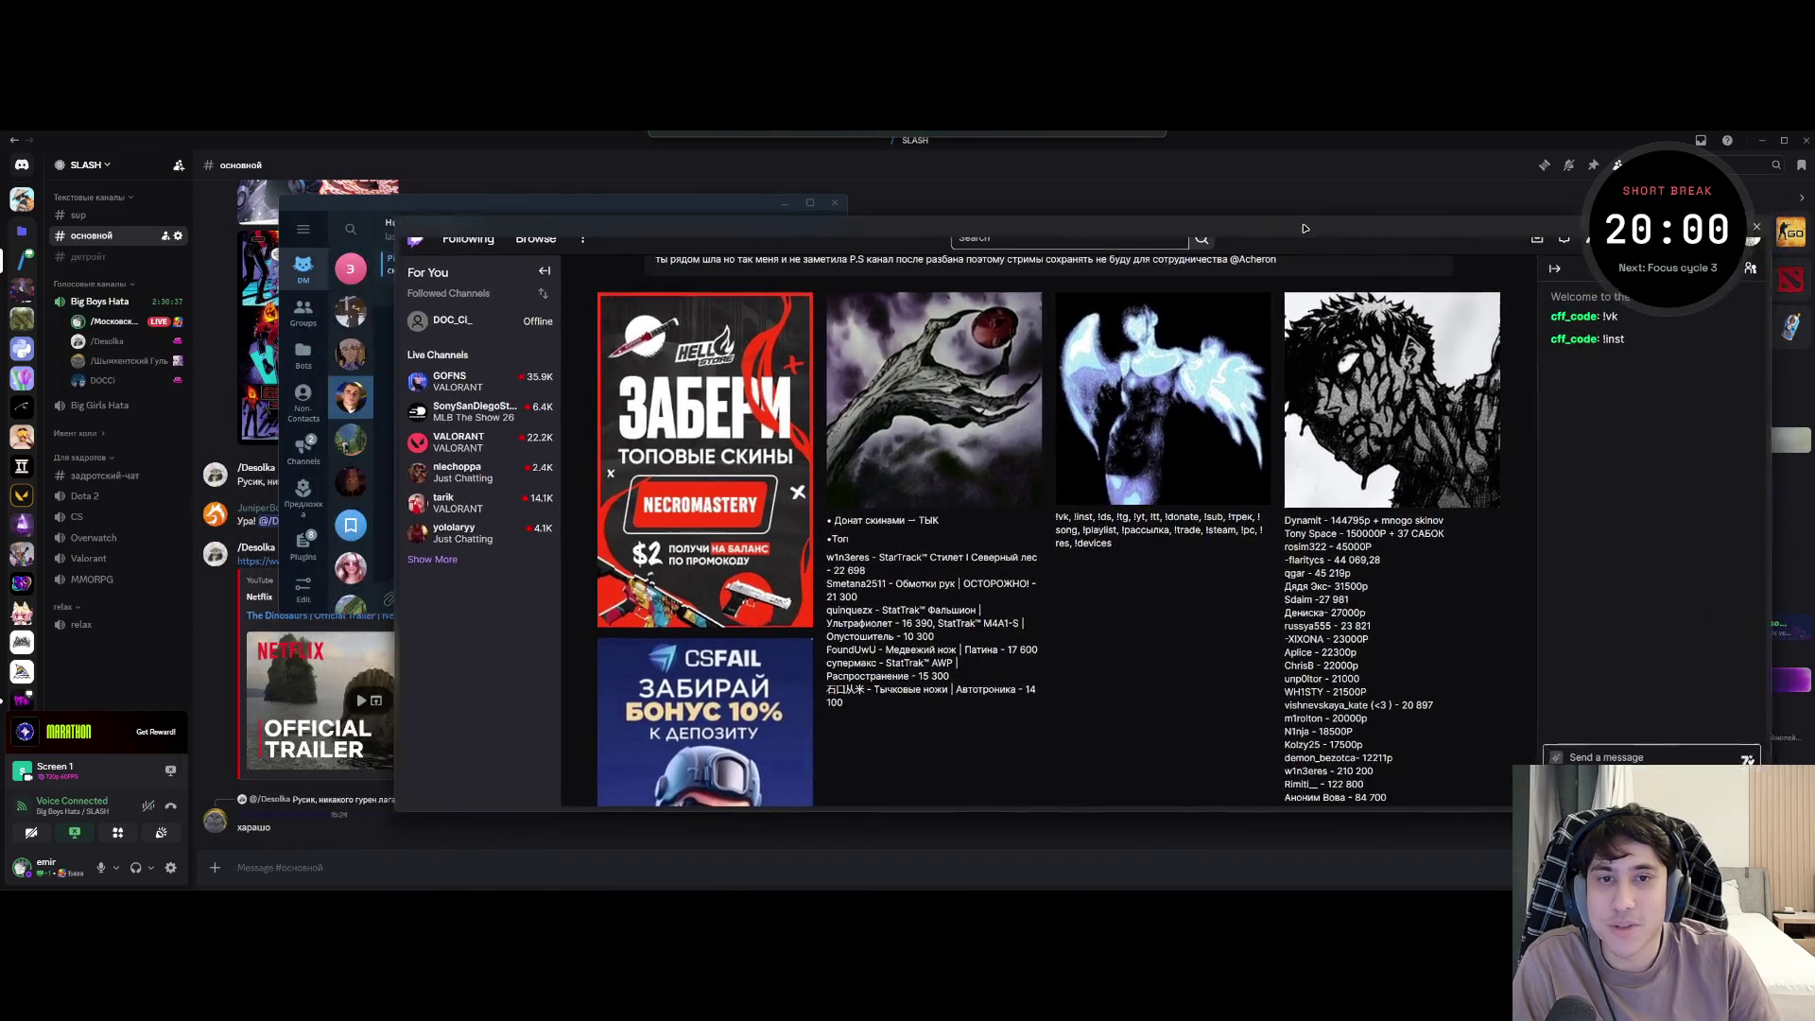
pyautogui.scroll(4, 976, 479)
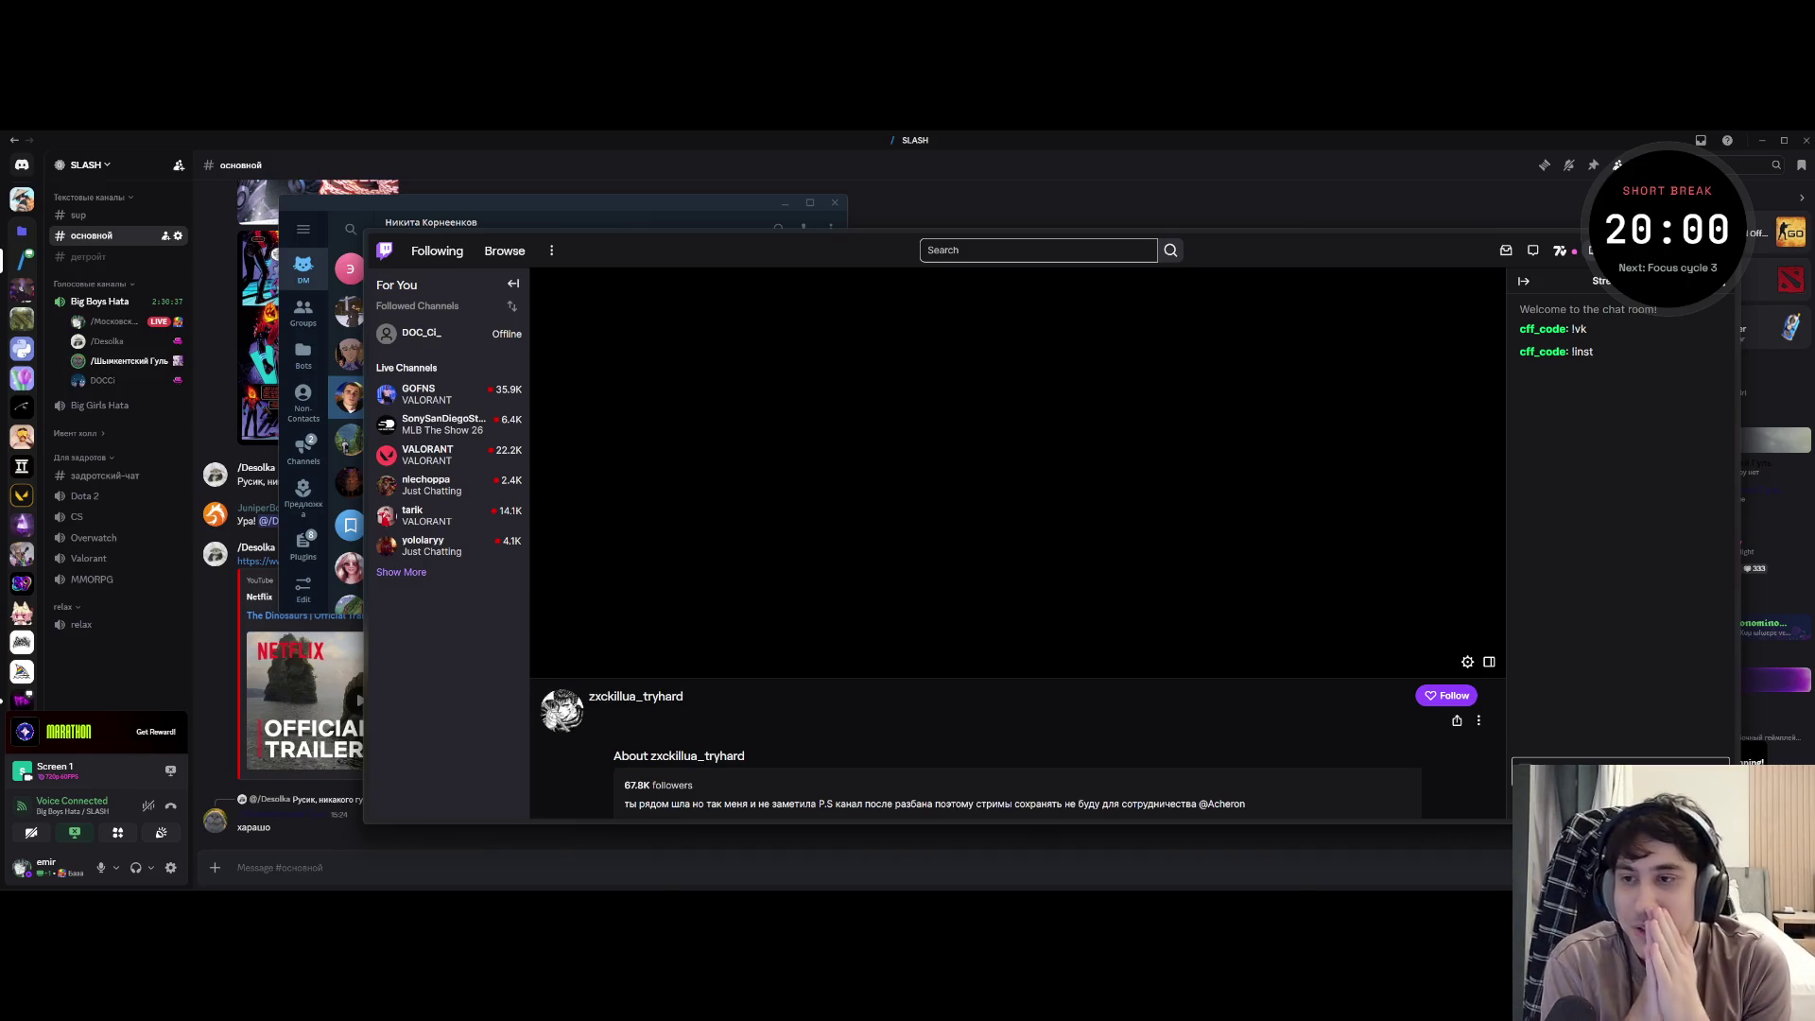
pyautogui.click(787, 216)
# - View the Discord direct message holding the server invite, then return to Twitch and start a channel search
pyautogui.click(21, 165)
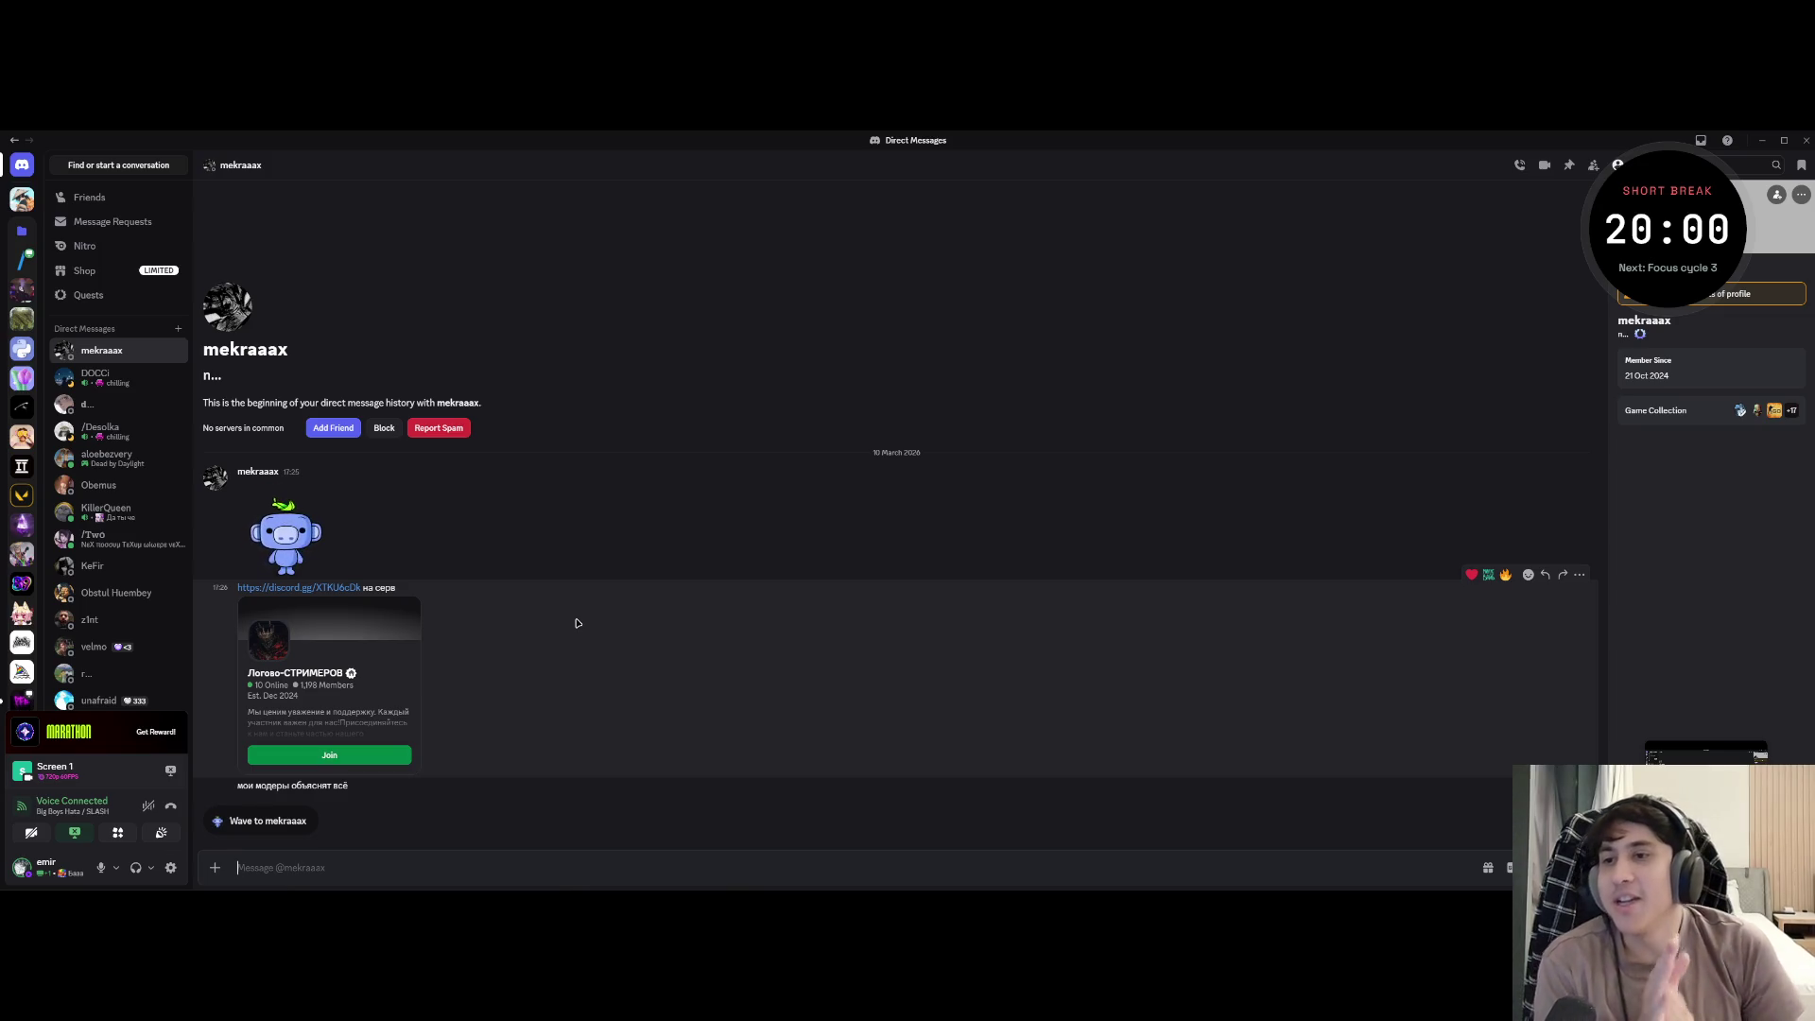
pyautogui.hotkey('alt', 'Tab')
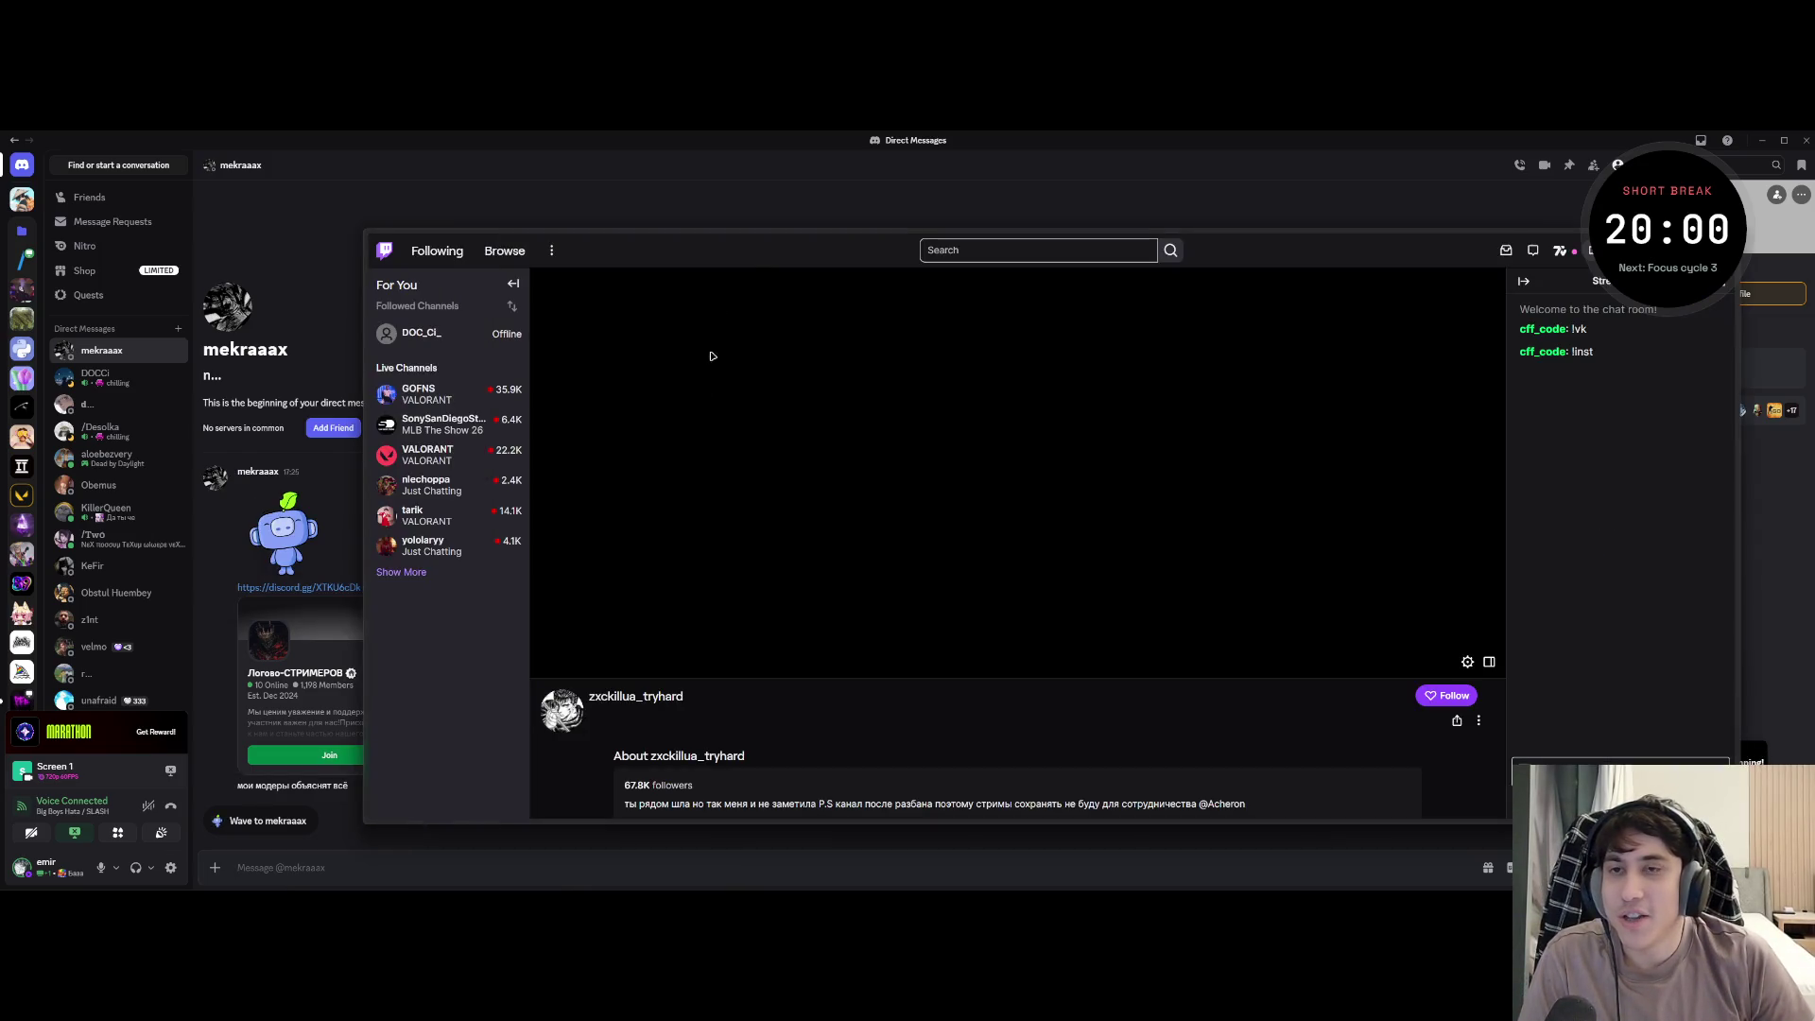
pyautogui.click(942, 249)
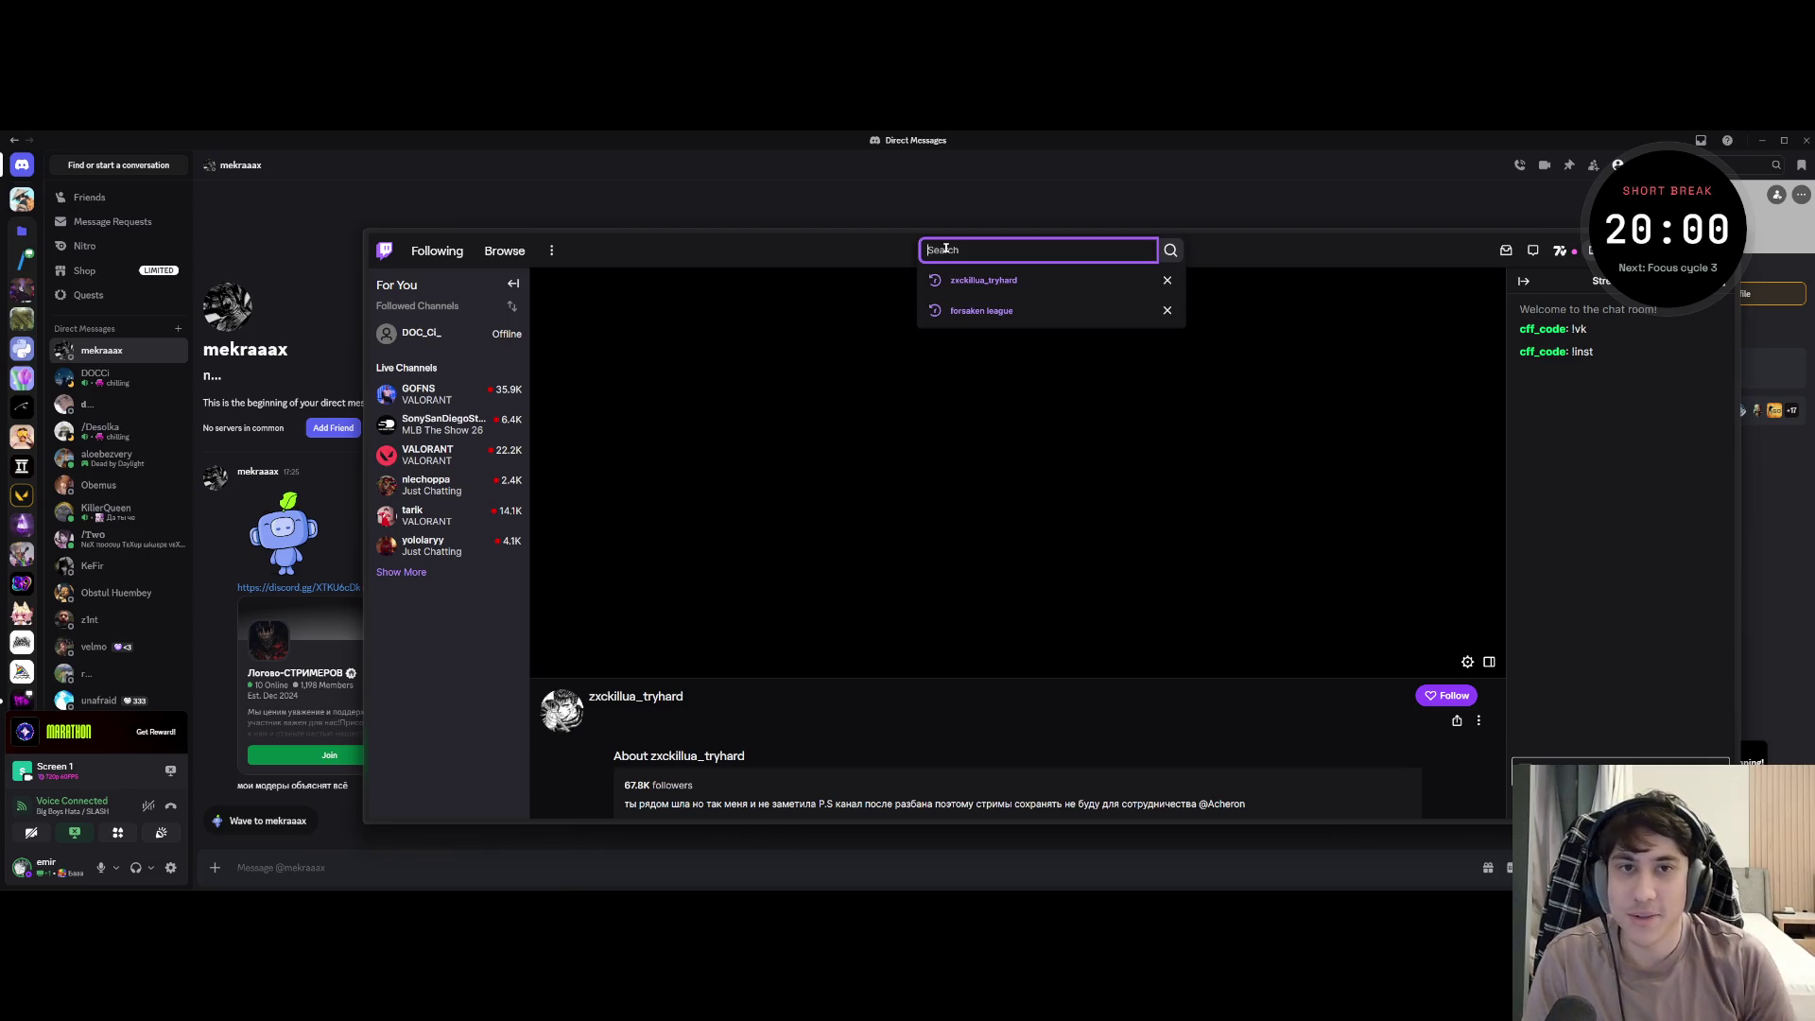
# - Search for forsaken league and open the forsakens_league_team channel page
pyautogui.click(1041, 310)
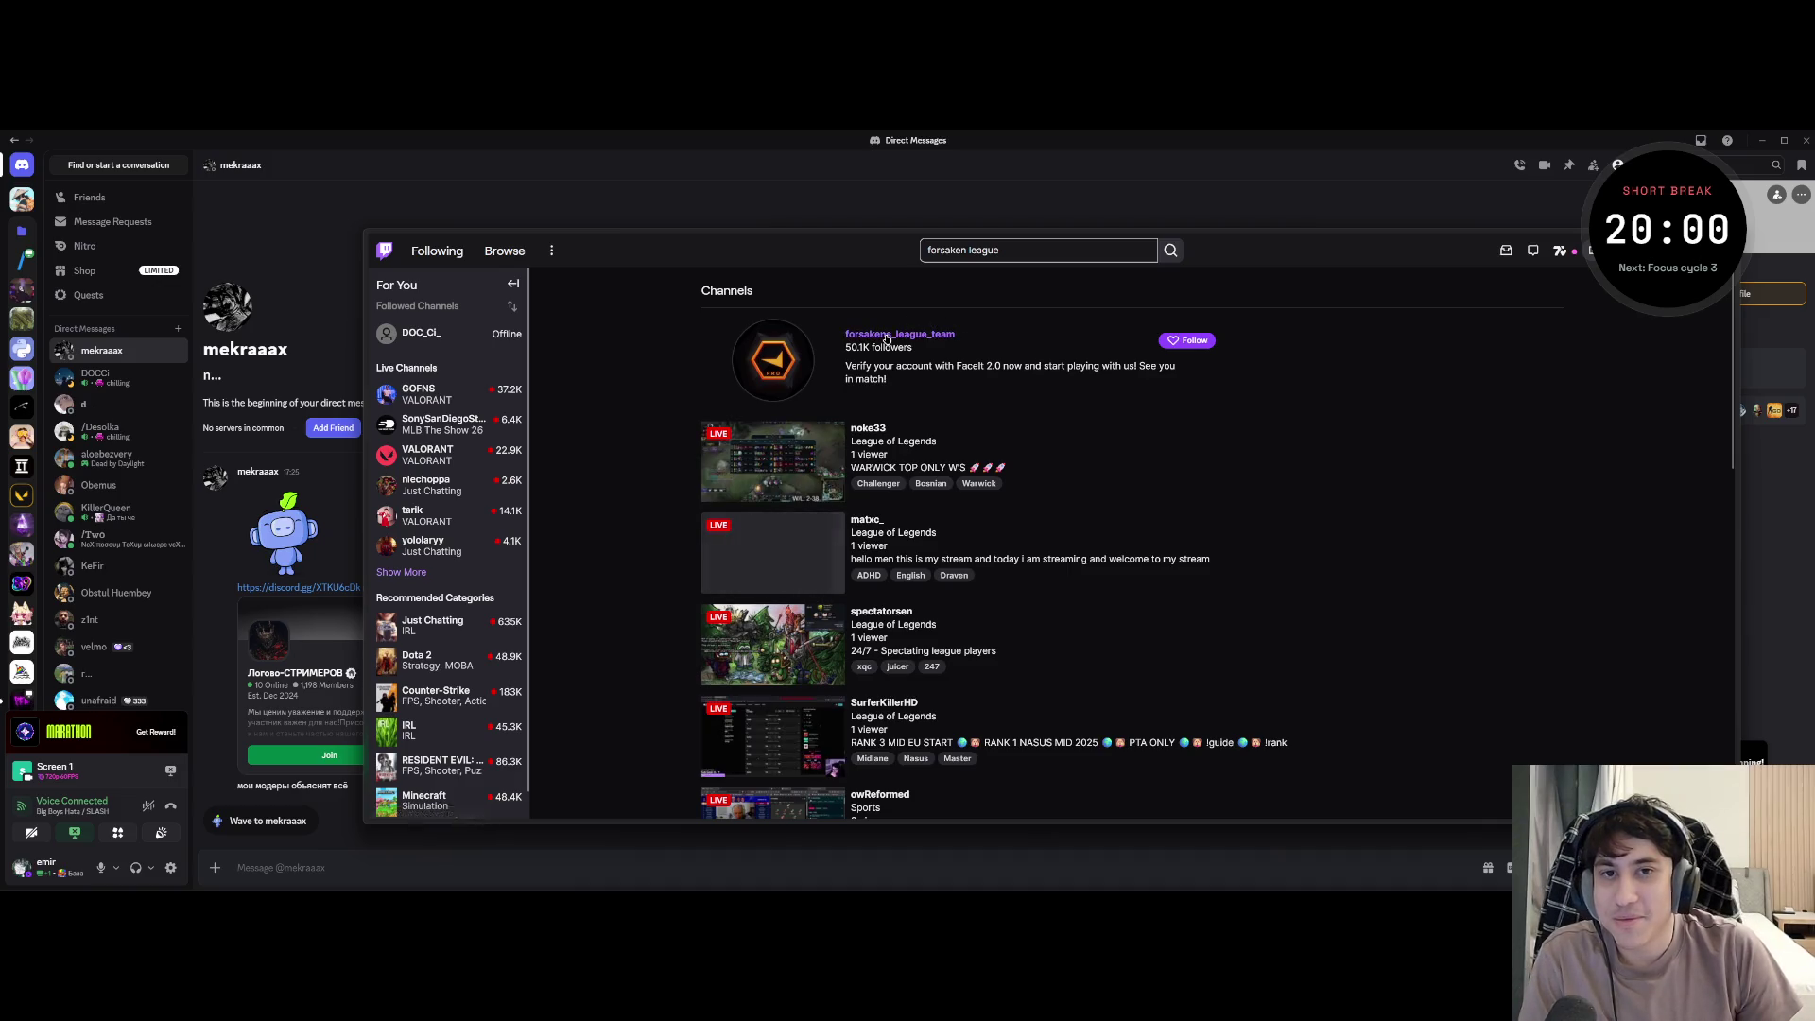
pyautogui.click(899, 334)
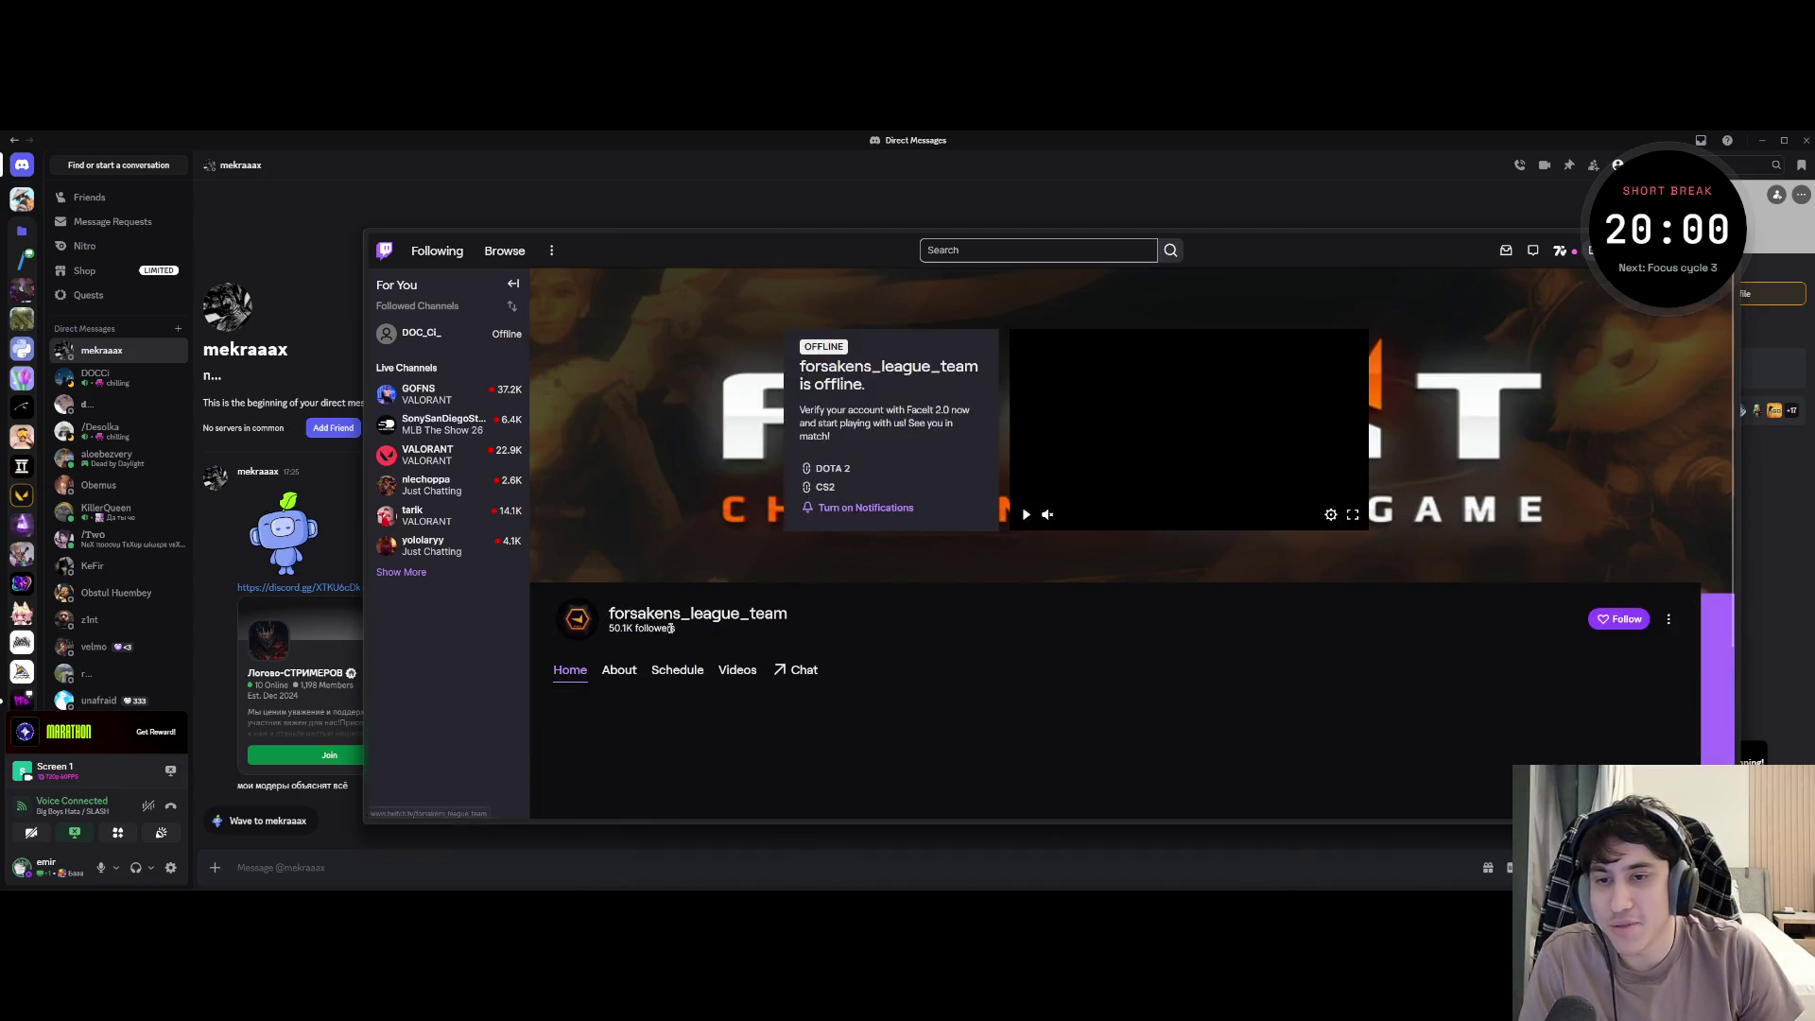
pyautogui.moveTo(792, 625); pyautogui.dragTo(578, 603)
pyautogui.click(675, 638)
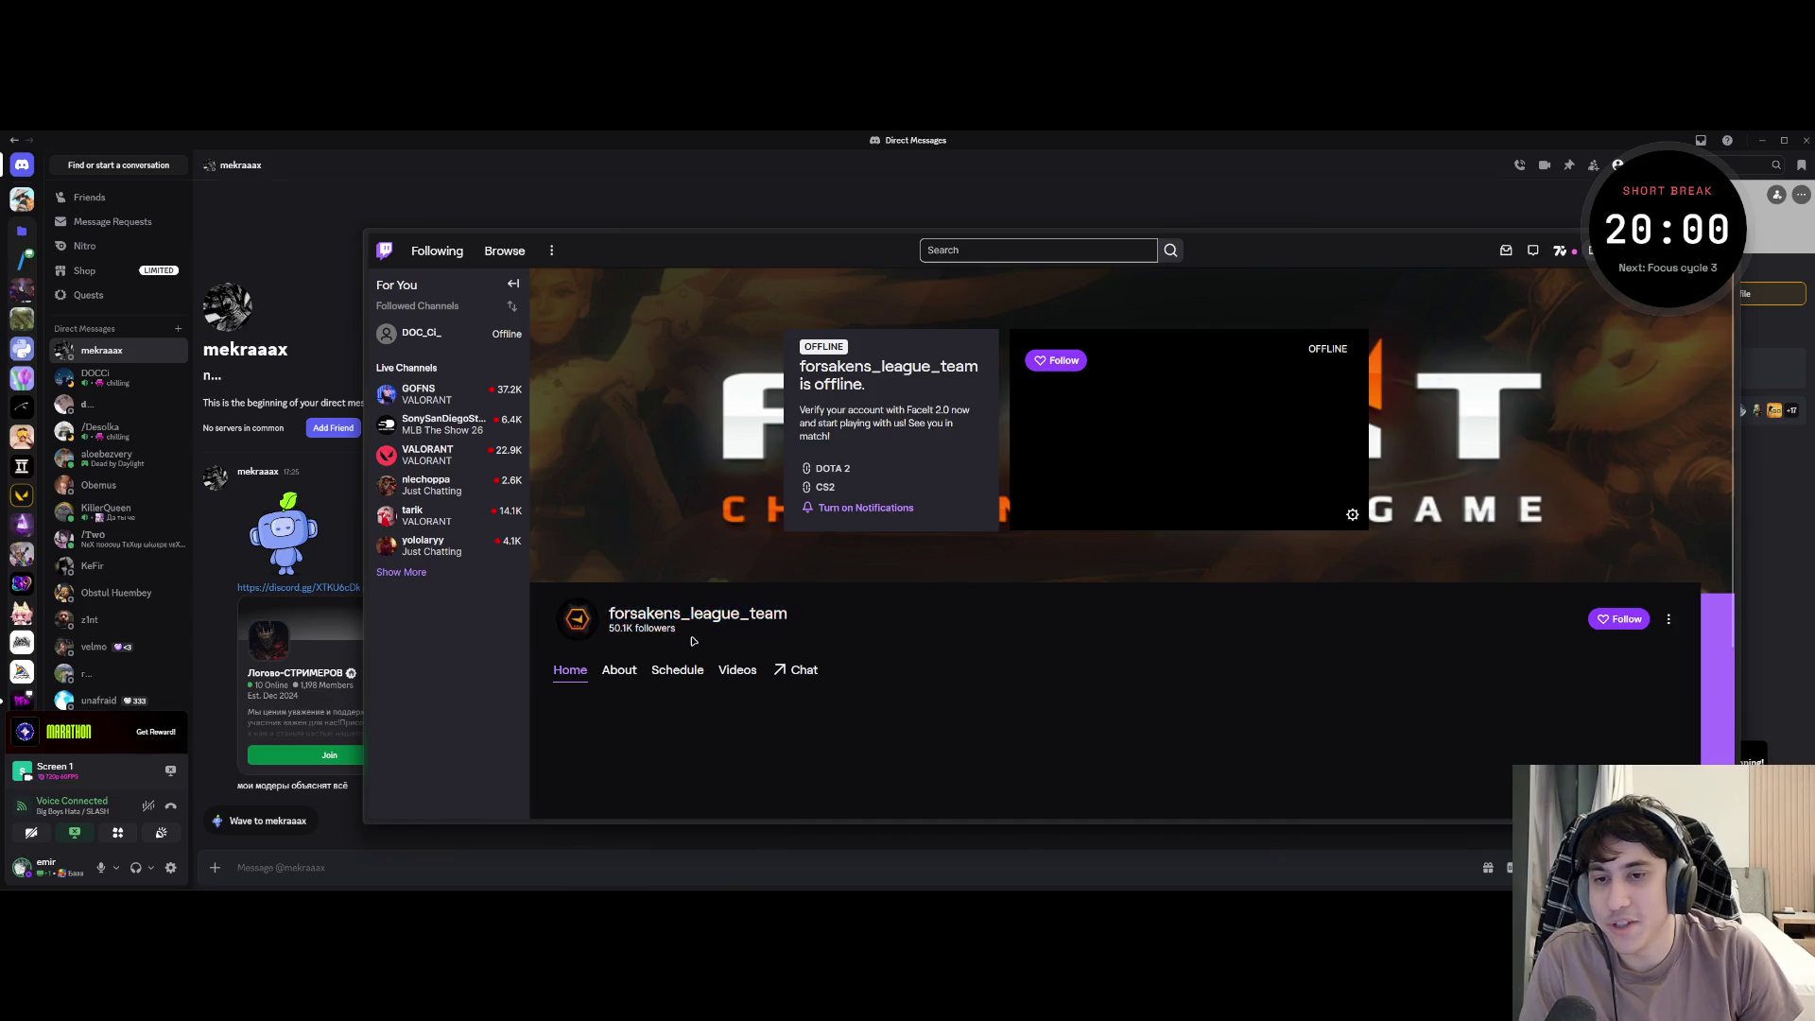
pyautogui.scroll(-2, 668, 466)
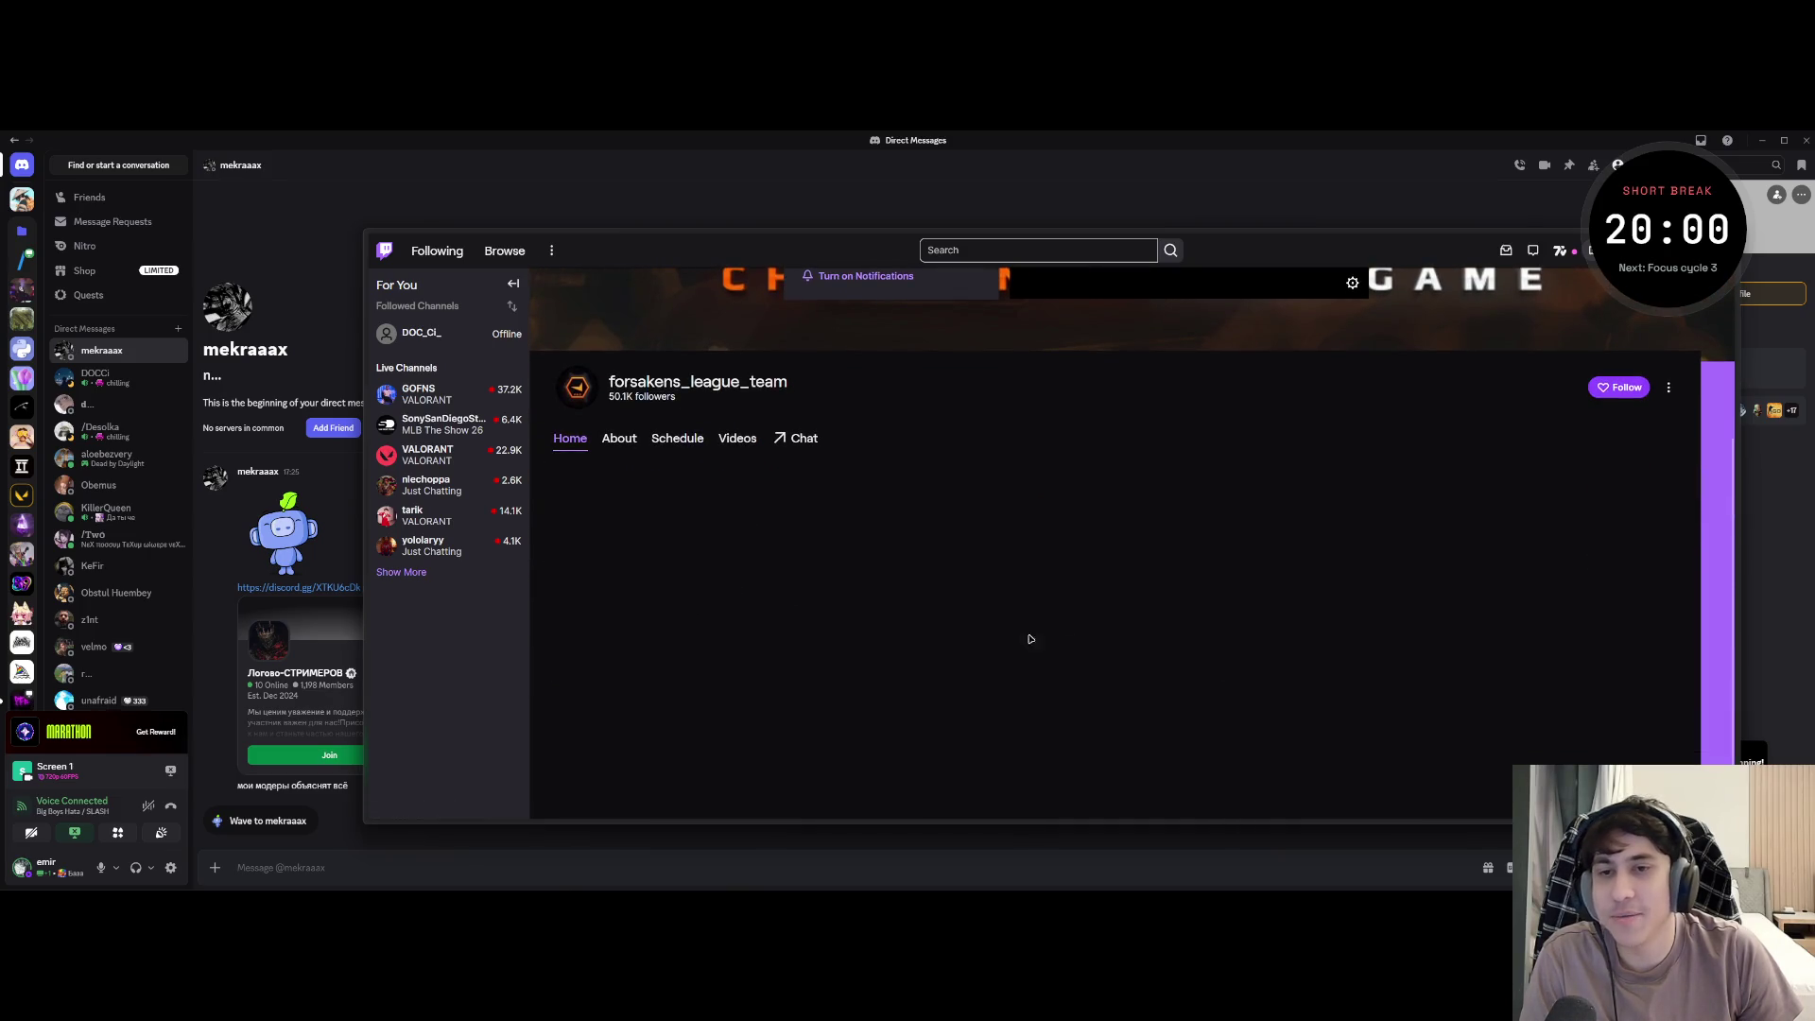
# - Open the channel's About section and follow its FACEIT verification banner link
pyautogui.click(620, 438)
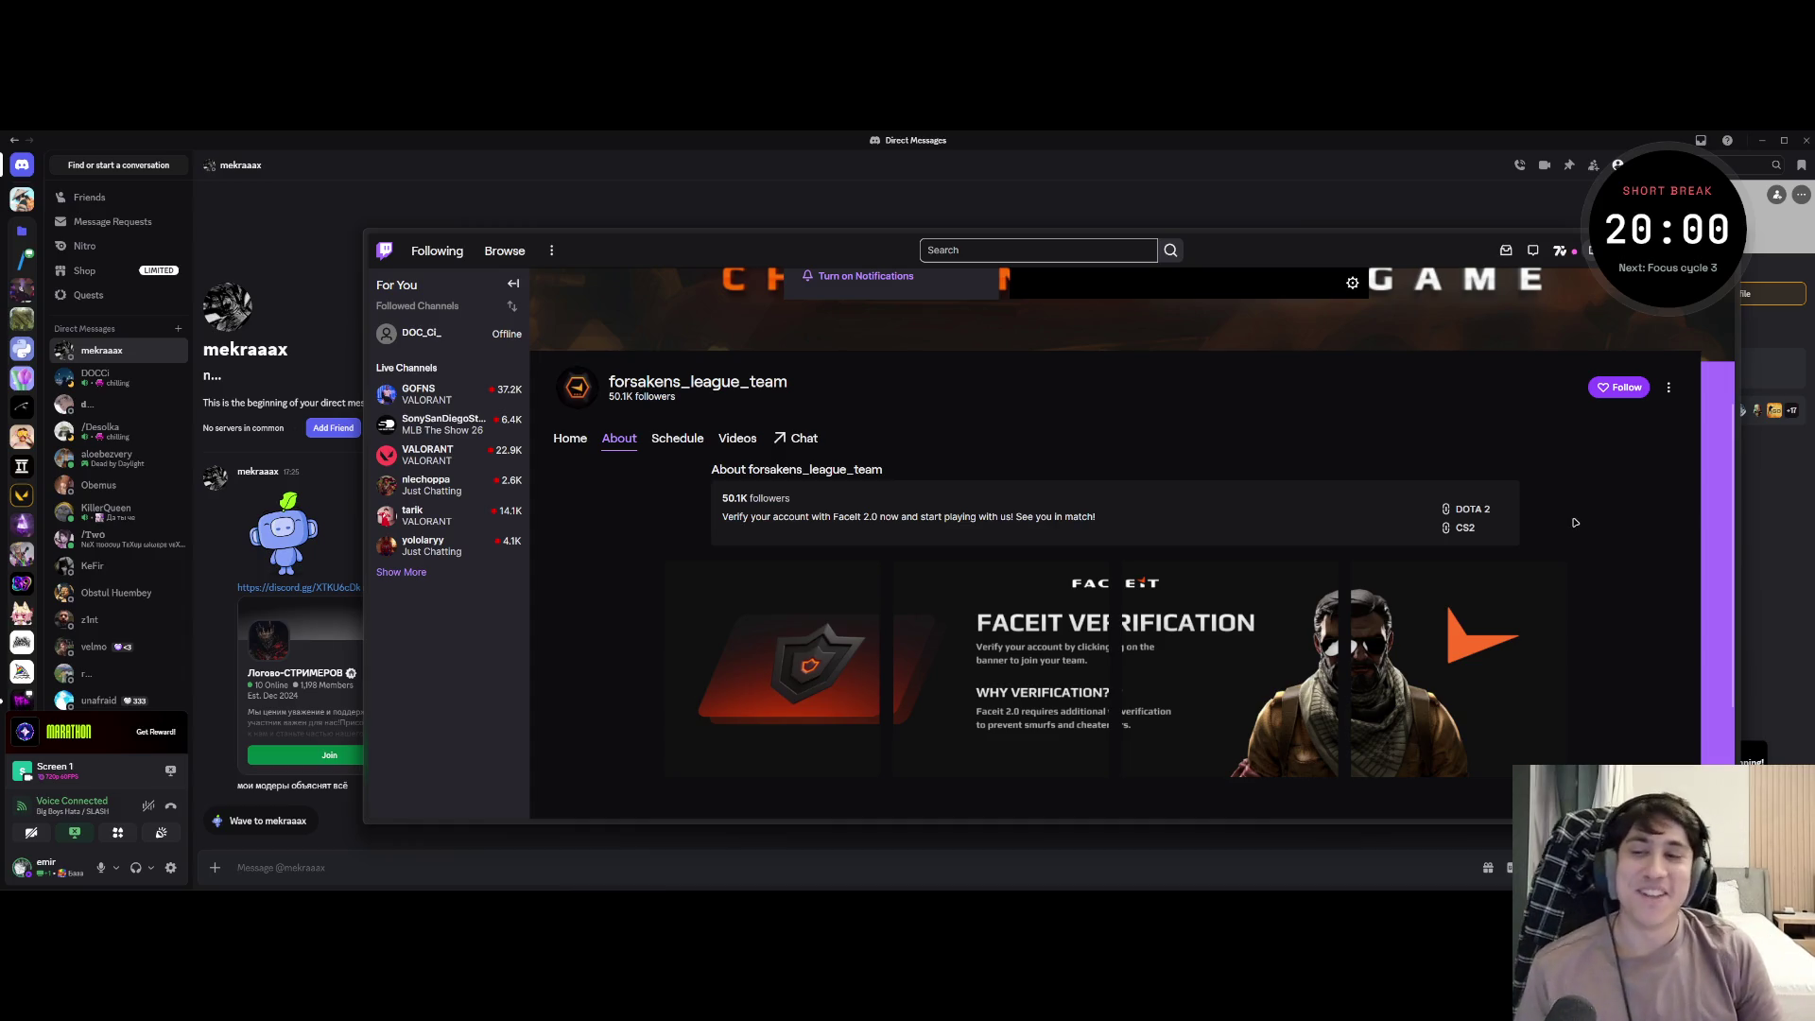
pyautogui.click(1472, 511)
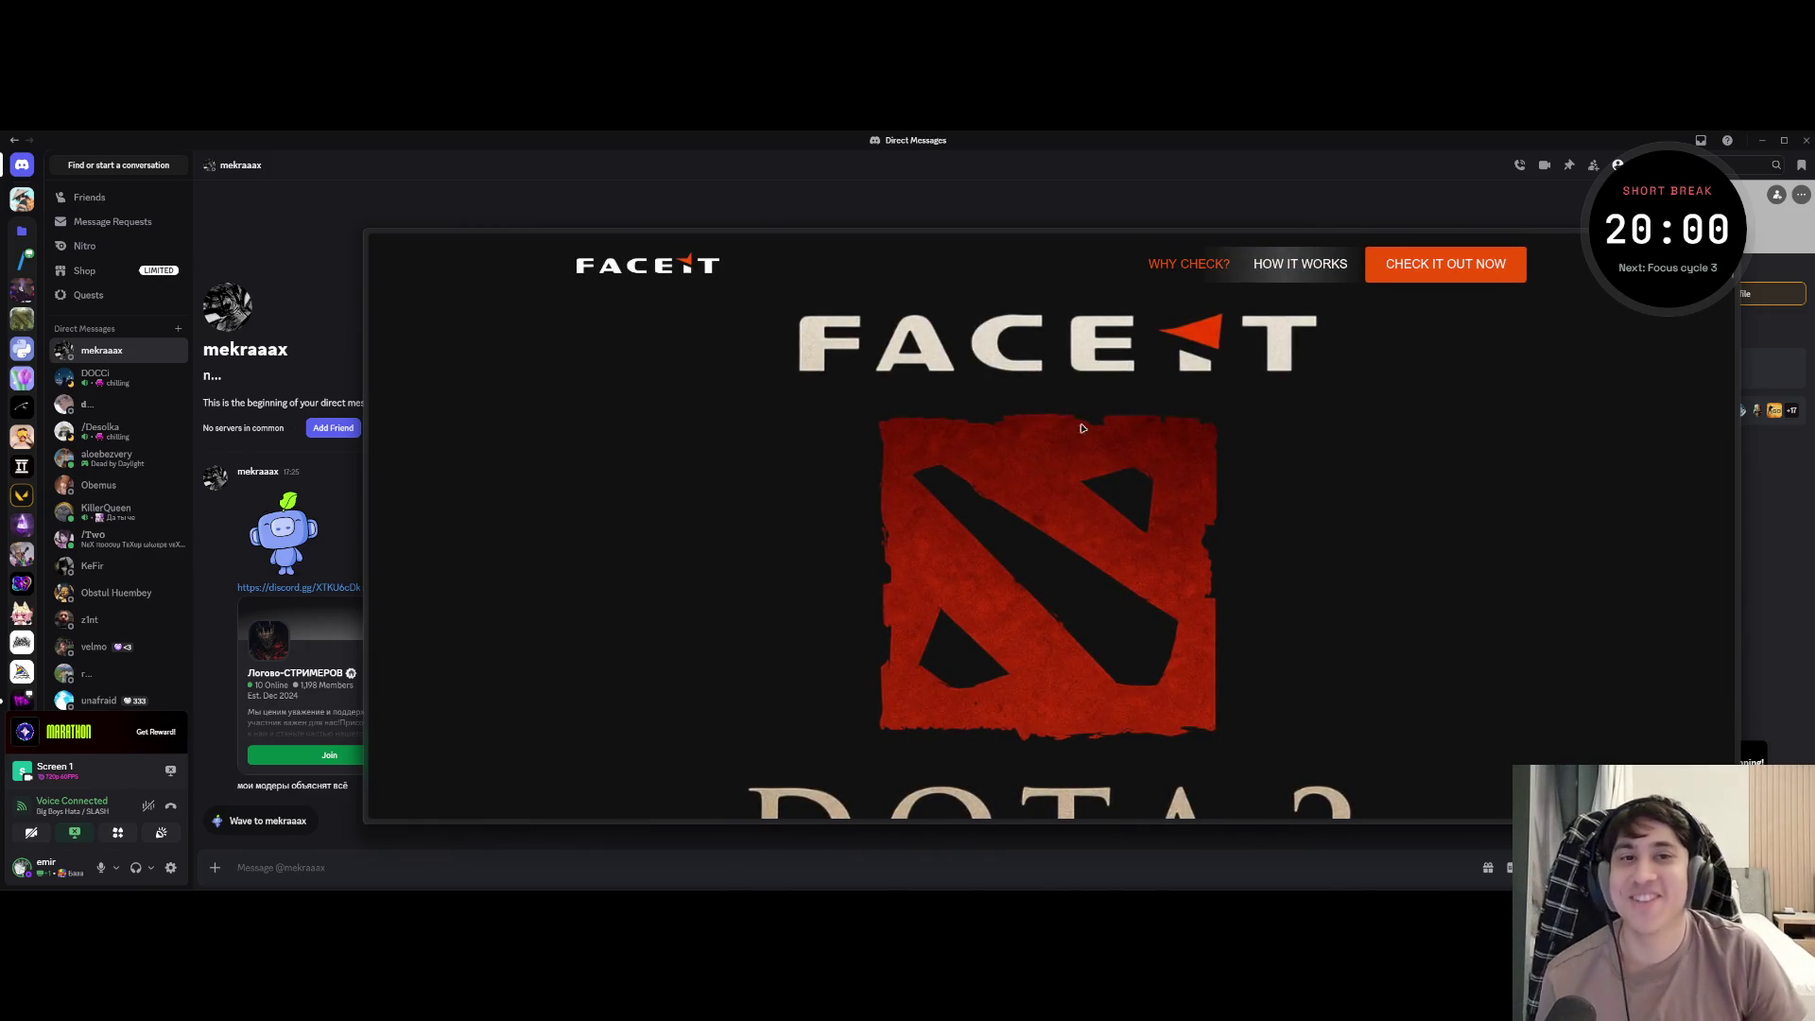
# - Inspect the fake verification site's full address, then start its free verification, bringing up the Steam sign-in popup
pyautogui.click(426, 271)
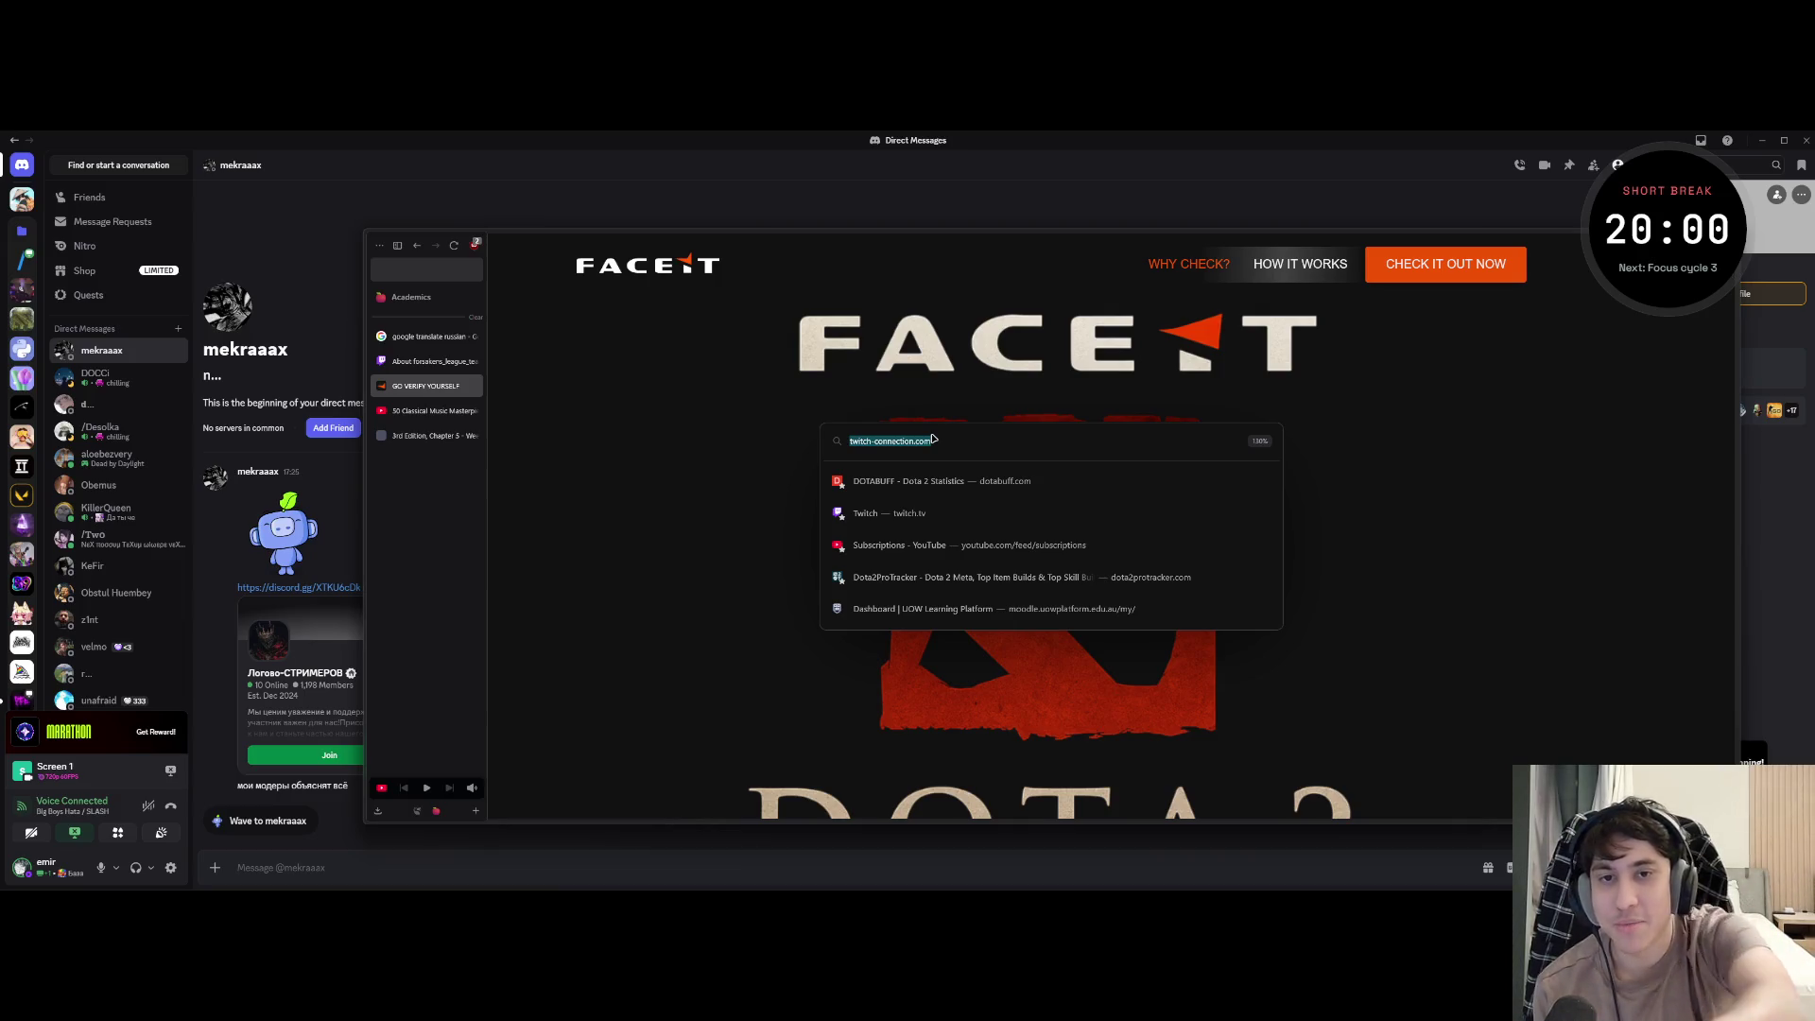
pyautogui.moveTo(936, 442); pyautogui.dragTo(913, 437)
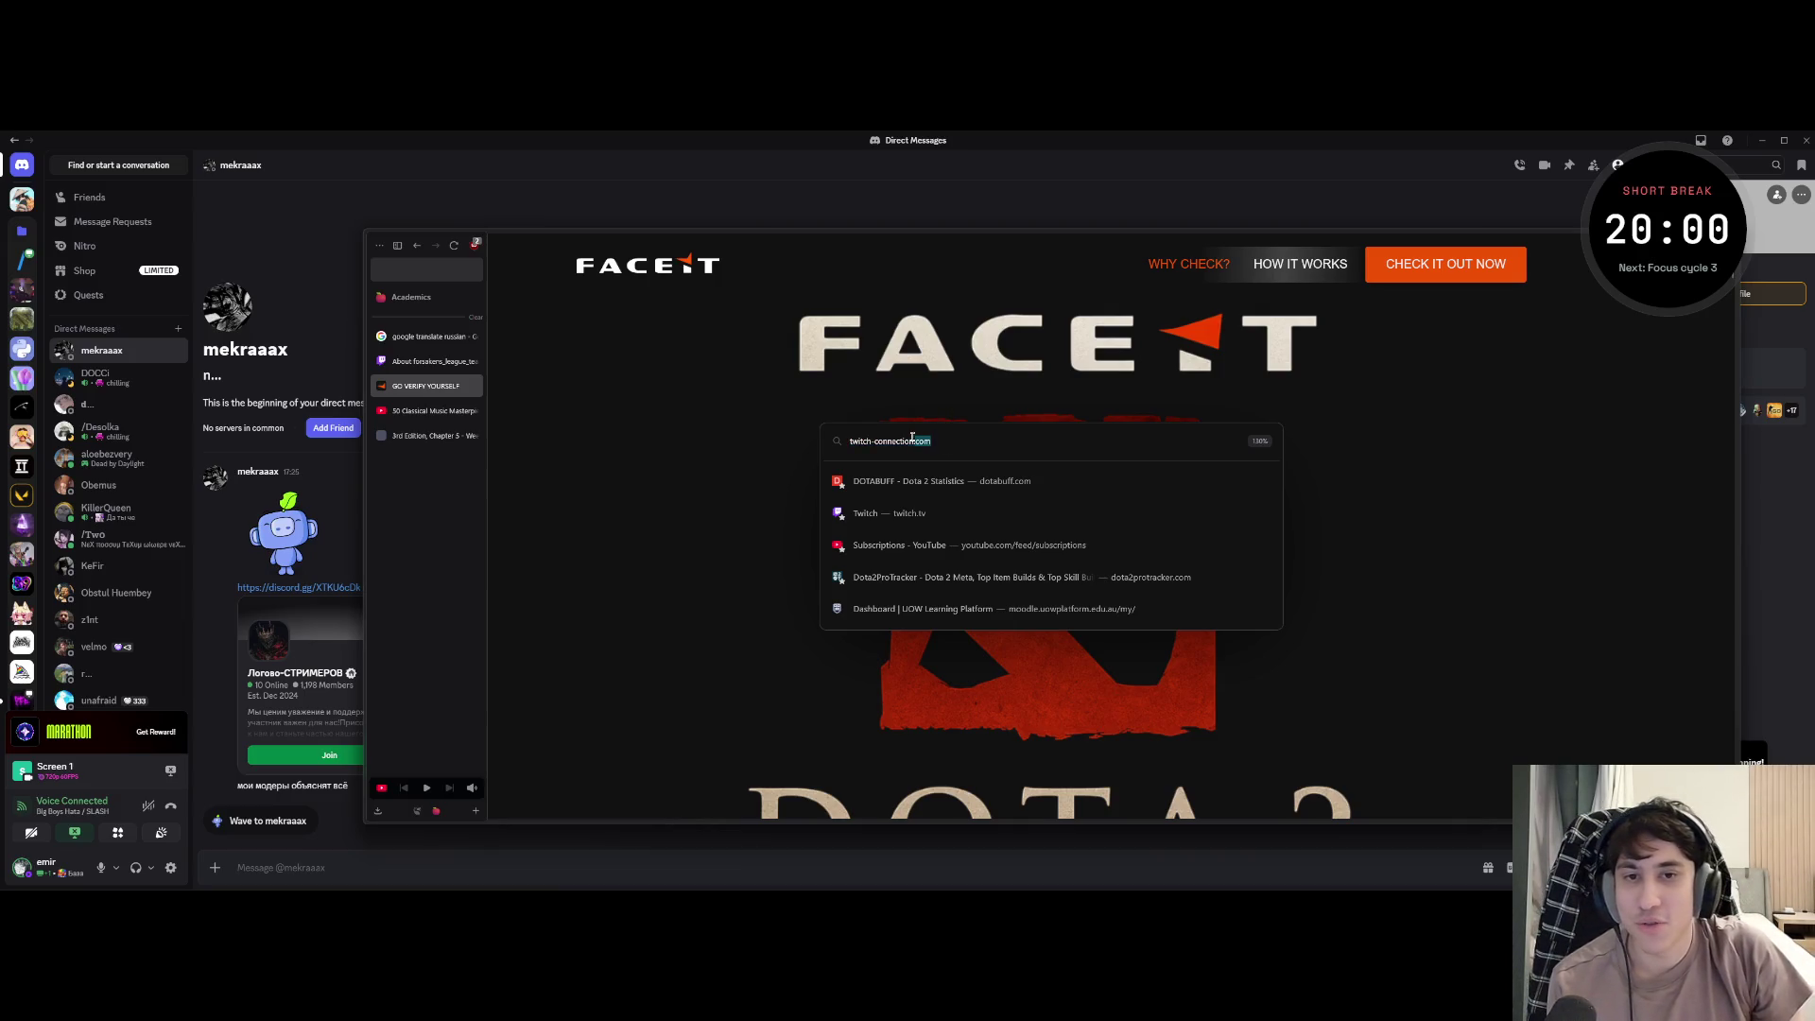
pyautogui.click(921, 384)
pyautogui.scroll(-5, 909, 567)
pyautogui.scroll(-5, 902, 588)
pyautogui.scroll(-3, 903, 587)
pyautogui.scroll(-5, 896, 577)
pyautogui.scroll(-5, 880, 596)
pyautogui.scroll(5, 867, 607)
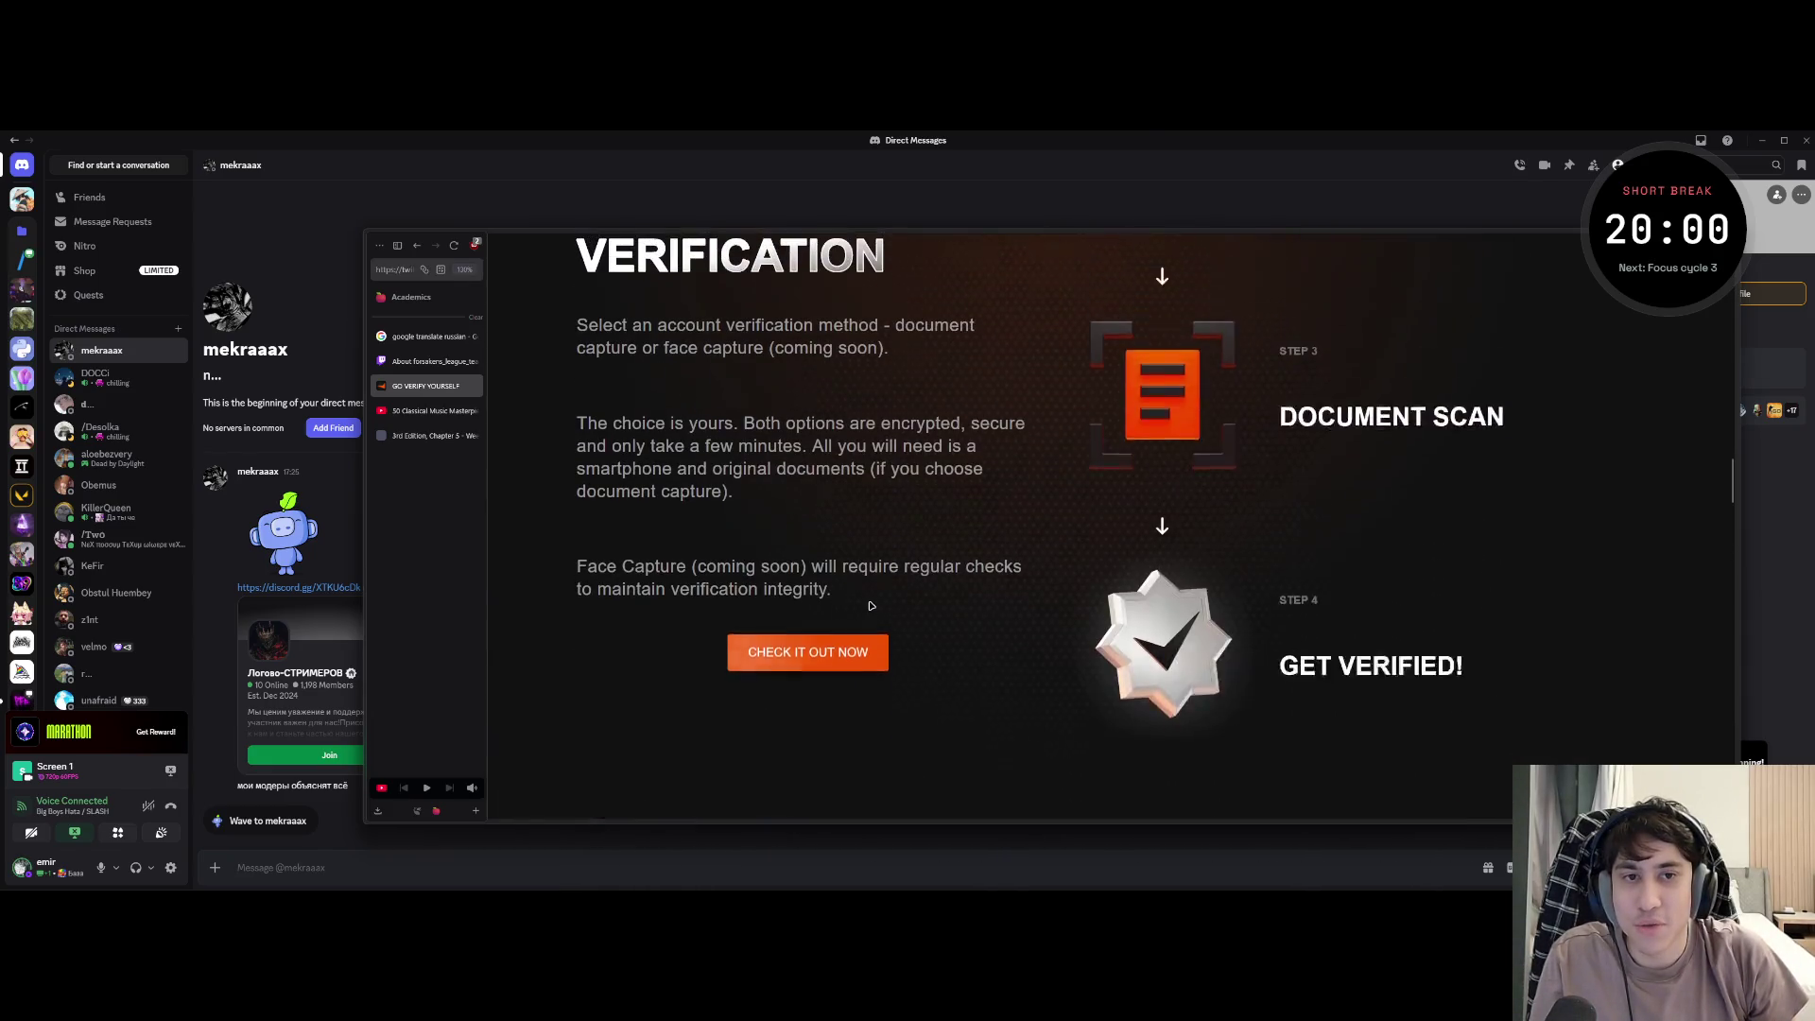
pyautogui.scroll(2, 870, 606)
pyautogui.moveTo(709, 353); pyautogui.dragTo(1382, 430)
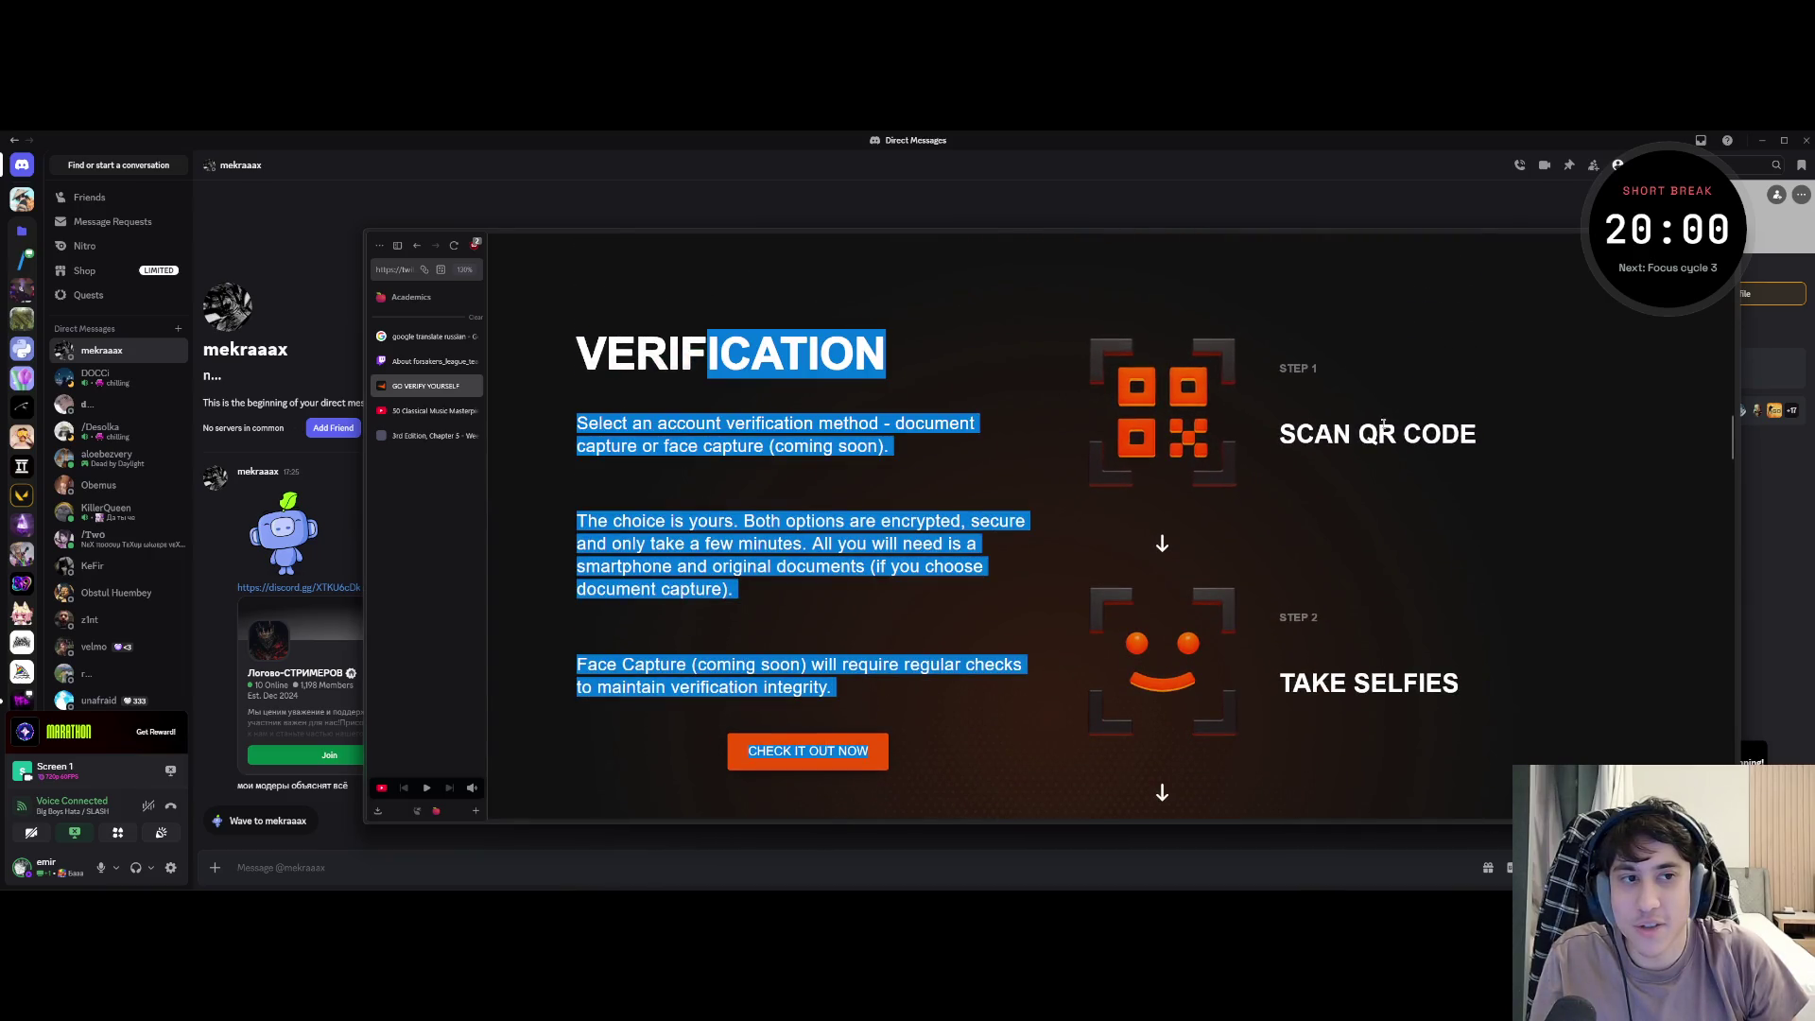
pyautogui.scroll(-2, 1383, 429)
pyautogui.scroll(-2, 1361, 469)
pyautogui.scroll(-5, 1342, 505)
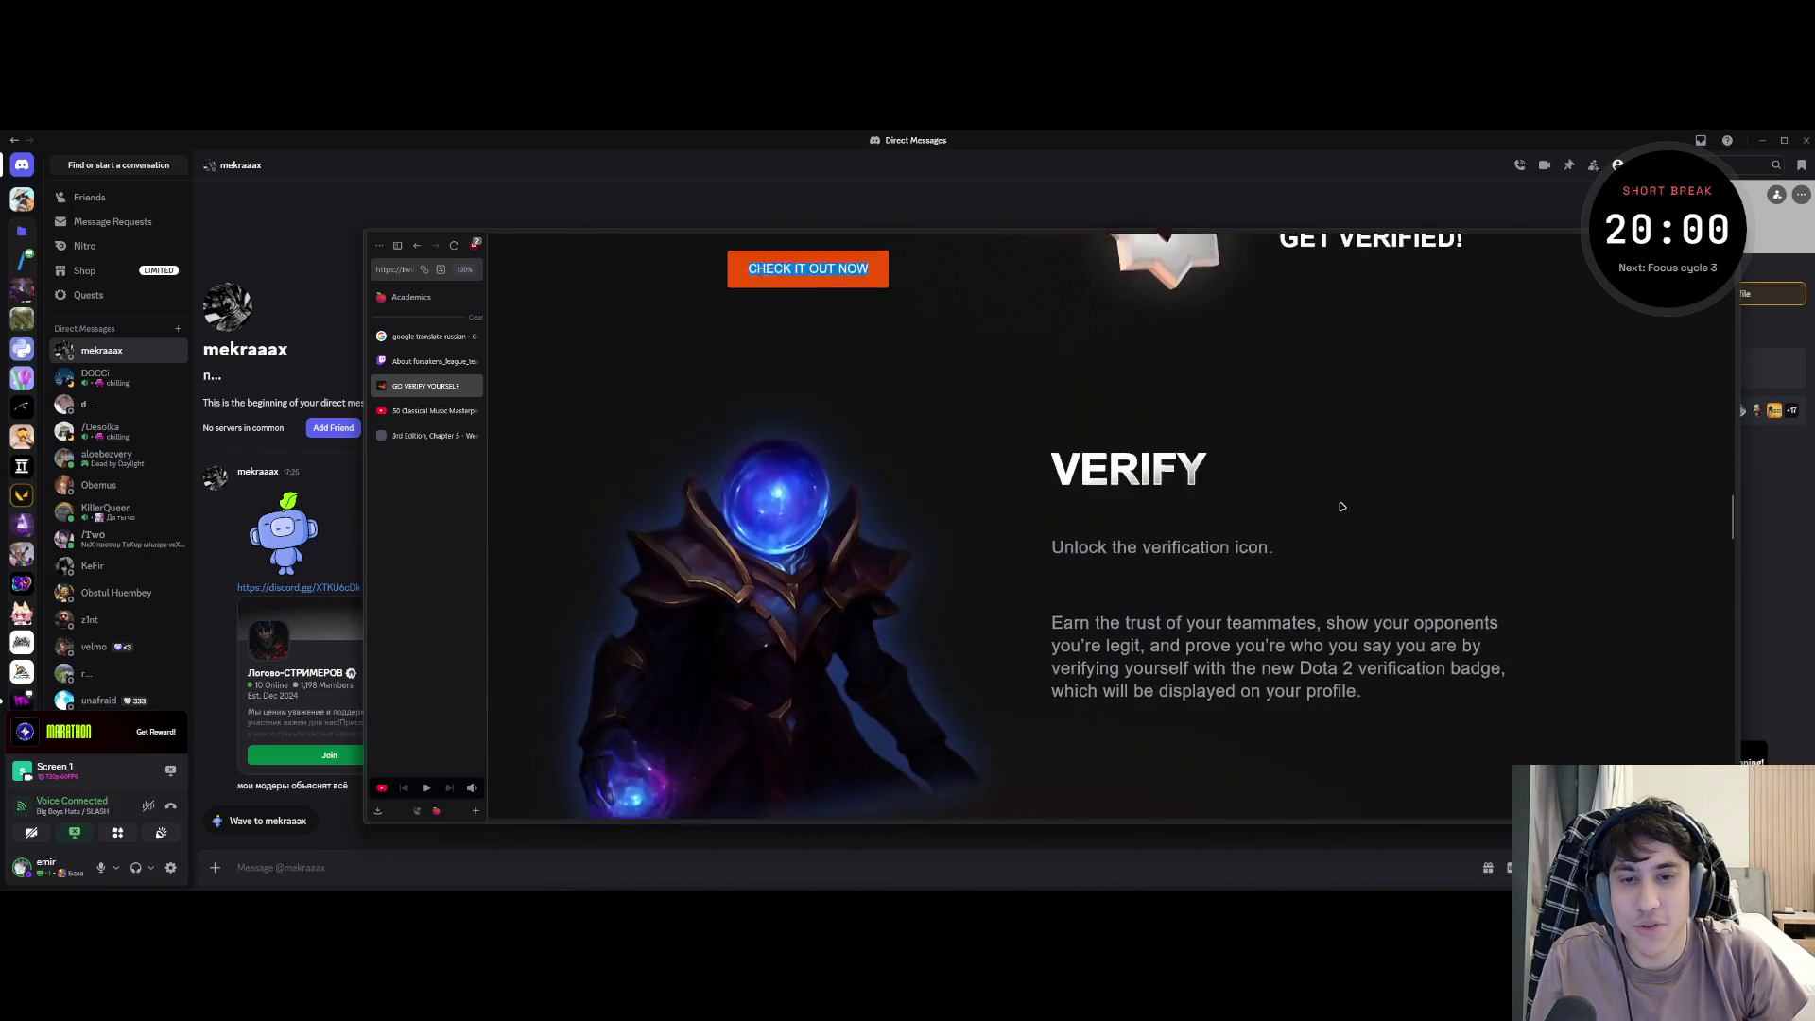
pyautogui.scroll(-5, 1343, 506)
pyautogui.scroll(-5, 1341, 506)
pyautogui.scroll(-5, 1343, 506)
pyautogui.scroll(-1, 1342, 505)
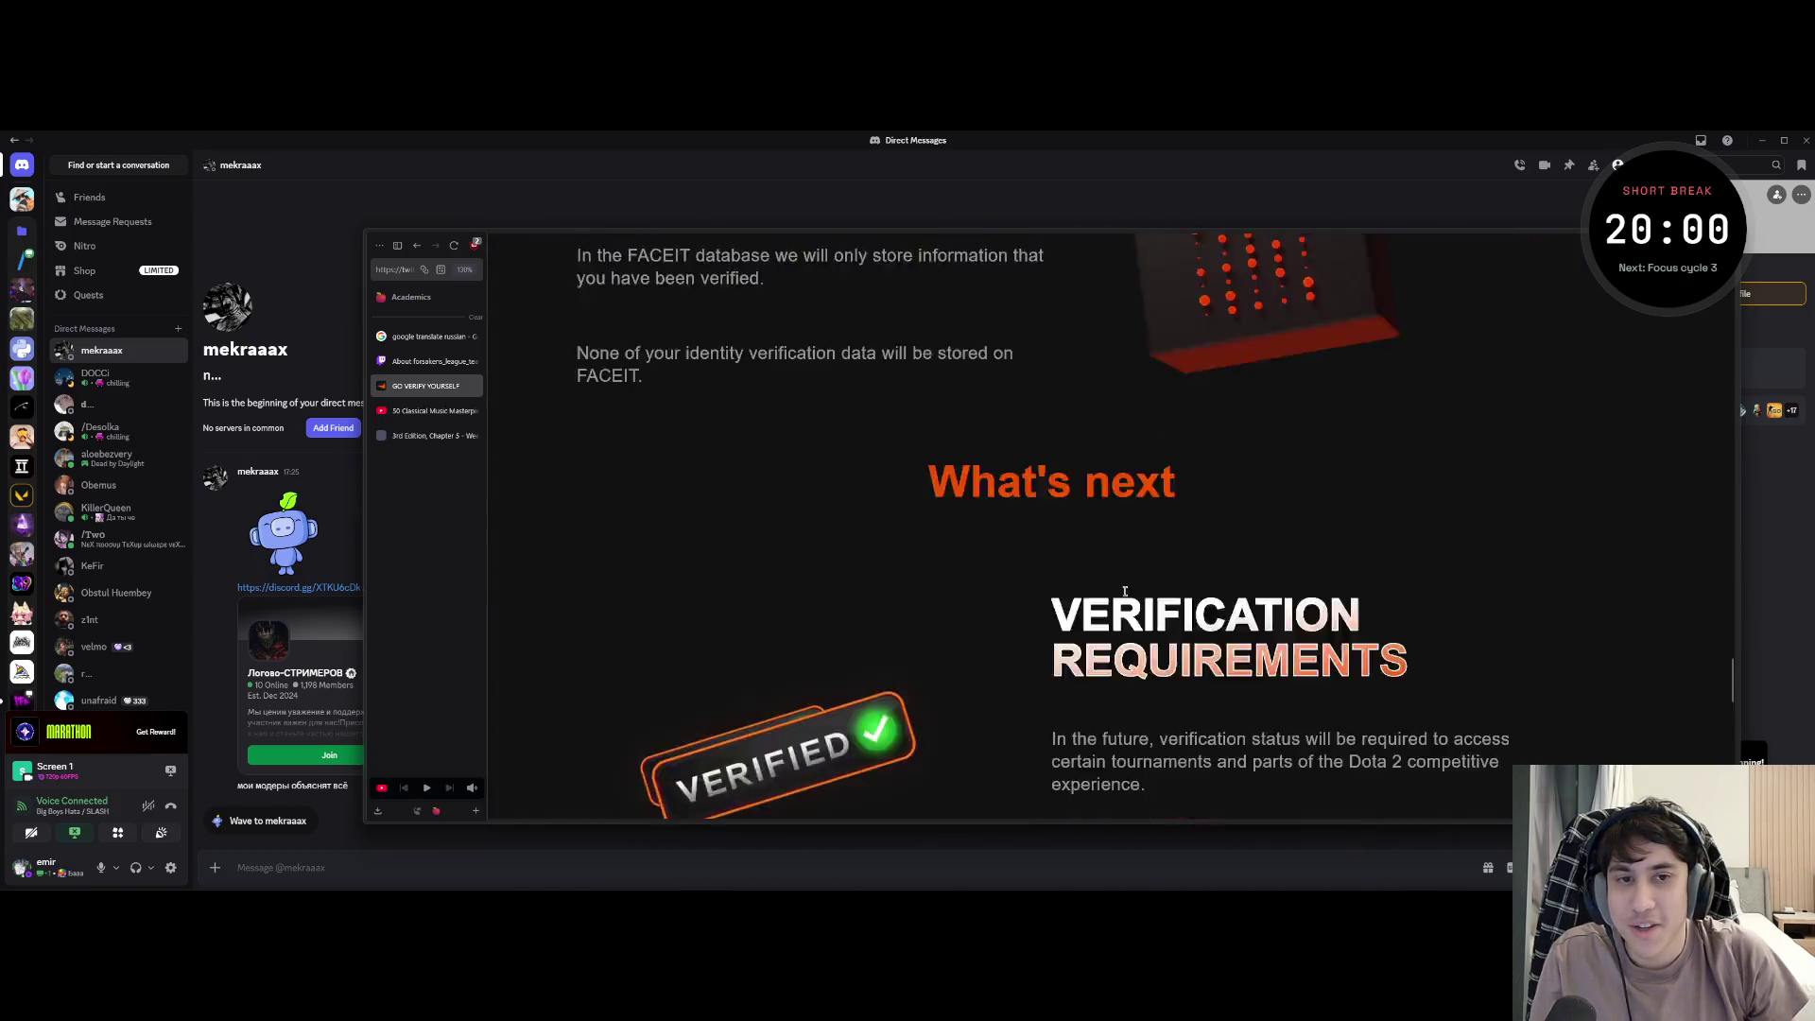
pyautogui.scroll(5, 969, 586)
pyautogui.scroll(5, 968, 585)
pyautogui.scroll(3, 969, 586)
pyautogui.scroll(5, 968, 586)
pyautogui.scroll(-5, 968, 585)
pyautogui.scroll(-5, 969, 586)
pyautogui.scroll(-5, 976, 594)
pyautogui.scroll(-2, 982, 601)
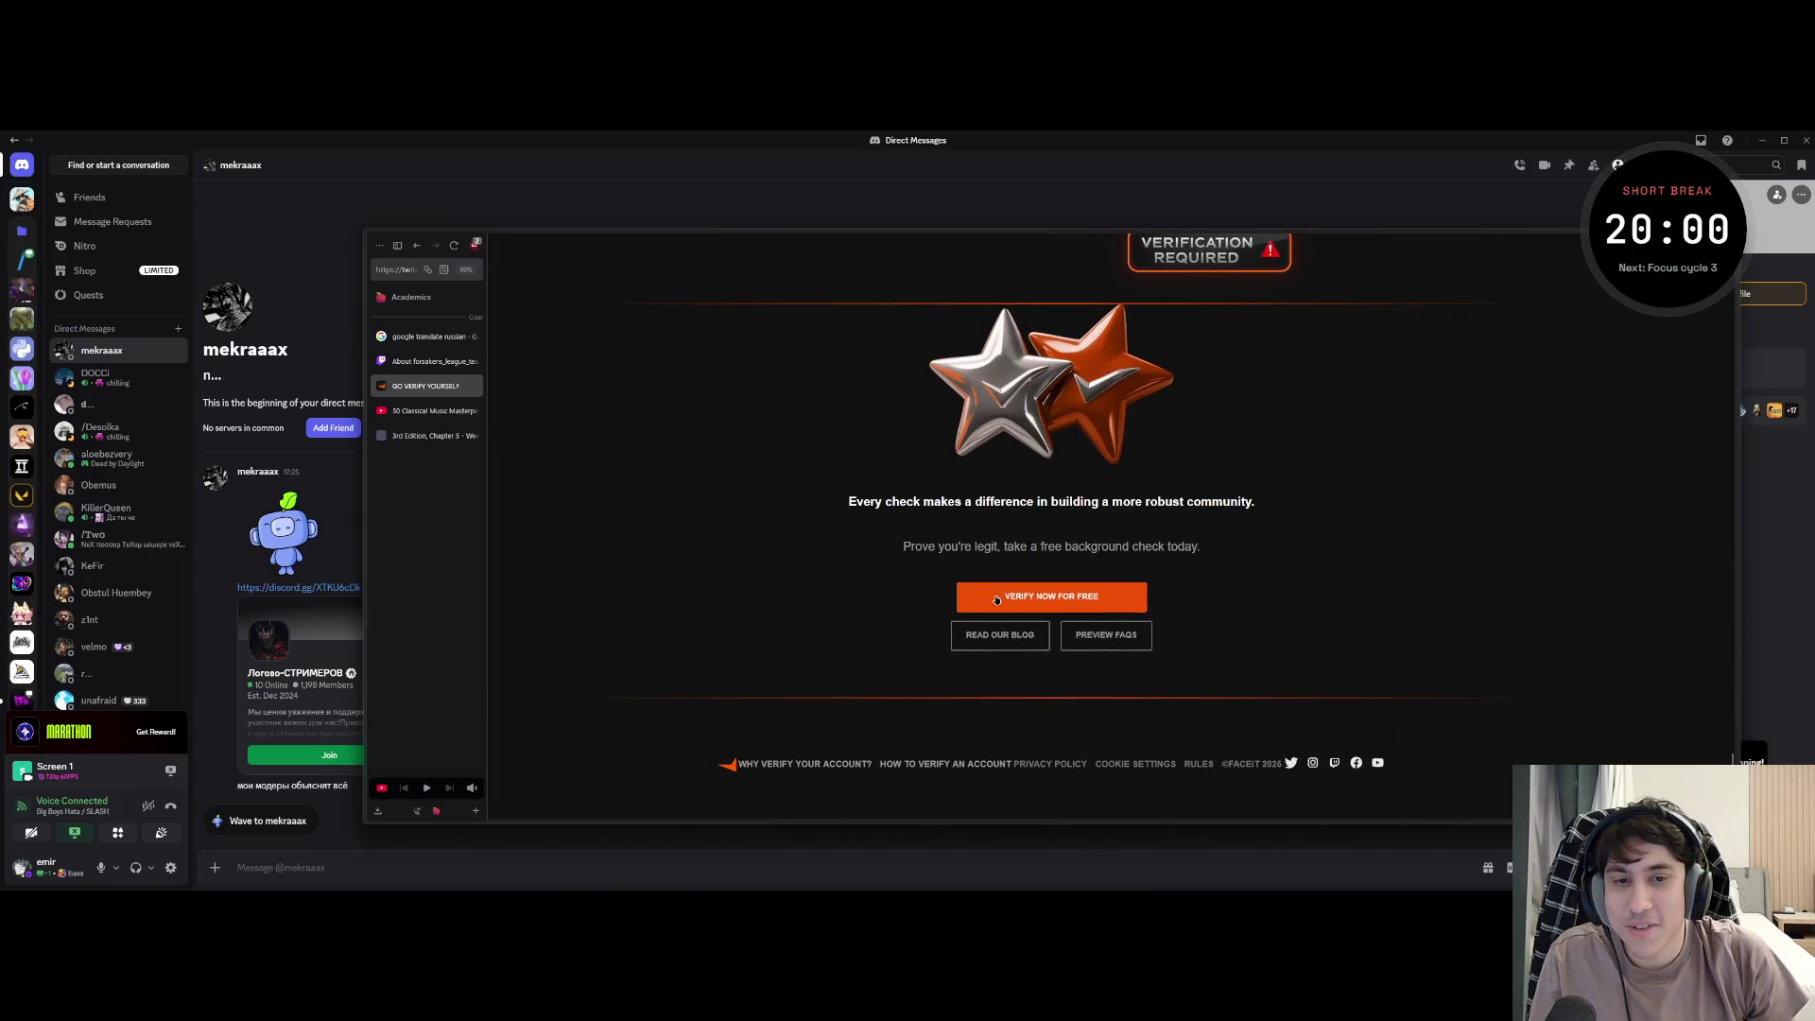
pyautogui.click(1050, 598)
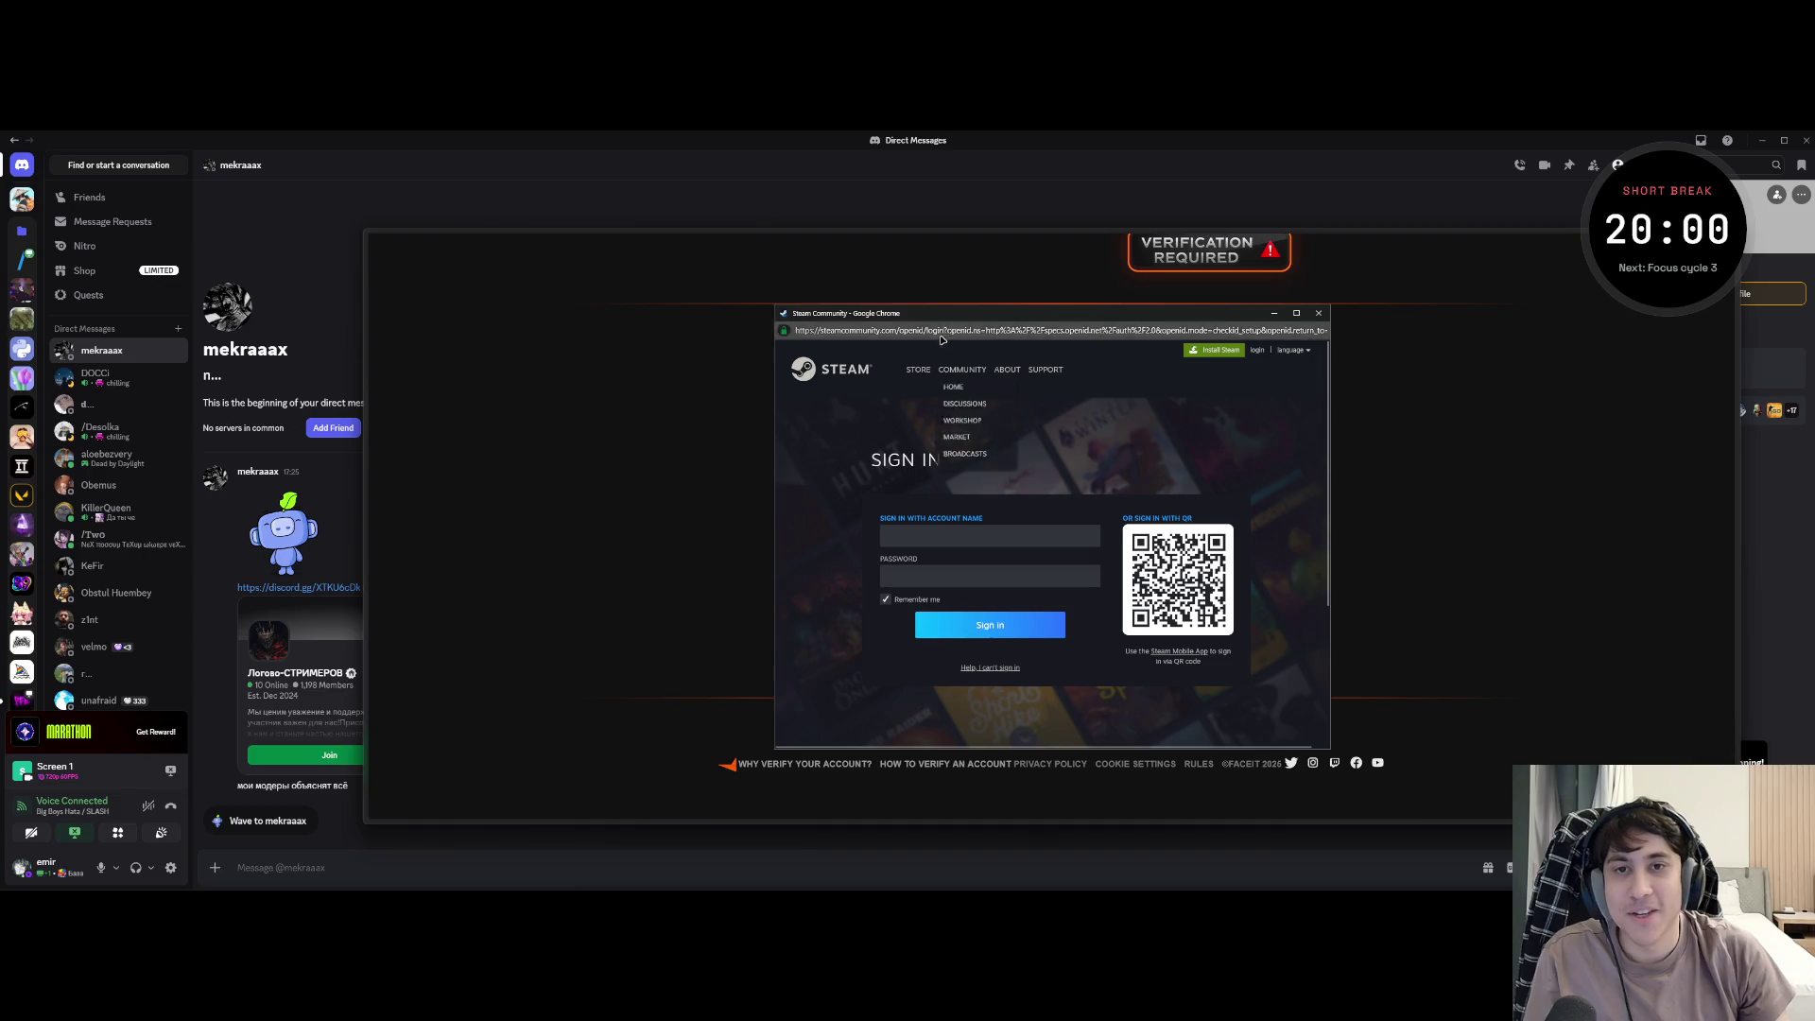
# - Drag the fake Steam sign-in popup around the screen, then close it to return to the FACEIT page
pyautogui.press('super')
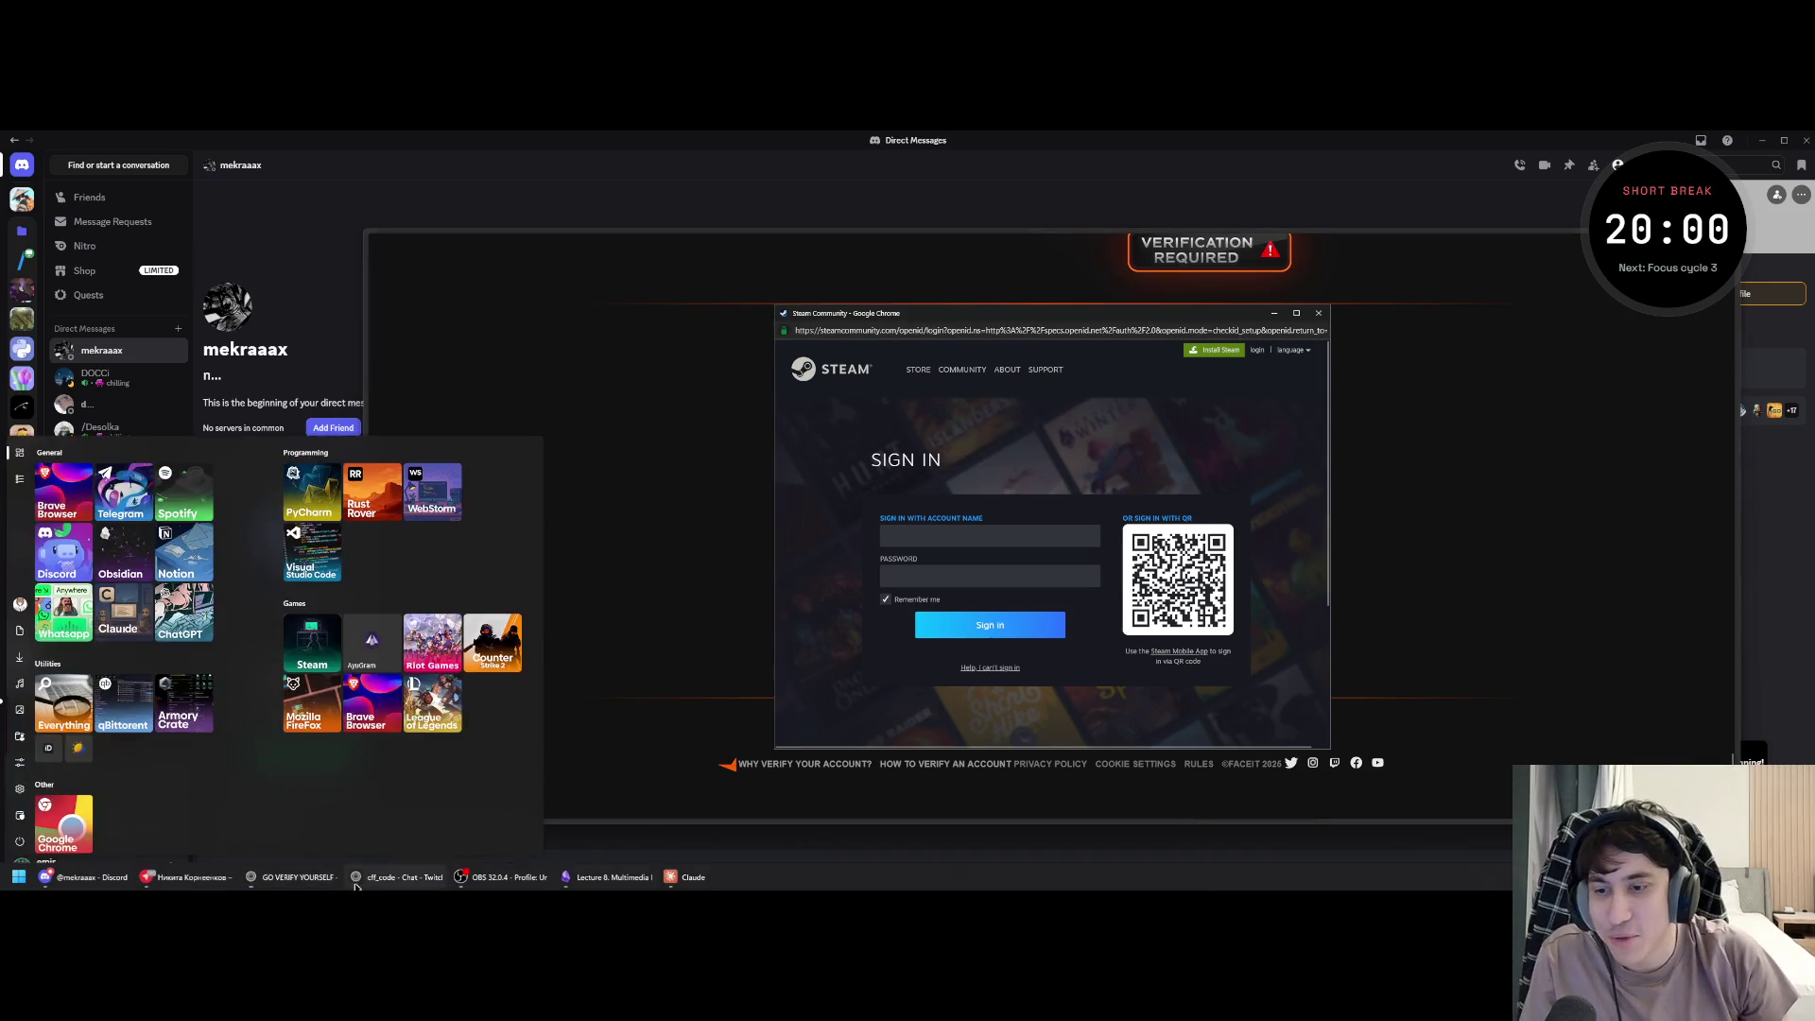
pyautogui.press('super')
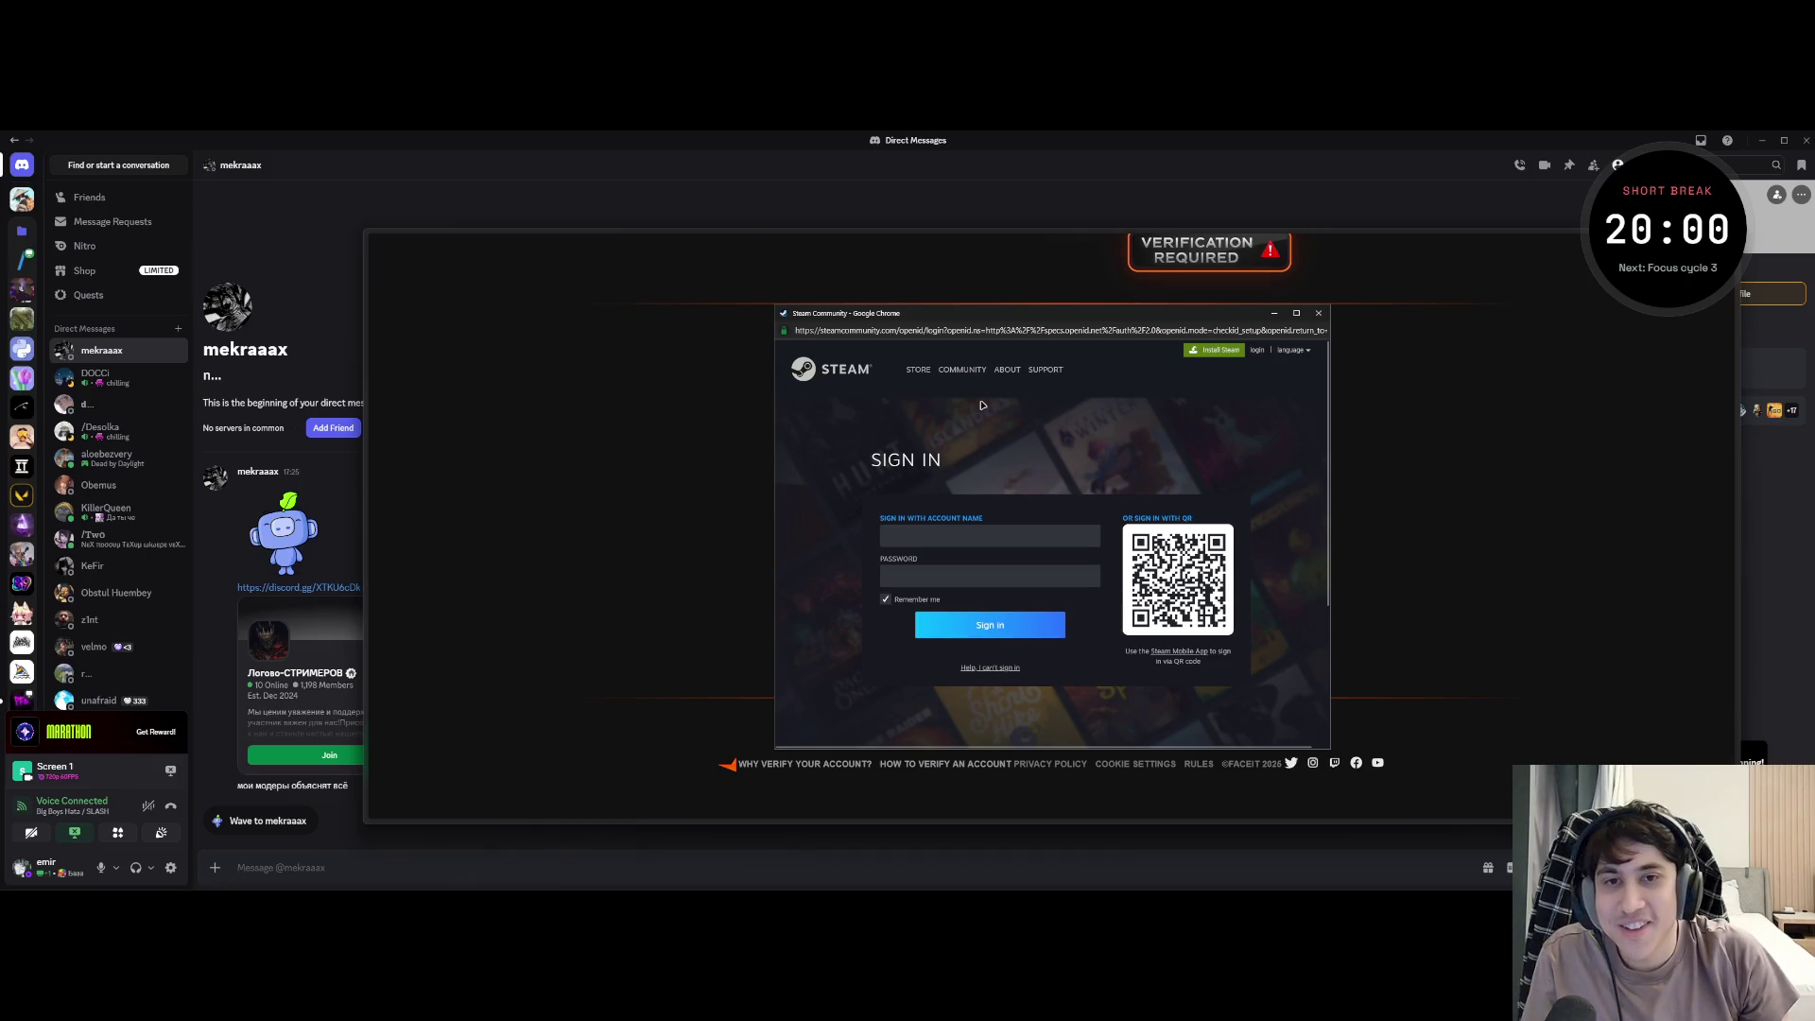
pyautogui.moveTo(962, 313); pyautogui.dragTo(630, 321)
pyautogui.moveTo(362, 347); pyautogui.dragTo(362, 389)
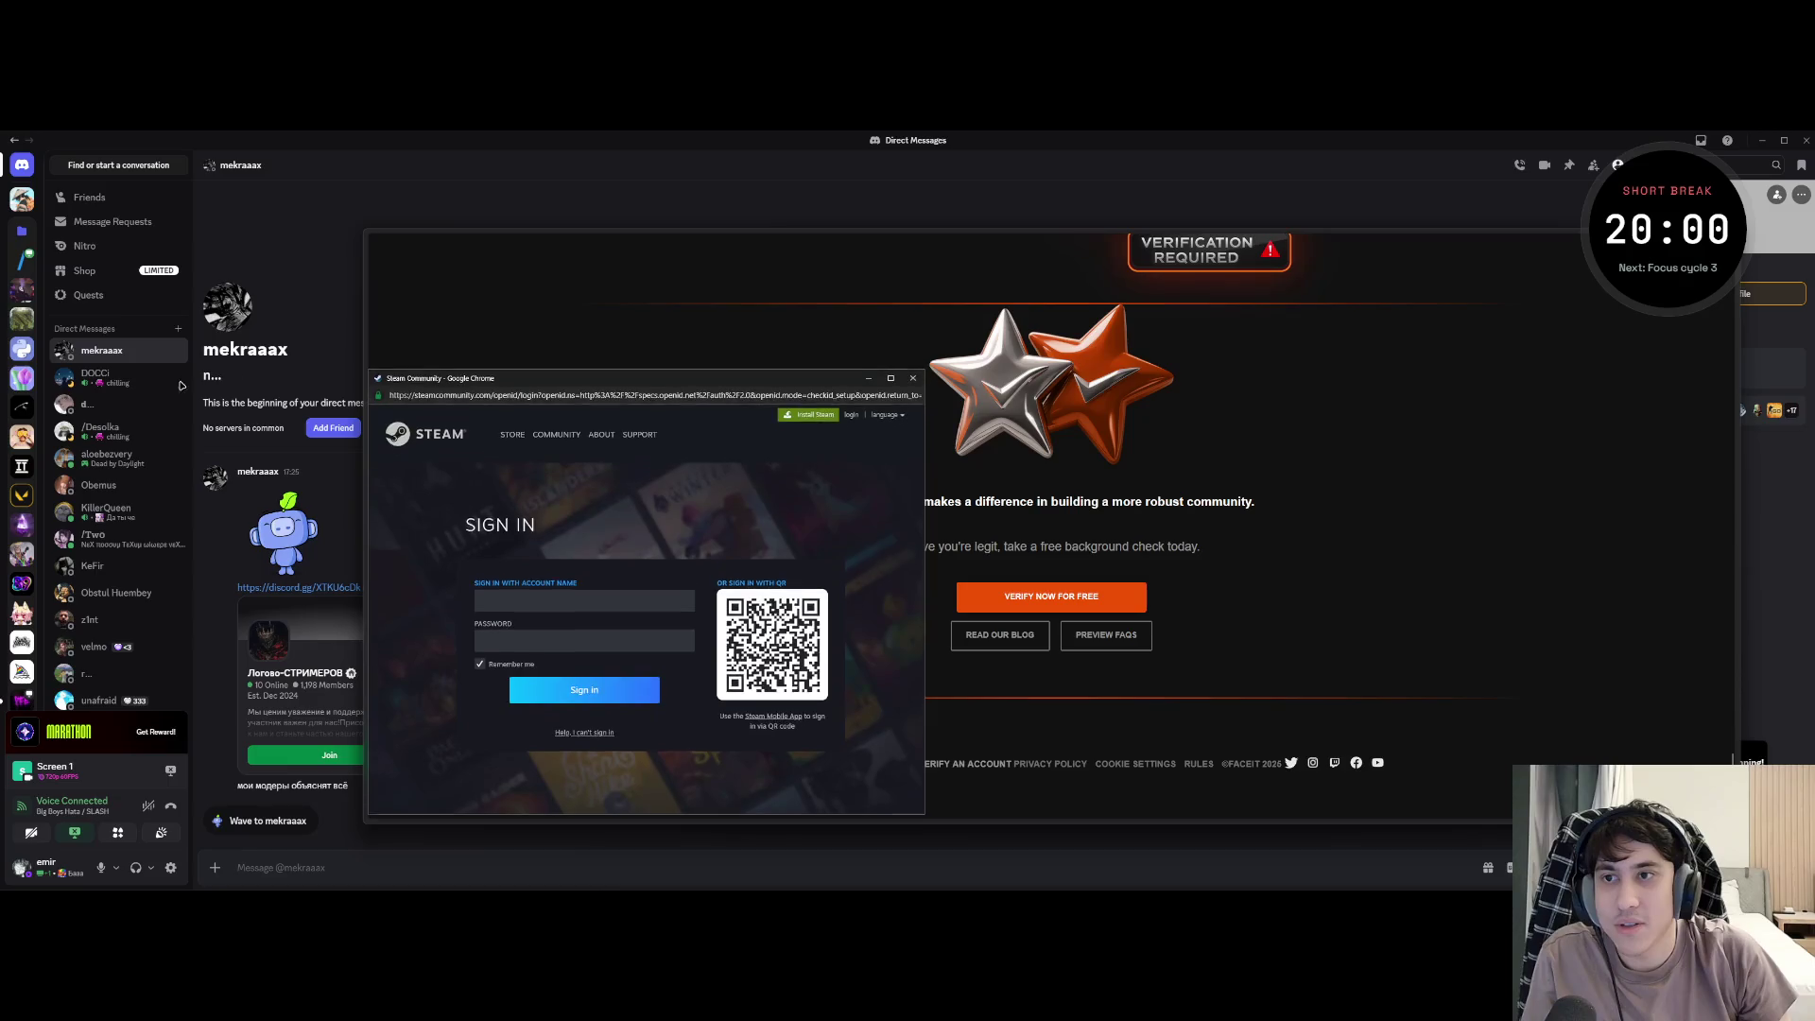
pyautogui.moveTo(662, 377); pyautogui.dragTo(1475, 231)
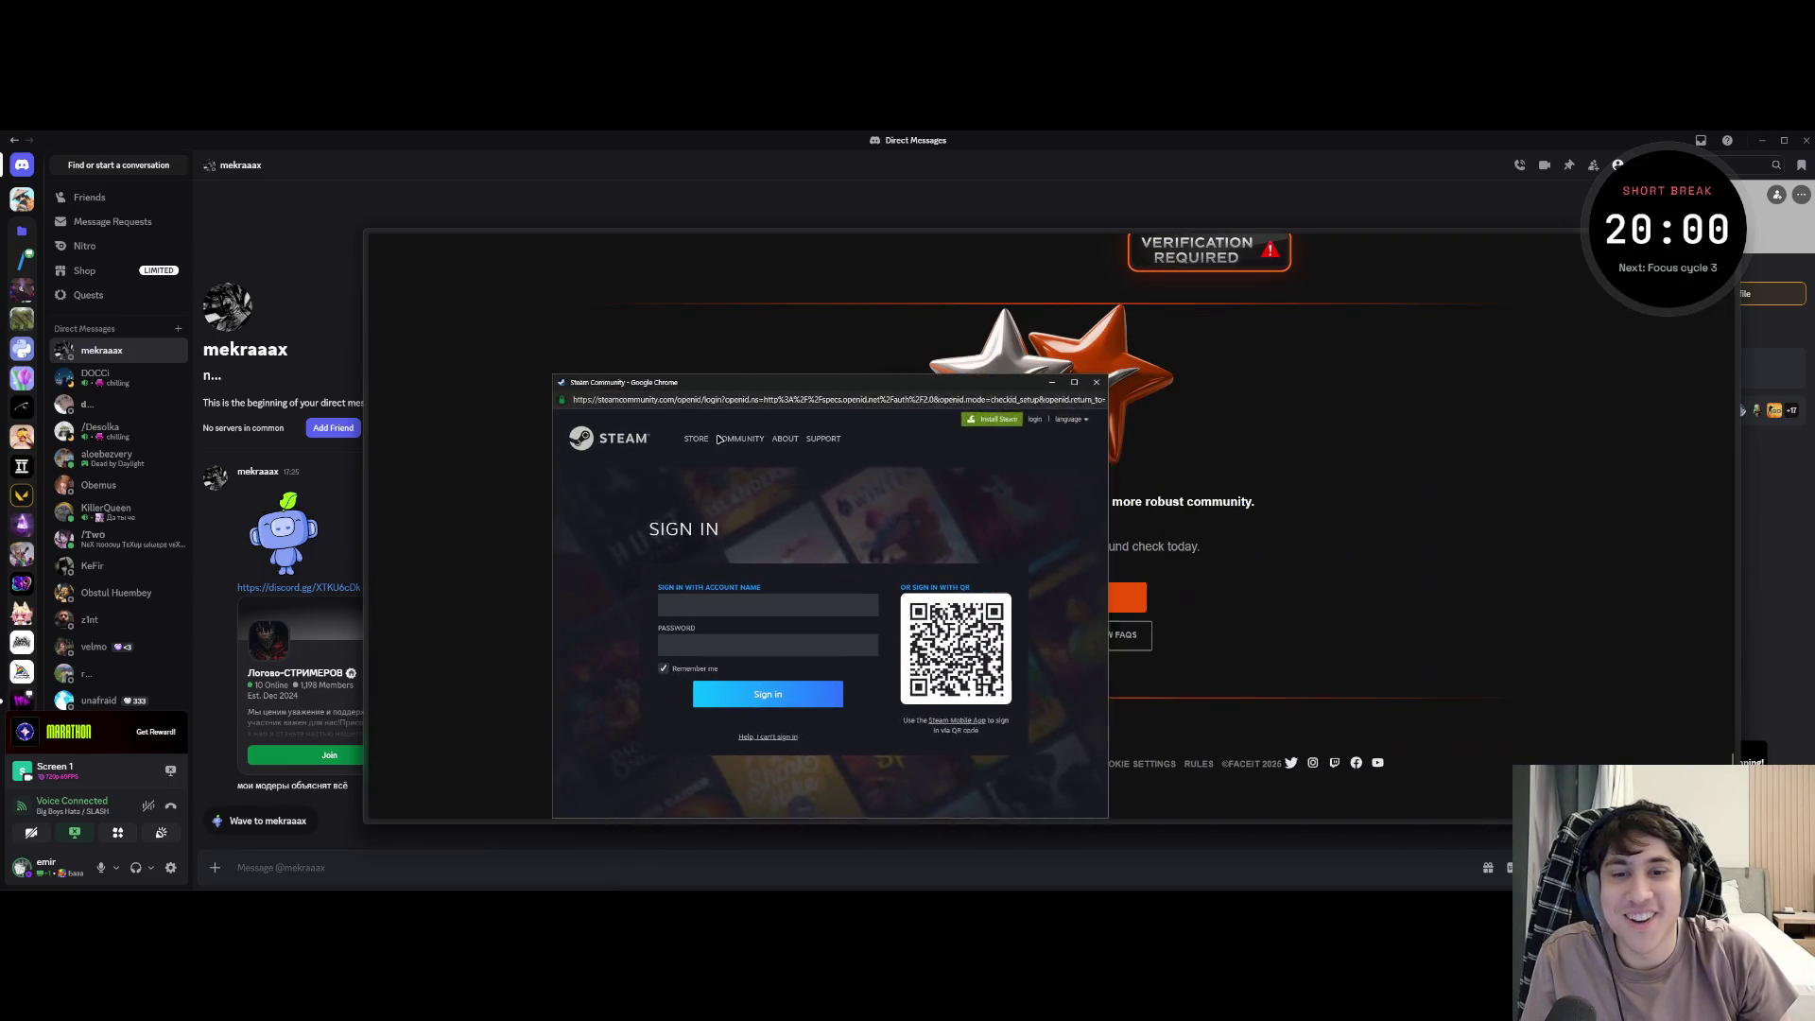
pyautogui.moveTo(1476, 242)
pyautogui.mouseDown()
pyautogui.moveTo(664, 242)
pyautogui.moveTo(663, 337)
pyautogui.mouseUp()
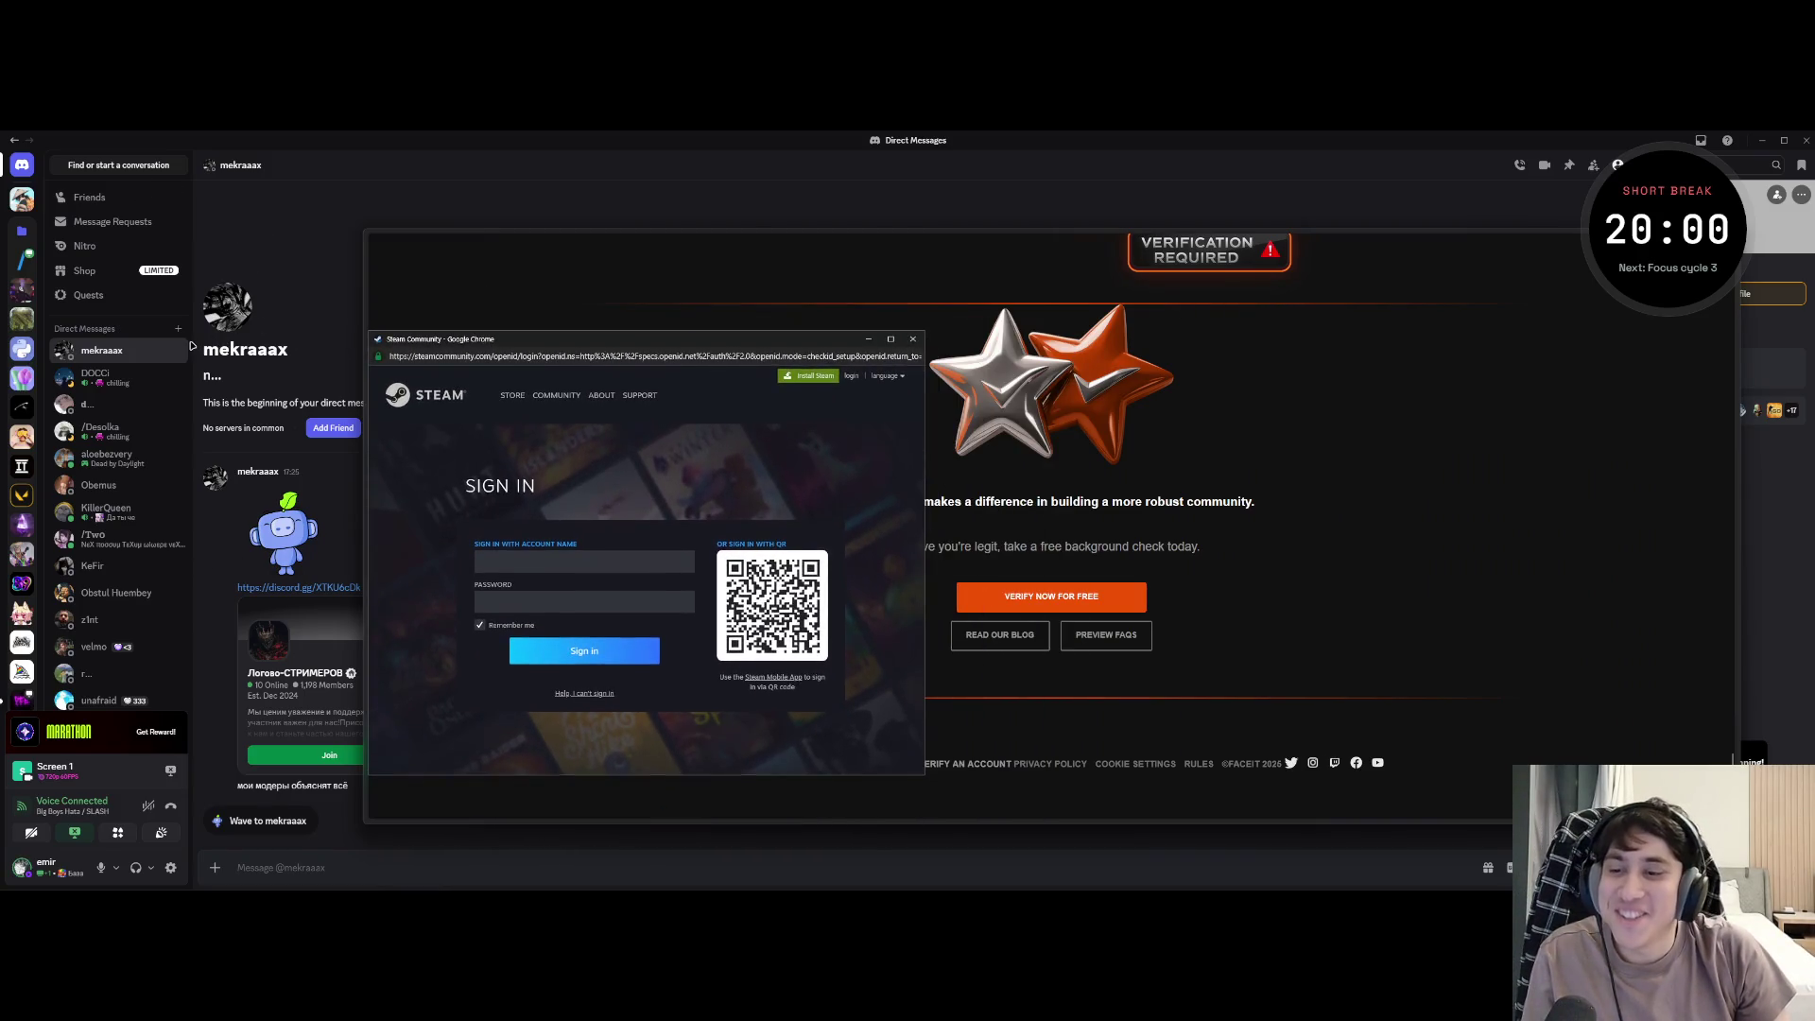
pyautogui.moveTo(563, 338); pyautogui.dragTo(761, 298)
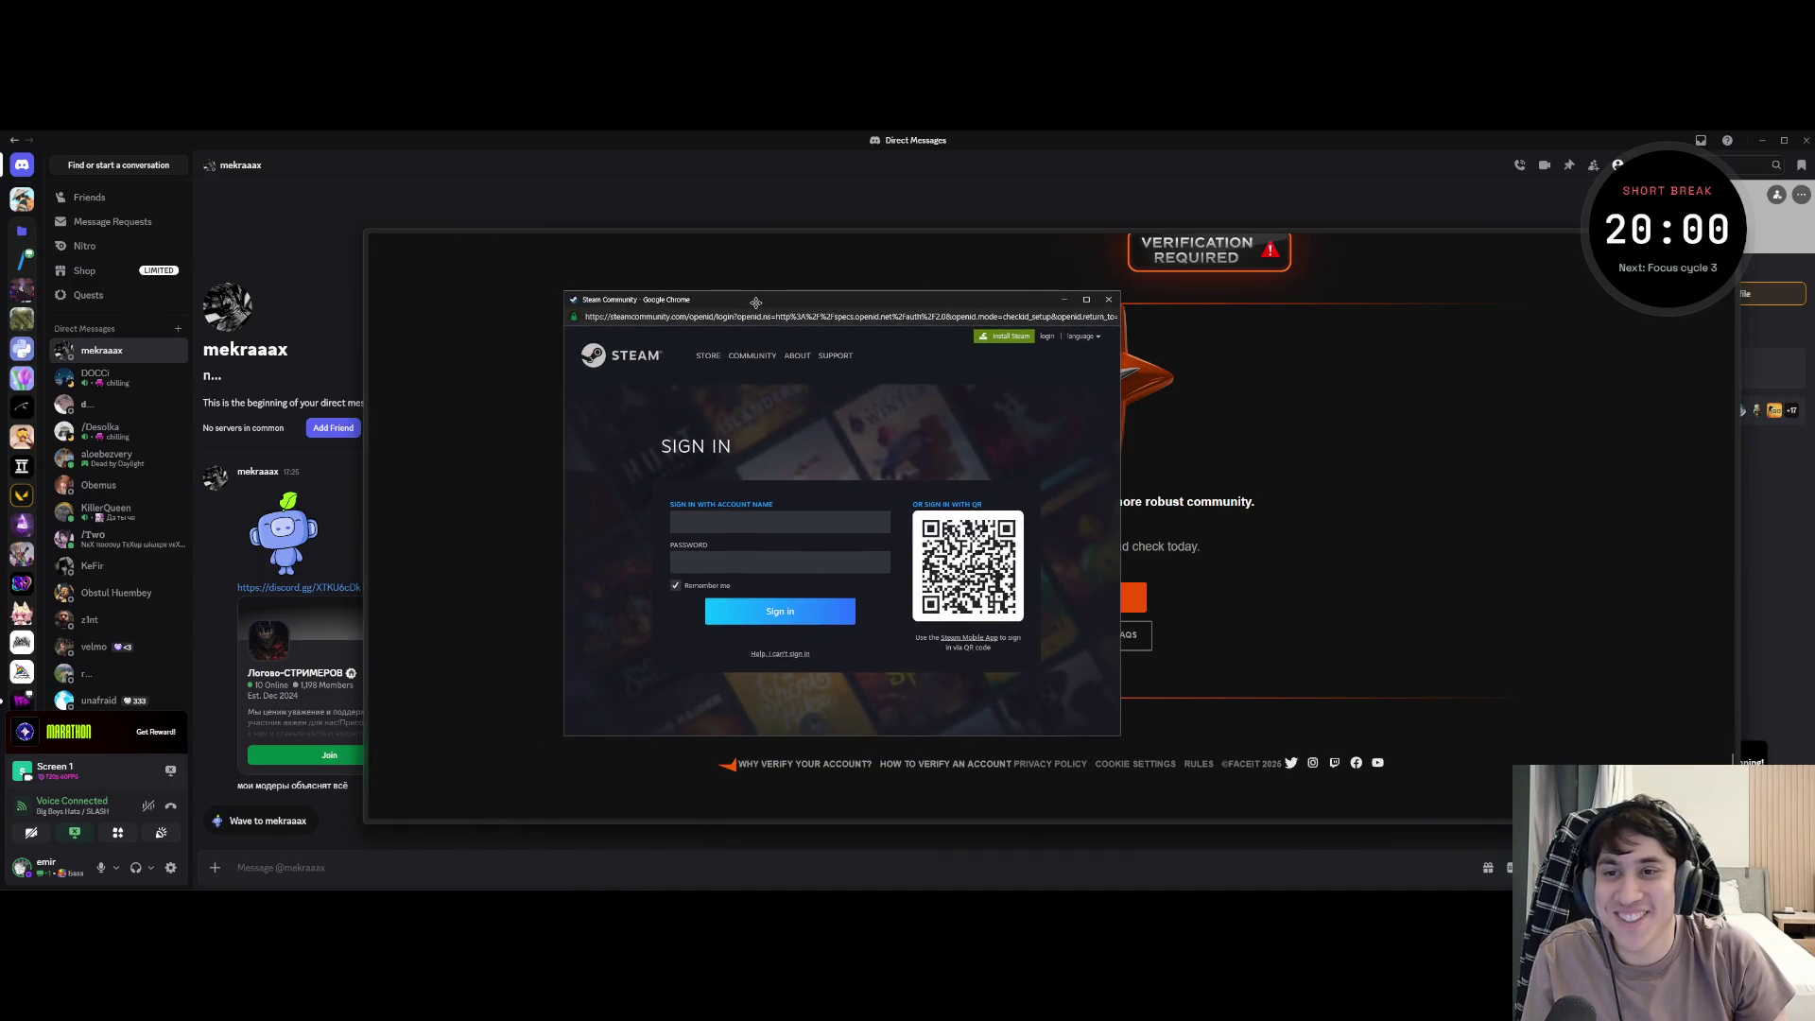
pyautogui.scroll(-1, 990, 413)
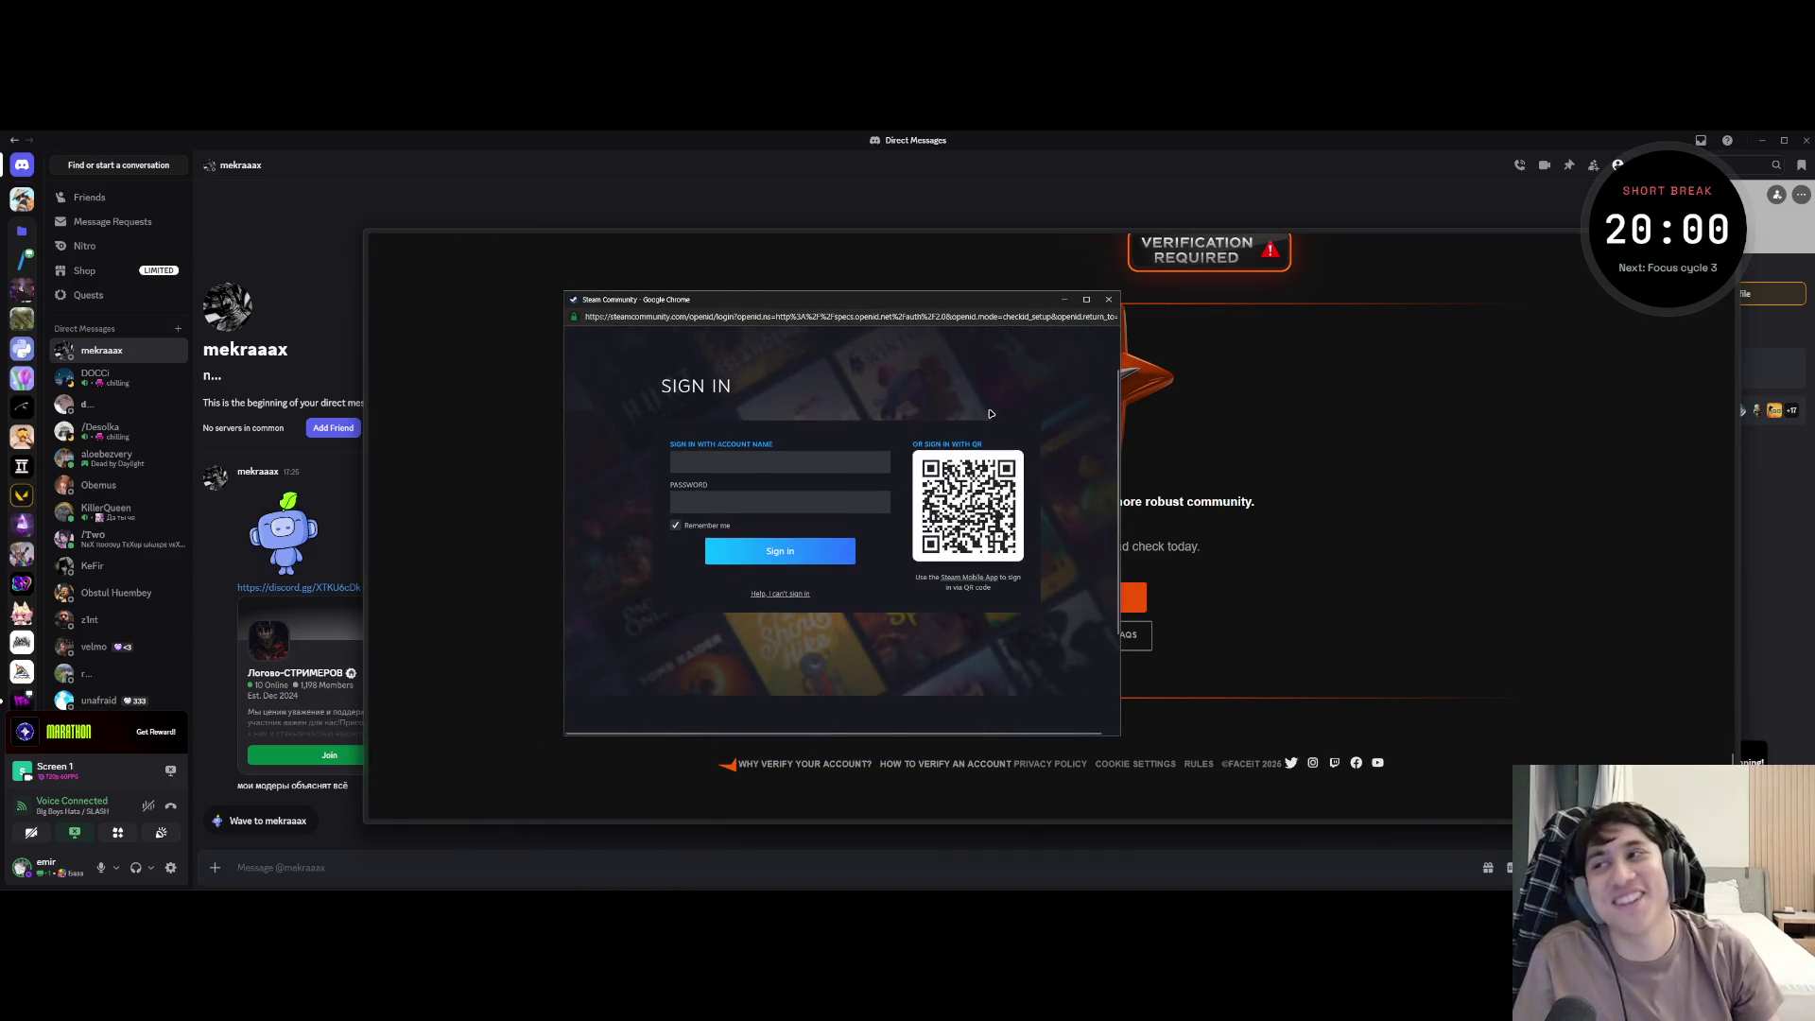
pyautogui.click(1109, 302)
pyautogui.rightClick(888, 604)
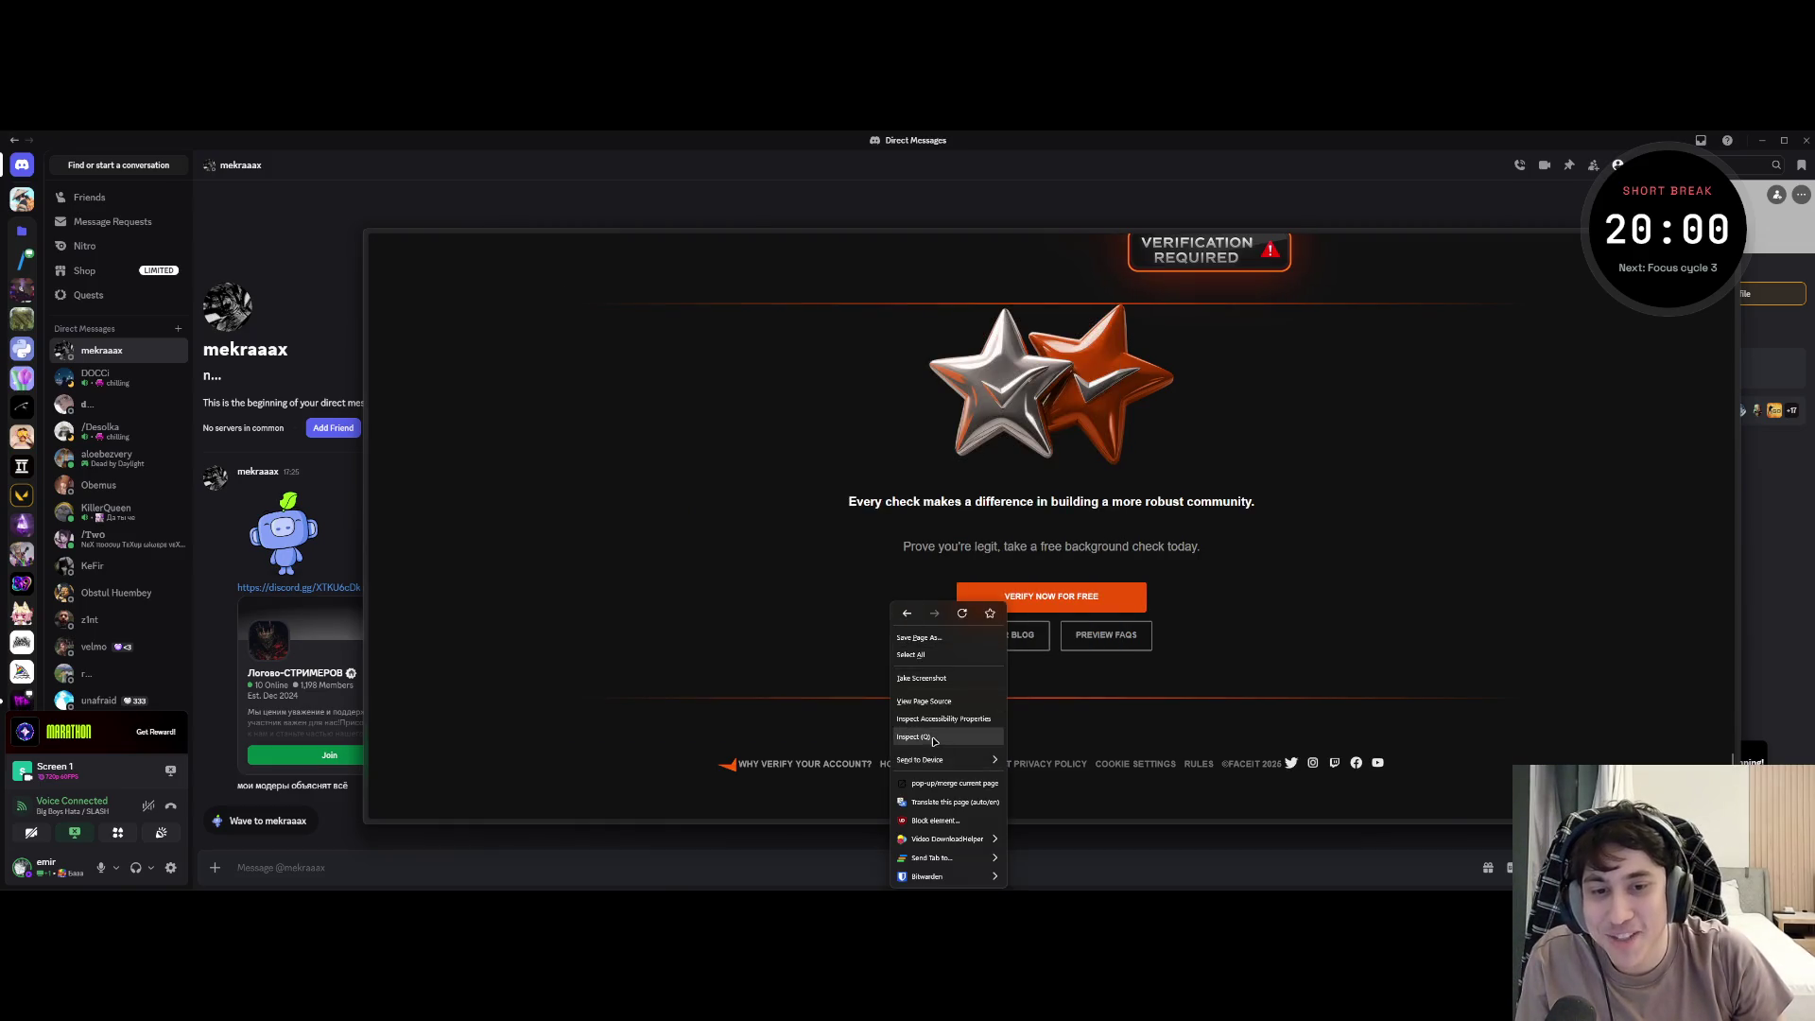
pyautogui.click(943, 756)
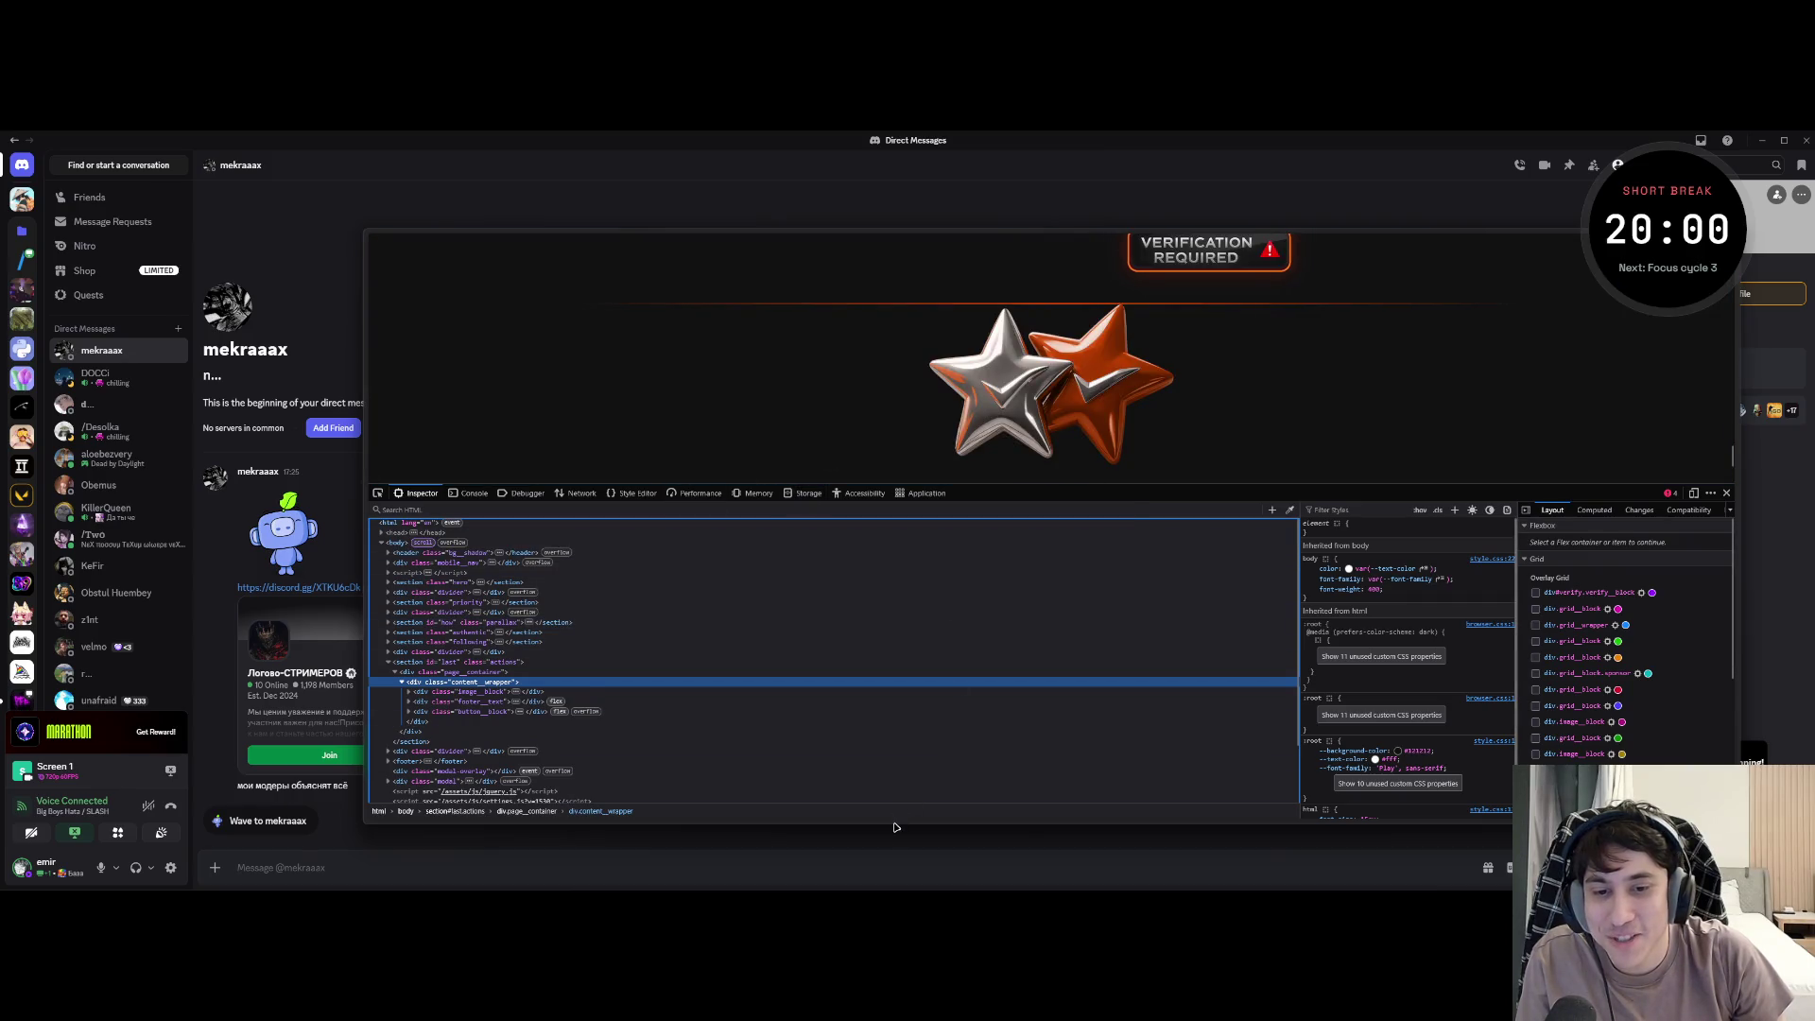
pyautogui.doubleClick(907, 227)
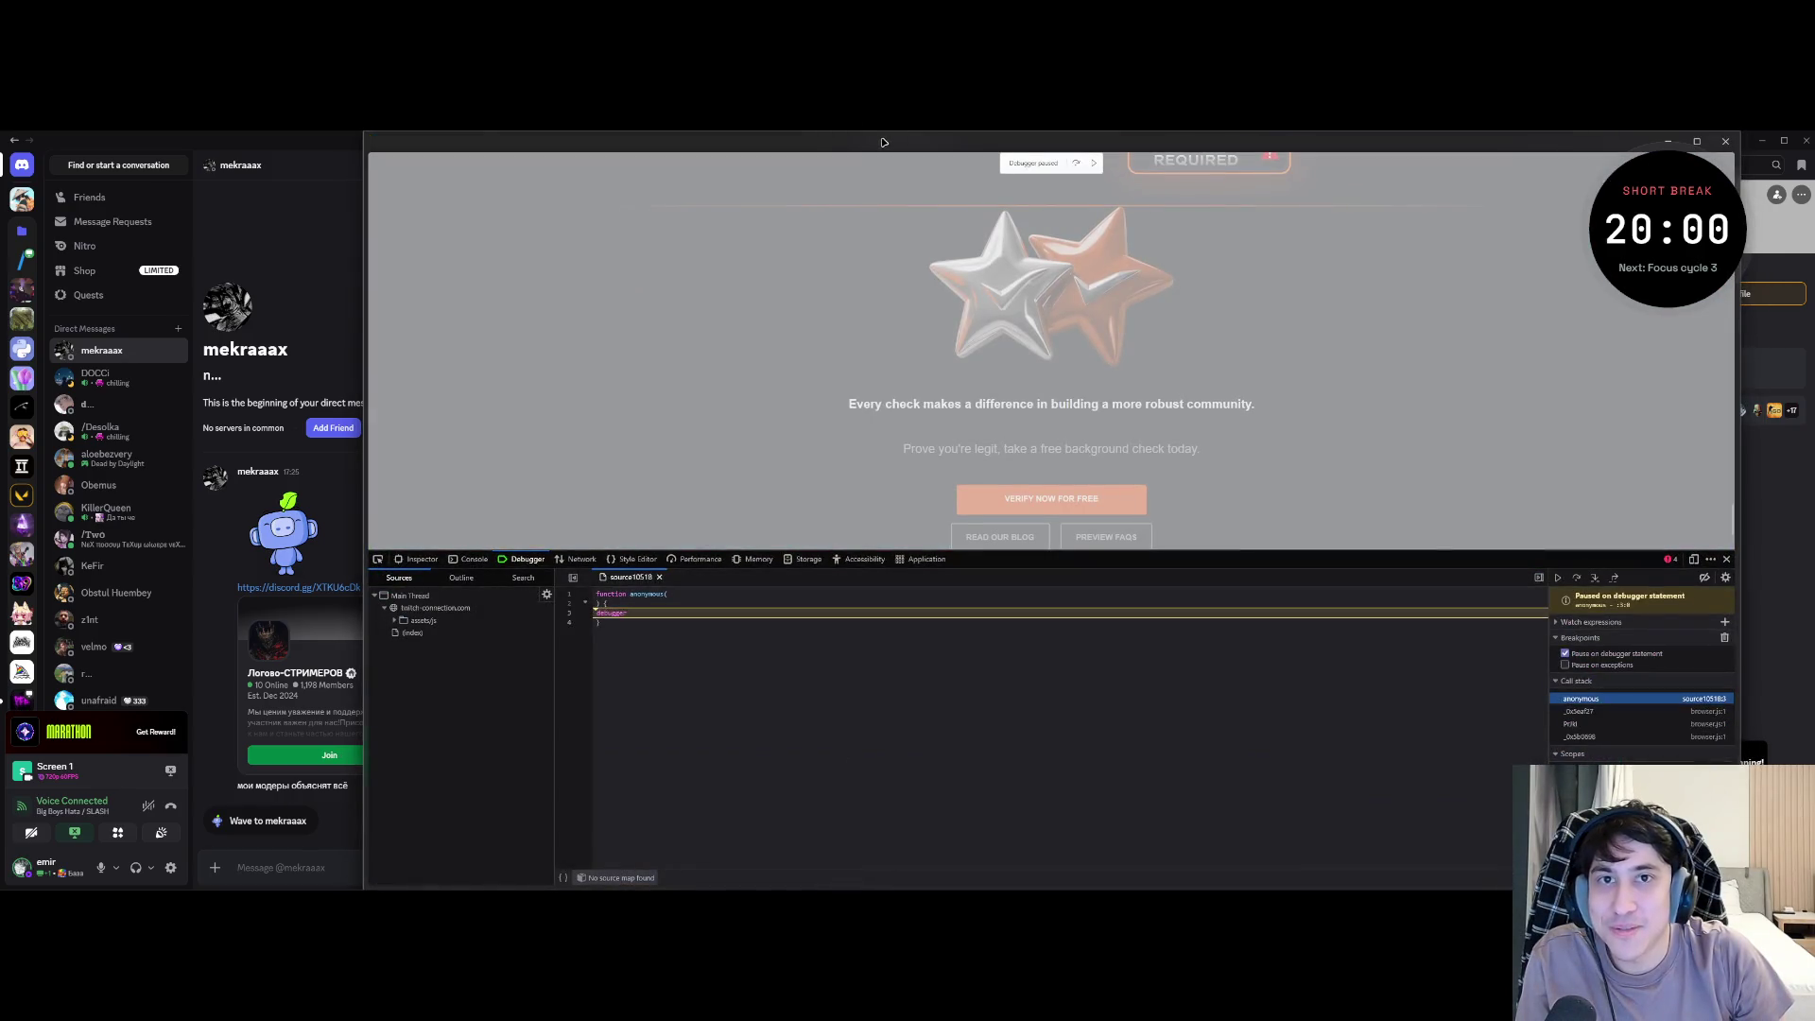
pyautogui.doubleClick(883, 140)
pyautogui.click(417, 493)
pyautogui.scroll(-3, 818, 377)
pyautogui.click(378, 493)
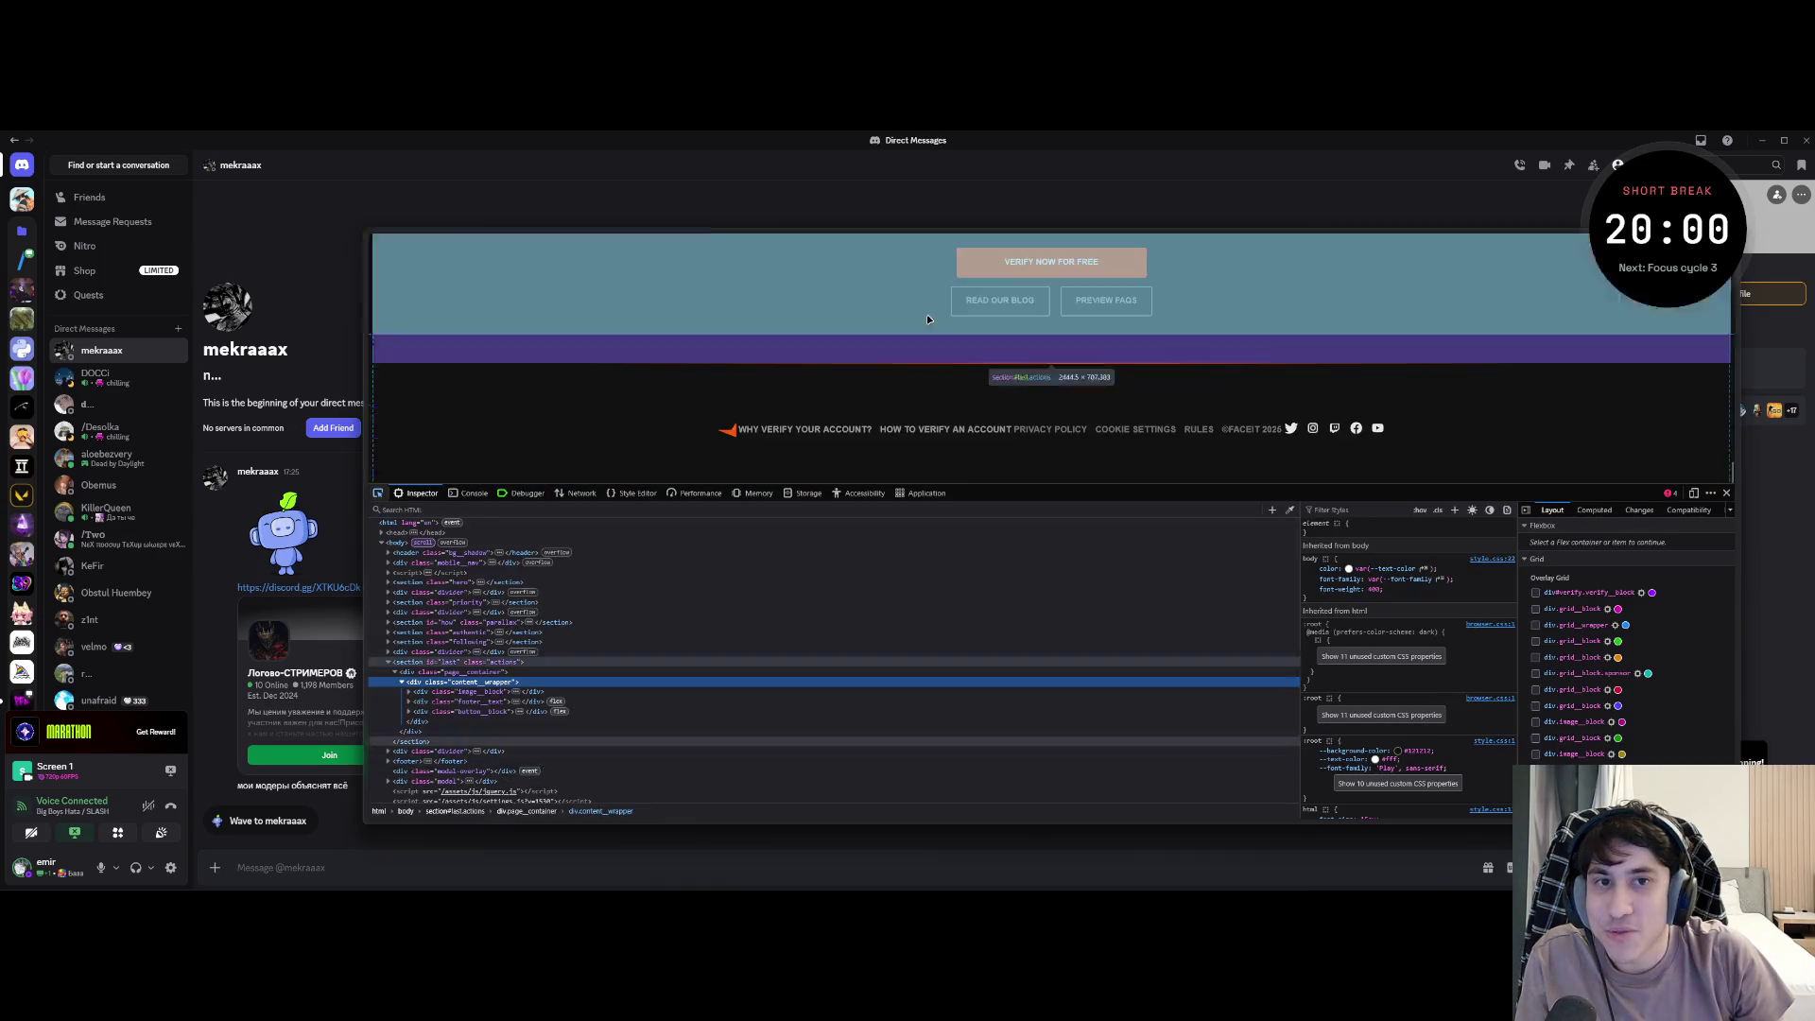
pyautogui.click(962, 253)
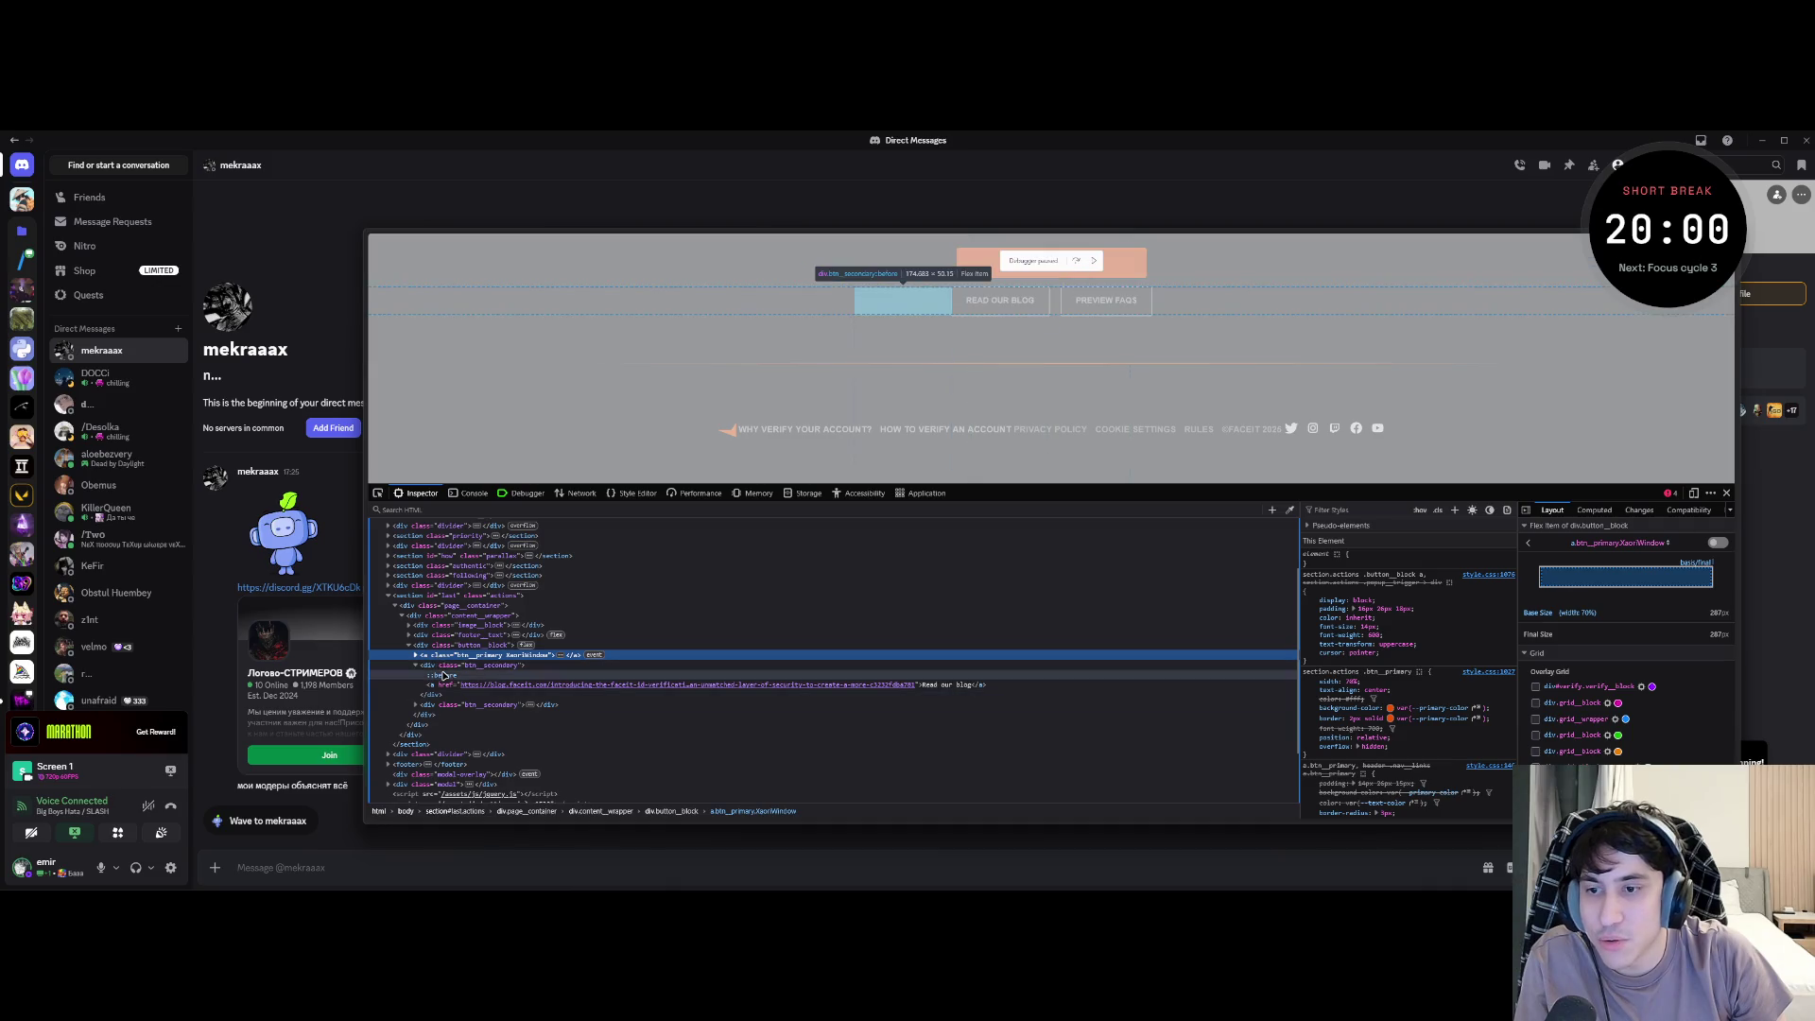
pyautogui.click(415, 704)
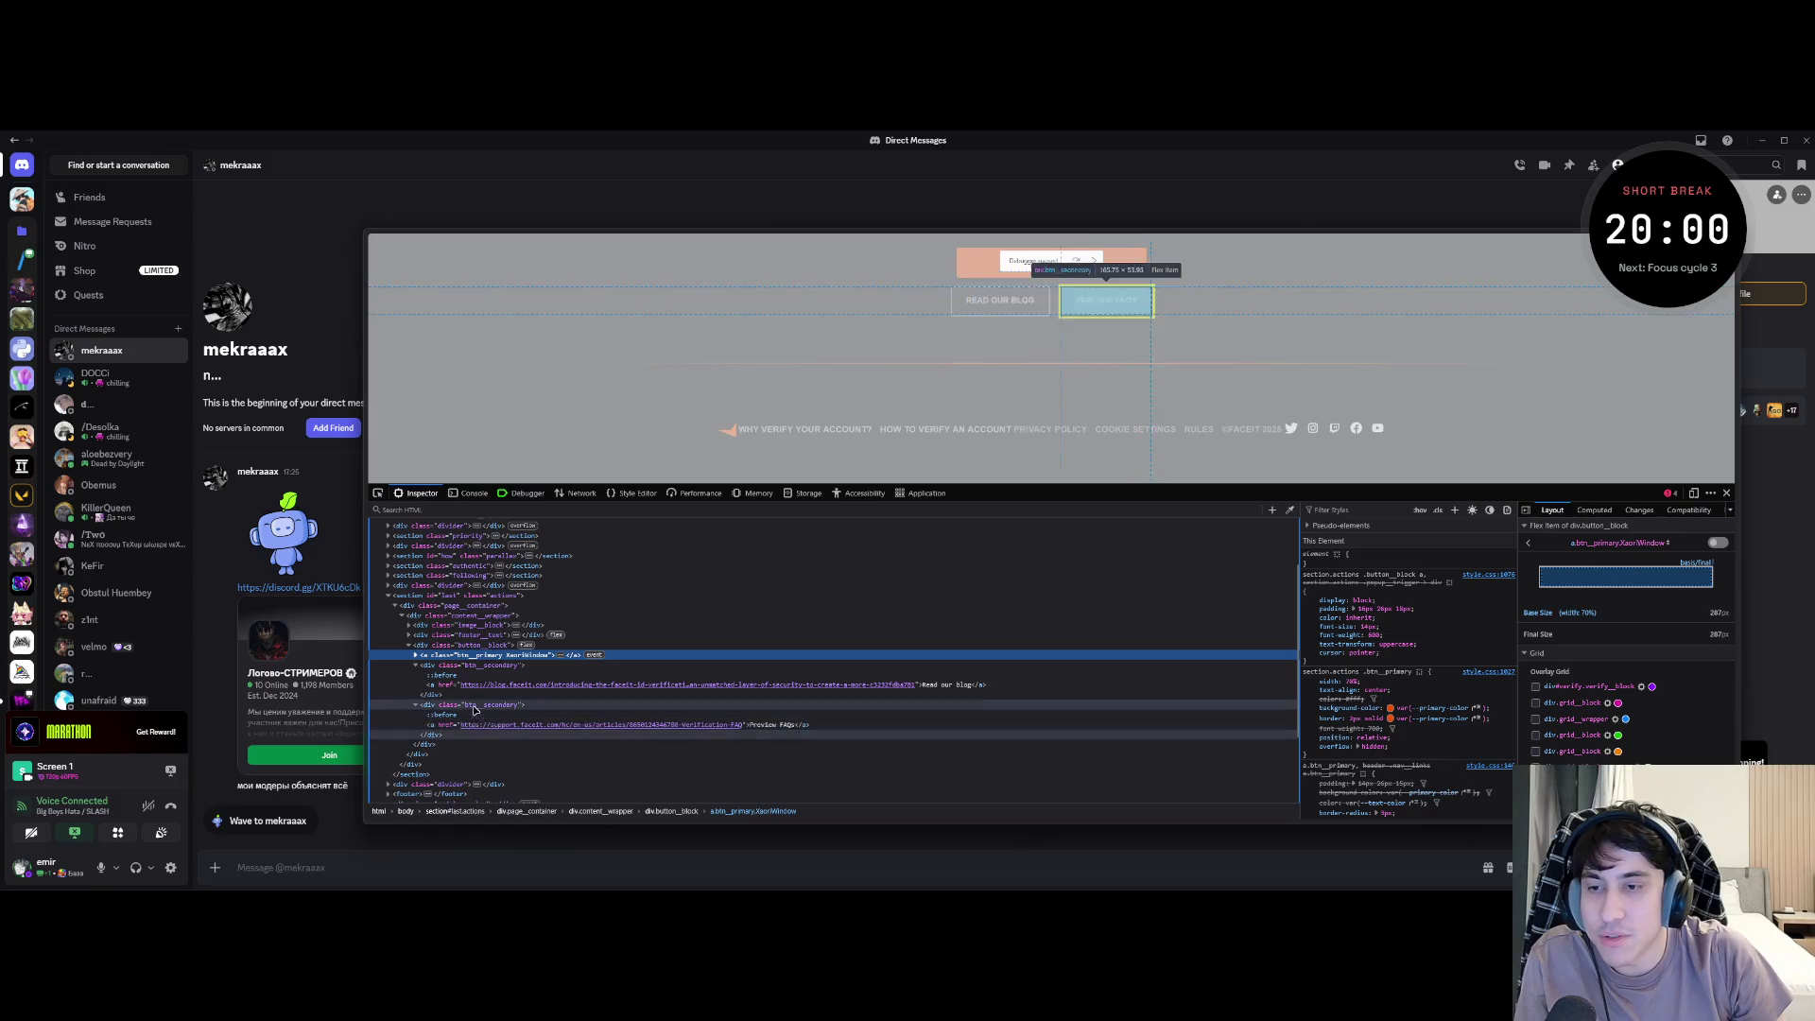
pyautogui.click(1726, 493)
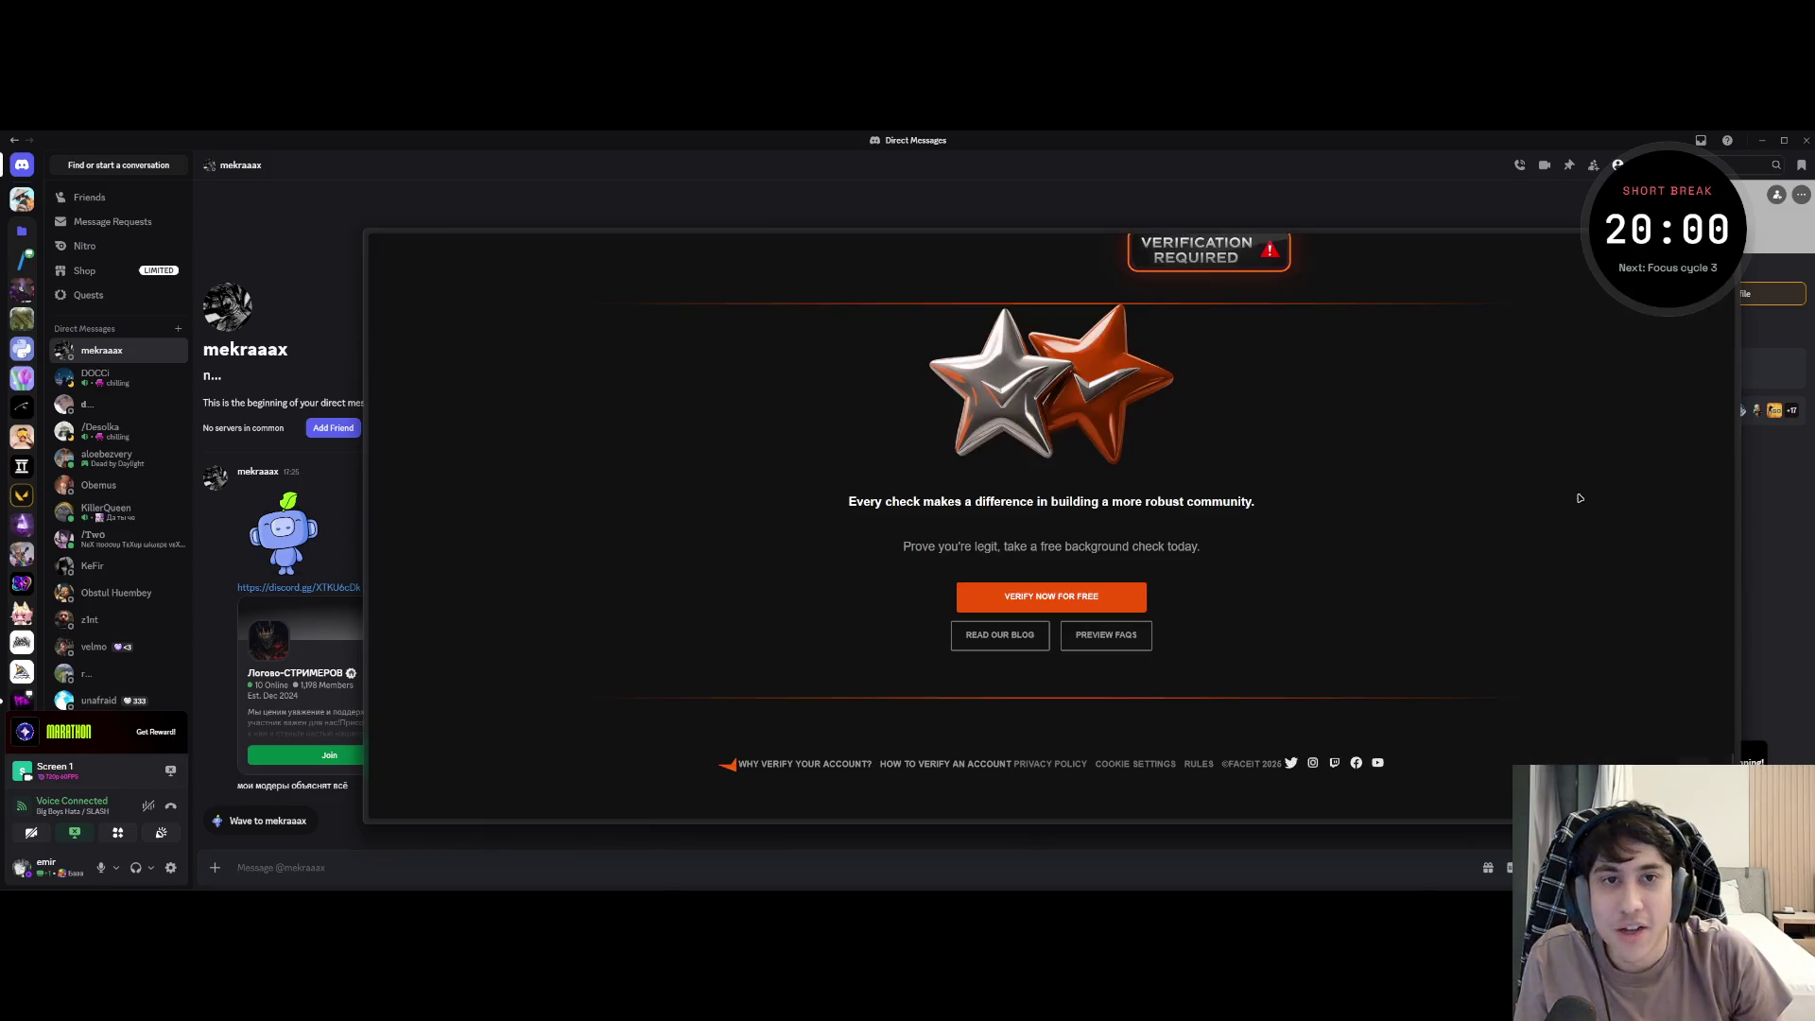
pyautogui.scroll(3, 928, 572)
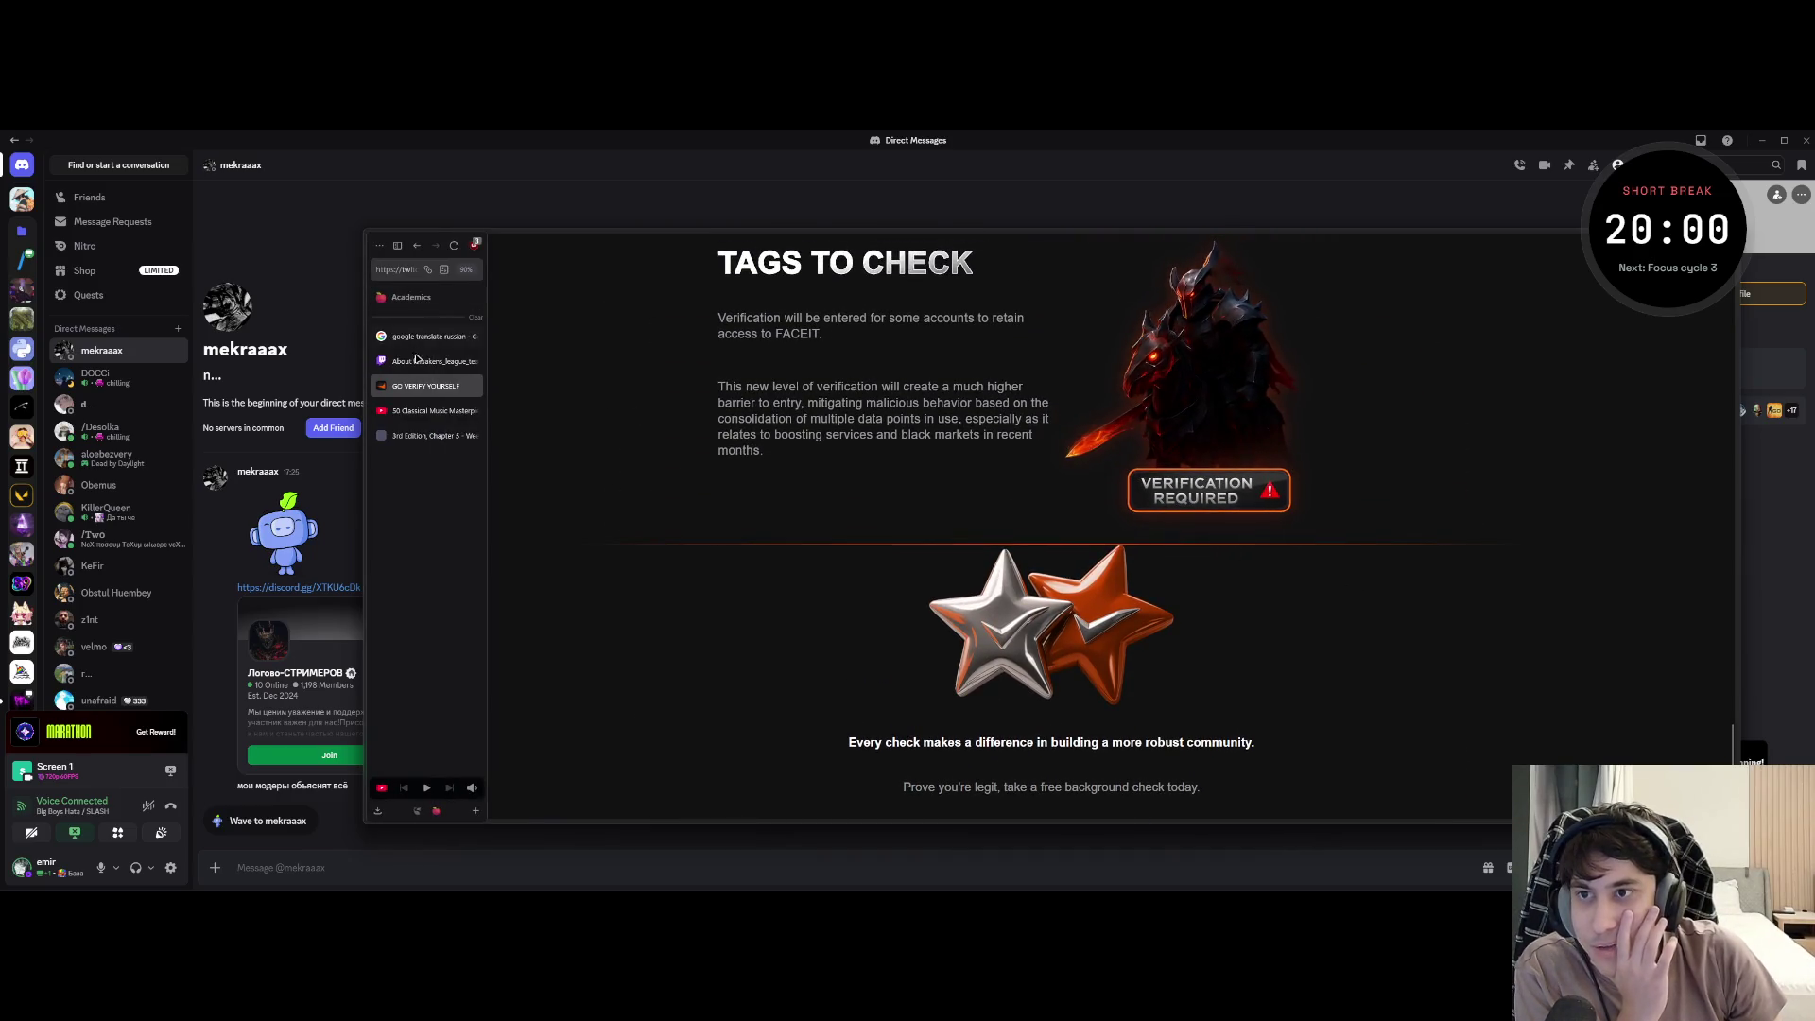
# - Pass through the Twitch channel tab and switch to the GO VERIFY YOURSELF tab
pyautogui.click(452, 295)
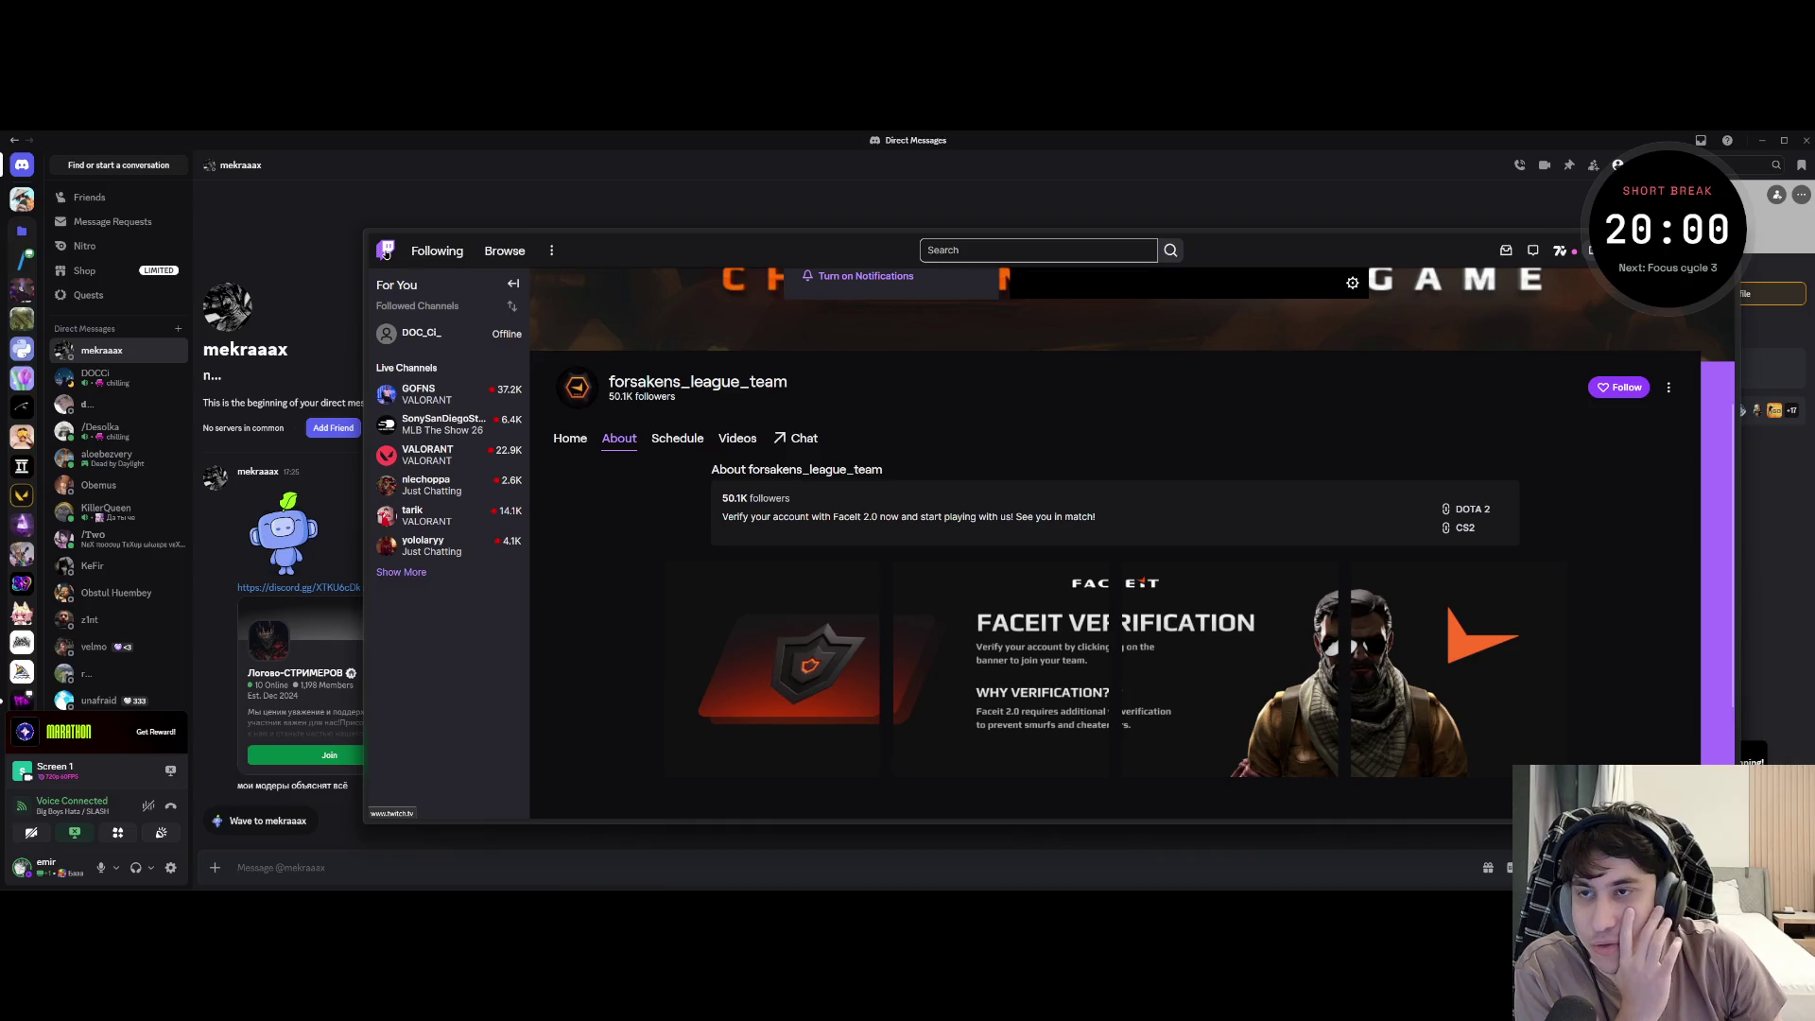
pyautogui.rightClick(384, 254)
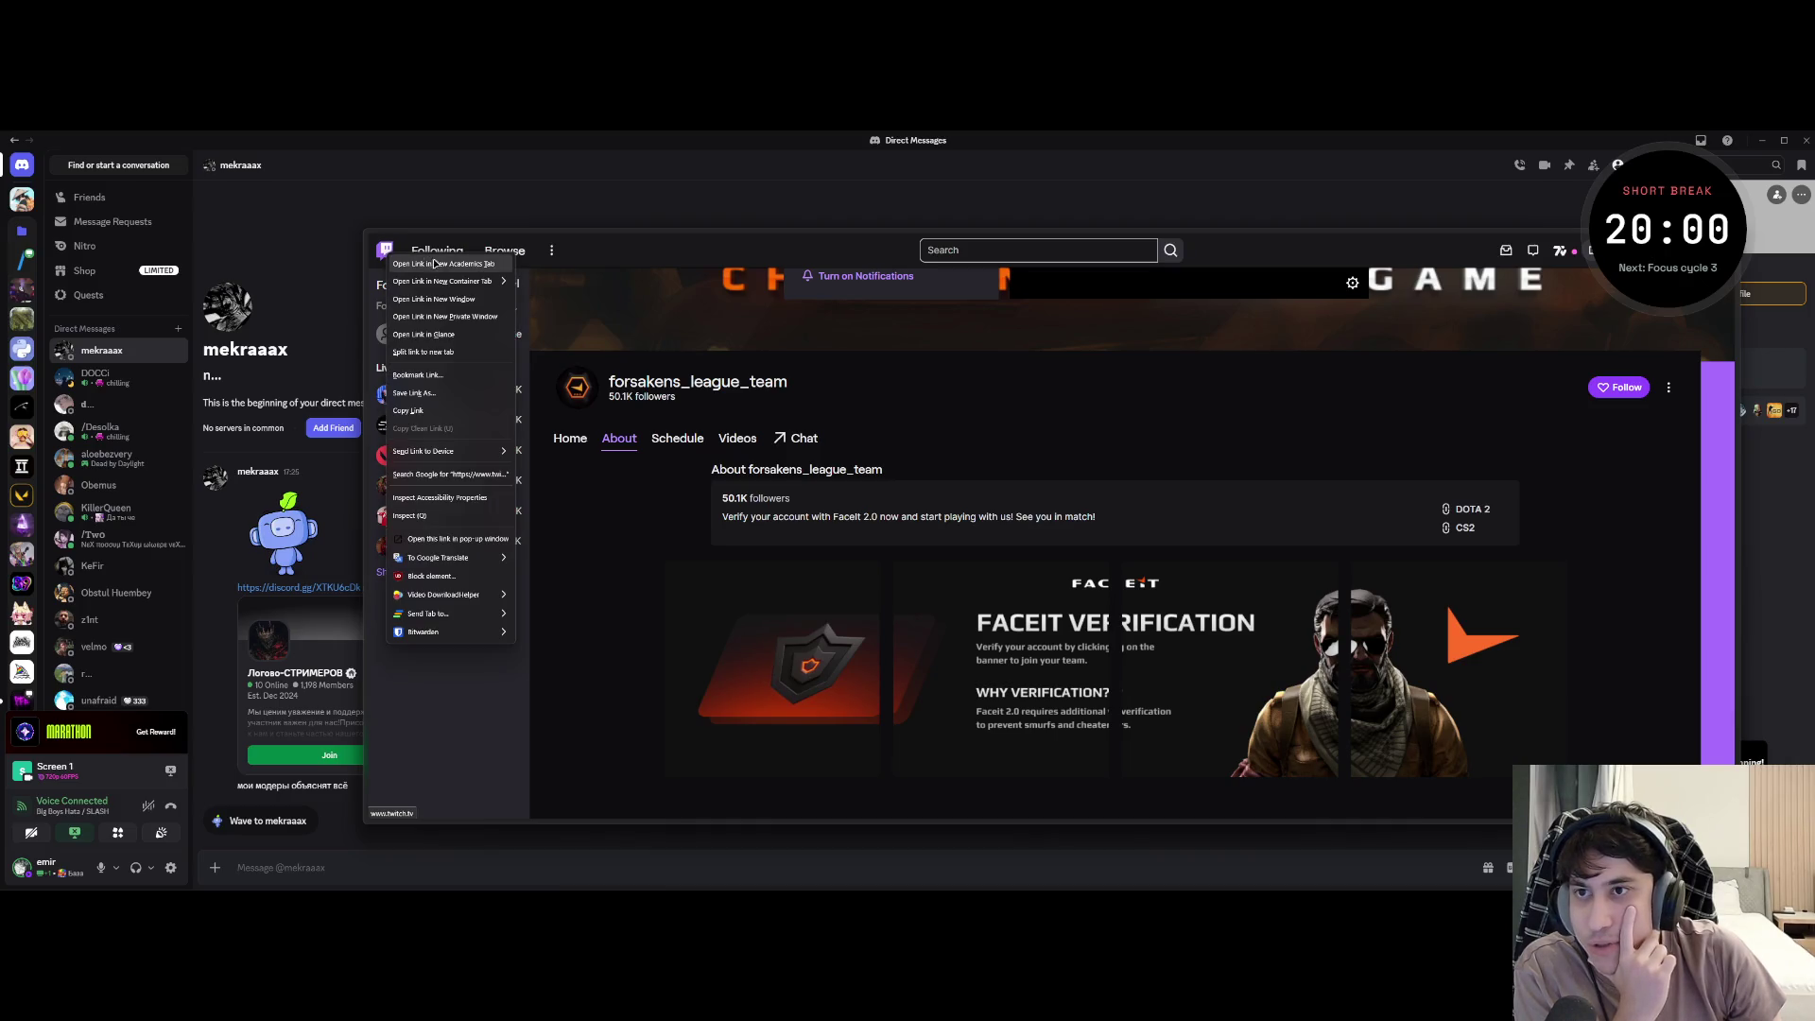
pyautogui.click(489, 265)
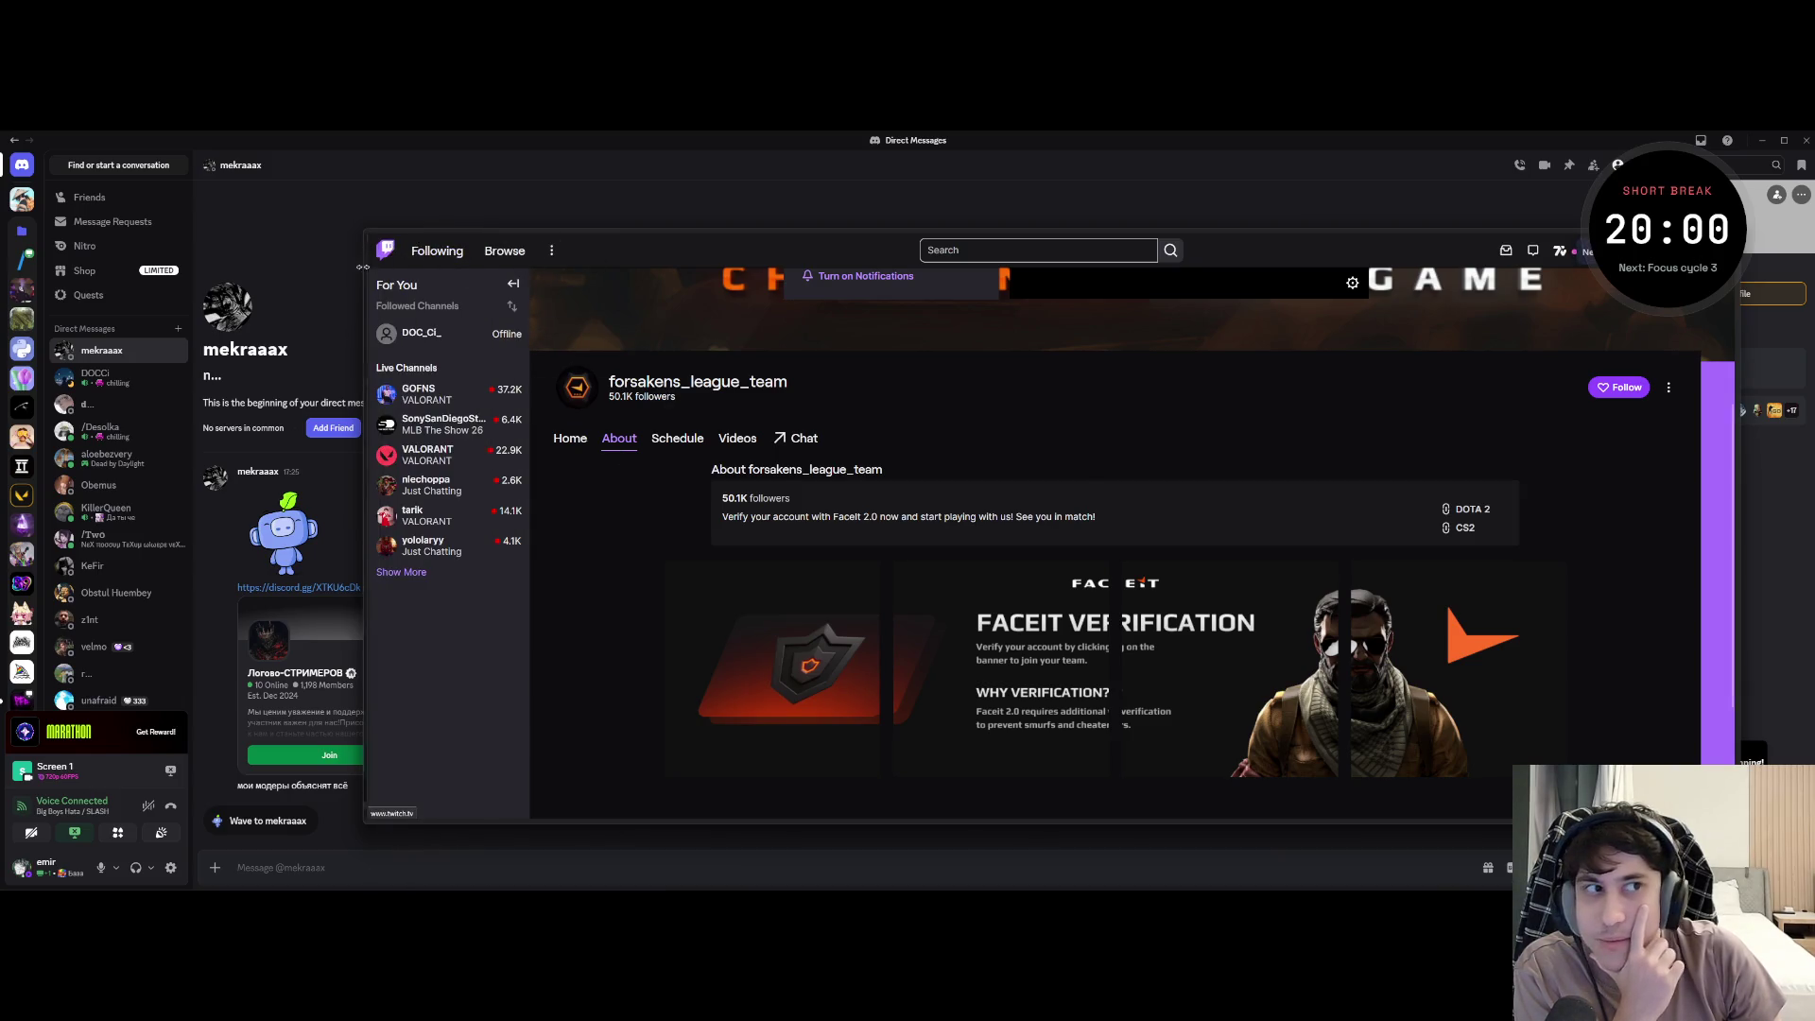
pyautogui.click(426, 409)
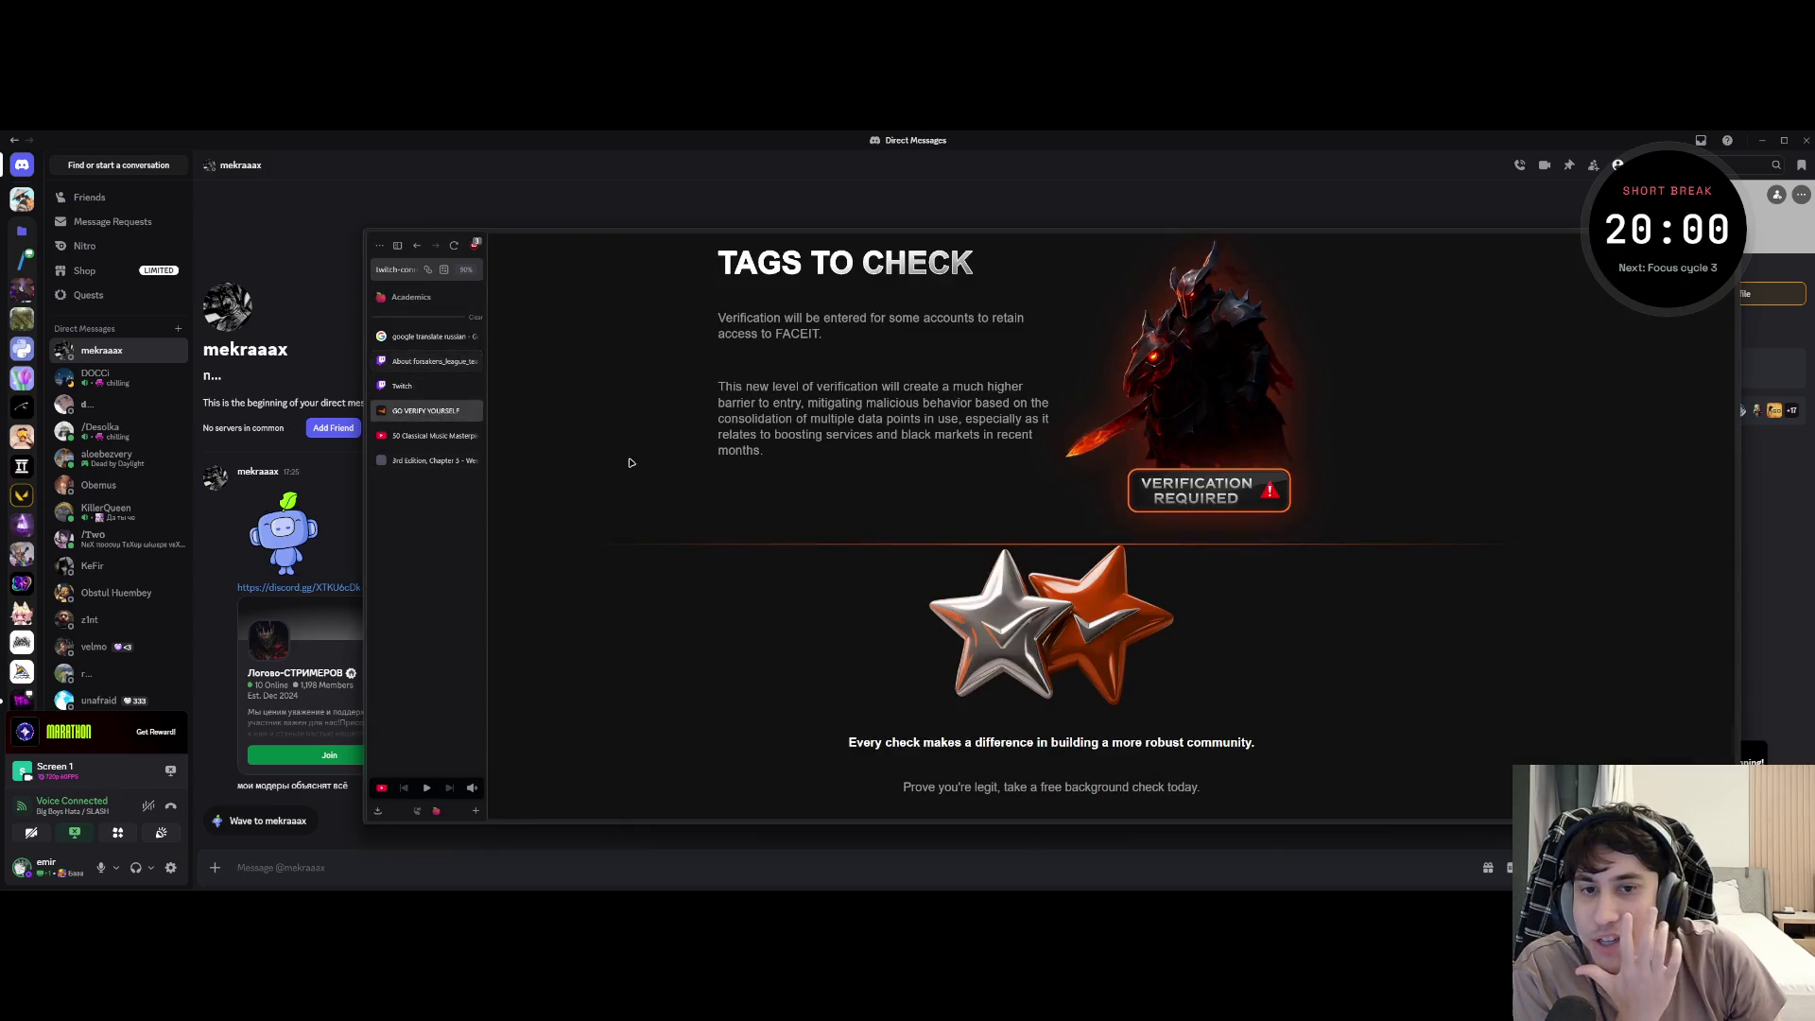
pyautogui.scroll(-2, 1017, 600)
# - Bring up and dismiss the page context menu several times around the Verify Now button
pyautogui.rightClick(1016, 600)
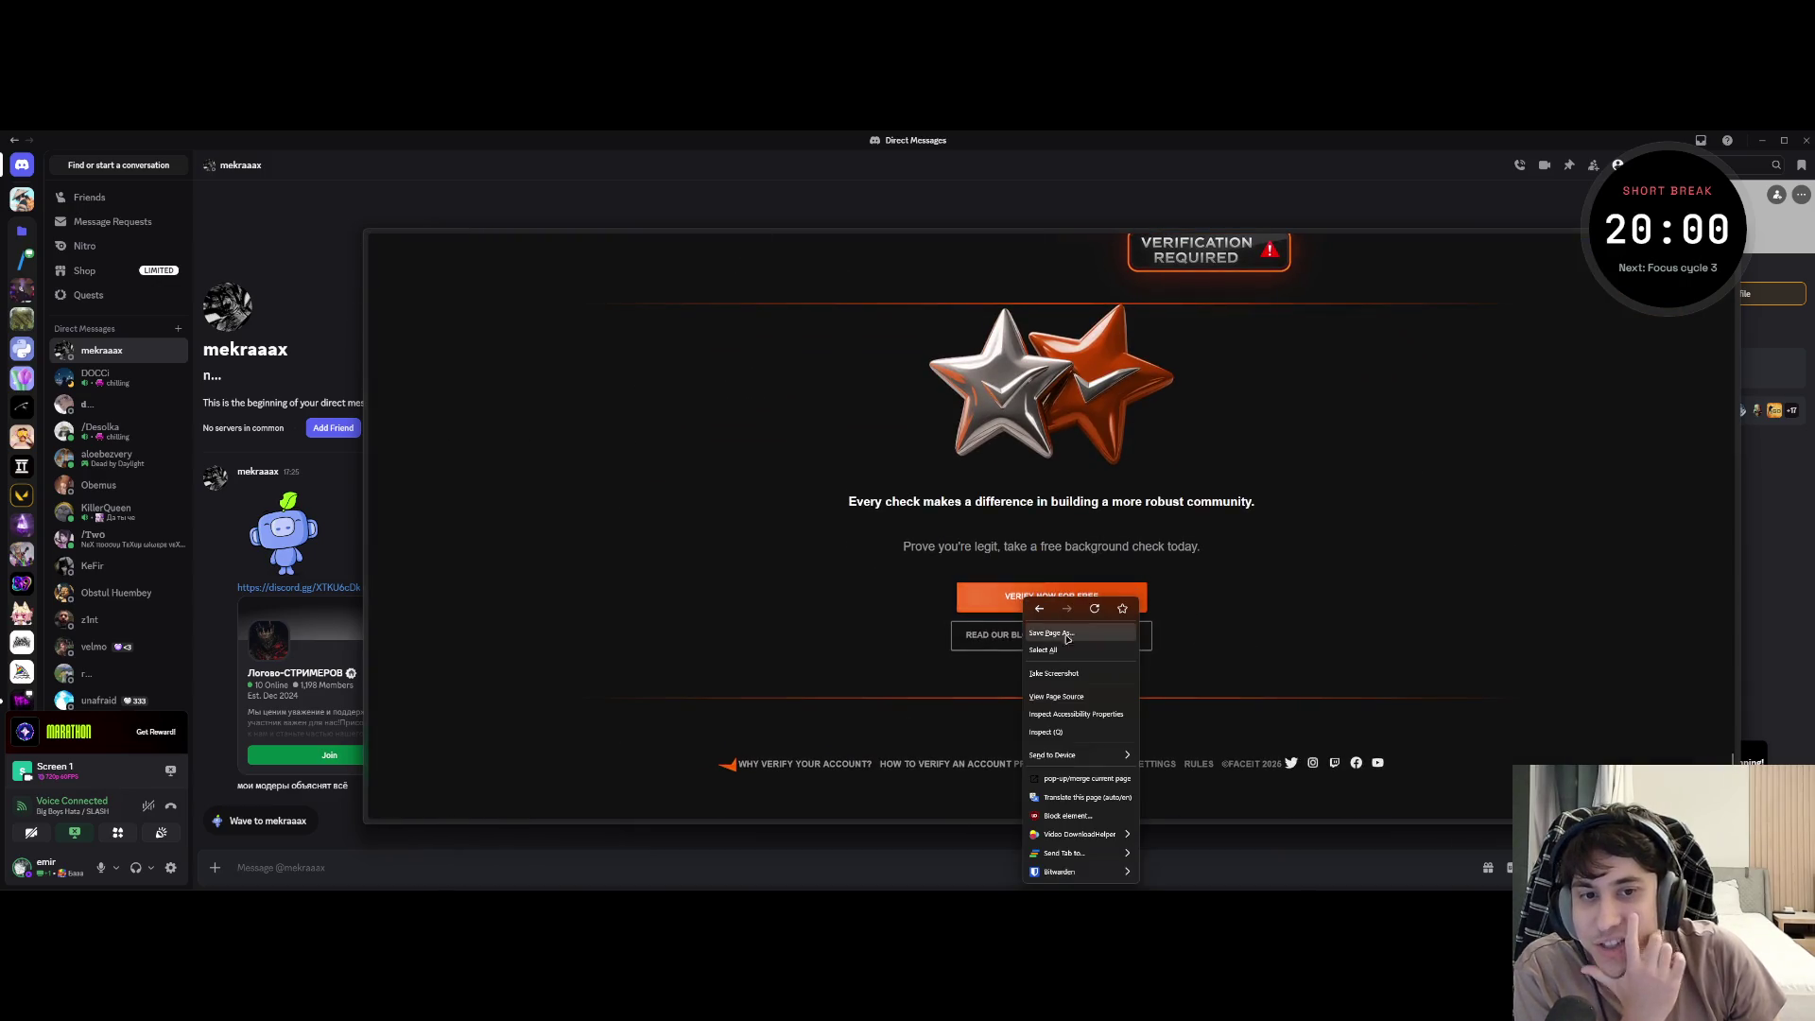
pyautogui.click(984, 589)
pyautogui.rightClick(1020, 595)
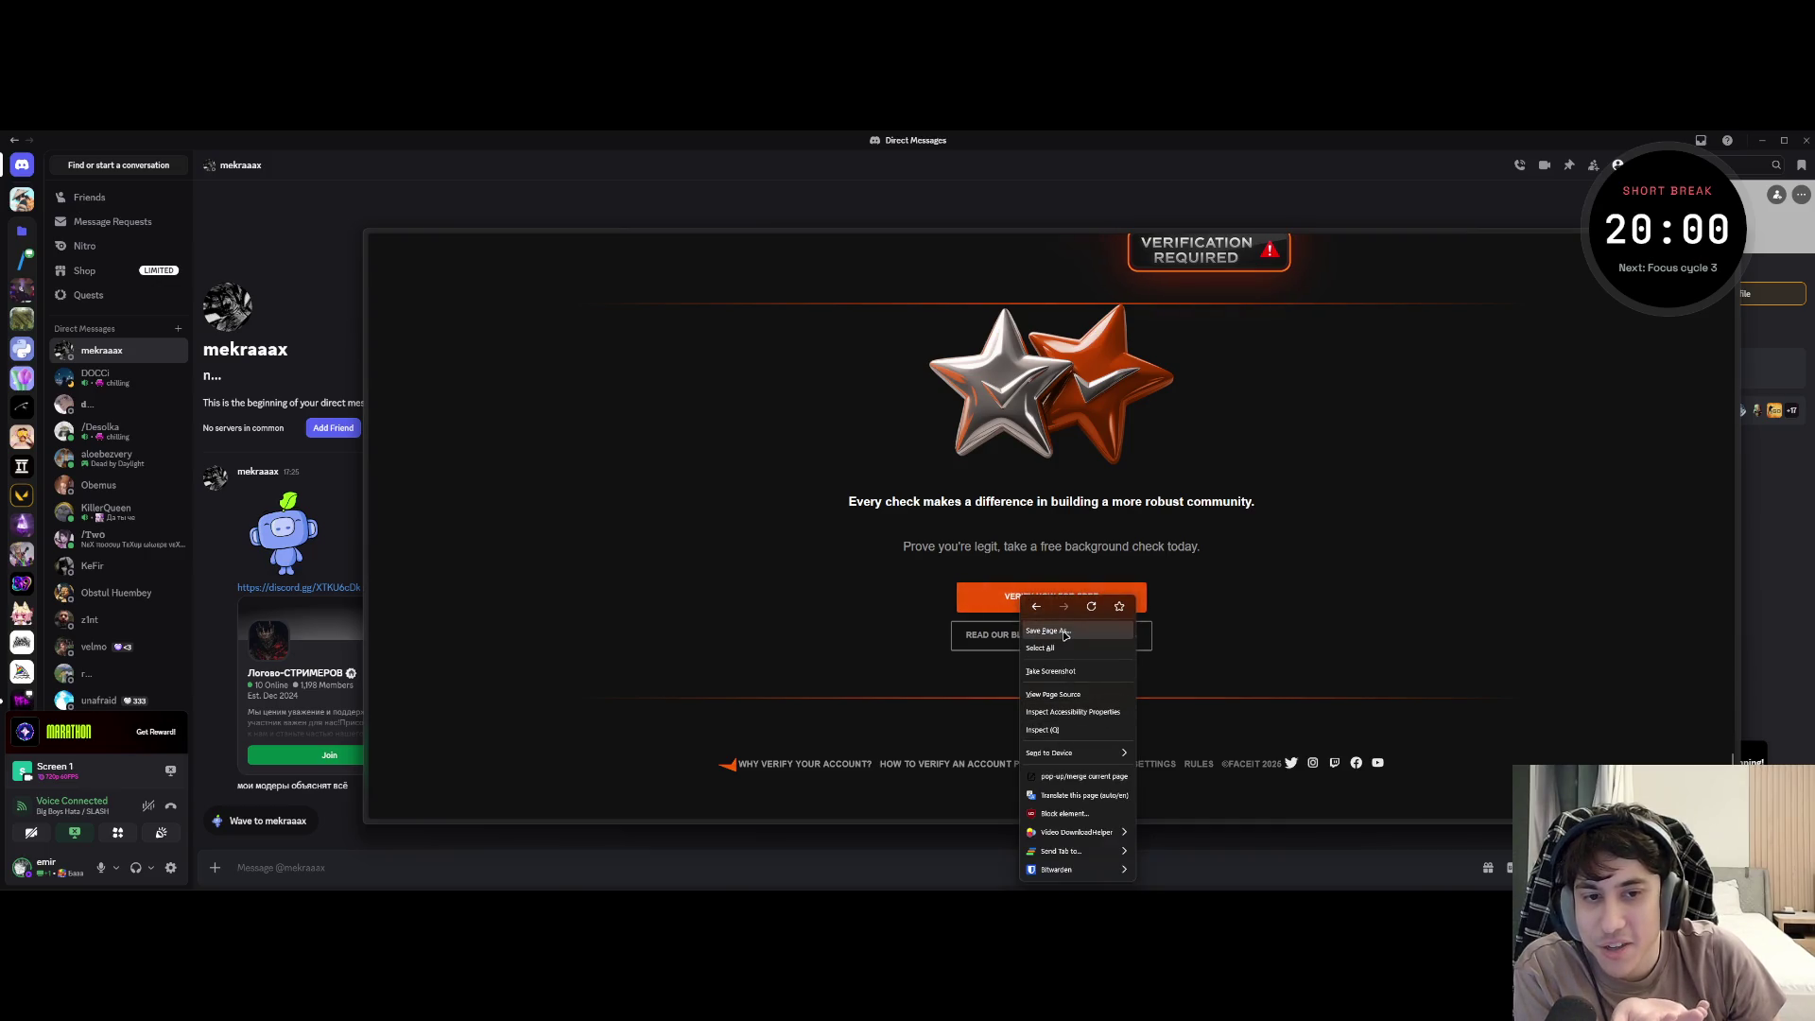
pyautogui.click(721, 546)
pyautogui.rightClick(722, 547)
pyautogui.click(906, 548)
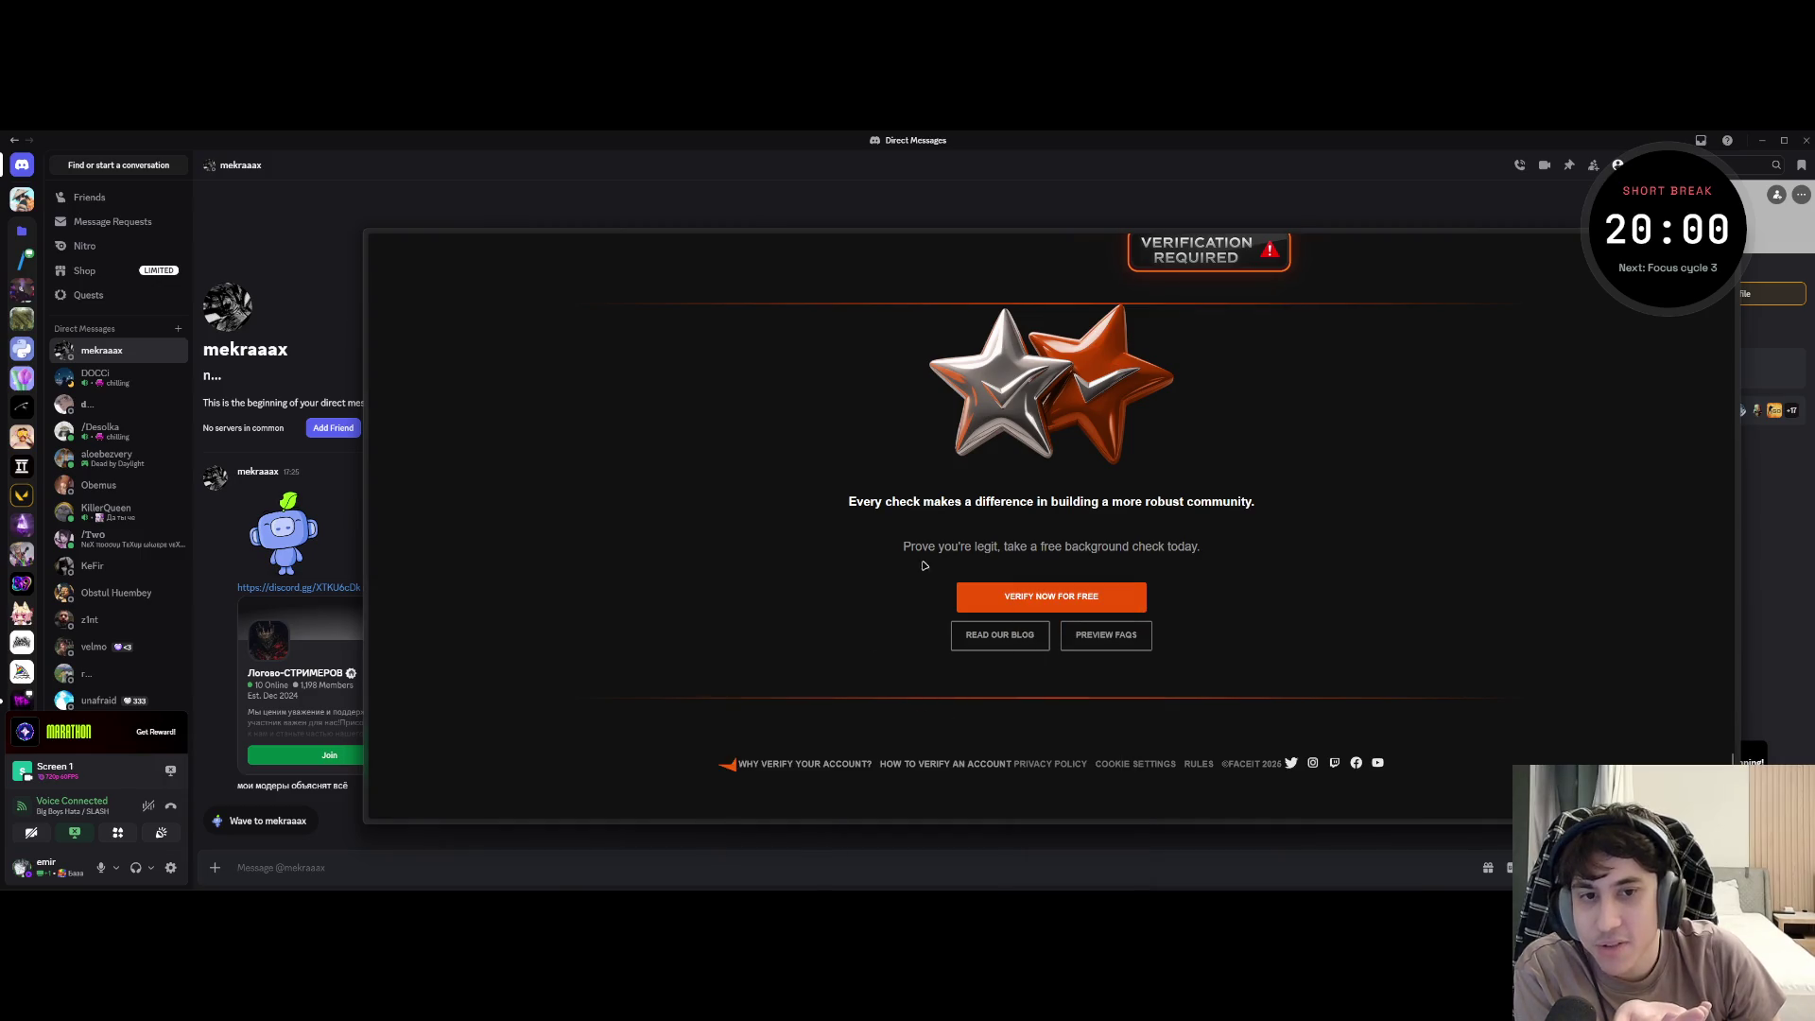
pyautogui.rightClick(1044, 596)
pyautogui.click(919, 570)
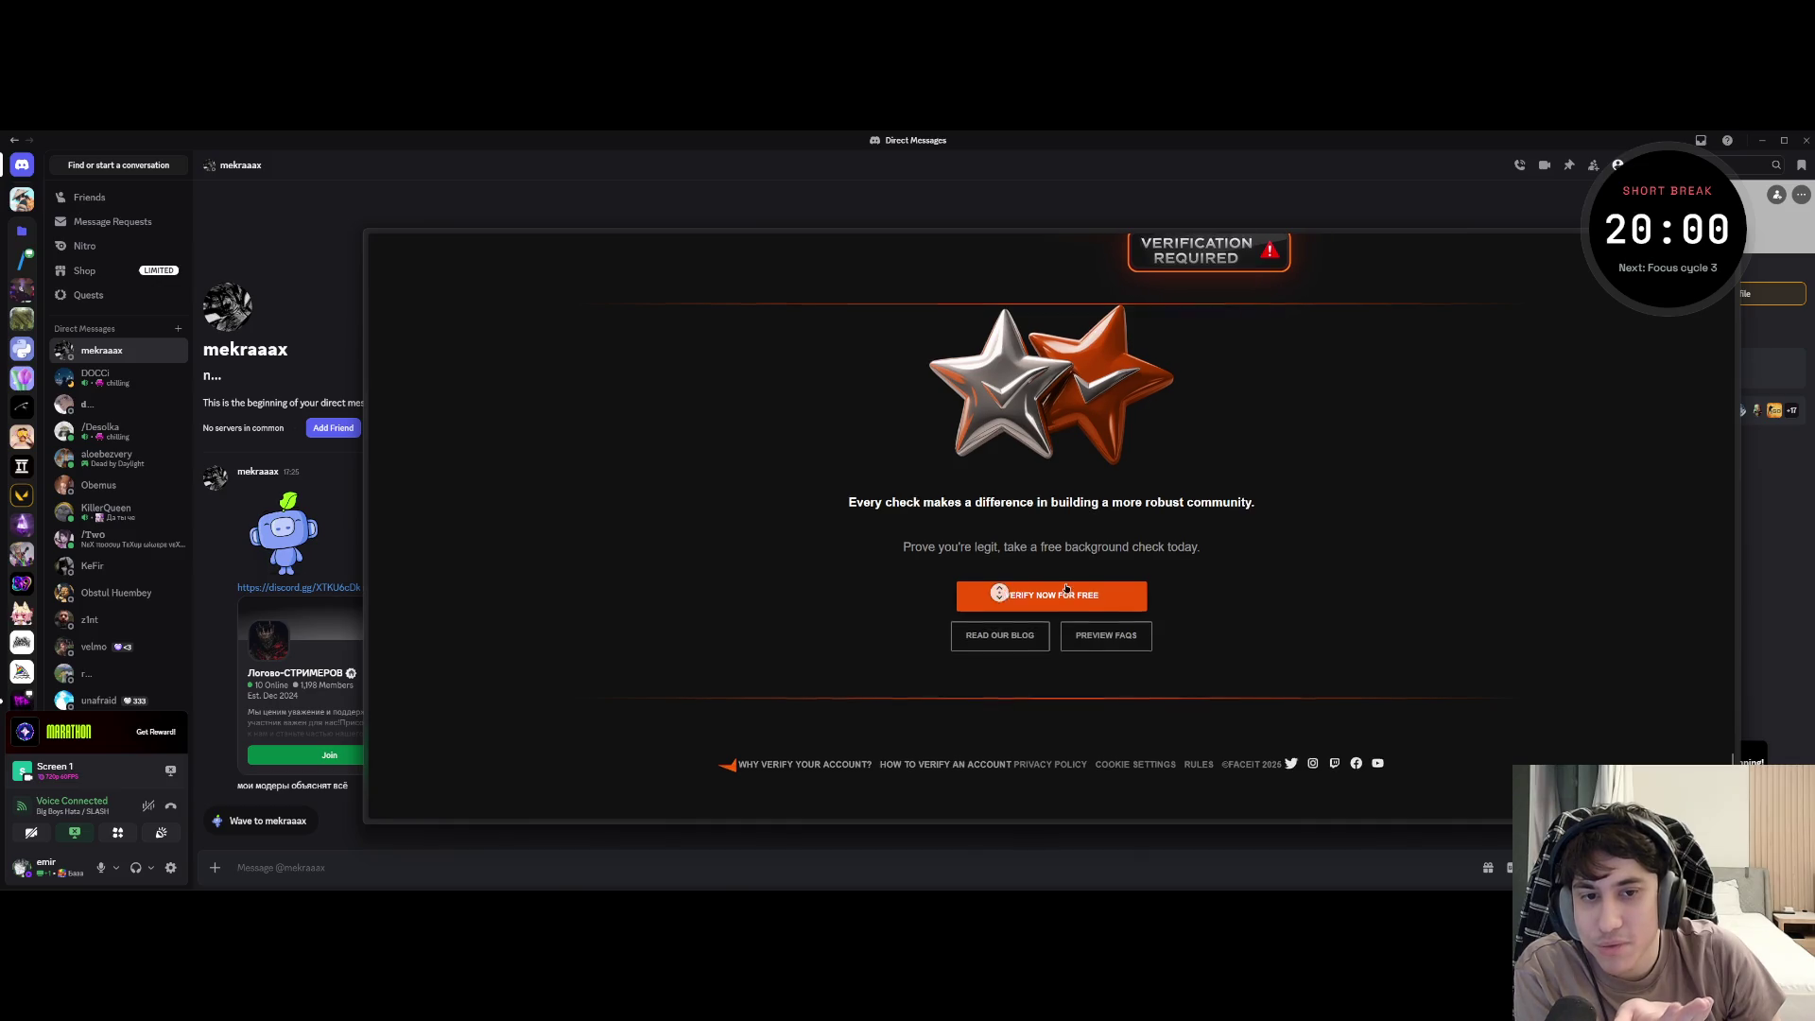
pyautogui.scroll(5, 1063, 588)
pyautogui.scroll(-5, 1092, 591)
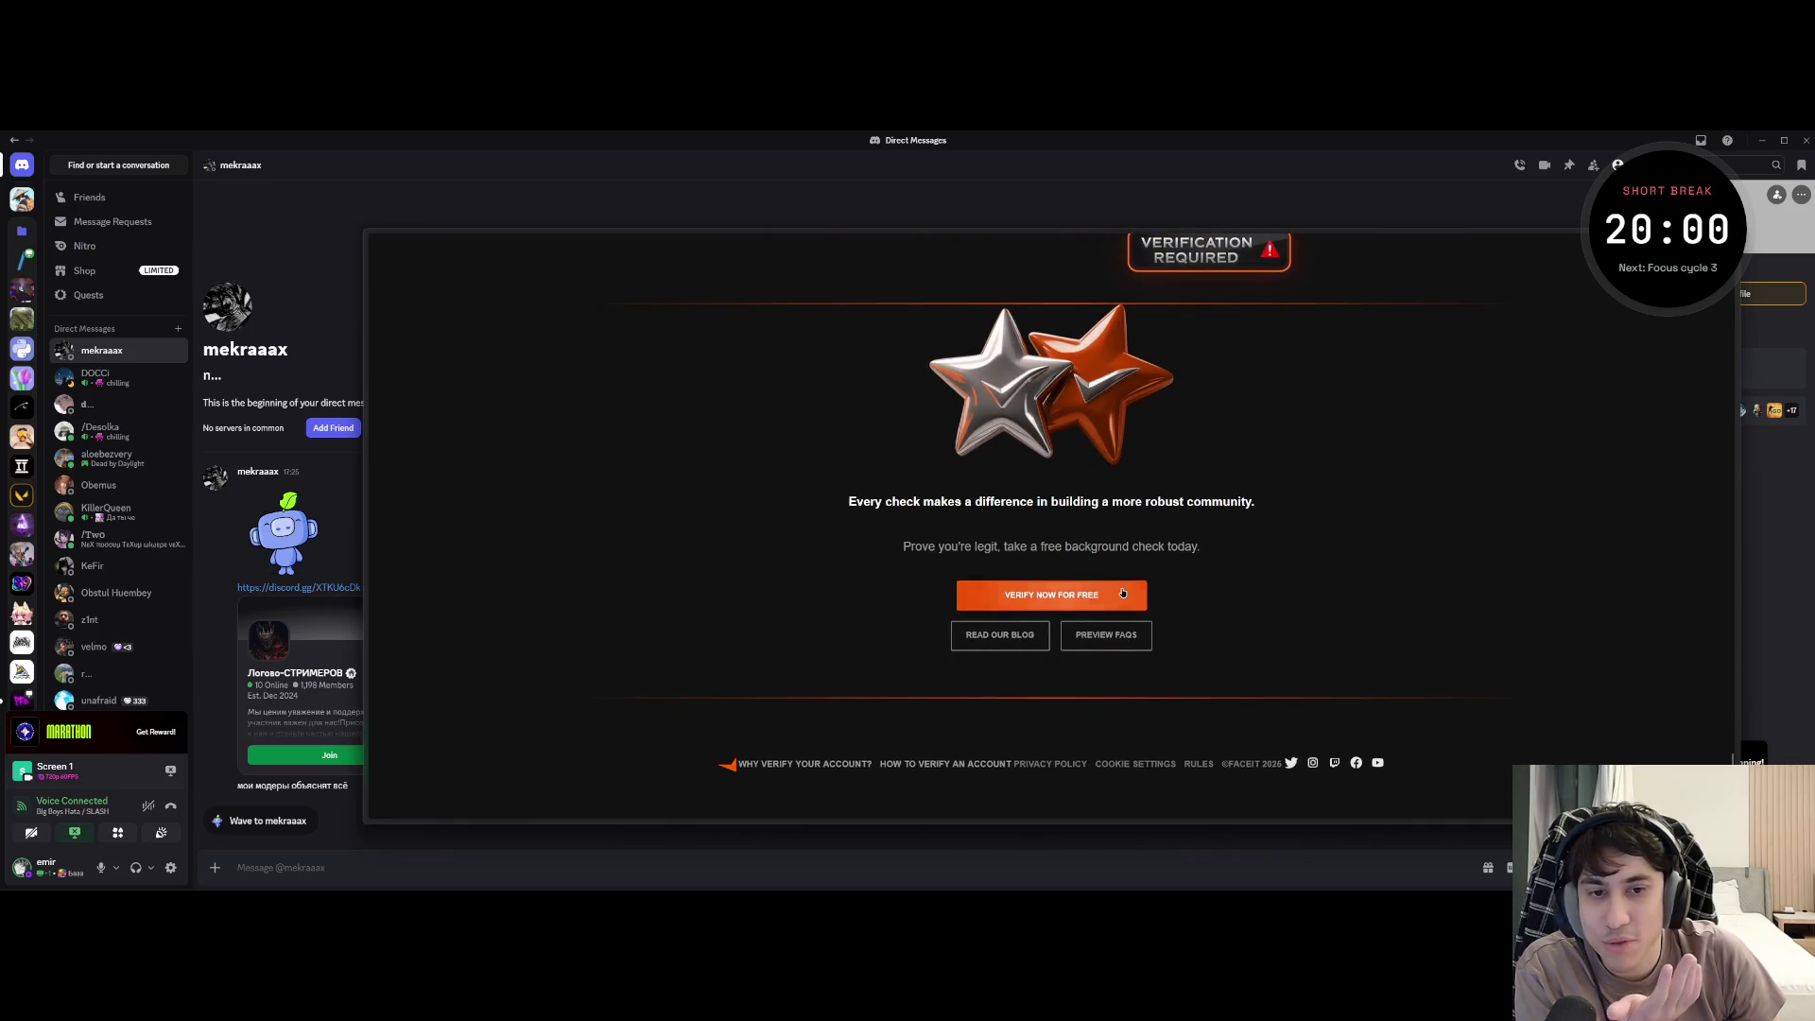
pyautogui.scroll(5, 1288, 554)
pyautogui.scroll(2, 1094, 539)
pyautogui.scroll(2, 1031, 613)
pyautogui.scroll(-4, 1031, 613)
pyautogui.scroll(-2, 1014, 624)
pyautogui.scroll(-2, 1001, 594)
pyautogui.click(1013, 603)
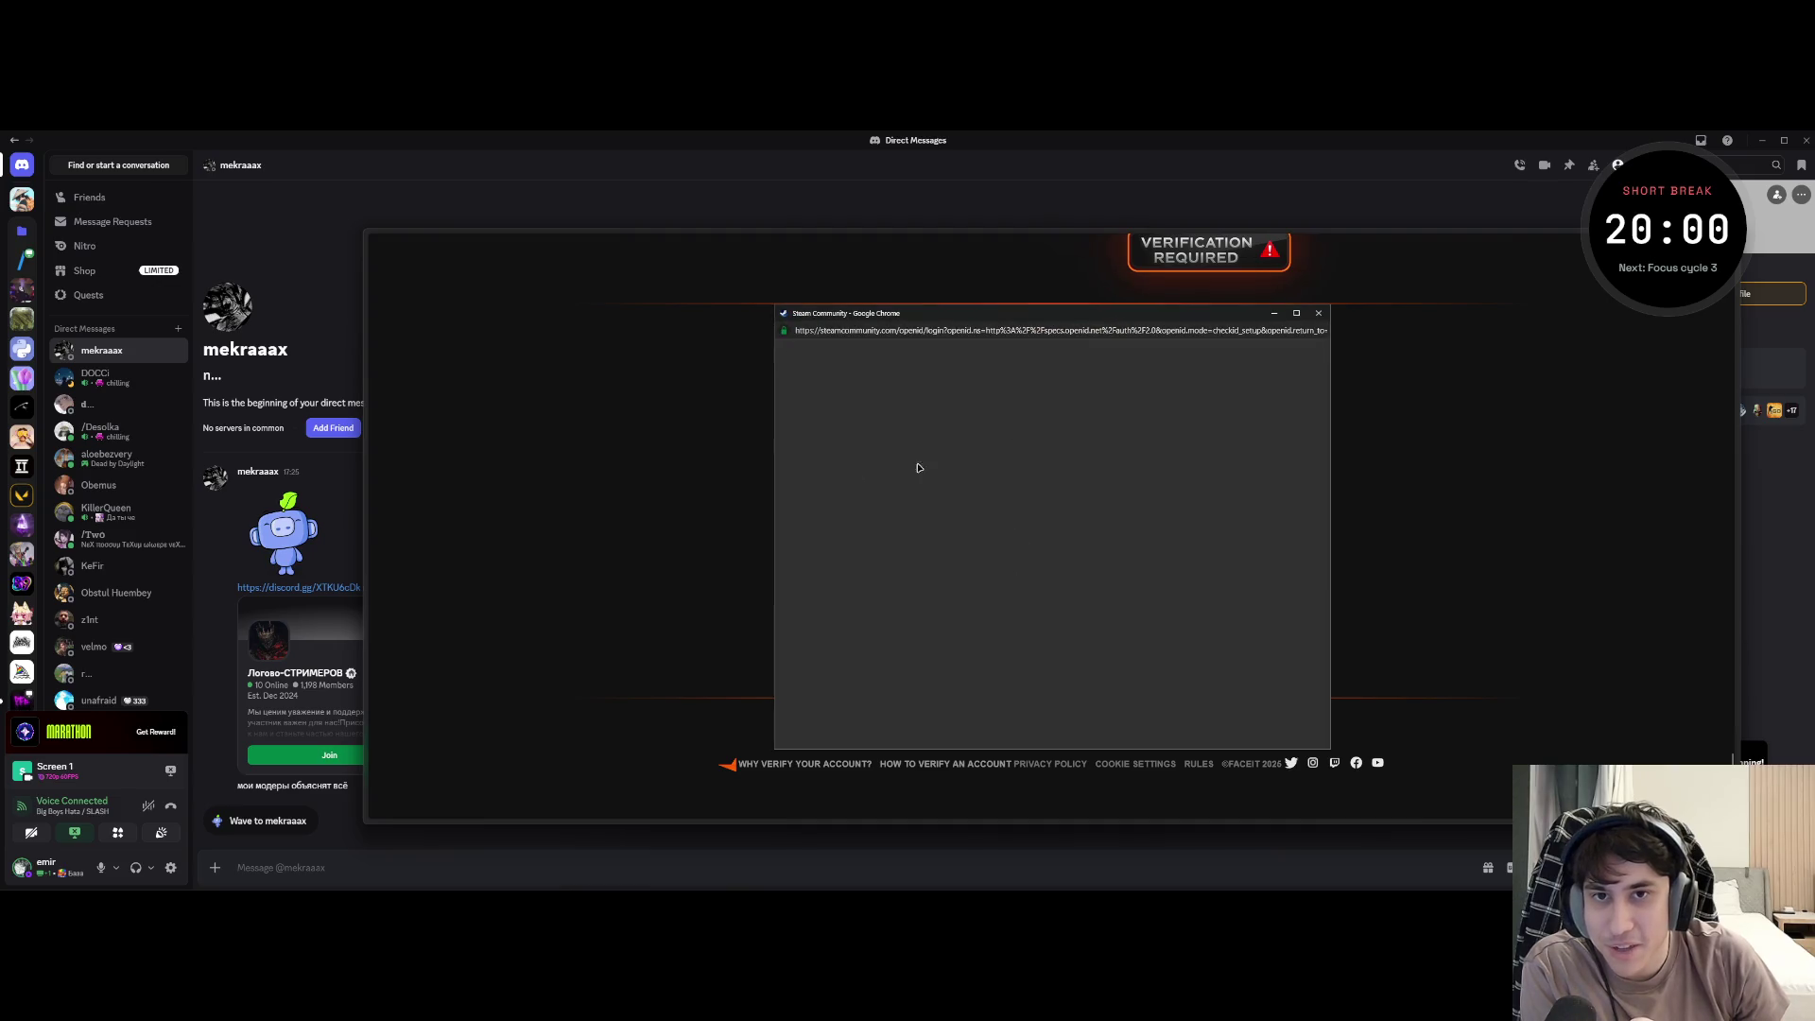
pyautogui.moveTo(959, 312)
pyautogui.mouseDown()
pyautogui.moveTo(704, 384)
pyautogui.moveTo(955, 311)
pyautogui.mouseUp()
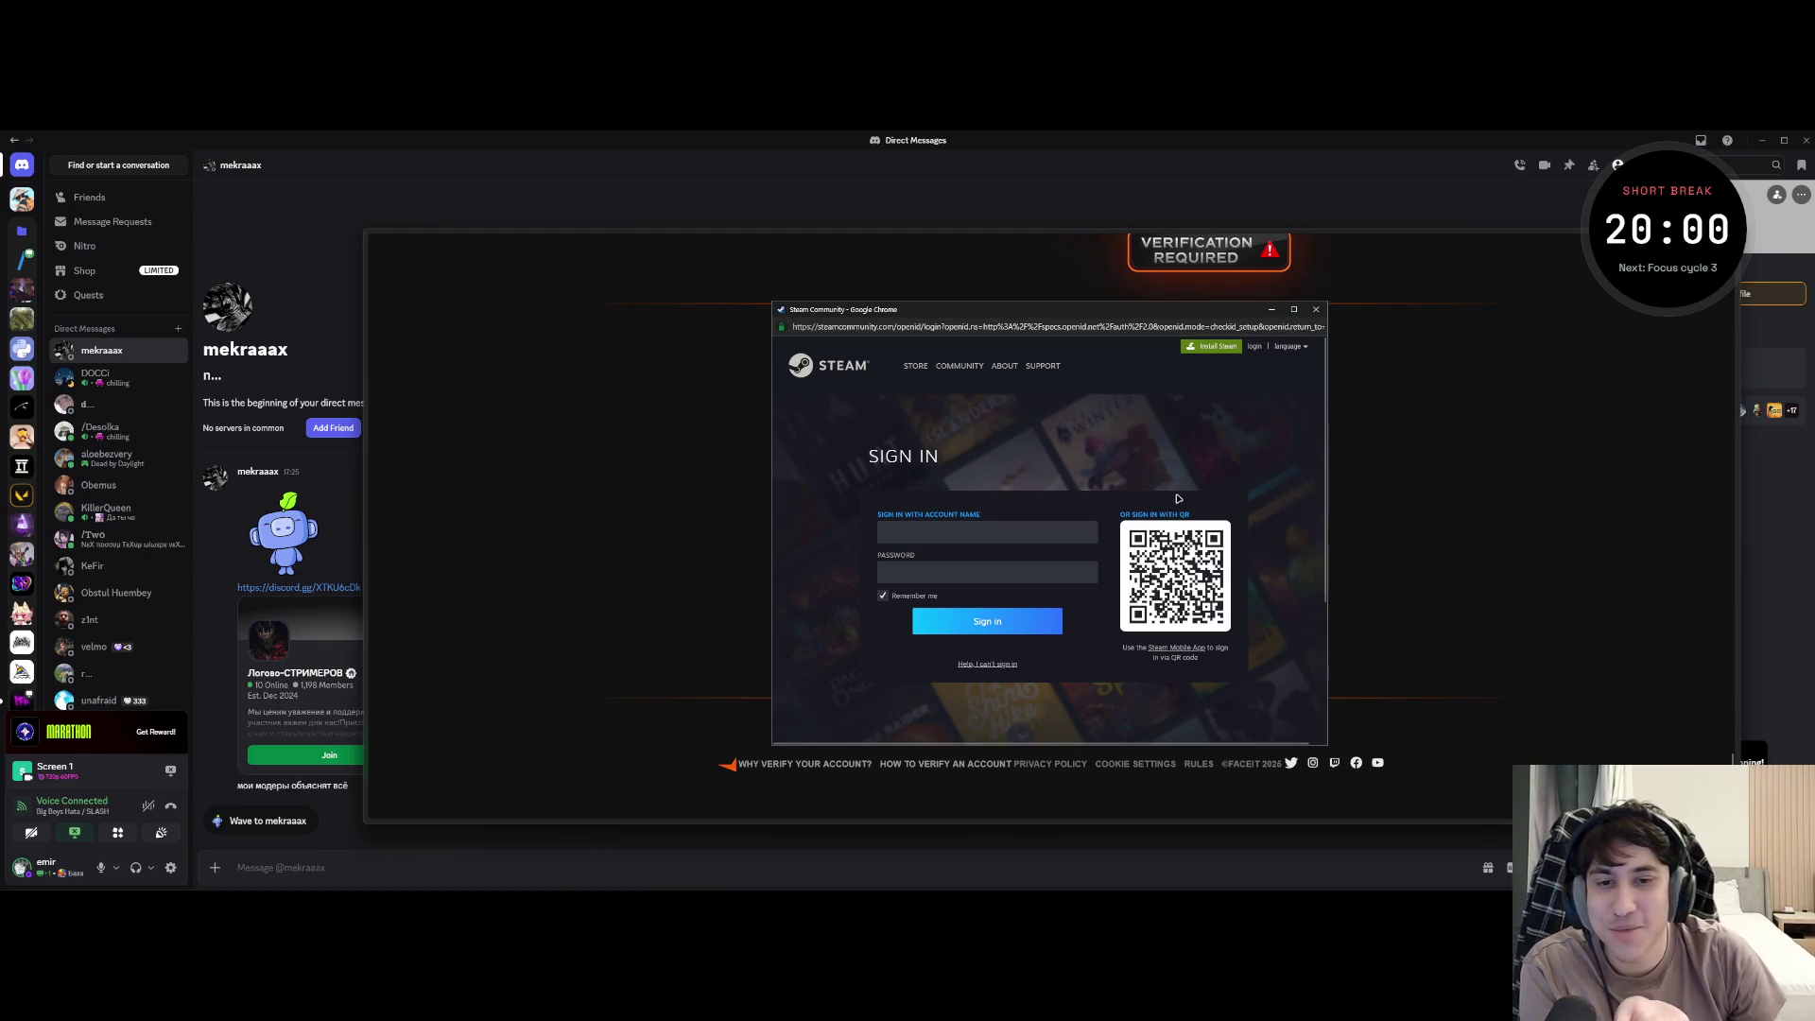
pyautogui.click(1316, 307)
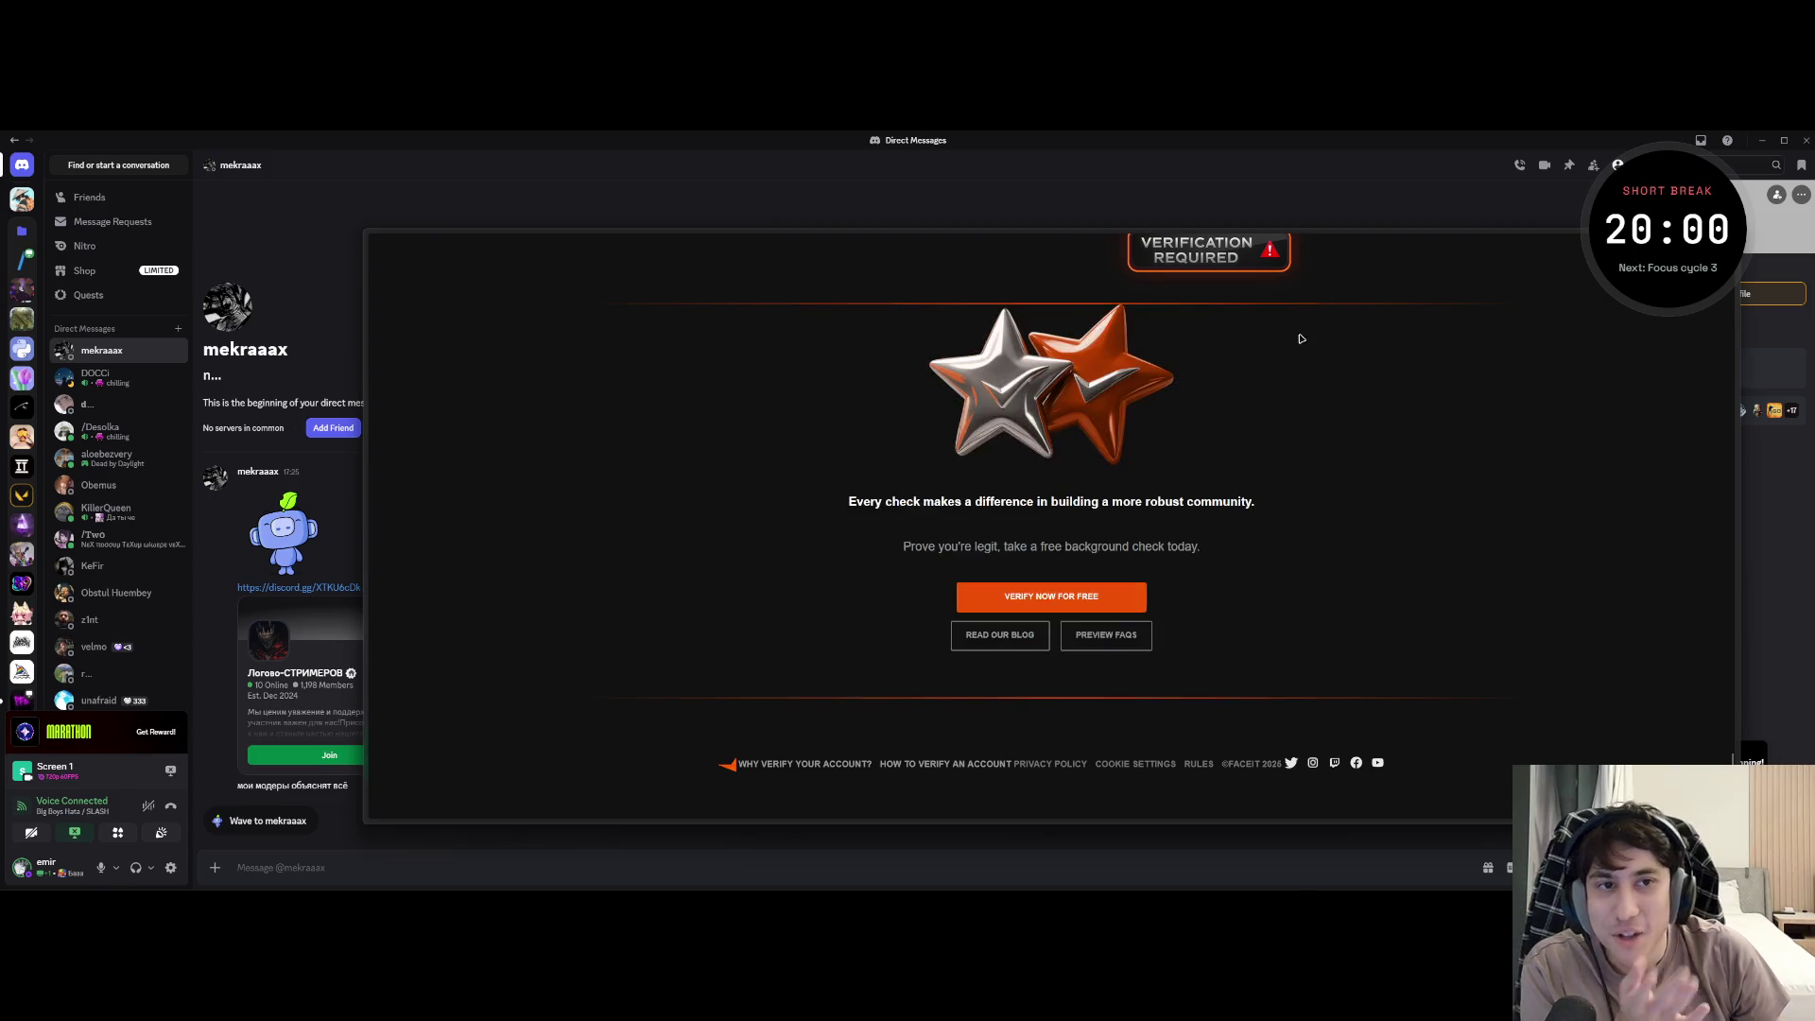
pyautogui.scroll(3, 872, 501)
pyautogui.scroll(3, 871, 501)
pyautogui.scroll(3, 873, 501)
pyautogui.scroll(3, 872, 501)
pyautogui.scroll(3, 893, 489)
pyautogui.scroll(3, 922, 469)
pyautogui.scroll(2, 955, 448)
pyautogui.scroll(-3, 956, 449)
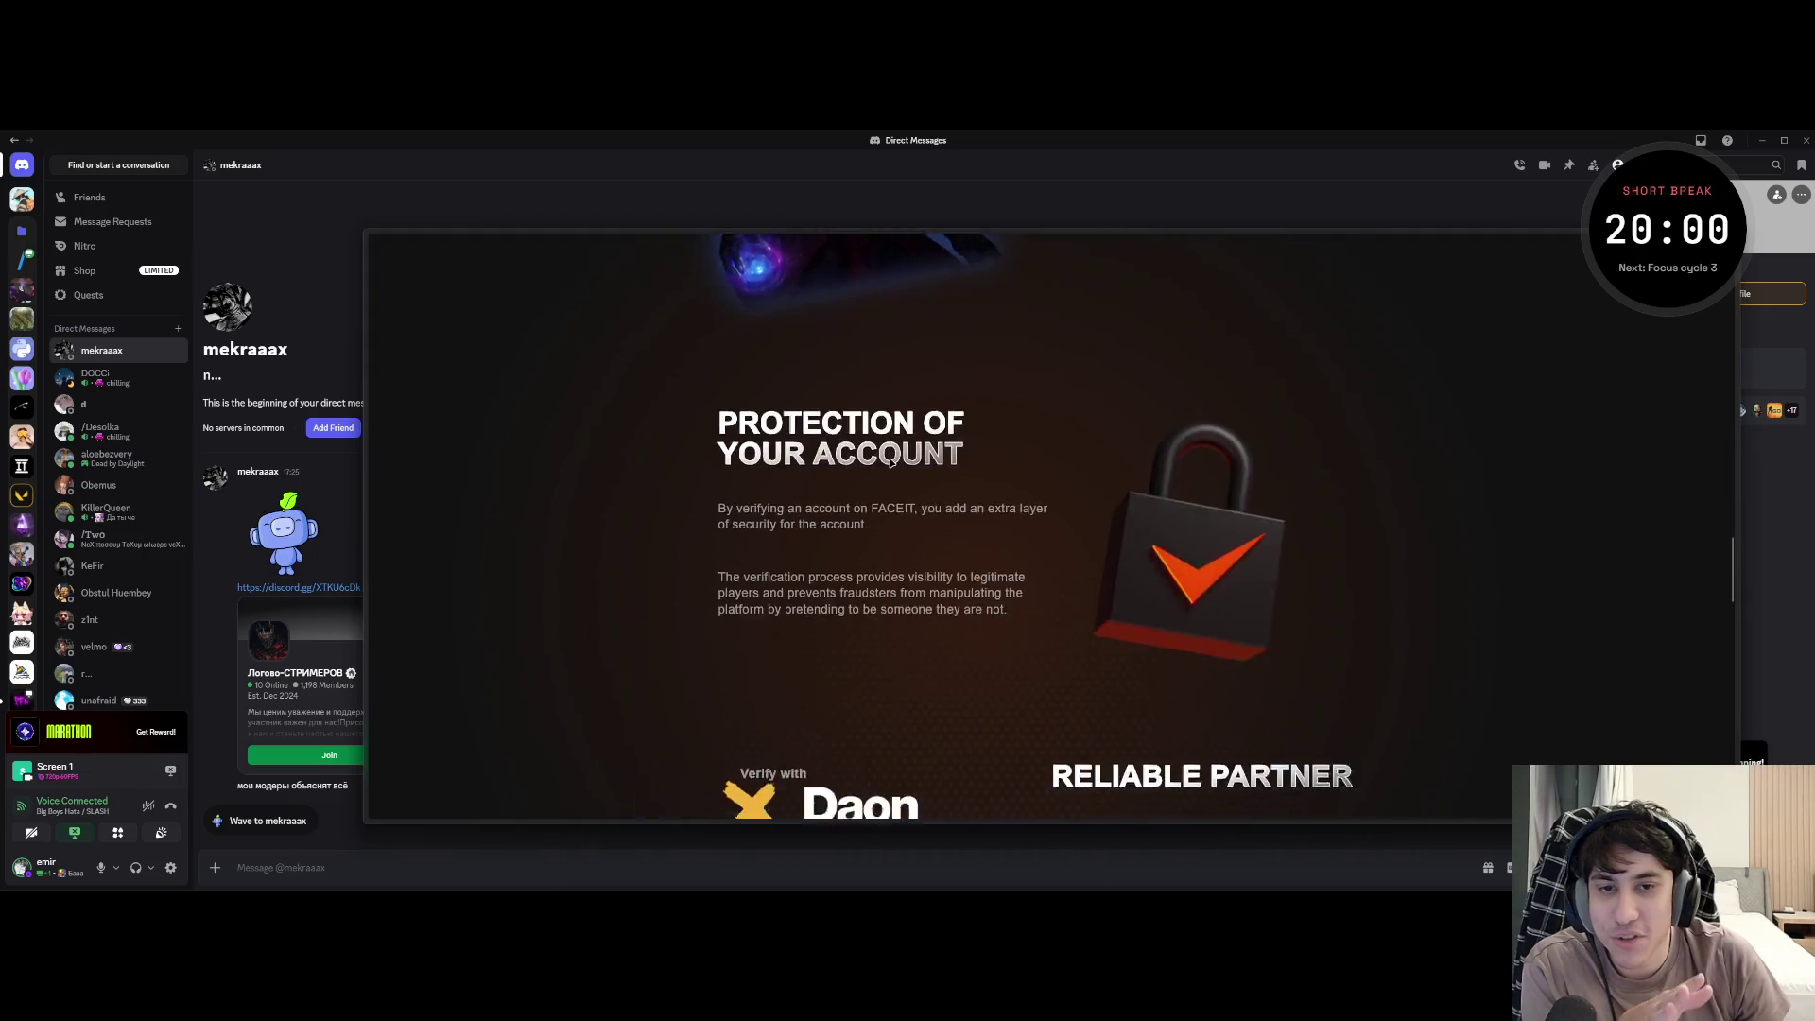
pyautogui.scroll(-3, 943, 454)
pyautogui.scroll(-3, 923, 463)
pyautogui.scroll(-1, 907, 469)
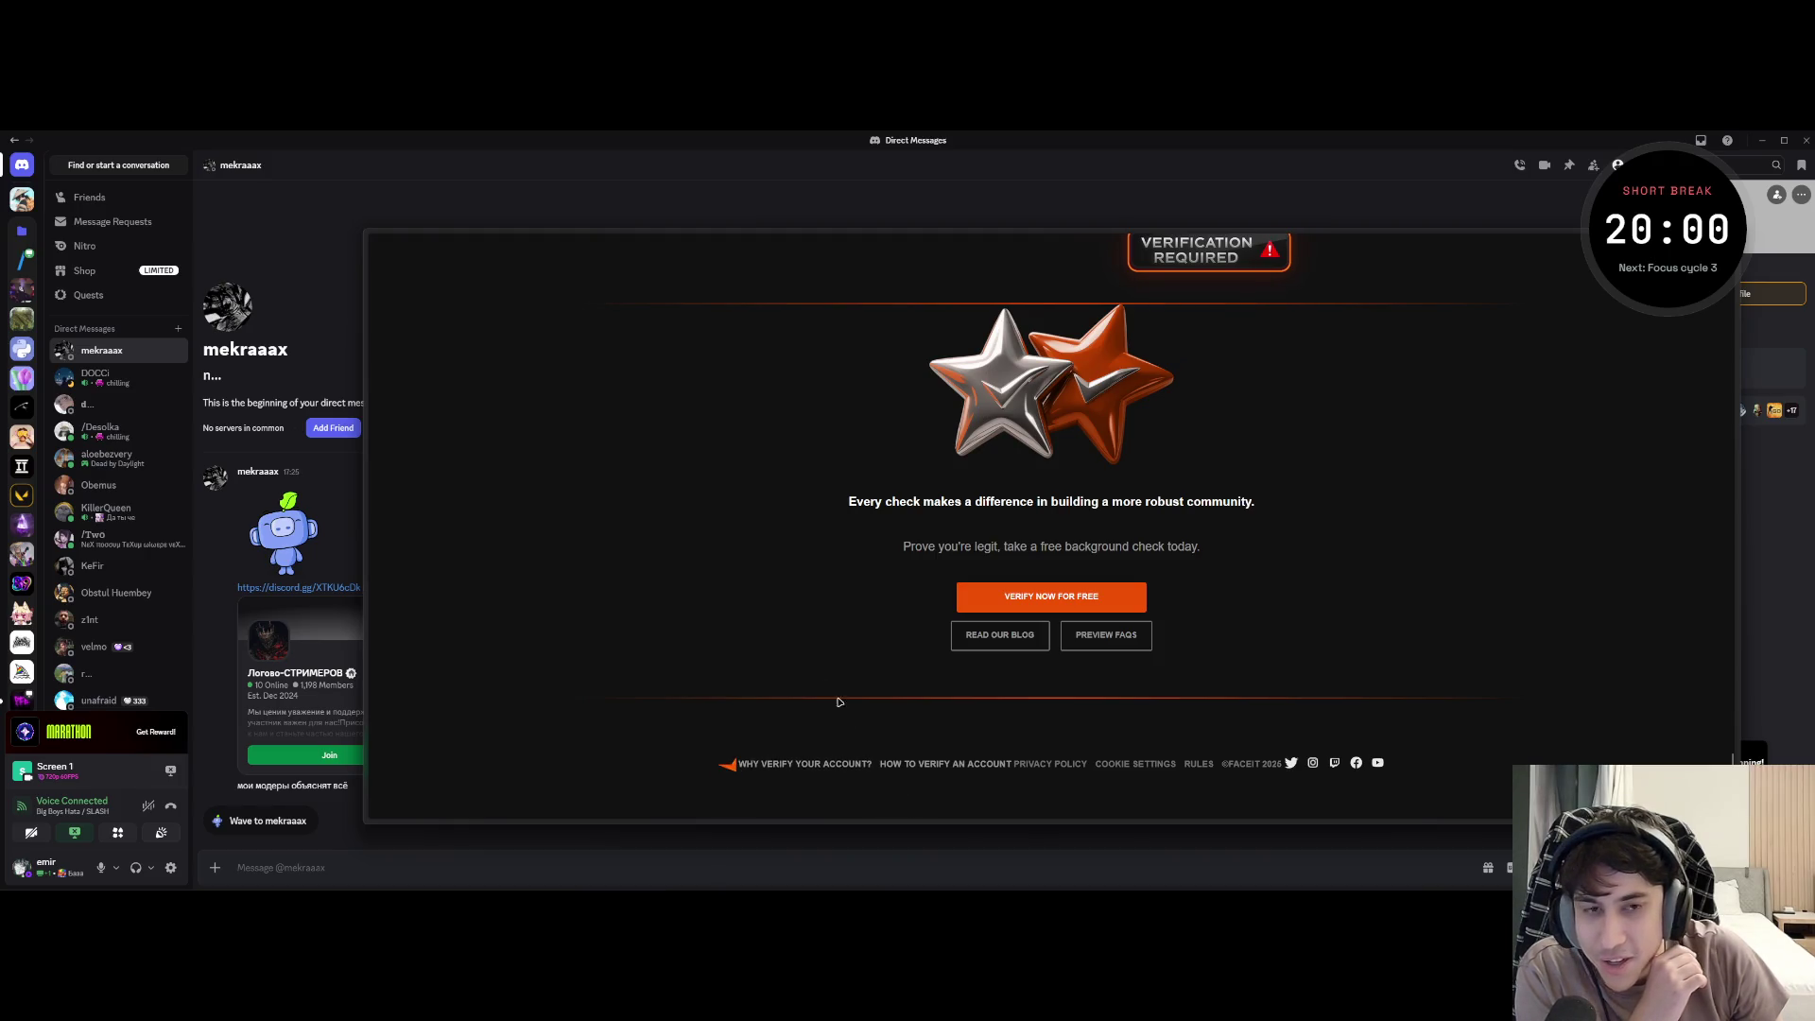
pyautogui.scroll(-10, 853, 719)
pyautogui.scroll(3, 757, 620)
pyautogui.scroll(3, 844, 604)
pyautogui.scroll(1, 837, 581)
pyautogui.scroll(2, 822, 539)
pyautogui.scroll(3, 805, 491)
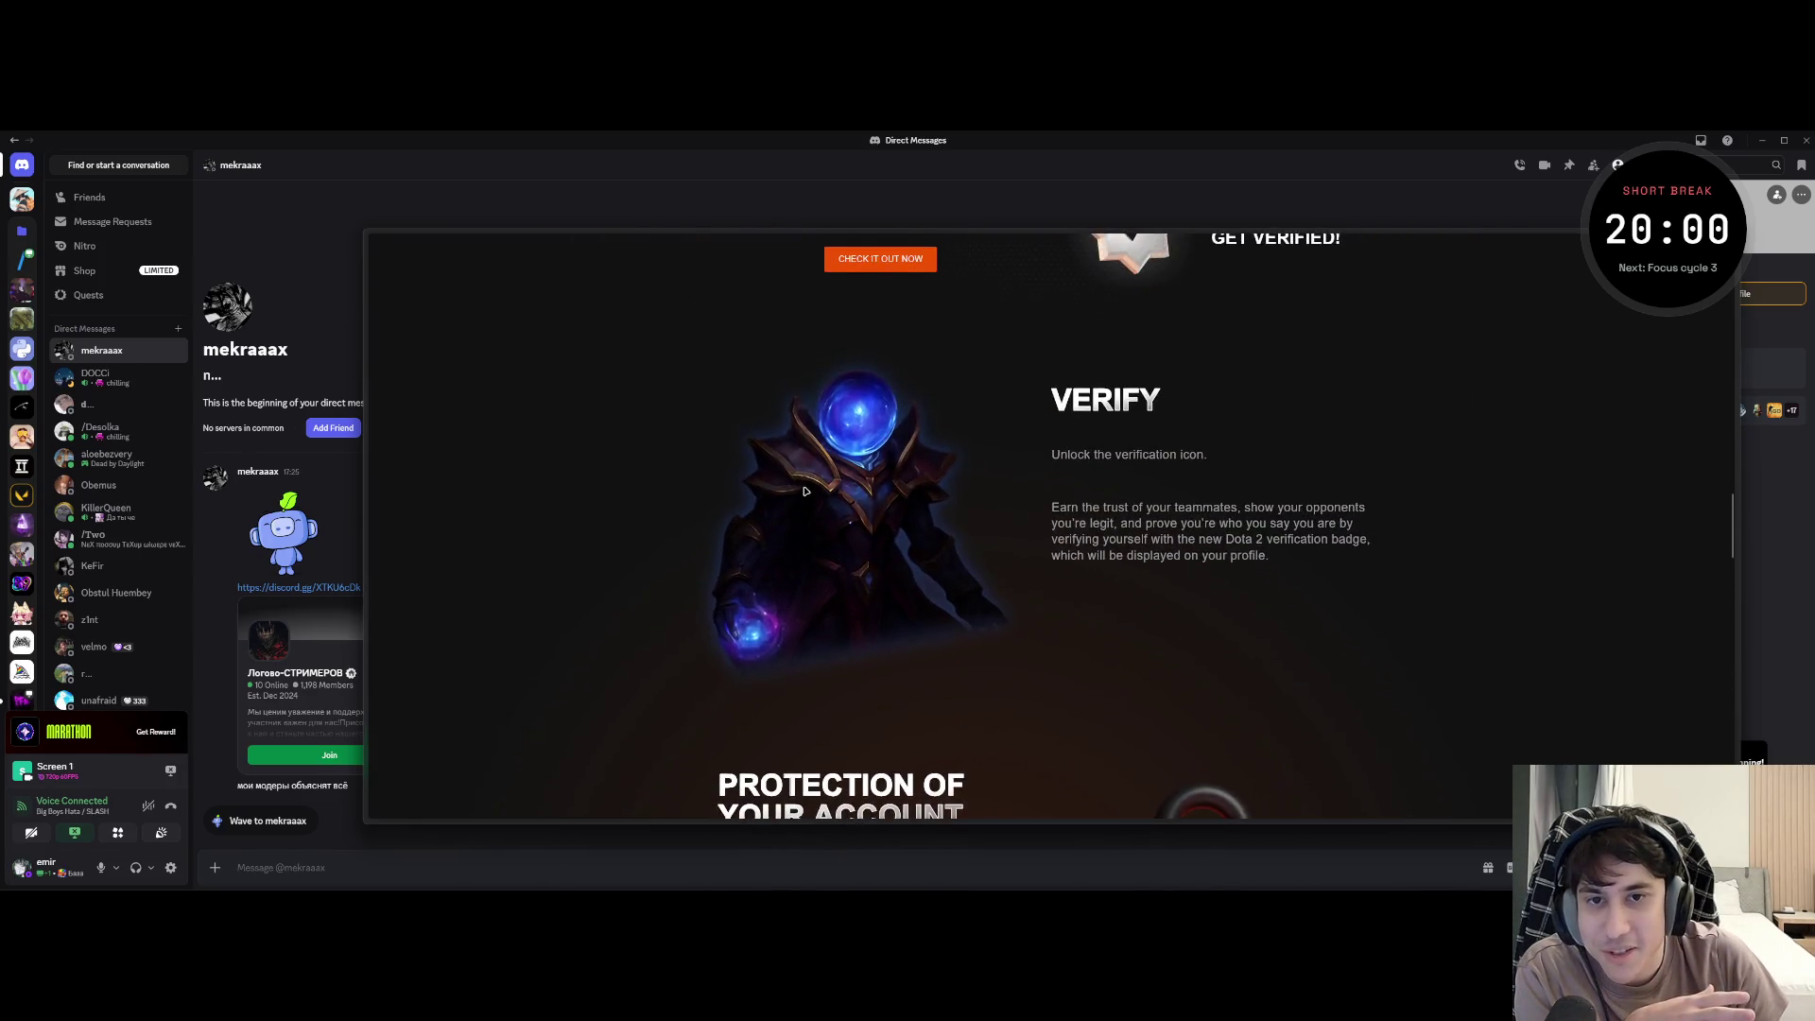
pyautogui.scroll(1, 804, 490)
pyautogui.scroll(1, 850, 540)
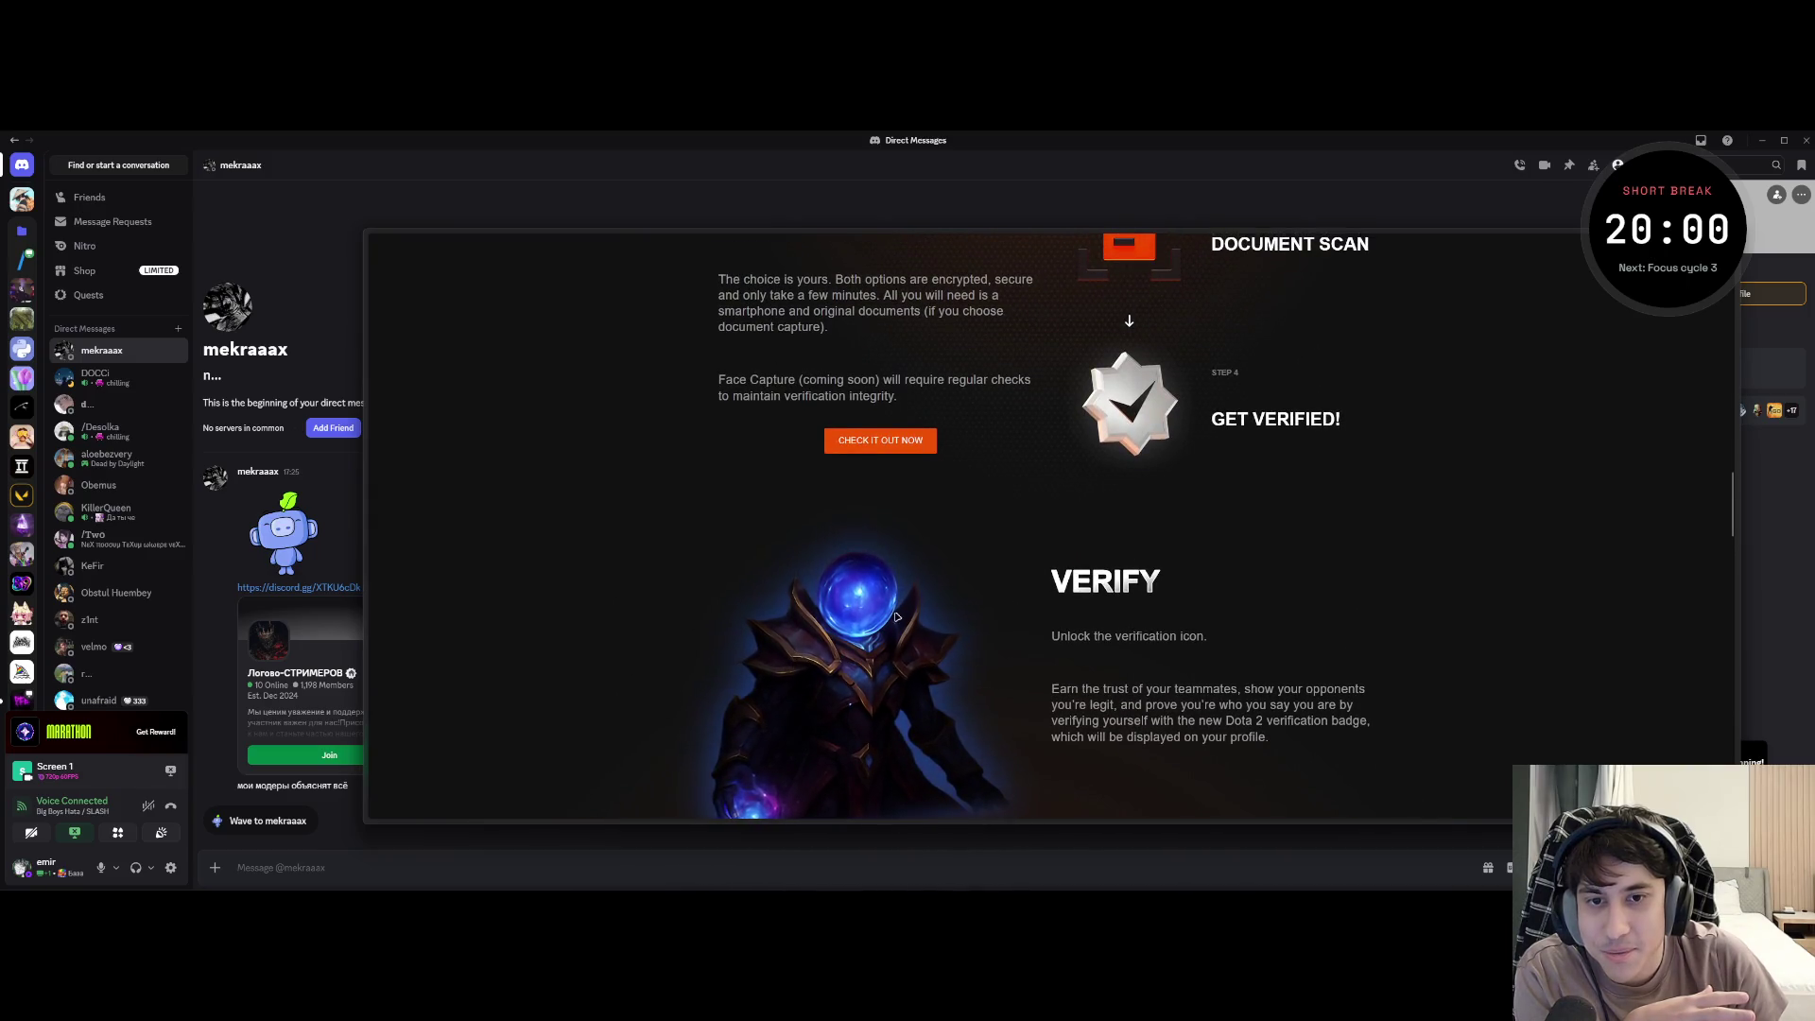
pyautogui.scroll(1, 925, 600)
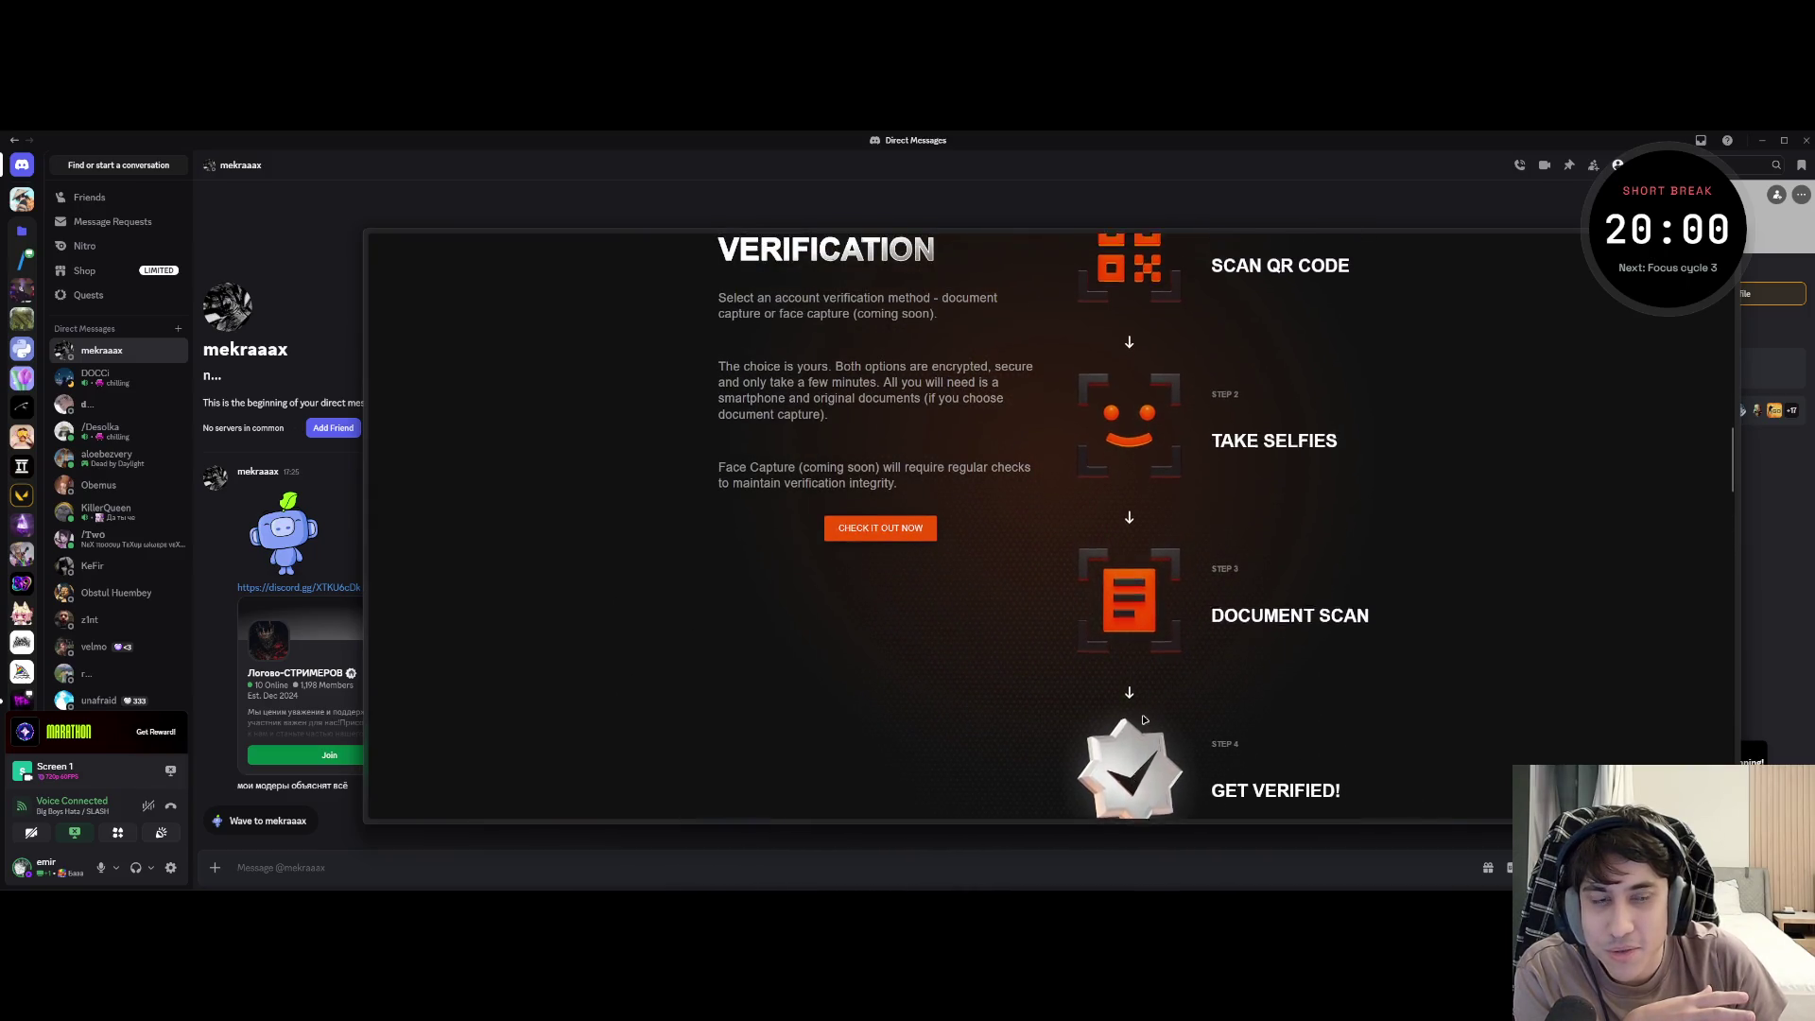
pyautogui.scroll(3, 1106, 668)
pyautogui.scroll(3, 992, 539)
pyautogui.scroll(4, 796, 376)
pyautogui.scroll(1, 880, 373)
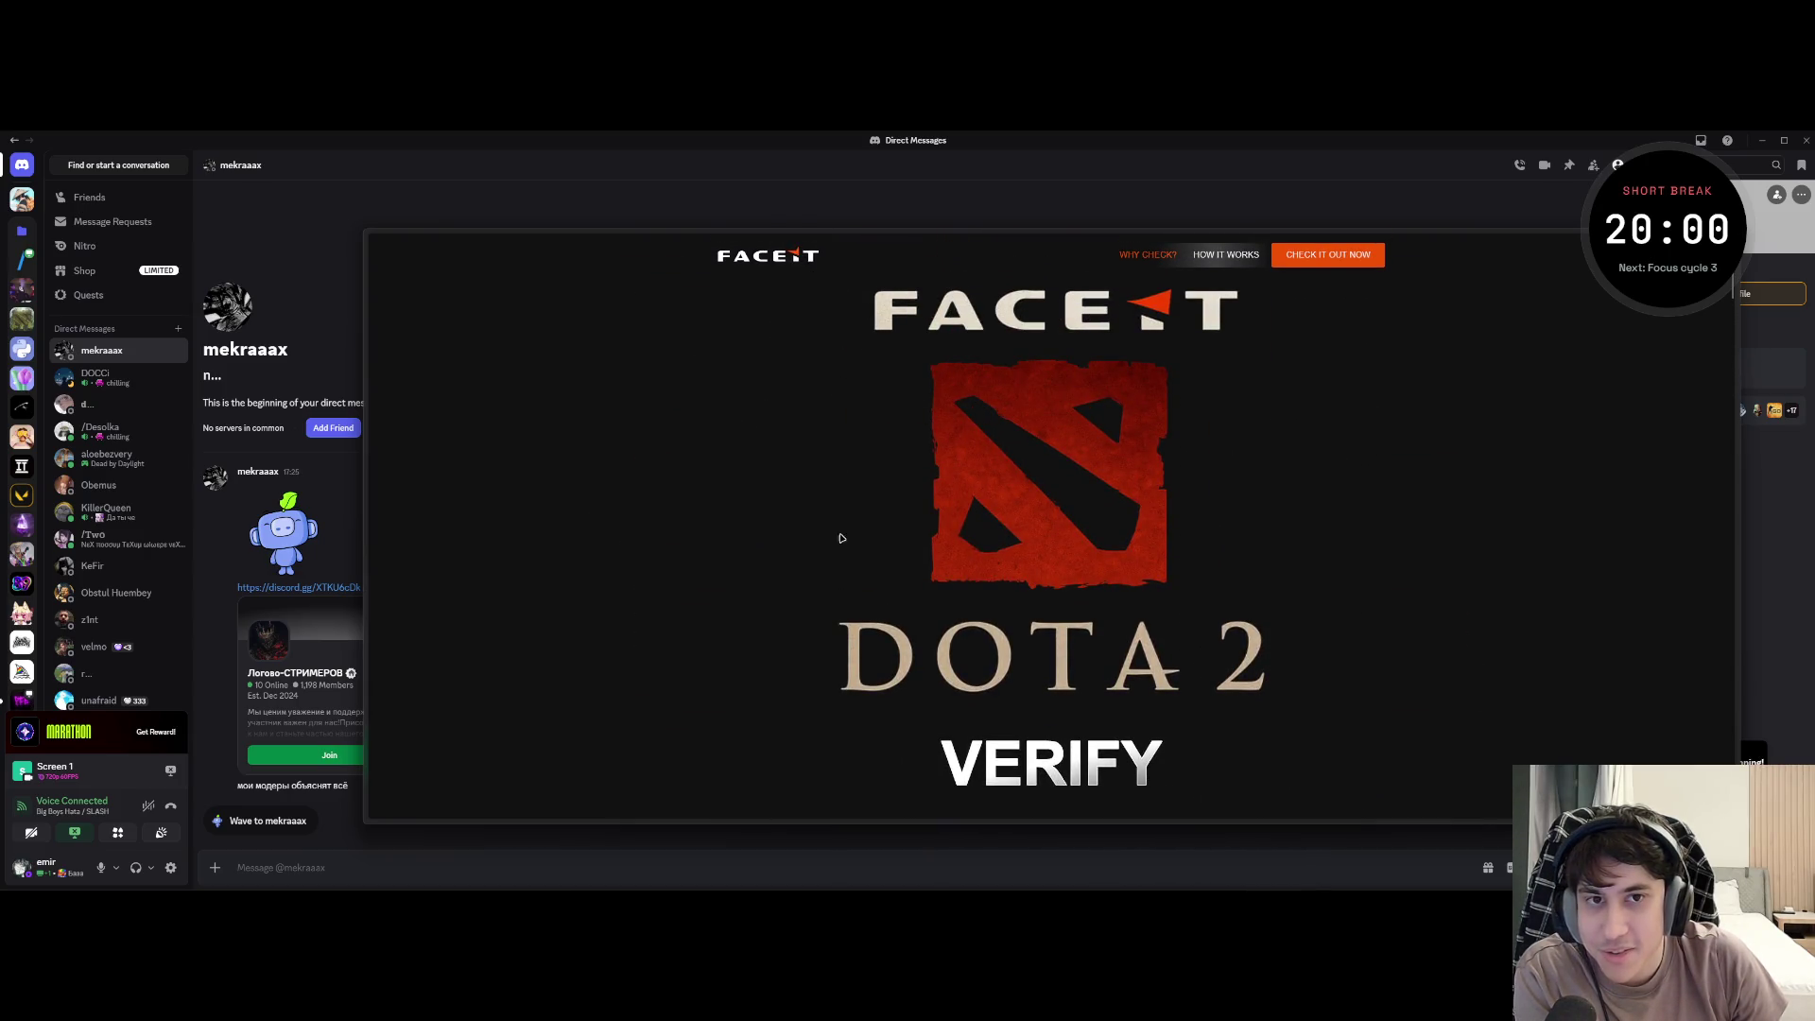
pyautogui.scroll(-5, 850, 539)
pyautogui.scroll(-5, 893, 554)
pyautogui.scroll(-5, 936, 568)
pyautogui.scroll(-5, 980, 577)
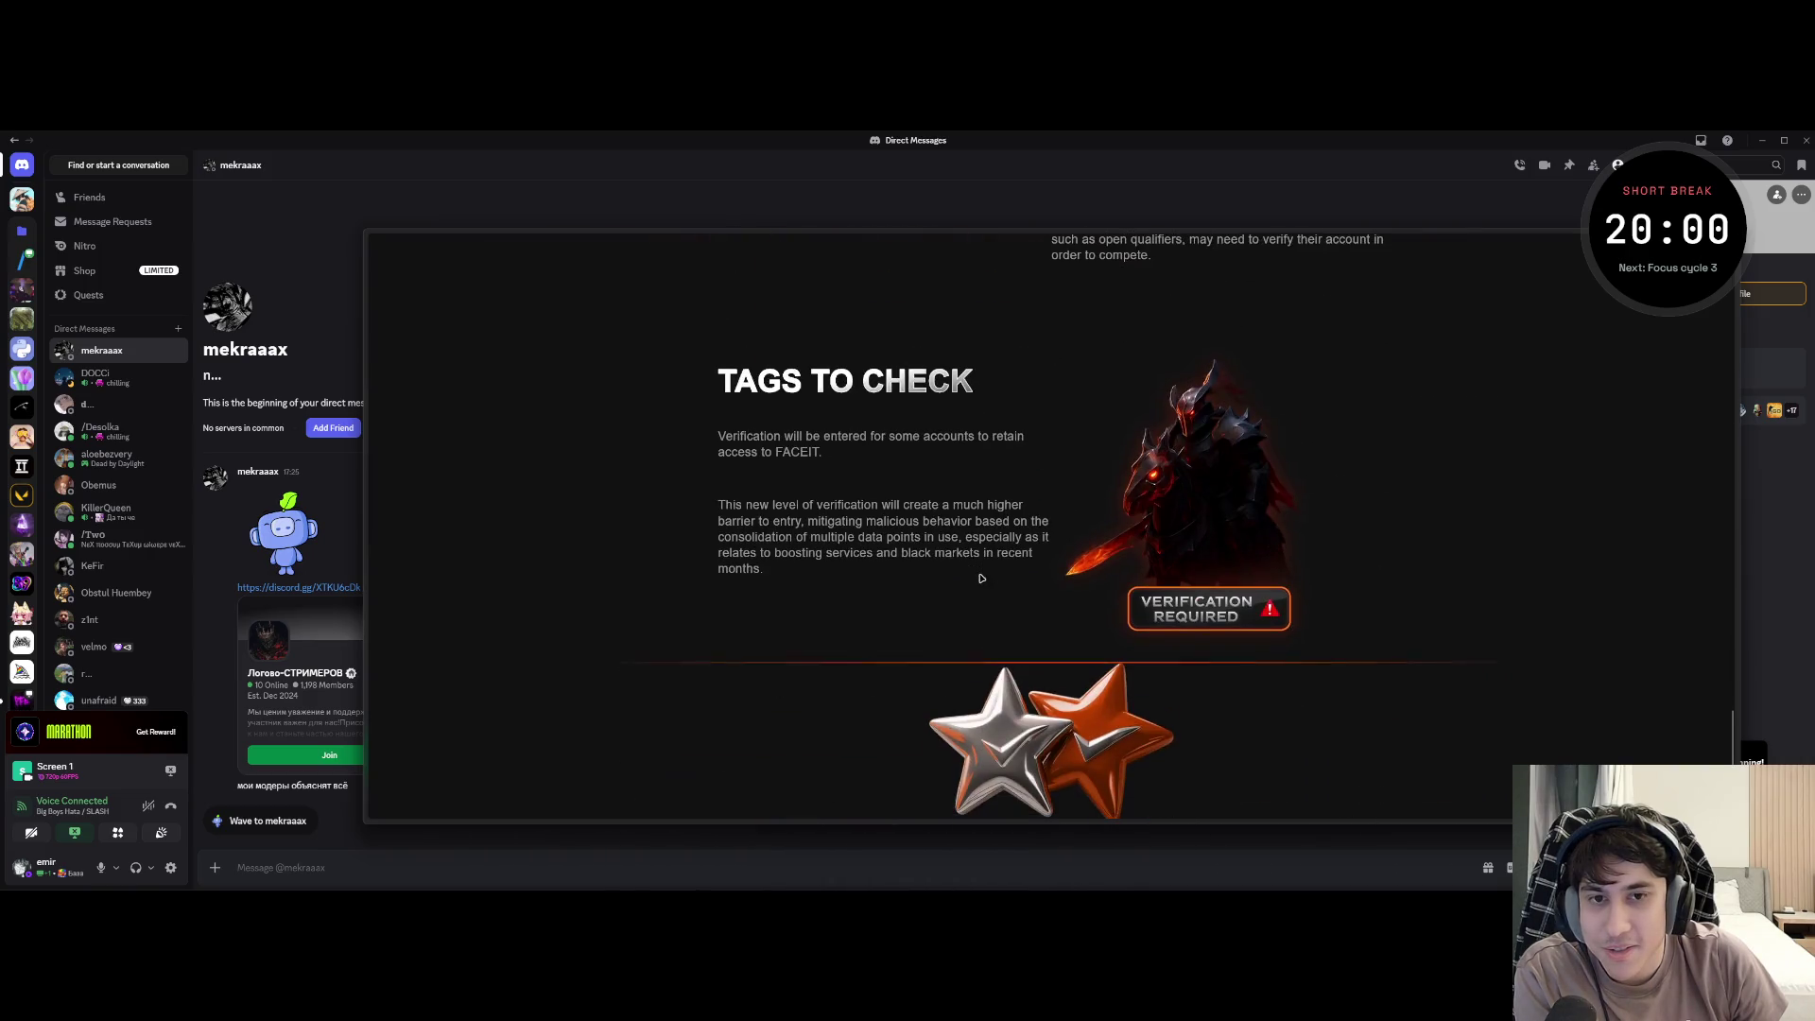
# - Focus the address bar with Ctrl+L to expose twitch-connection.com and the tab sidebar
pyautogui.hotkey('ctrl', 'l')
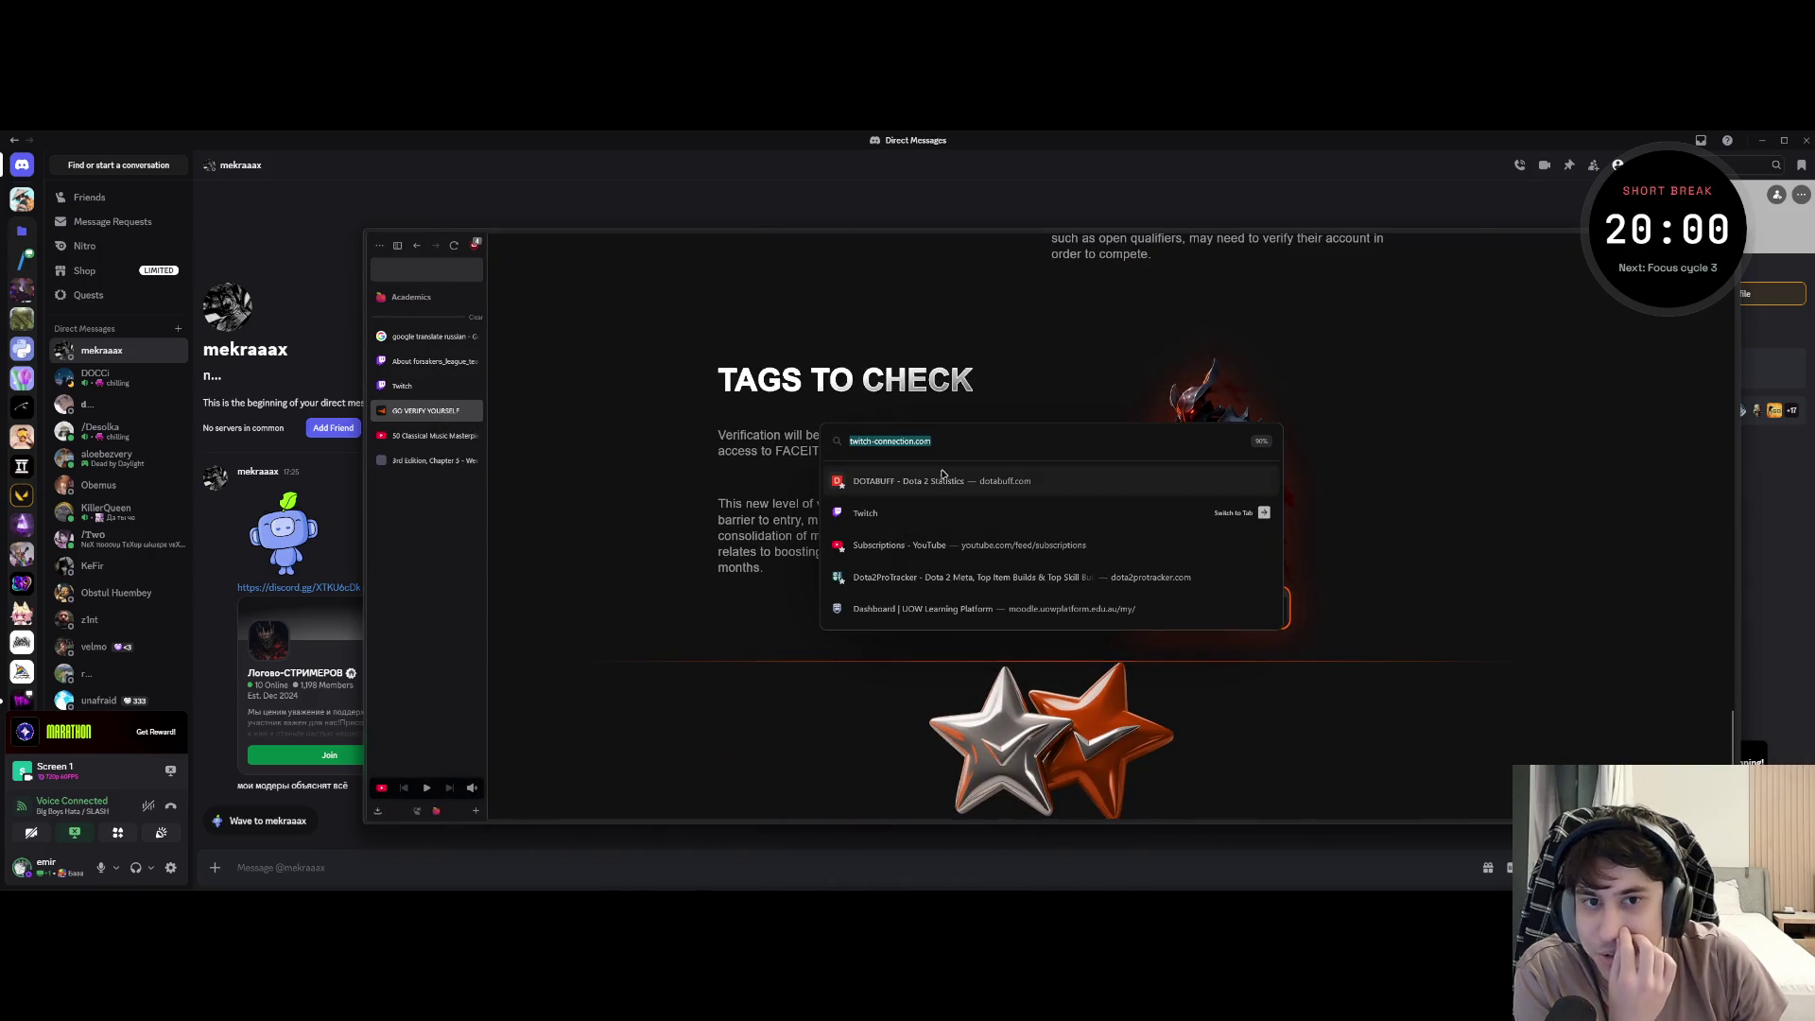
# - Dismiss the suggestions, hit Verify Now for Free, and follow the footer Twitter link that just reloads the page
pyautogui.press('Escape')
pyautogui.scroll(-3, 908, 592)
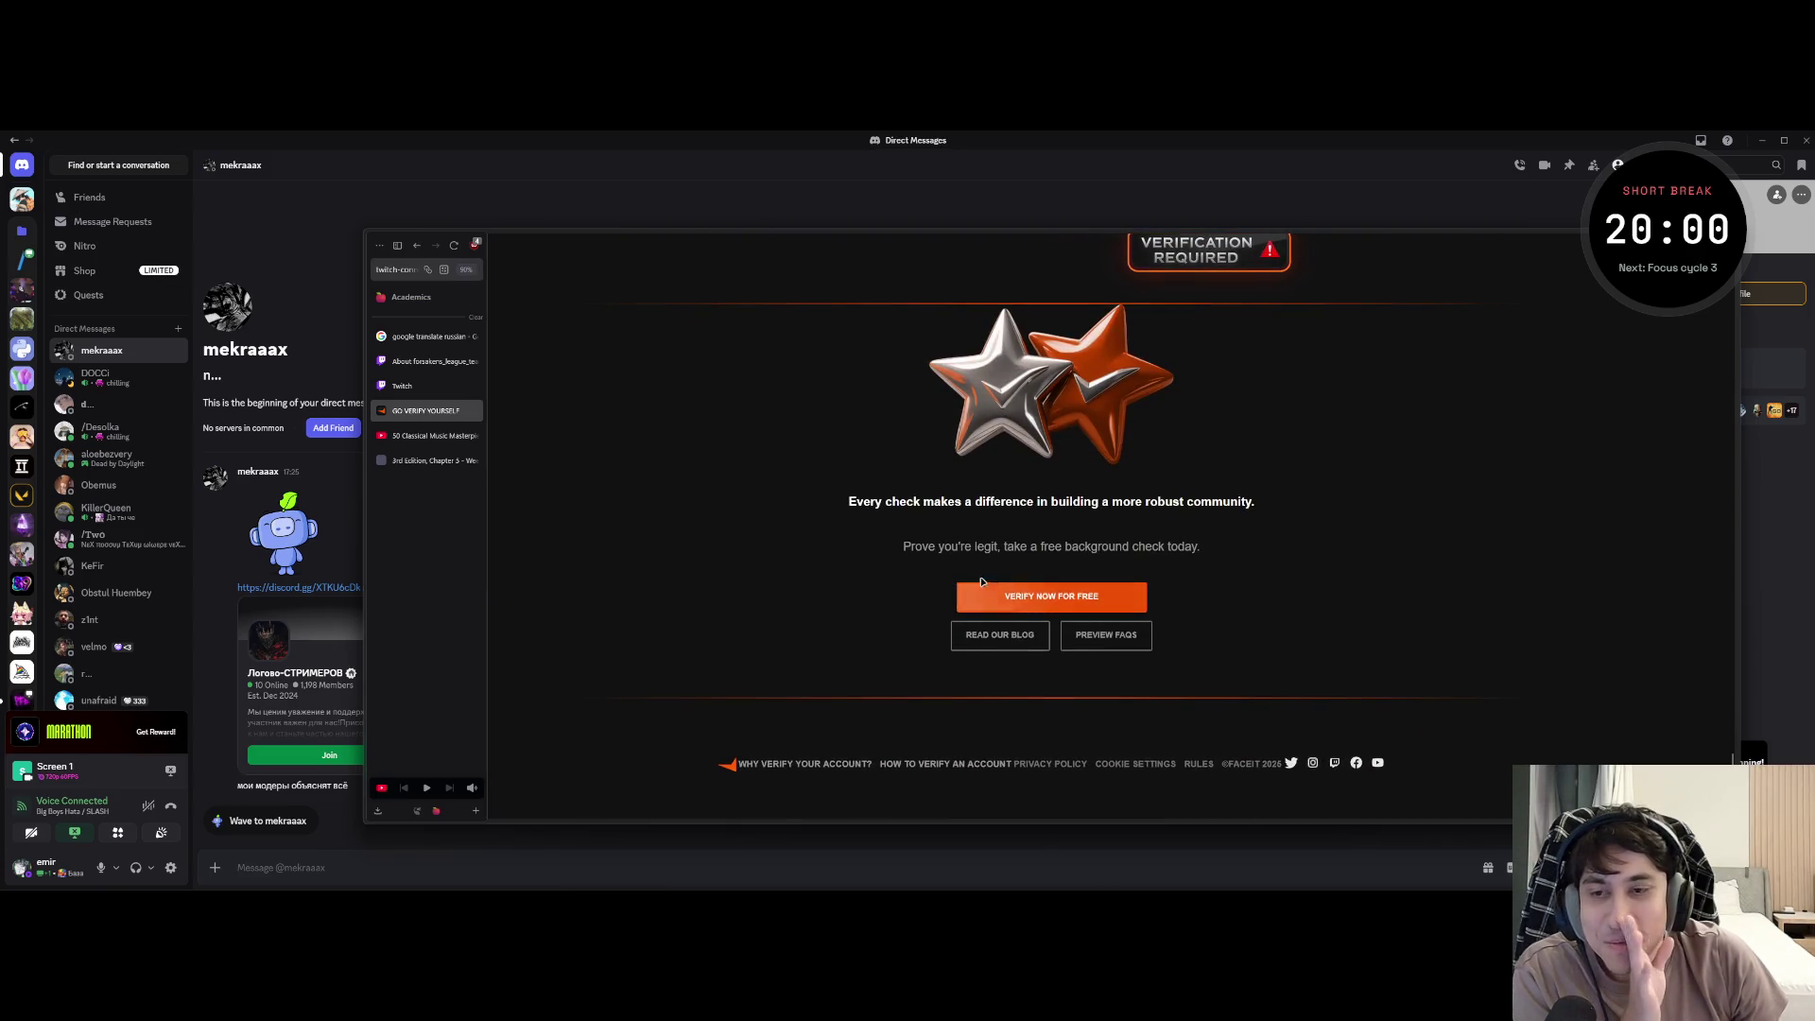
pyautogui.click(965, 595)
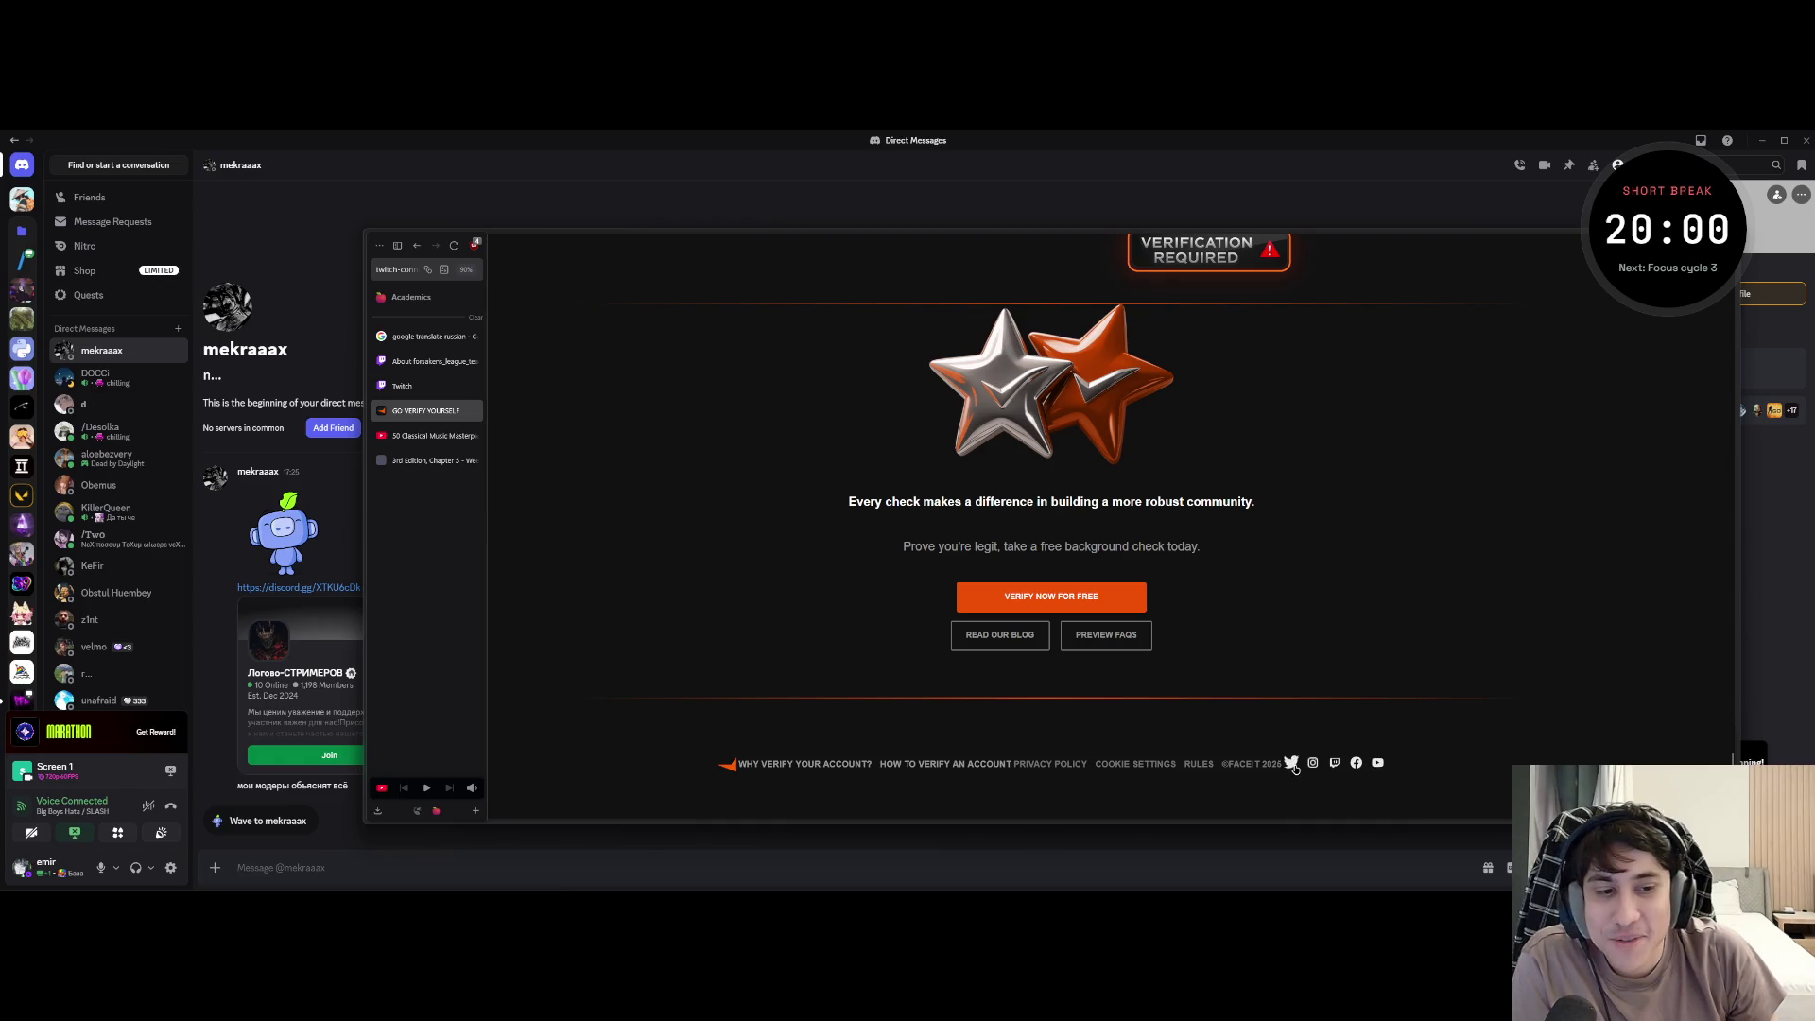
pyautogui.click(1291, 762)
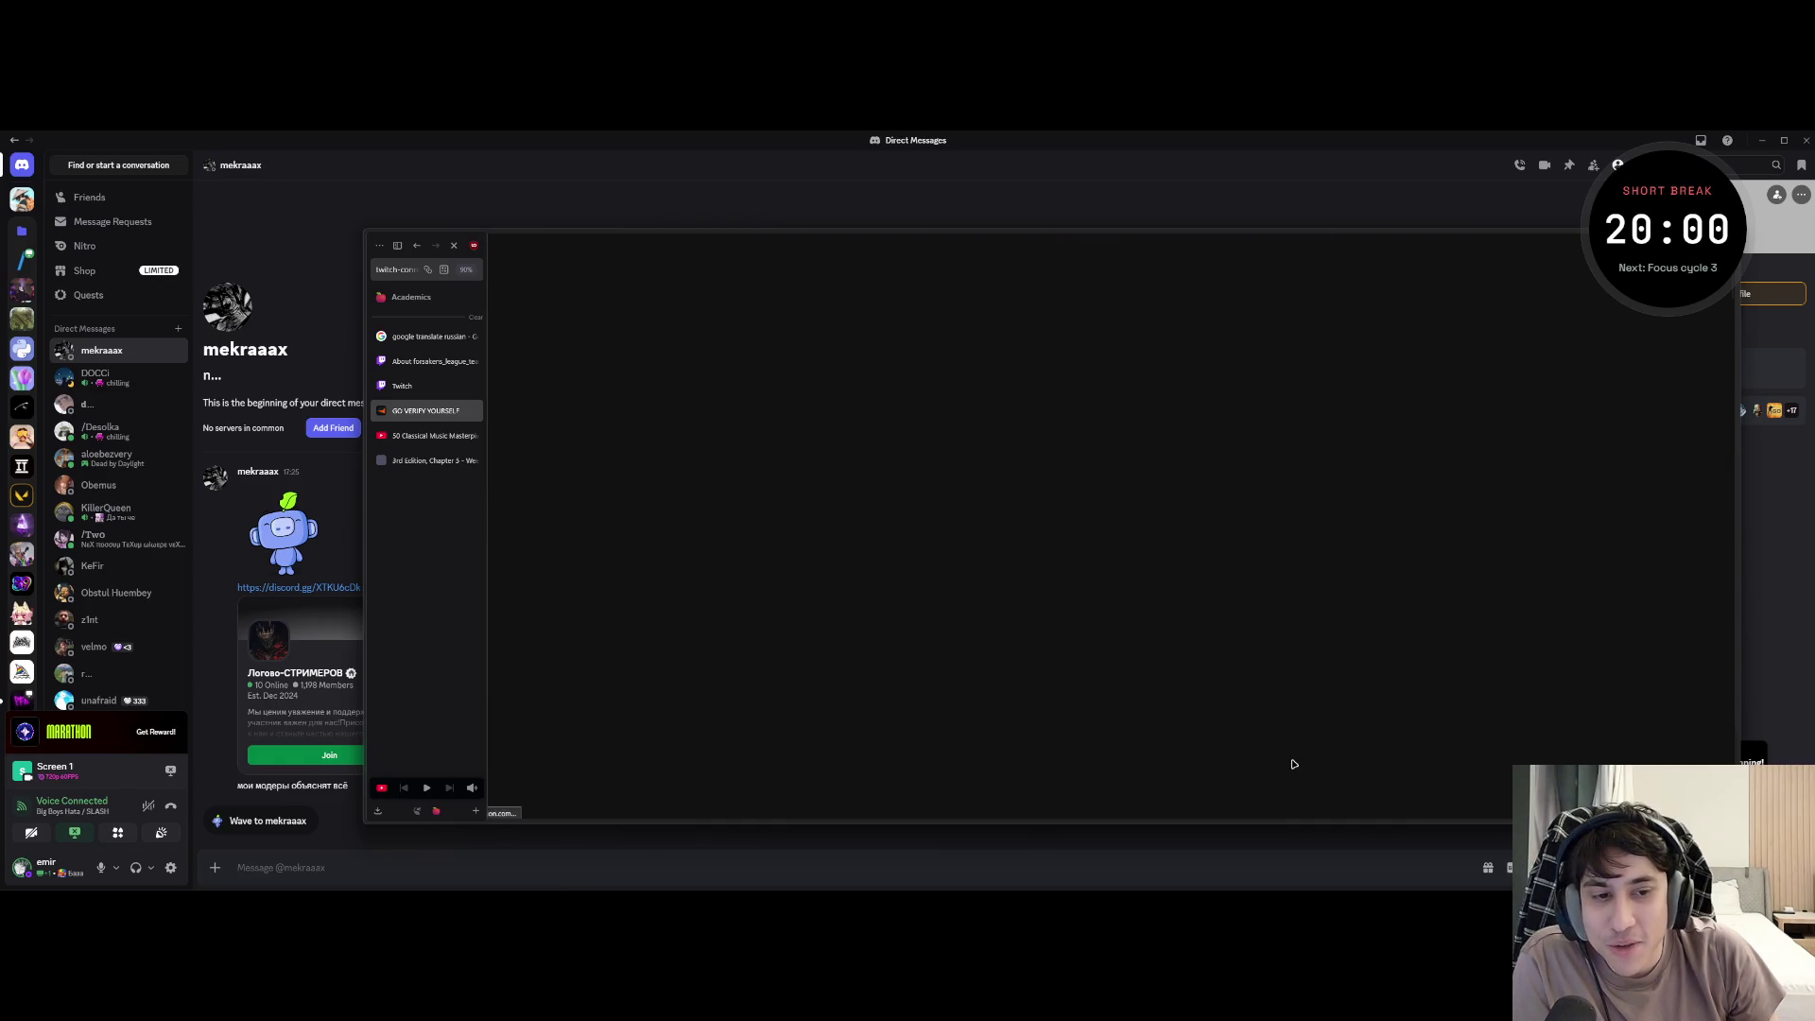
pyautogui.scroll(-5, 1087, 466)
pyautogui.scroll(-5, 1135, 539)
pyautogui.scroll(-5, 1191, 610)
pyautogui.scroll(-5, 1267, 719)
pyautogui.scroll(-5, 1266, 718)
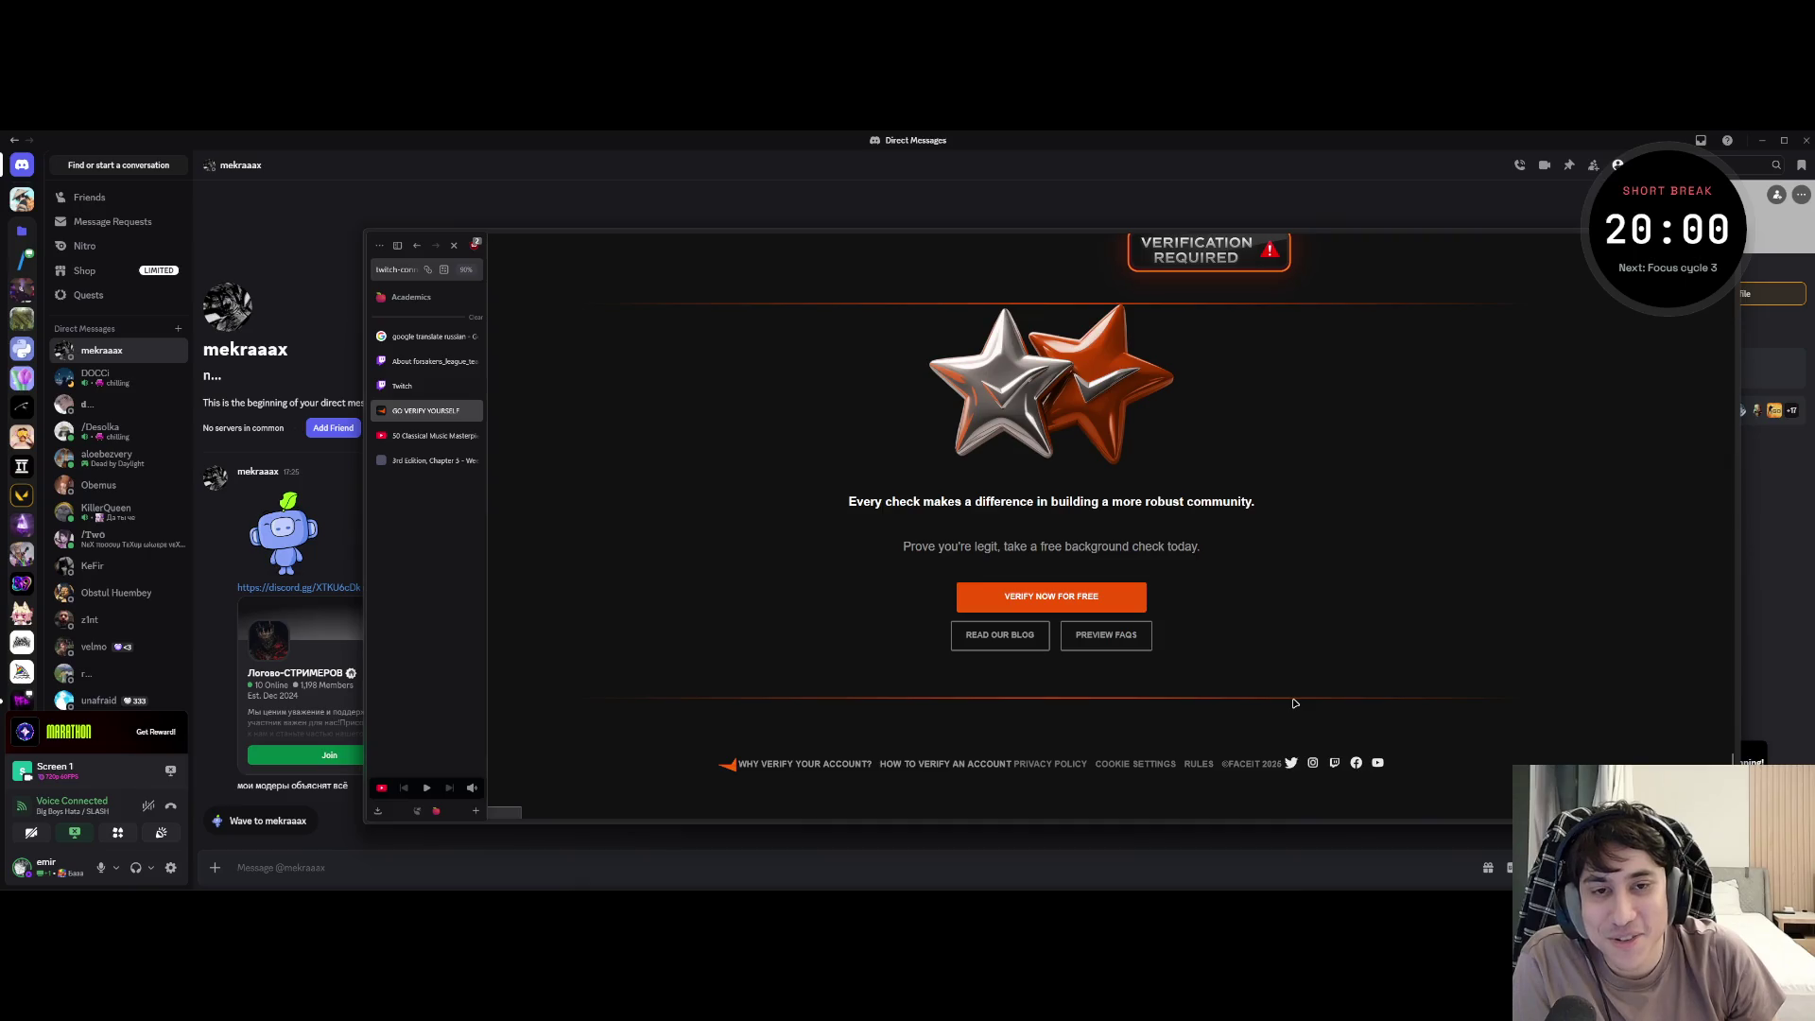
pyautogui.scroll(-5, 1293, 703)
pyautogui.scroll(-3, 1219, 689)
pyautogui.scroll(-5, 1178, 694)
pyautogui.scroll(-5, 1135, 700)
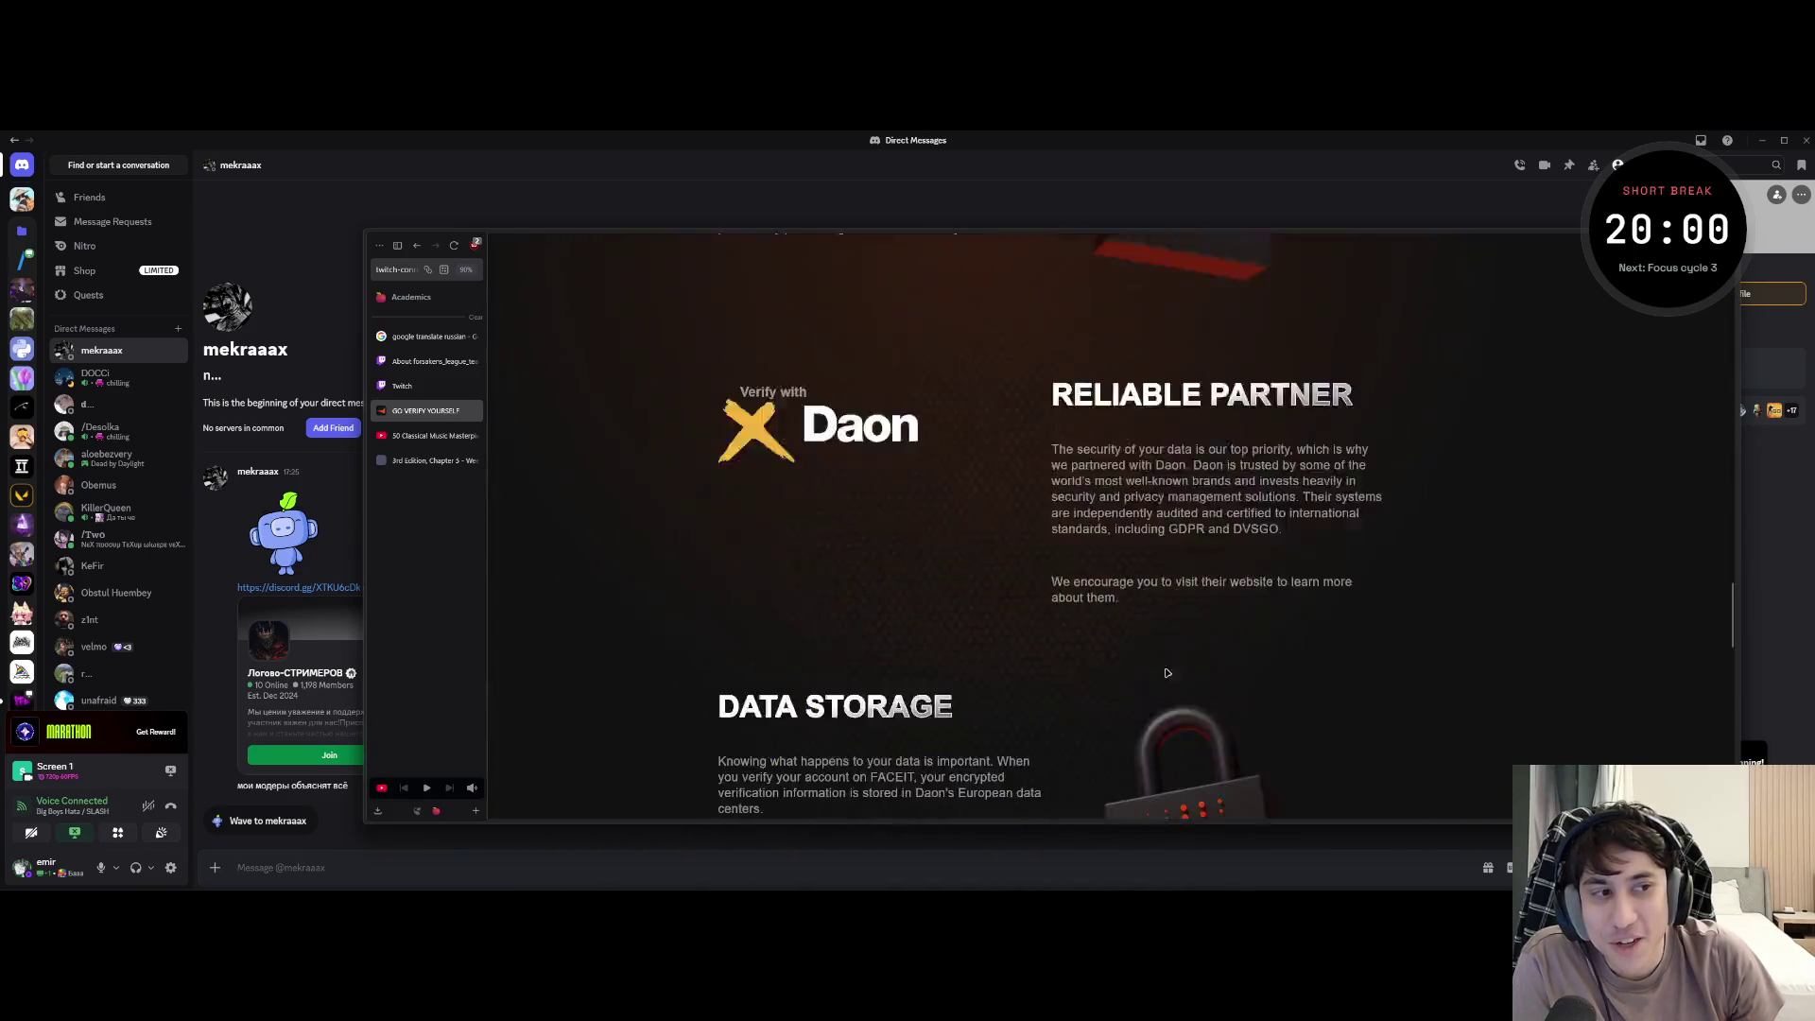
pyautogui.scroll(-5, 1137, 699)
pyautogui.scroll(-2, 1329, 734)
# - Launch Developer Tools via Inspect and flip through its panels before settling on the Inspector
pyautogui.rightClick(1432, 664)
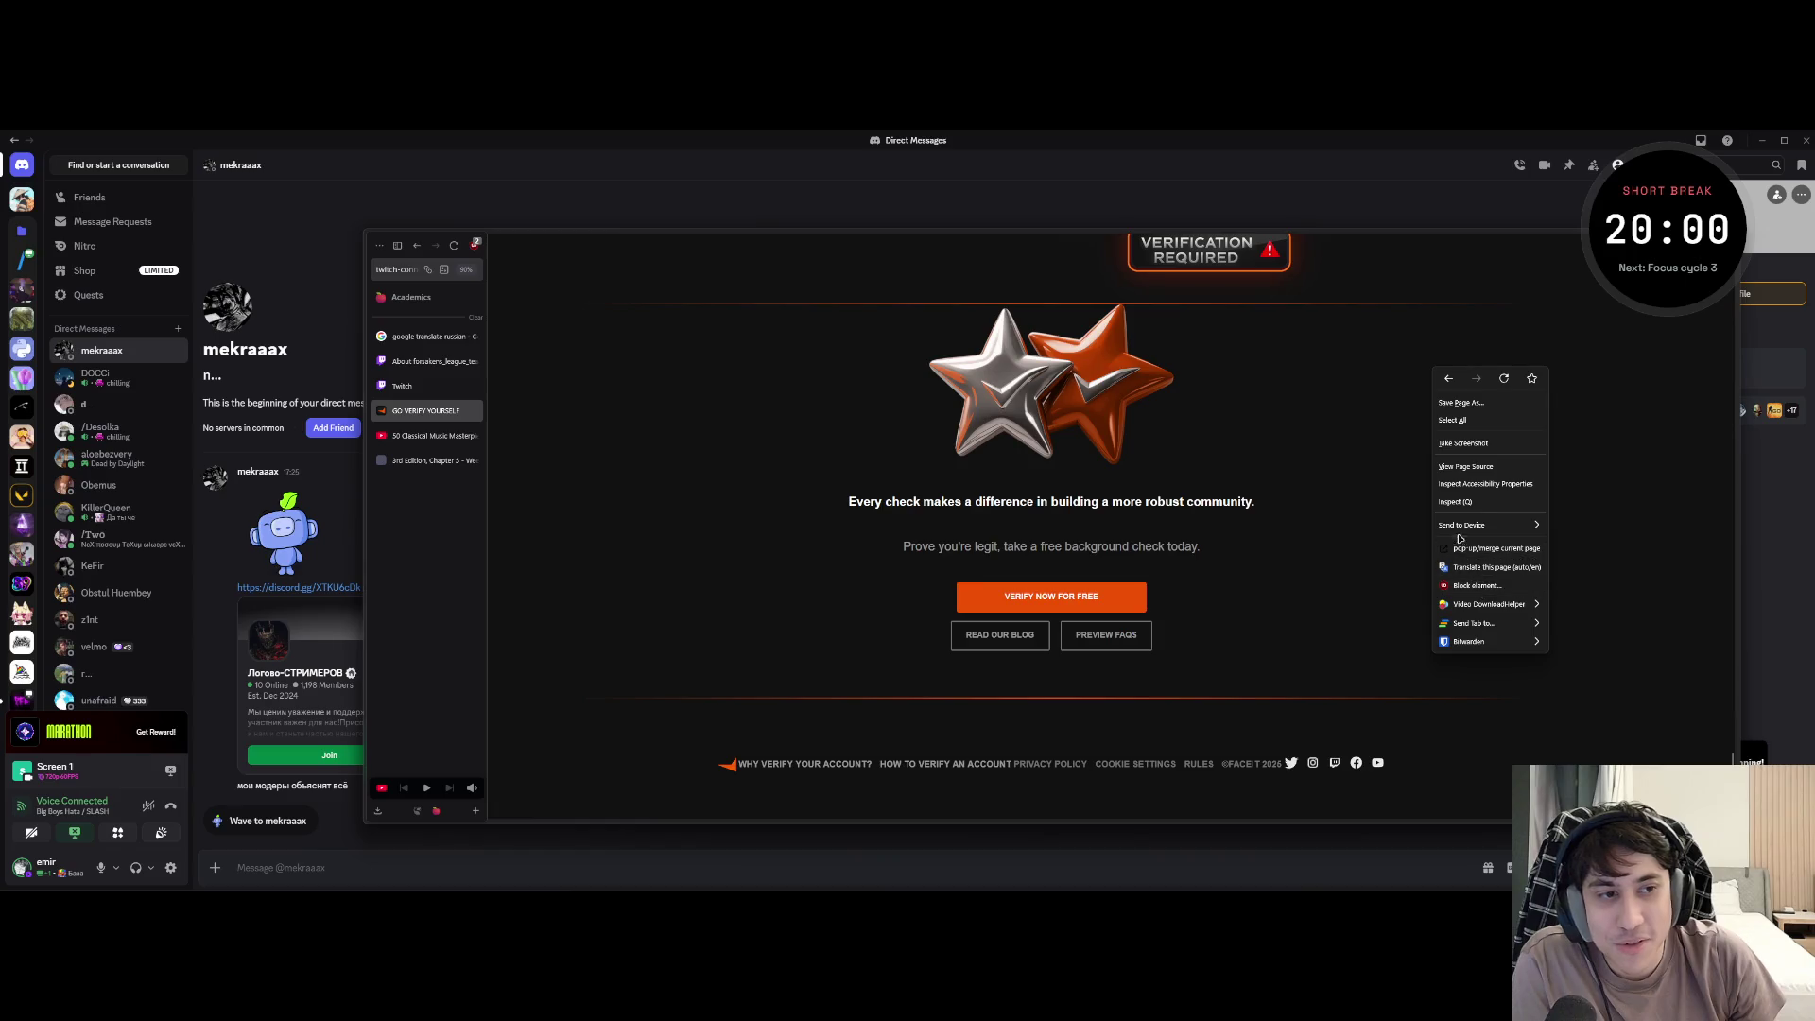
pyautogui.click(1458, 502)
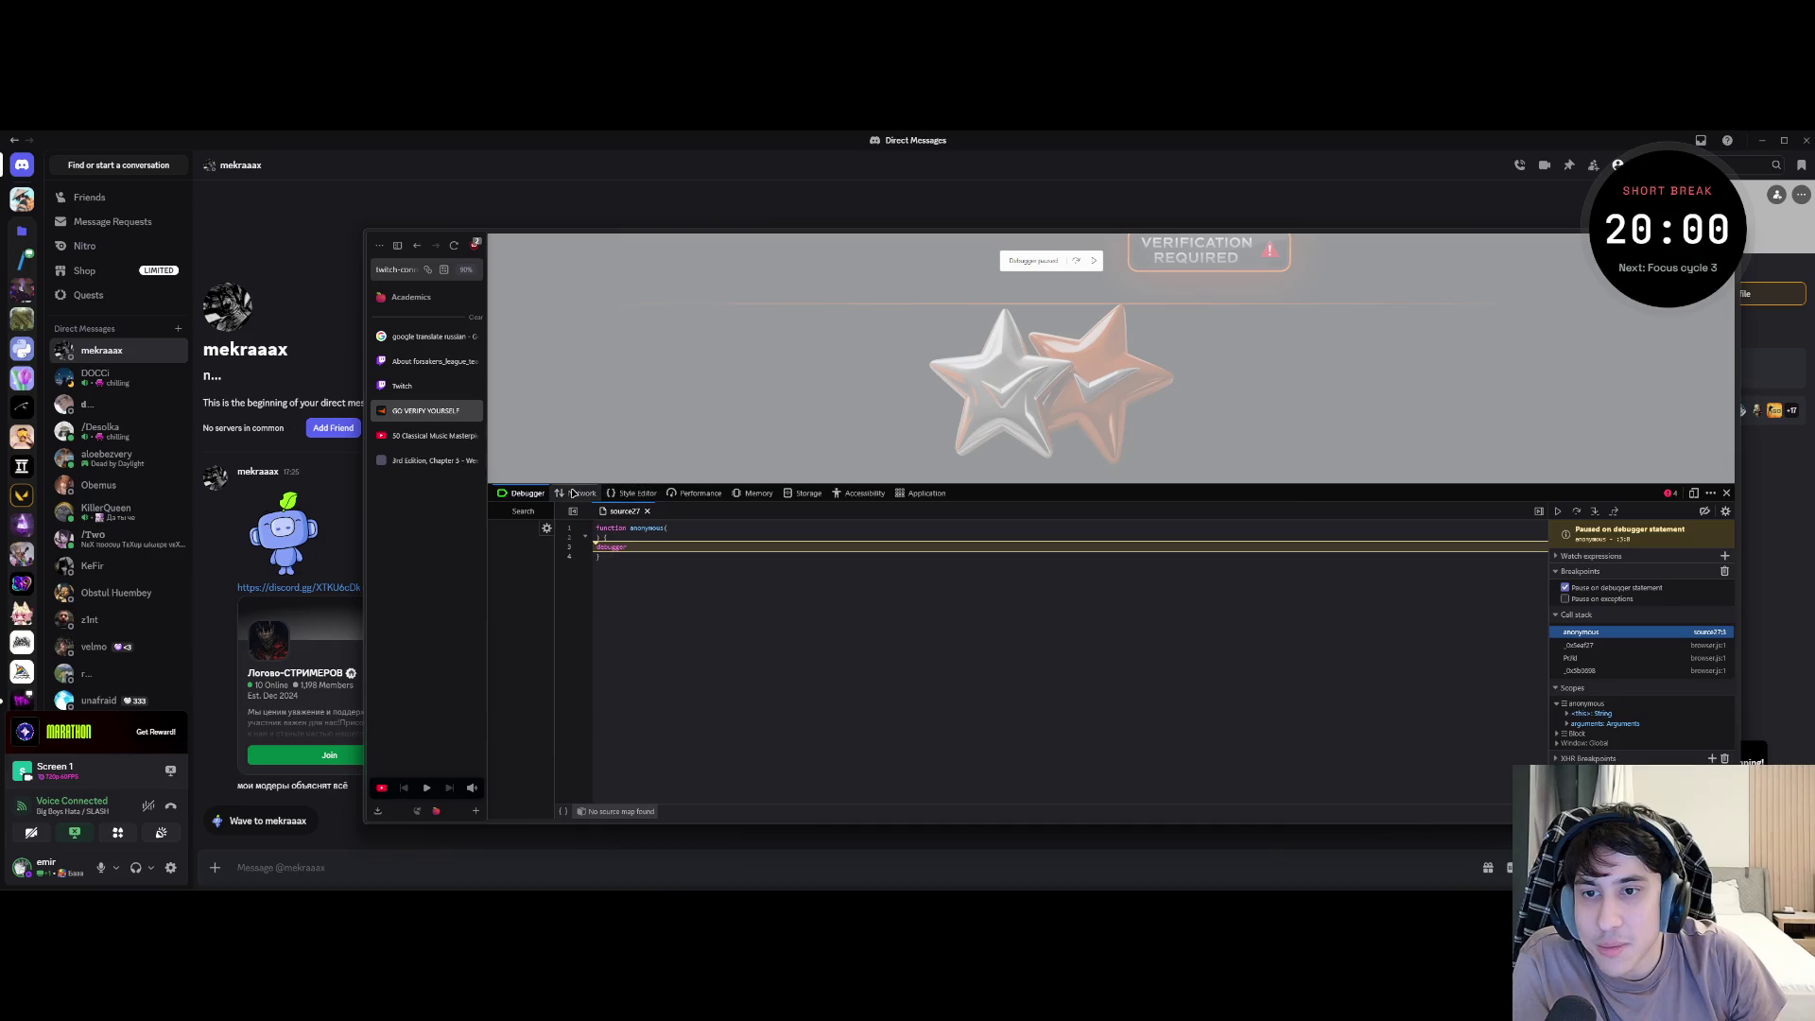
pyautogui.click(578, 492)
pyautogui.click(1726, 493)
pyautogui.rightClick(1266, 537)
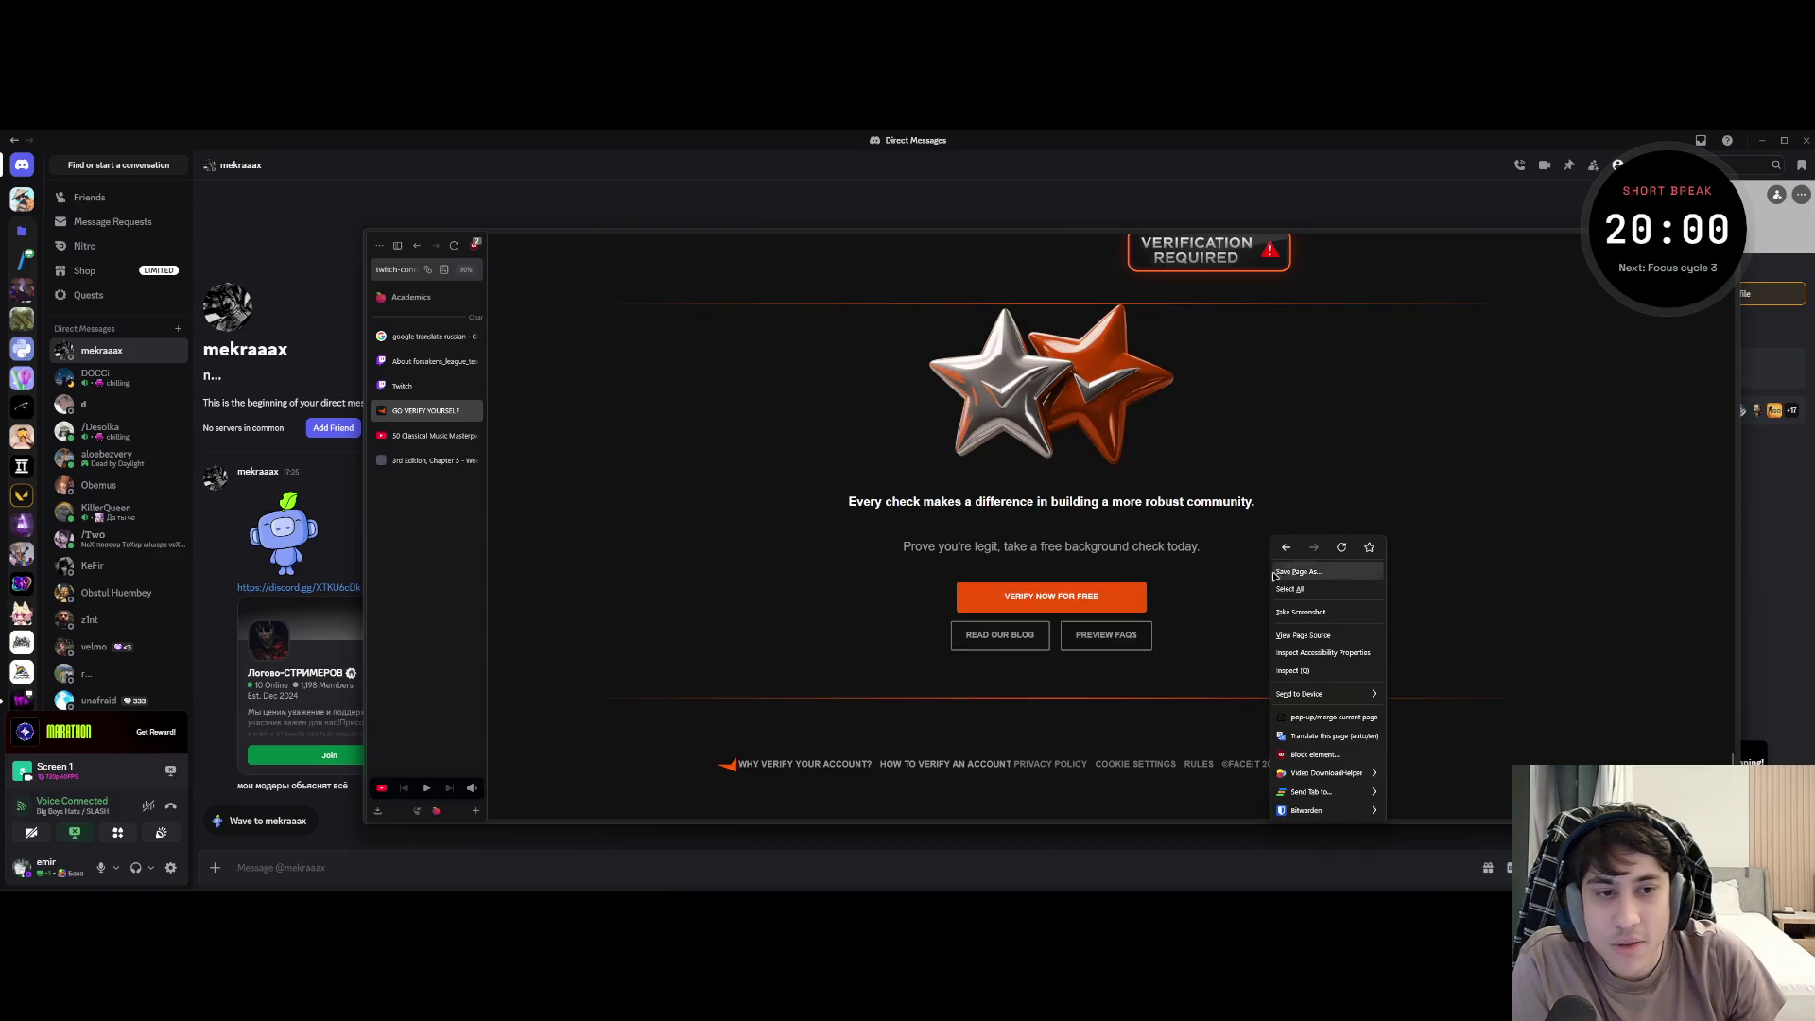
pyautogui.click(1320, 661)
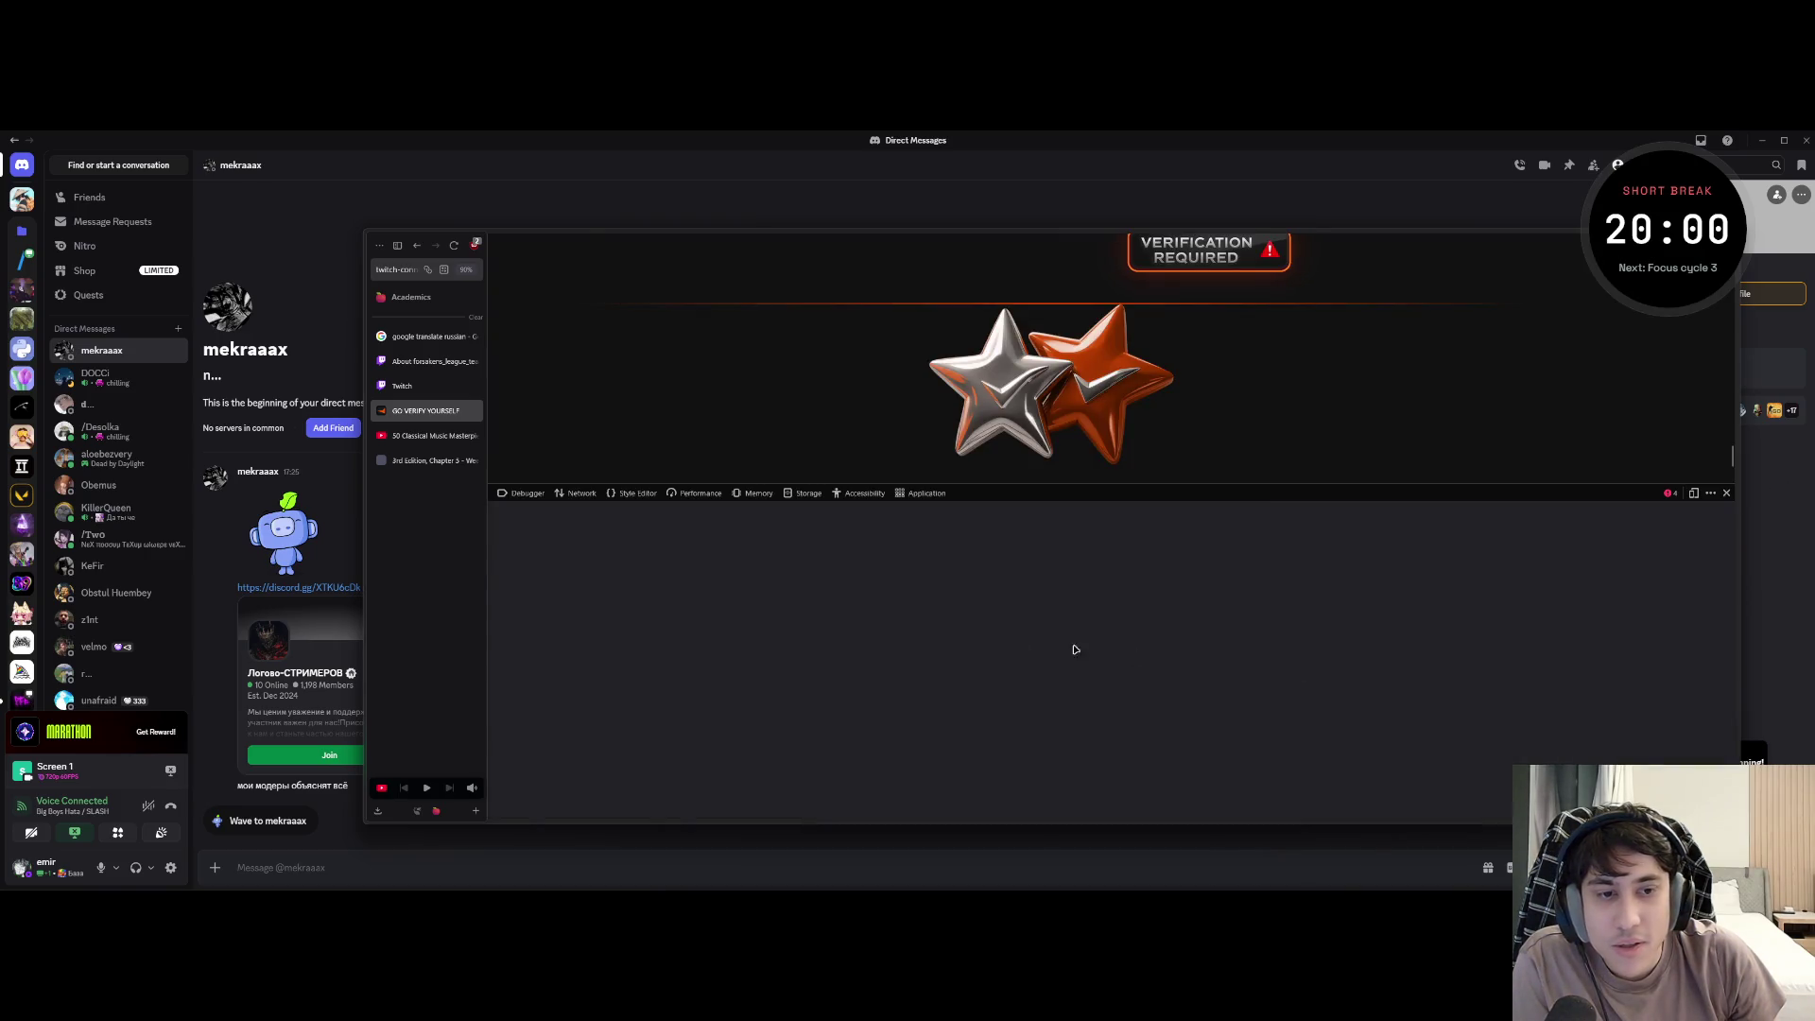
pyautogui.click(532, 495)
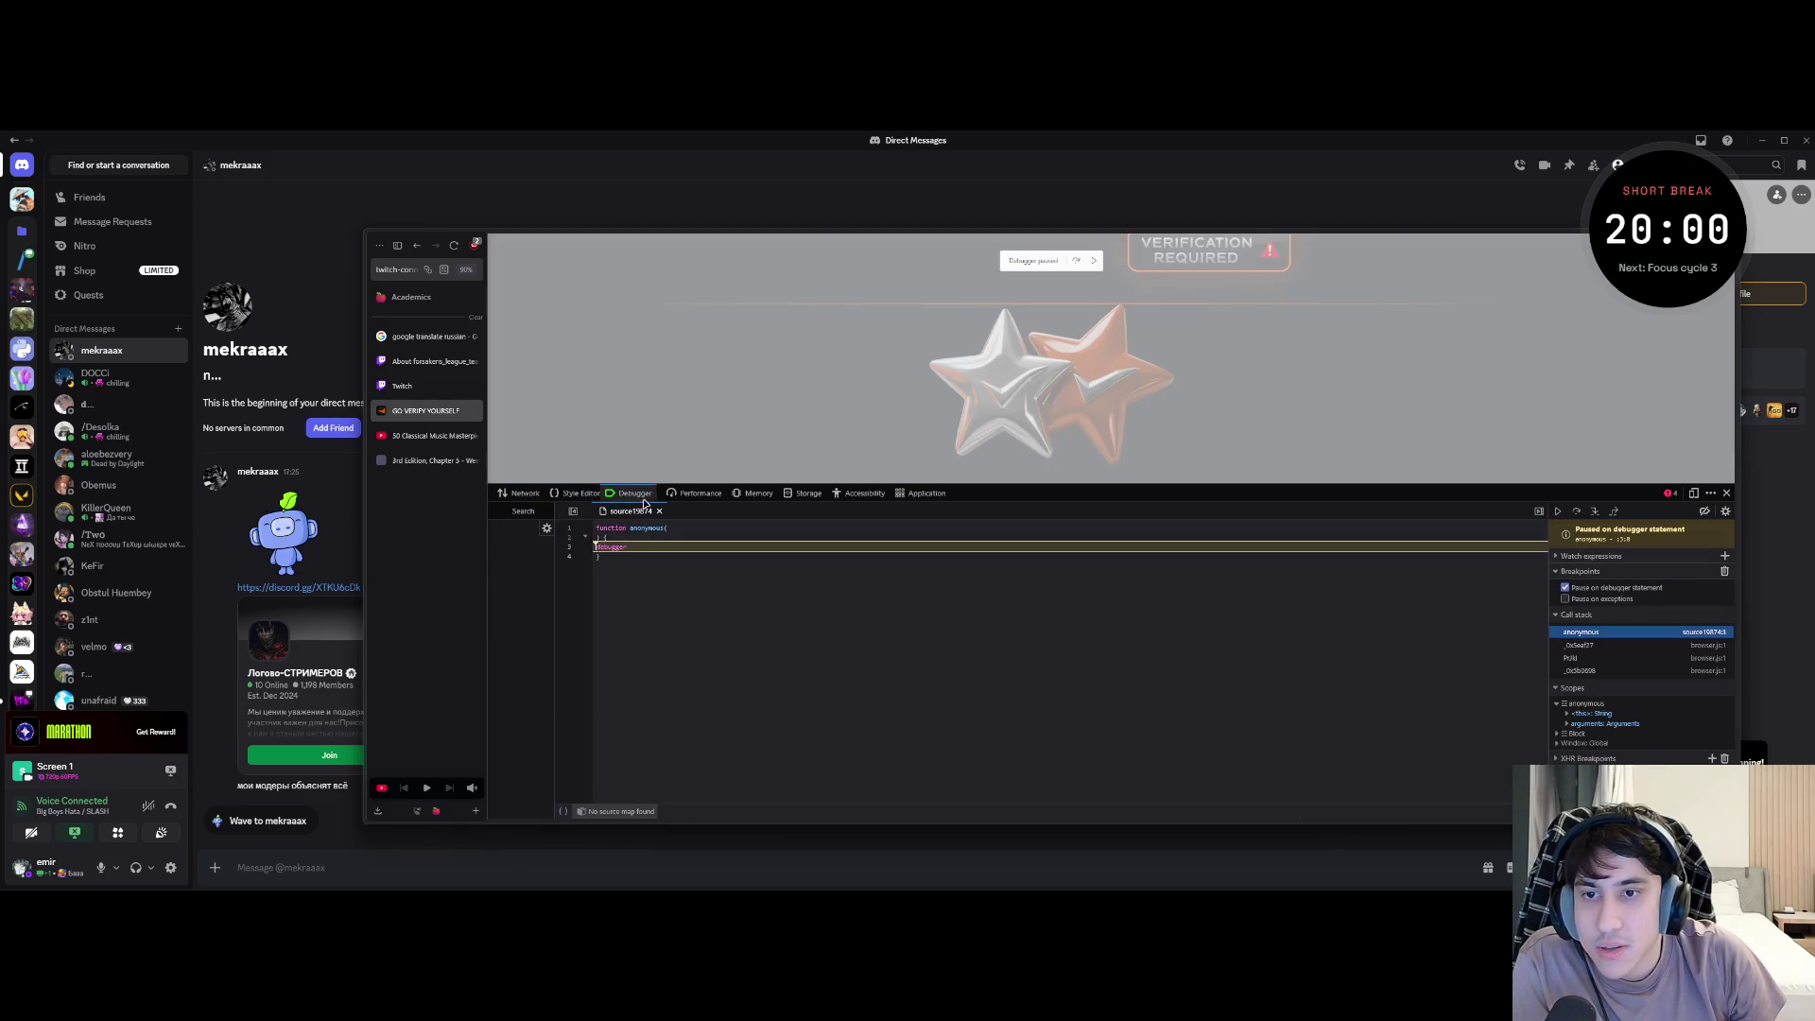
pyautogui.click(579, 495)
pyautogui.click(519, 492)
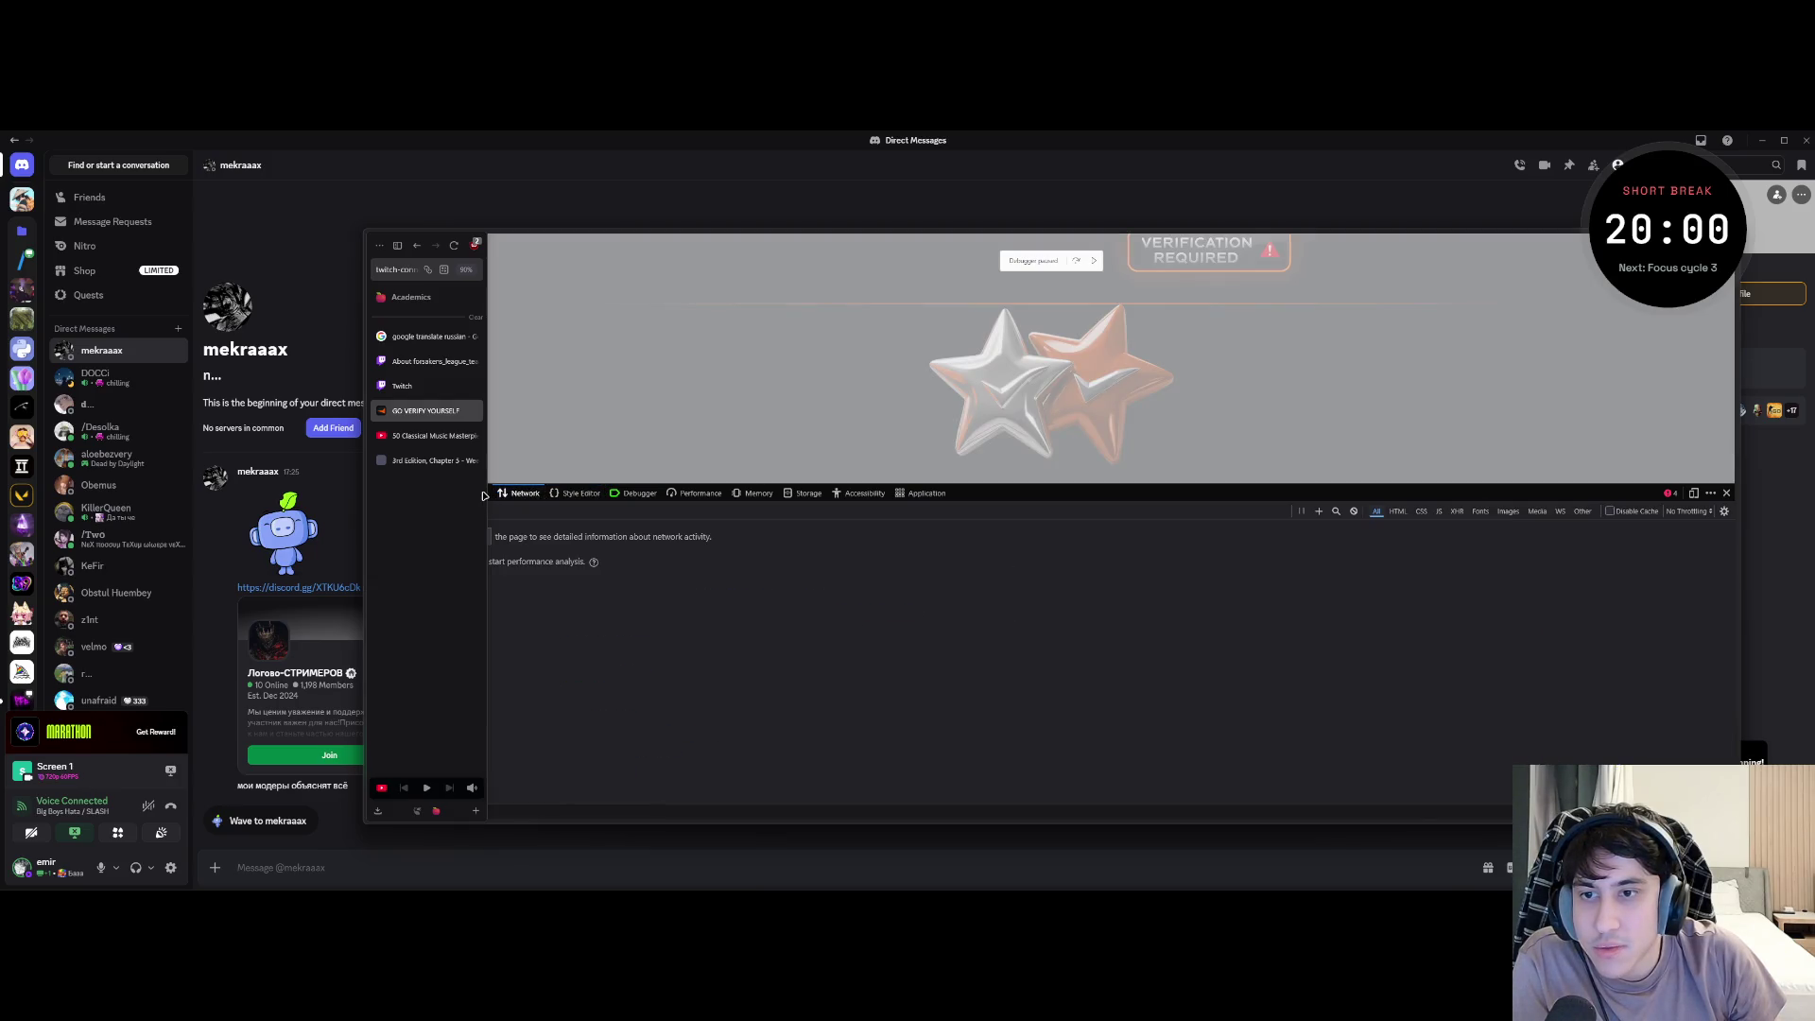
pyautogui.click(695, 492)
pyautogui.click(424, 493)
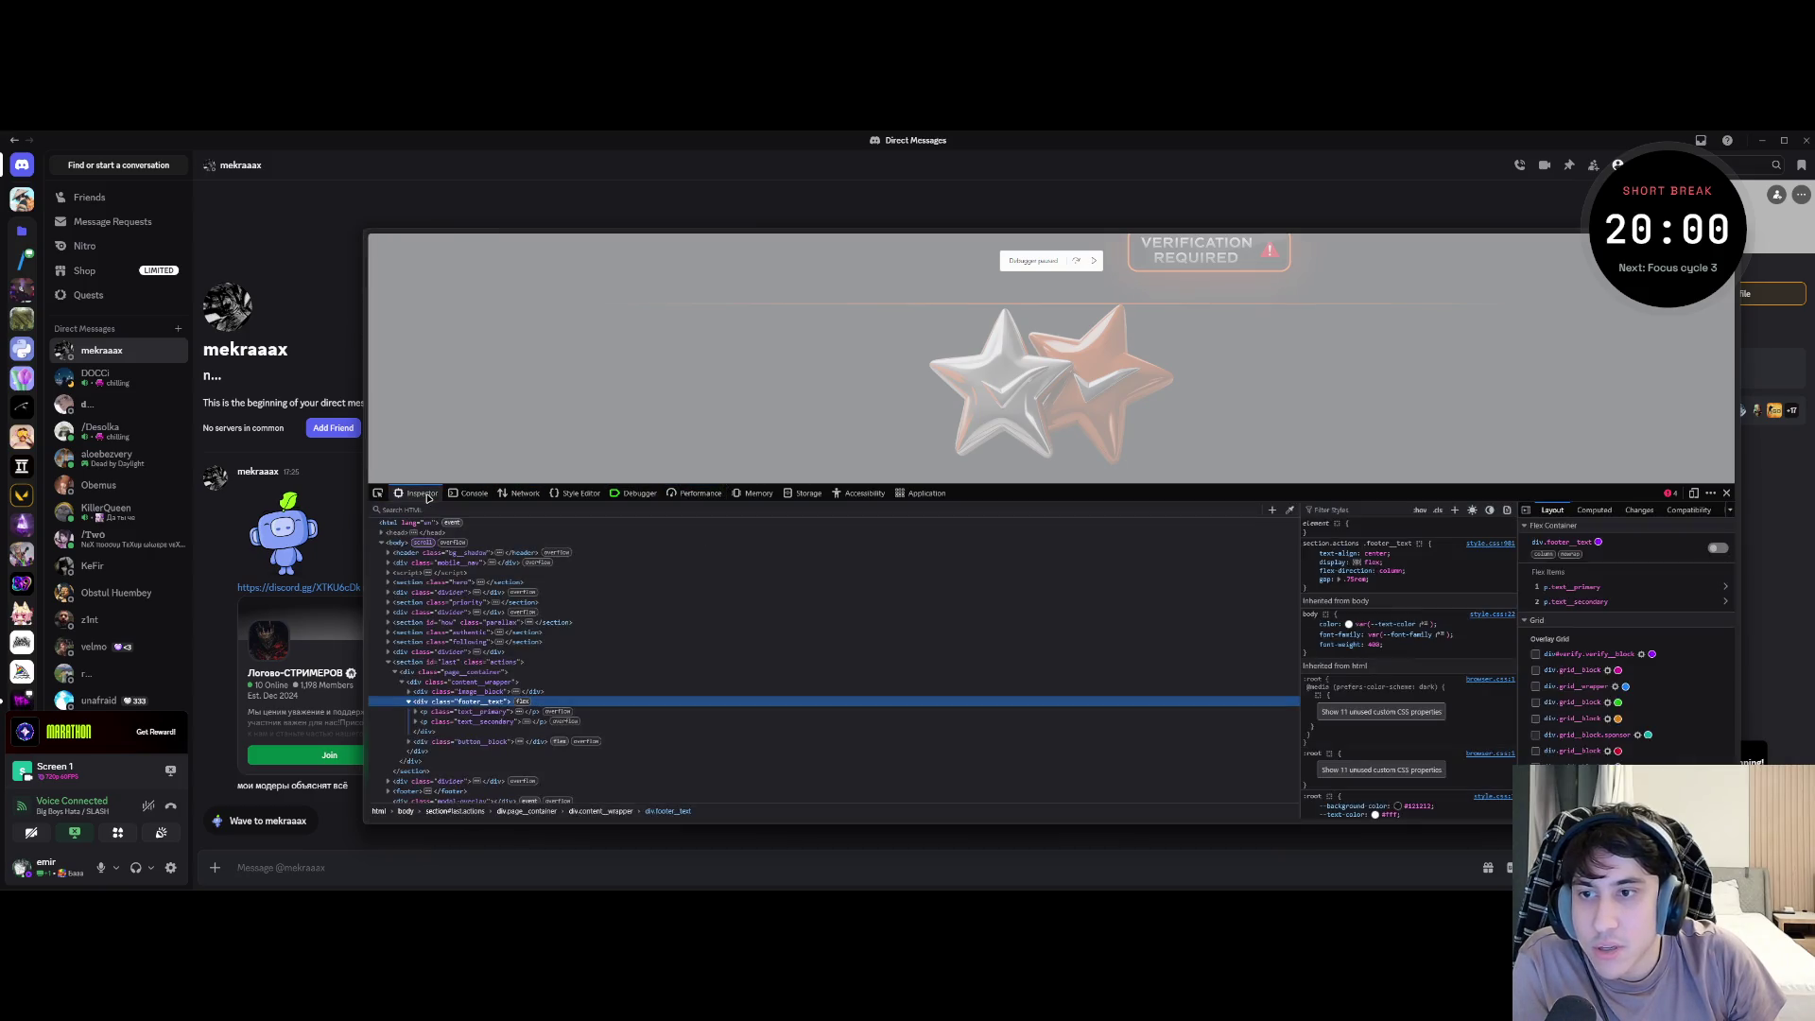
pyautogui.scroll(-5, 1175, 462)
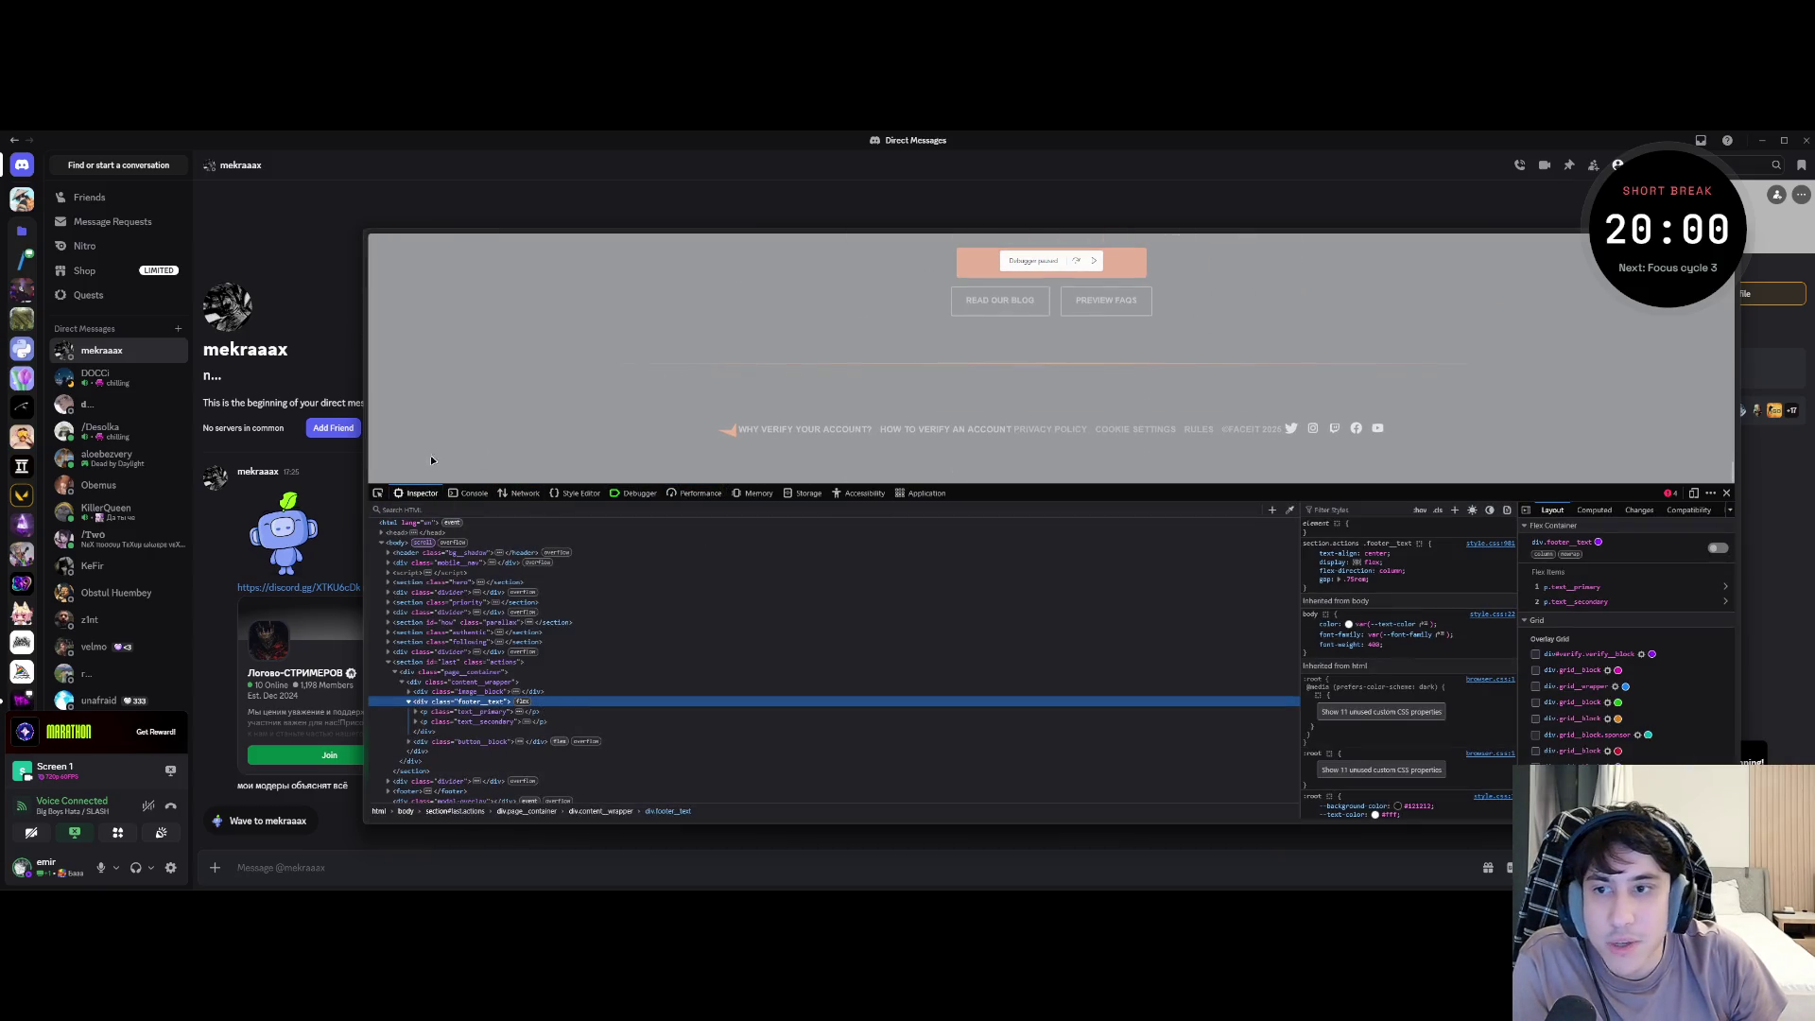
# - Inspect the footer Twitter icon's parent <a> and sibling links, then close Developer Tools
pyautogui.click(1290, 425)
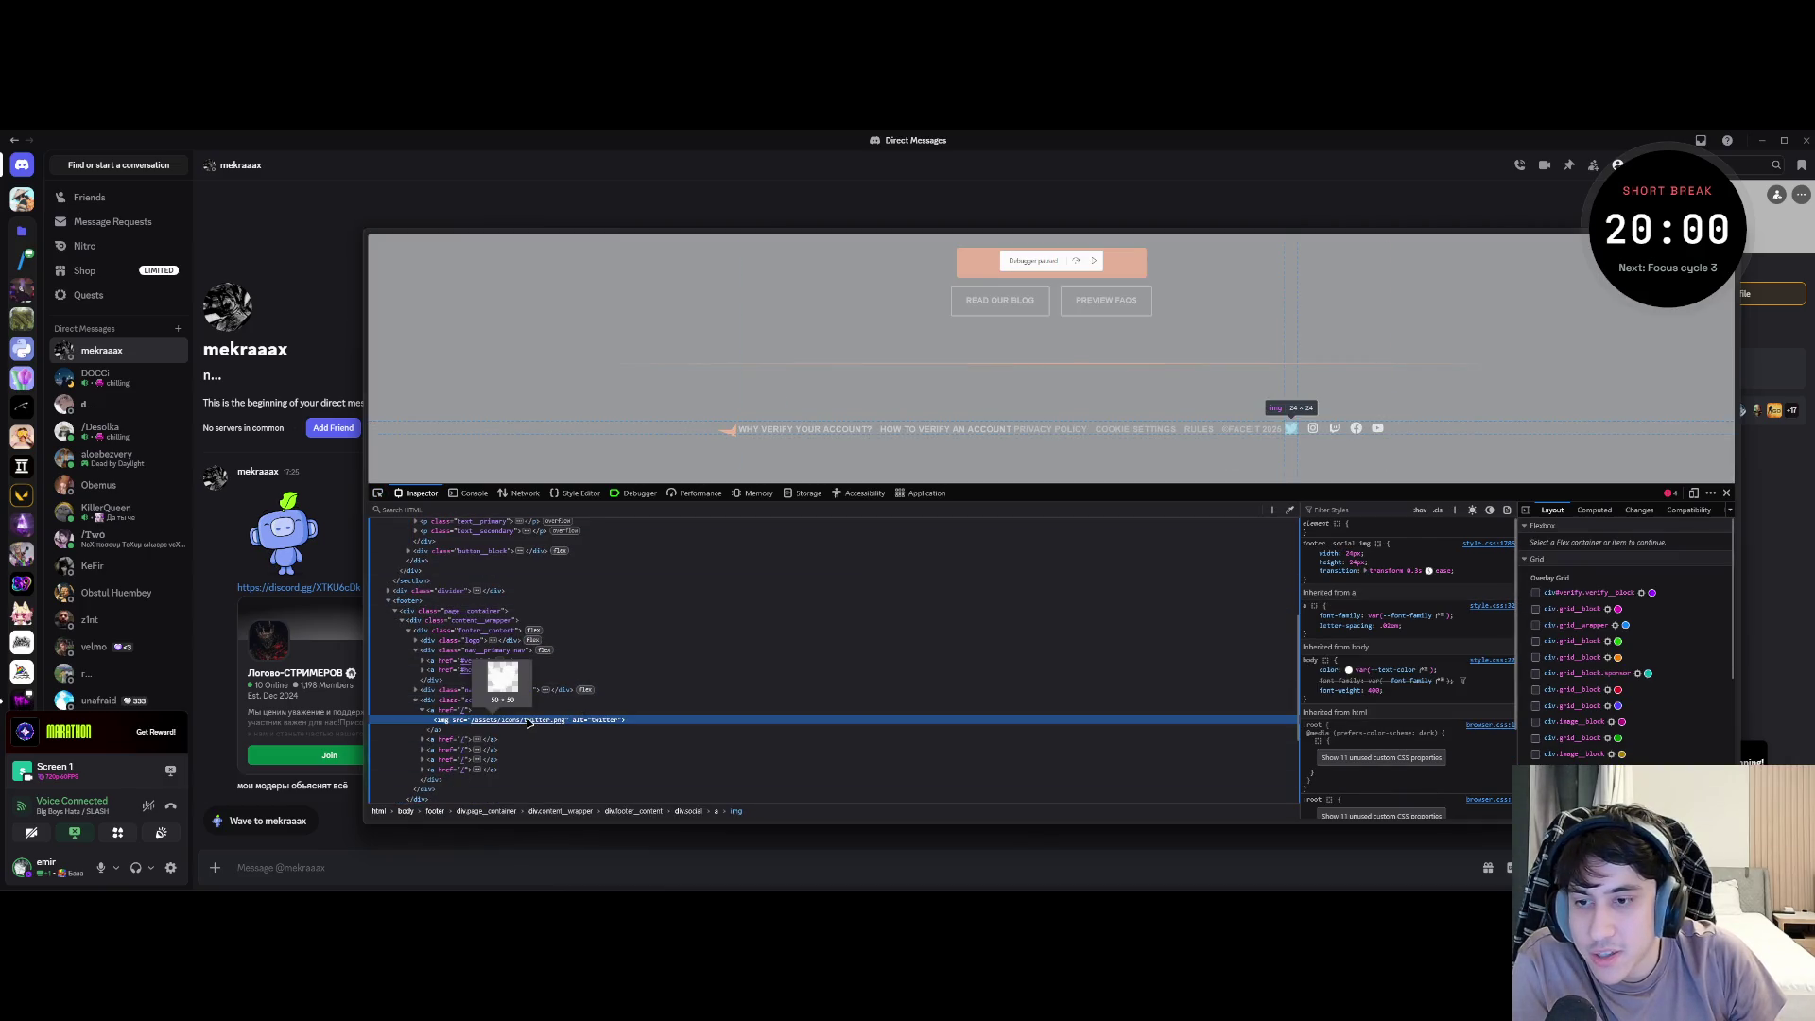
pyautogui.click(449, 709)
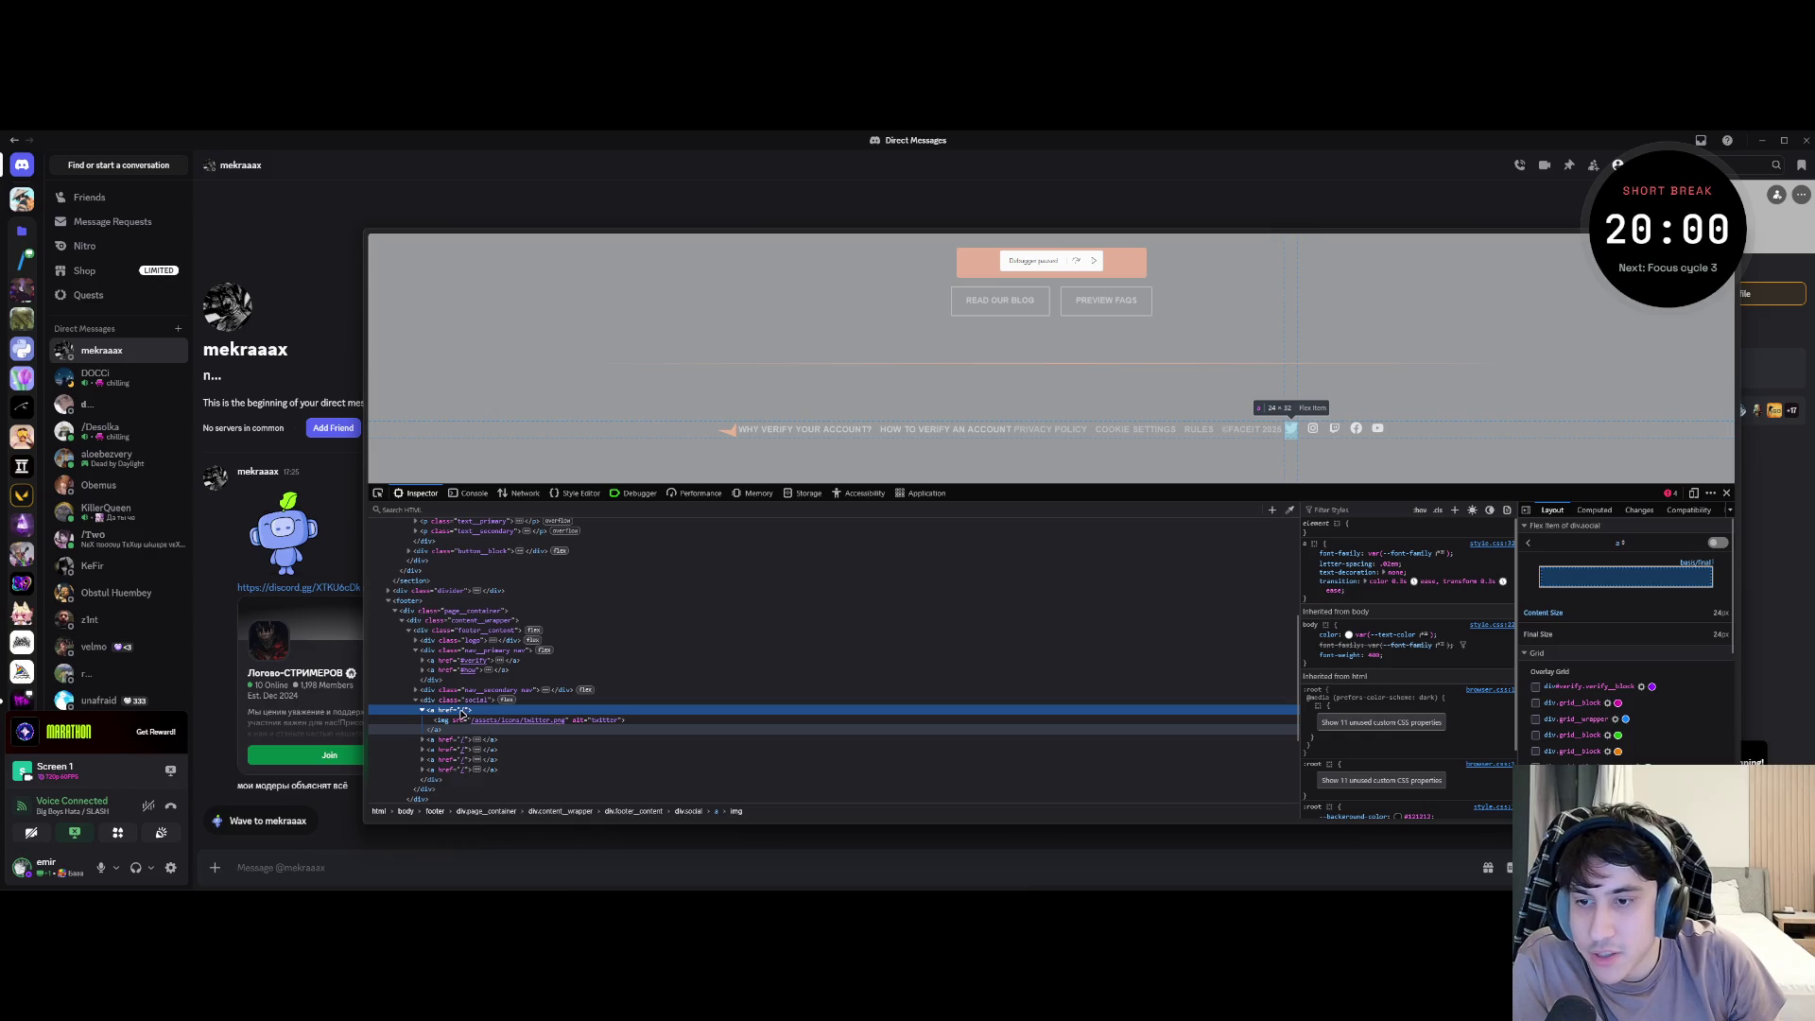
pyautogui.scroll(5, 741, 403)
pyautogui.scroll(3, 745, 355)
pyautogui.scroll(3, 703, 367)
pyautogui.scroll(3, 701, 367)
pyautogui.scroll(3, 625, 401)
pyautogui.scroll(3, 775, 352)
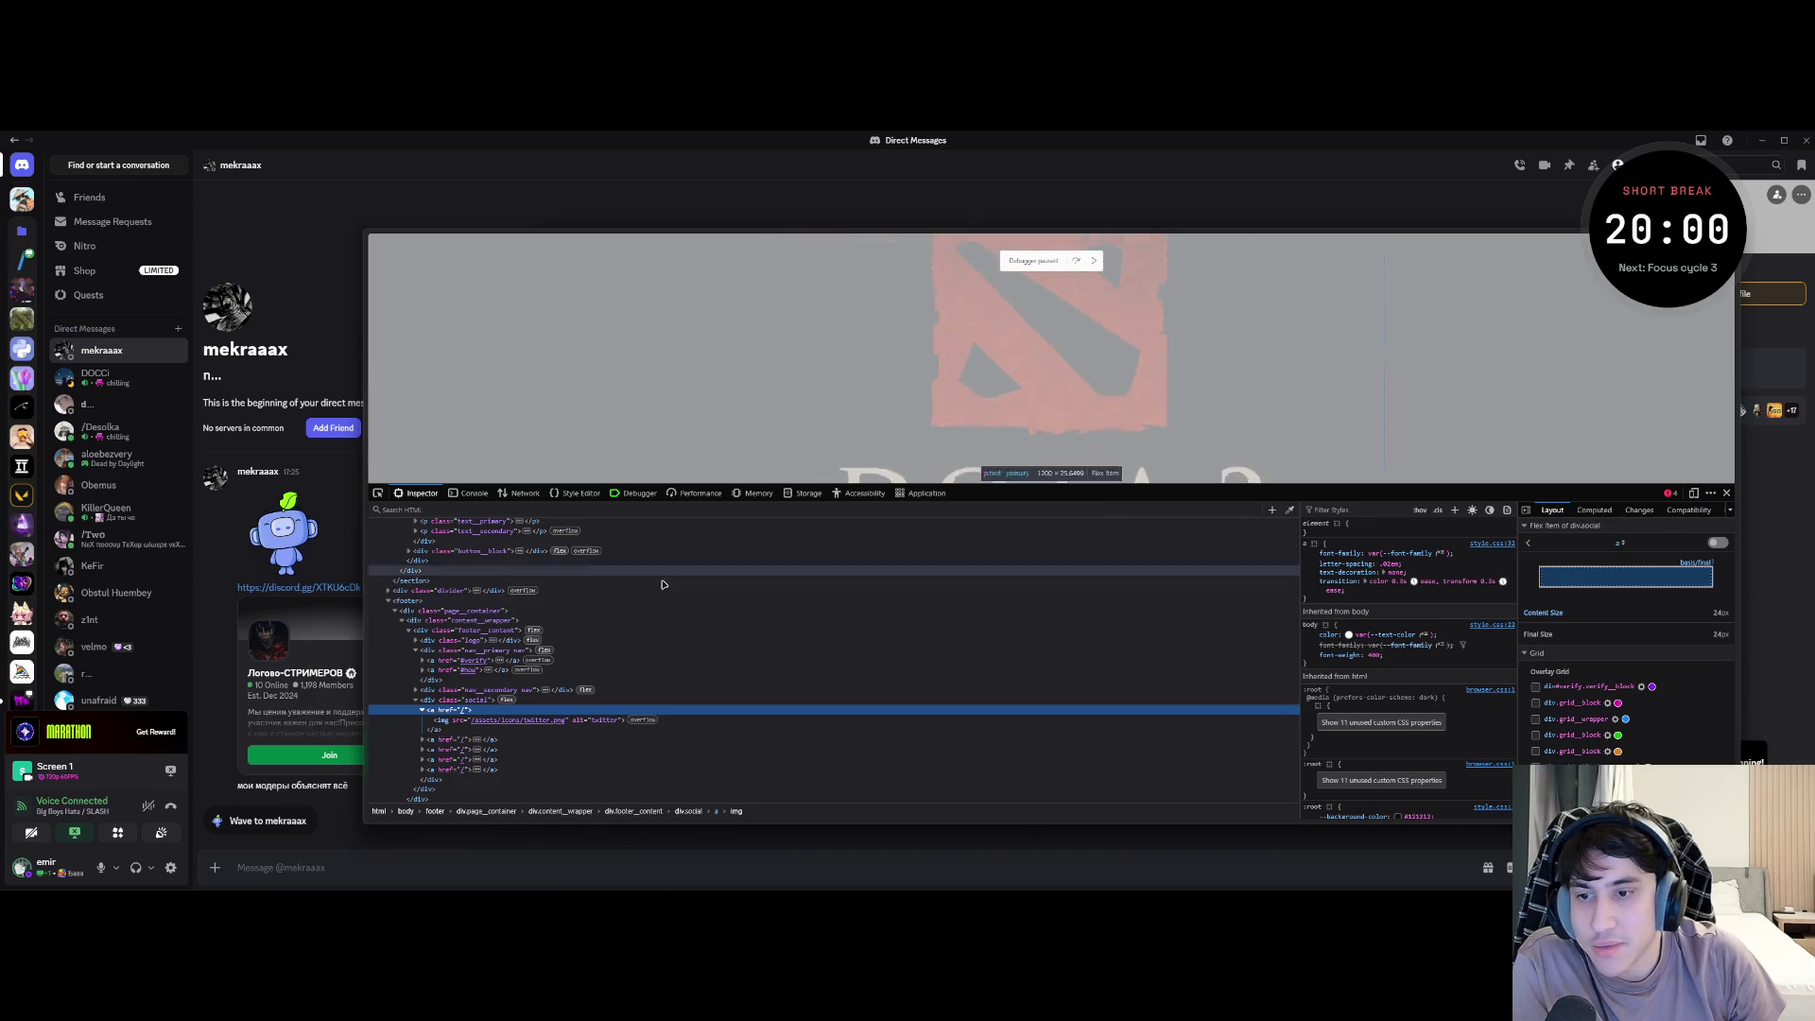
pyautogui.click(423, 738)
pyautogui.scroll(-3, 455, 695)
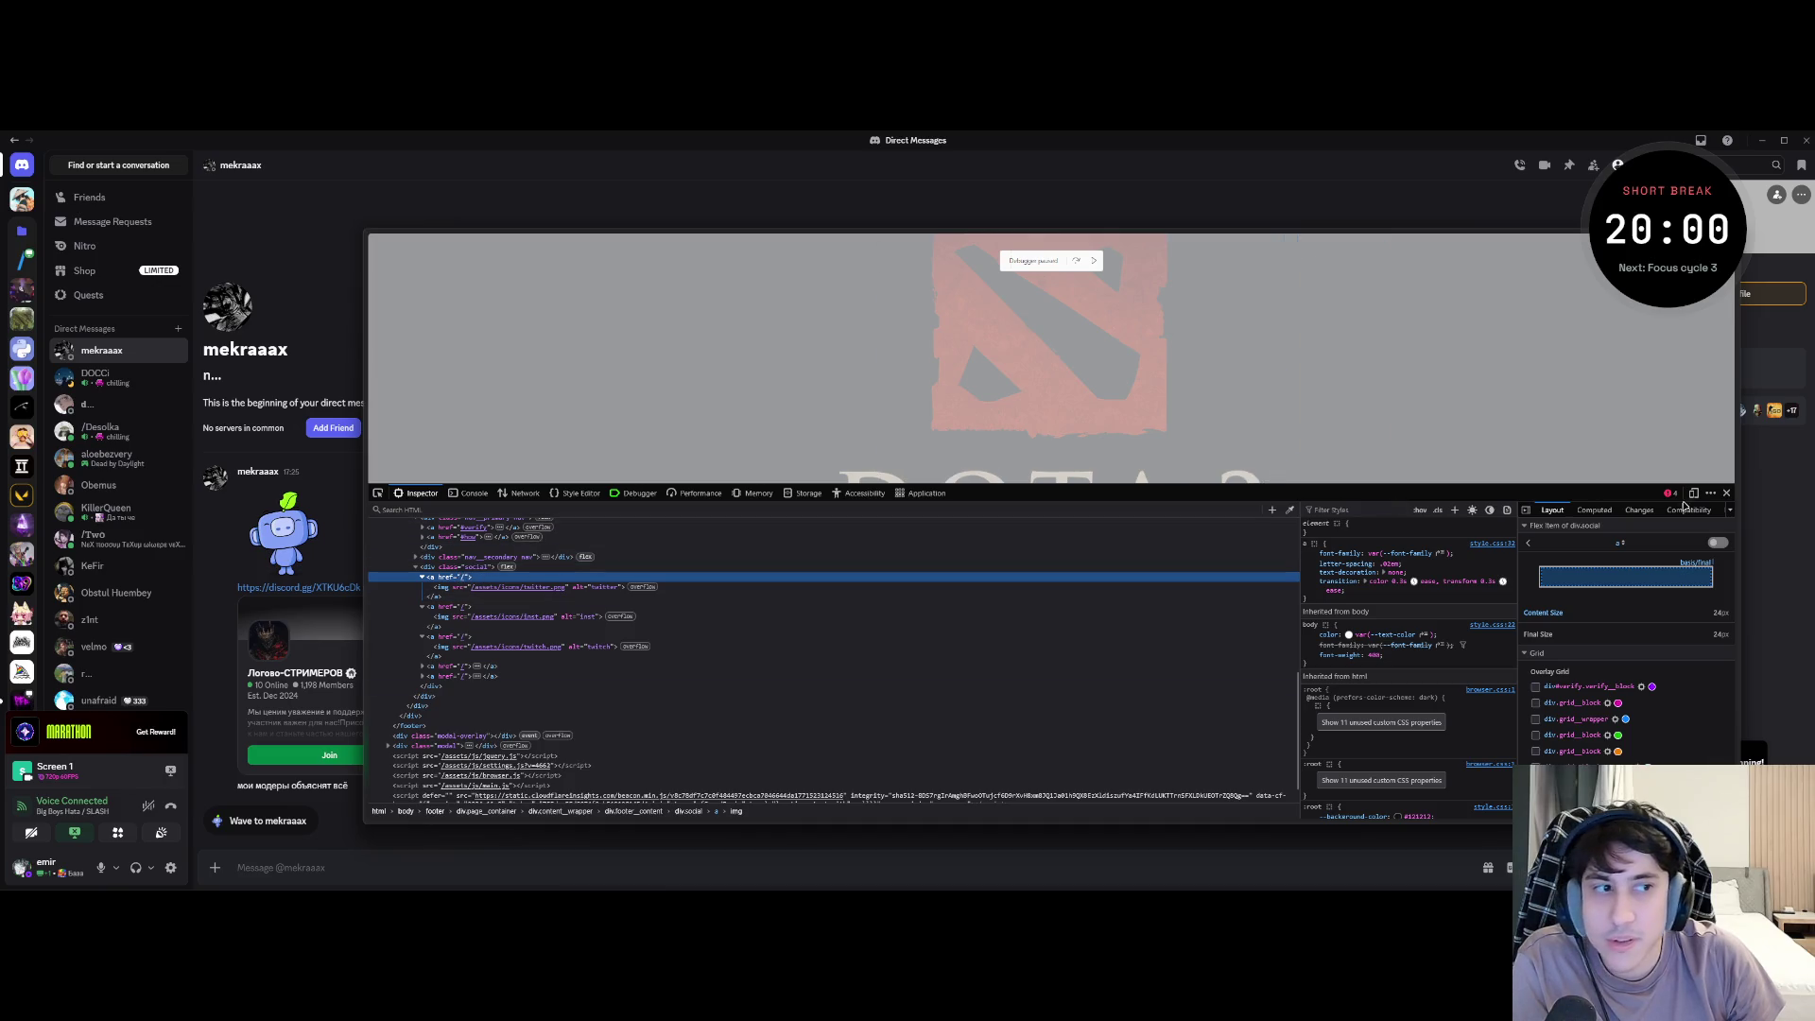
pyautogui.click(1725, 493)
pyautogui.scroll(-5, 865, 659)
pyautogui.scroll(-5, 865, 659)
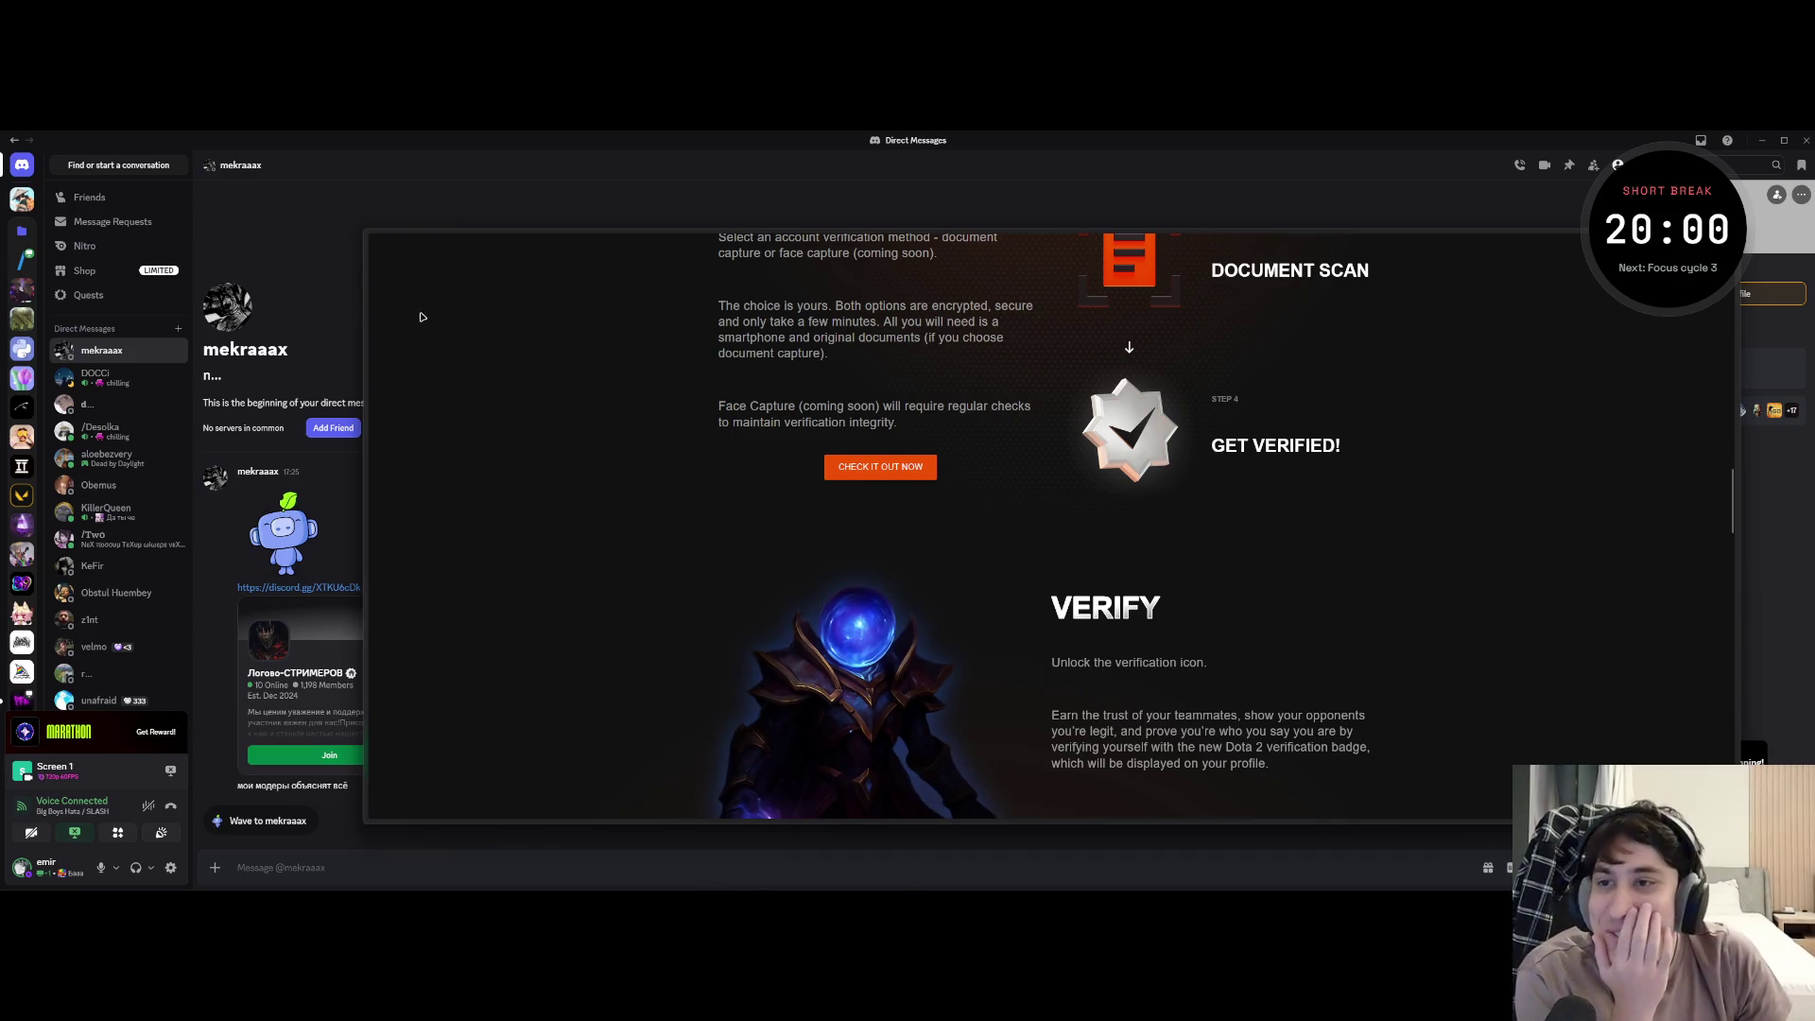
# - Compare the Twitch forsakens_league_team About page, return to the fake page and reveal verify-cs2.net
pyautogui.click(412, 387)
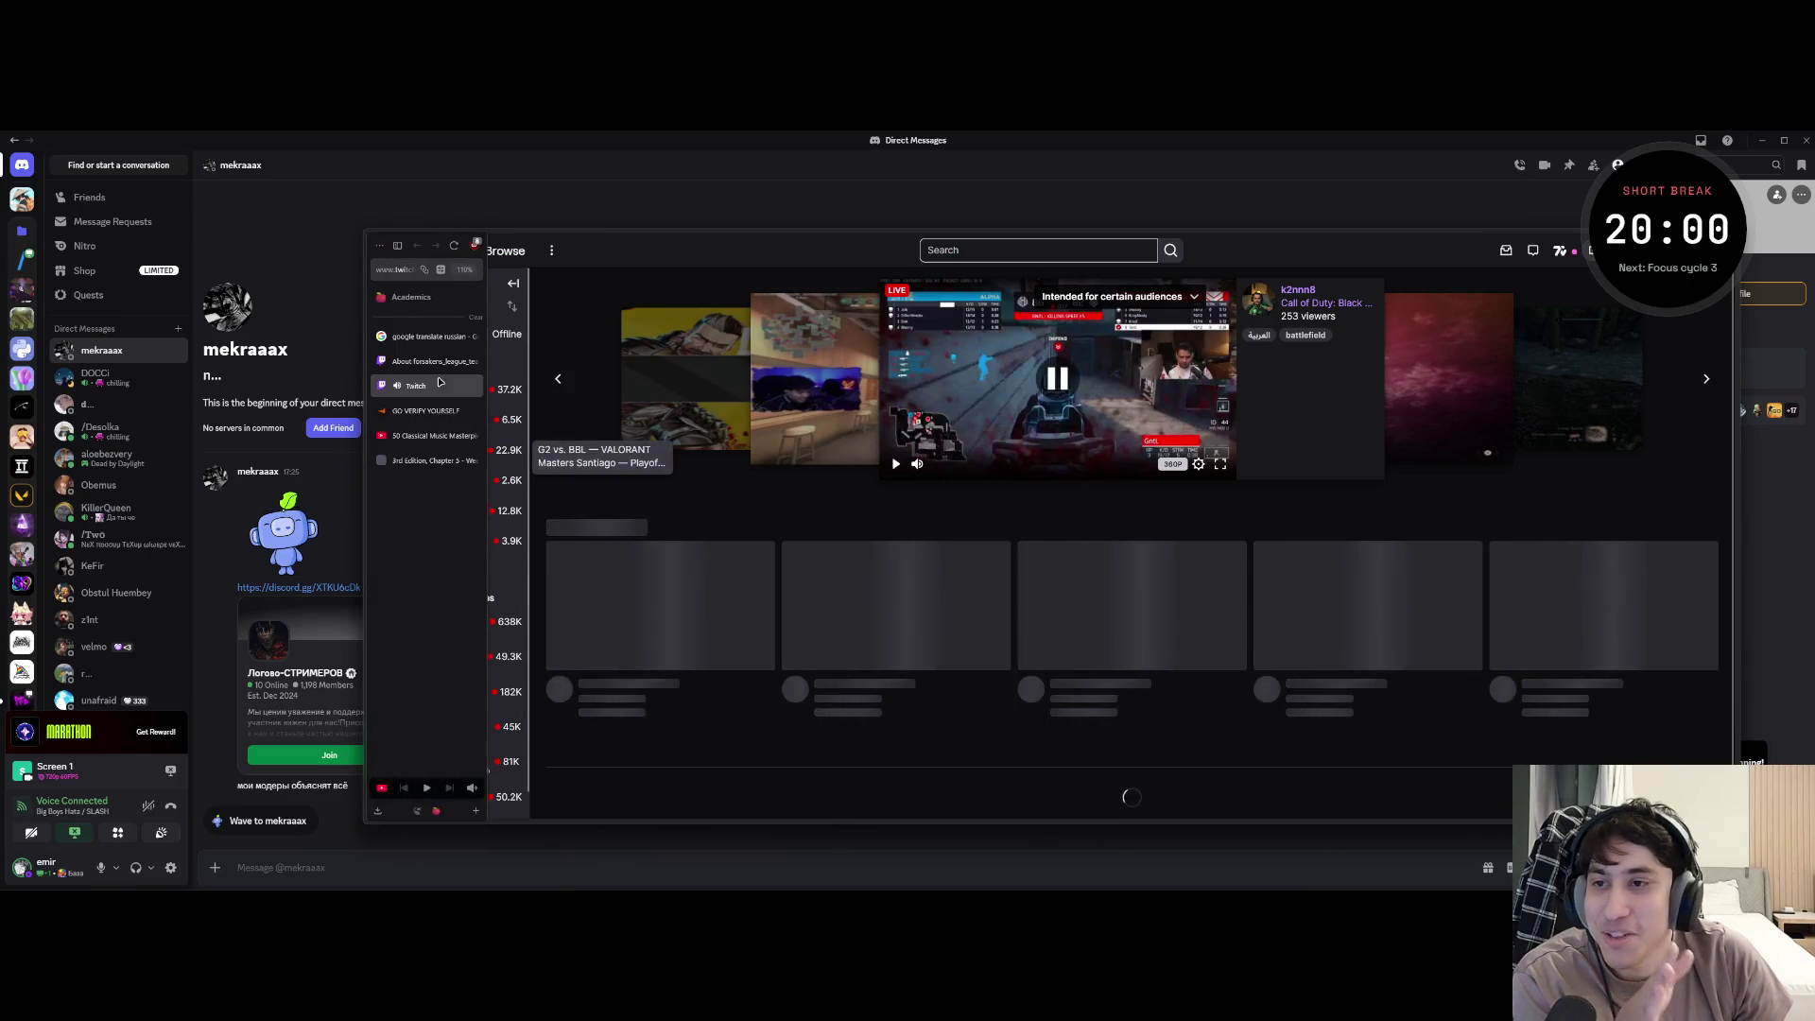
pyautogui.click(434, 363)
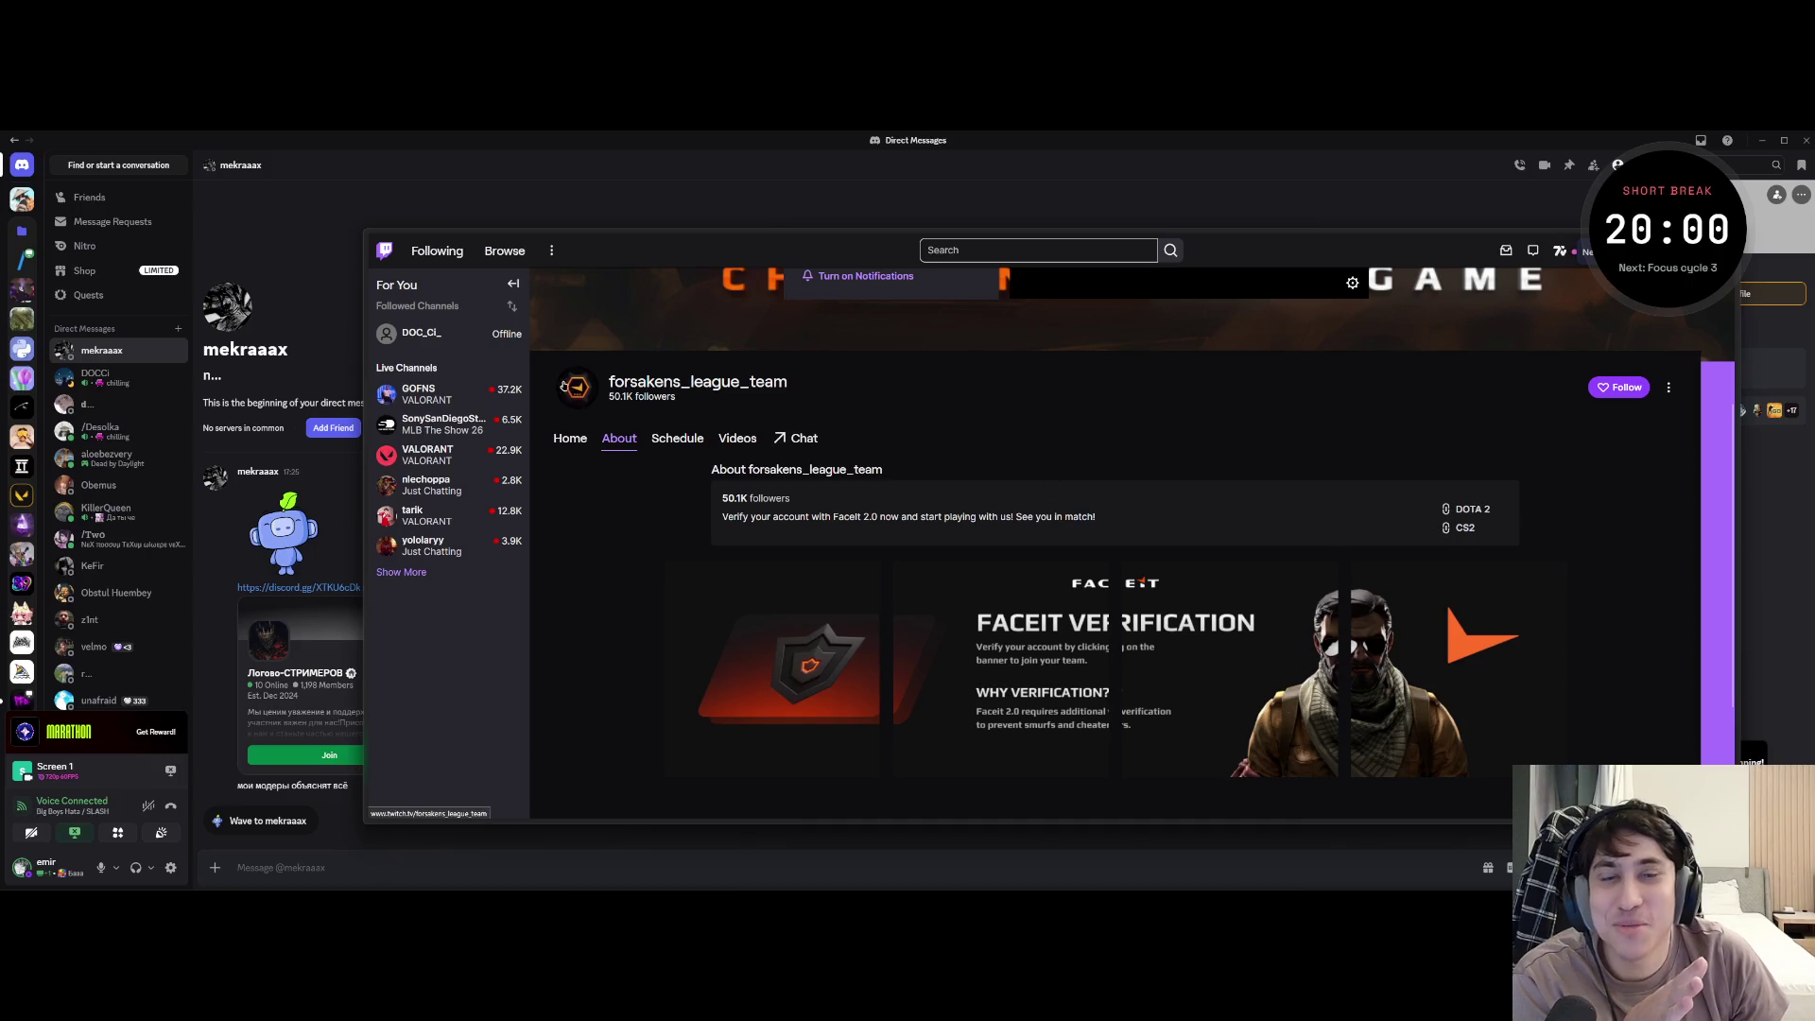
pyautogui.click(438, 386)
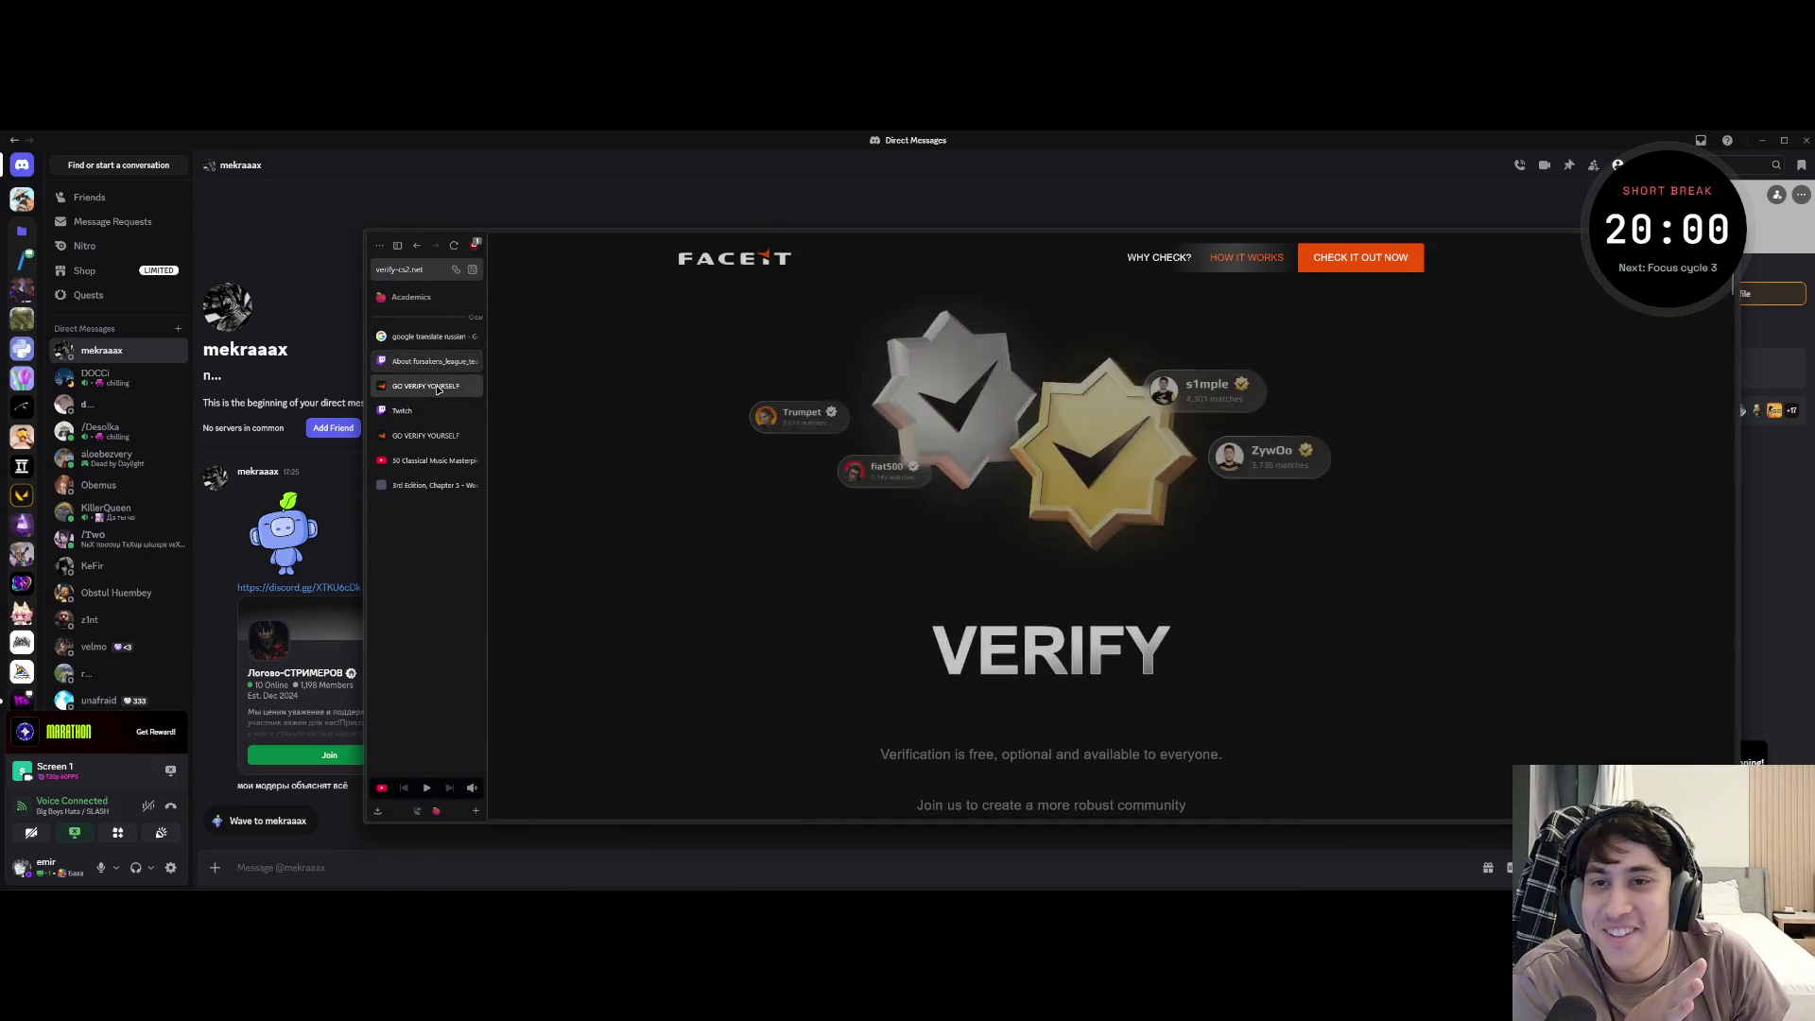
pyautogui.click(390, 272)
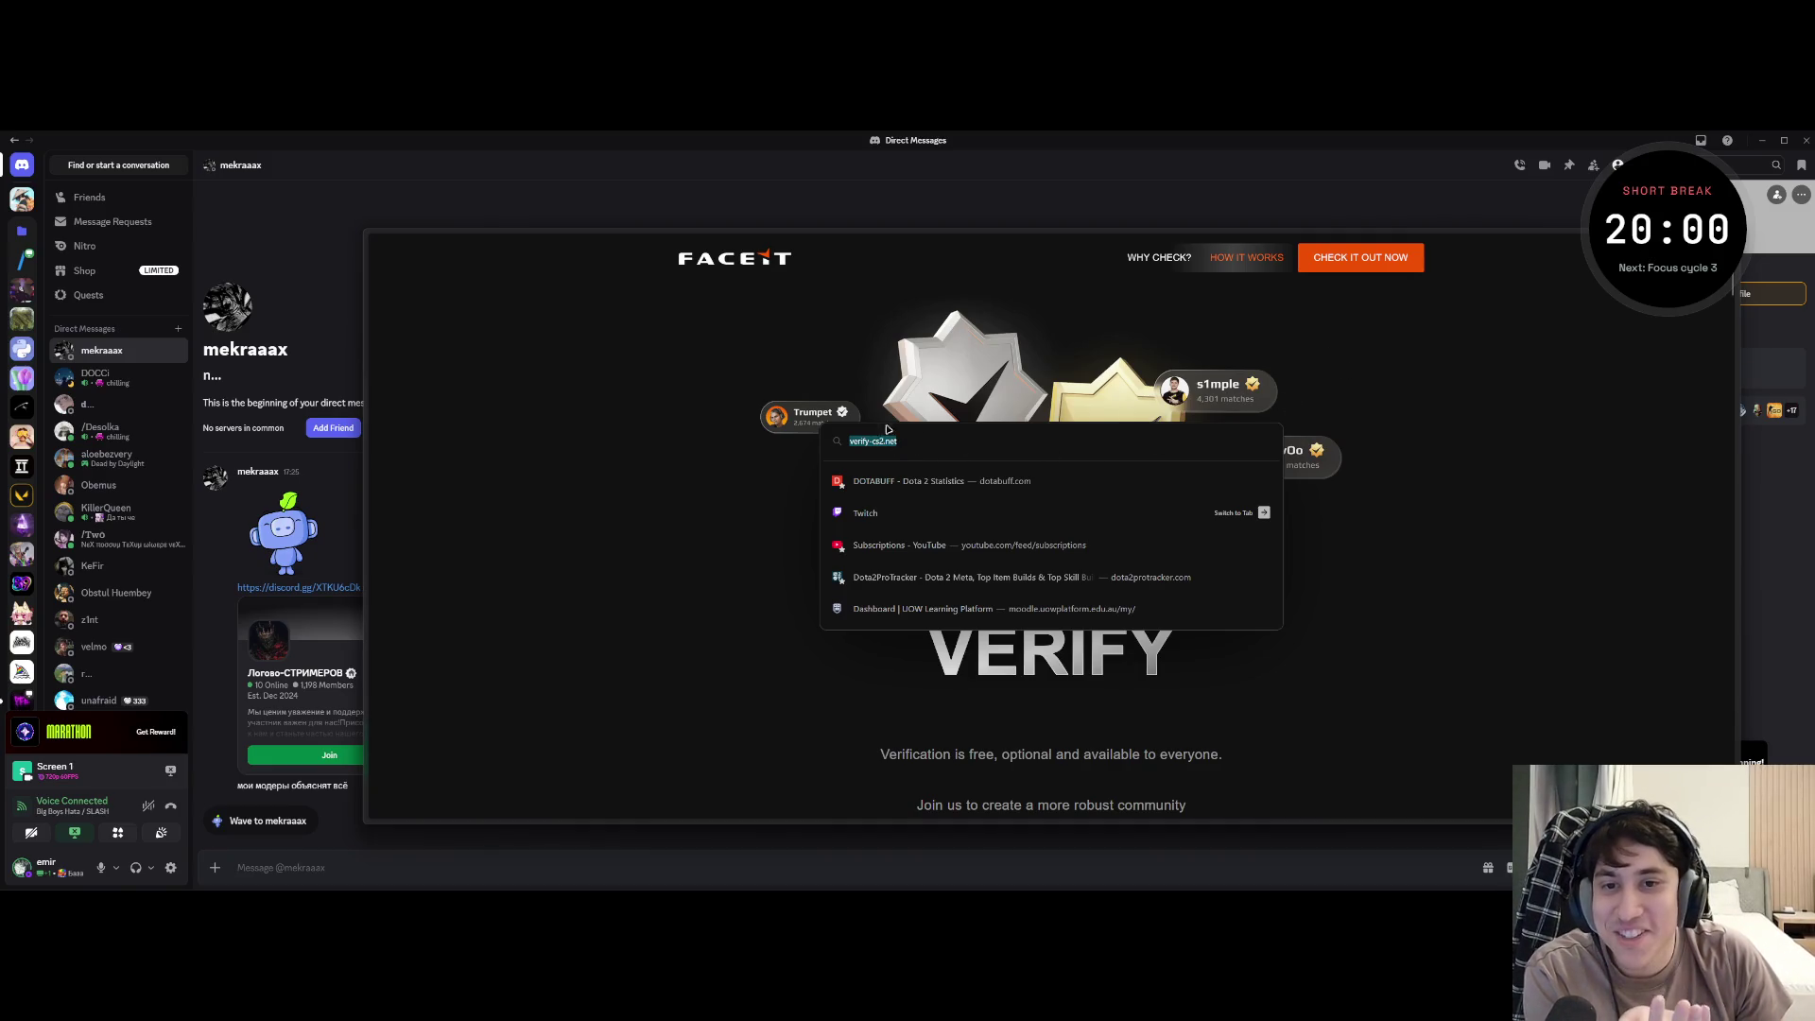
# - Recheck the fake page's web address and dismiss the address suggestions
pyautogui.click(1362, 432)
pyautogui.moveTo(371, 426)
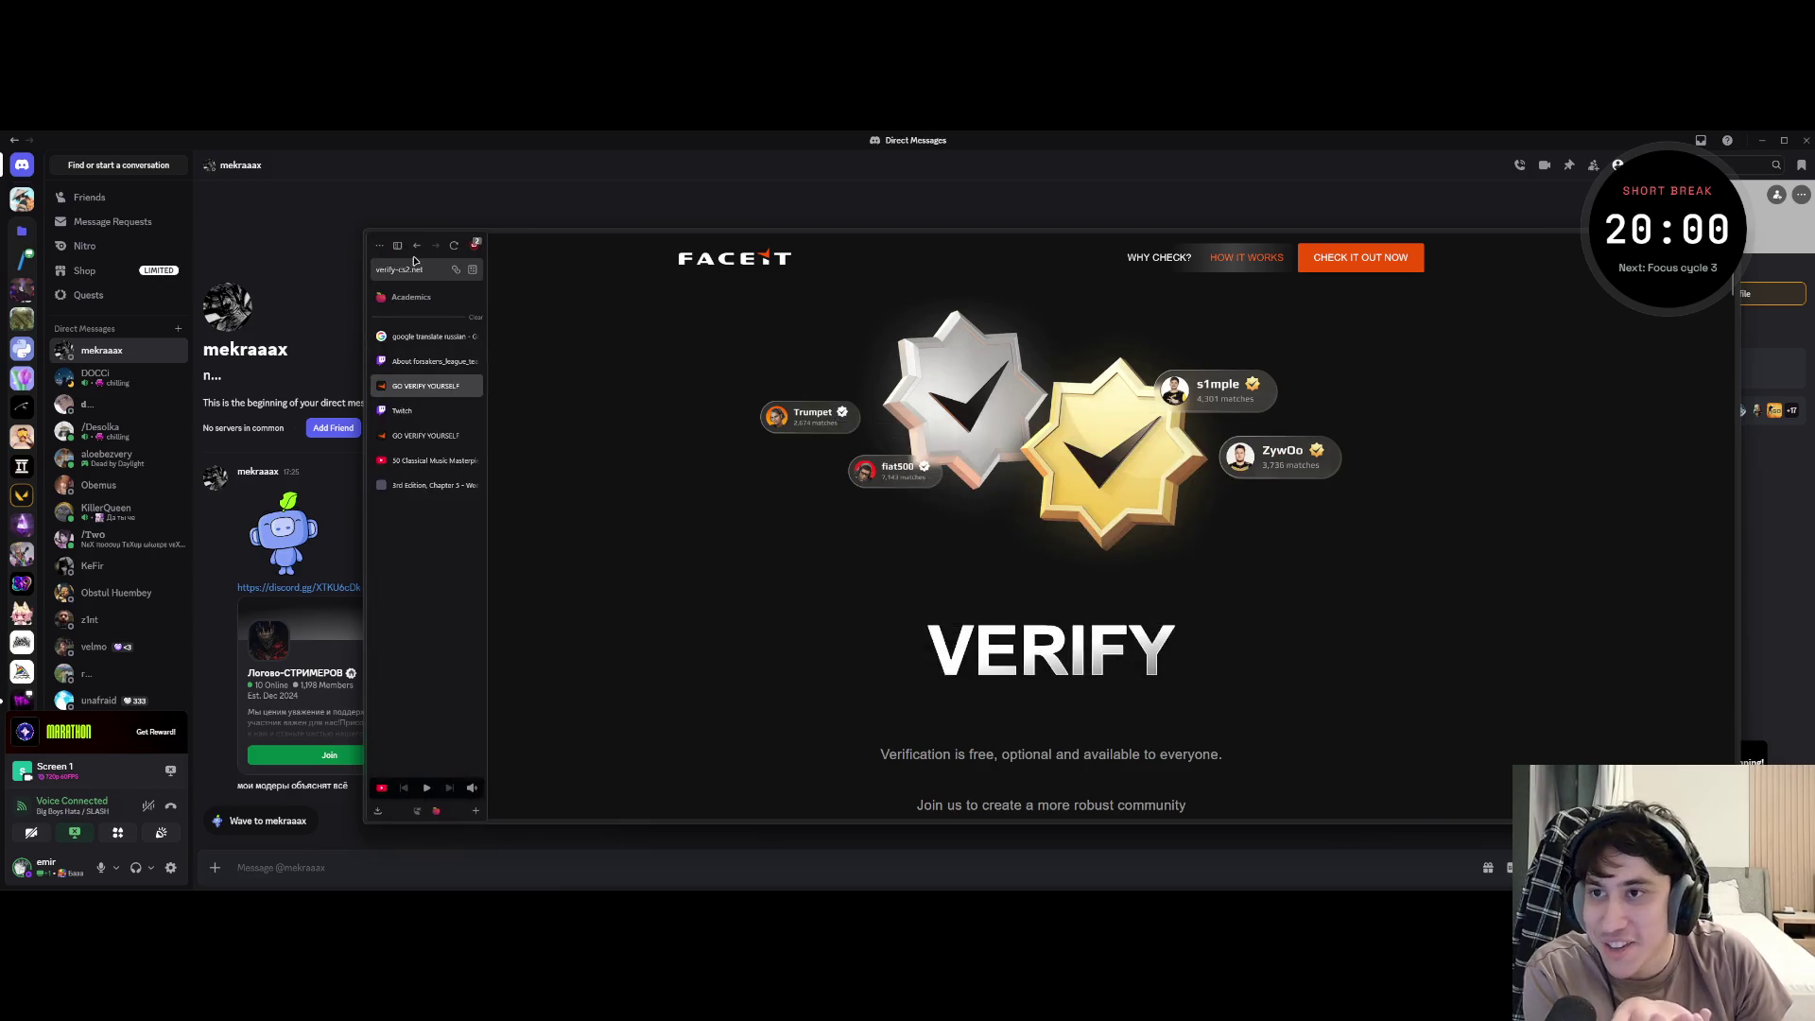
pyautogui.click(399, 269)
pyautogui.click(1438, 446)
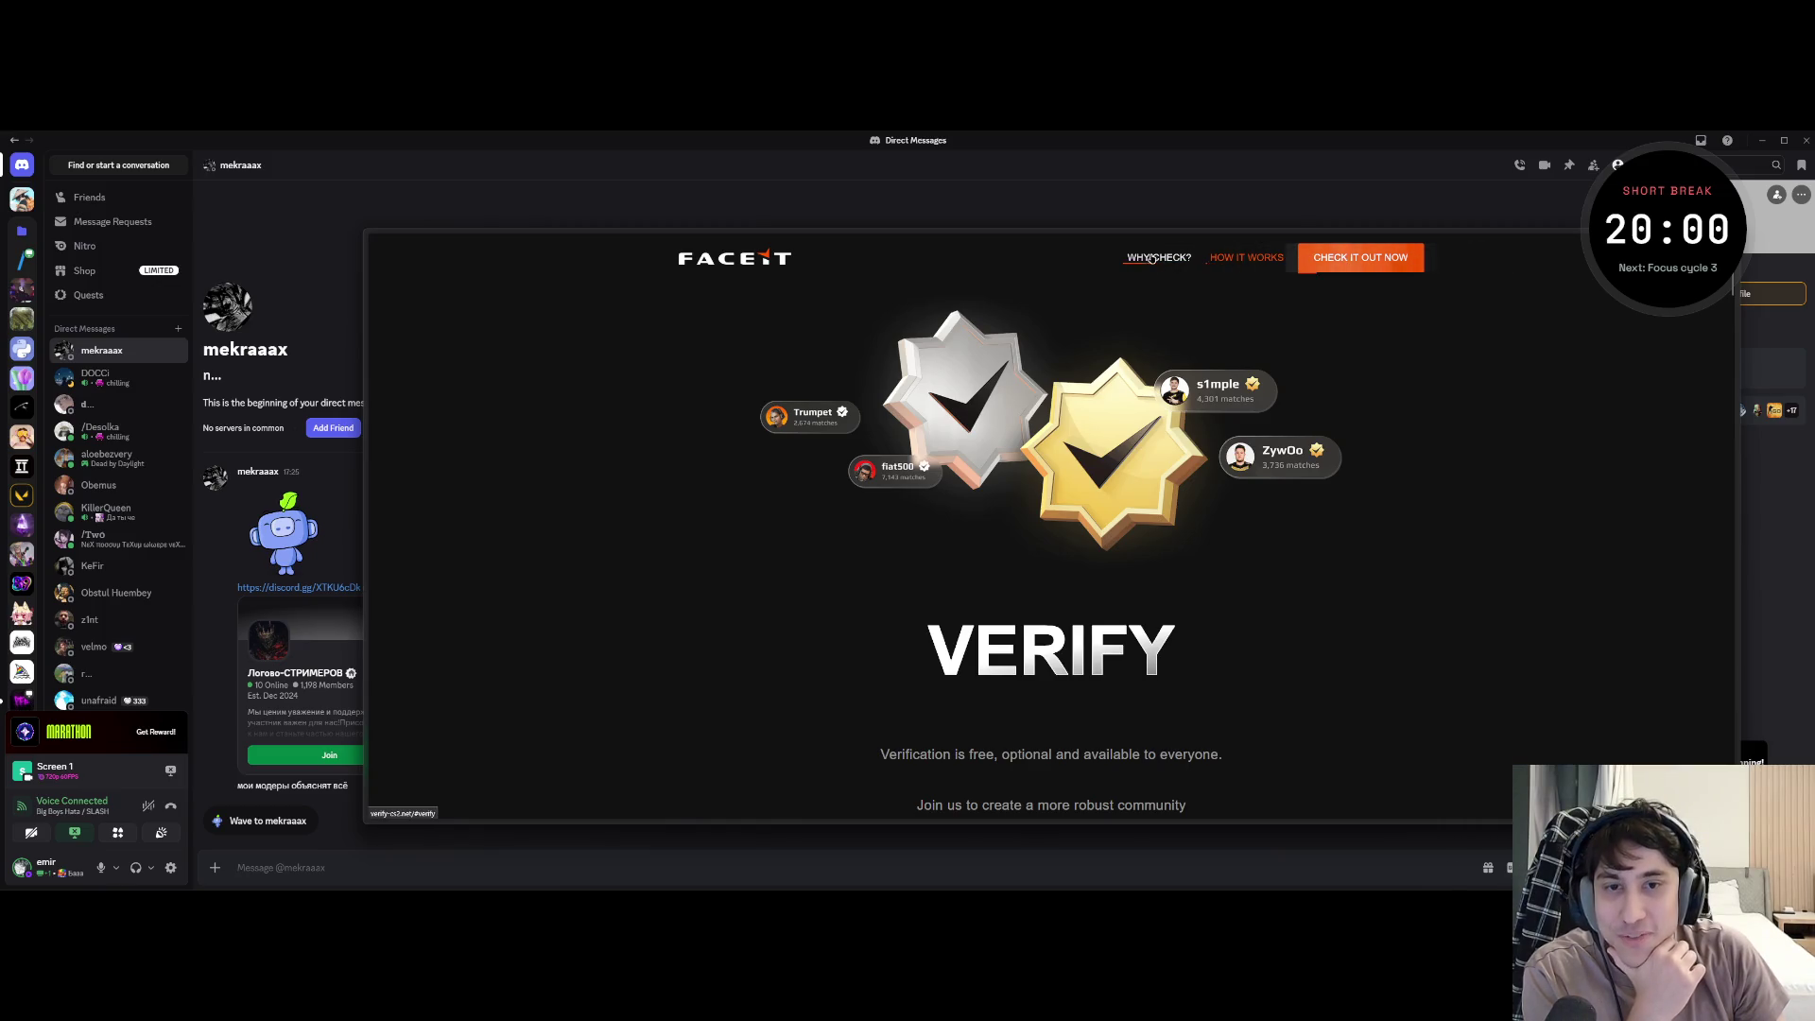
pyautogui.scroll(-1, 877, 615)
pyautogui.scroll(-5, 878, 614)
pyautogui.scroll(-5, 877, 614)
pyautogui.scroll(-5, 874, 638)
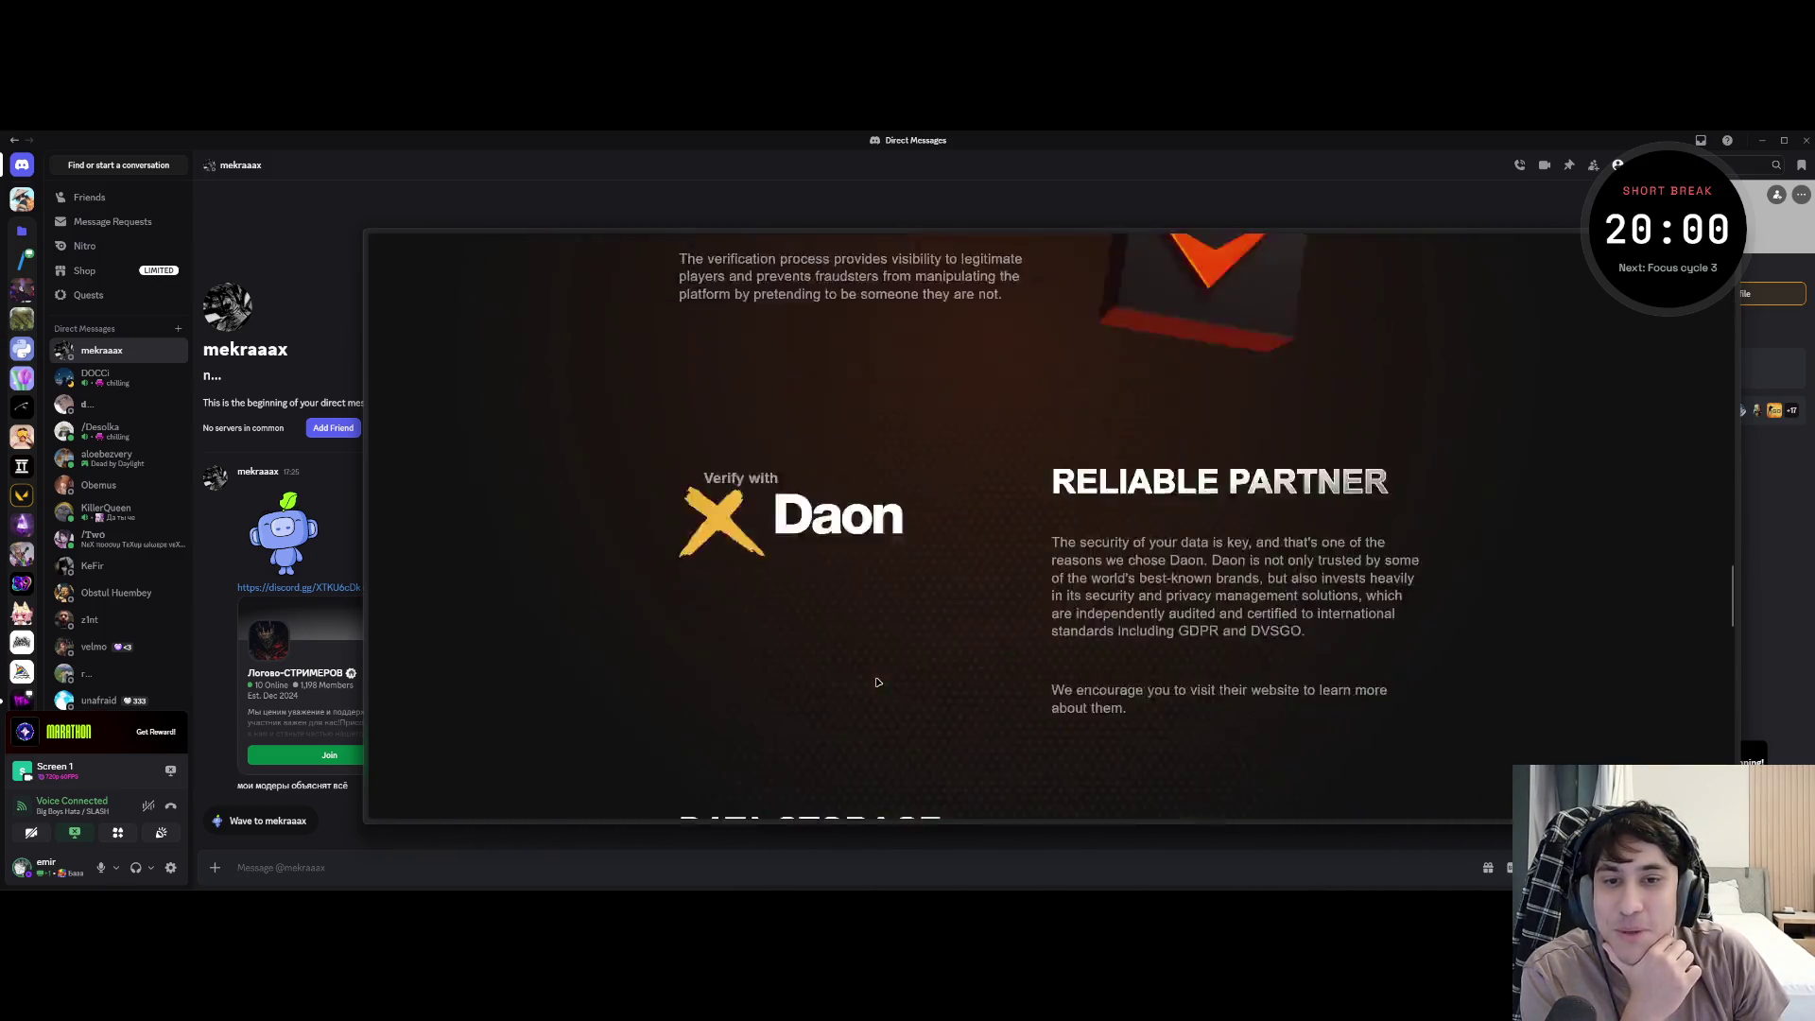
pyautogui.scroll(-5, 872, 681)
pyautogui.scroll(-5, 872, 681)
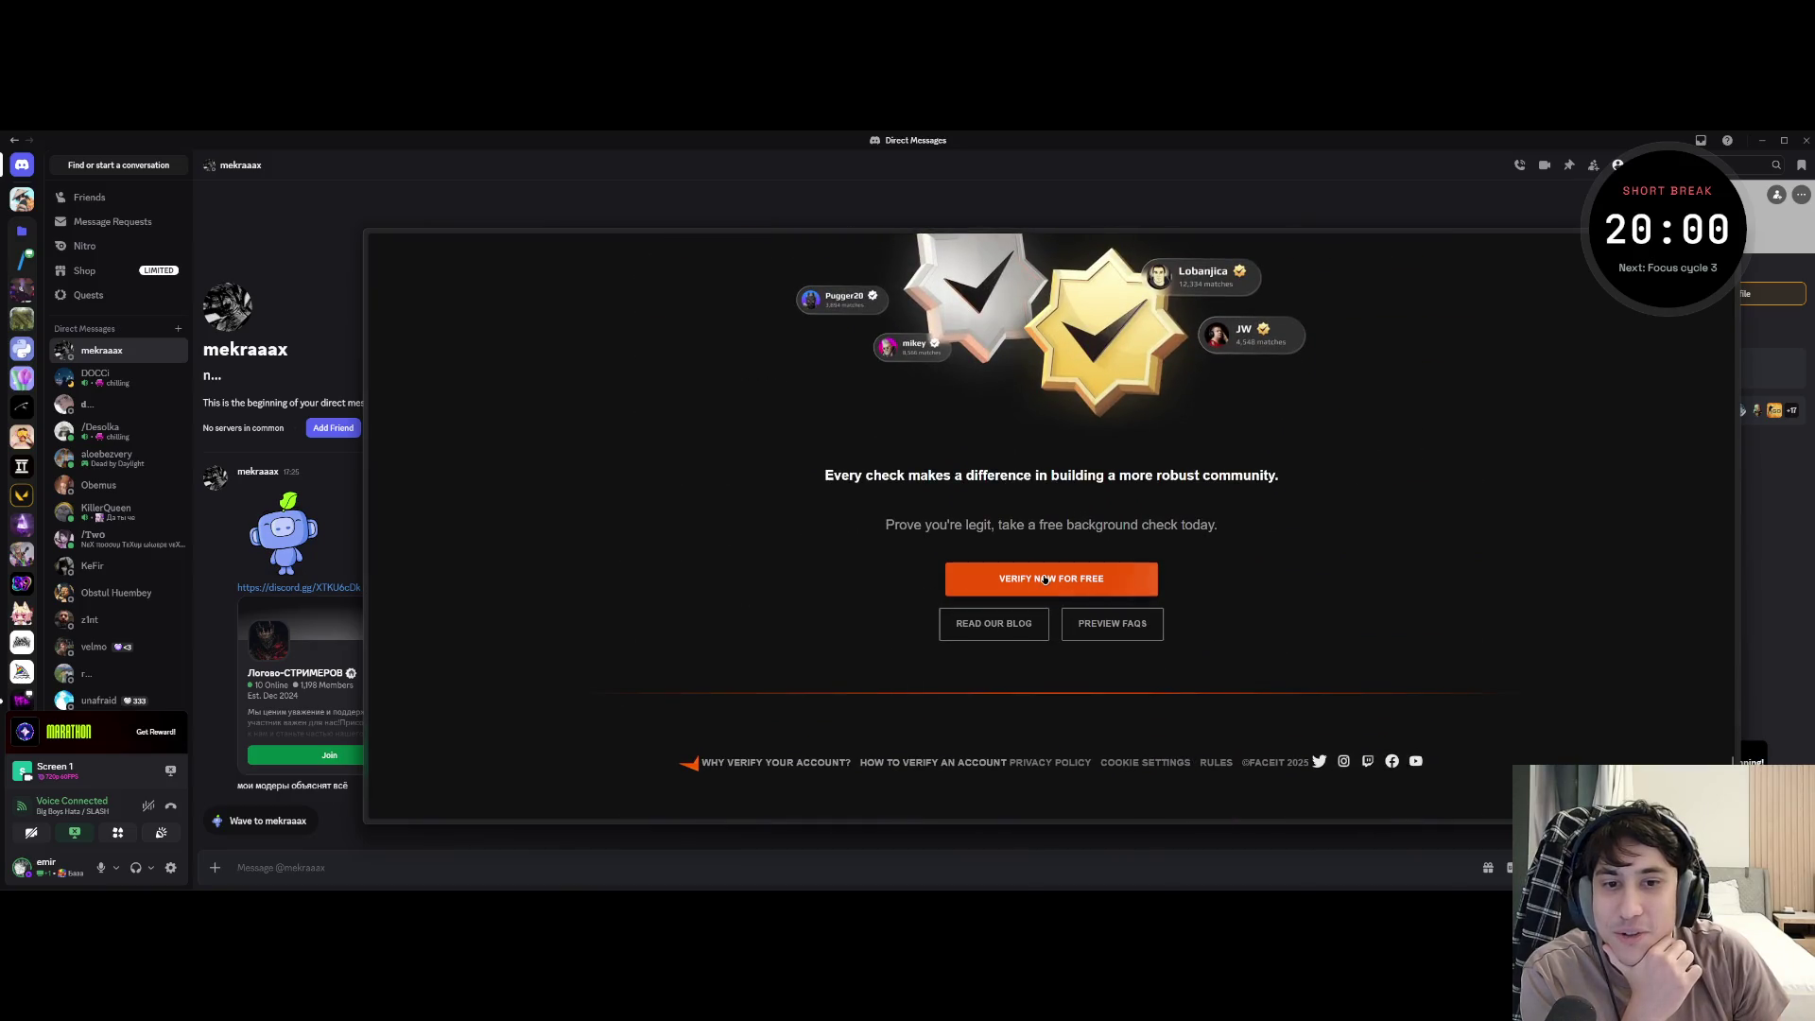
# - Launch the fake Steam sign-in popup via VERIFY NOW FOR FREE, close it, and Alt+Tab to Discord
pyautogui.click(1044, 579)
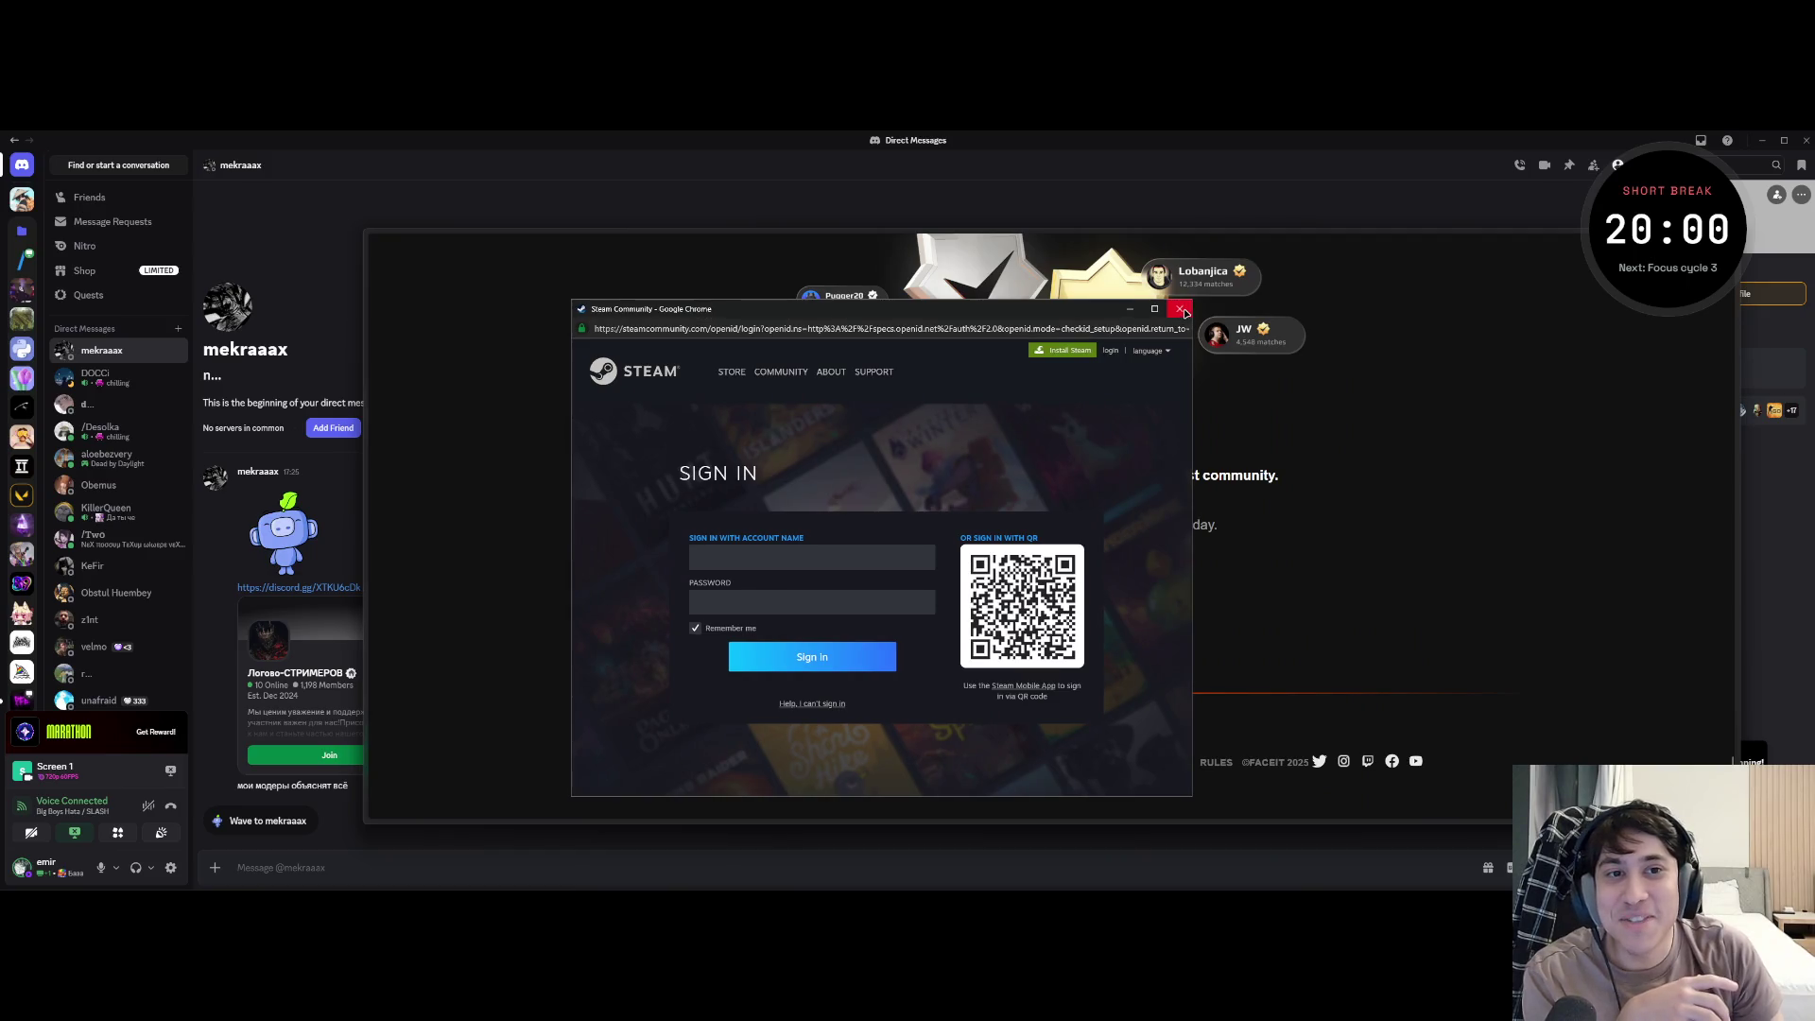
pyautogui.click(1176, 304)
pyautogui.hotkey('alt', 'Tab')
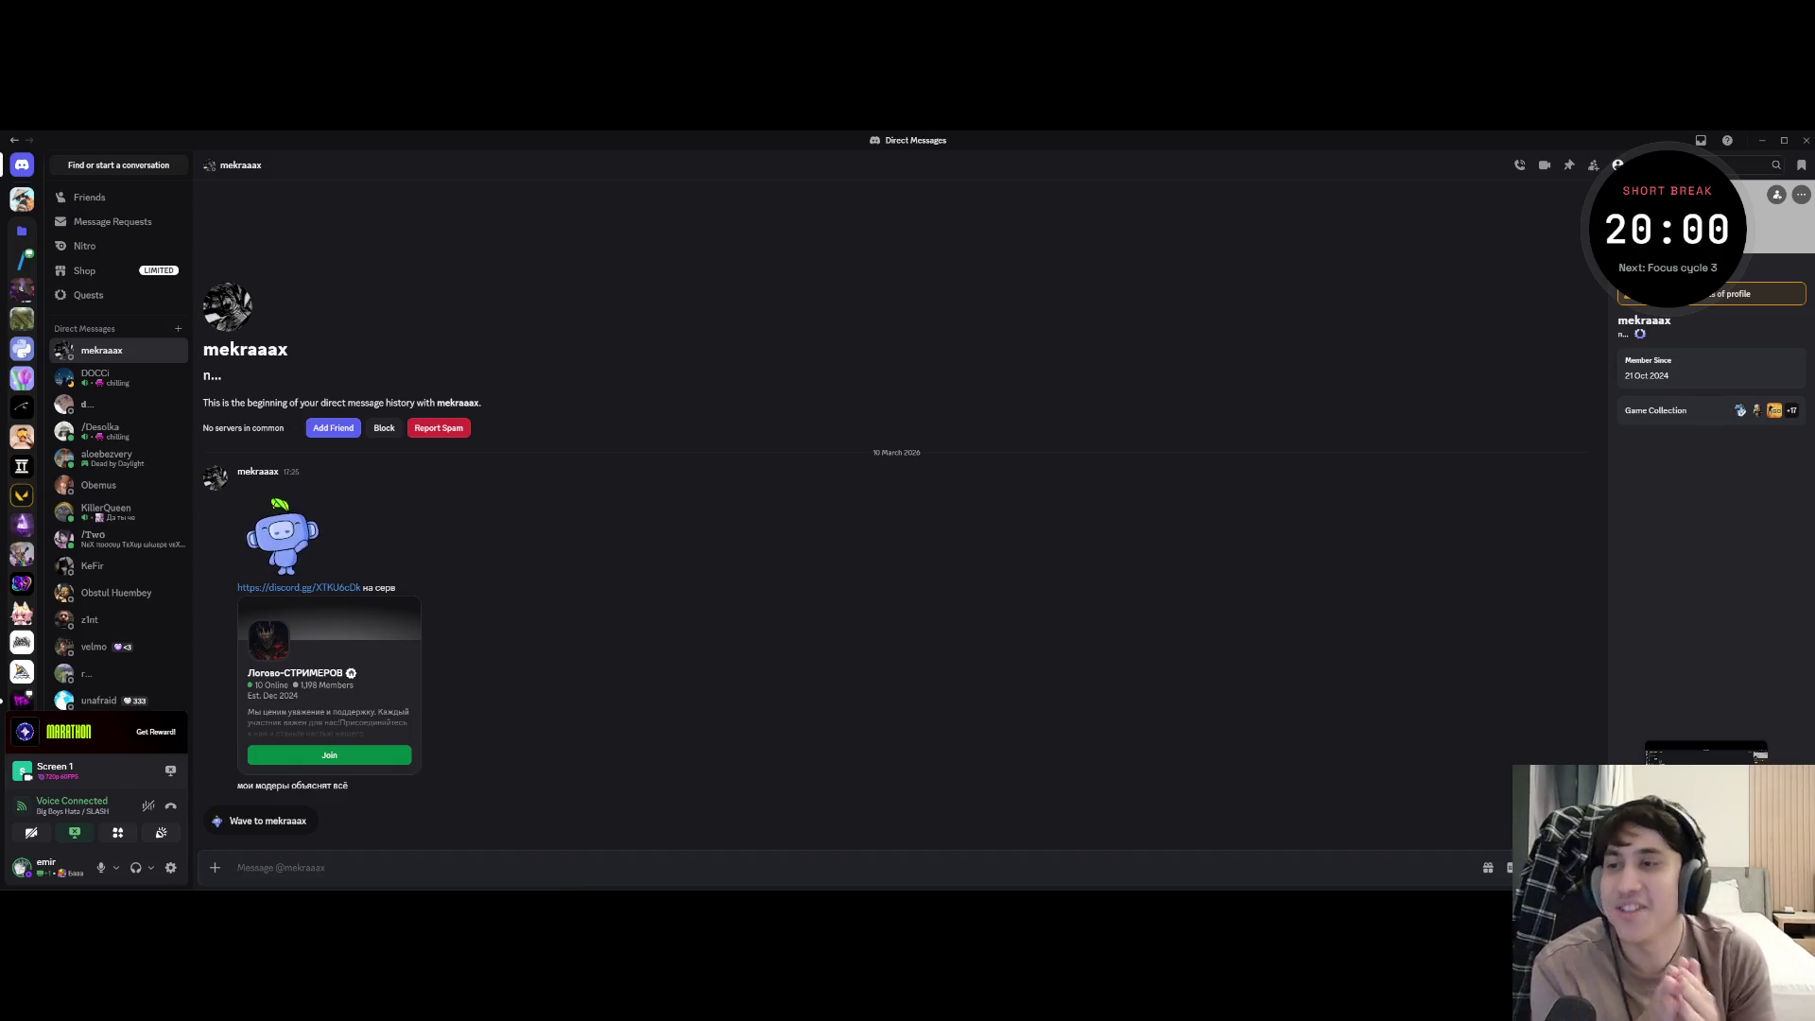
# - Visit the SLASH server, return to the invite DM, highlight its last line, then Alt+Tab back to the browser
pyautogui.click(22, 260)
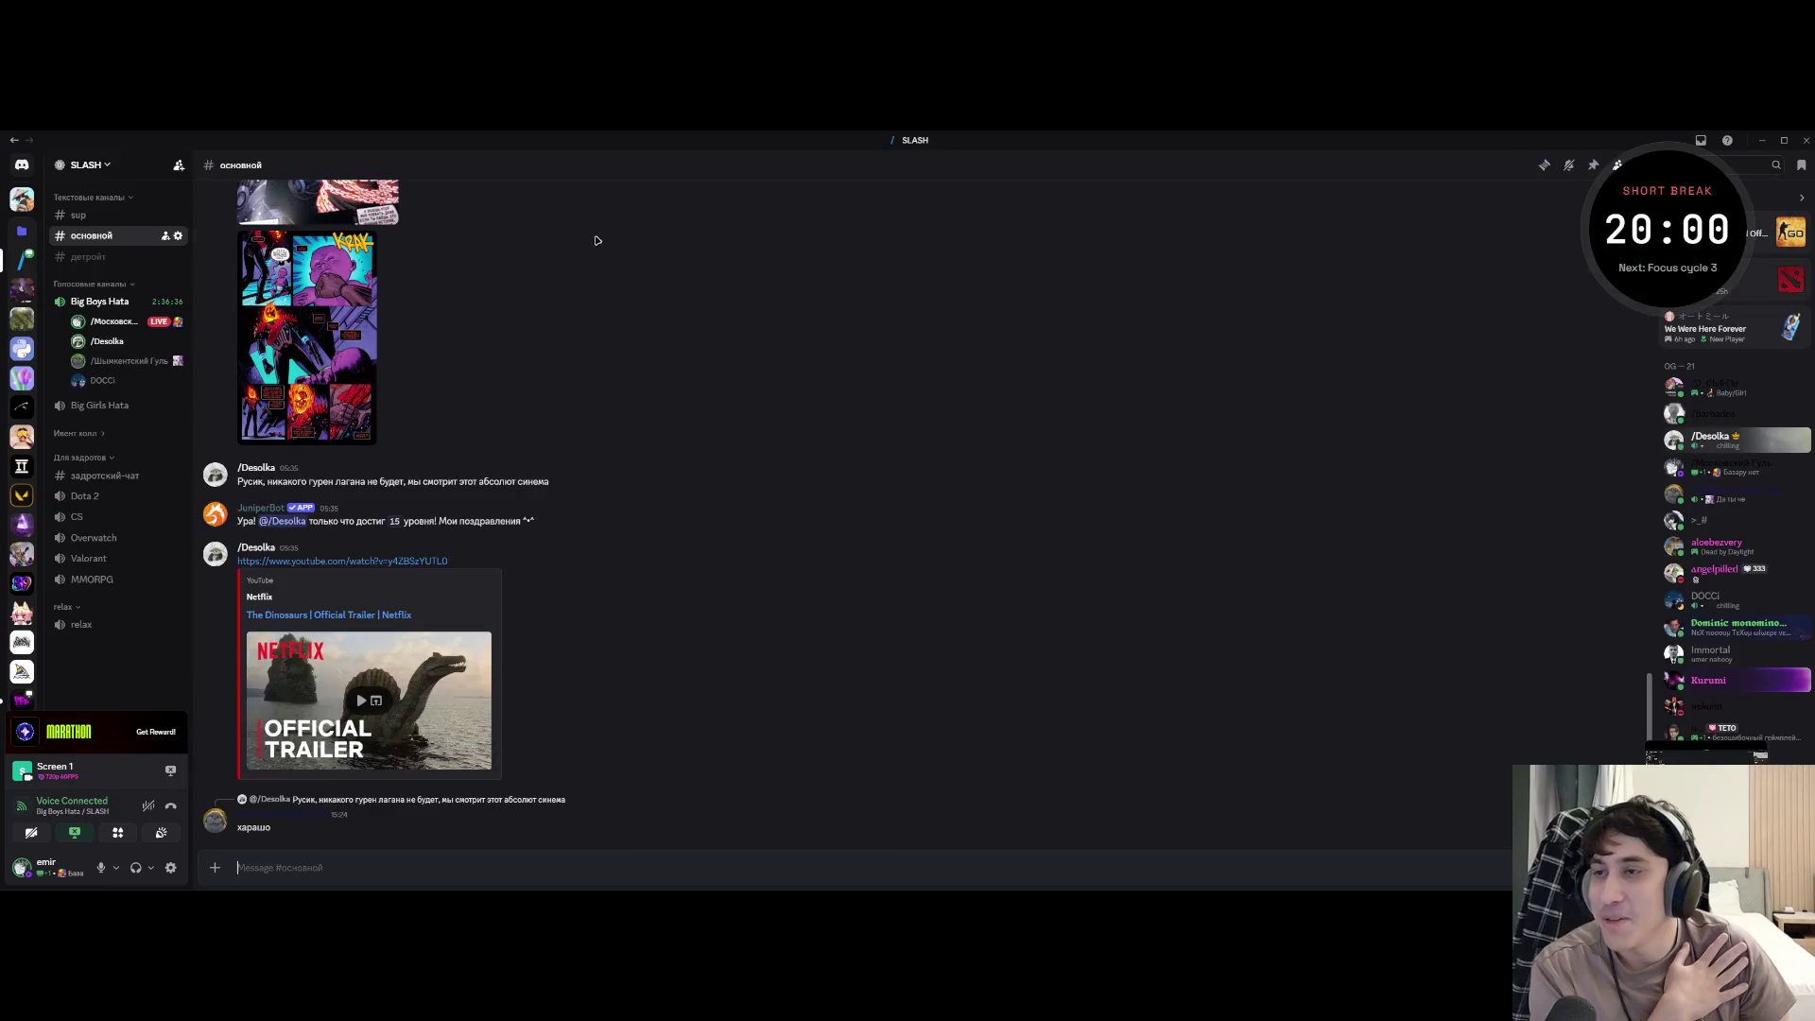
pyautogui.hotkey('alt', 'Left')
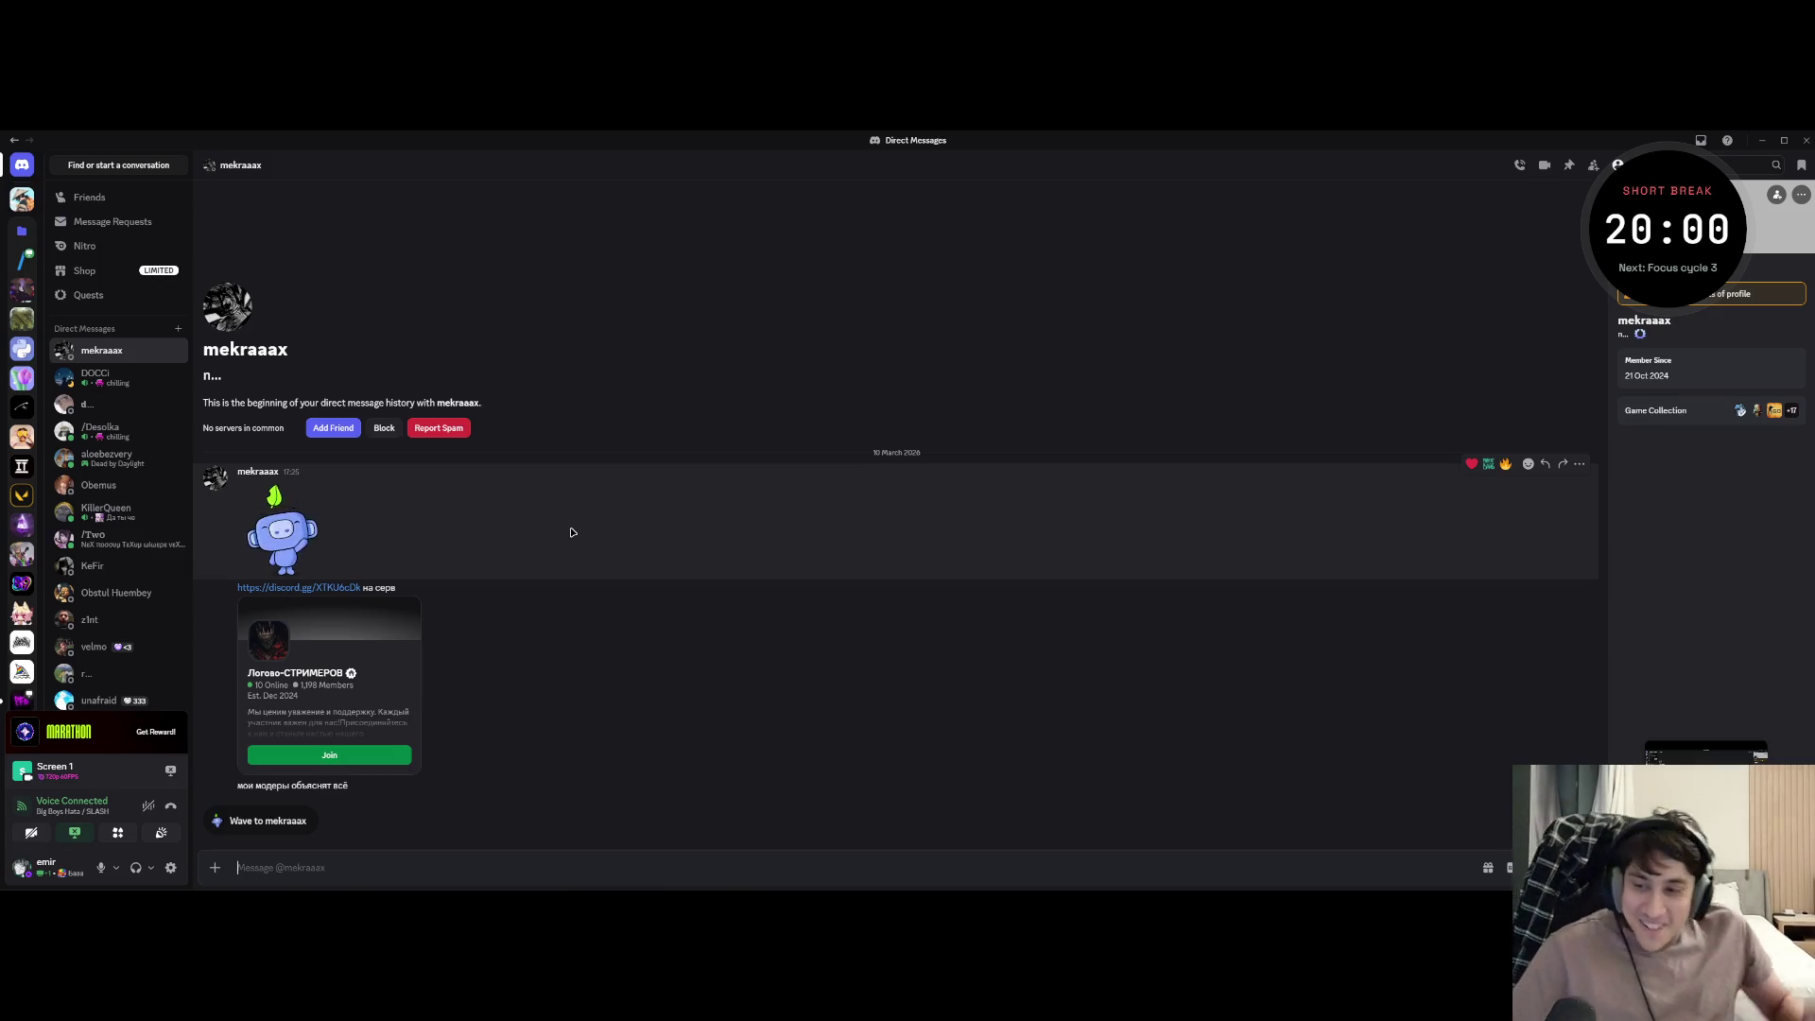
pyautogui.moveTo(238, 782); pyautogui.dragTo(371, 794)
pyautogui.click(414, 780)
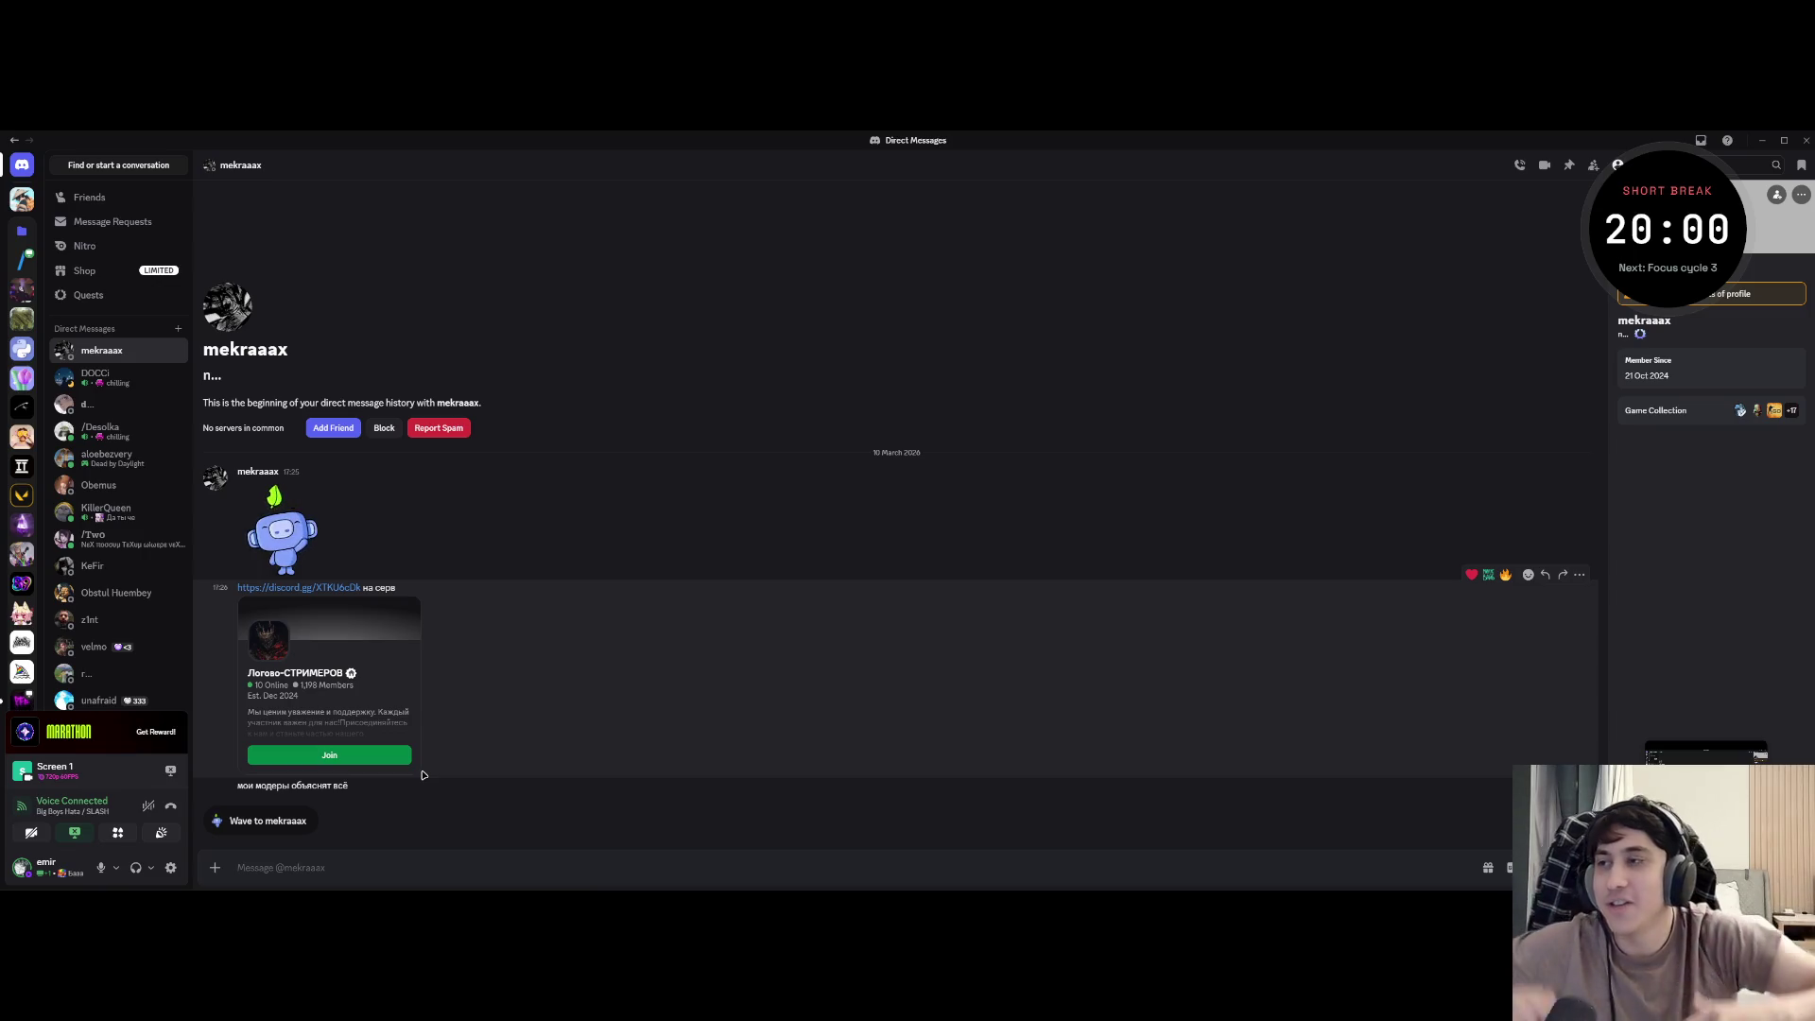
pyautogui.hotkey('alt', 'Tab')
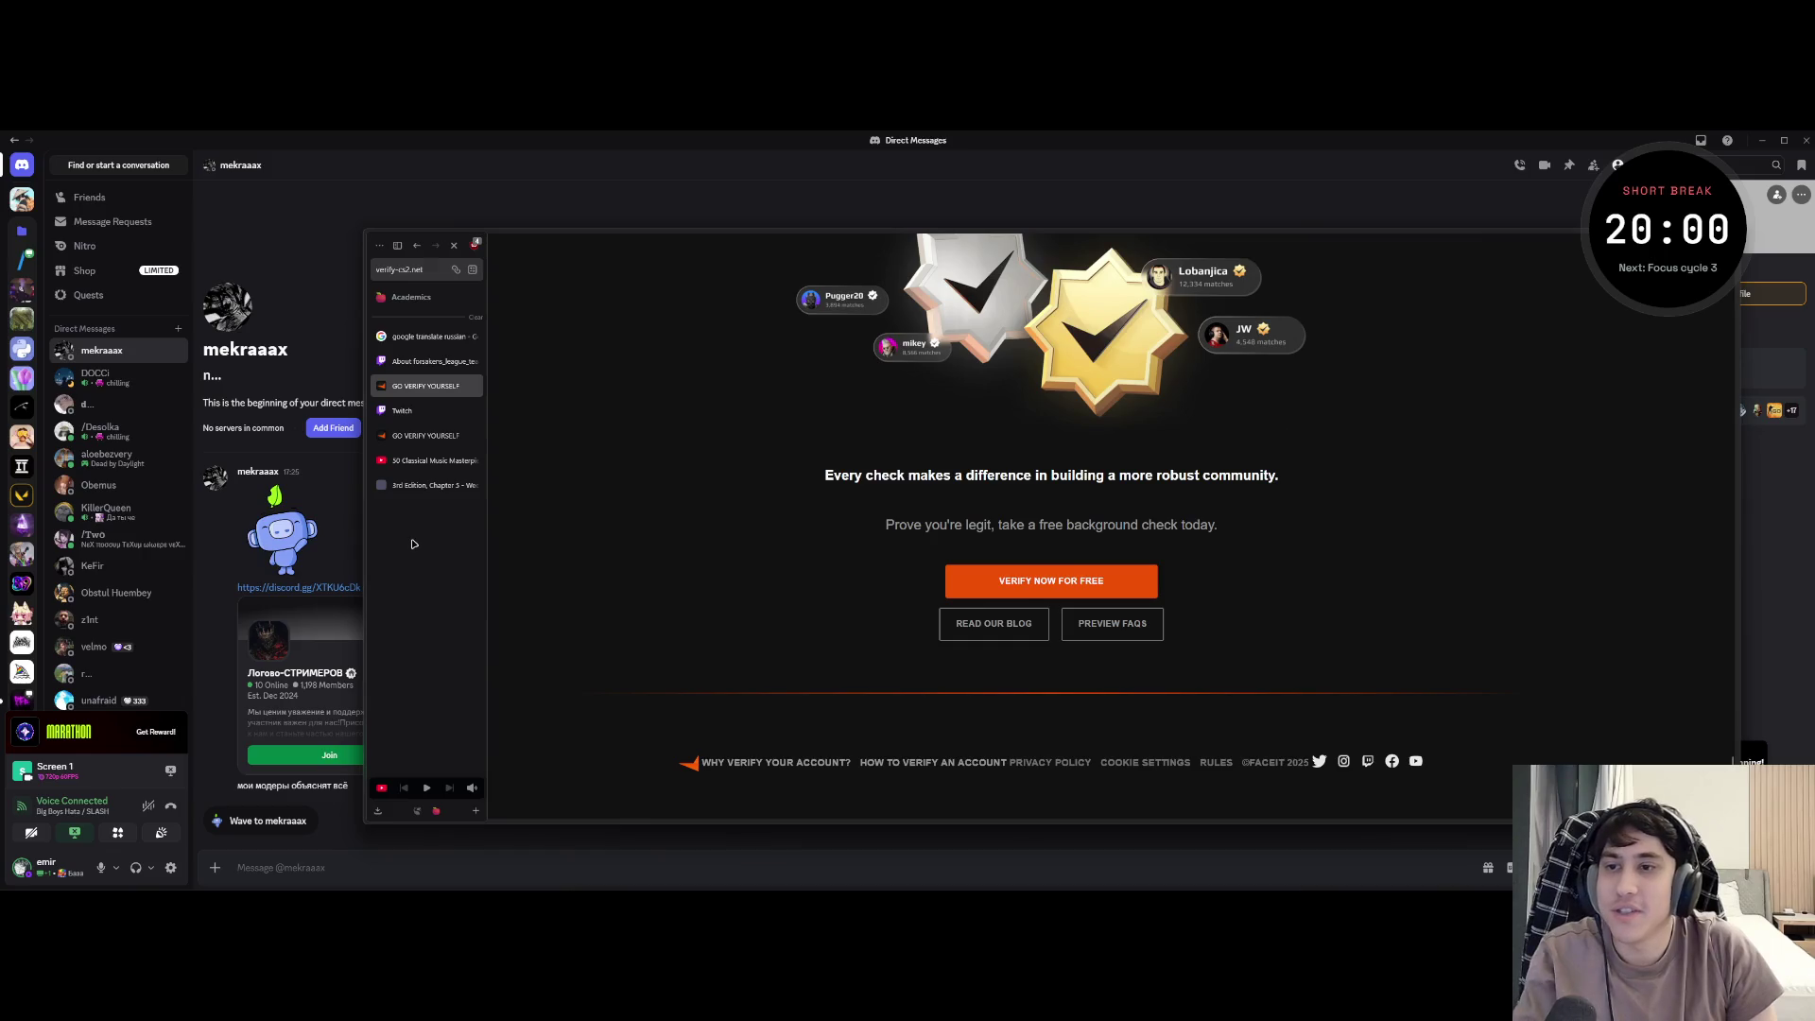
# - Google 'faceit' in a new tab and open the real faceit.com site
pyautogui.hotkey('ctrl', 't')
pyautogui.write('faceit')
pyautogui.press('Return')
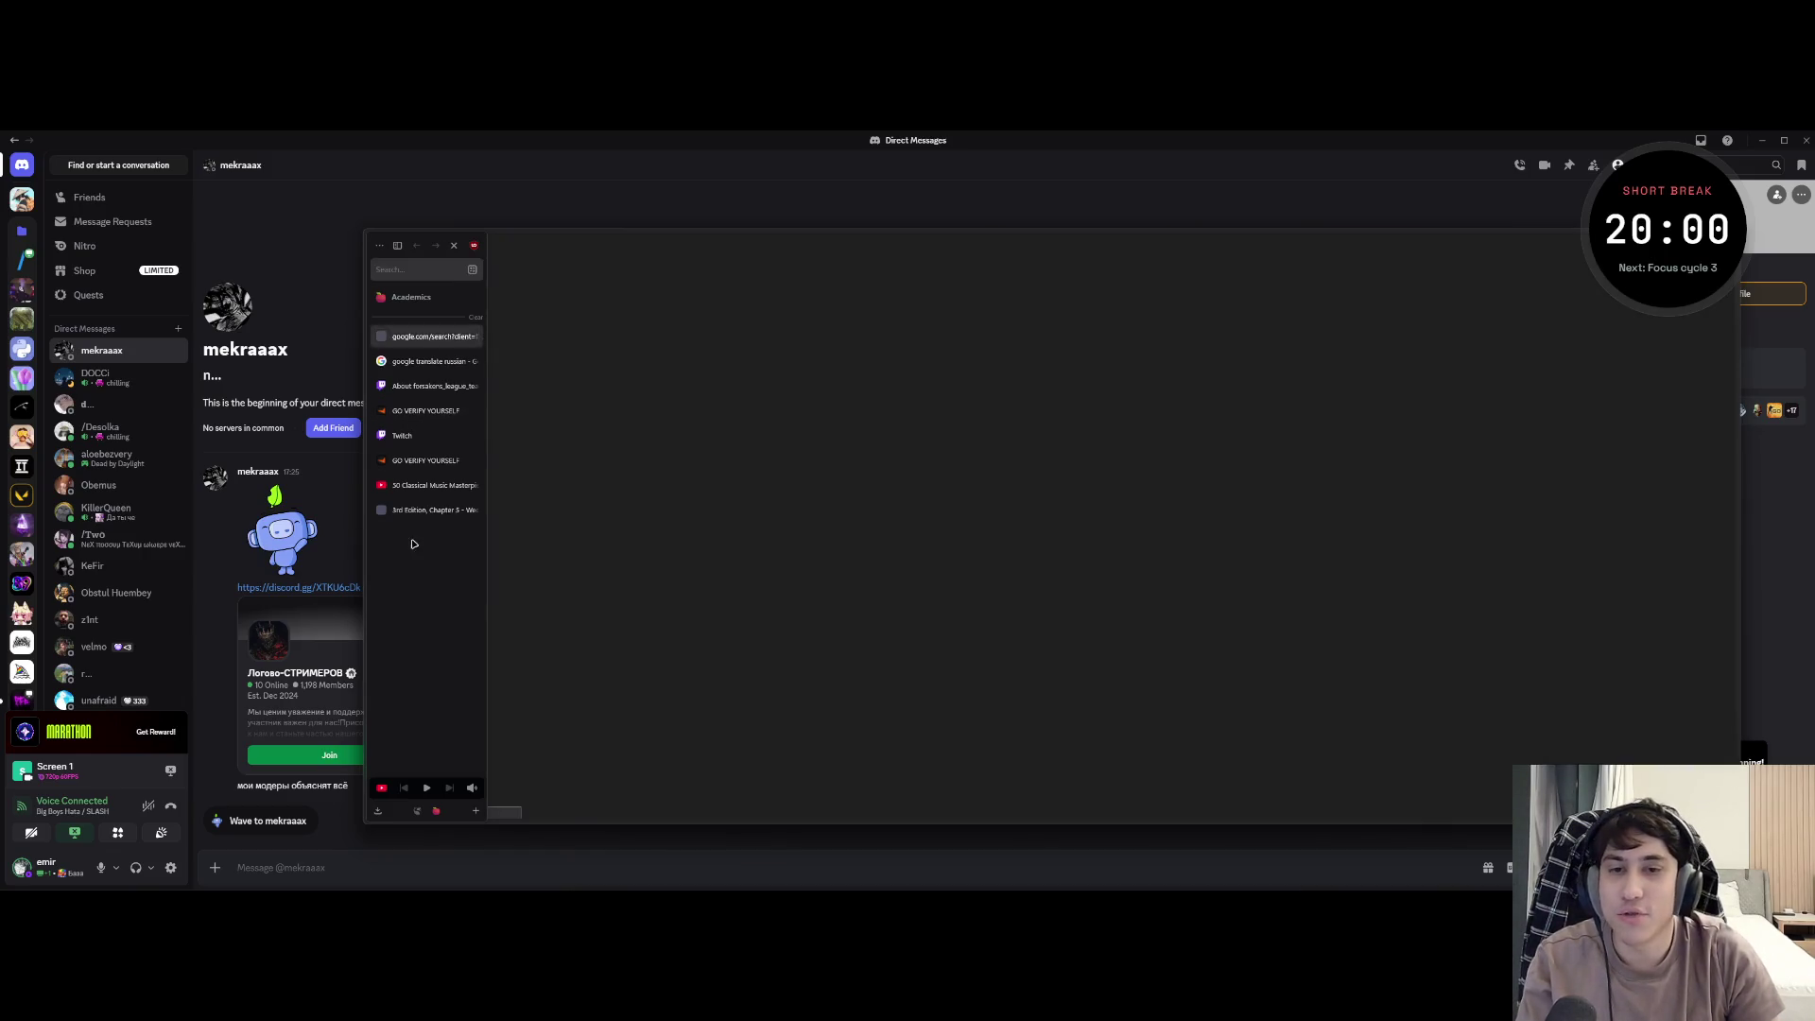
pyautogui.click(749, 323)
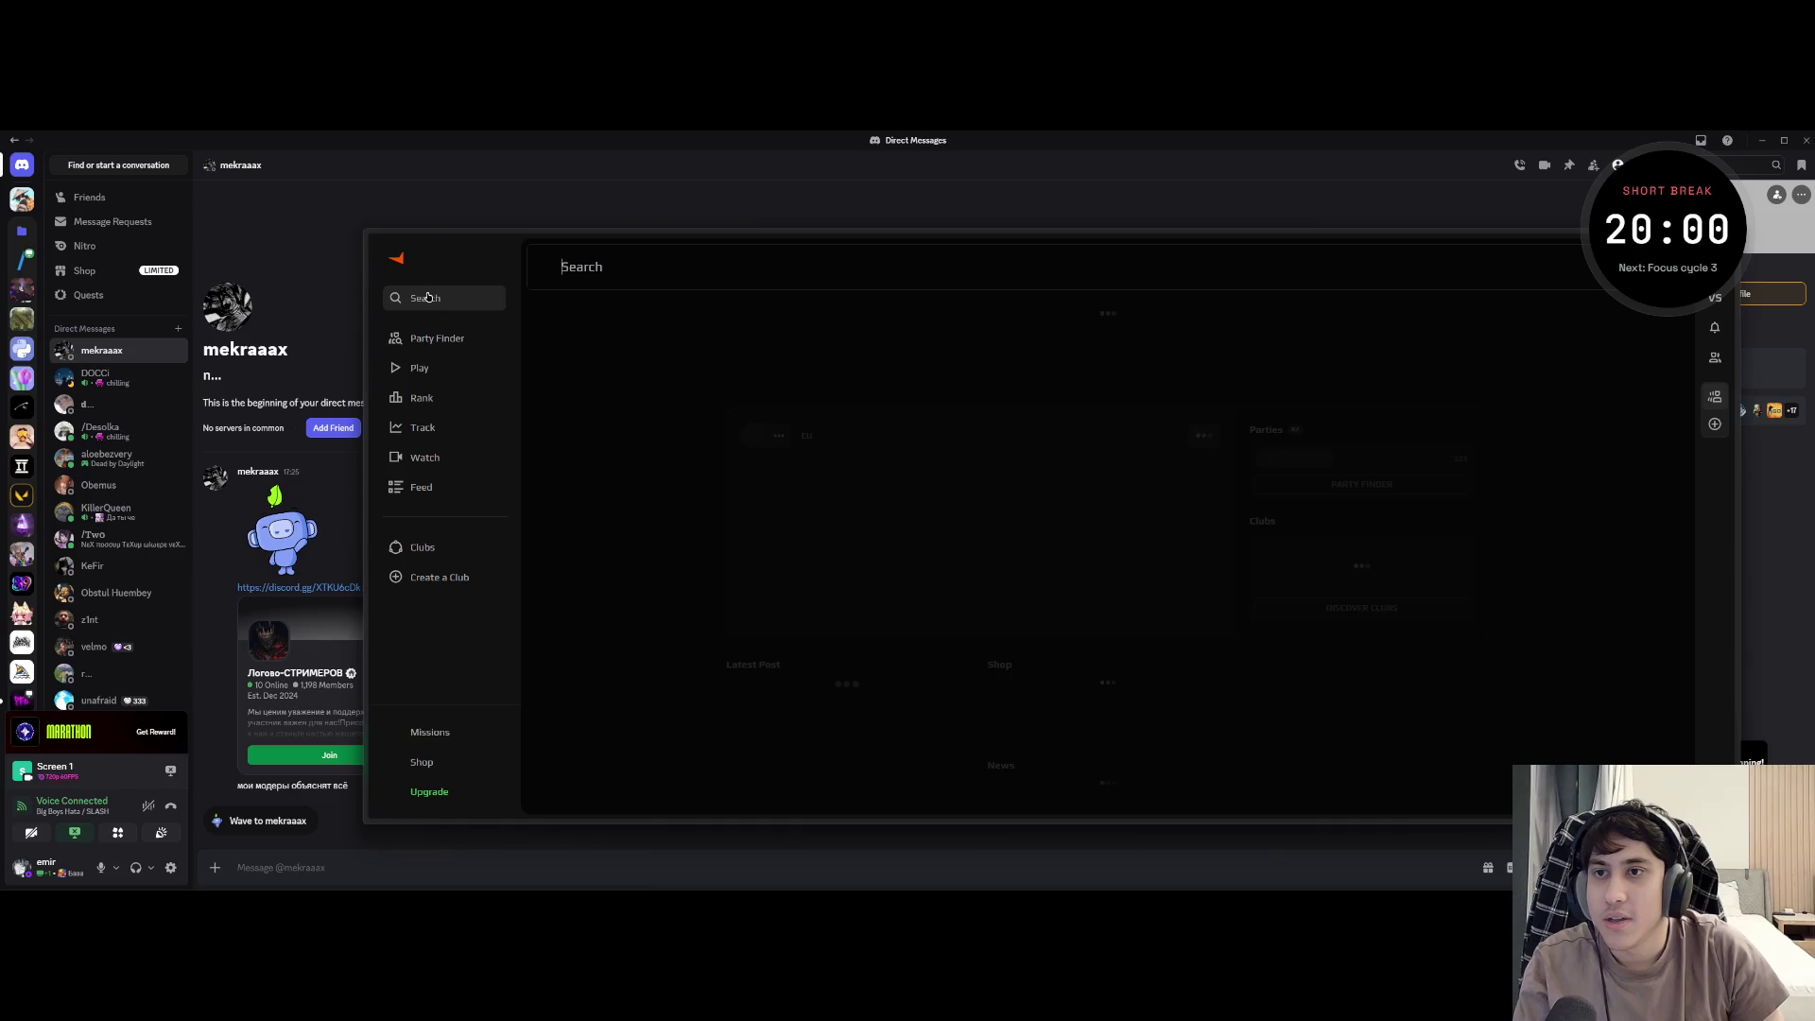
# - Search FACEIT for forsaken league, open the forsaken_league organizer, view its followers, then its overview
pyautogui.click(669, 269)
pyautogui.write('forsaken league')
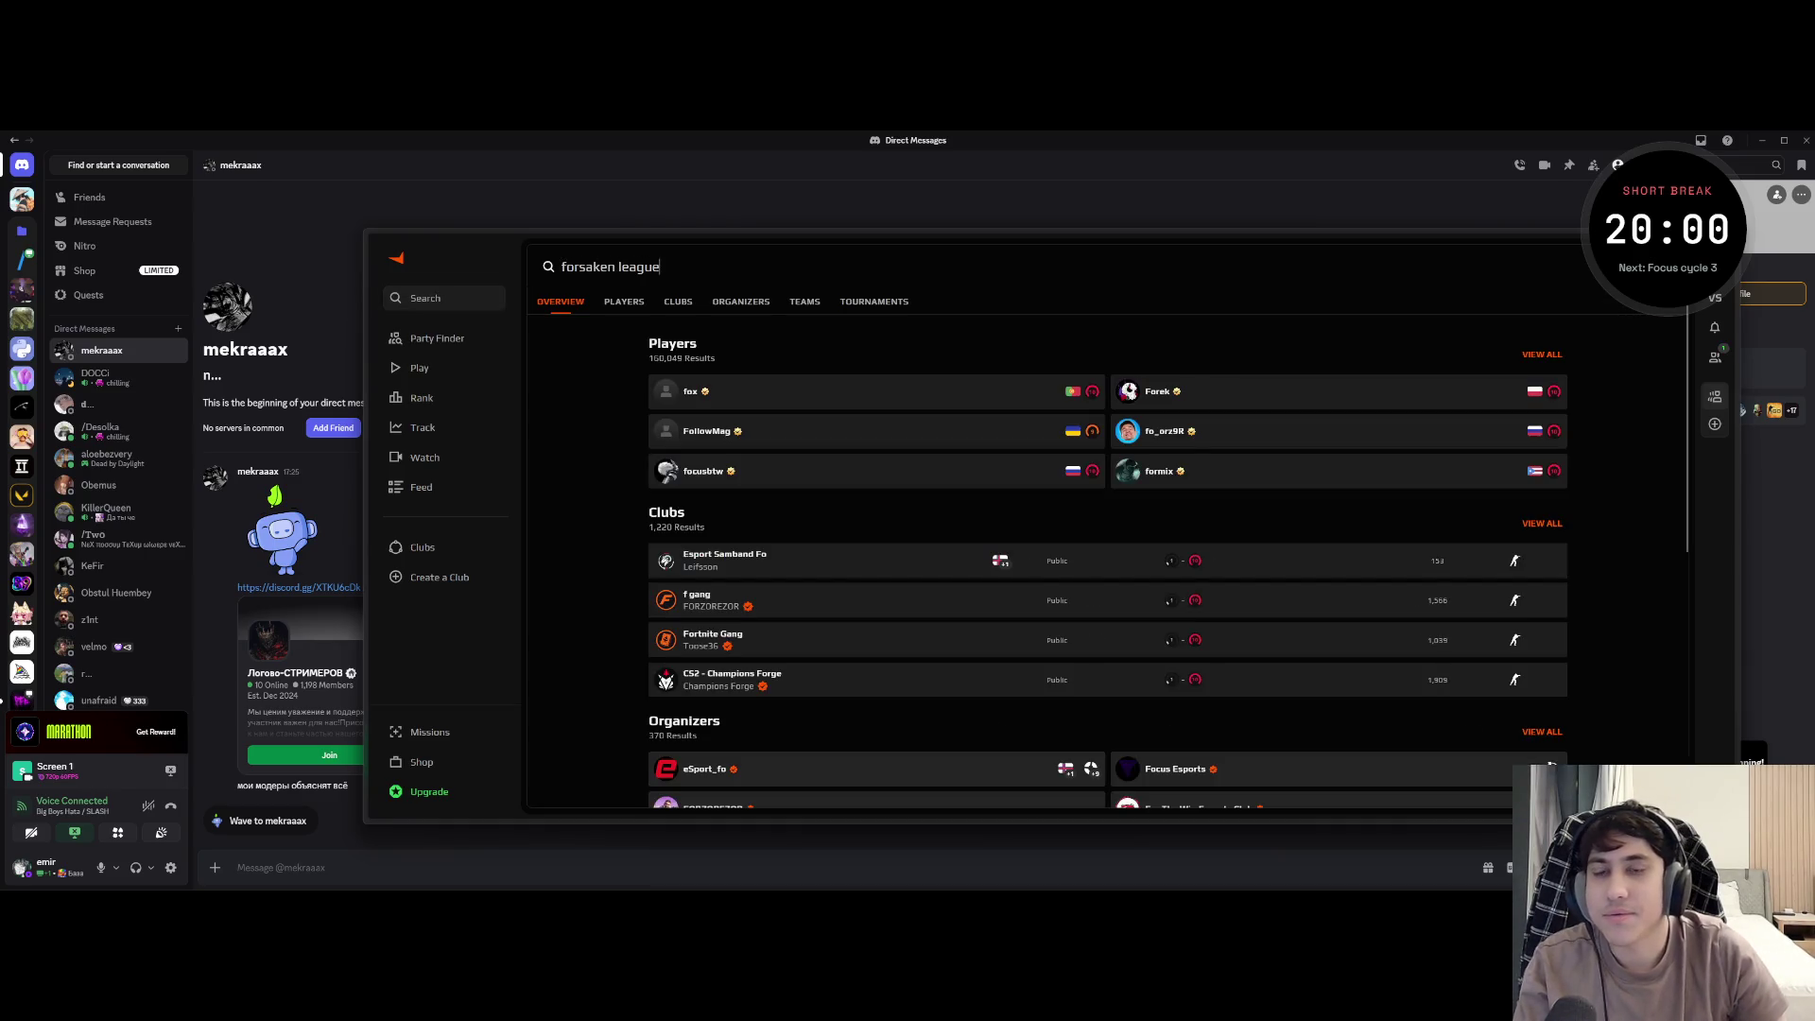
pyautogui.click(740, 301)
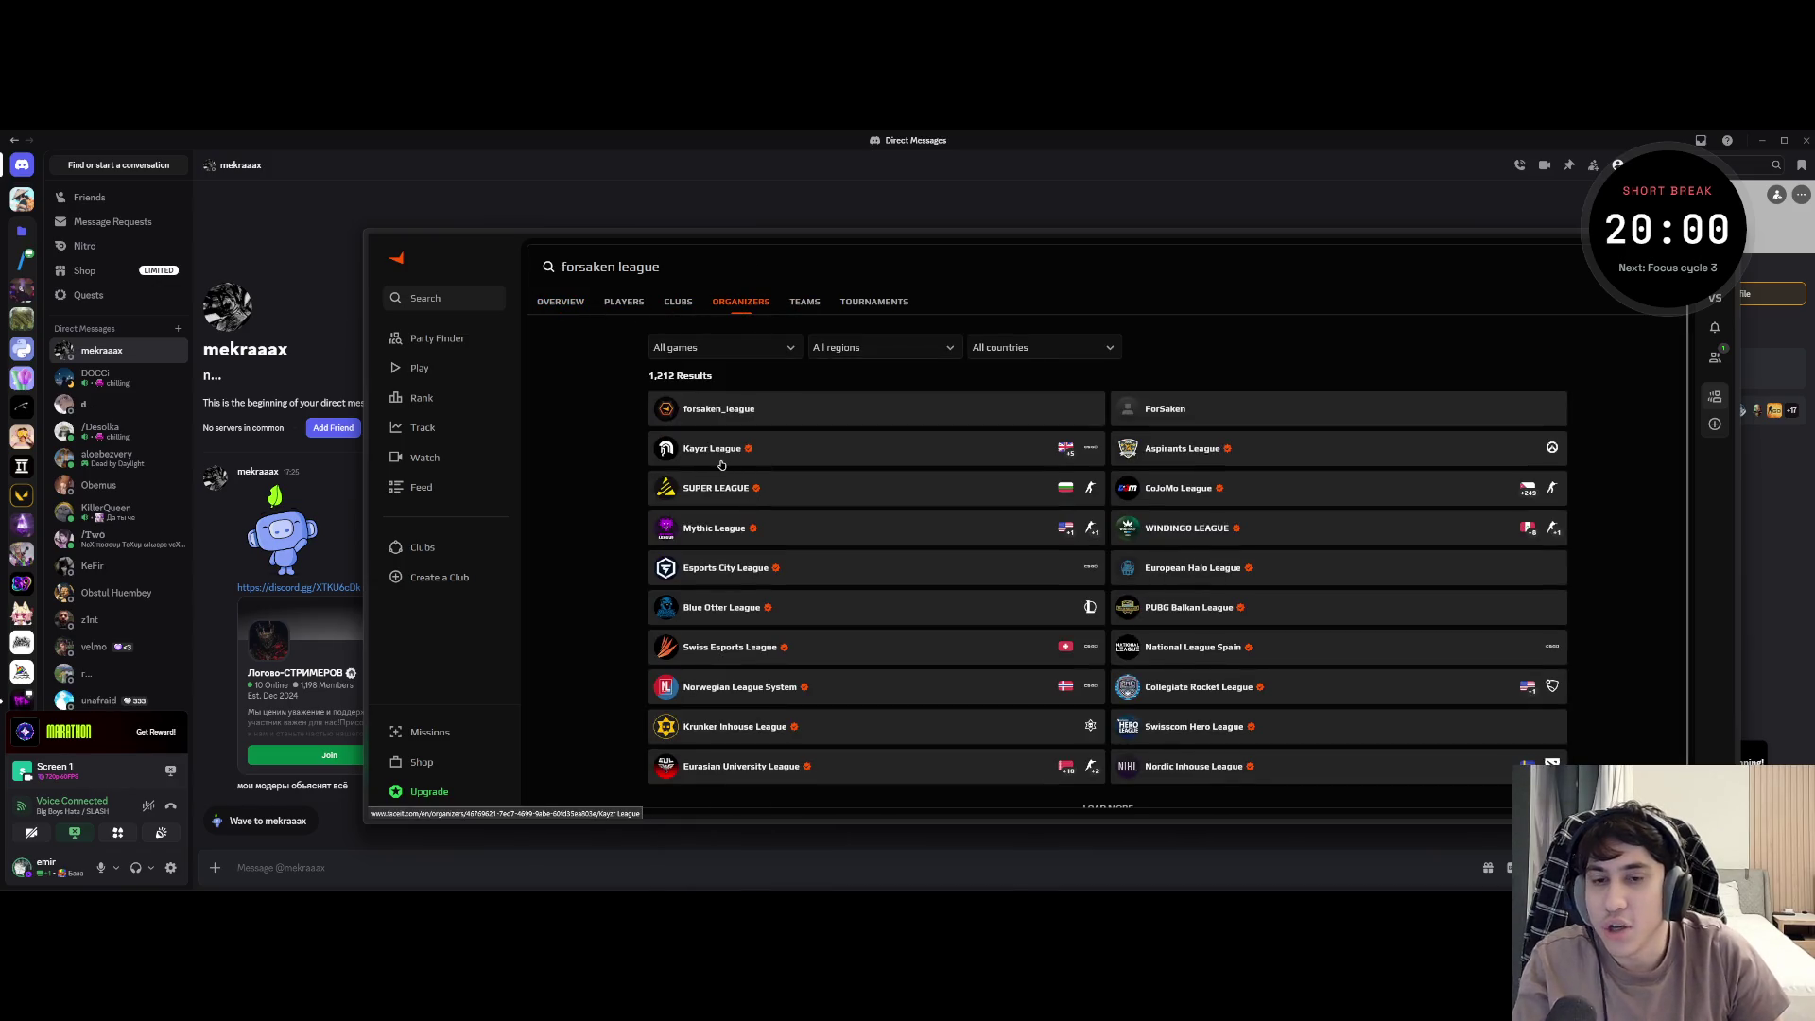
pyautogui.scroll(-1, 695, 486)
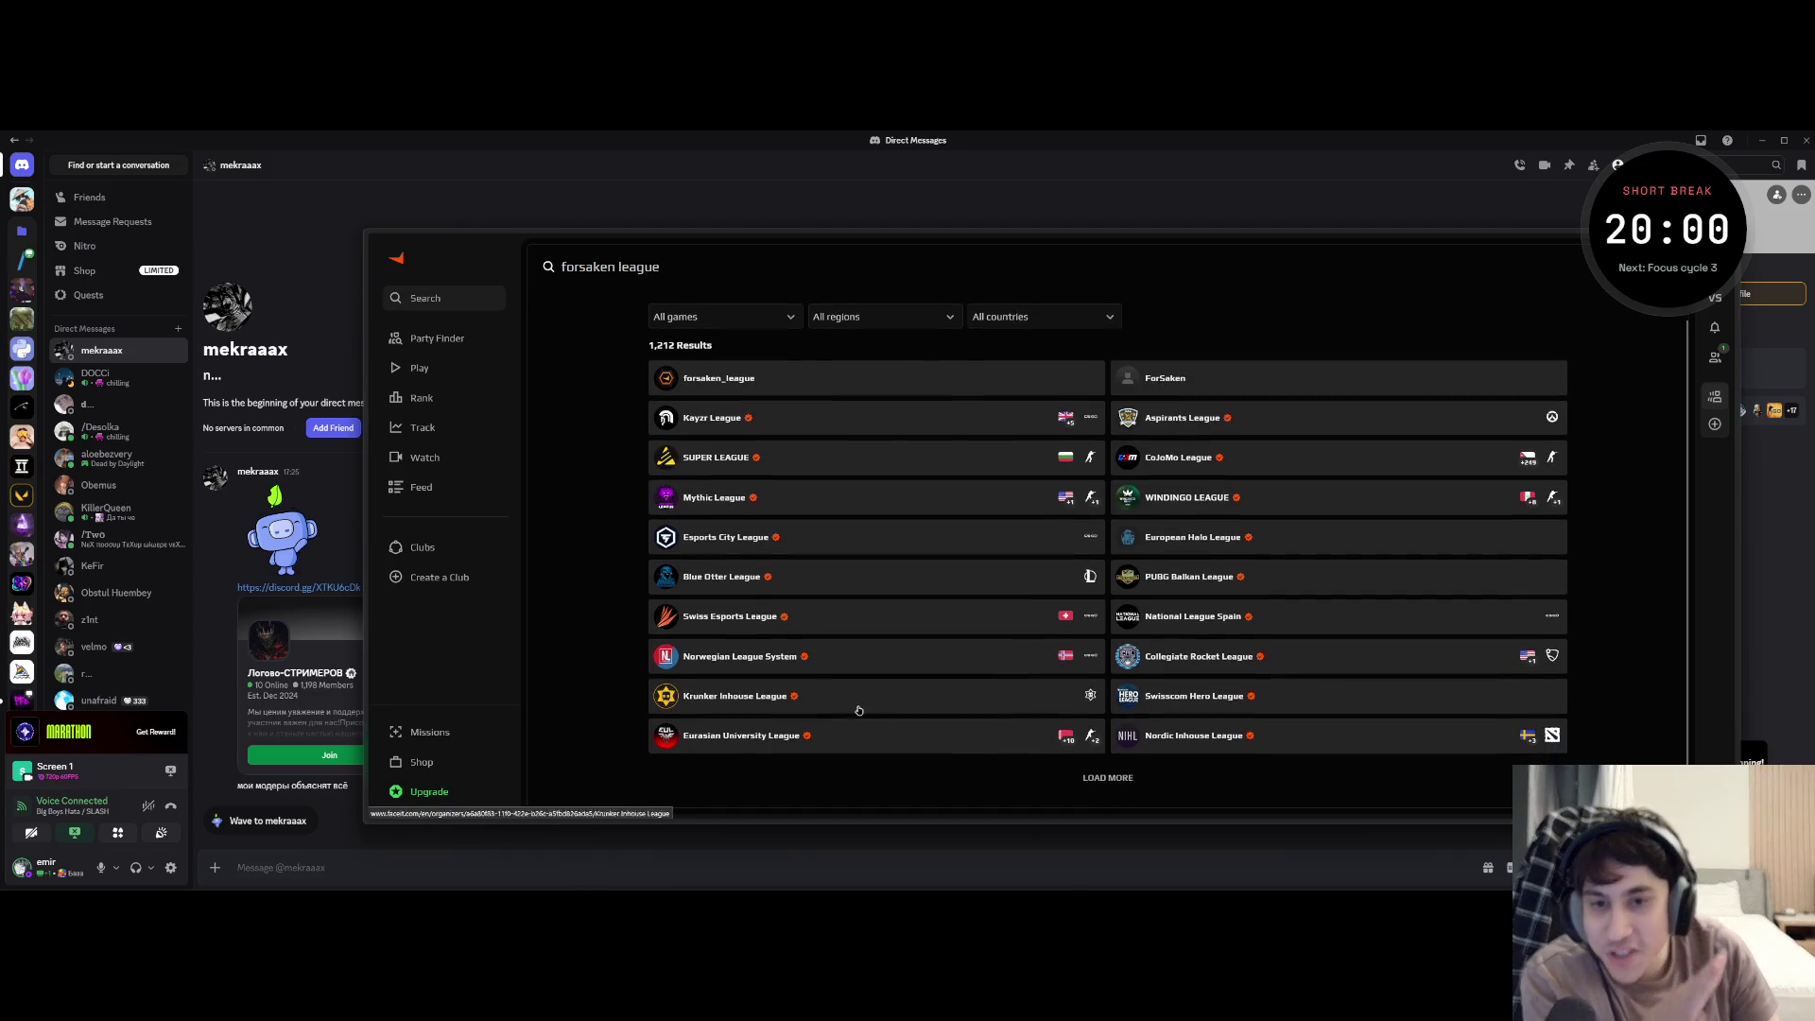
pyautogui.scroll(1, 1243, 456)
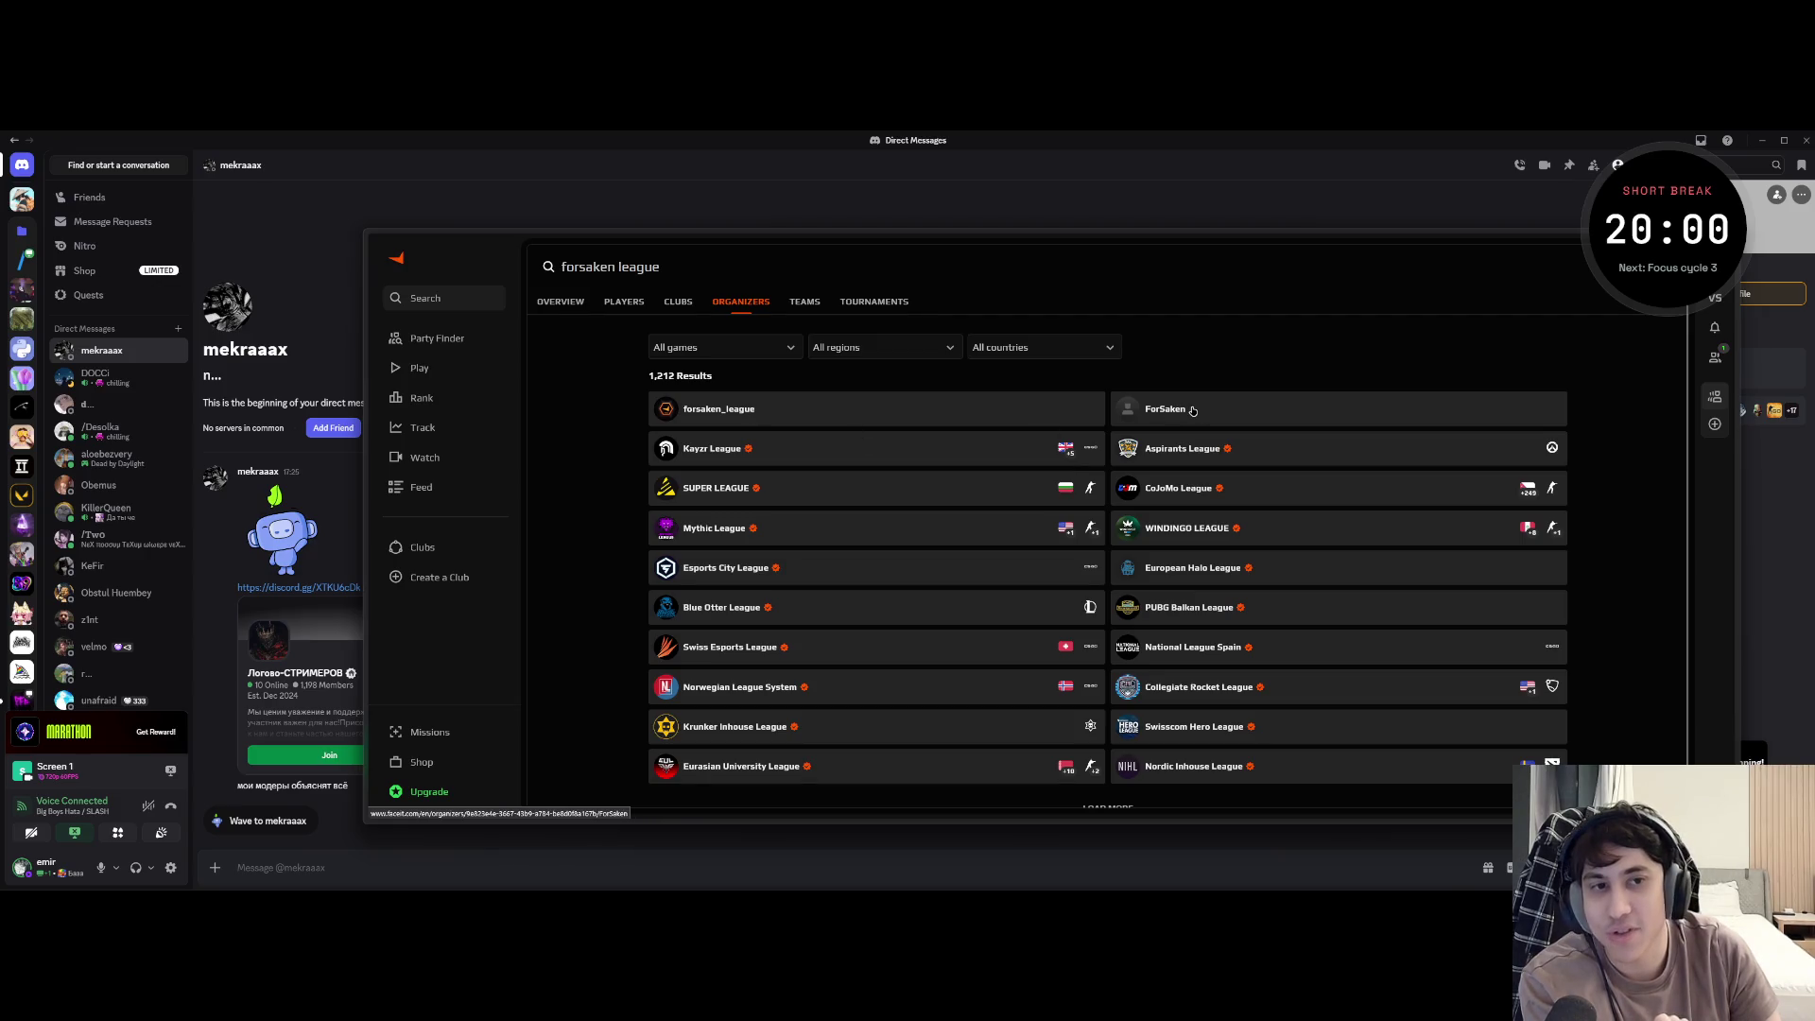
pyautogui.click(726, 409)
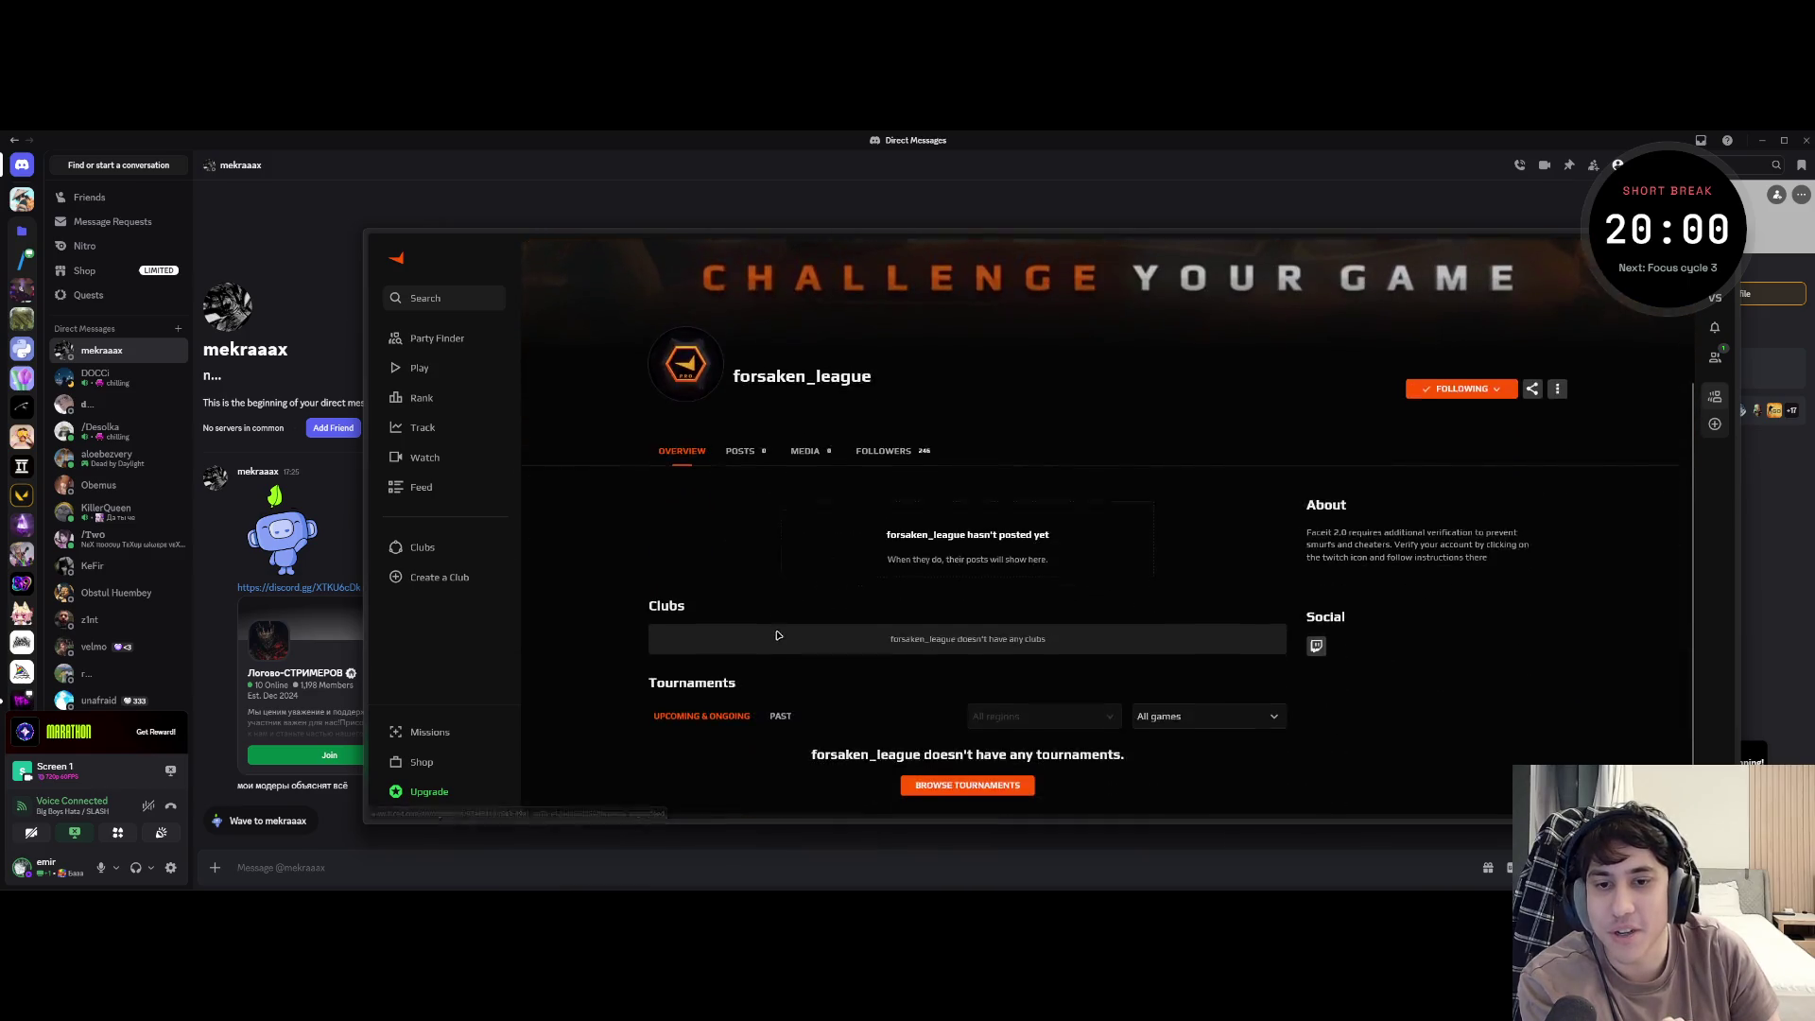
pyautogui.scroll(-1, 778, 634)
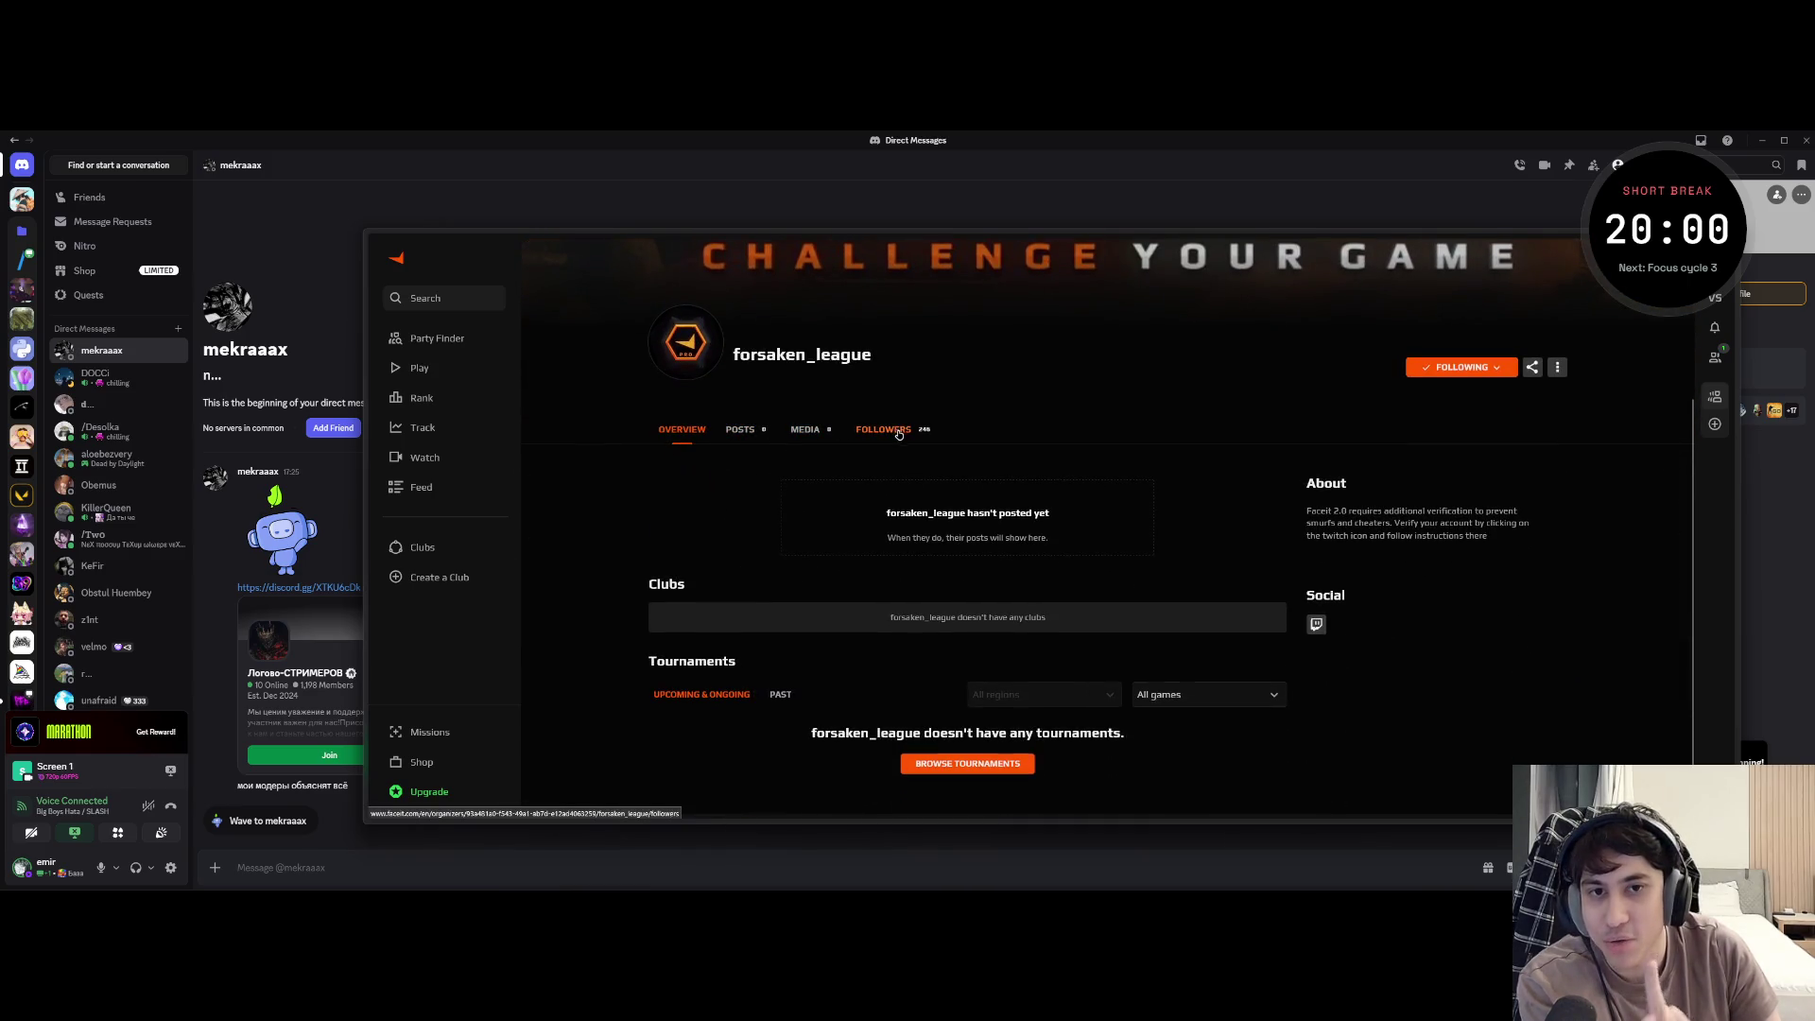
pyautogui.click(897, 431)
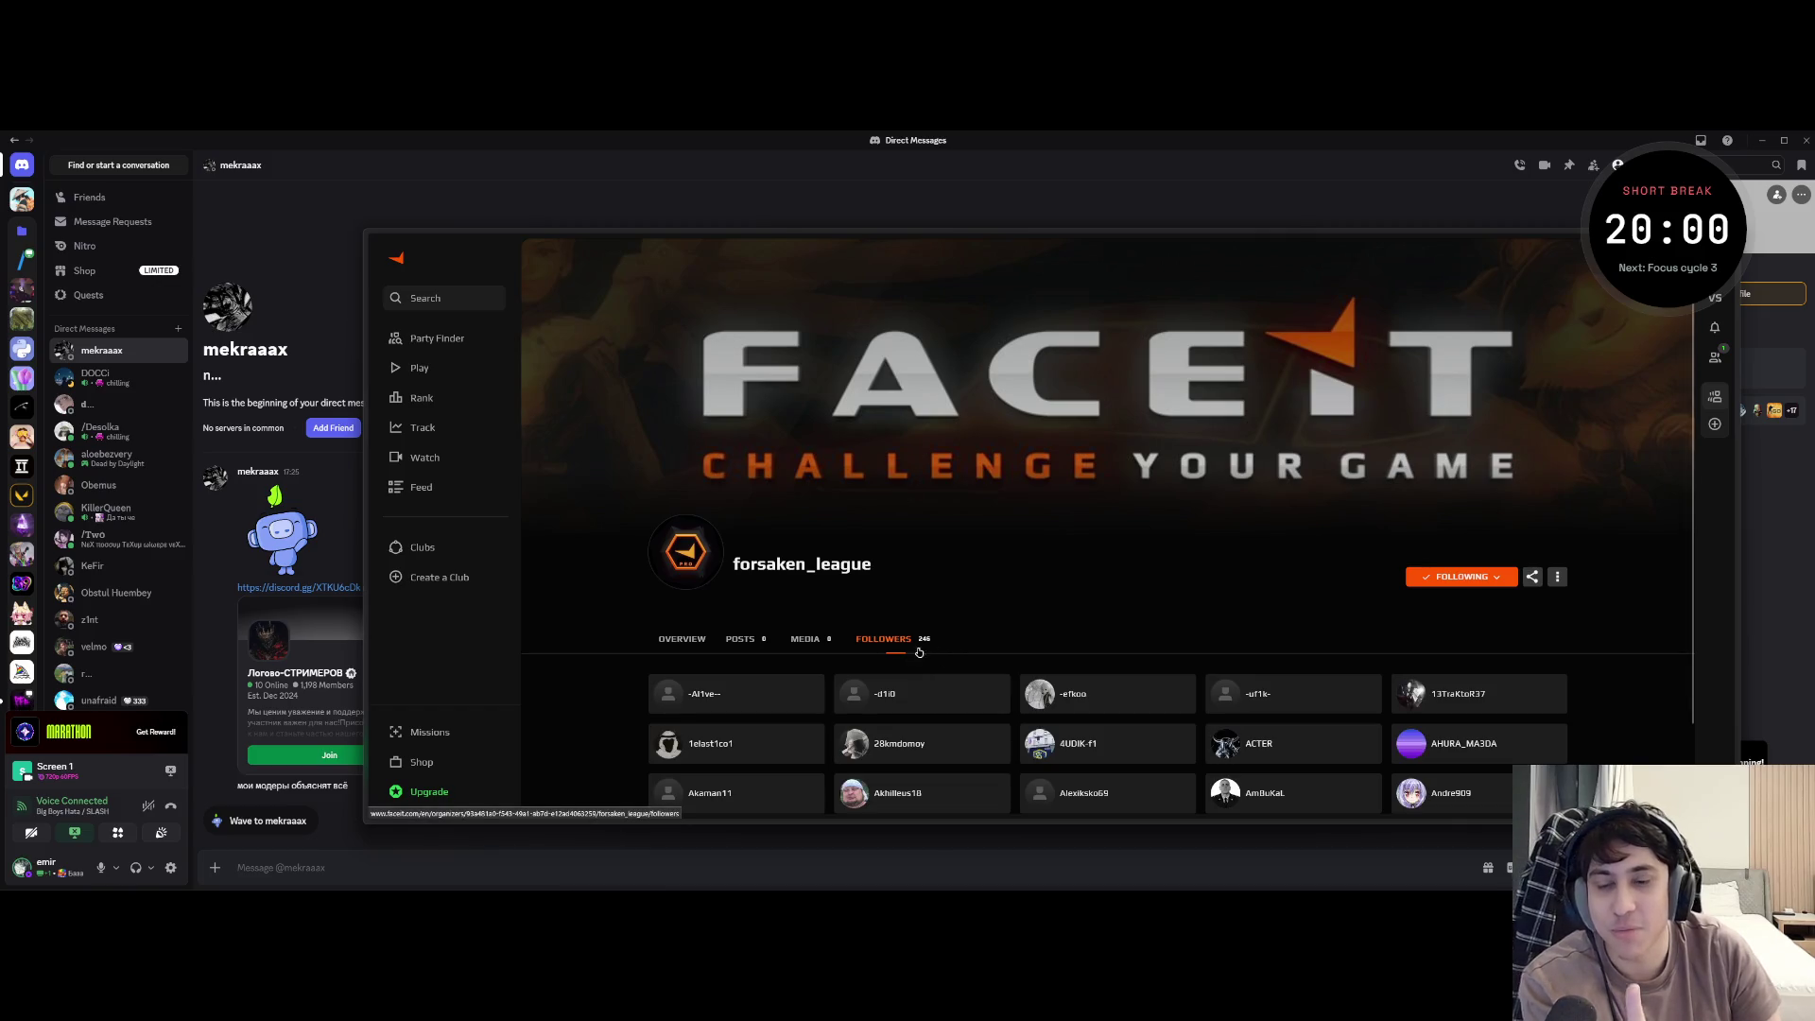
pyautogui.scroll(-3, 926, 649)
pyautogui.click(680, 555)
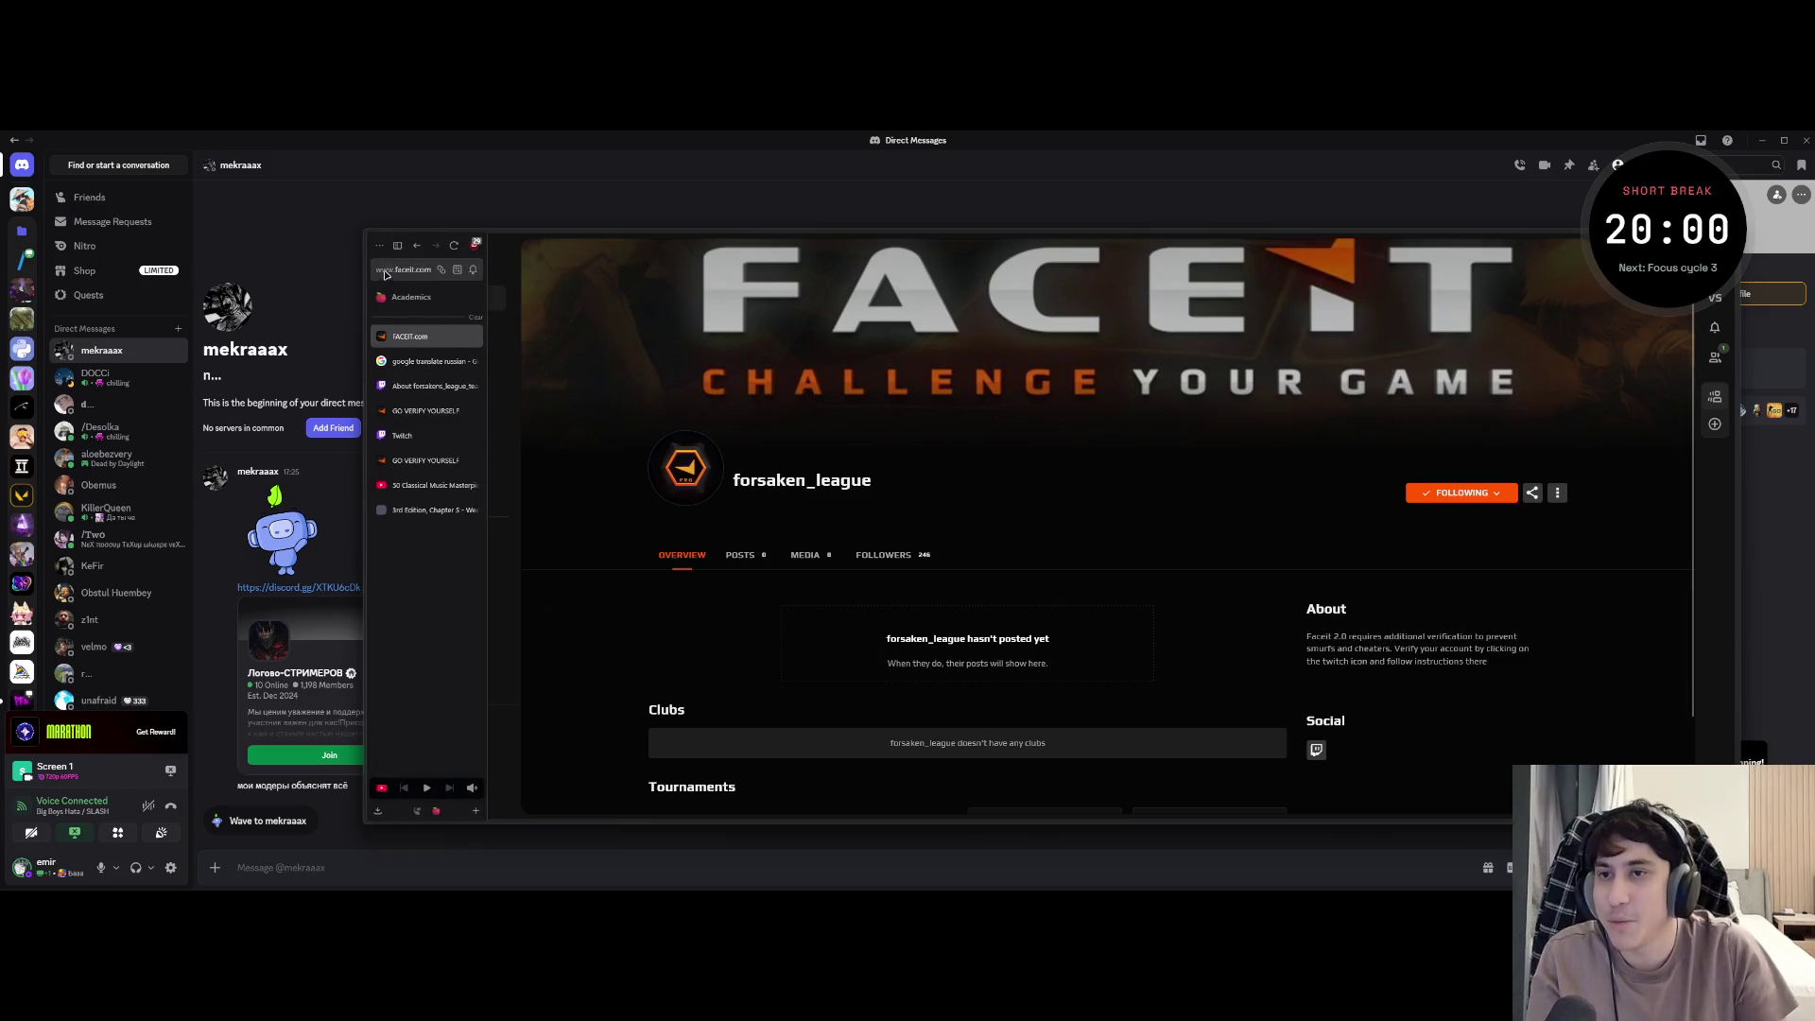
# - Pin the tab sidebar, show Discord briefly, then switch to the Twitch forsakens_league_team About tab
pyautogui.click(398, 247)
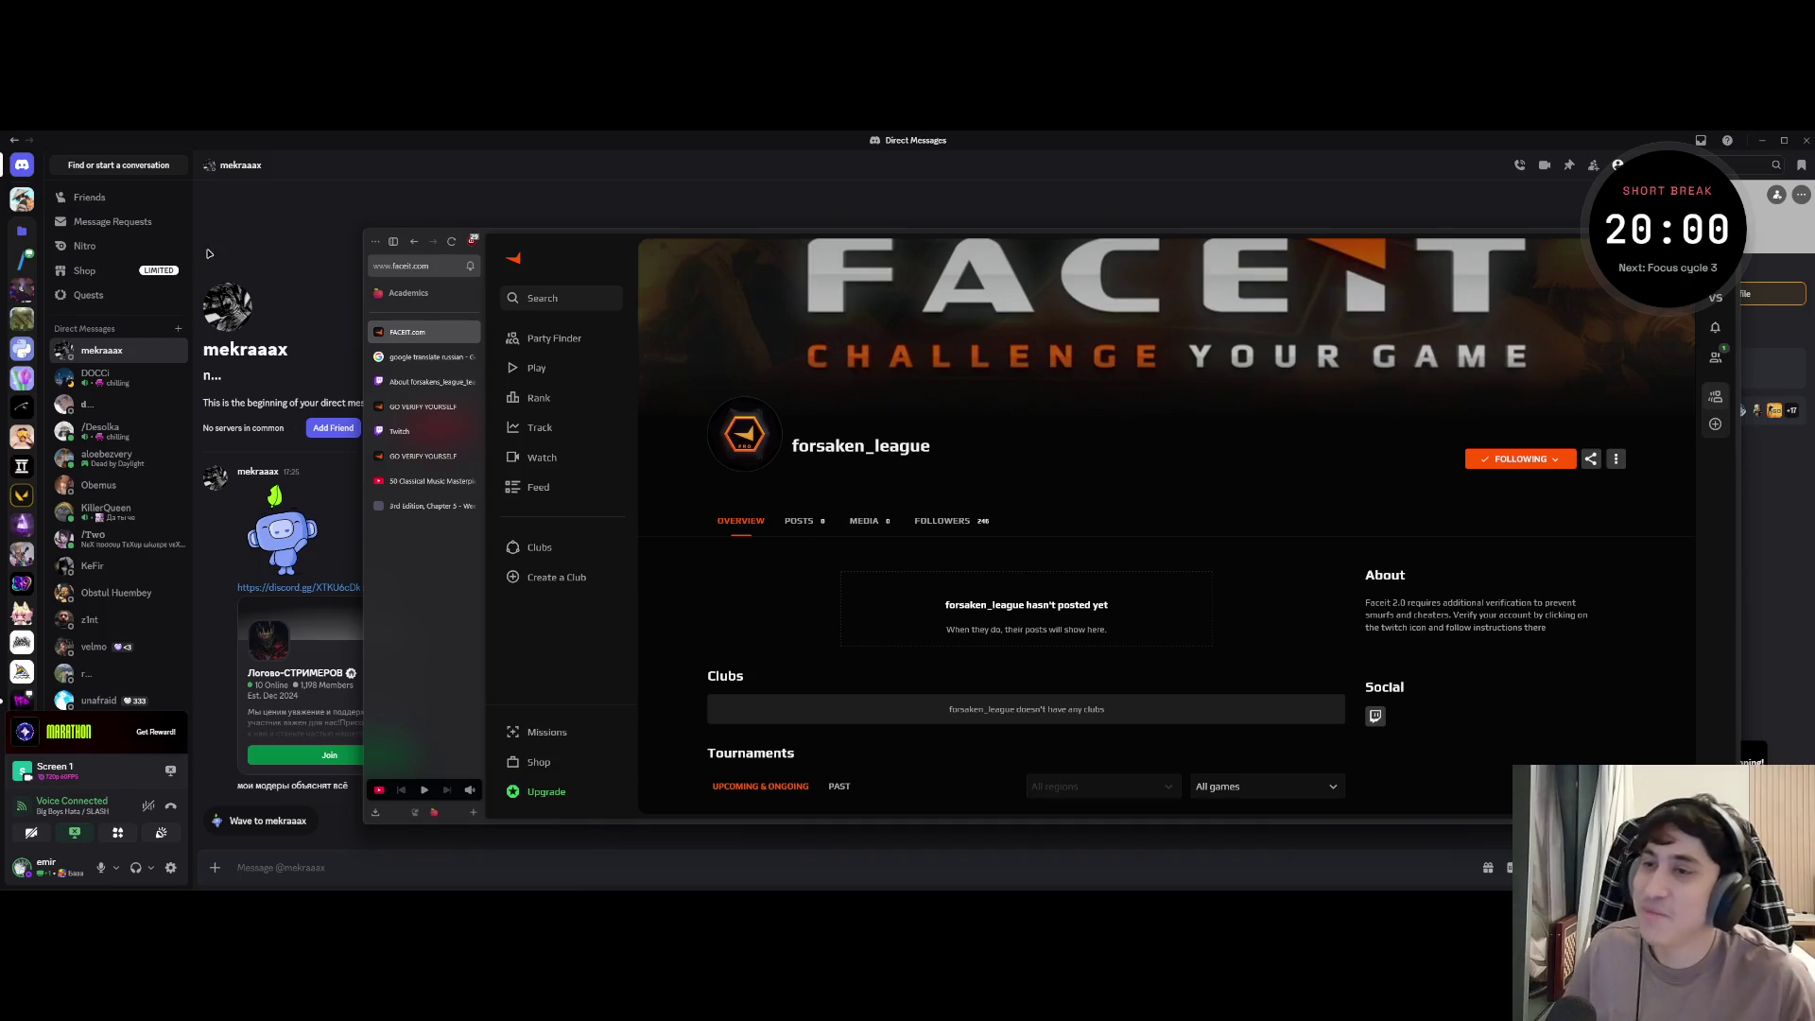
pyautogui.click(228, 242)
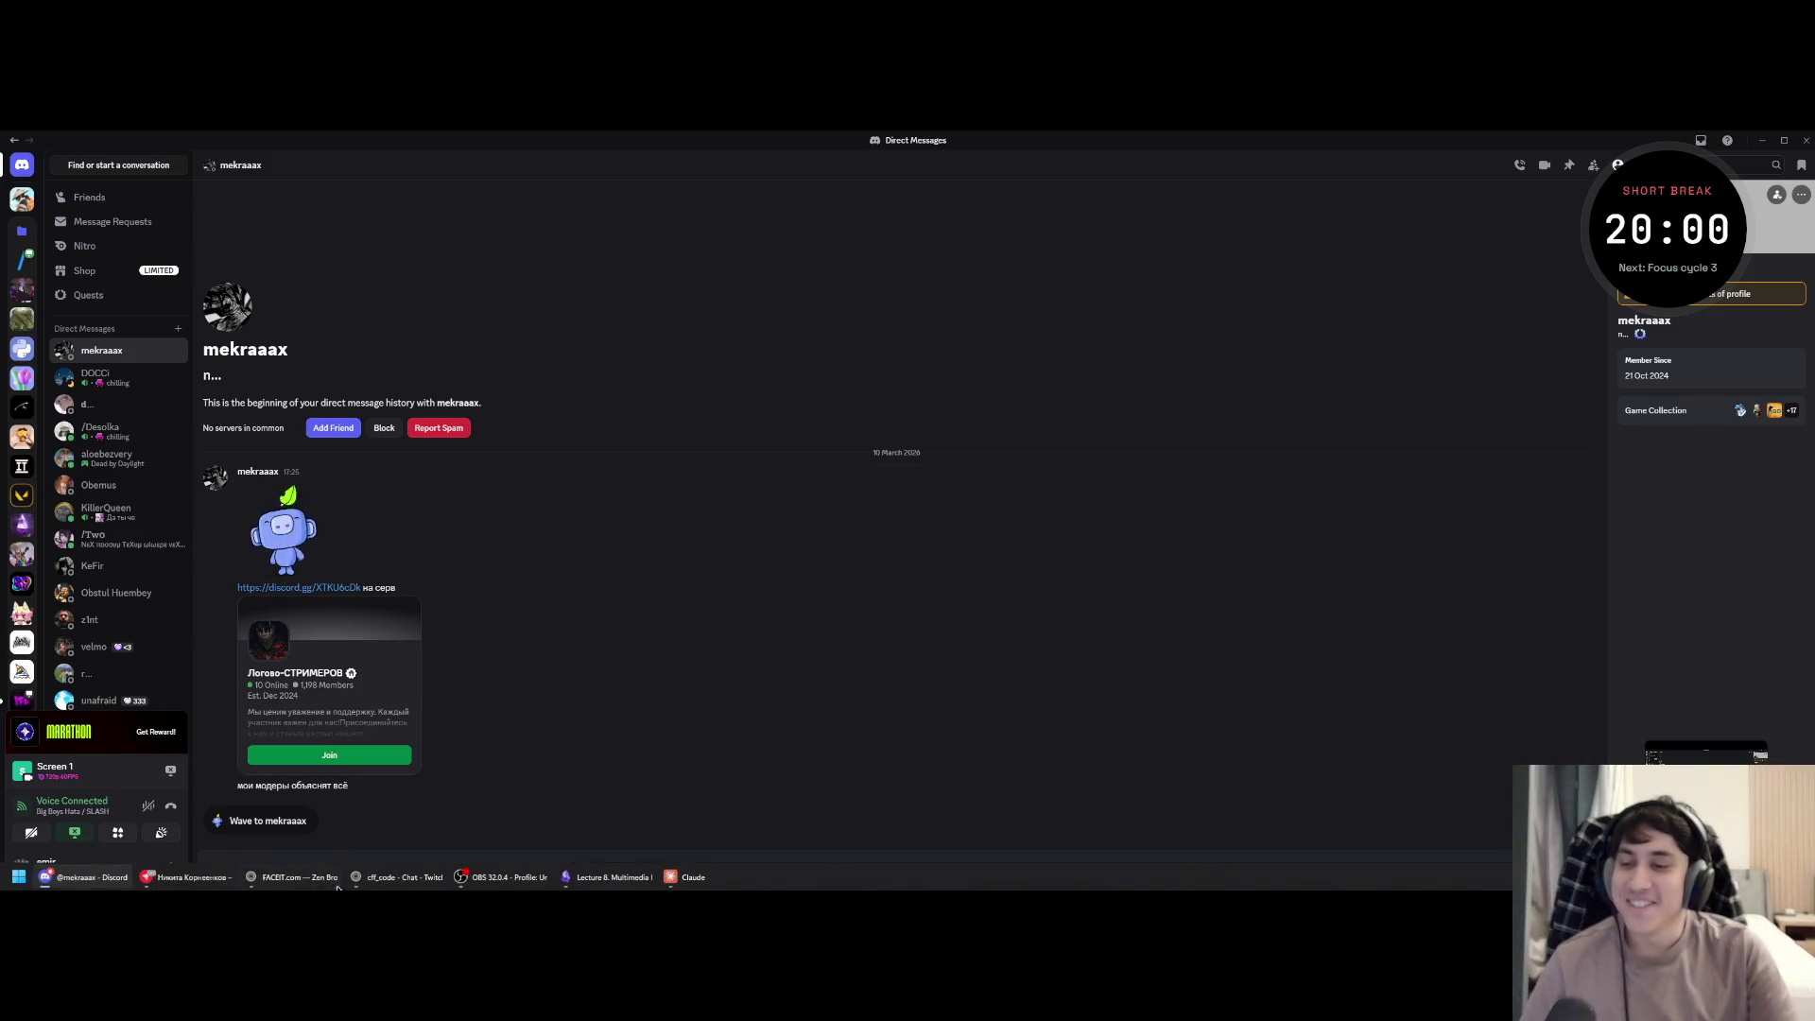
pyautogui.moveTo(295, 876)
pyautogui.click(336, 819)
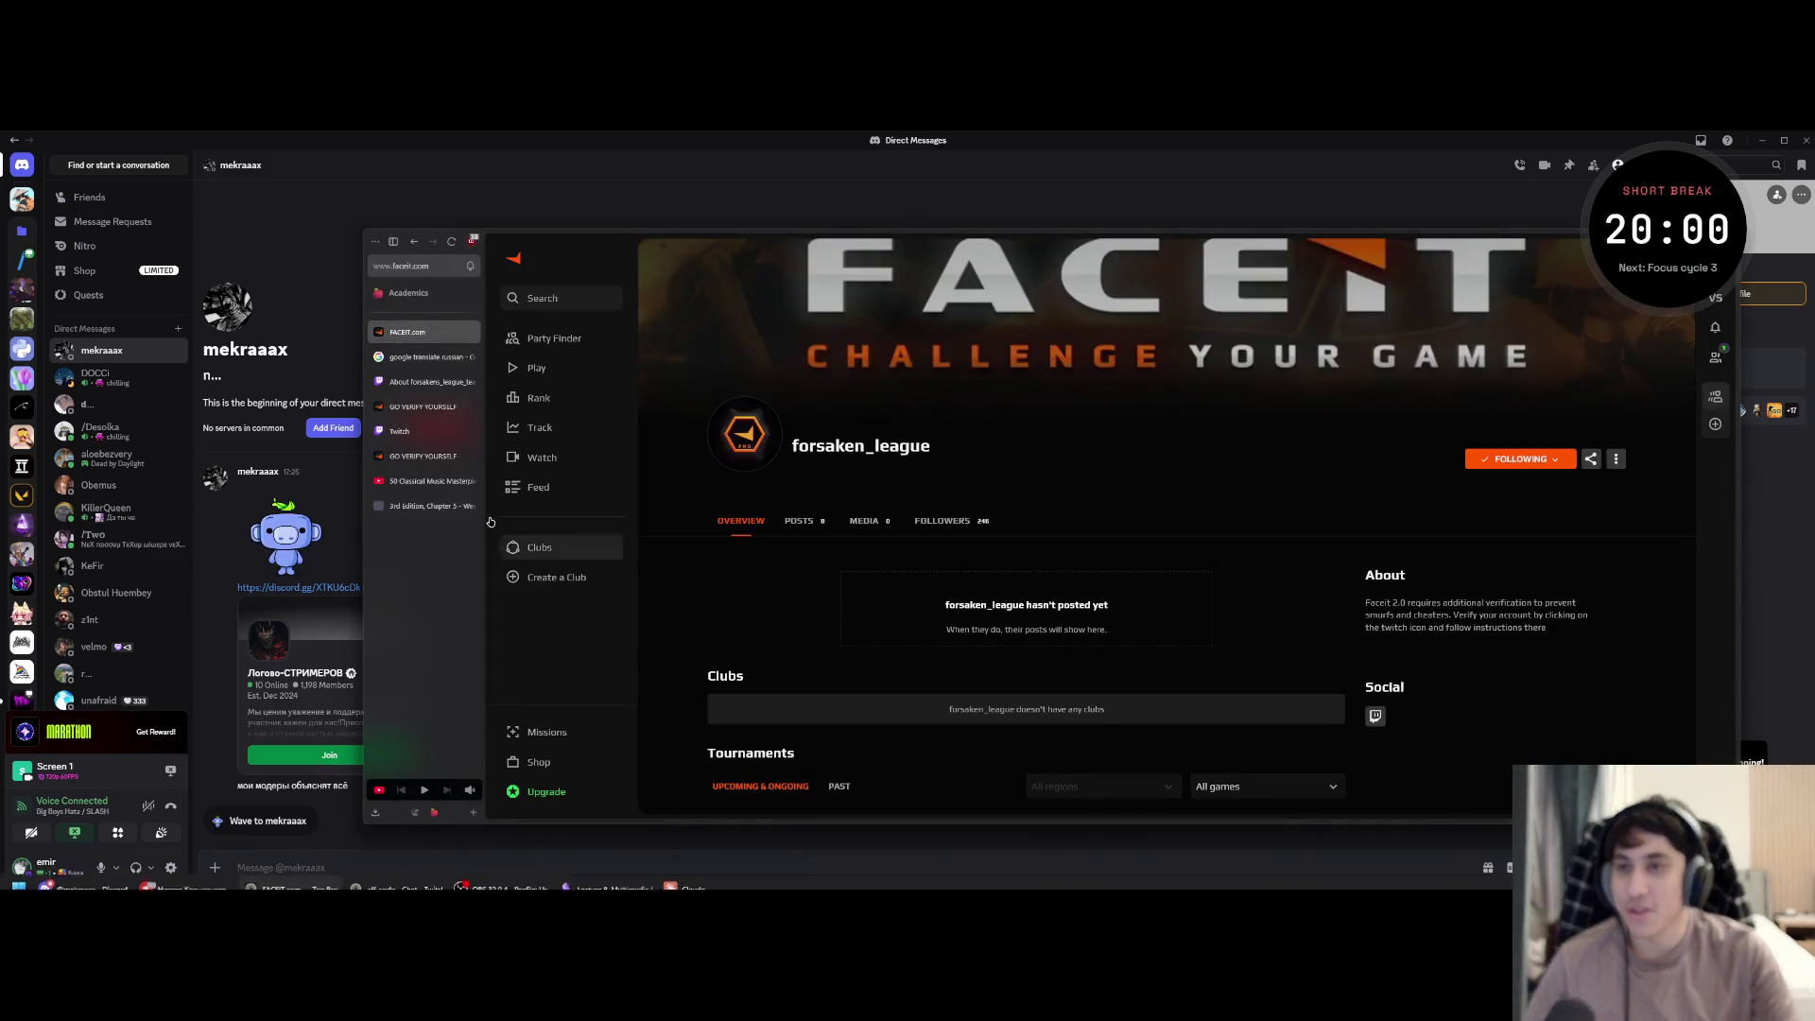
pyautogui.click(436, 383)
pyautogui.click(408, 431)
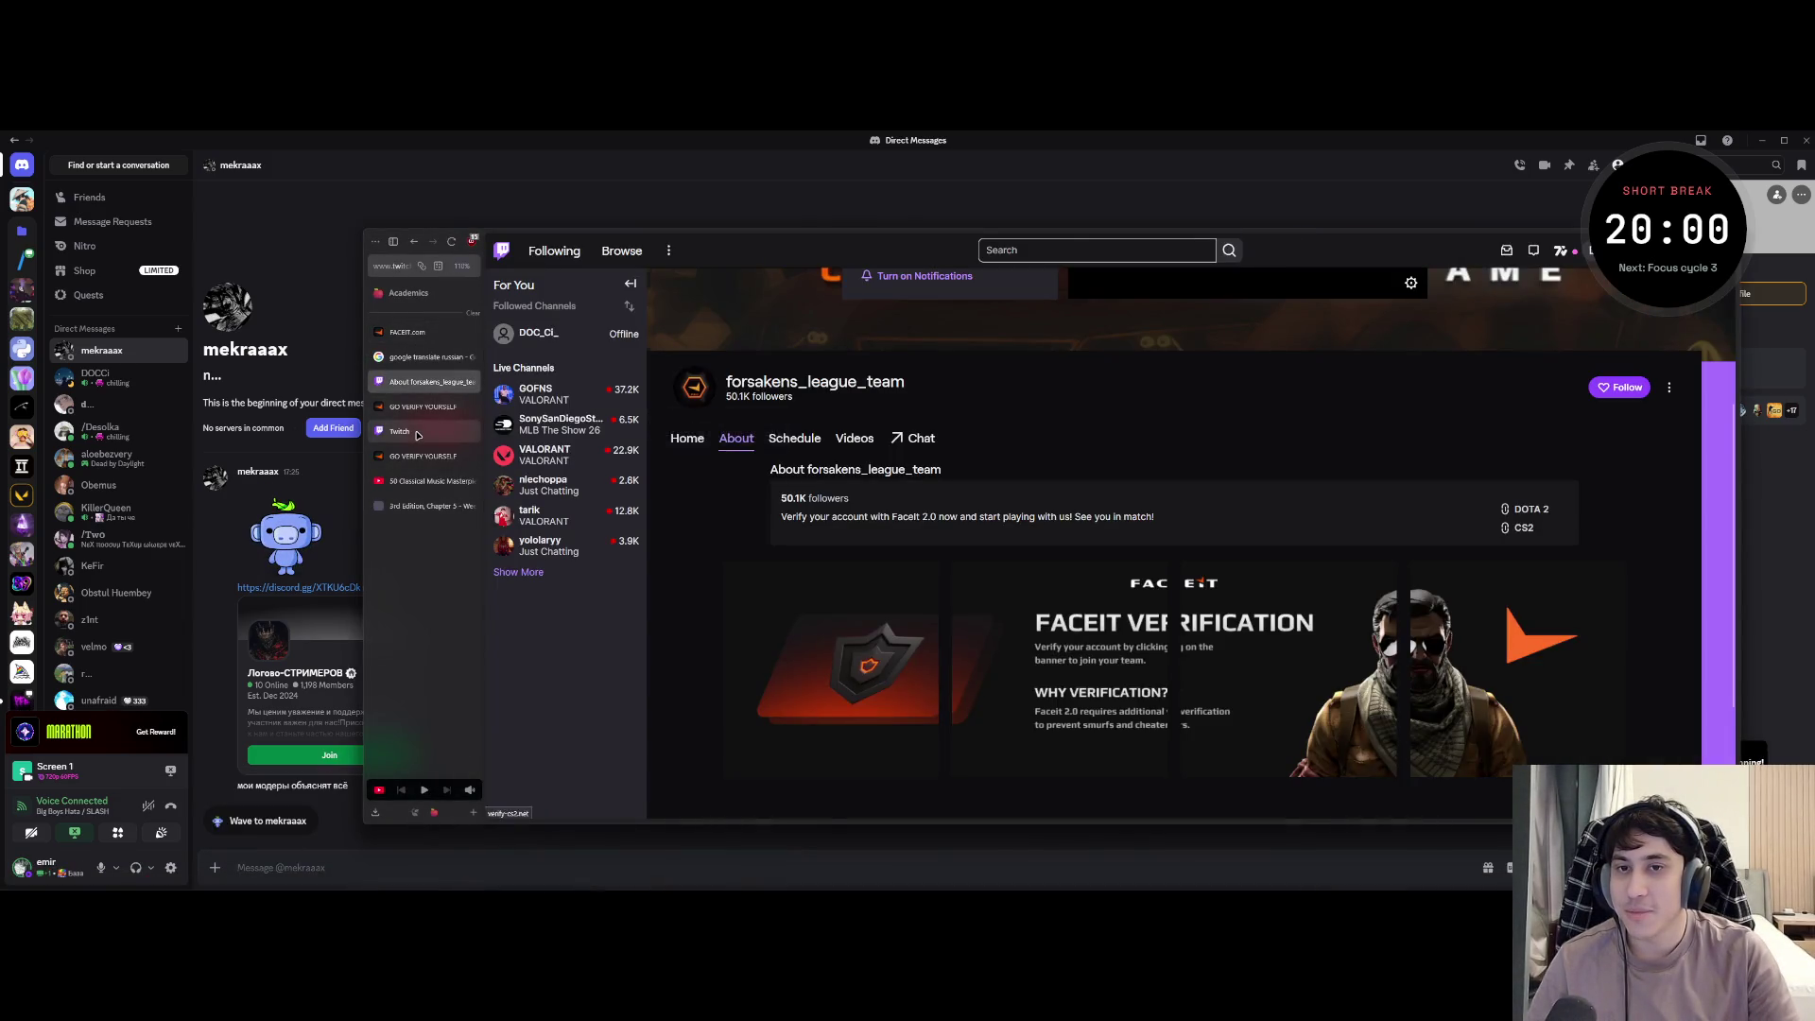
pyautogui.click(430, 383)
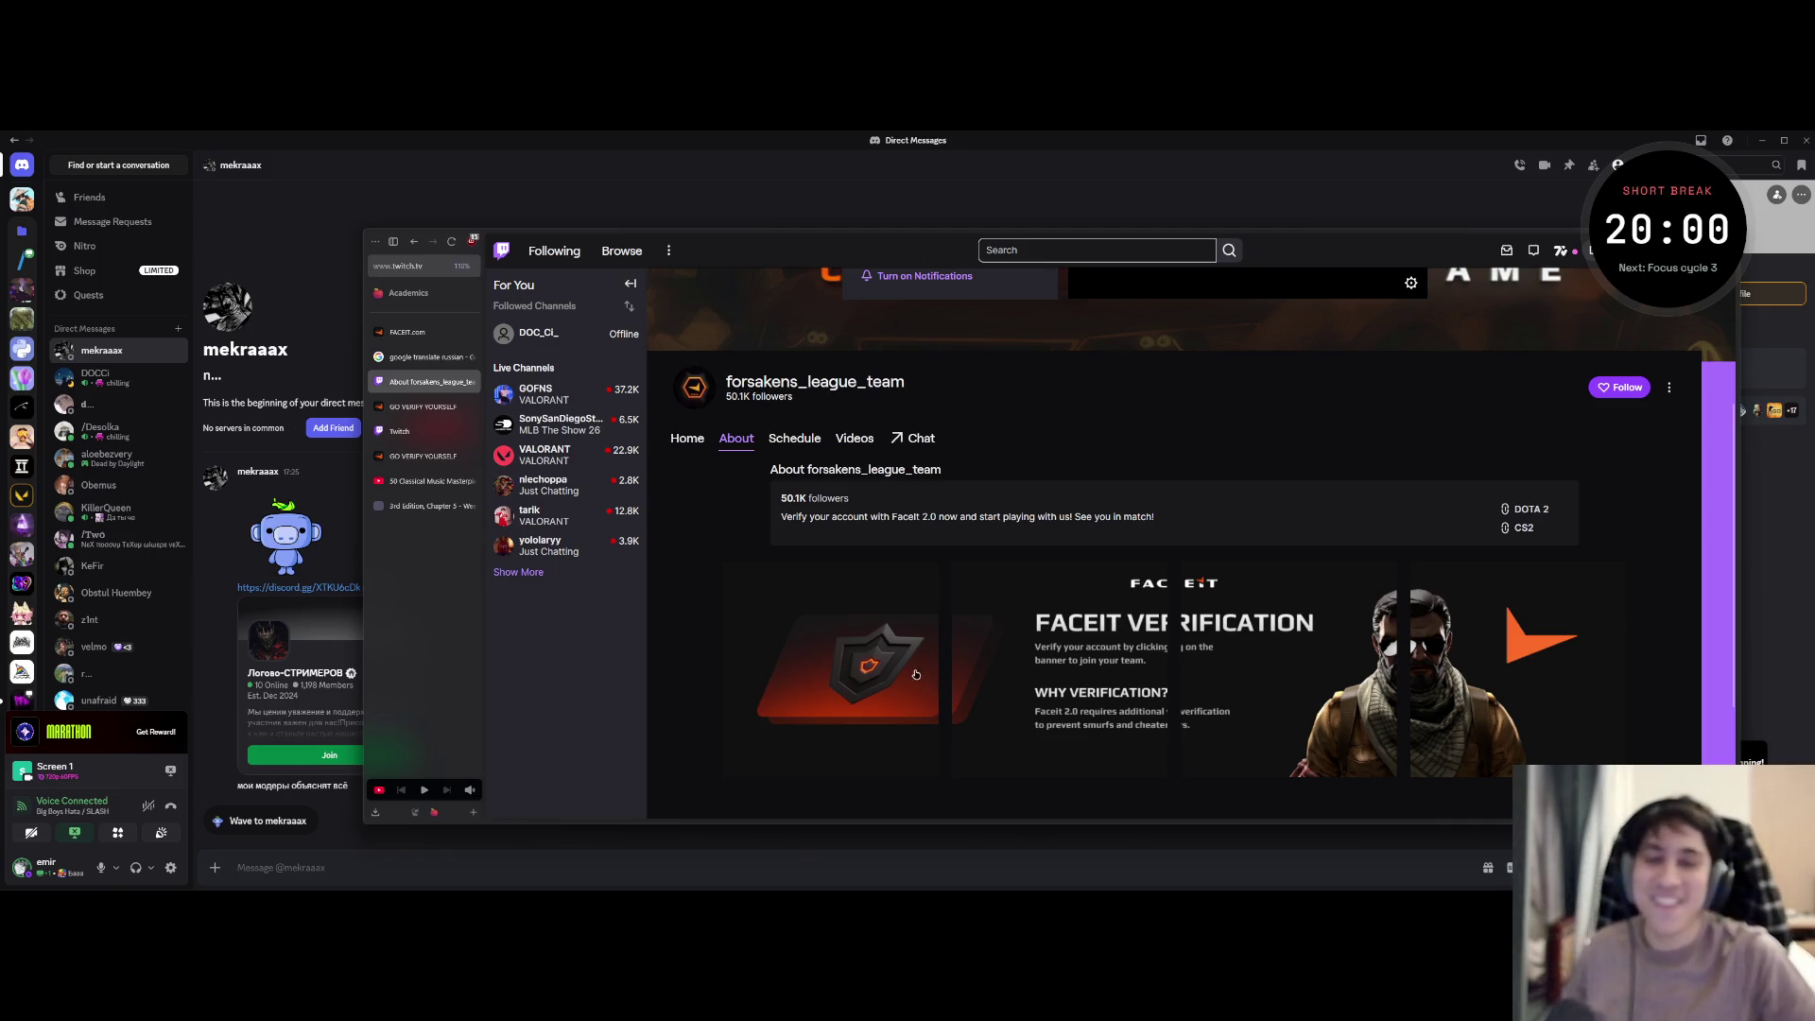
pyautogui.click(888, 630)
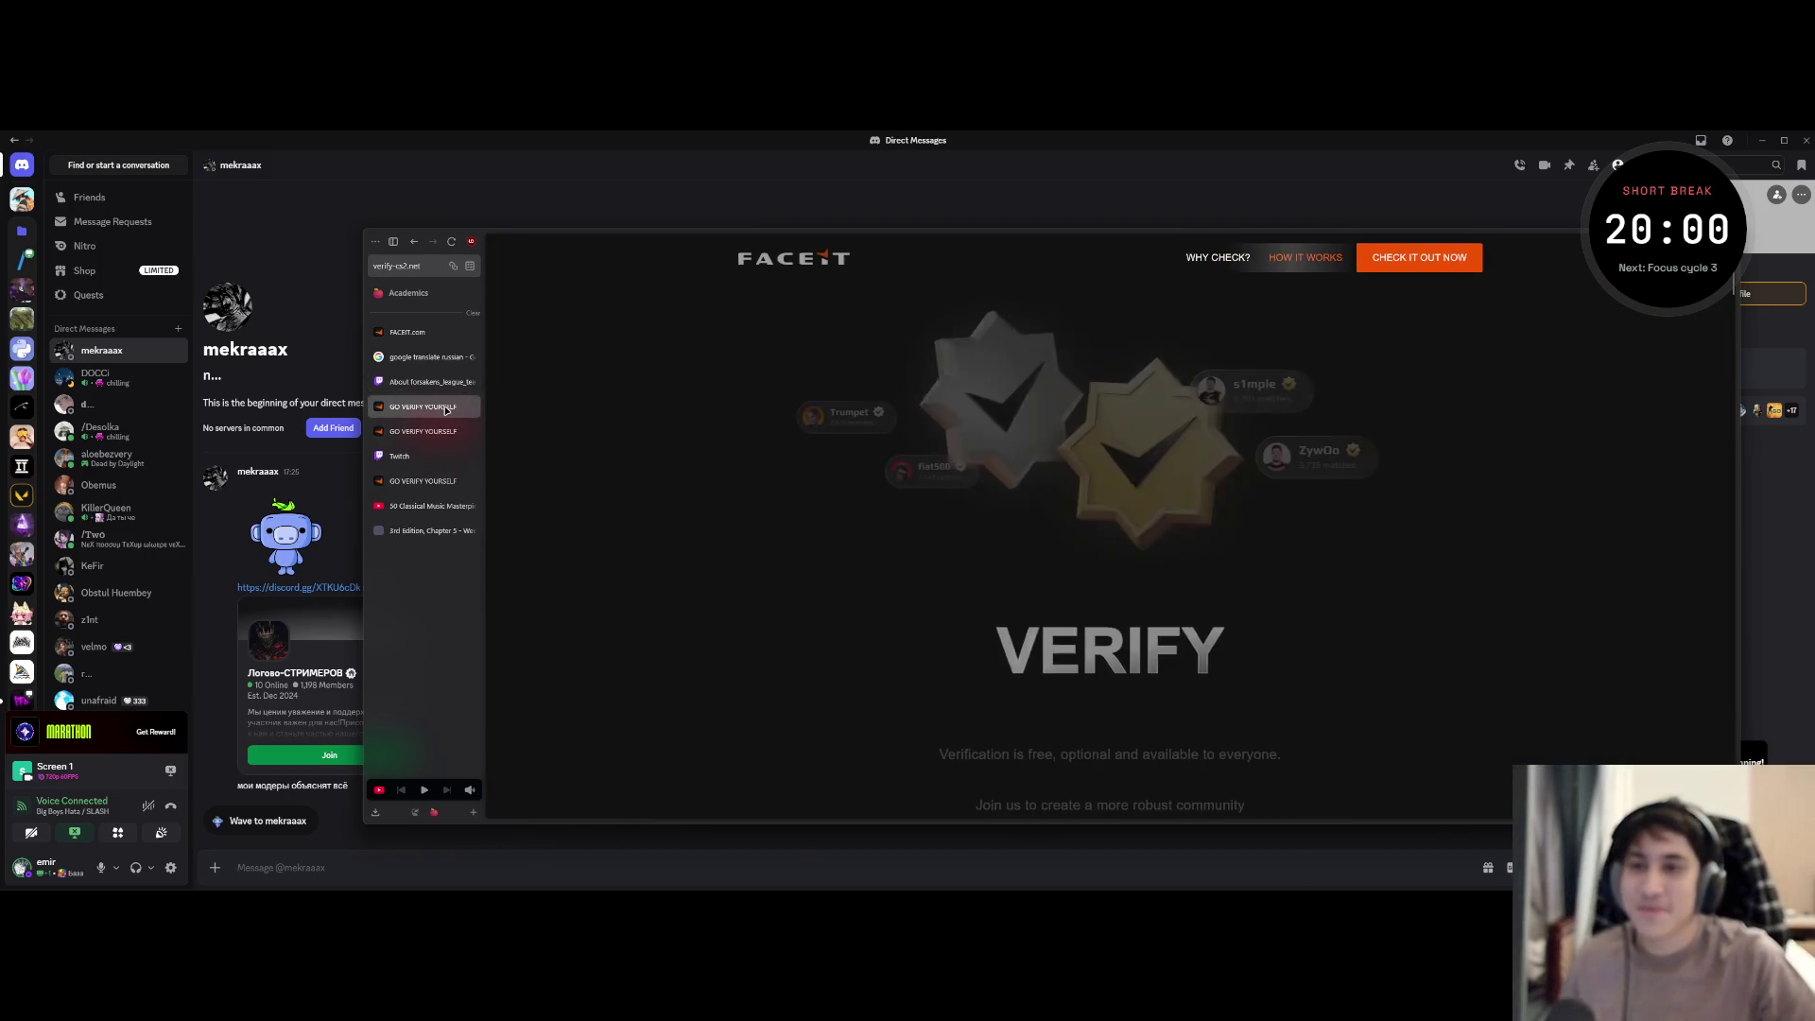
pyautogui.hotkey('ctrl', 'w')
pyautogui.click(1065, 686)
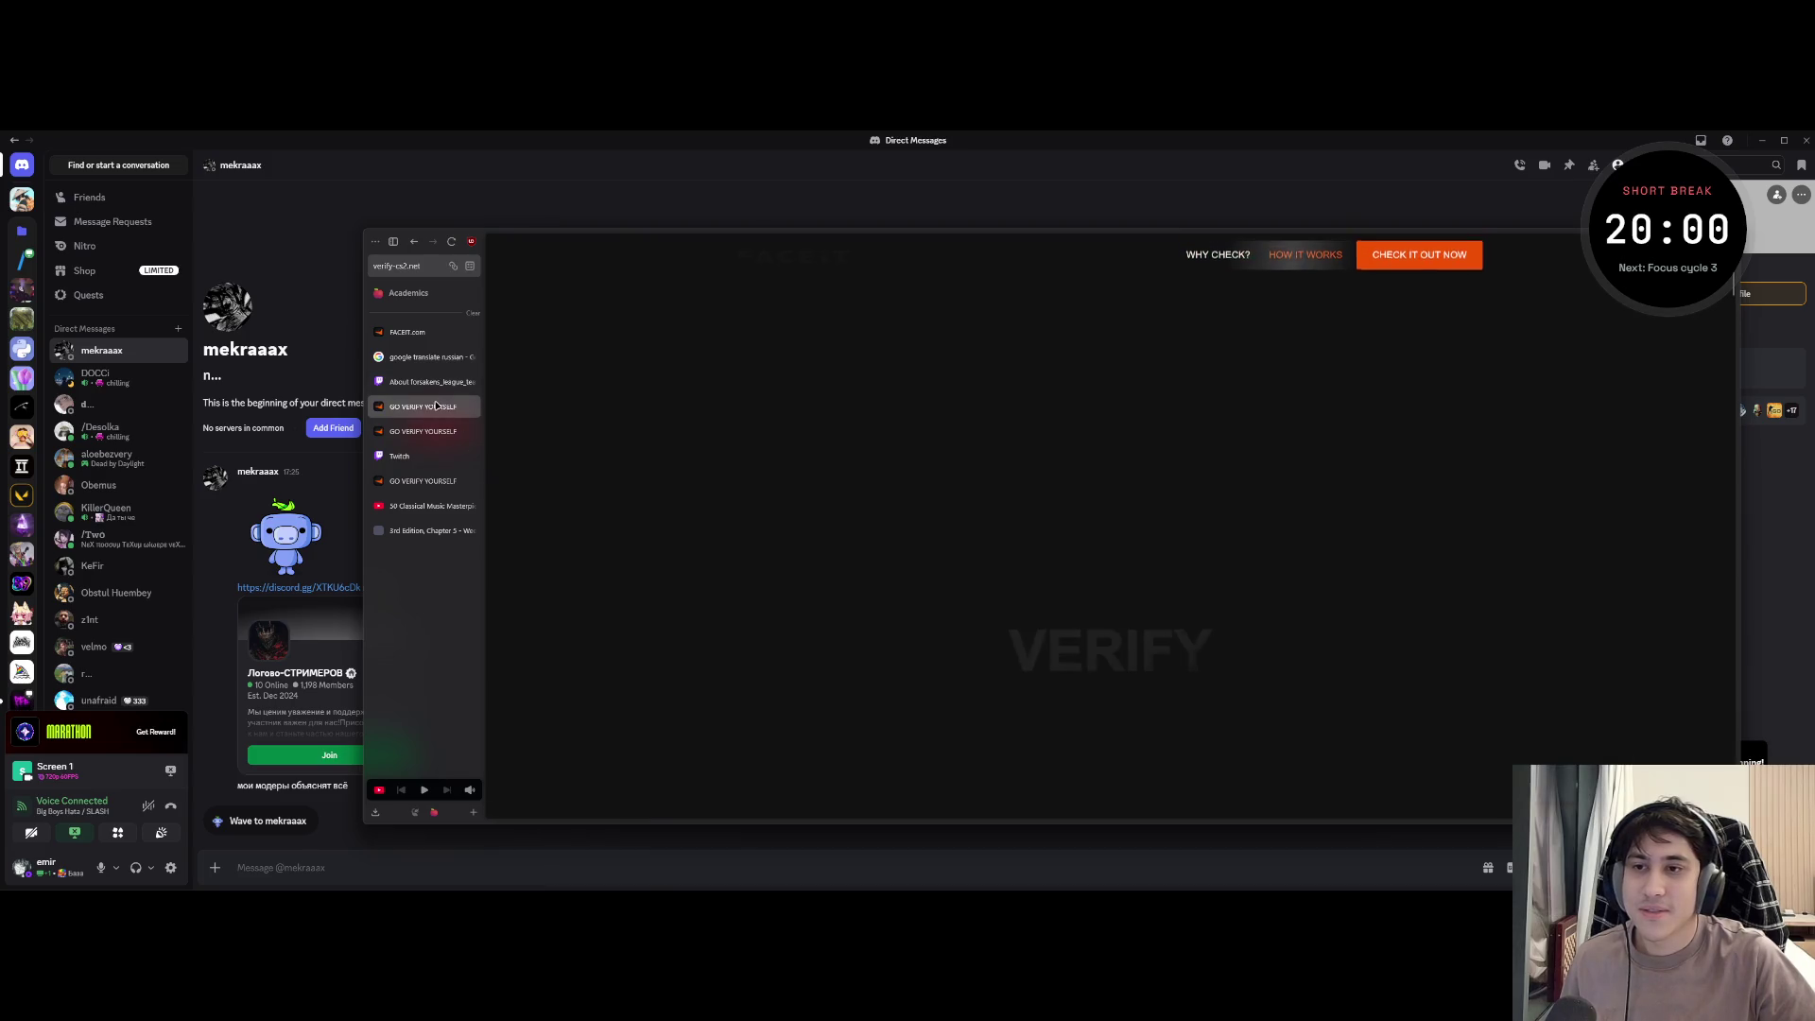
pyautogui.click(426, 429)
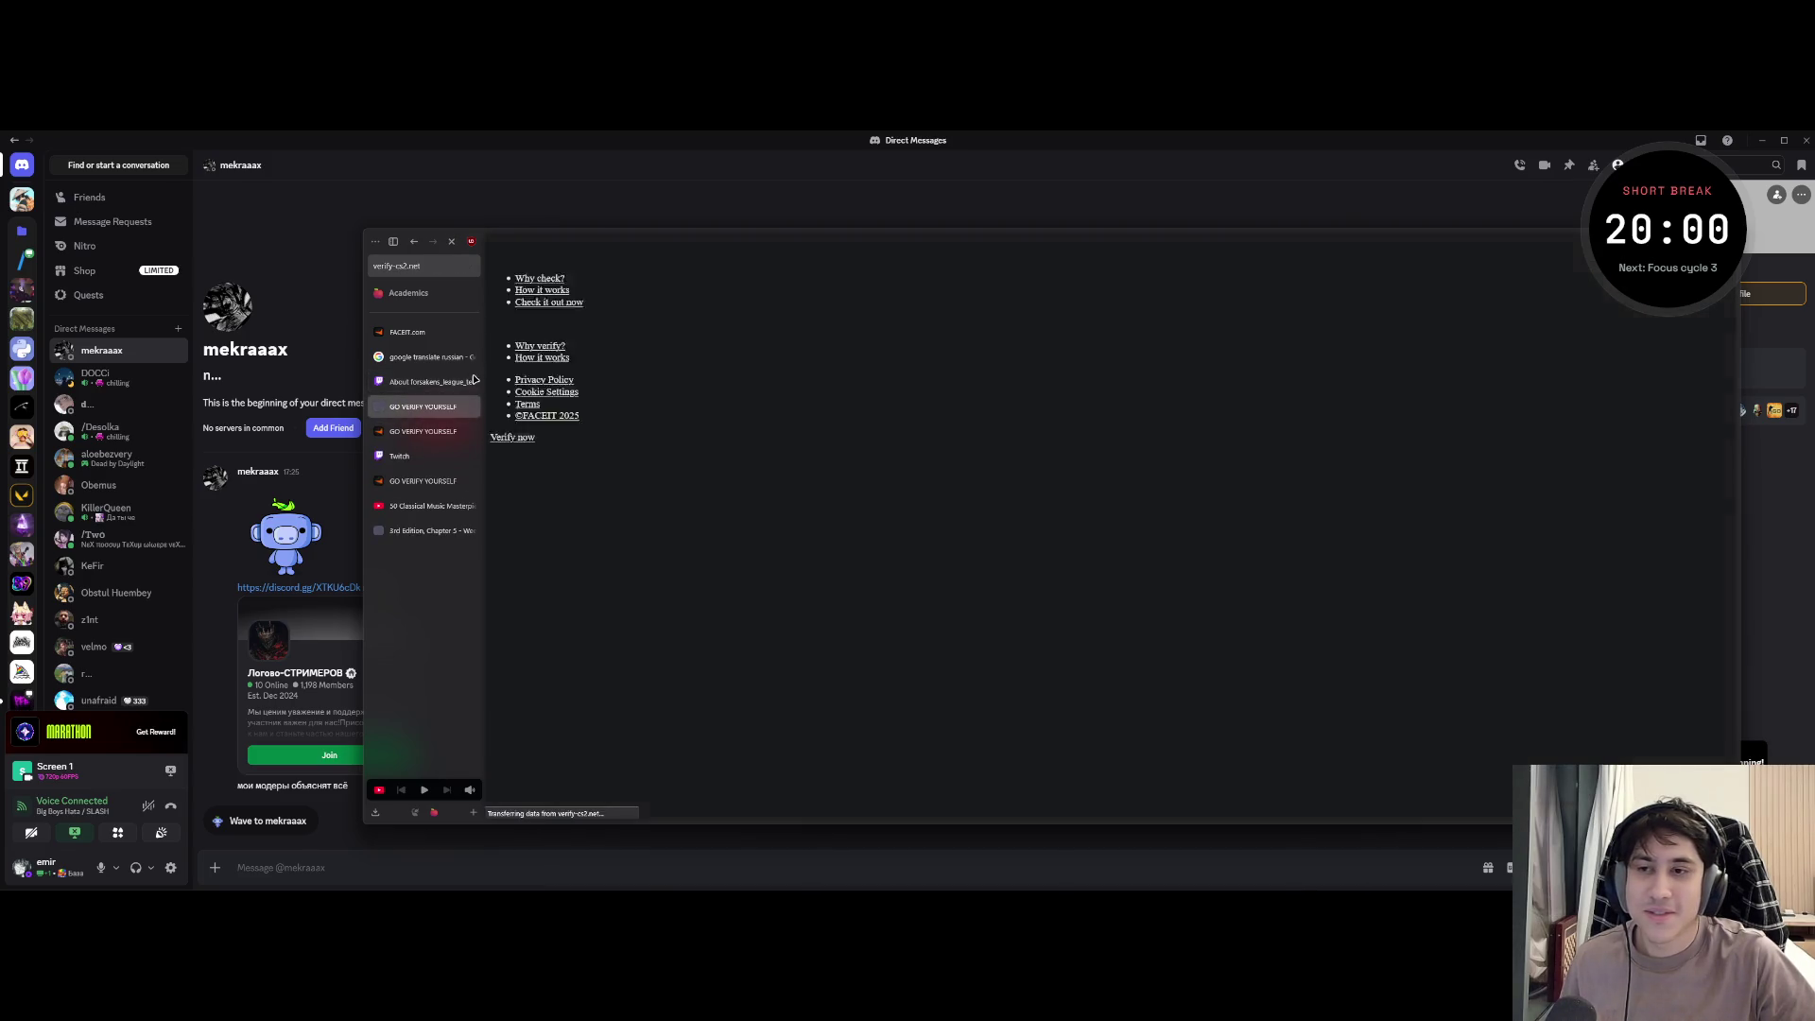
pyautogui.hotkey('ctrl', 'w')
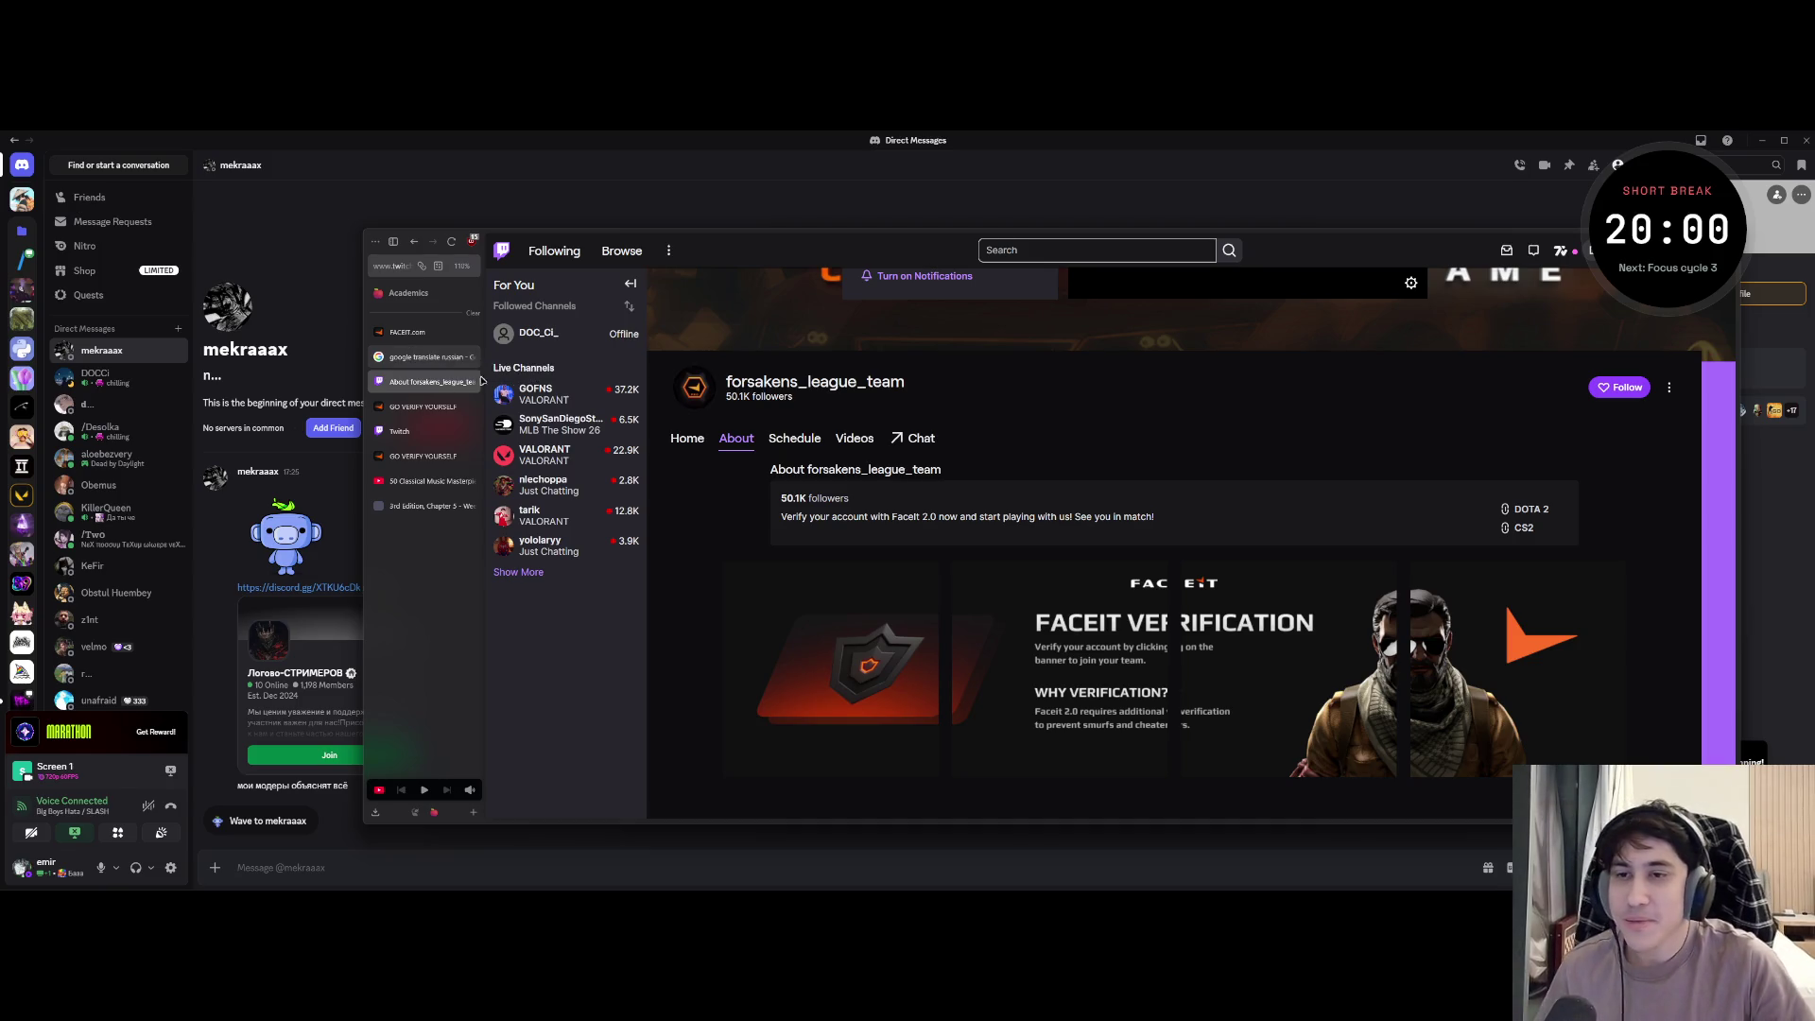
# - Launch Steam from the Windows Start search and land on the Dota 2 library page
pyautogui.click(440, 355)
pyautogui.click(409, 333)
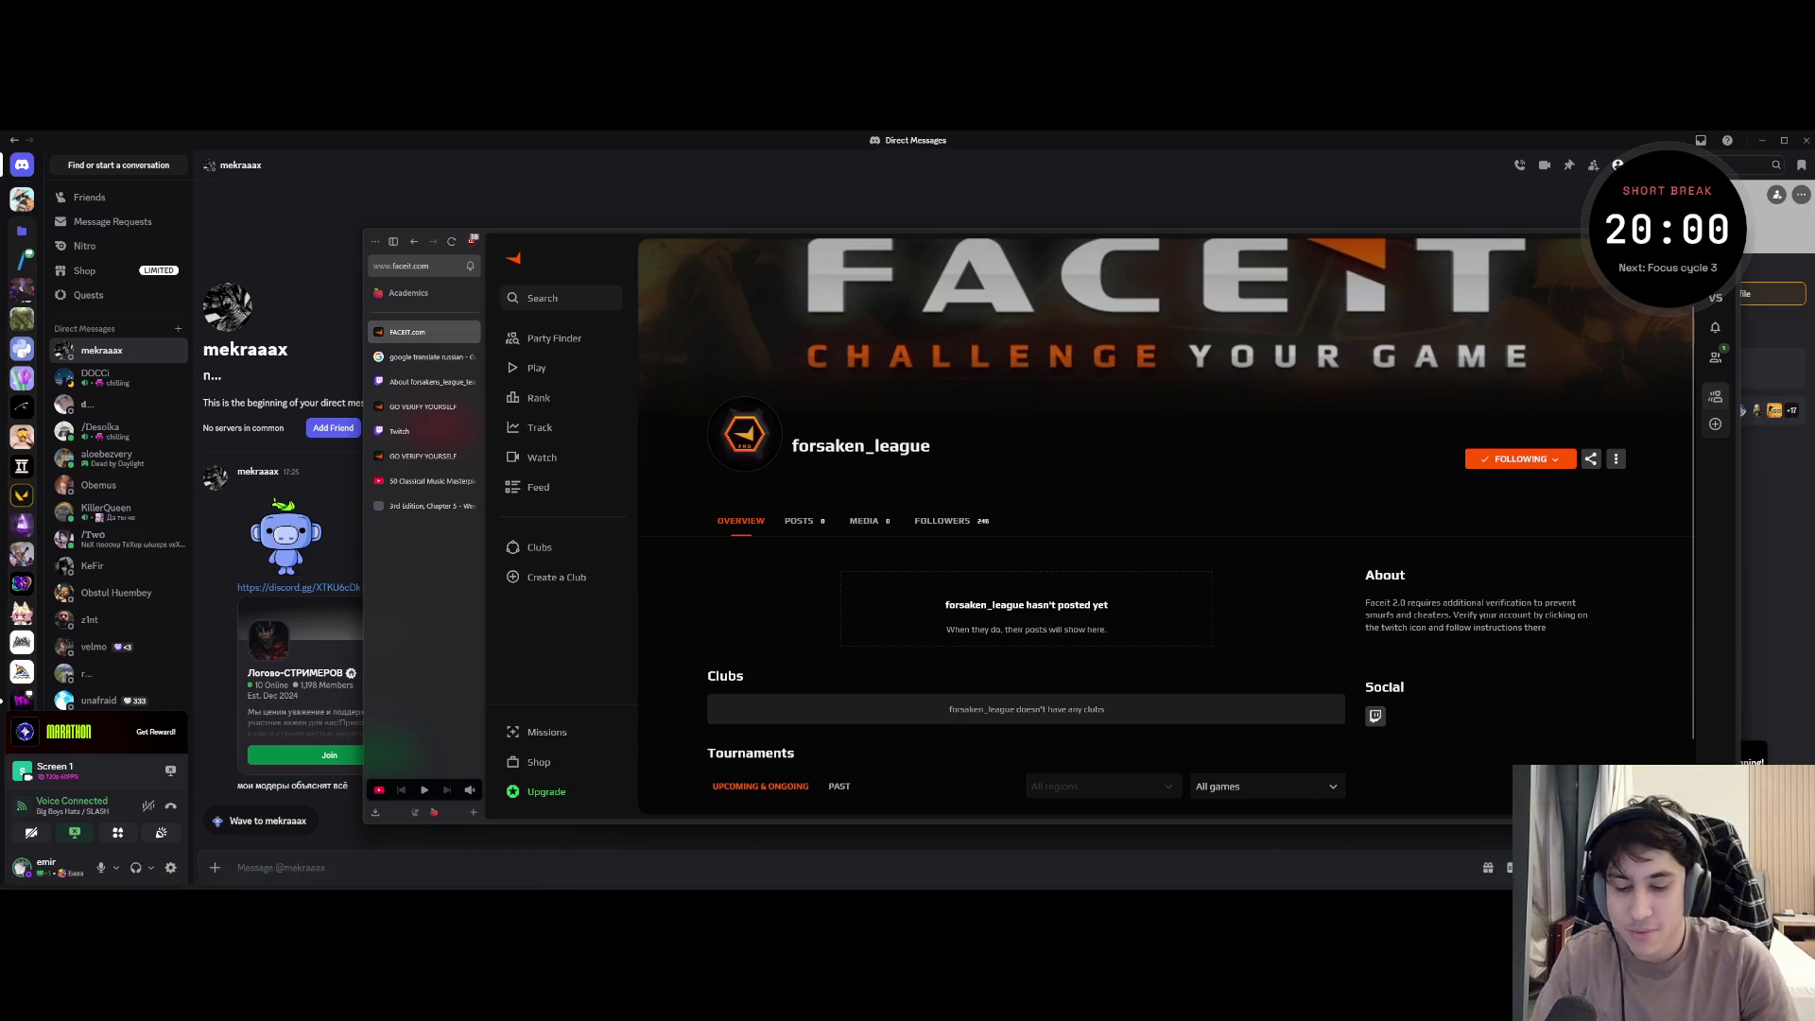
pyautogui.press('super')
pyautogui.write('st')
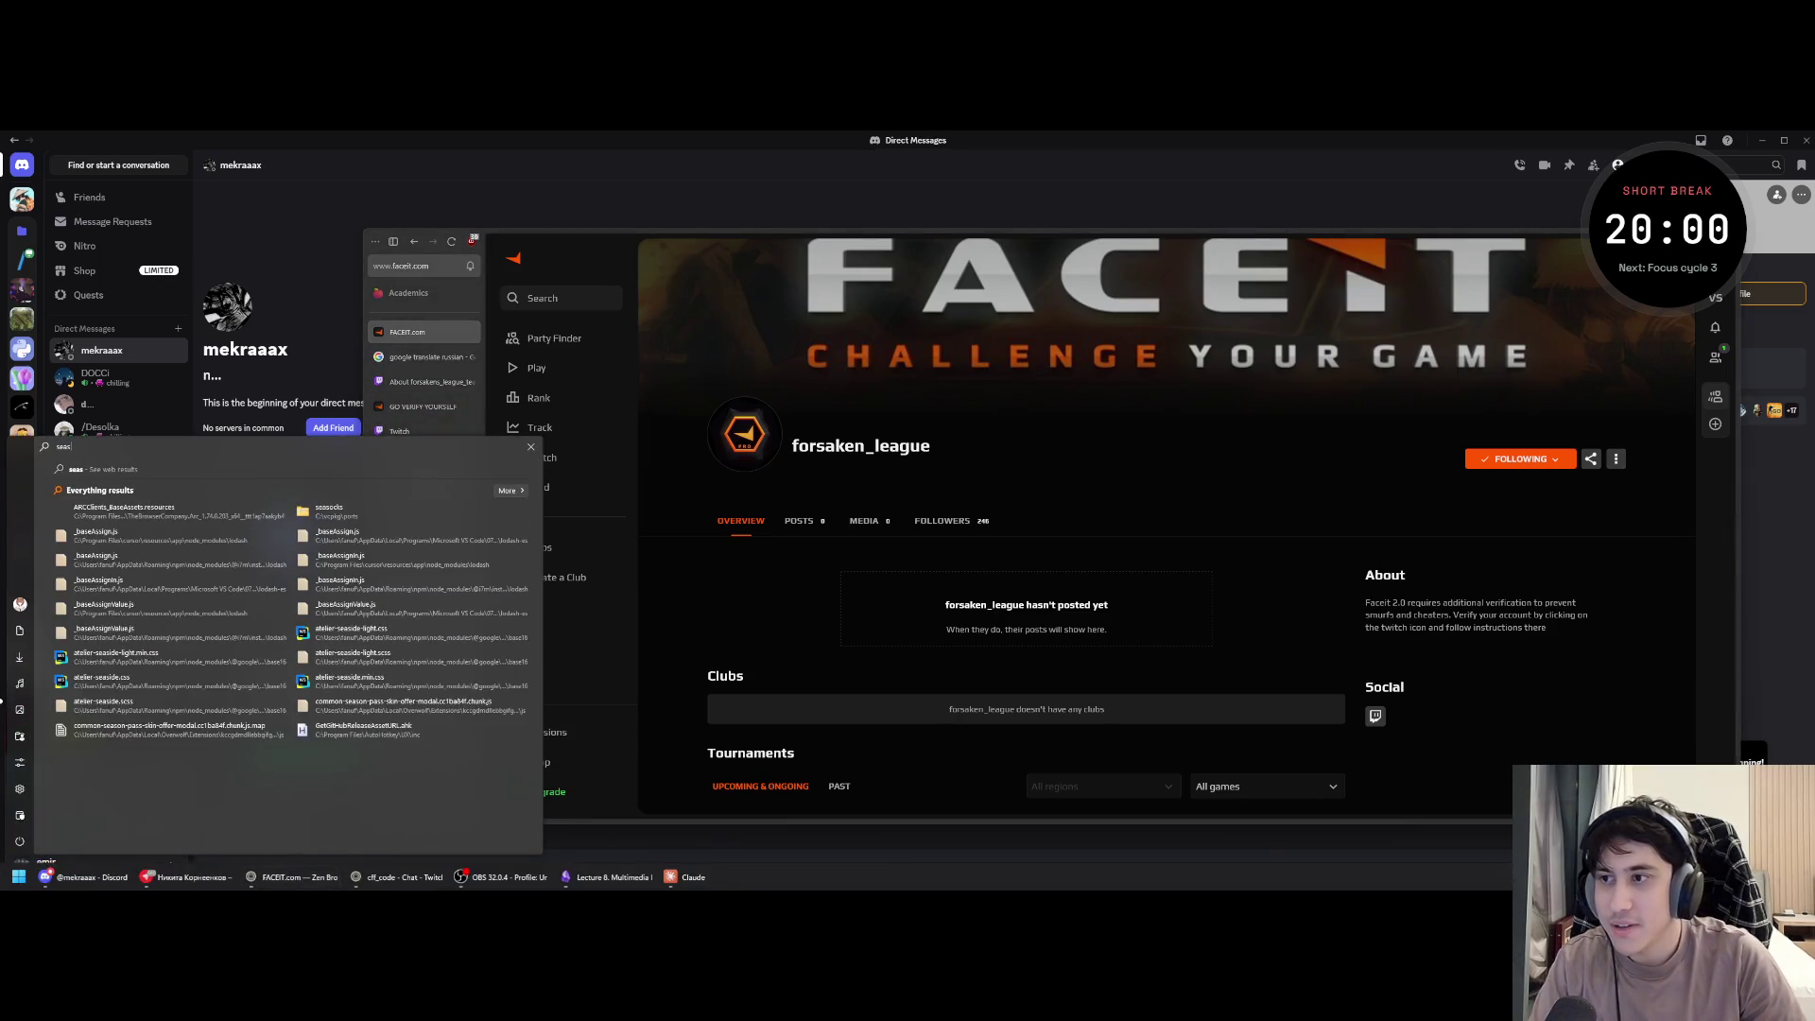
pyautogui.press('BackSpace')
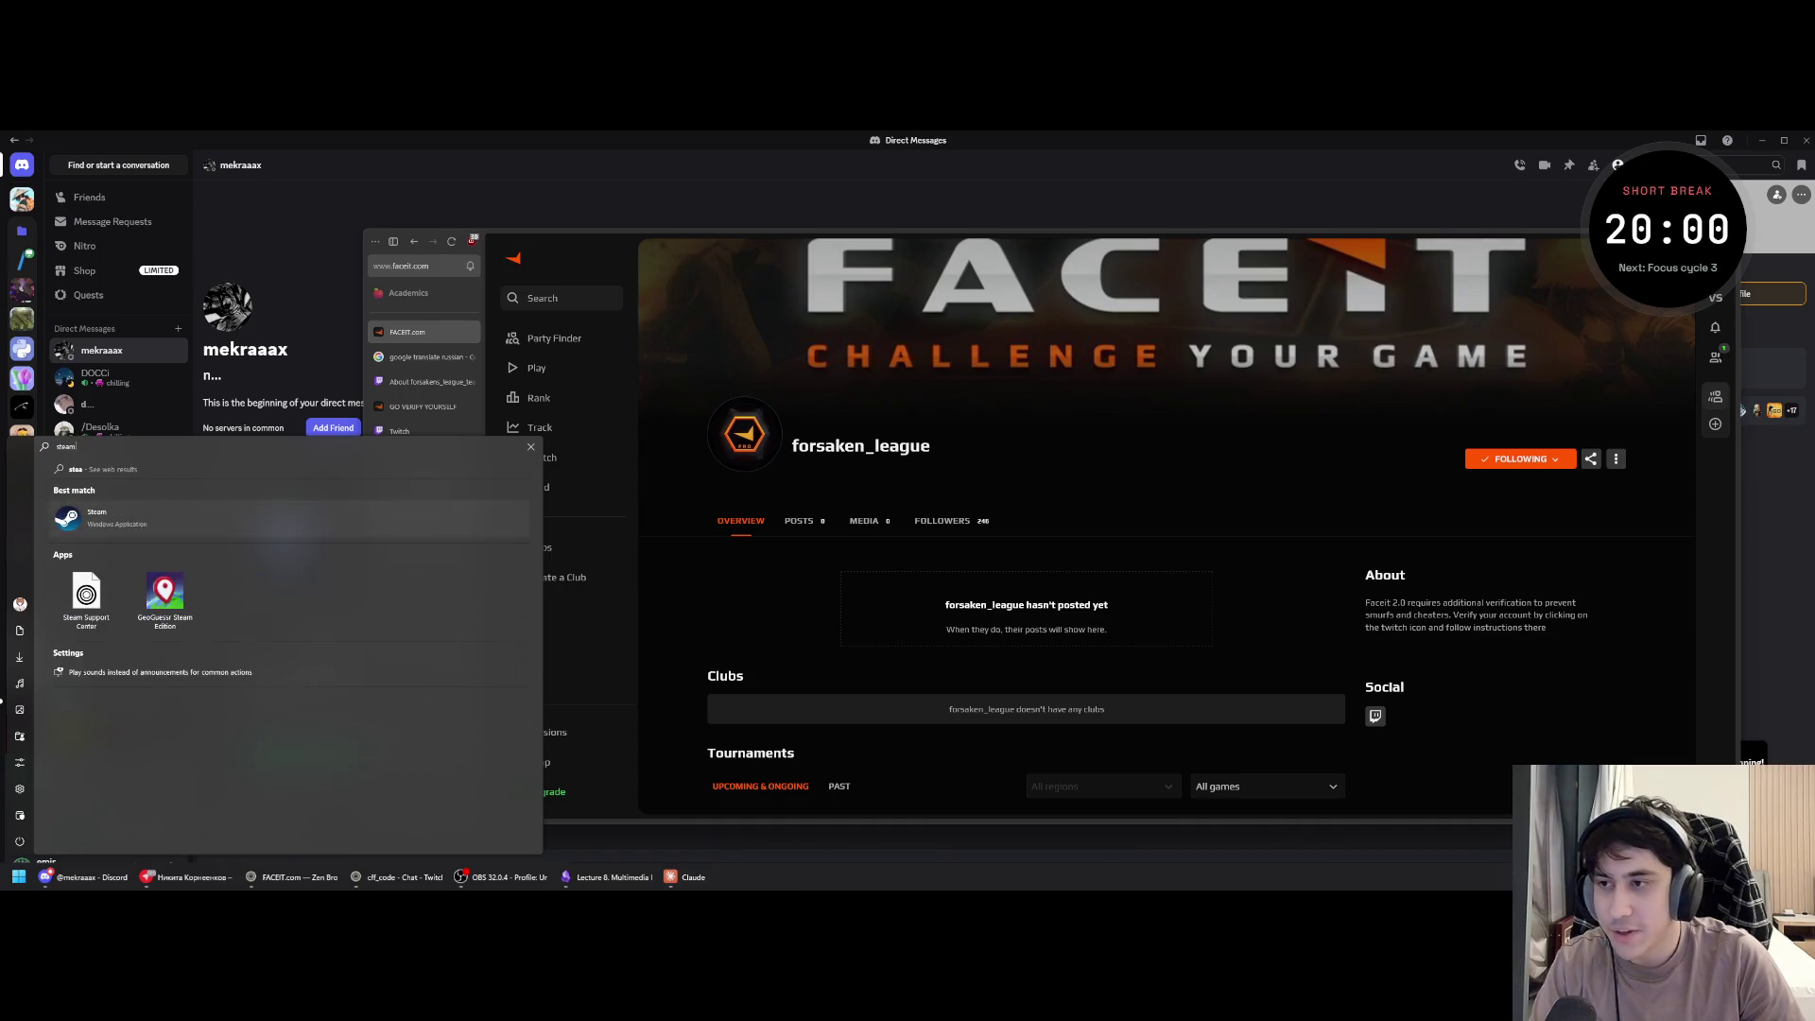
pyautogui.press('Escape')
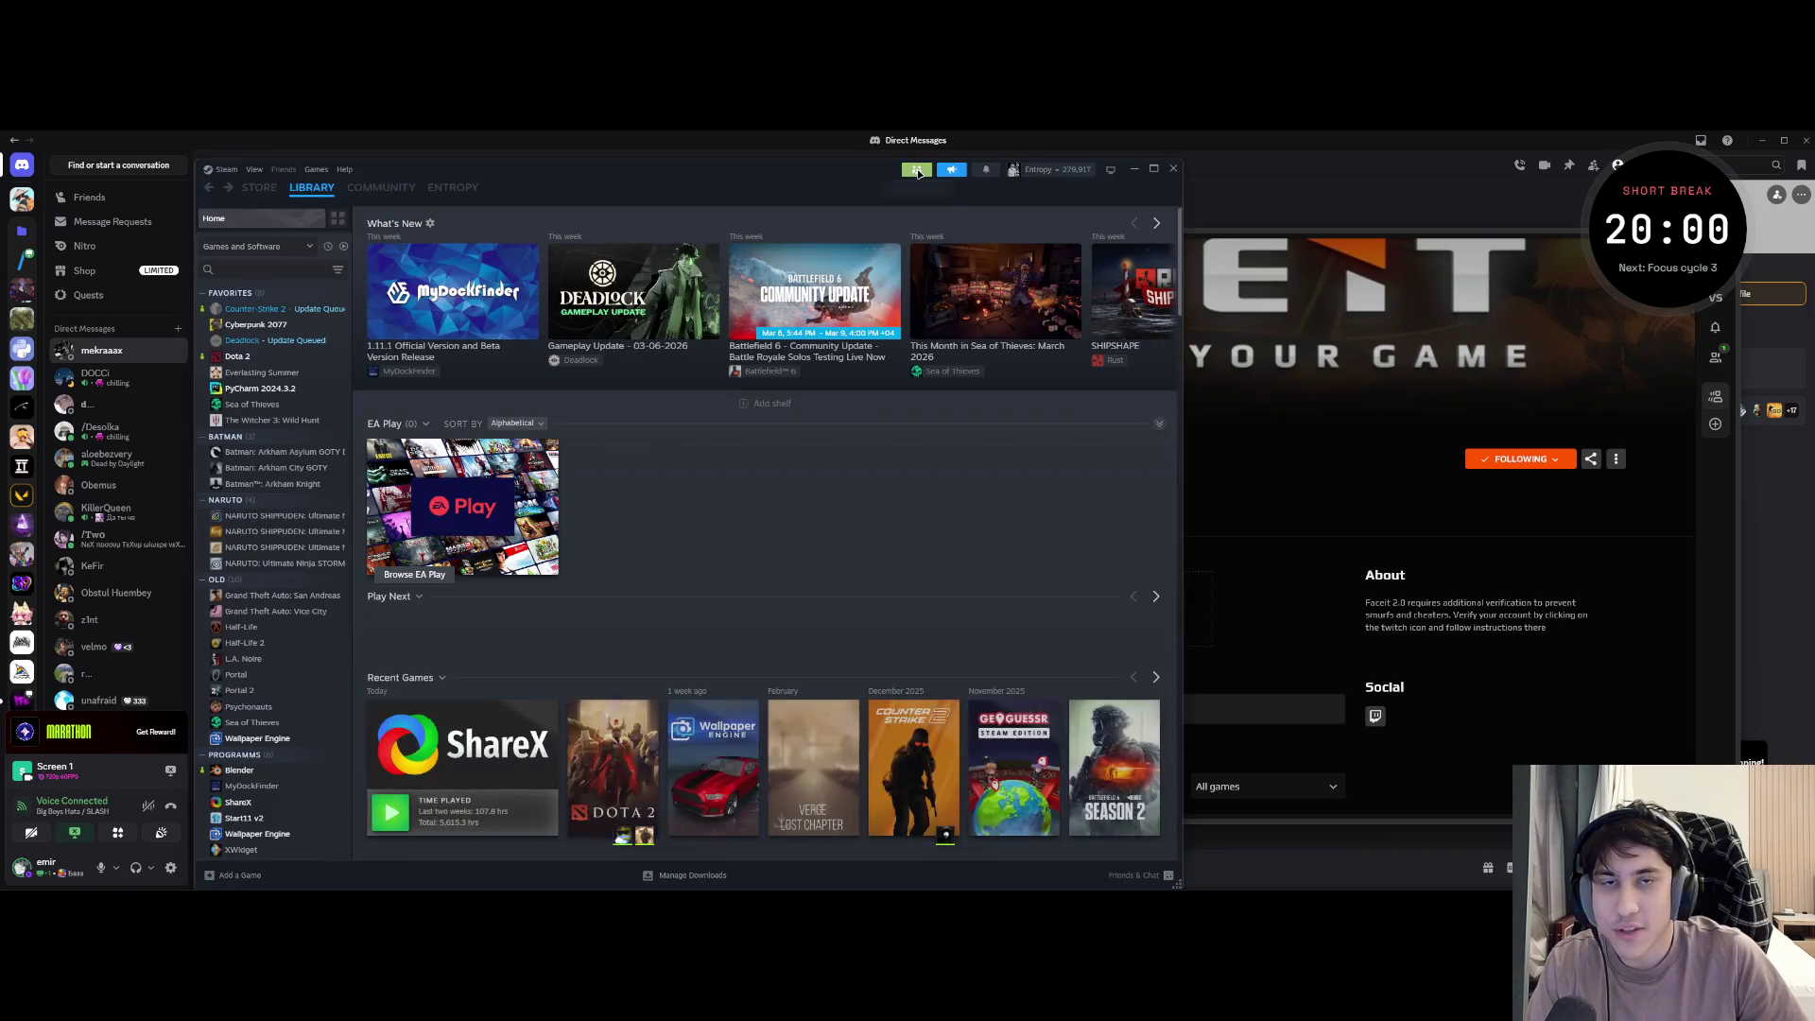
pyautogui.click(267, 358)
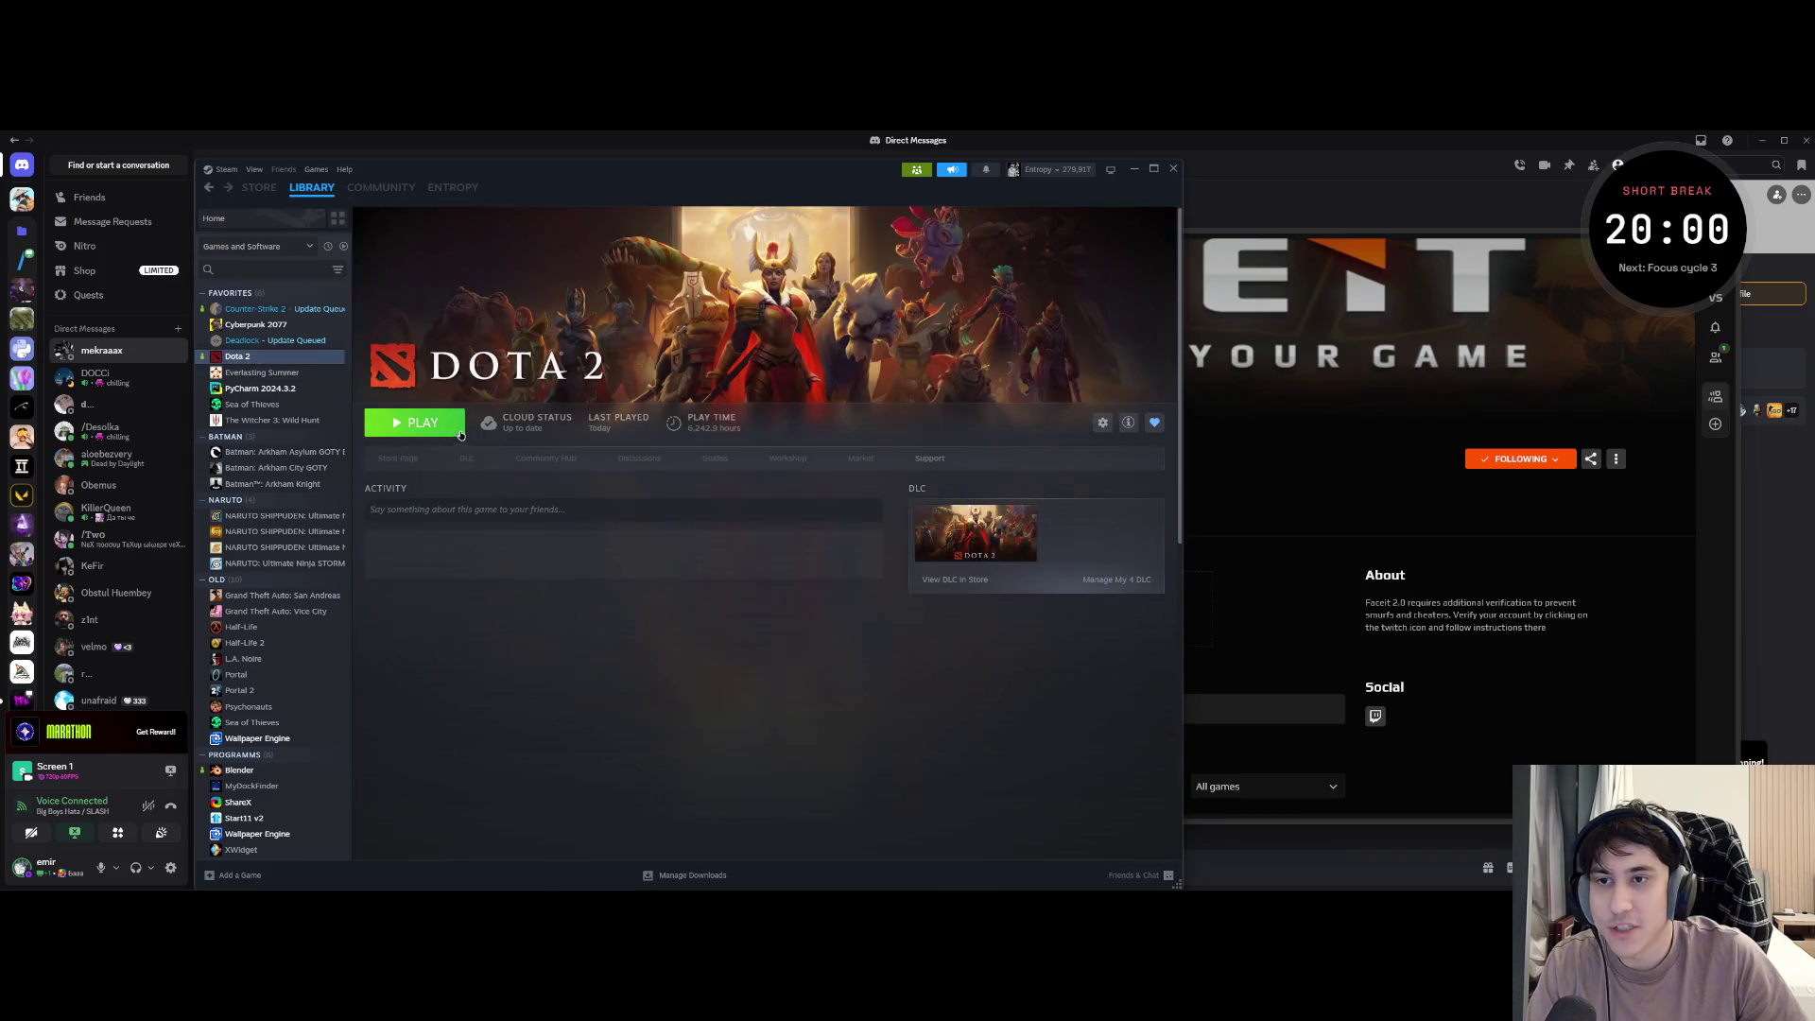
# - Dismiss the Family View PIN prompts and bring up Steam's main menu
pyautogui.click(462, 186)
pyautogui.press('Escape')
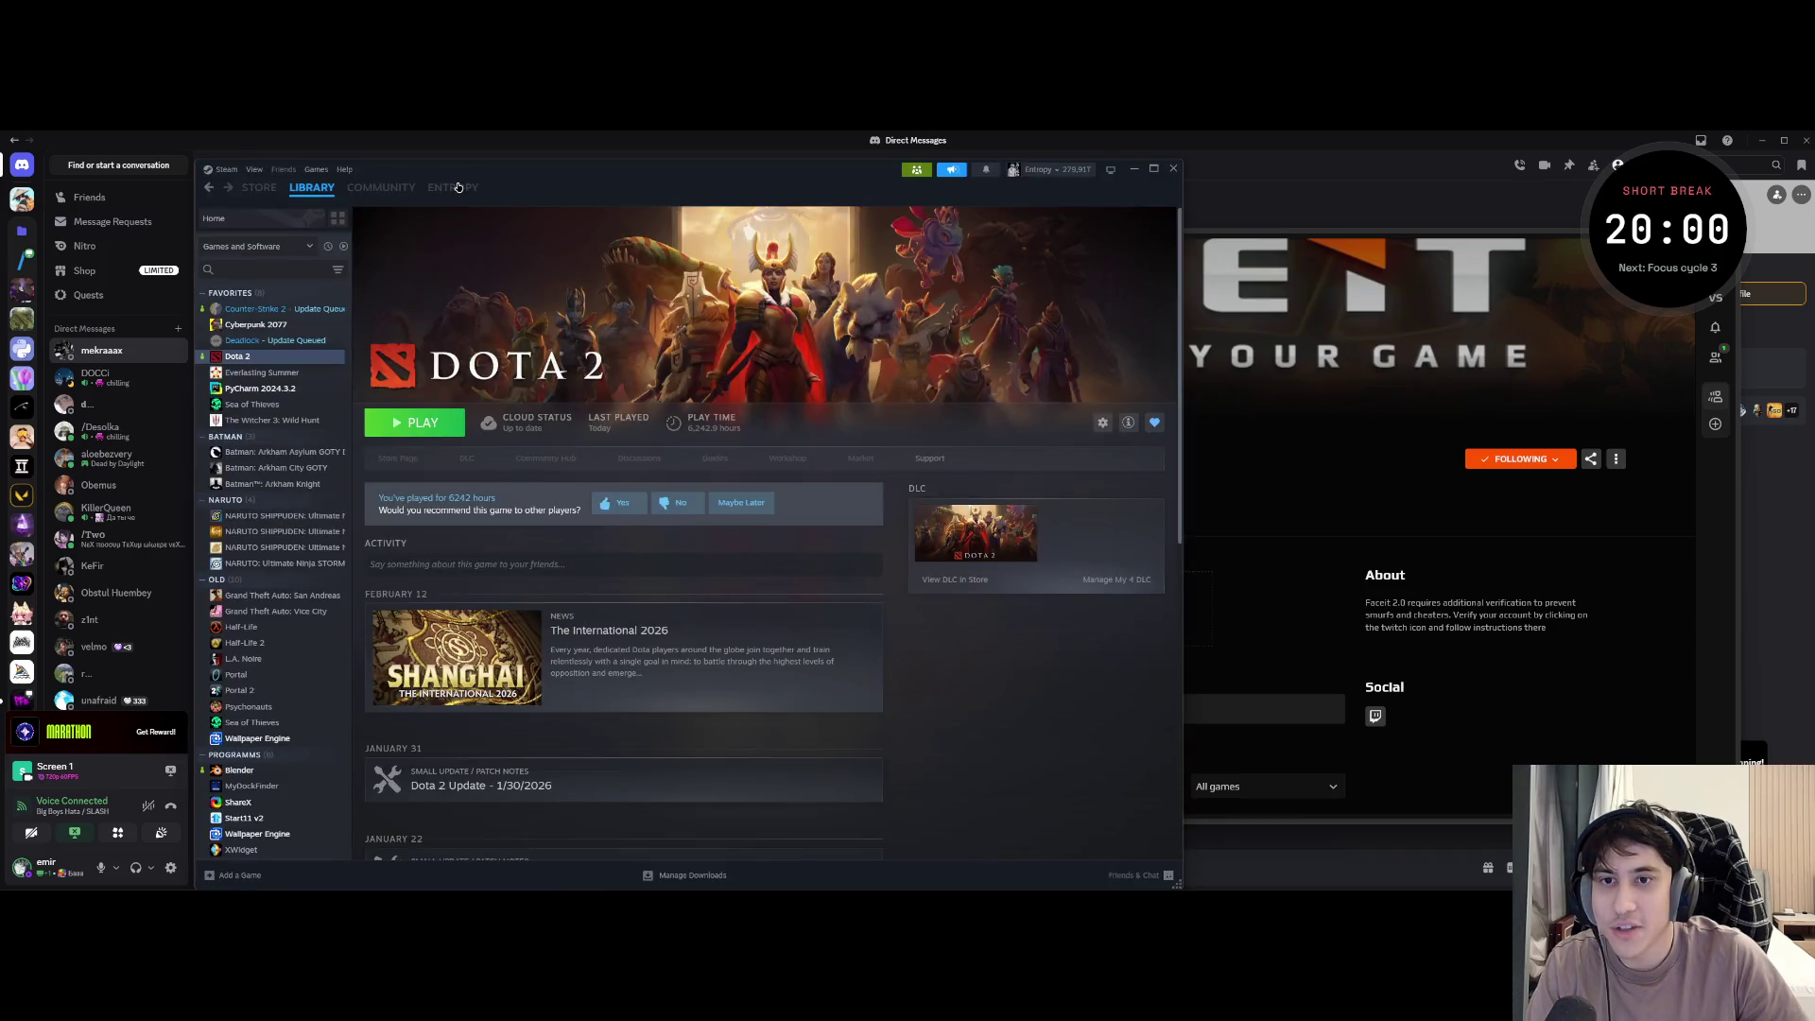
pyautogui.click(459, 186)
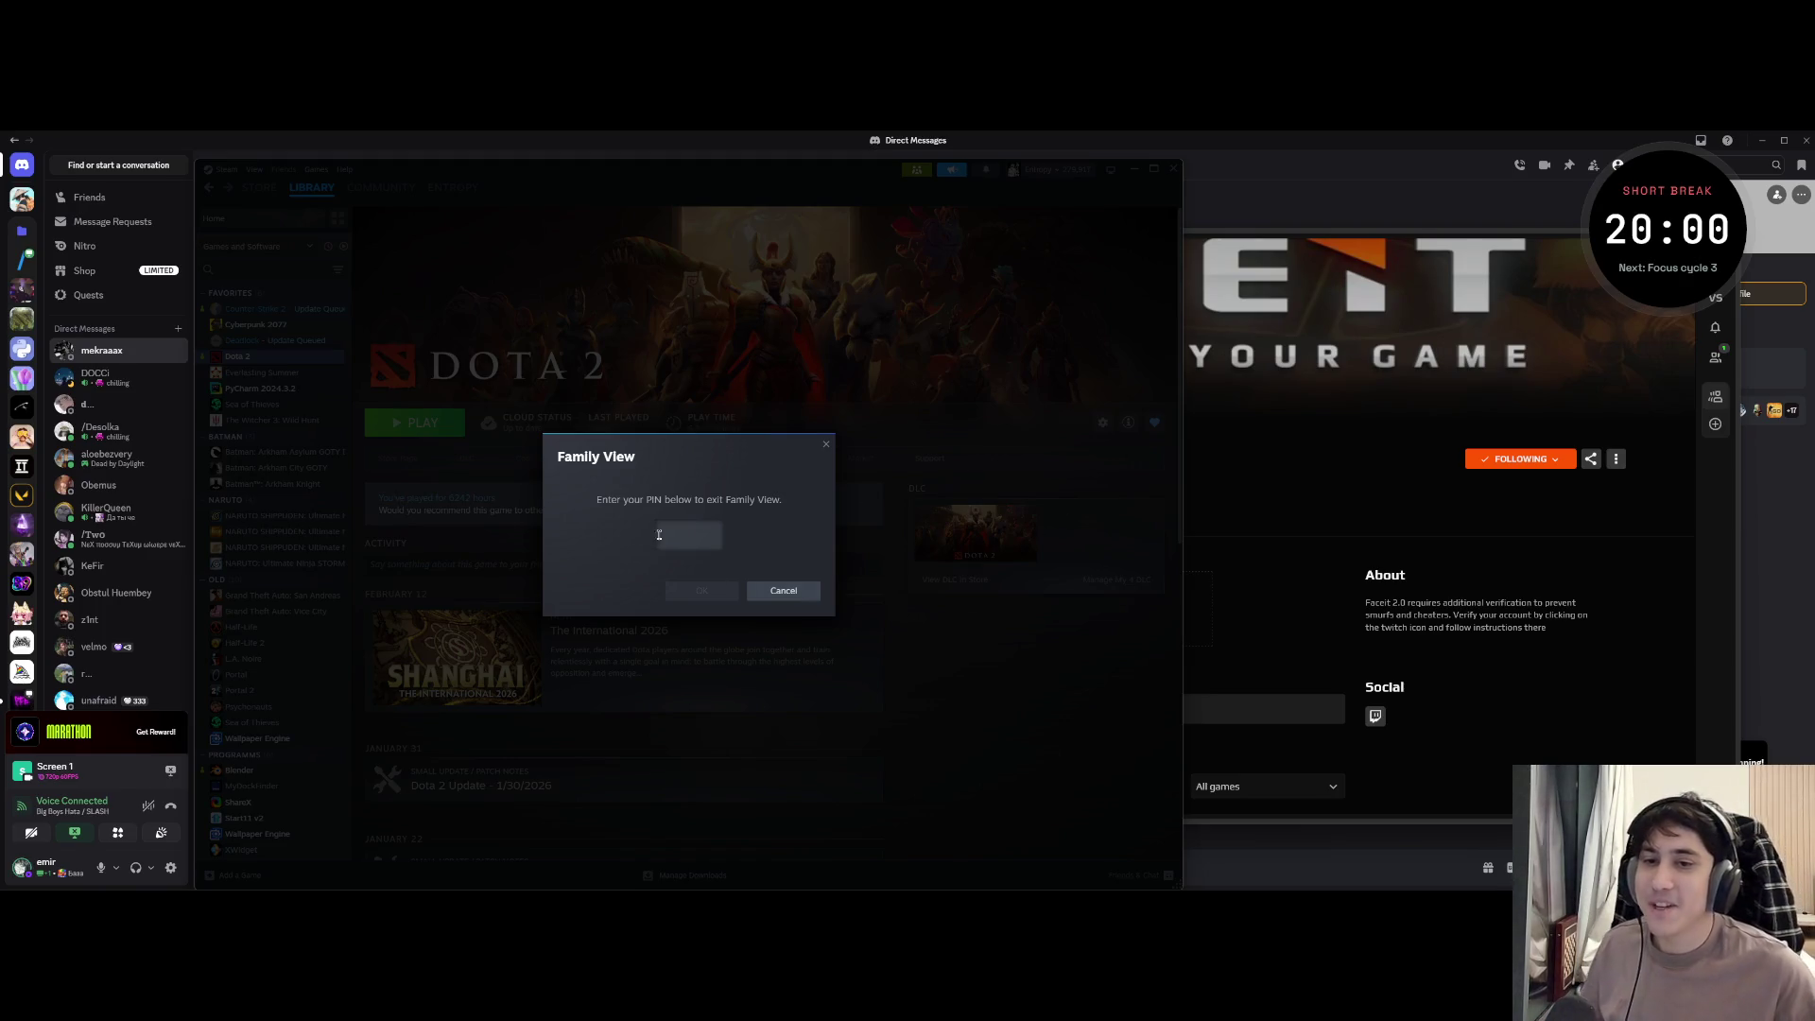
pyautogui.click(783, 592)
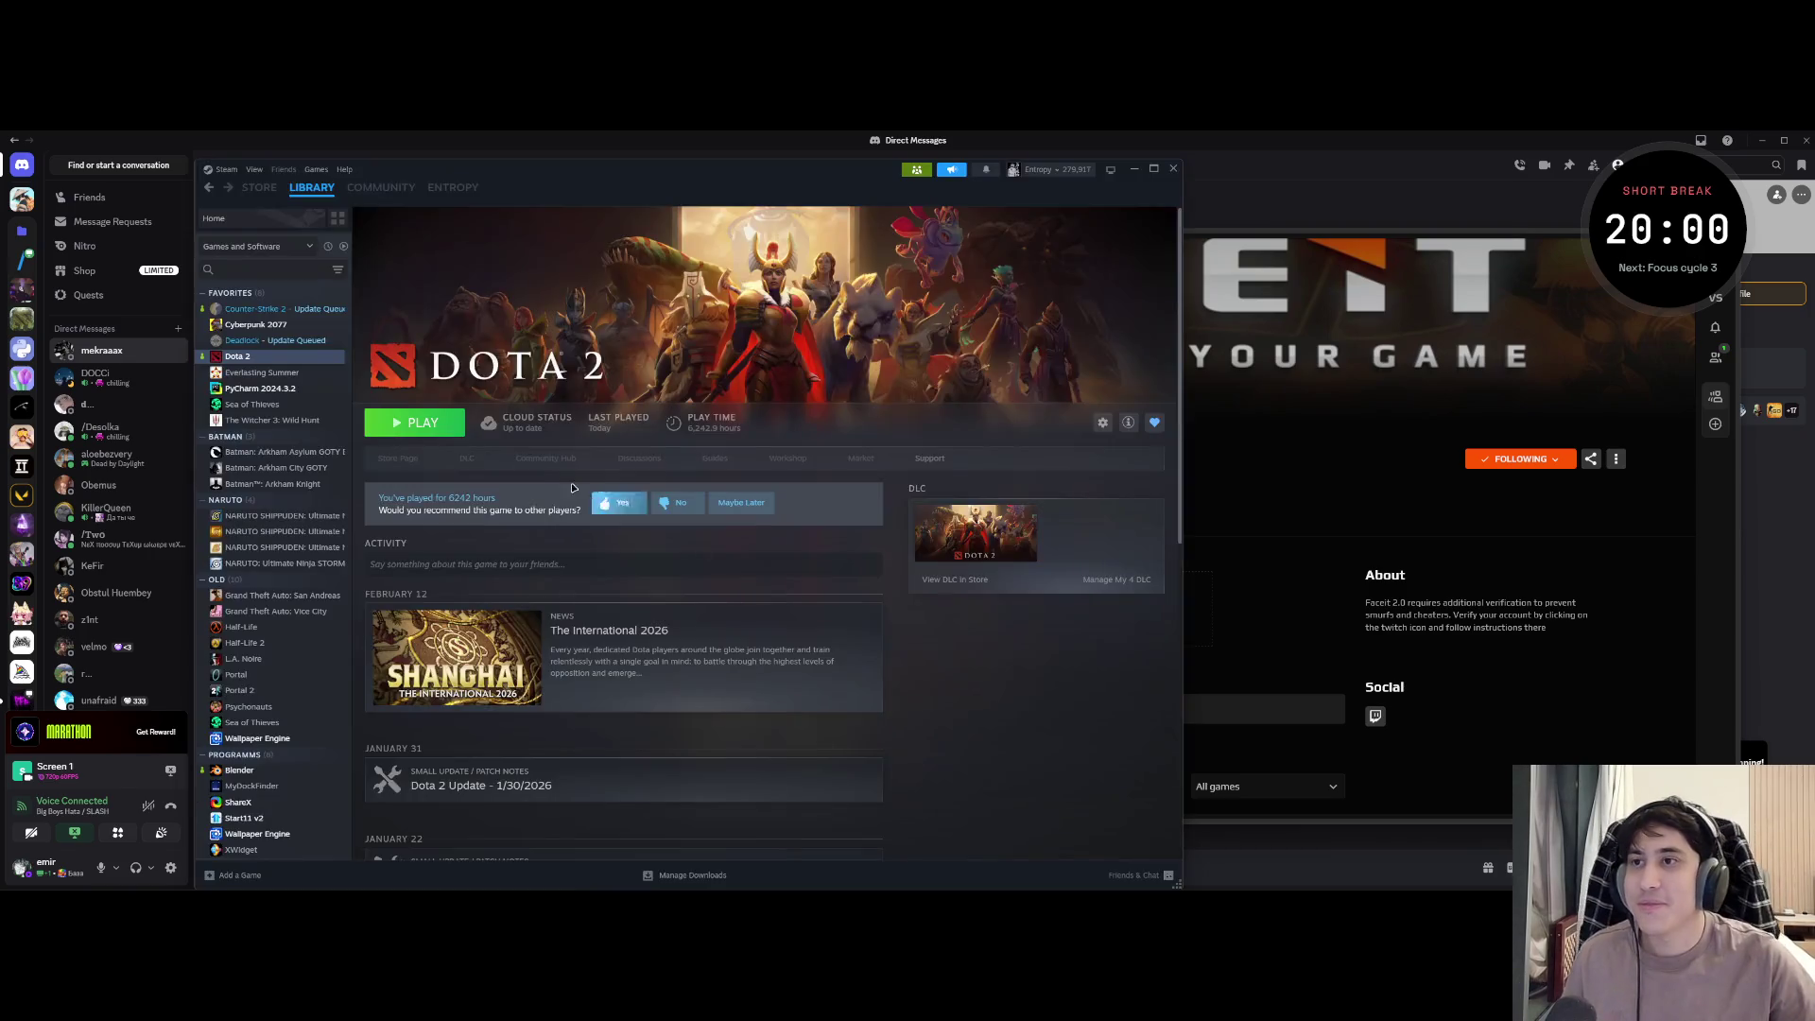
pyautogui.click(209, 170)
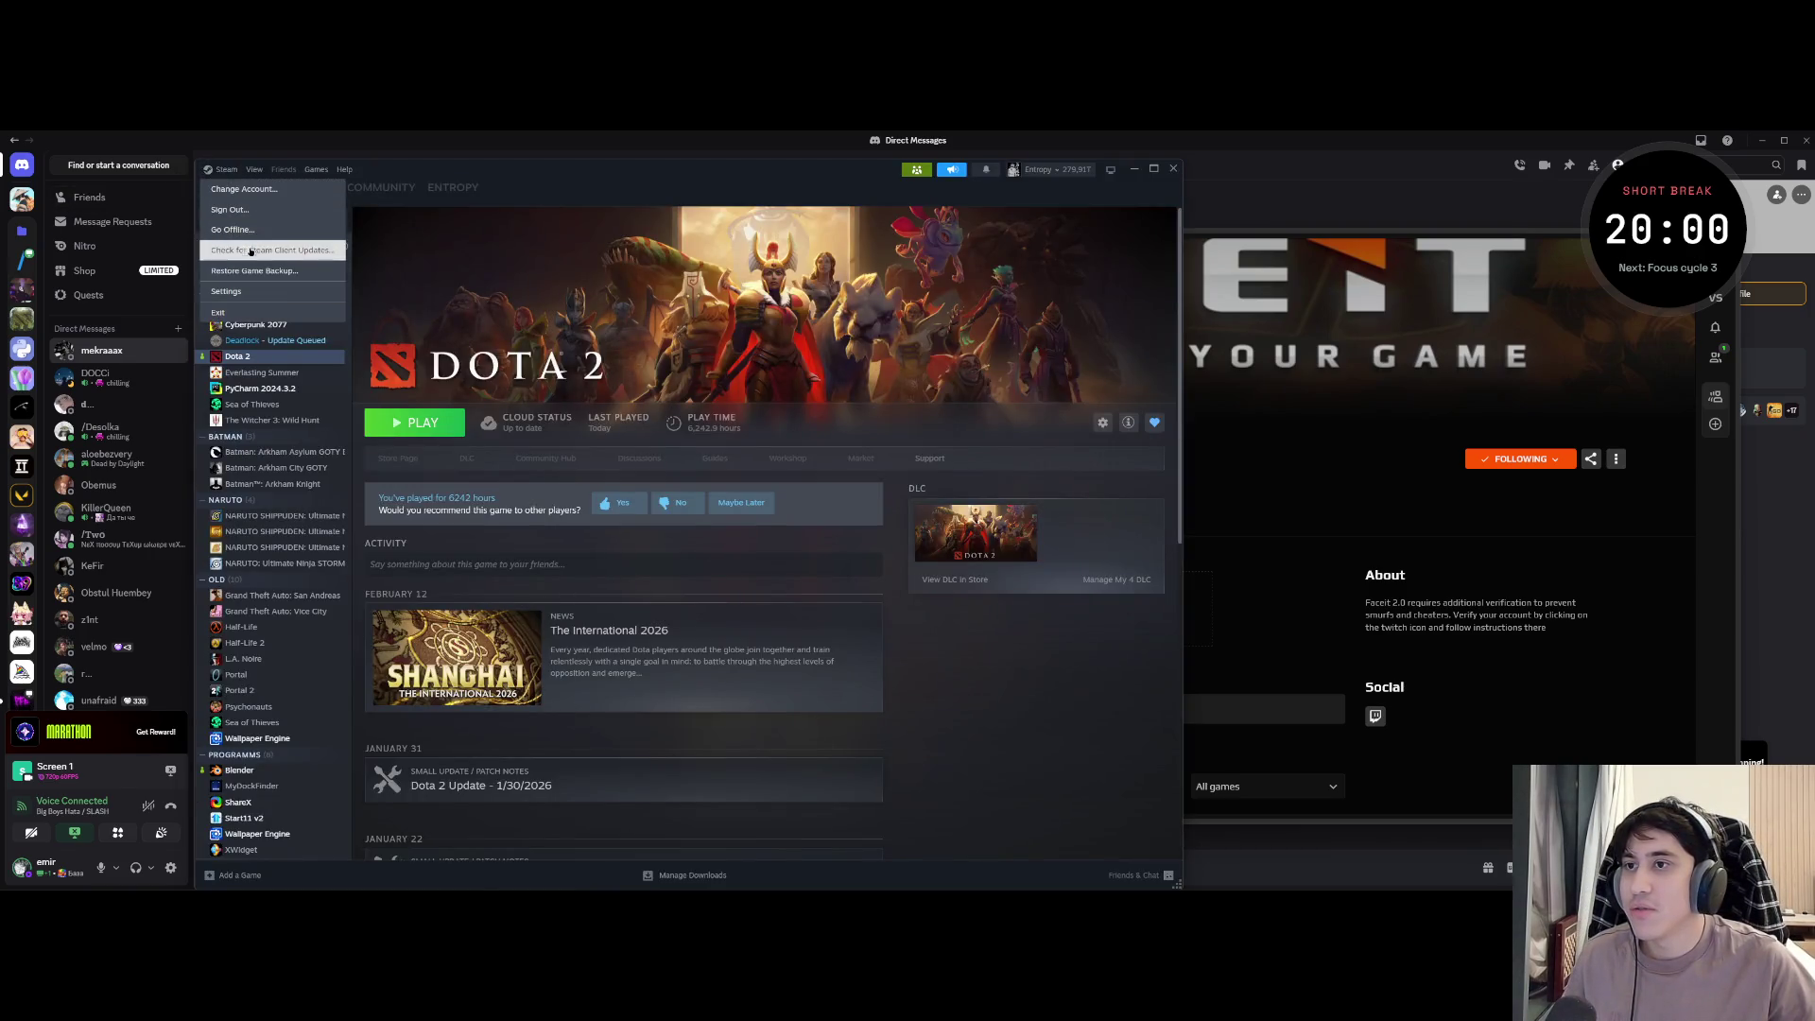
pyautogui.click(251, 291)
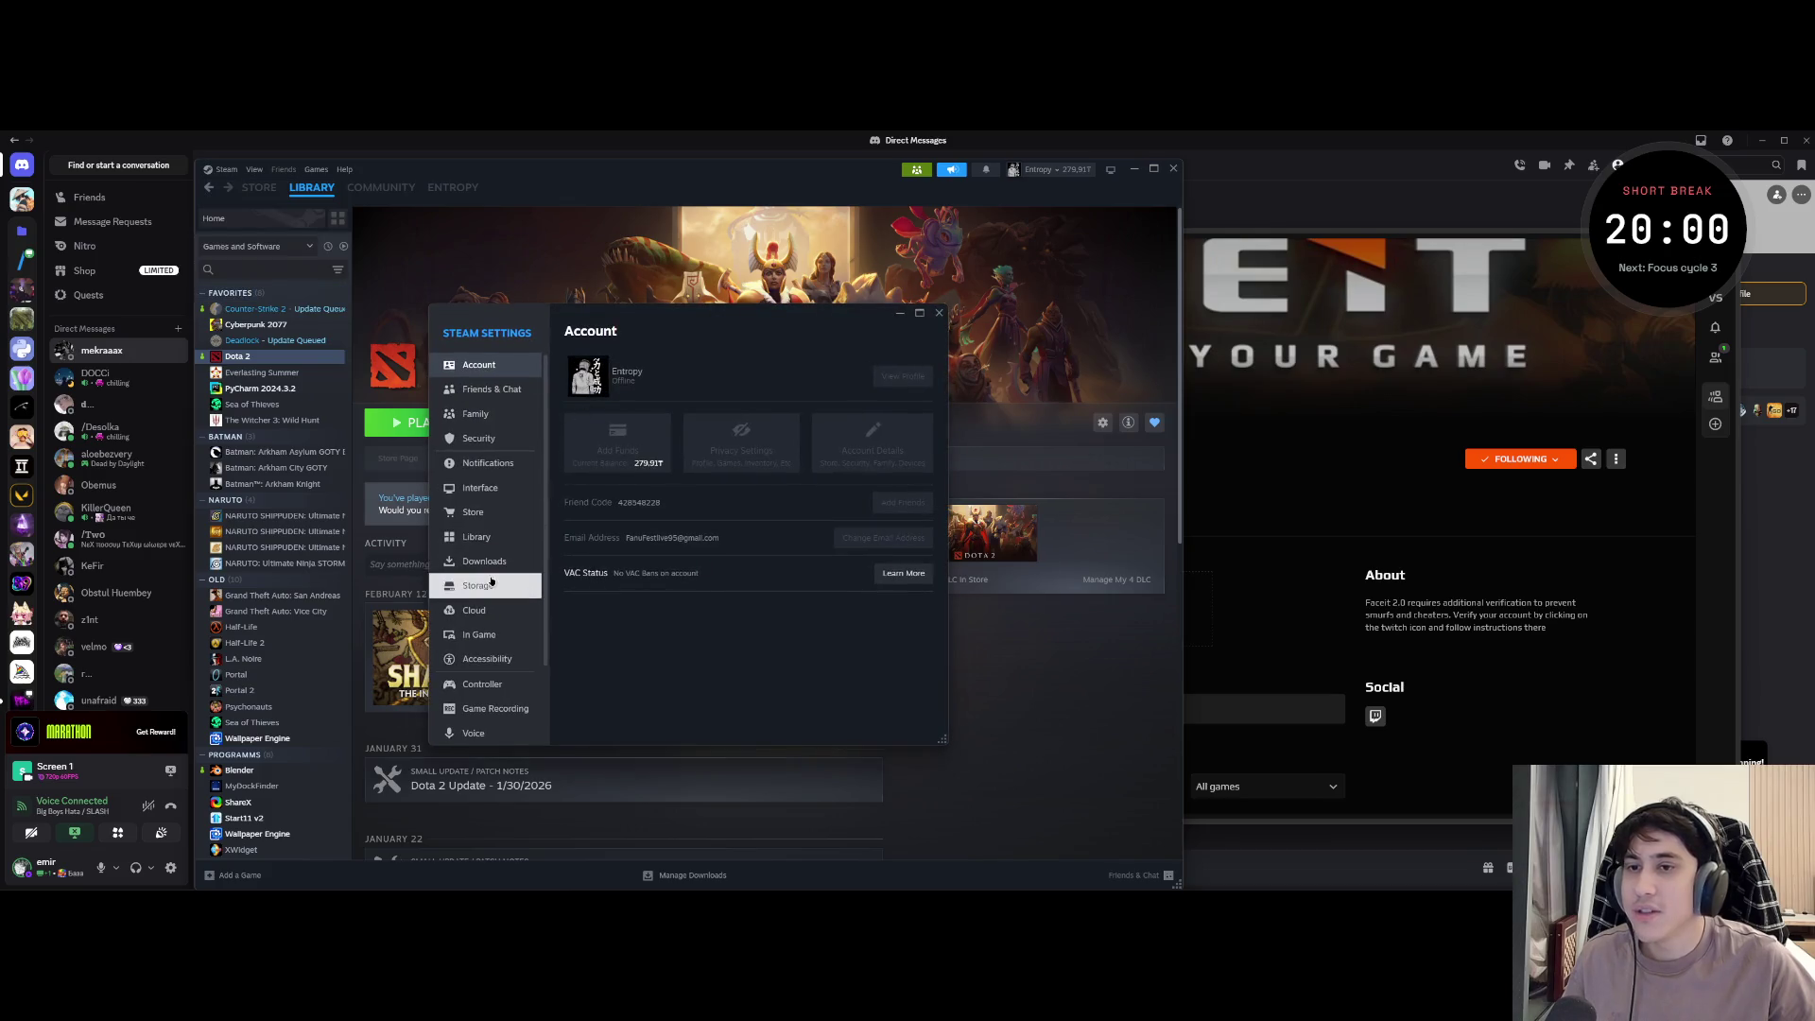
pyautogui.click(503, 388)
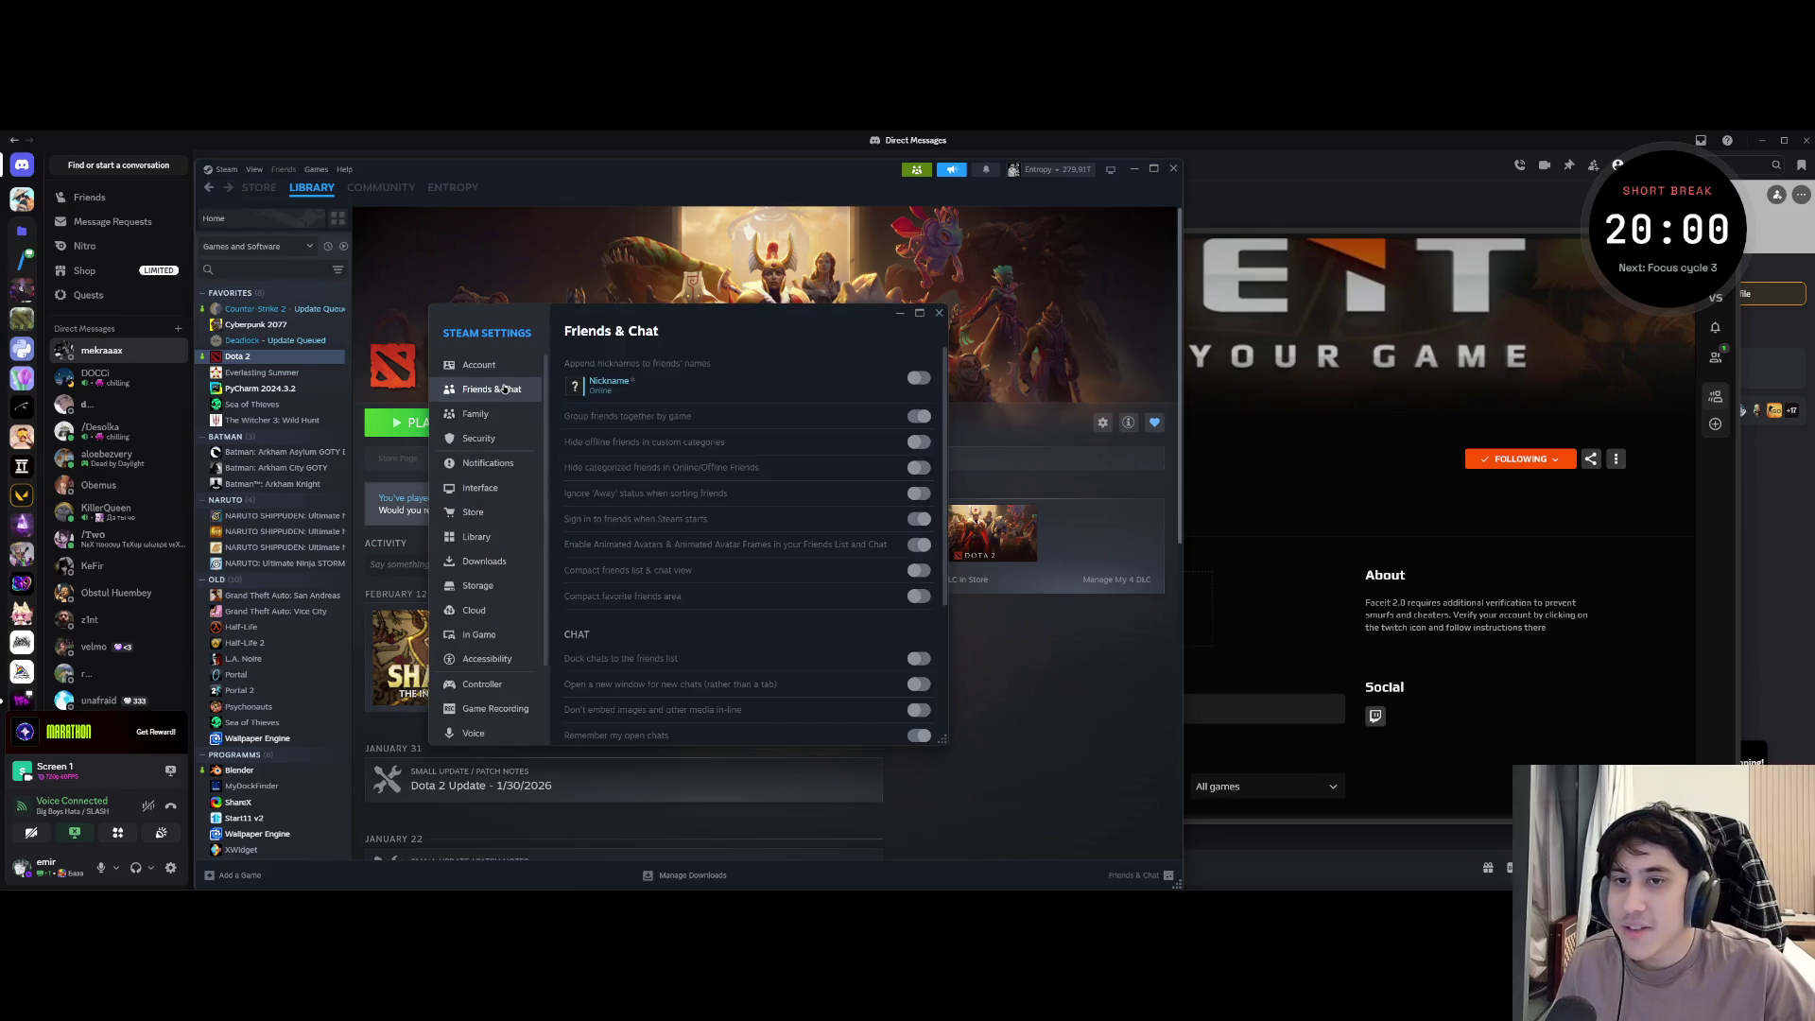
pyautogui.click(490, 413)
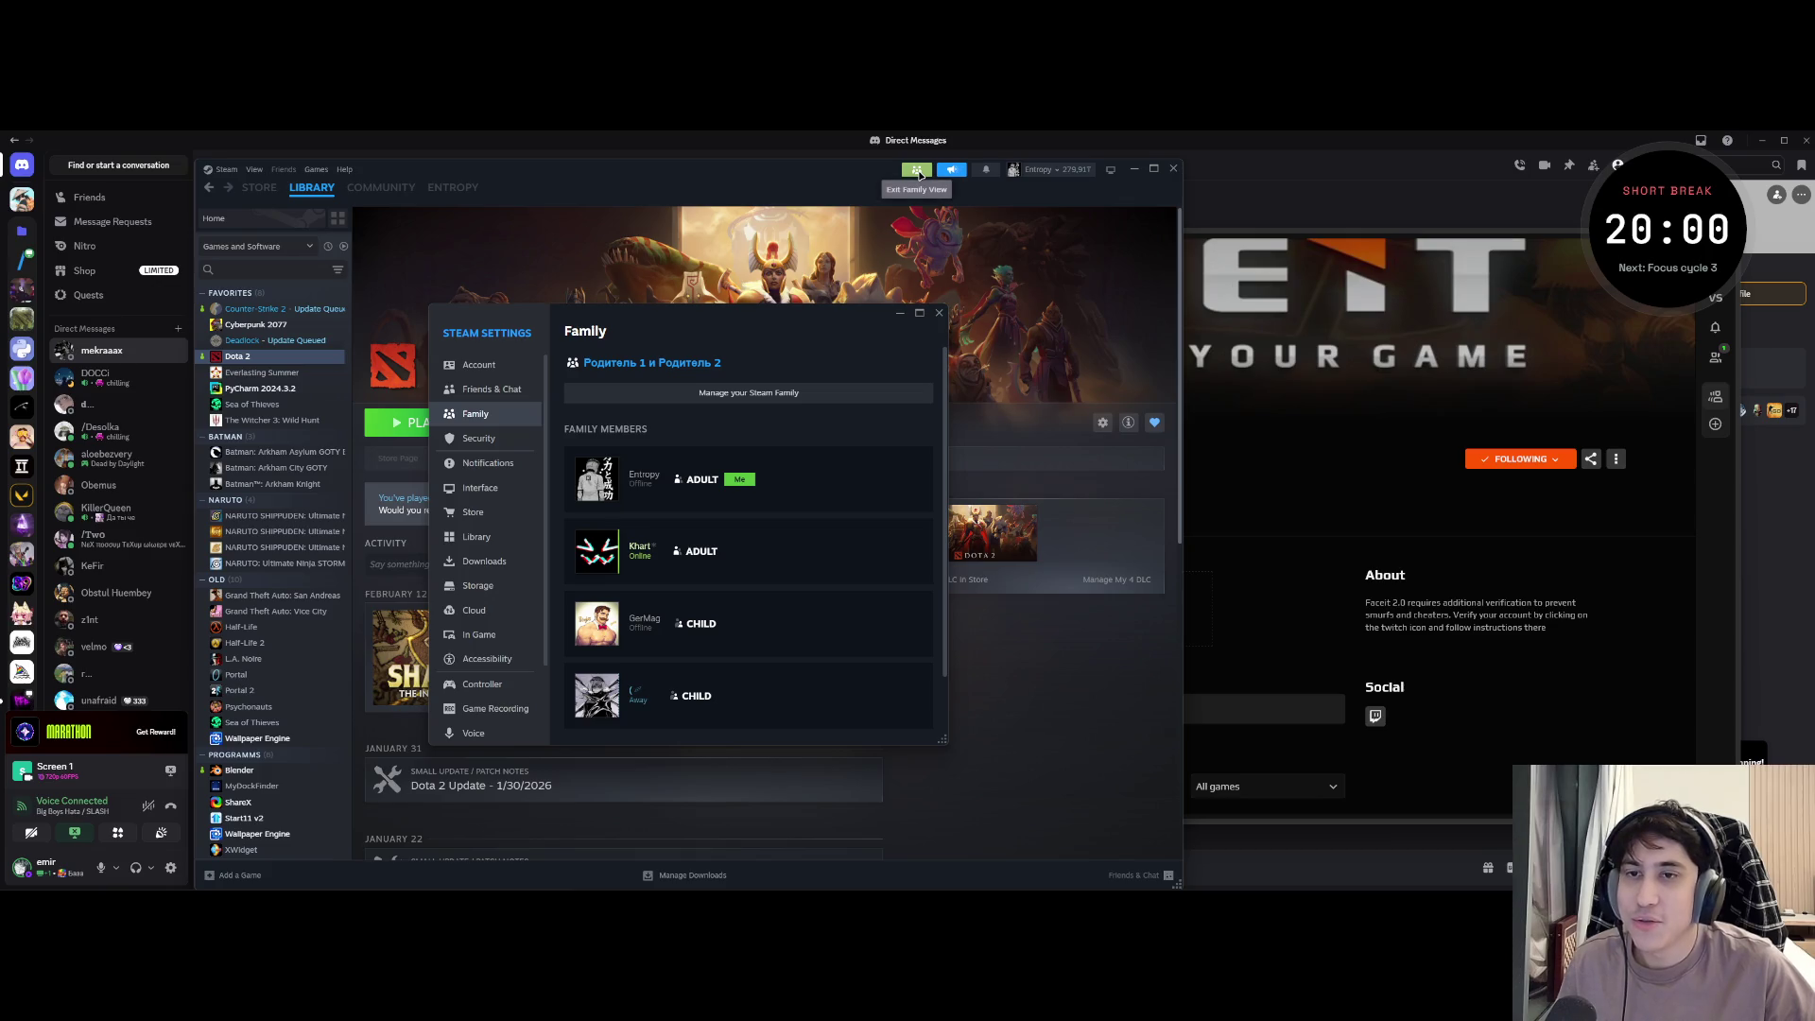
pyautogui.scroll(-2, 625, 546)
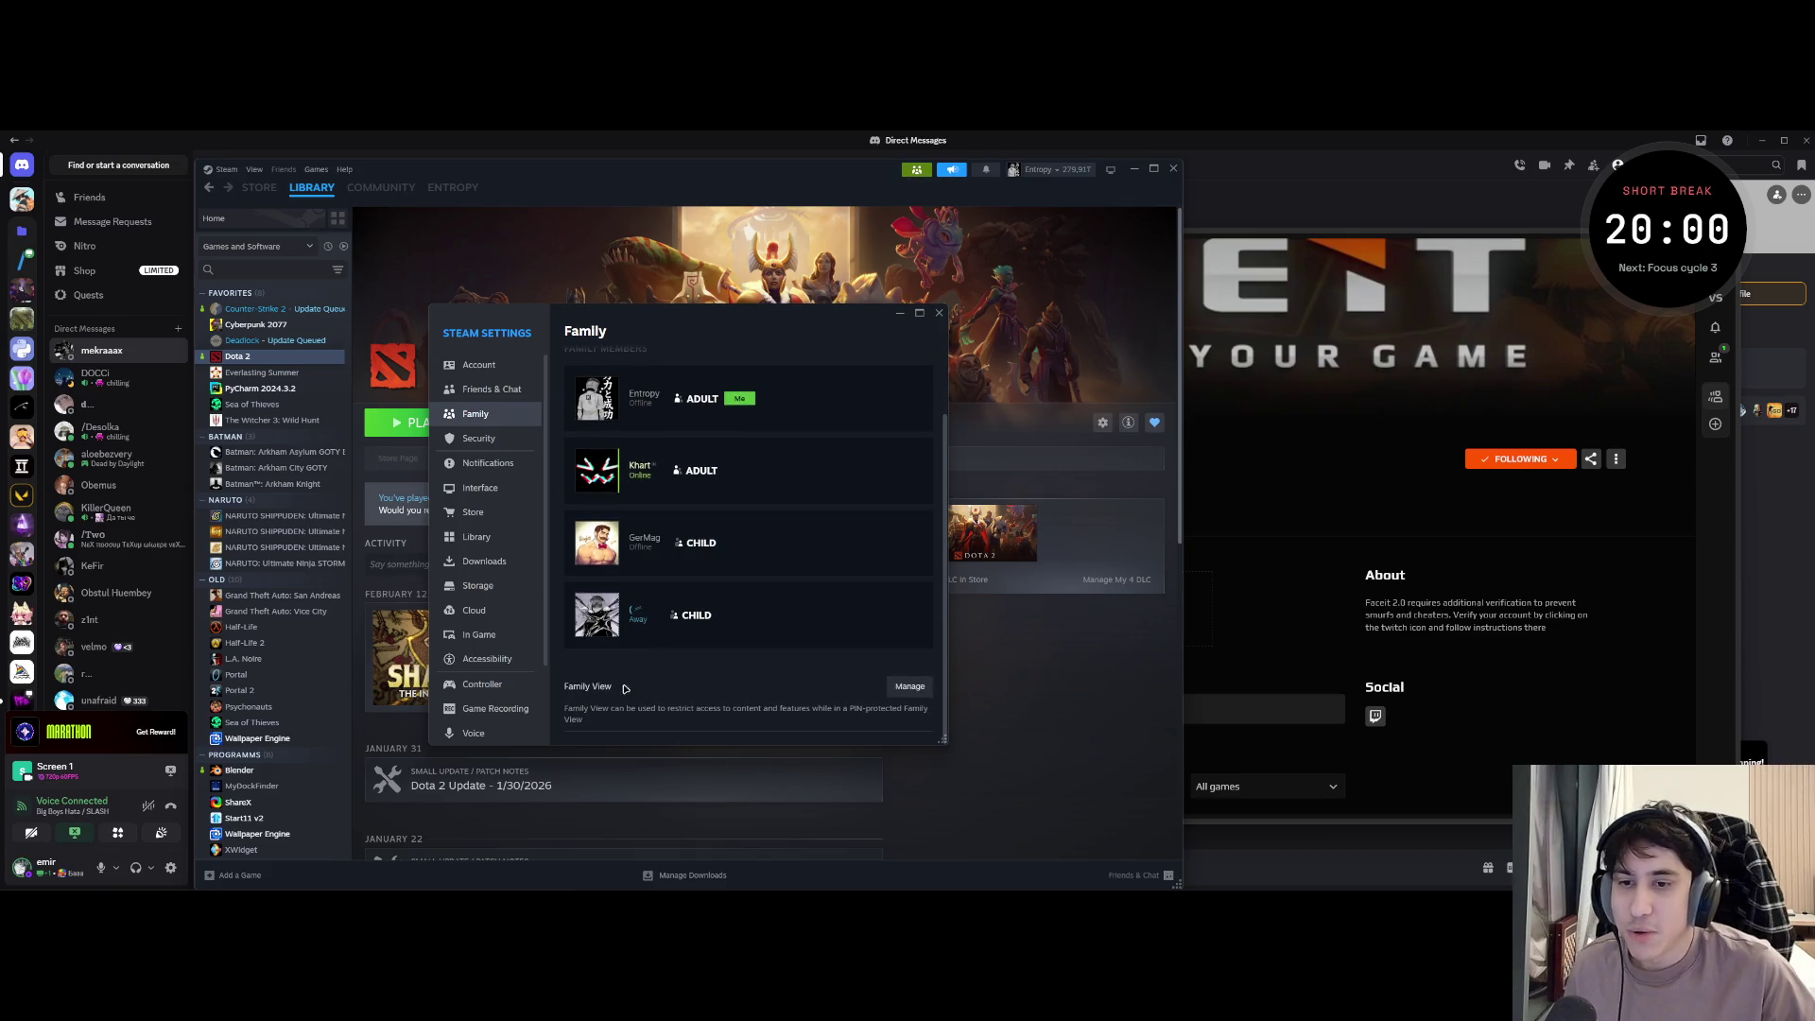
pyautogui.click(903, 690)
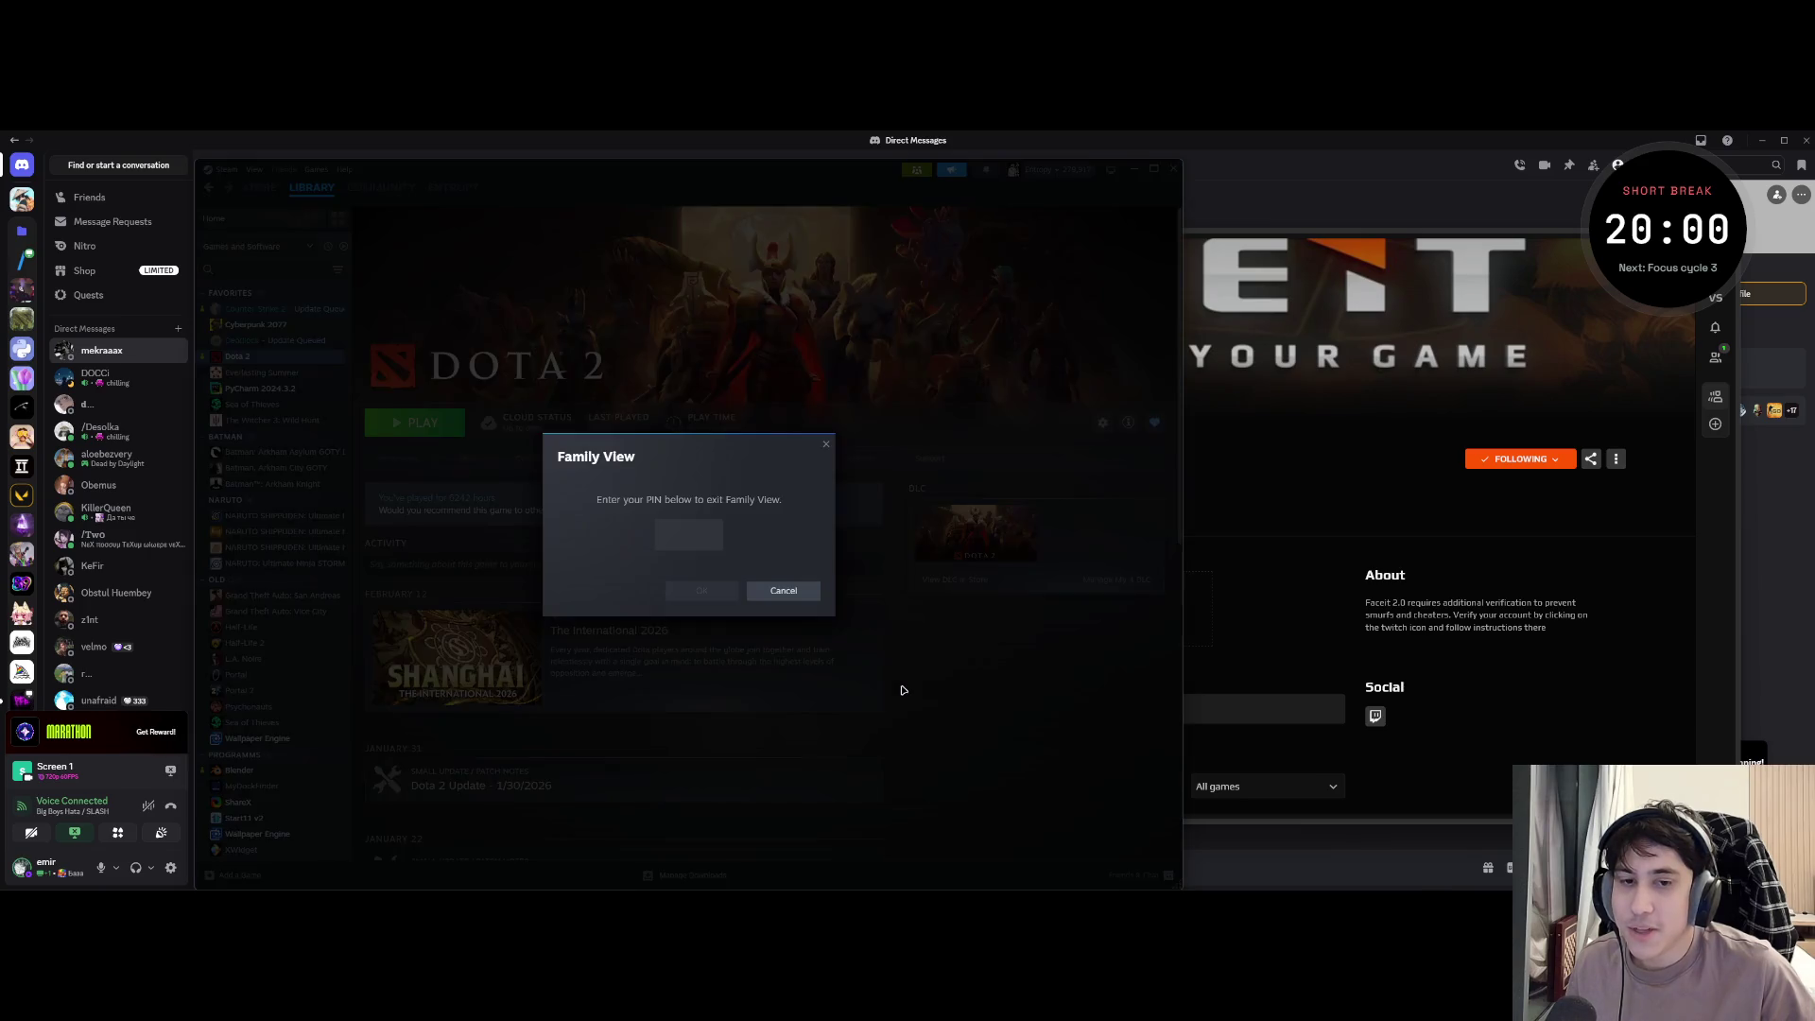
pyautogui.click(784, 590)
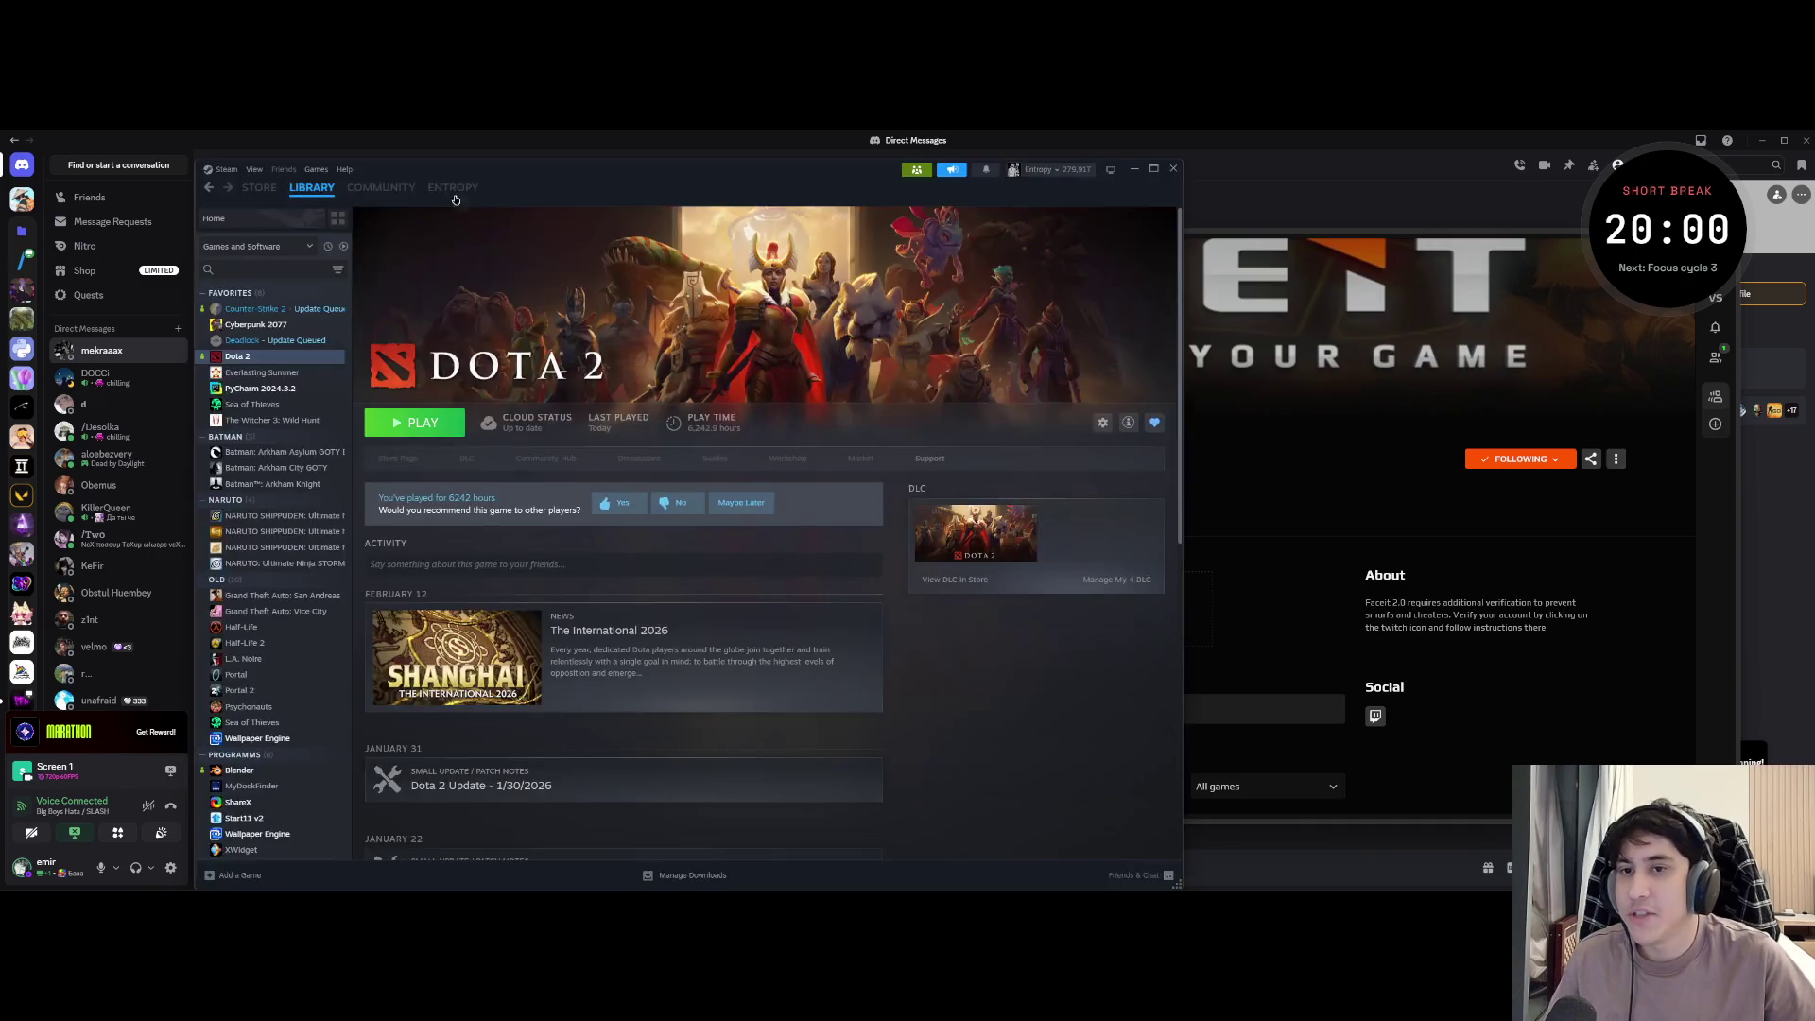
# - Dismiss the PIN prompt, launch Dota 2, then stop it and confirm exiting the game
pyautogui.click(437, 190)
pyautogui.press('Escape')
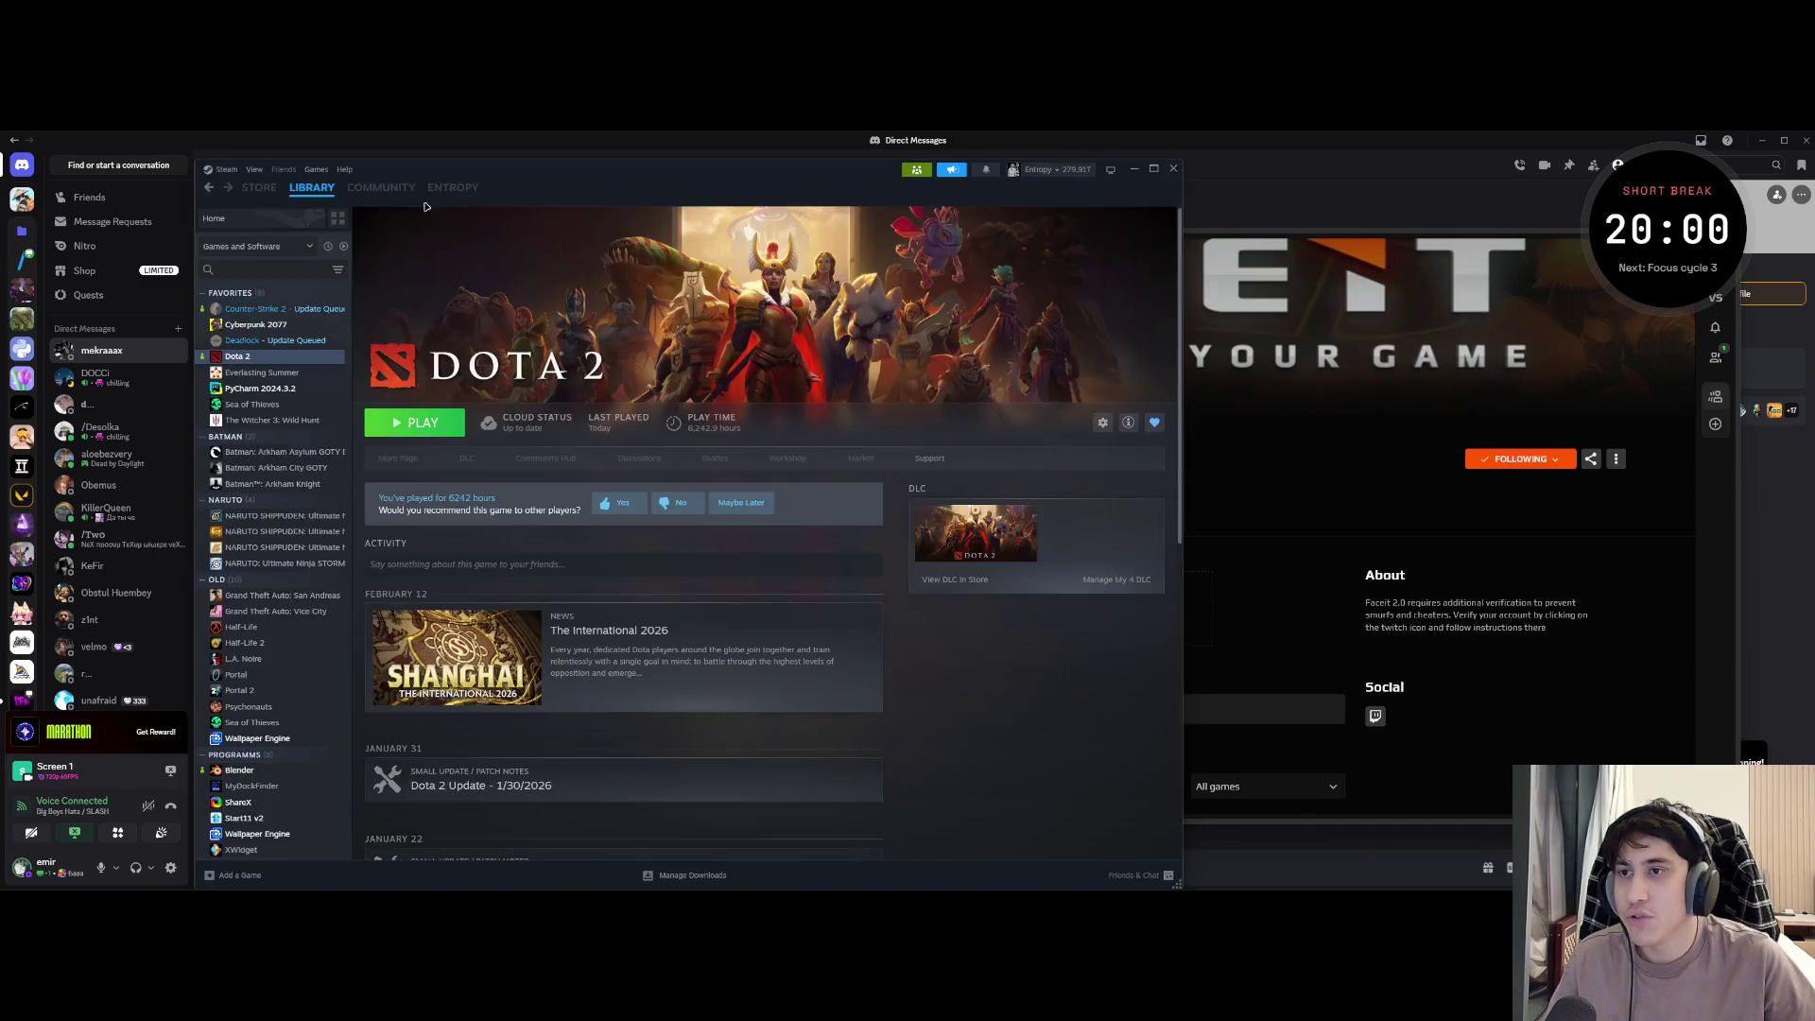
pyautogui.click(386, 425)
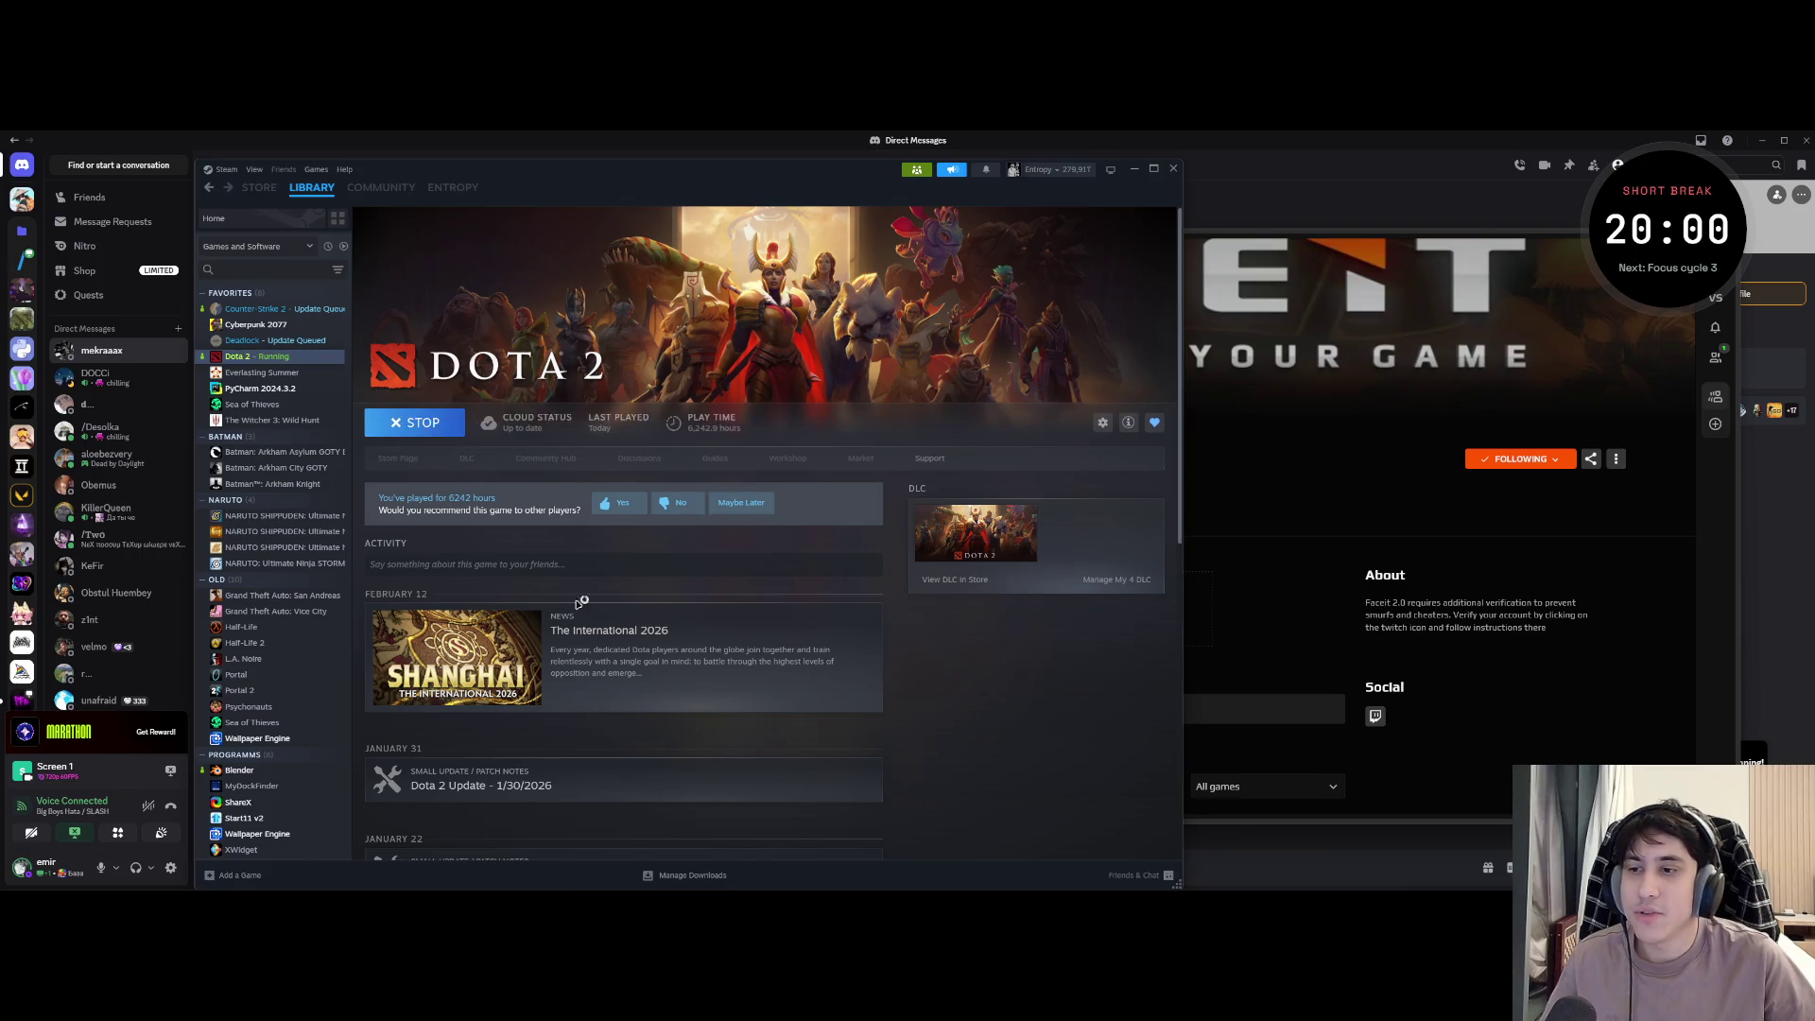
pyautogui.scroll(-5, 650, 278)
pyautogui.scroll(-1, 270, 568)
pyautogui.scroll(1, 270, 567)
pyautogui.scroll(5, 434, 426)
pyautogui.click(434, 363)
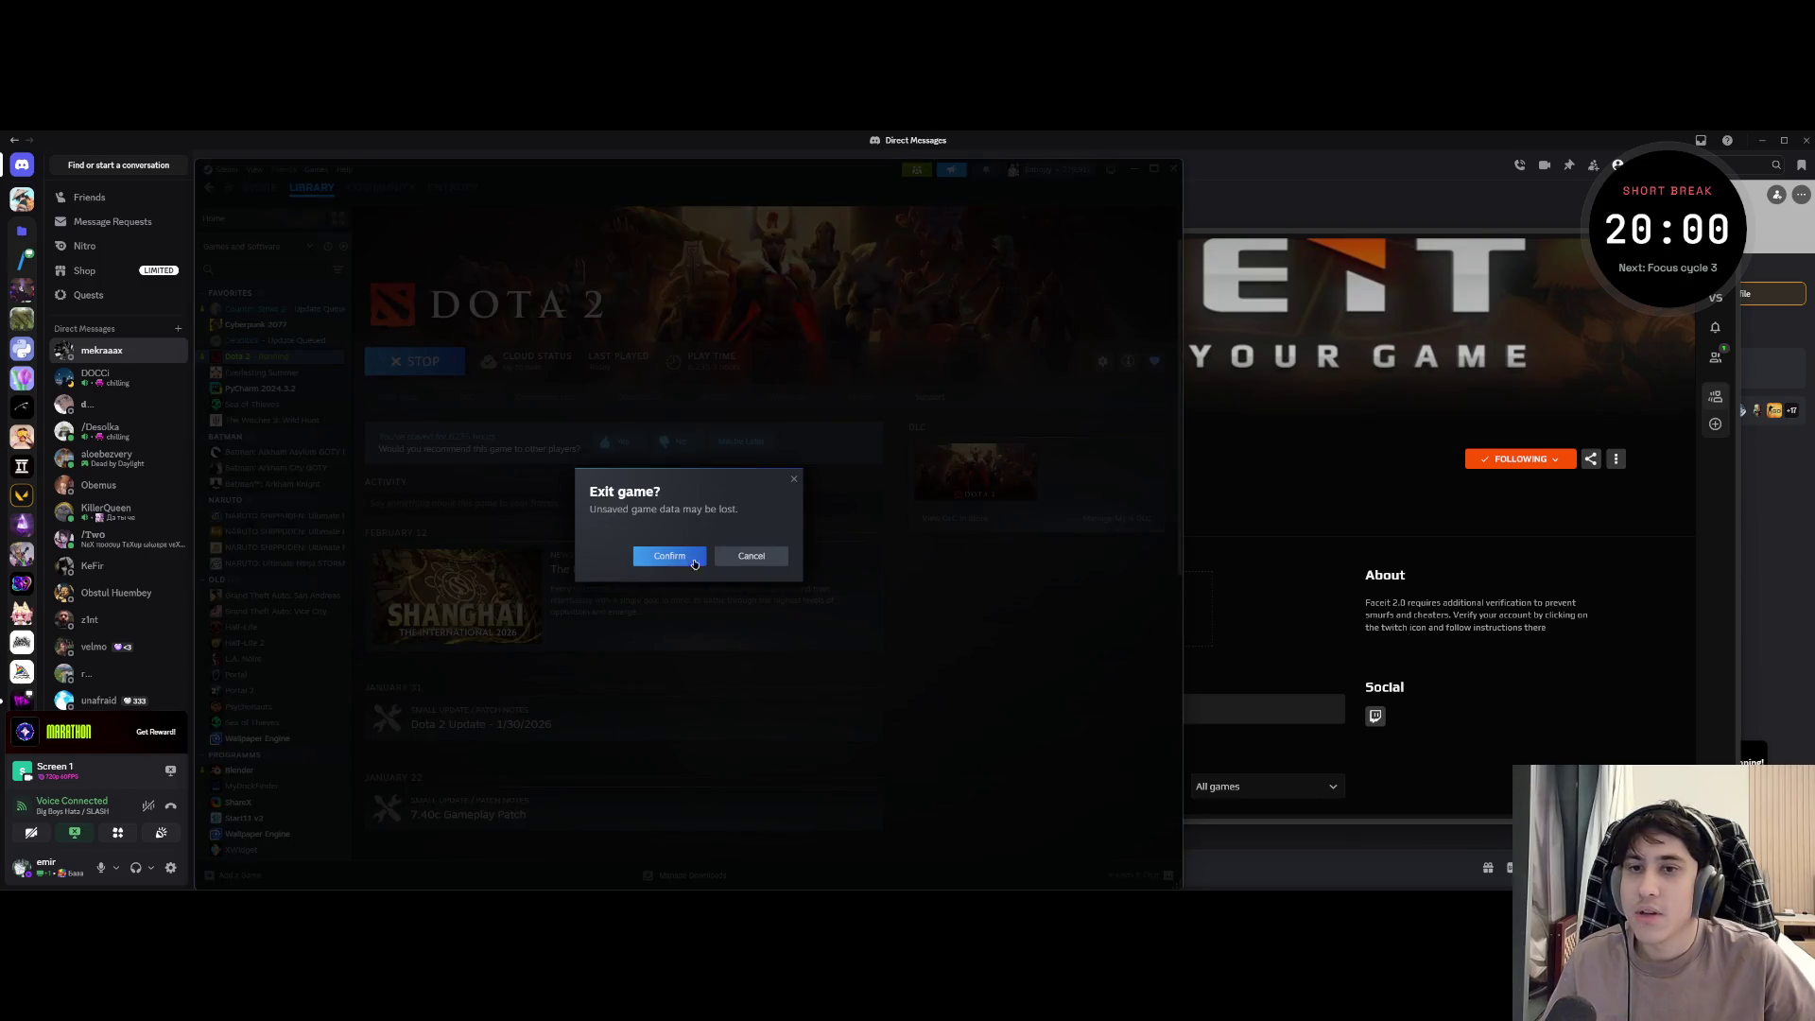
pyautogui.click(659, 558)
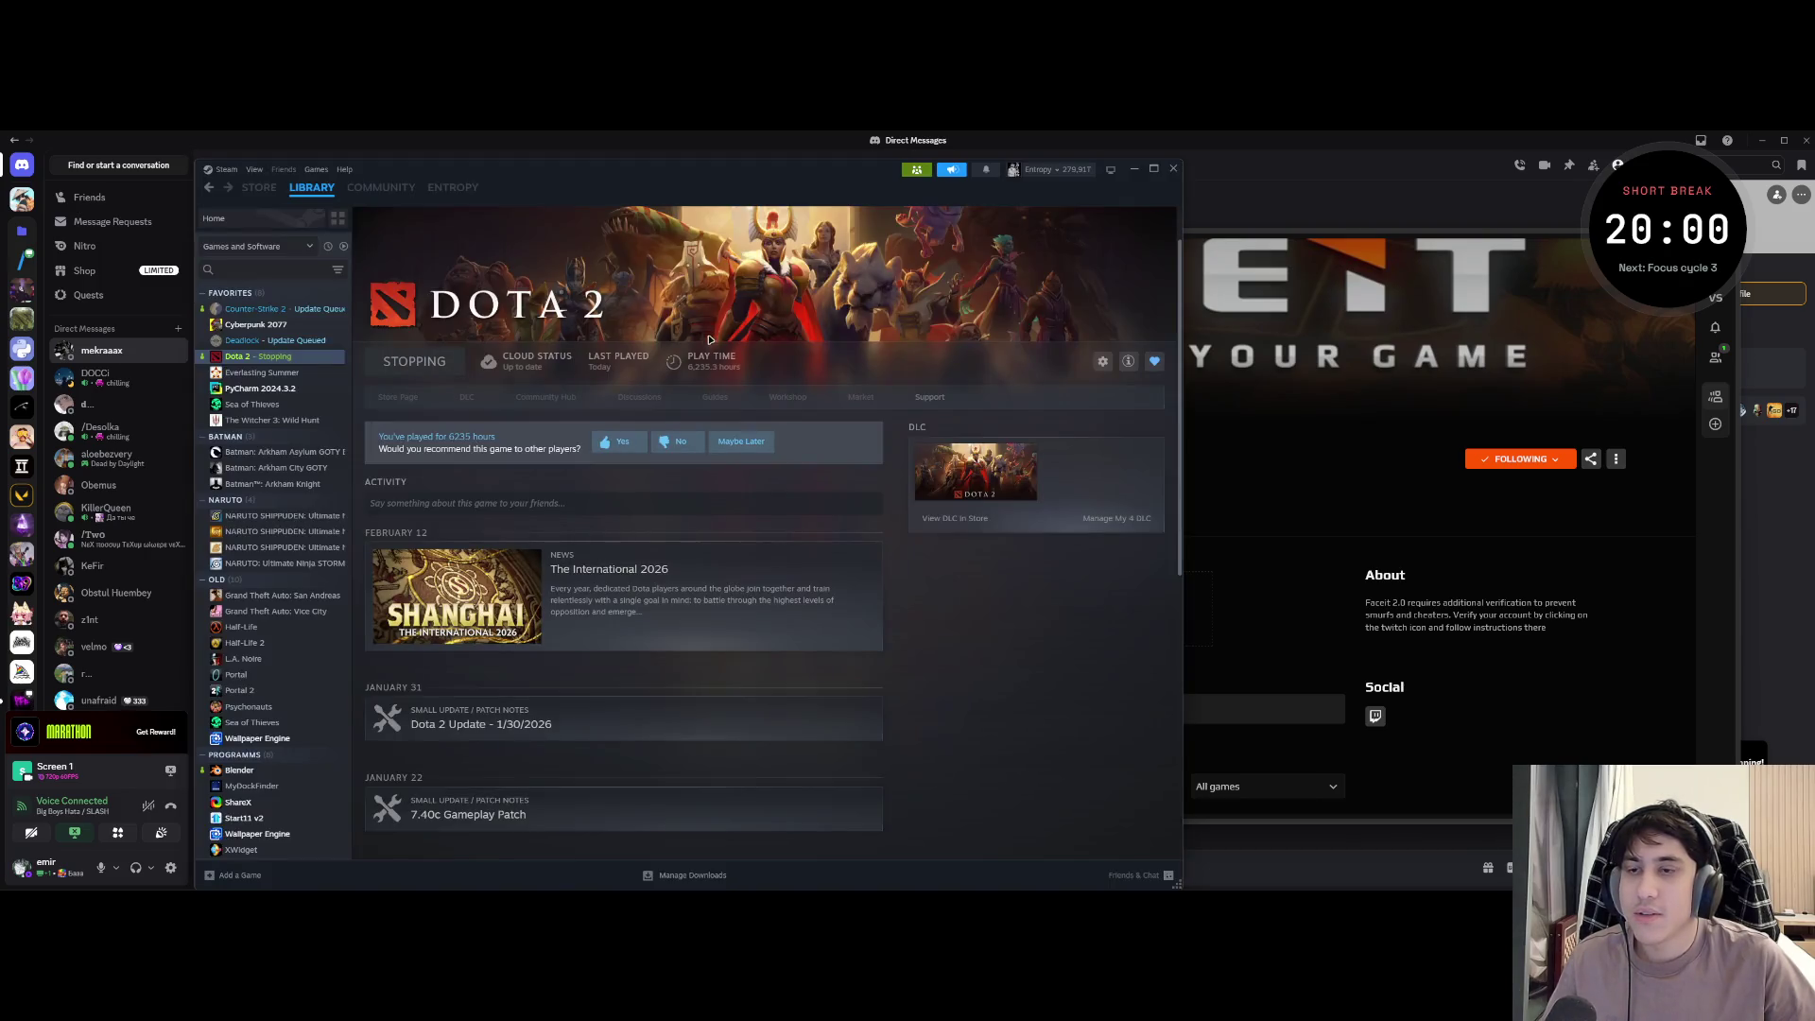
# - Exit Family View with the PIN and go to the Entropy profile page
pyautogui.click(918, 171)
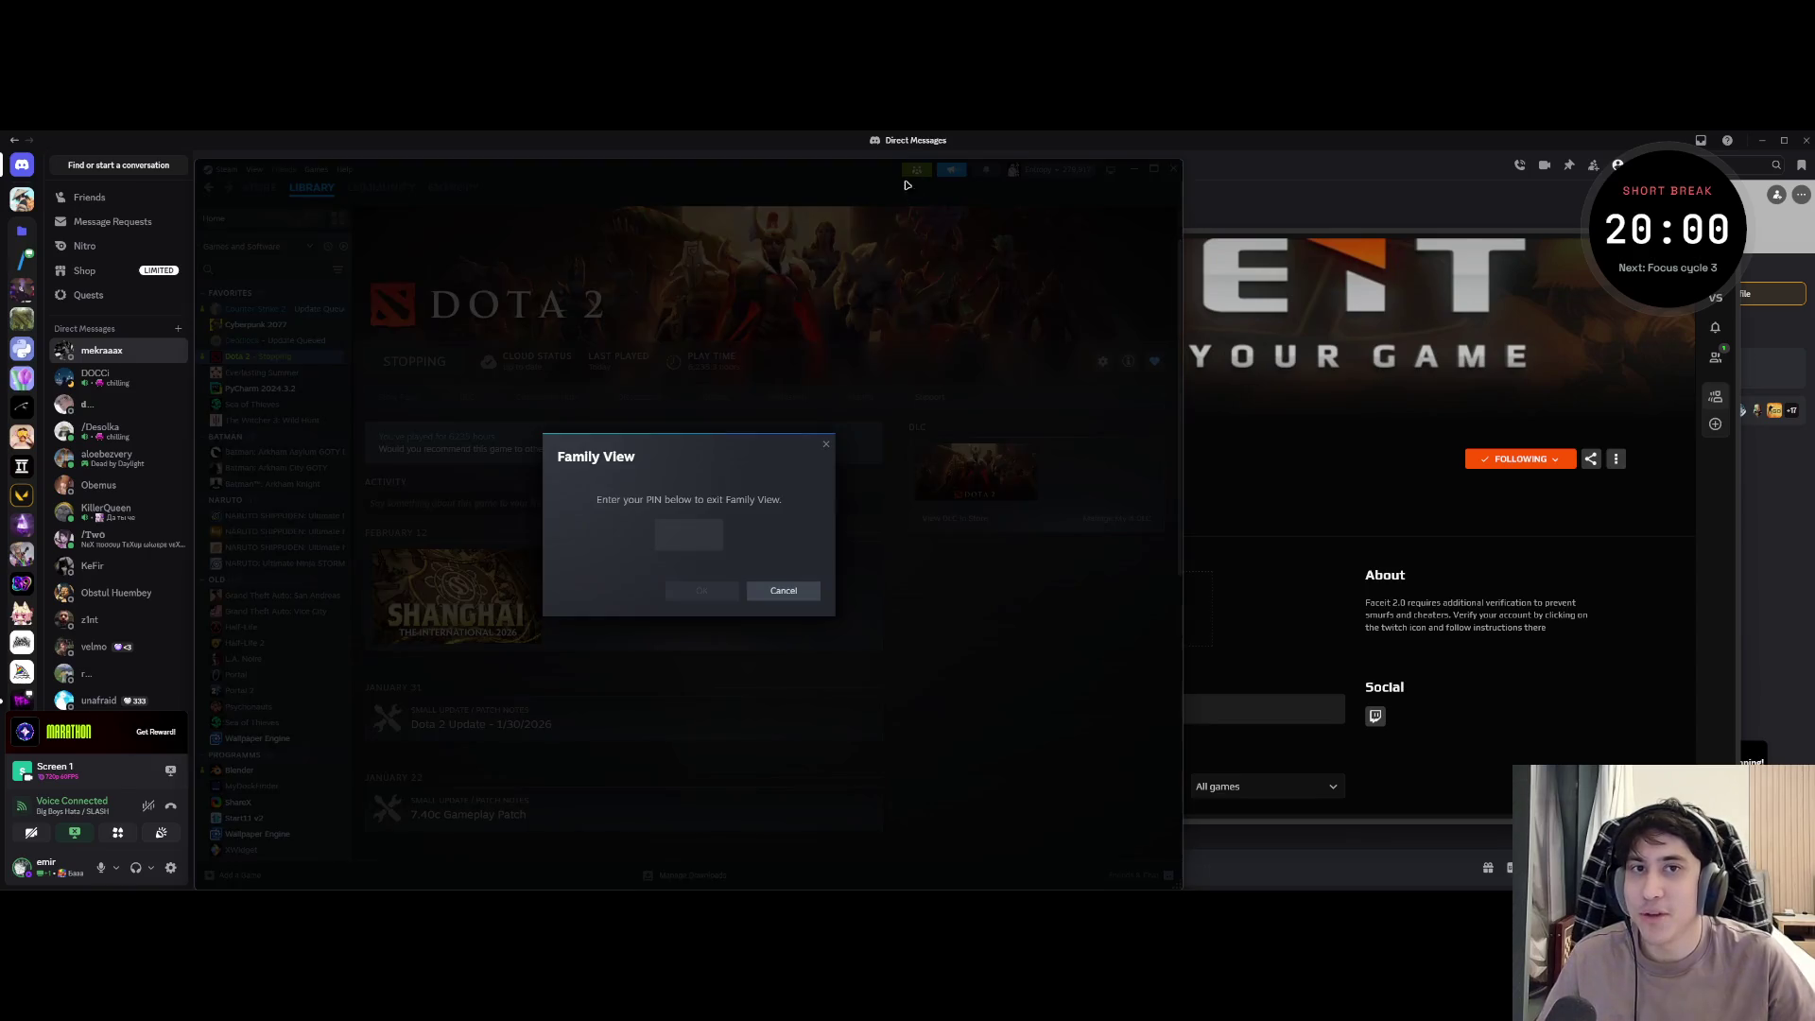
pyautogui.write('****')
pyautogui.press('Return')
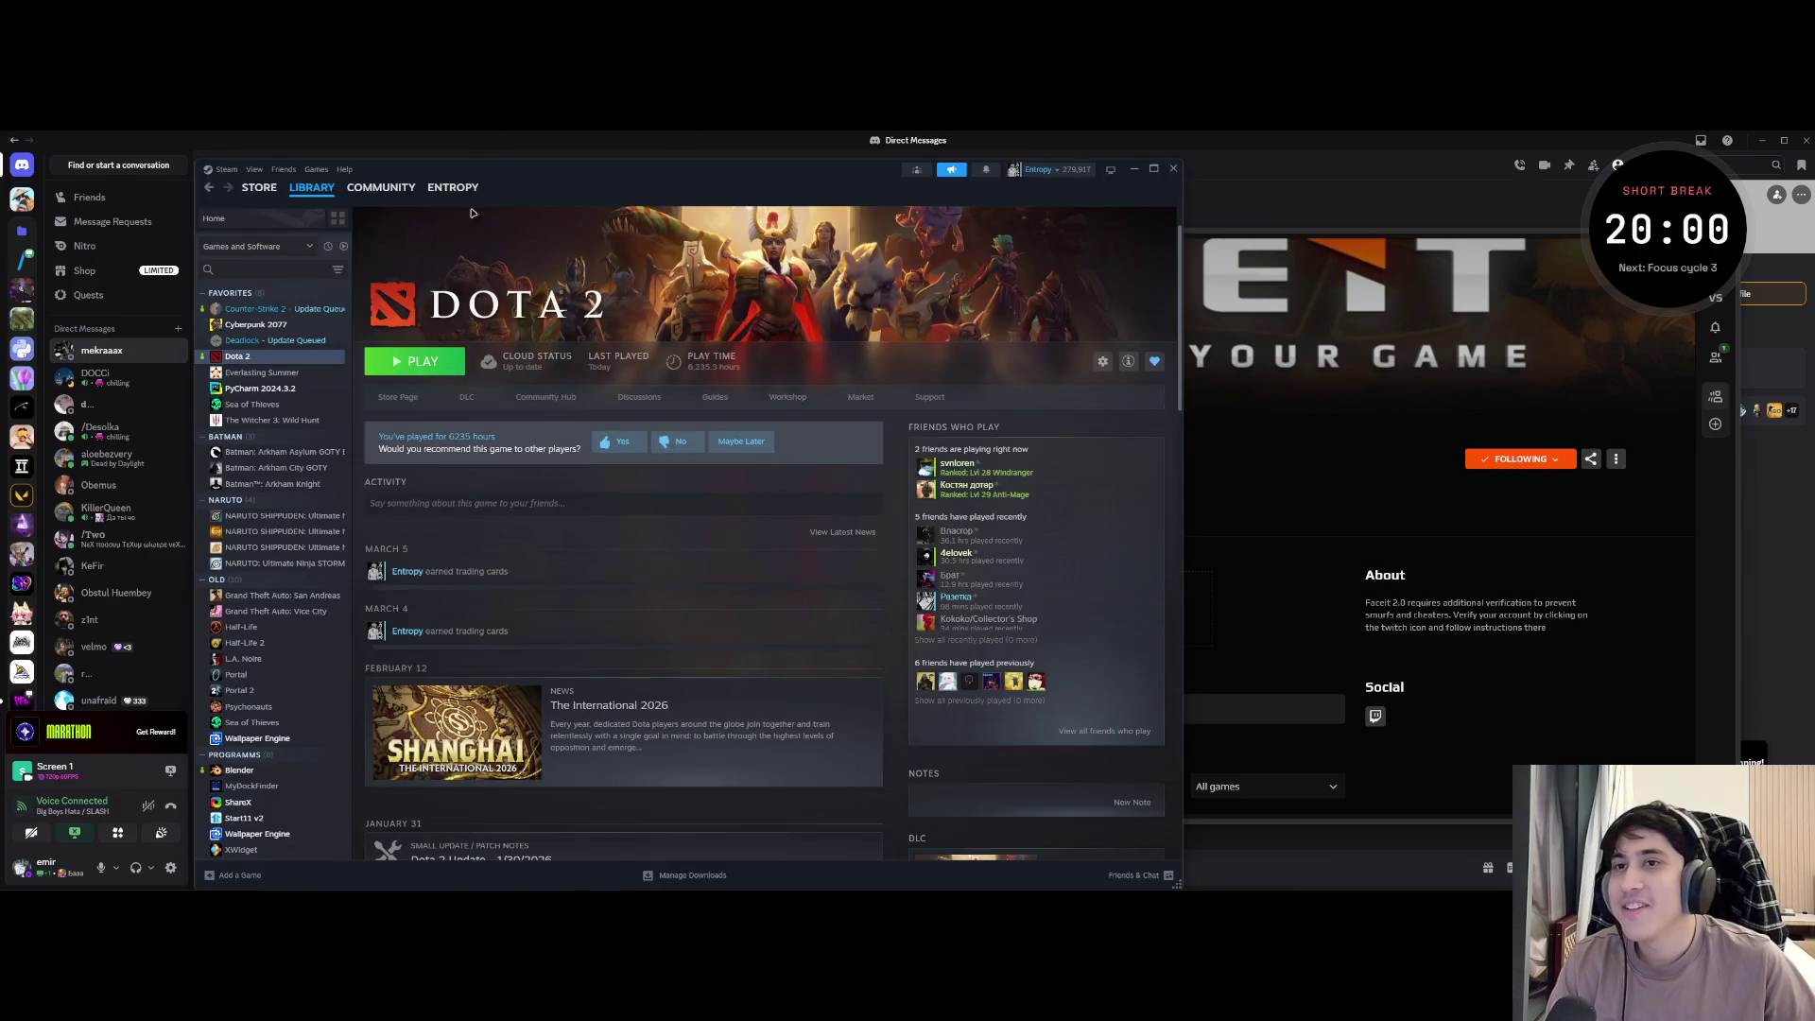
pyautogui.click(444, 241)
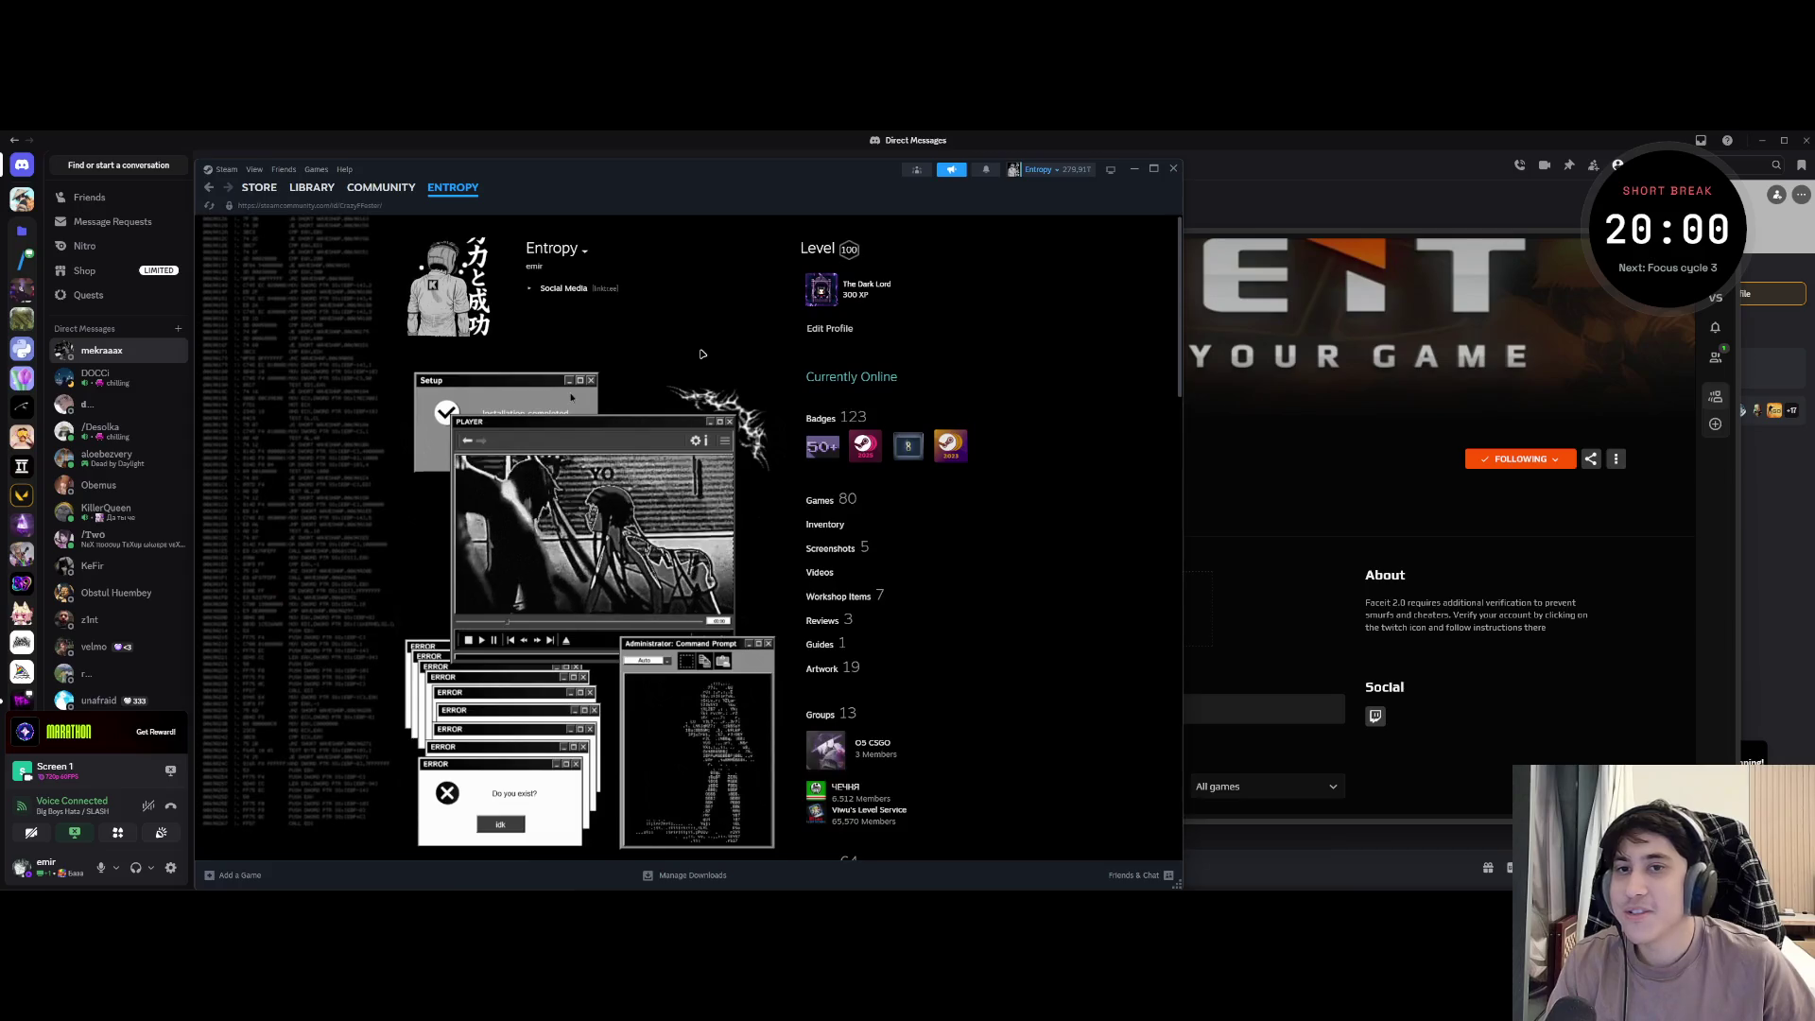
pyautogui.scroll(-10, 397, 610)
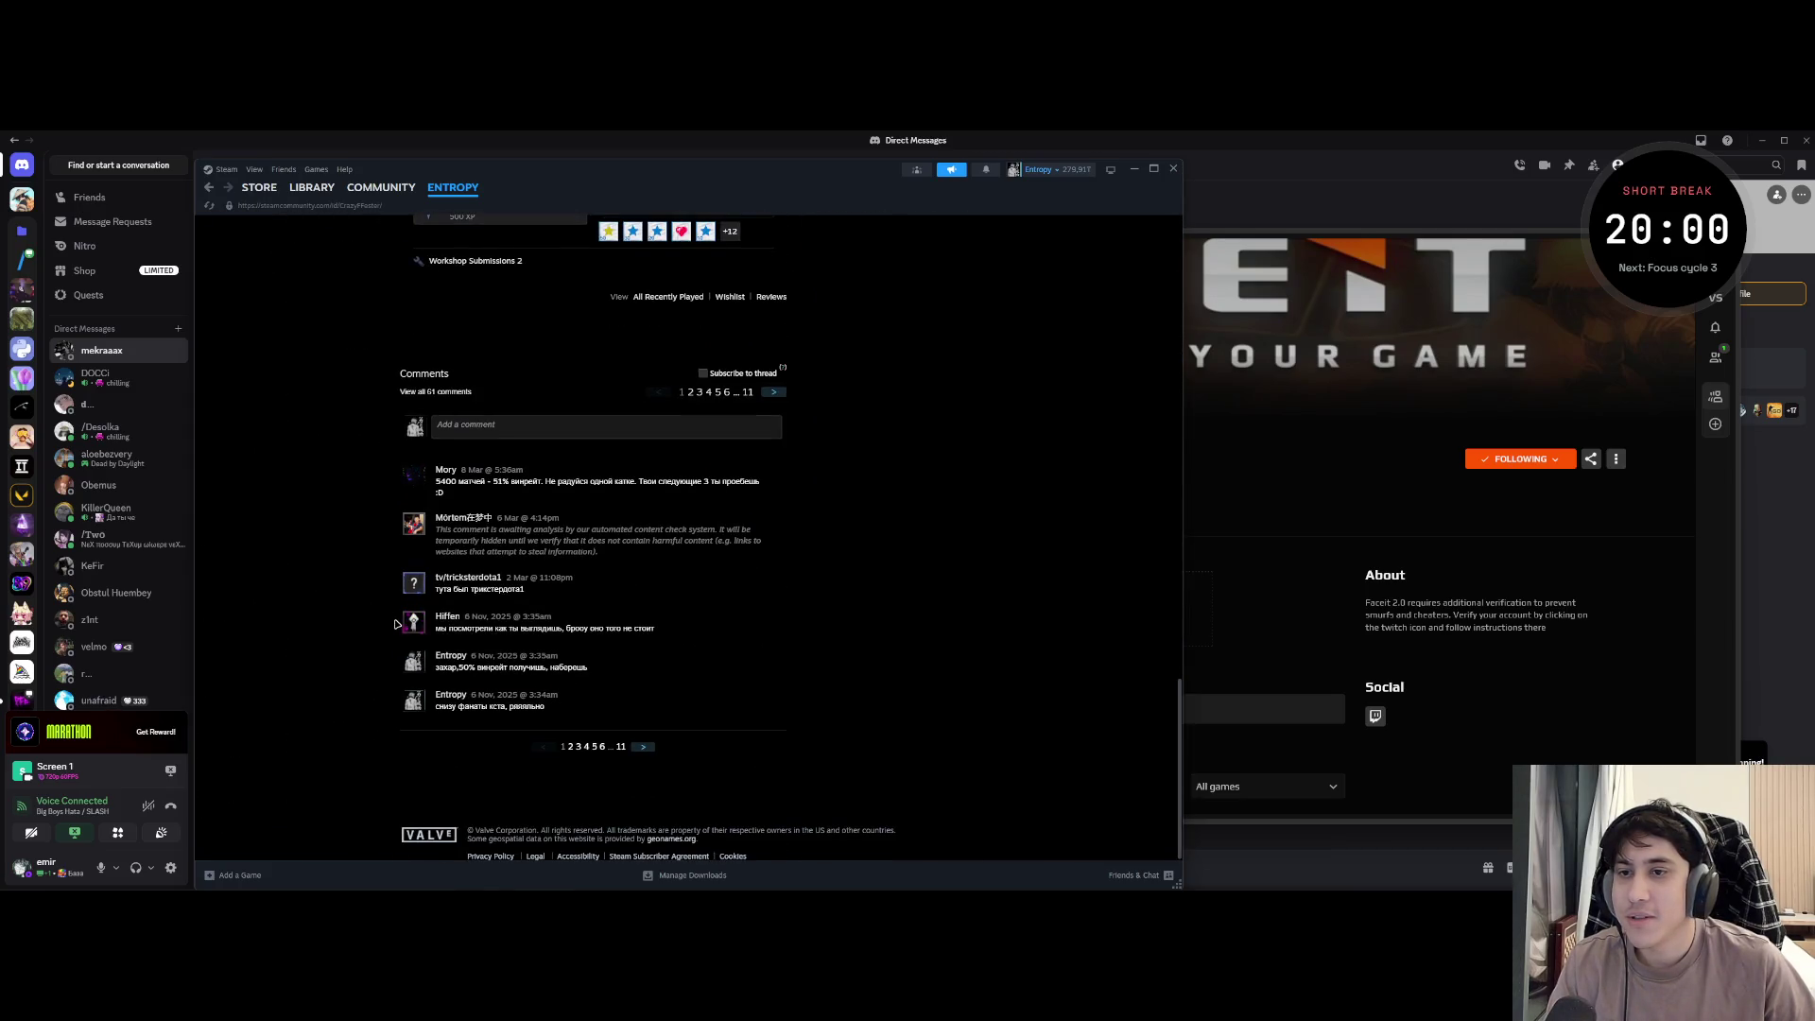
pyautogui.scroll(5, 397, 622)
pyautogui.scroll(5, 399, 622)
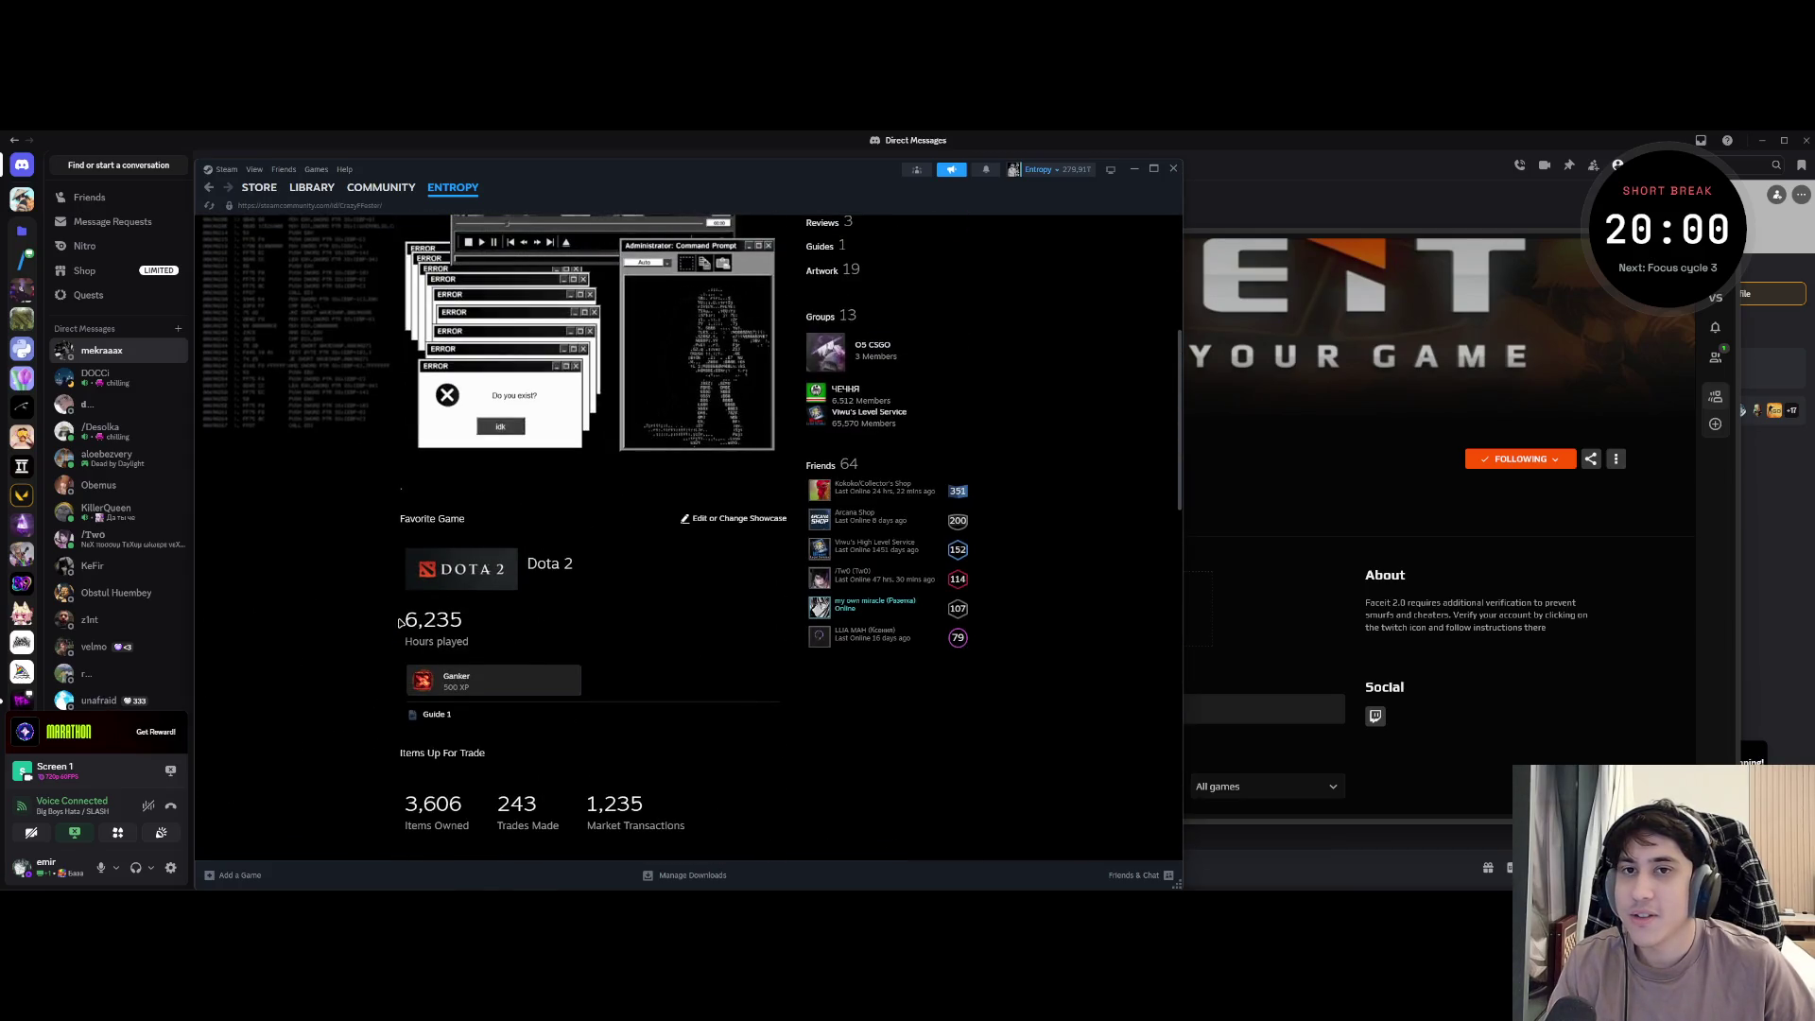
# - Return to the Dota 2 page in the Steam library
pyautogui.click(398, 622)
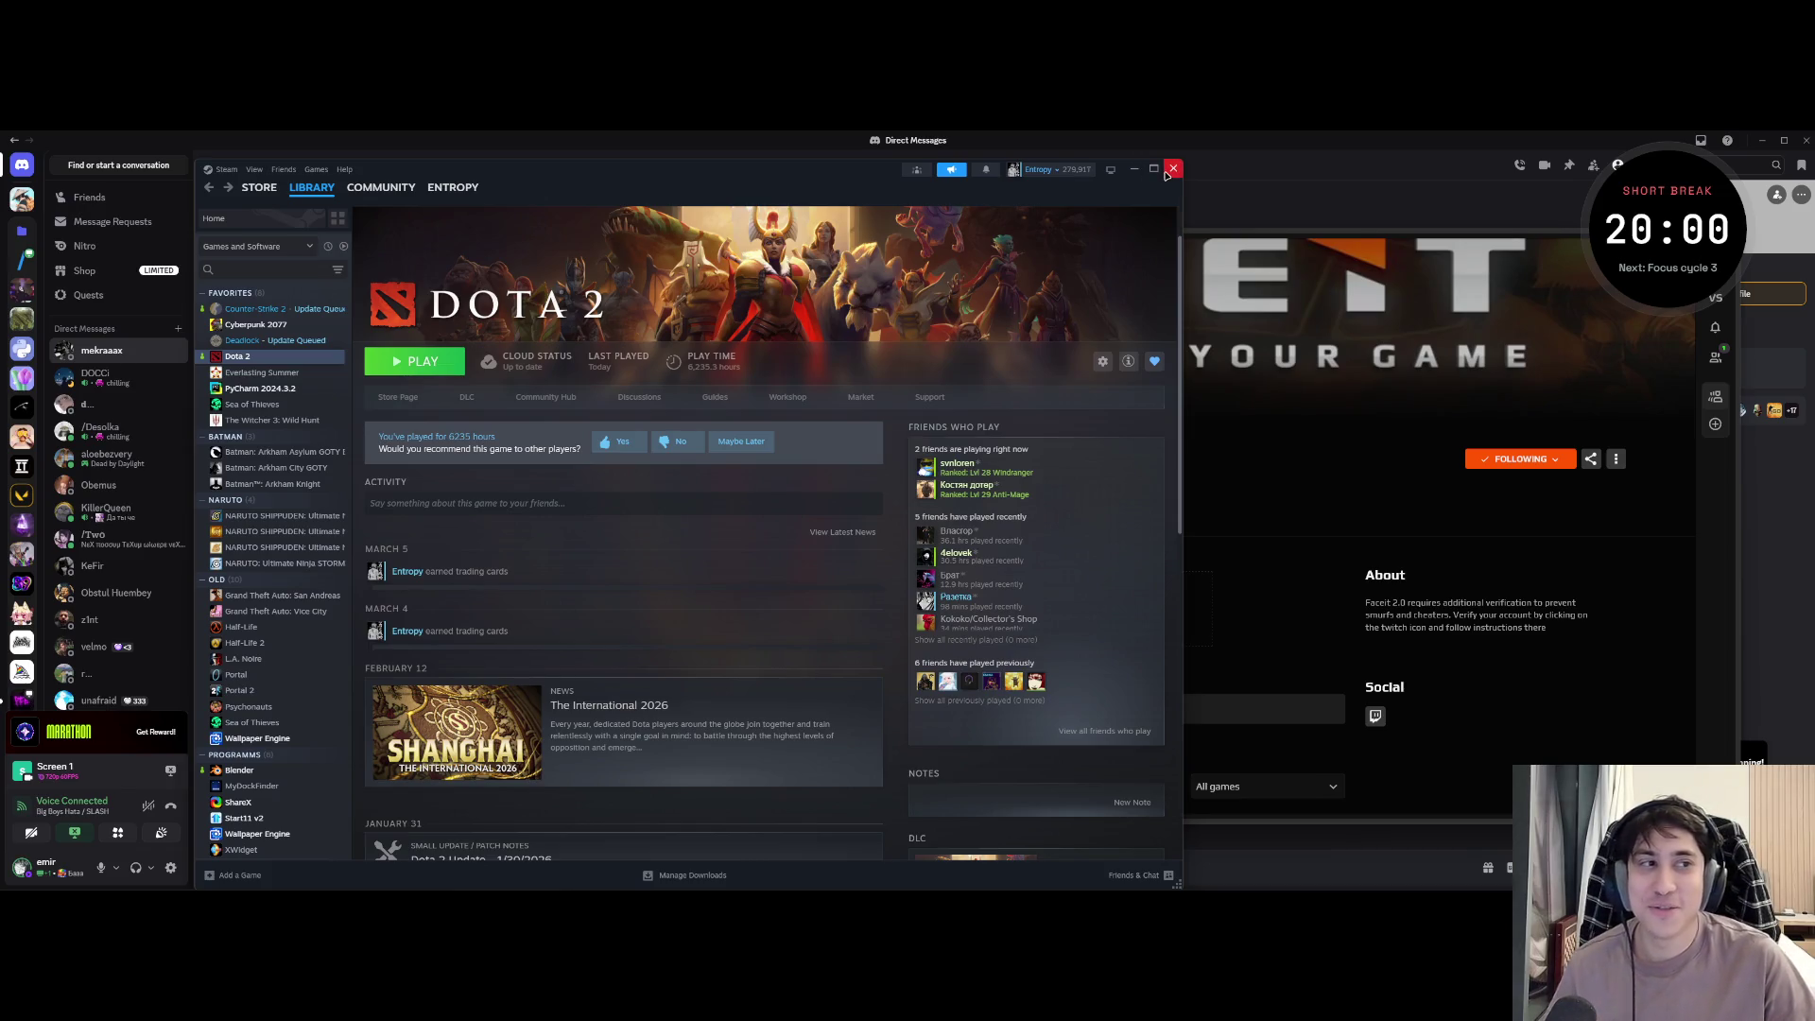
# - Close the Steam library and Settings windows, revealing the FACEIT forsaken_league page
pyautogui.click(1171, 169)
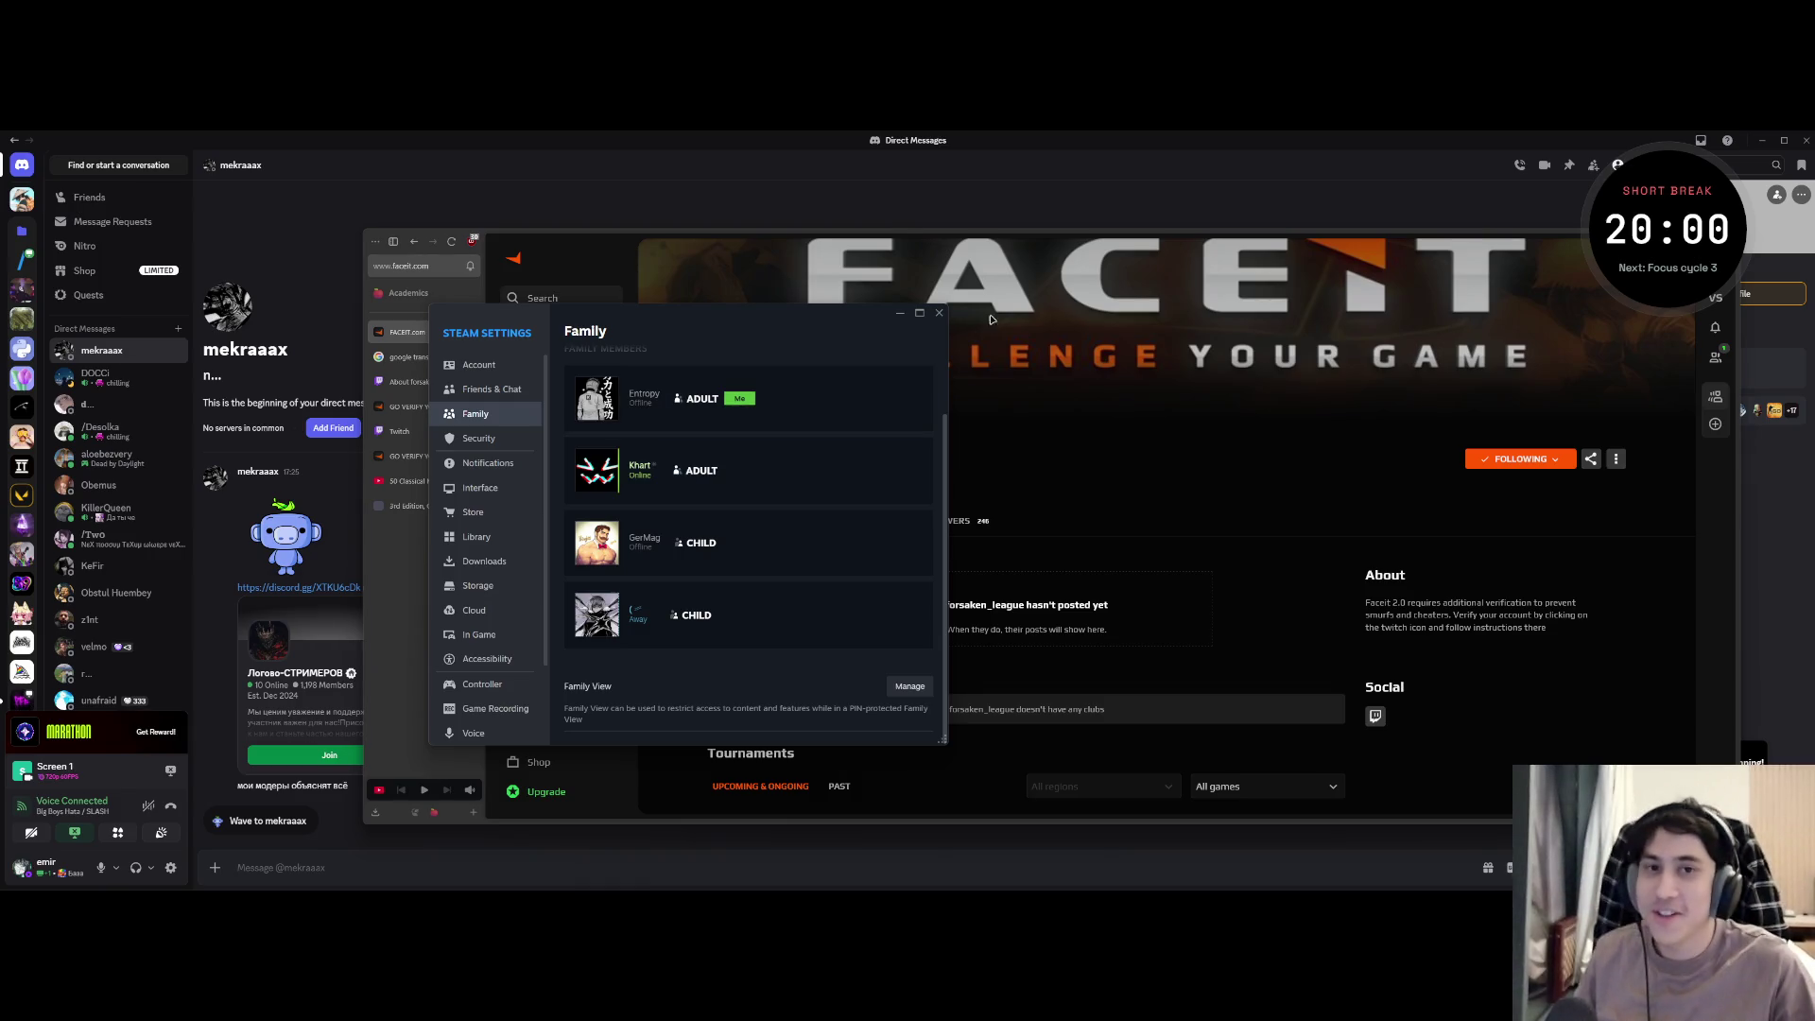
pyautogui.press('Escape')
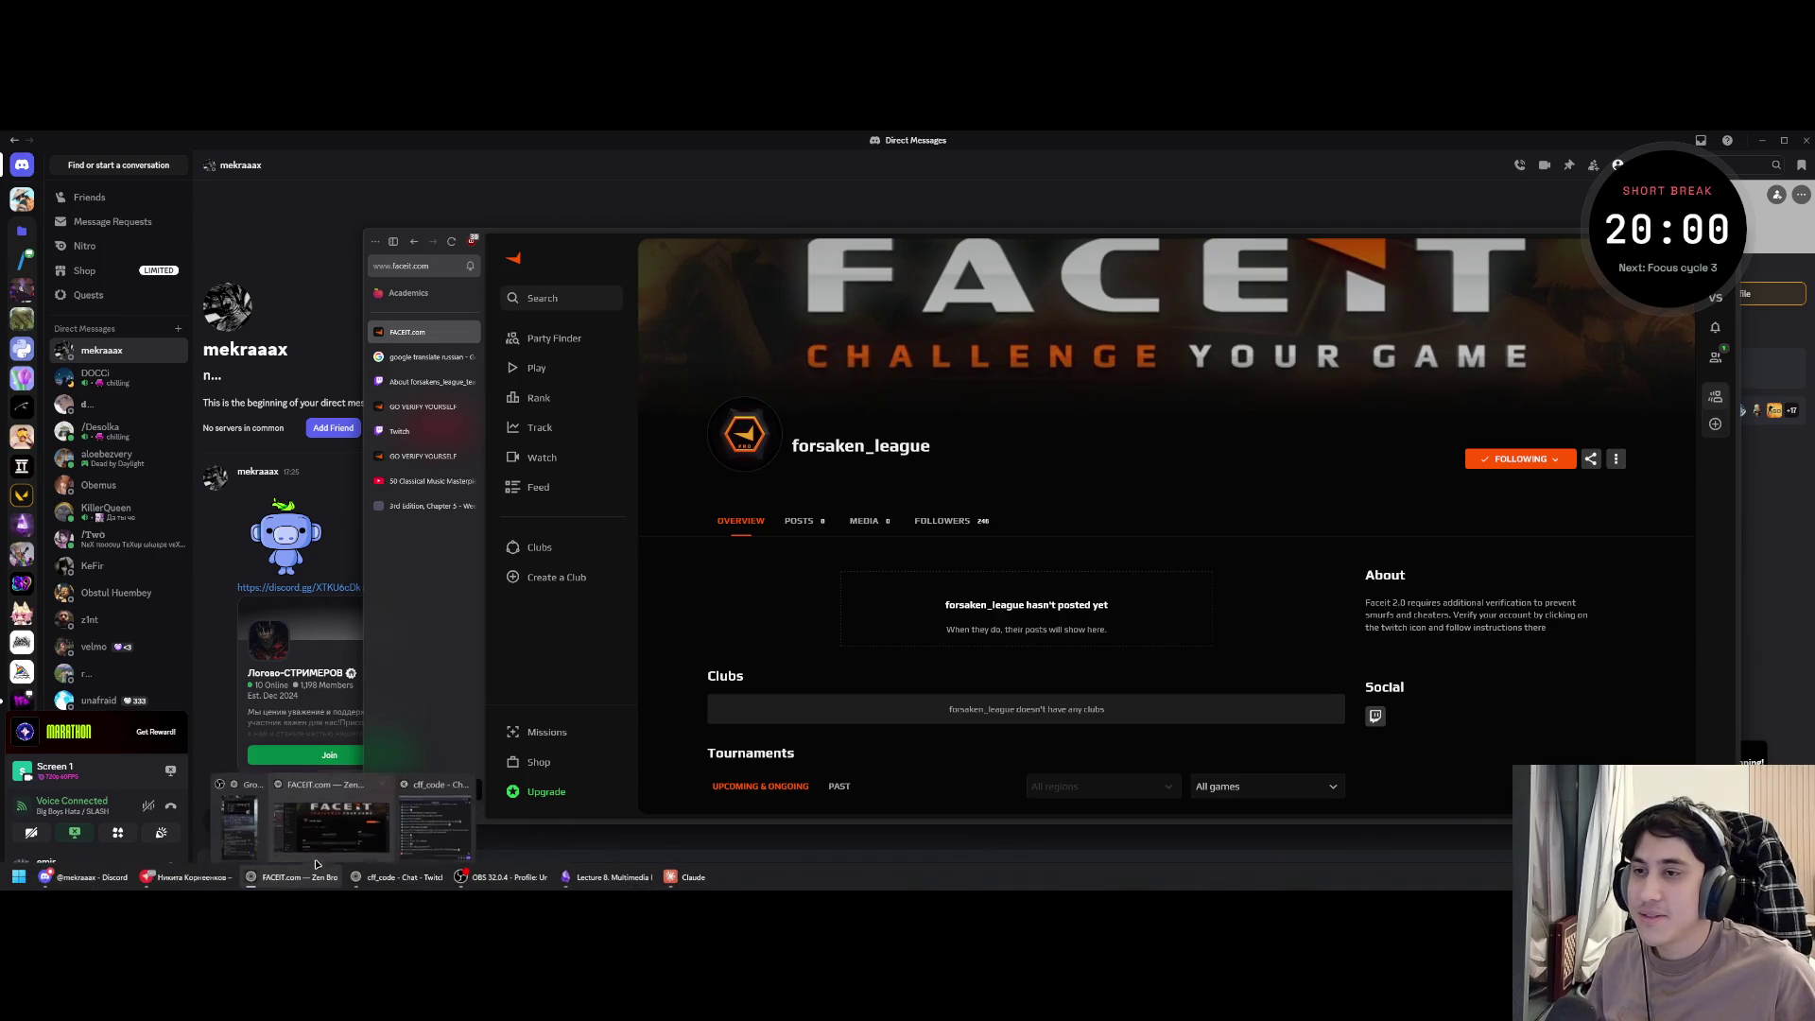
pyautogui.click(308, 249)
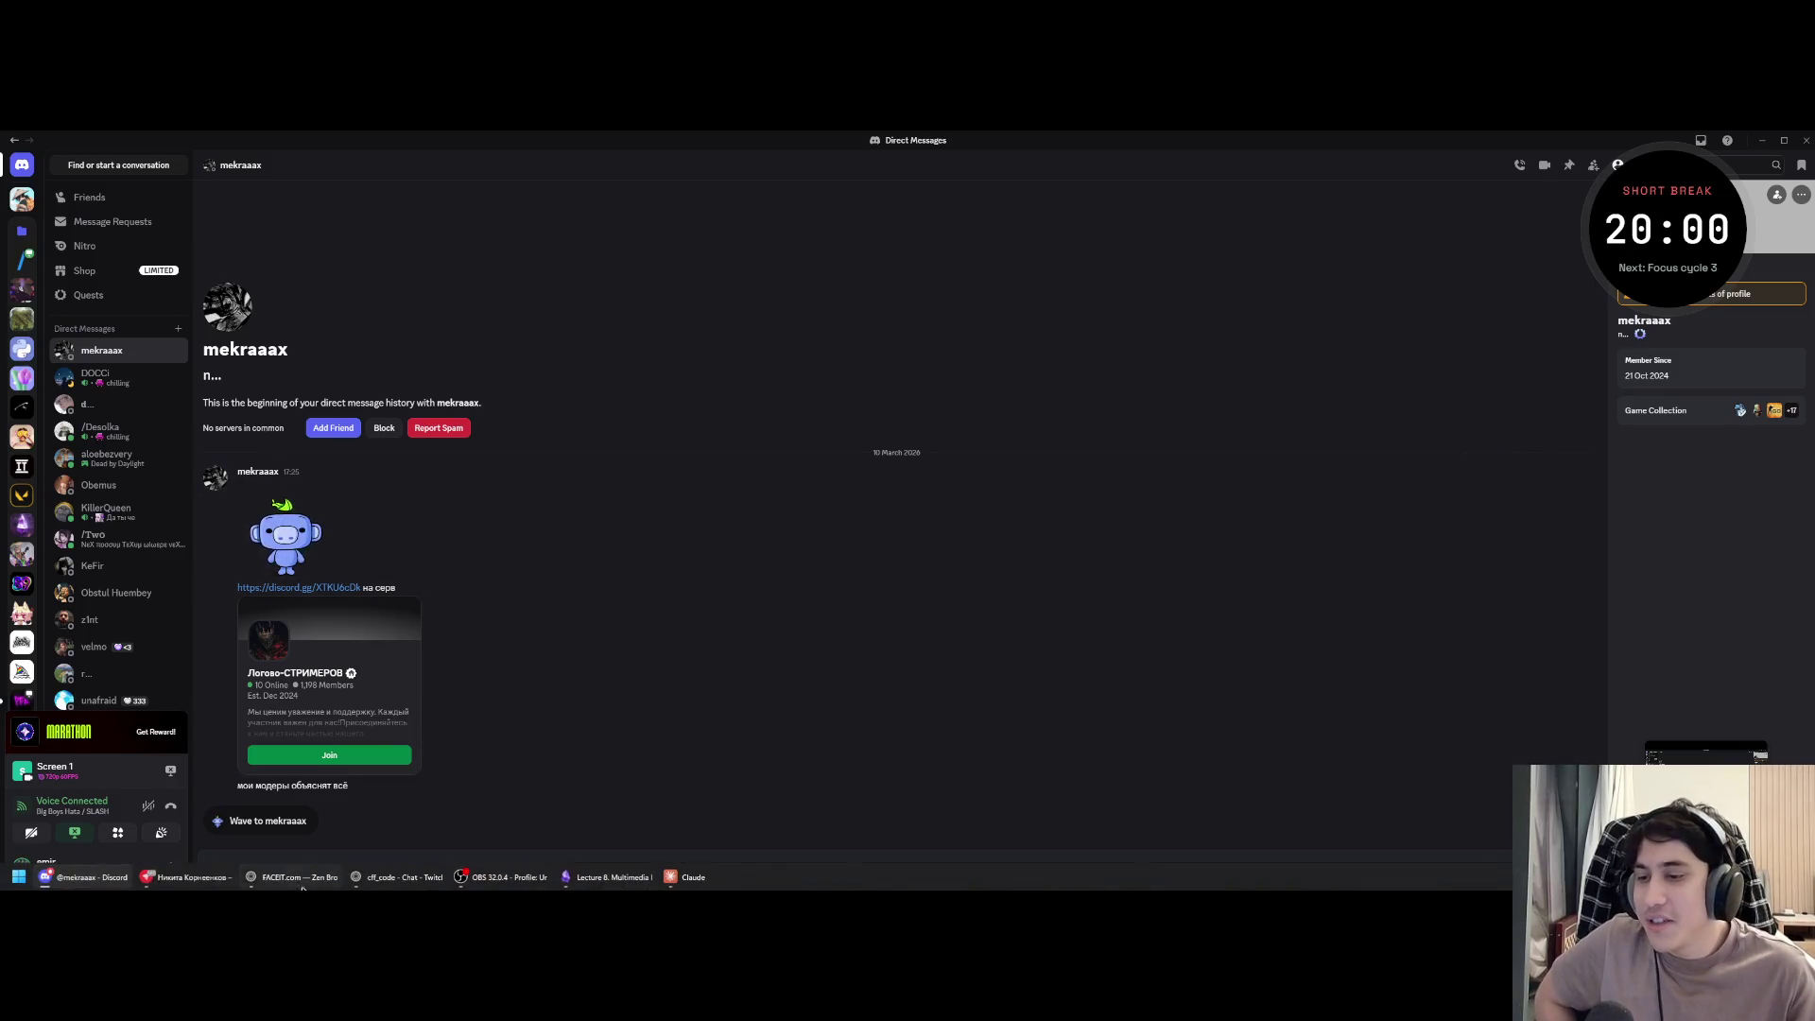
pyautogui.moveTo(291, 876)
pyautogui.click(337, 820)
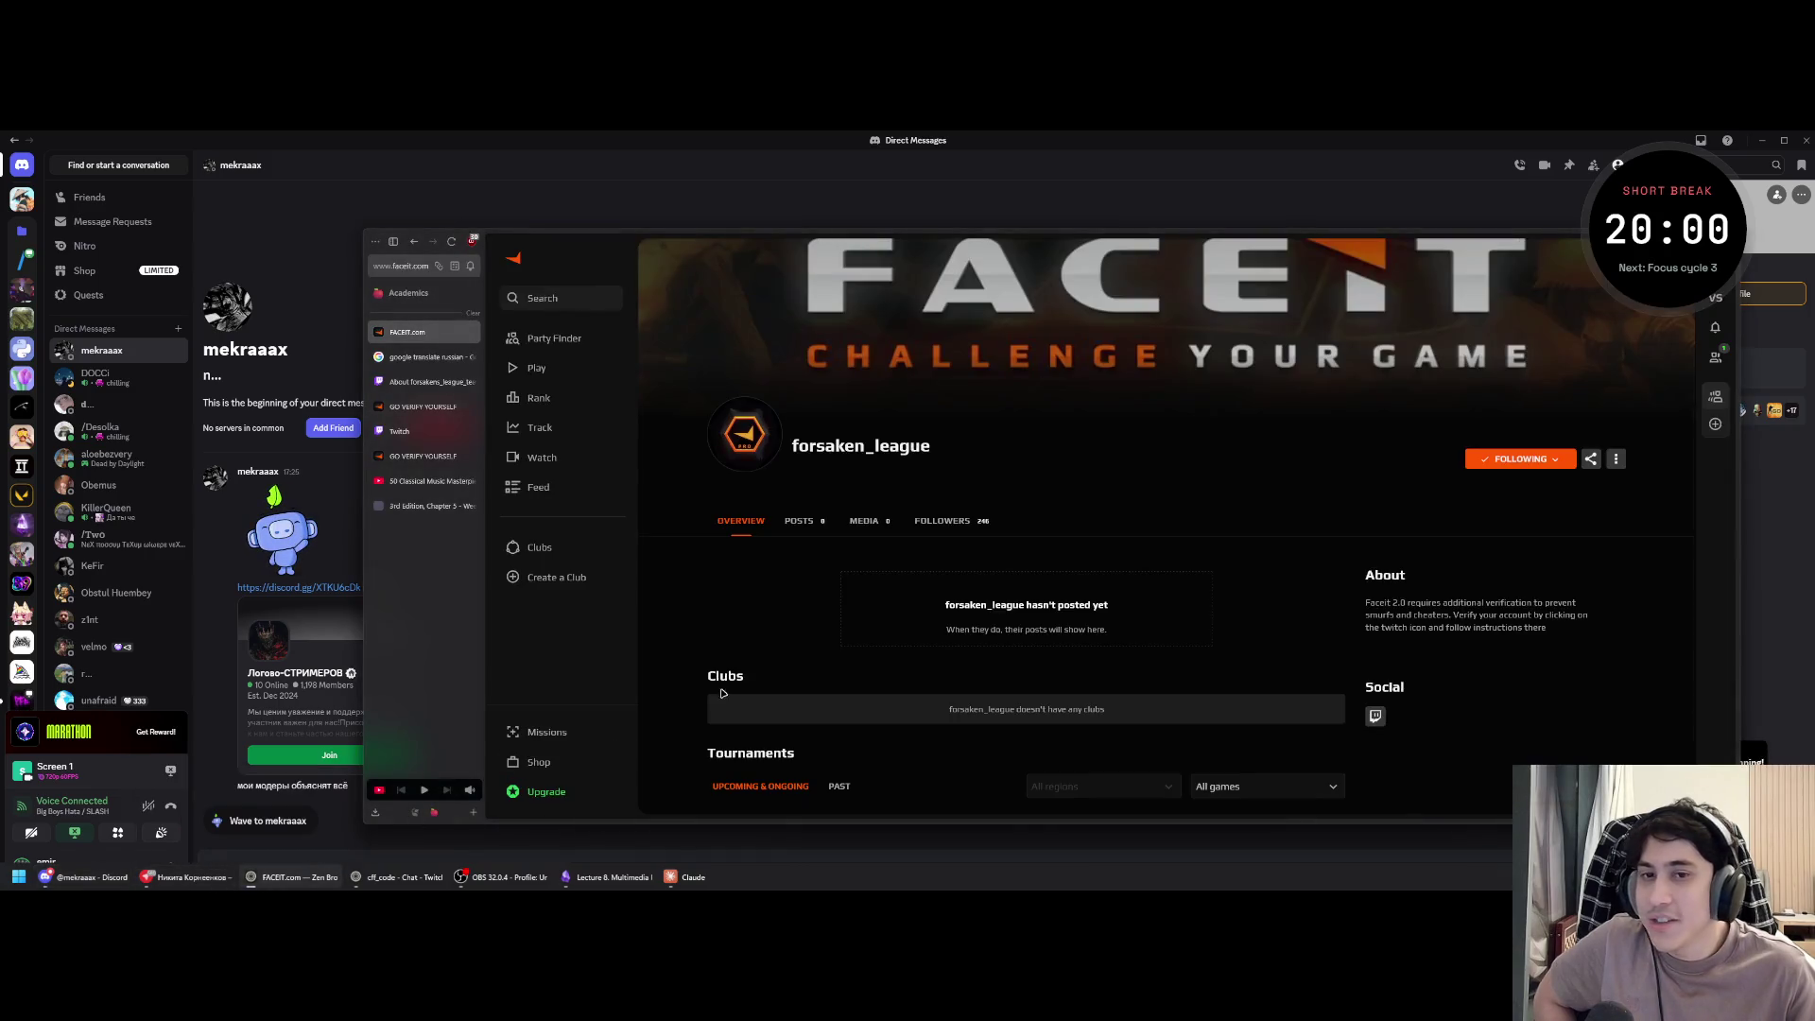
# - From the Twitch team page, follow the FACEIT verification banner and choose VERIFY NOW FOR FREE
pyautogui.click(425, 382)
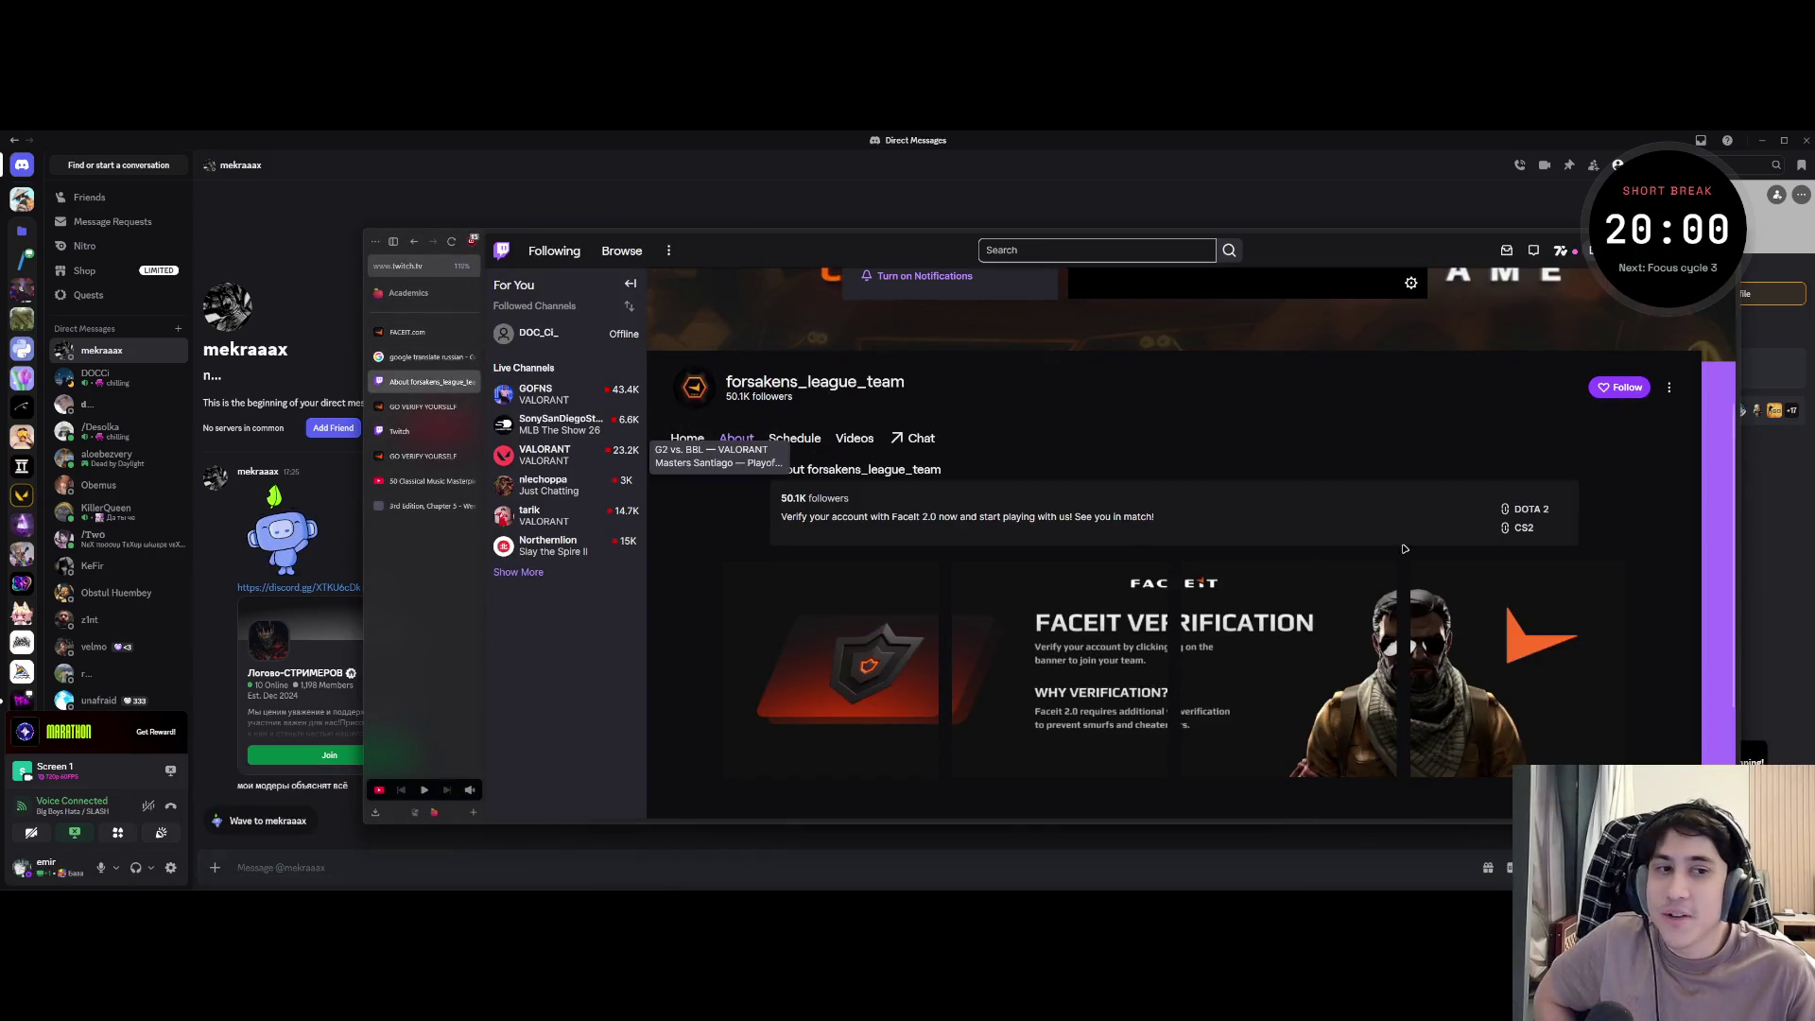
pyautogui.click(1529, 512)
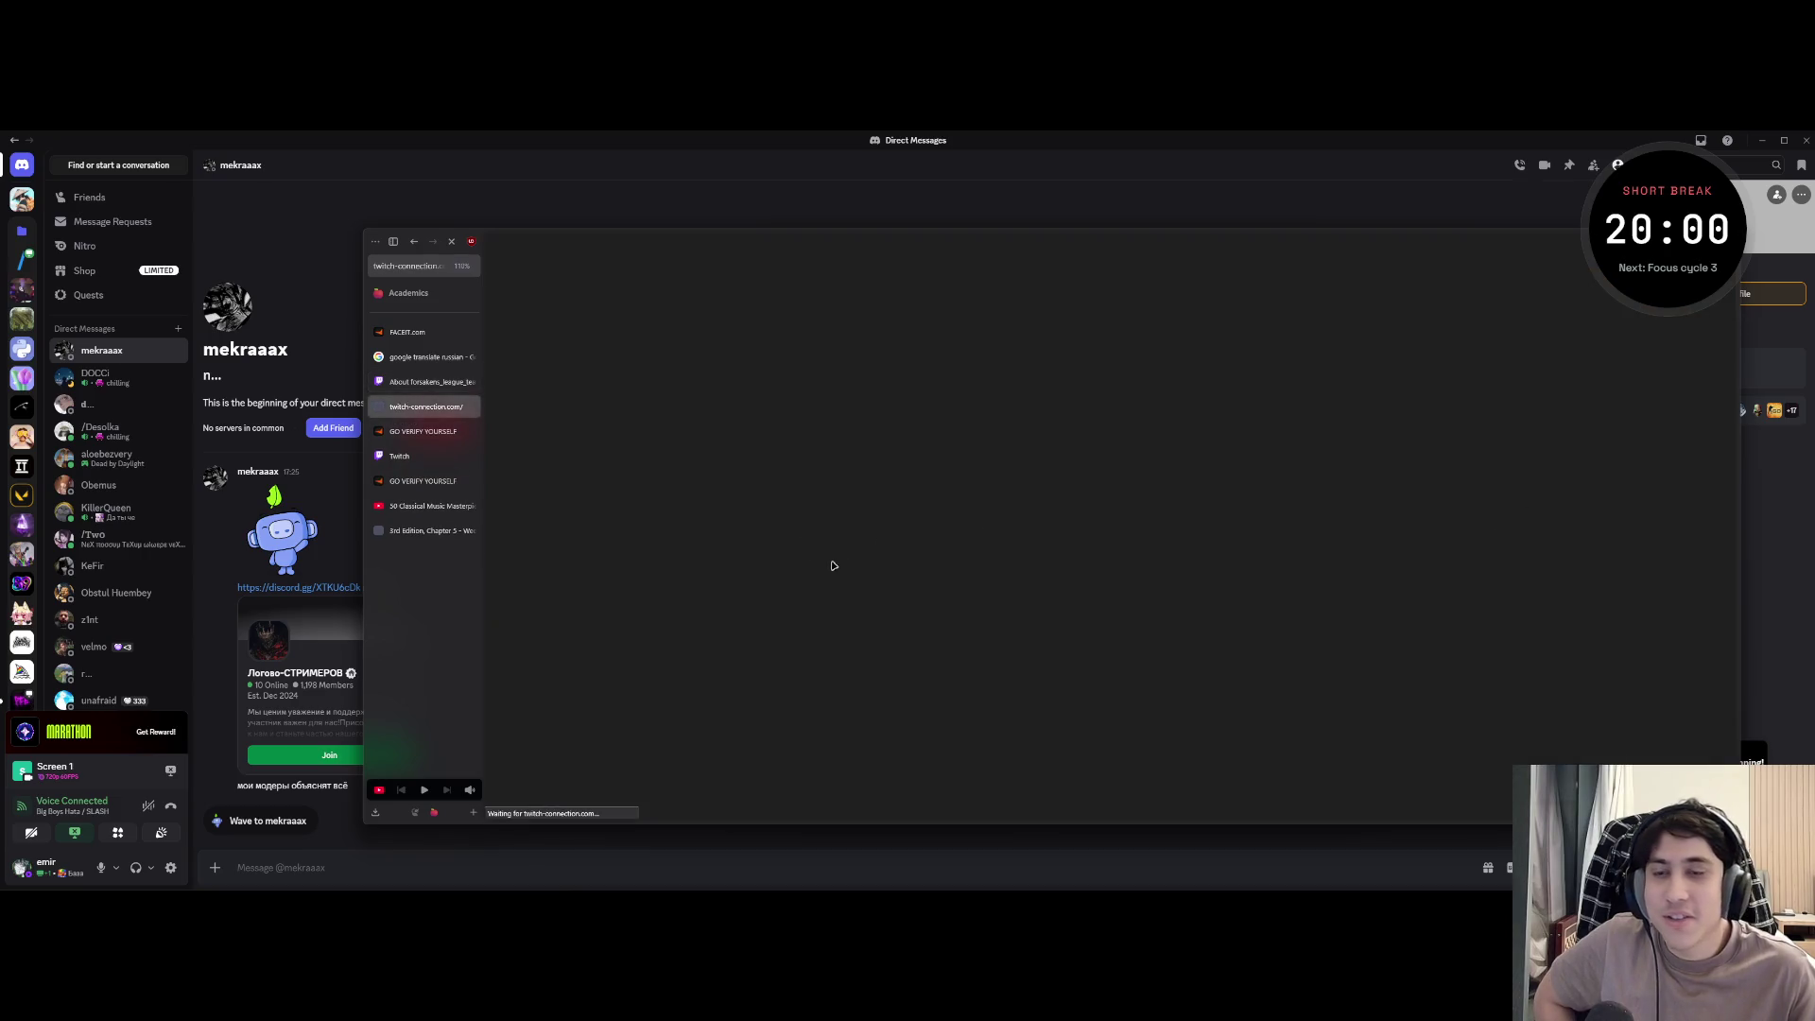
pyautogui.scroll(-5, 806, 523)
pyautogui.scroll(-5, 806, 524)
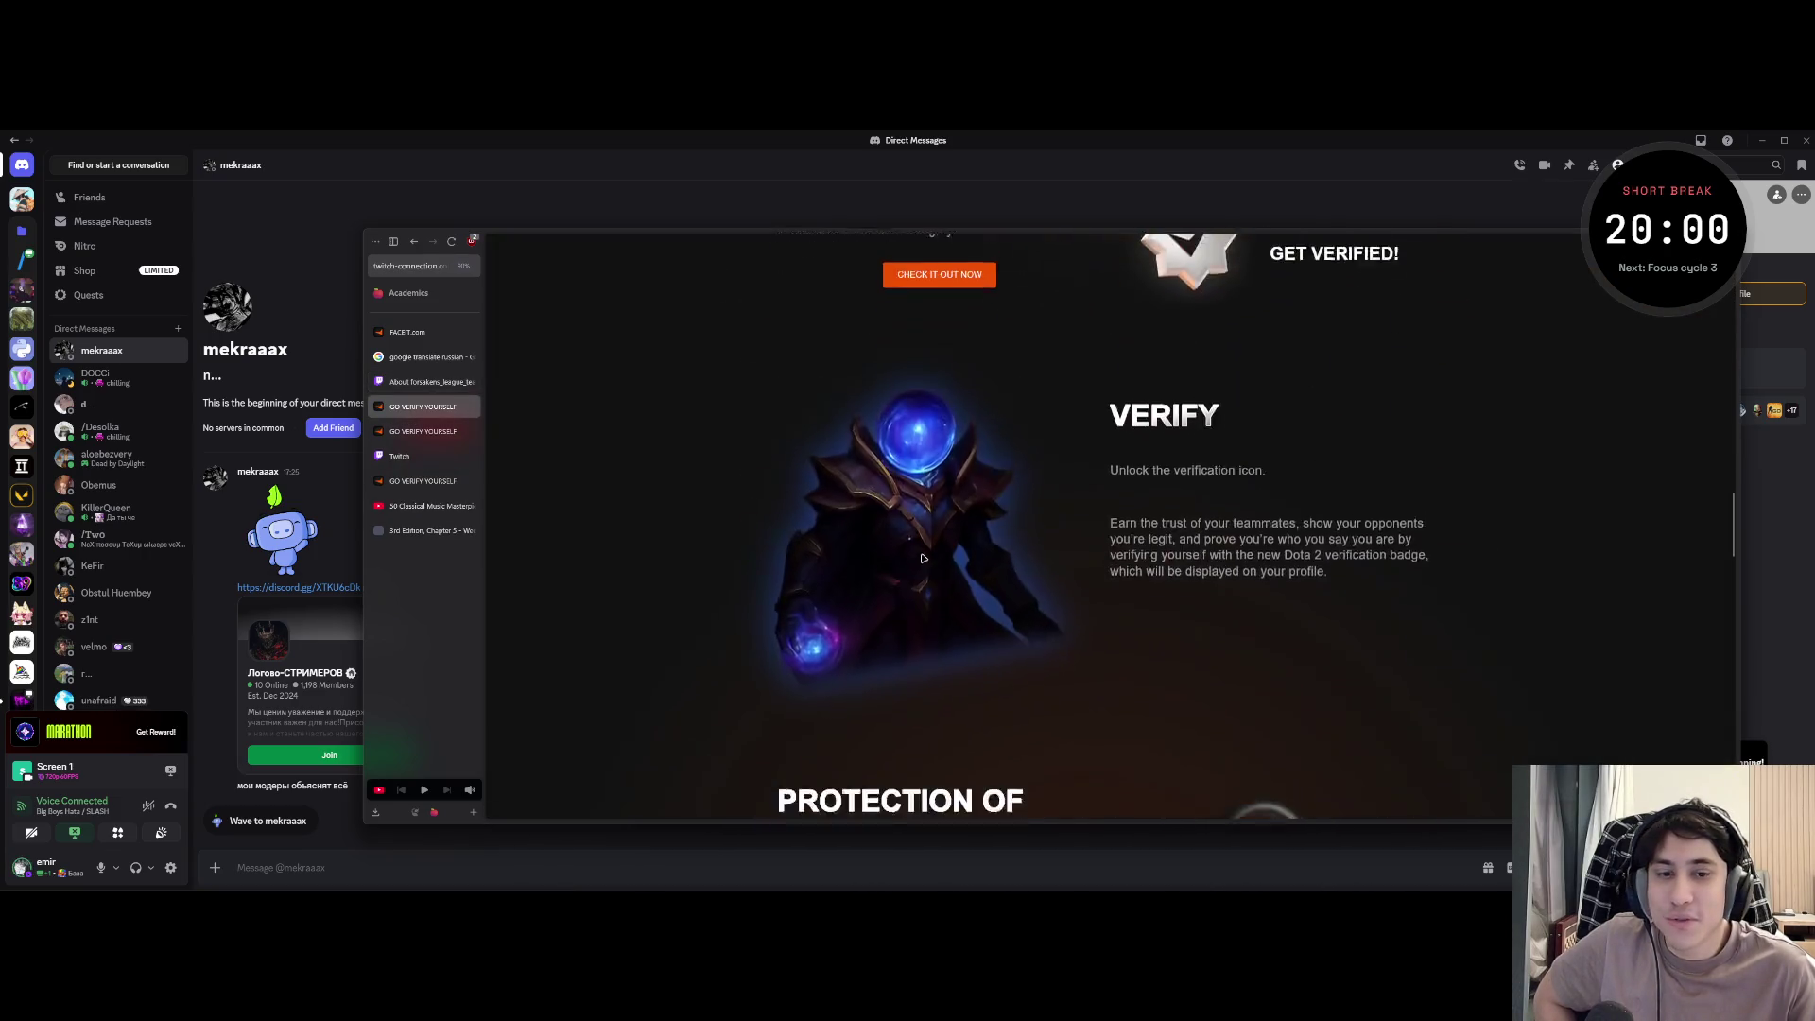
pyautogui.scroll(-5, 880, 535)
pyautogui.scroll(-5, 993, 553)
pyautogui.scroll(-5, 1084, 567)
pyautogui.scroll(-1, 1084, 567)
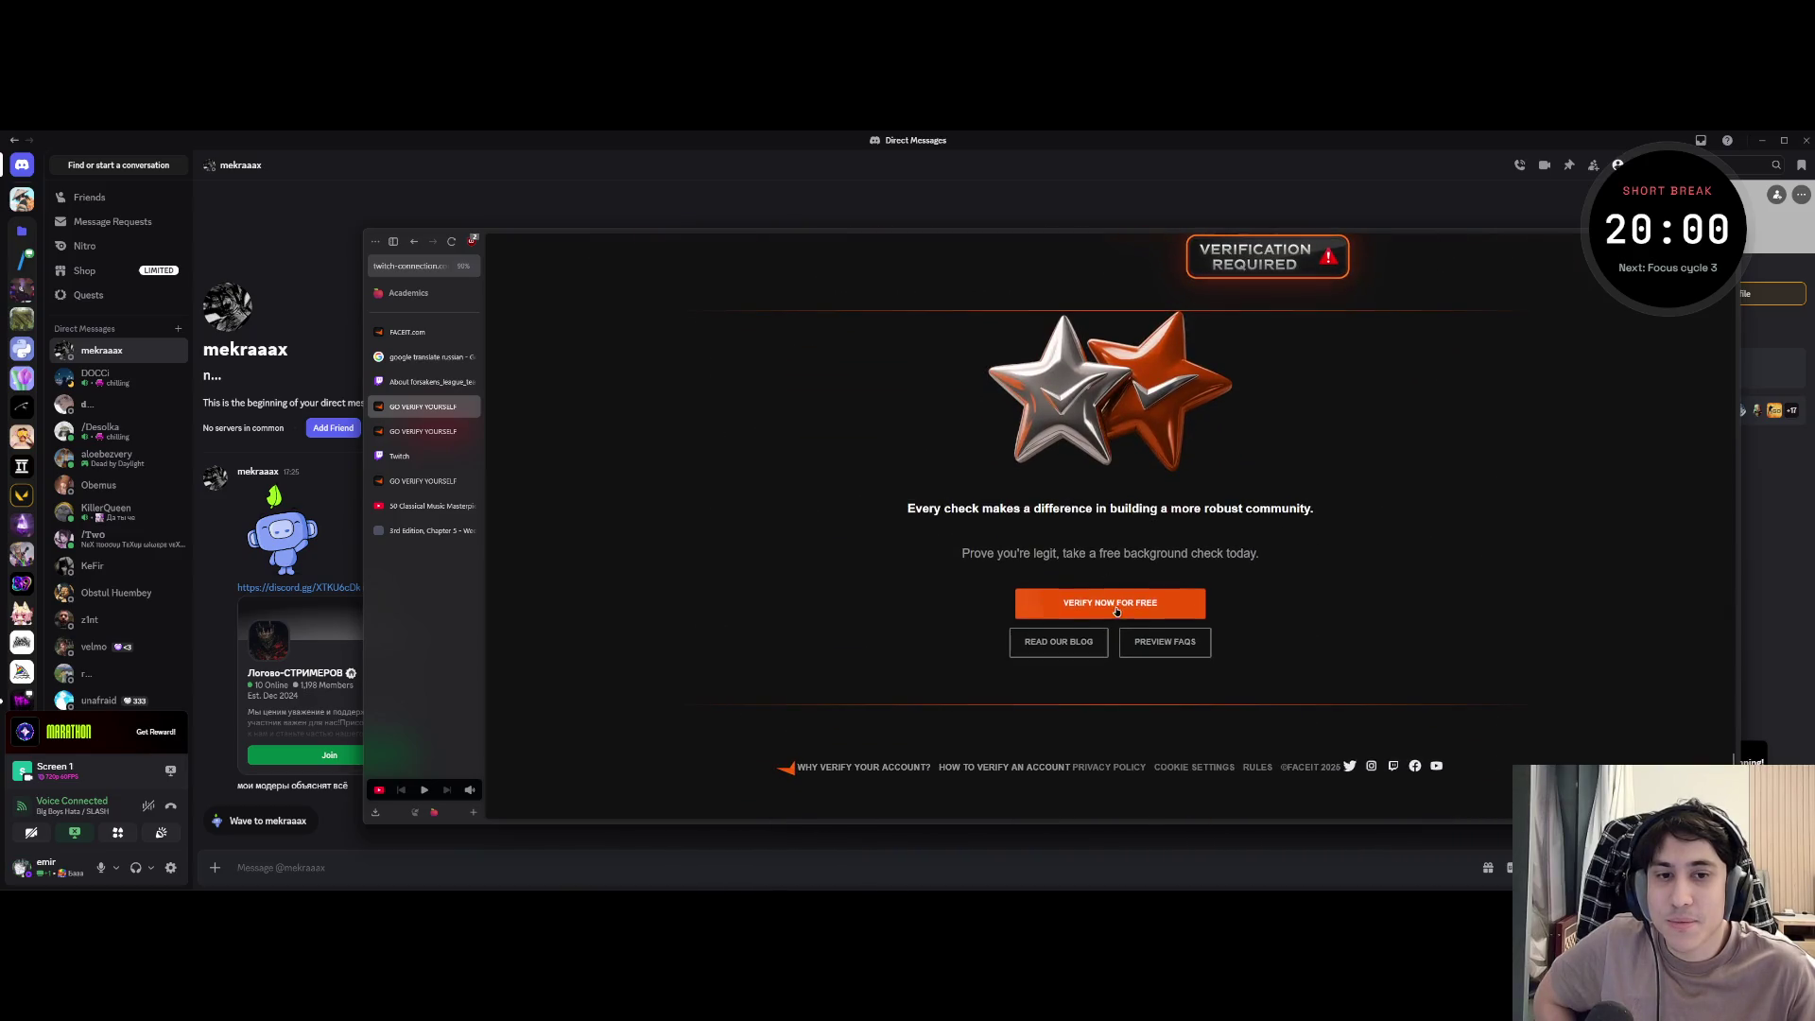
pyautogui.click(1109, 606)
# - Move the fake Steam sign-in popup around the page and select part of its web address
pyautogui.moveTo(943, 329); pyautogui.dragTo(879, 331)
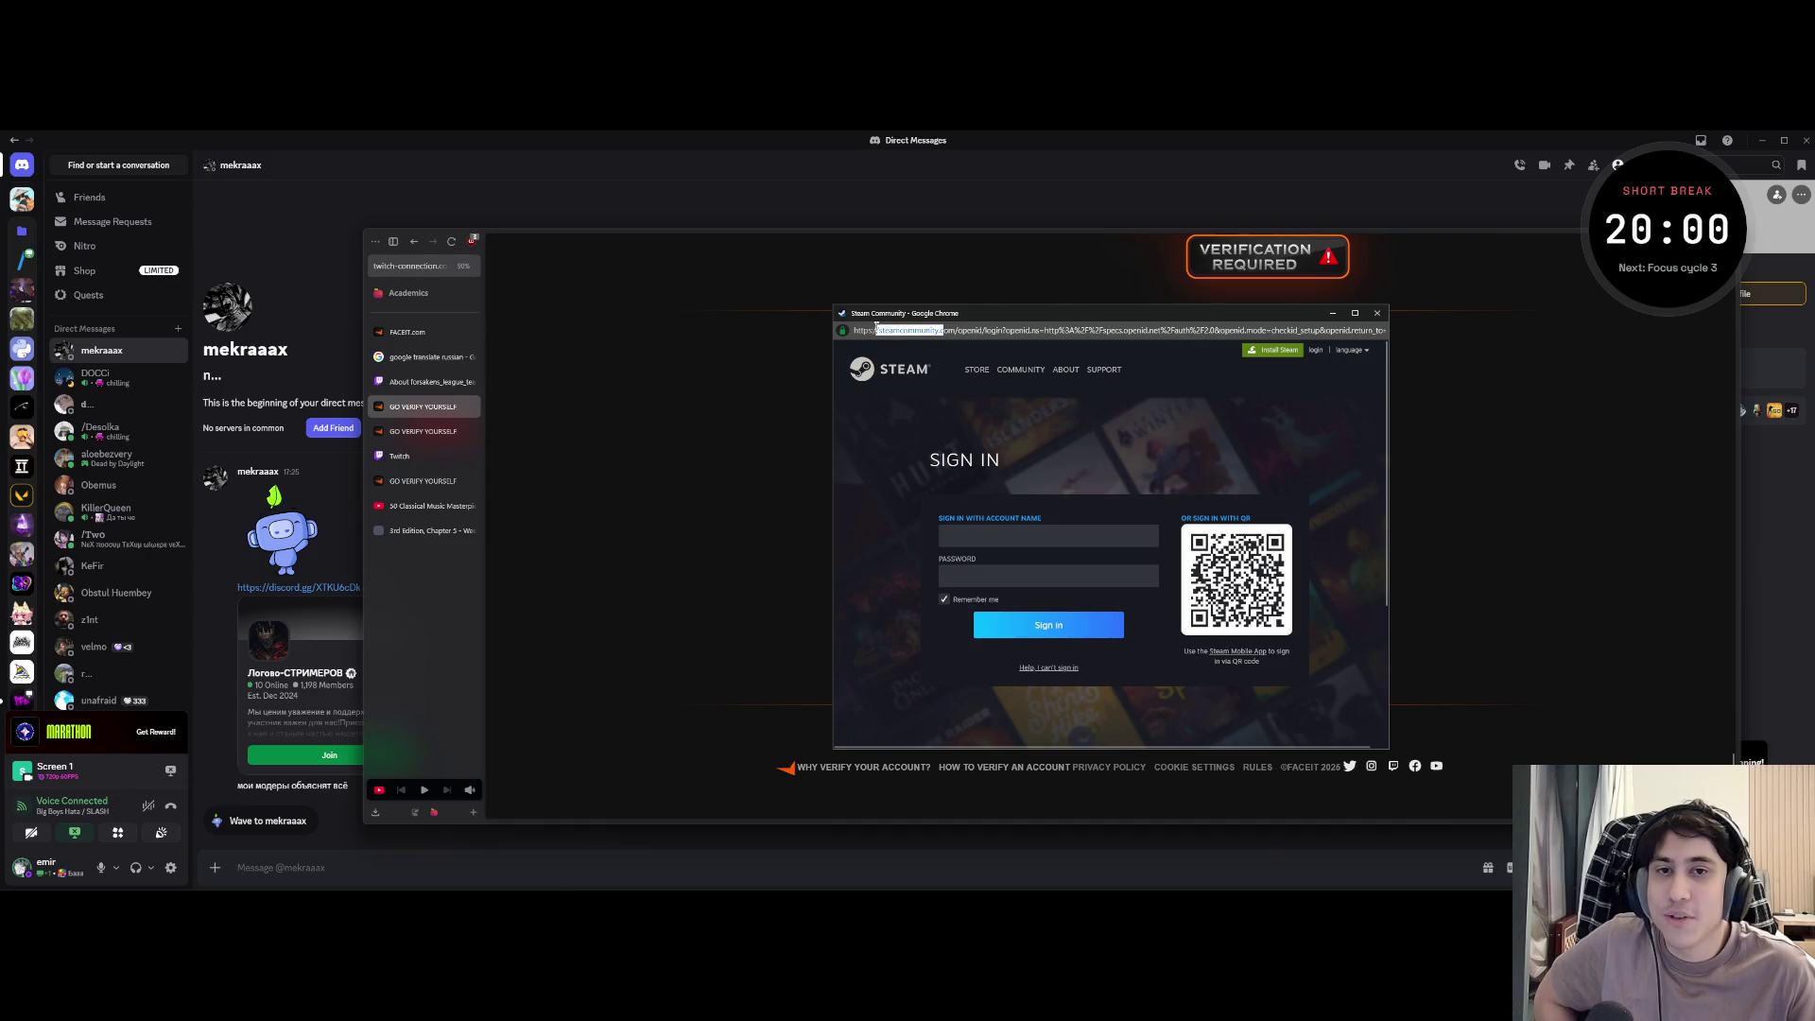
pyautogui.moveTo(979, 313); pyautogui.dragTo(633, 382)
pyautogui.moveTo(344, 395); pyautogui.dragTo(316, 203)
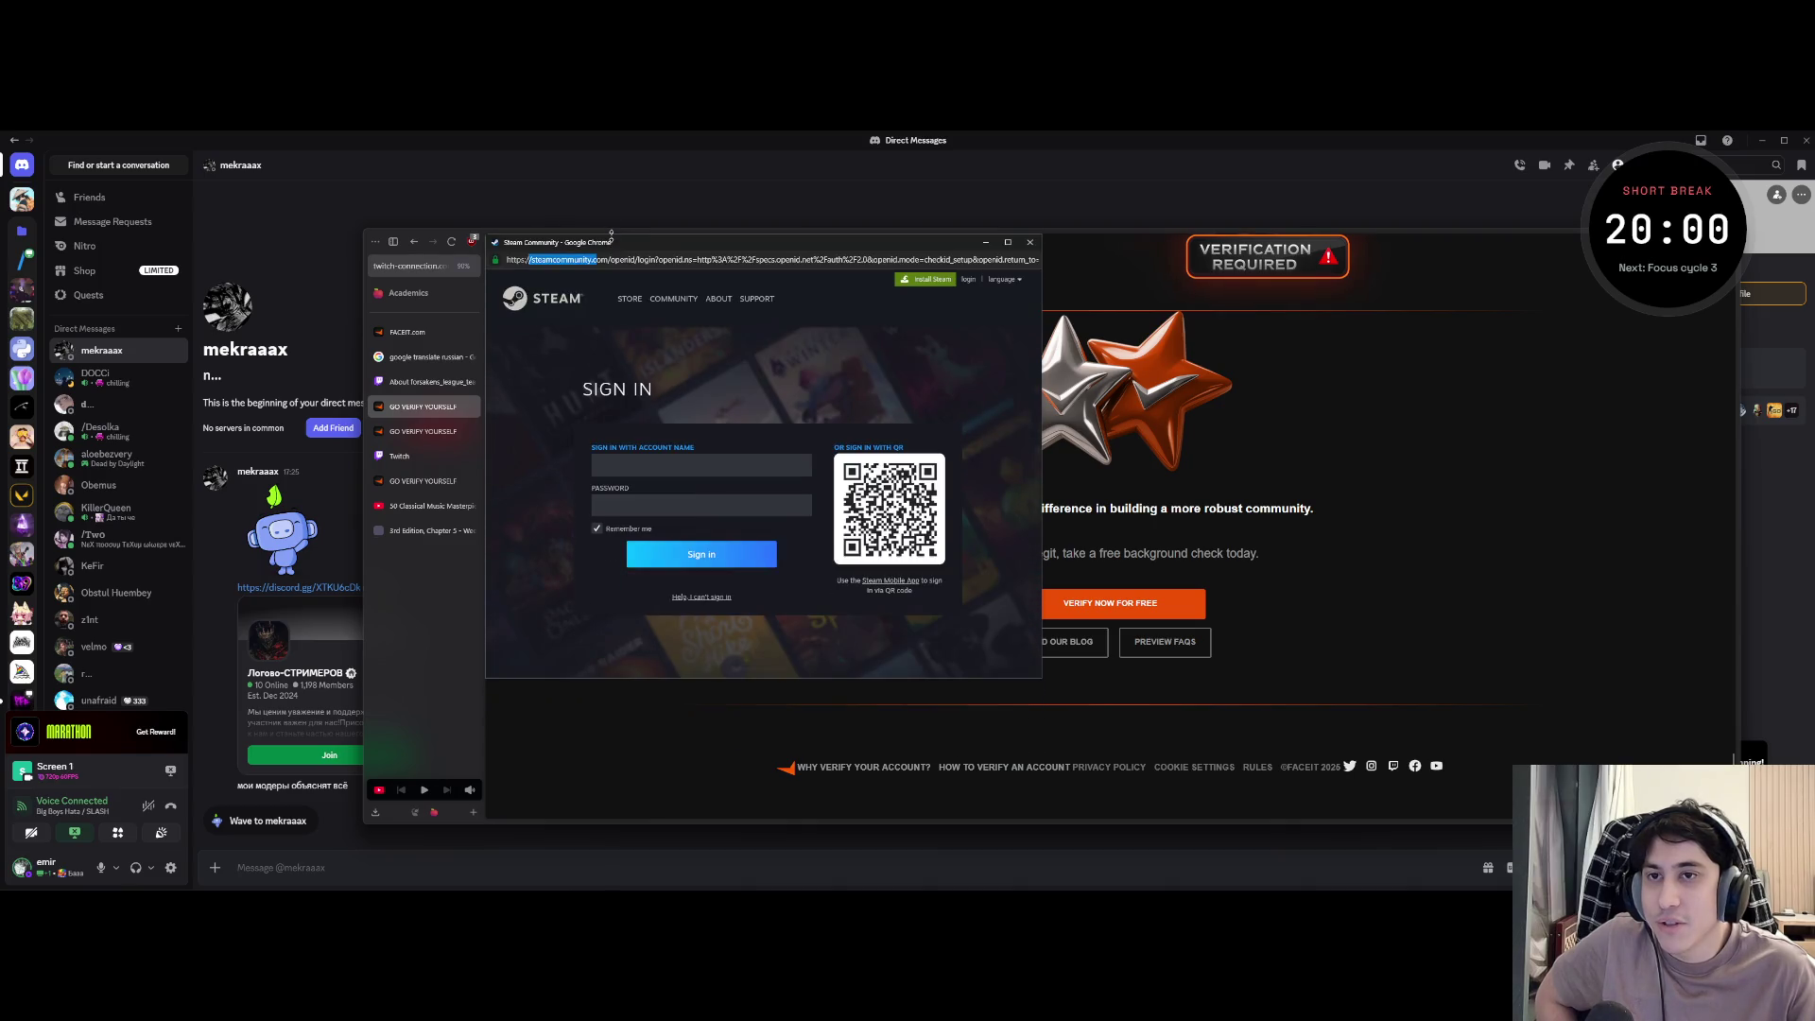
pyautogui.moveTo(929, 260)
pyautogui.mouseDown()
pyautogui.moveTo(504, 263)
pyautogui.moveTo(651, 325)
pyautogui.mouseUp()
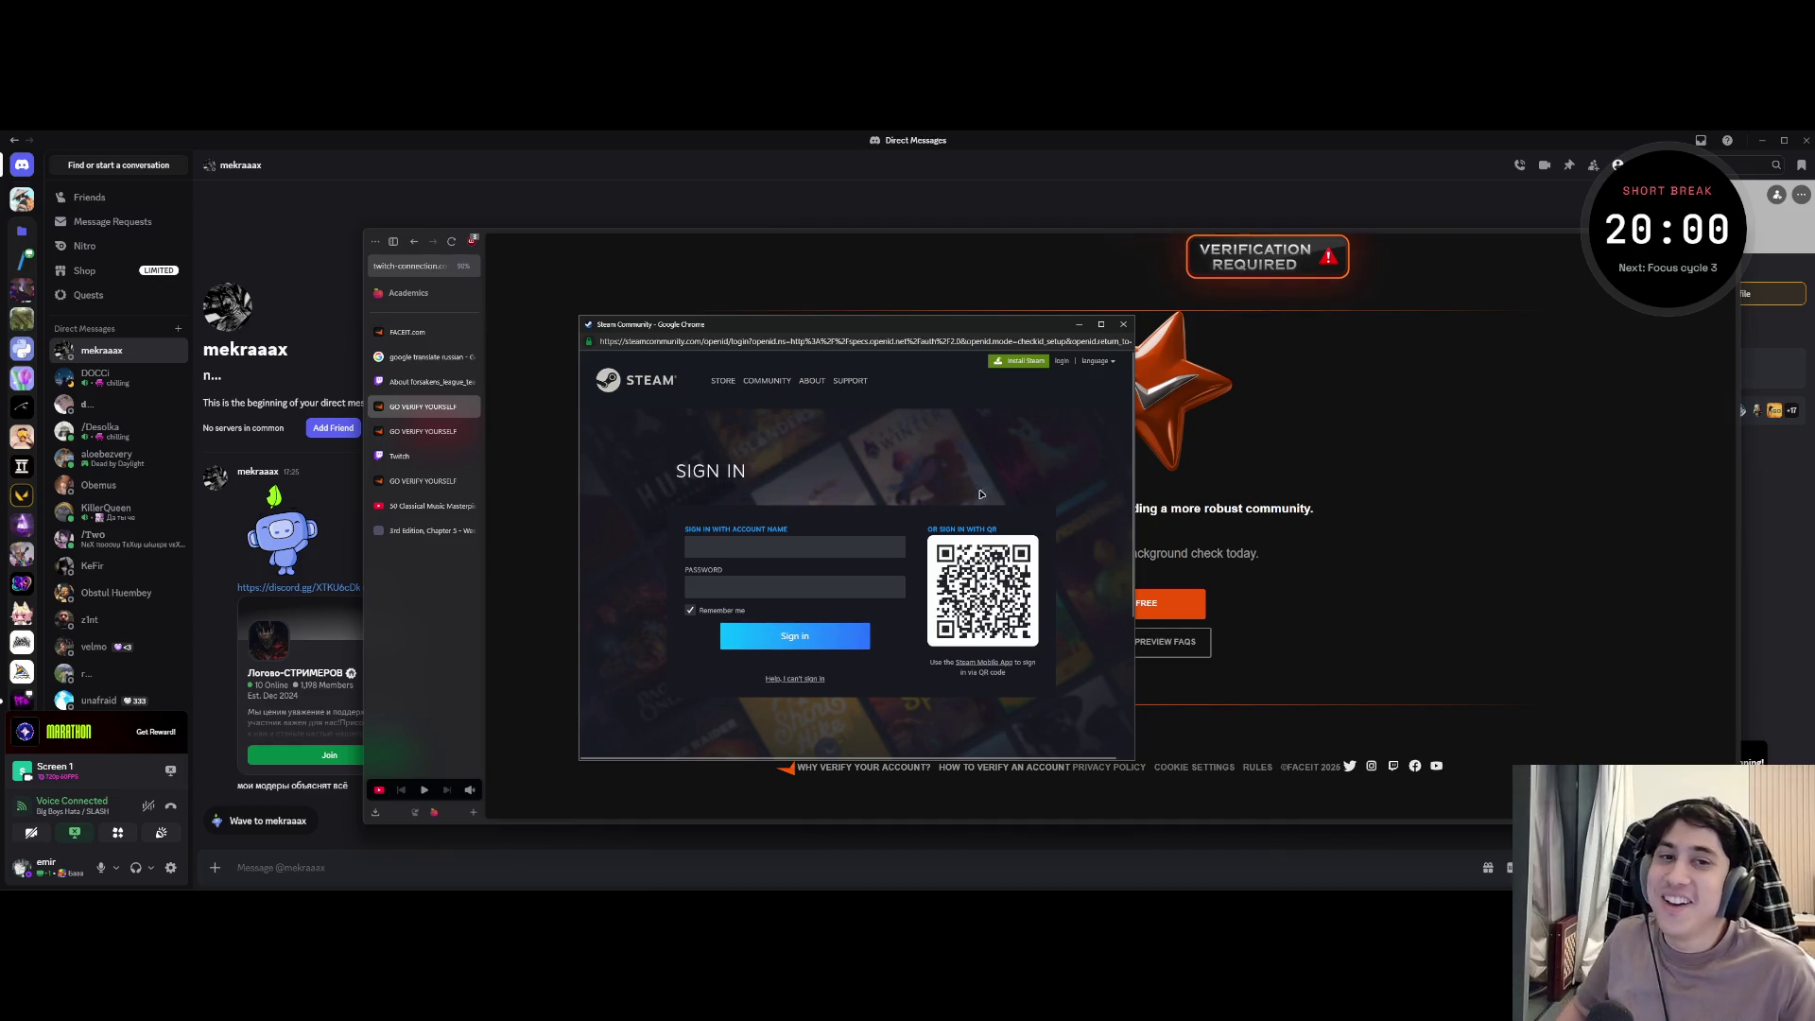
# - Select the whole steamcommunity.com address in the popup and reposition it across the page
pyautogui.doubleClick(691, 344)
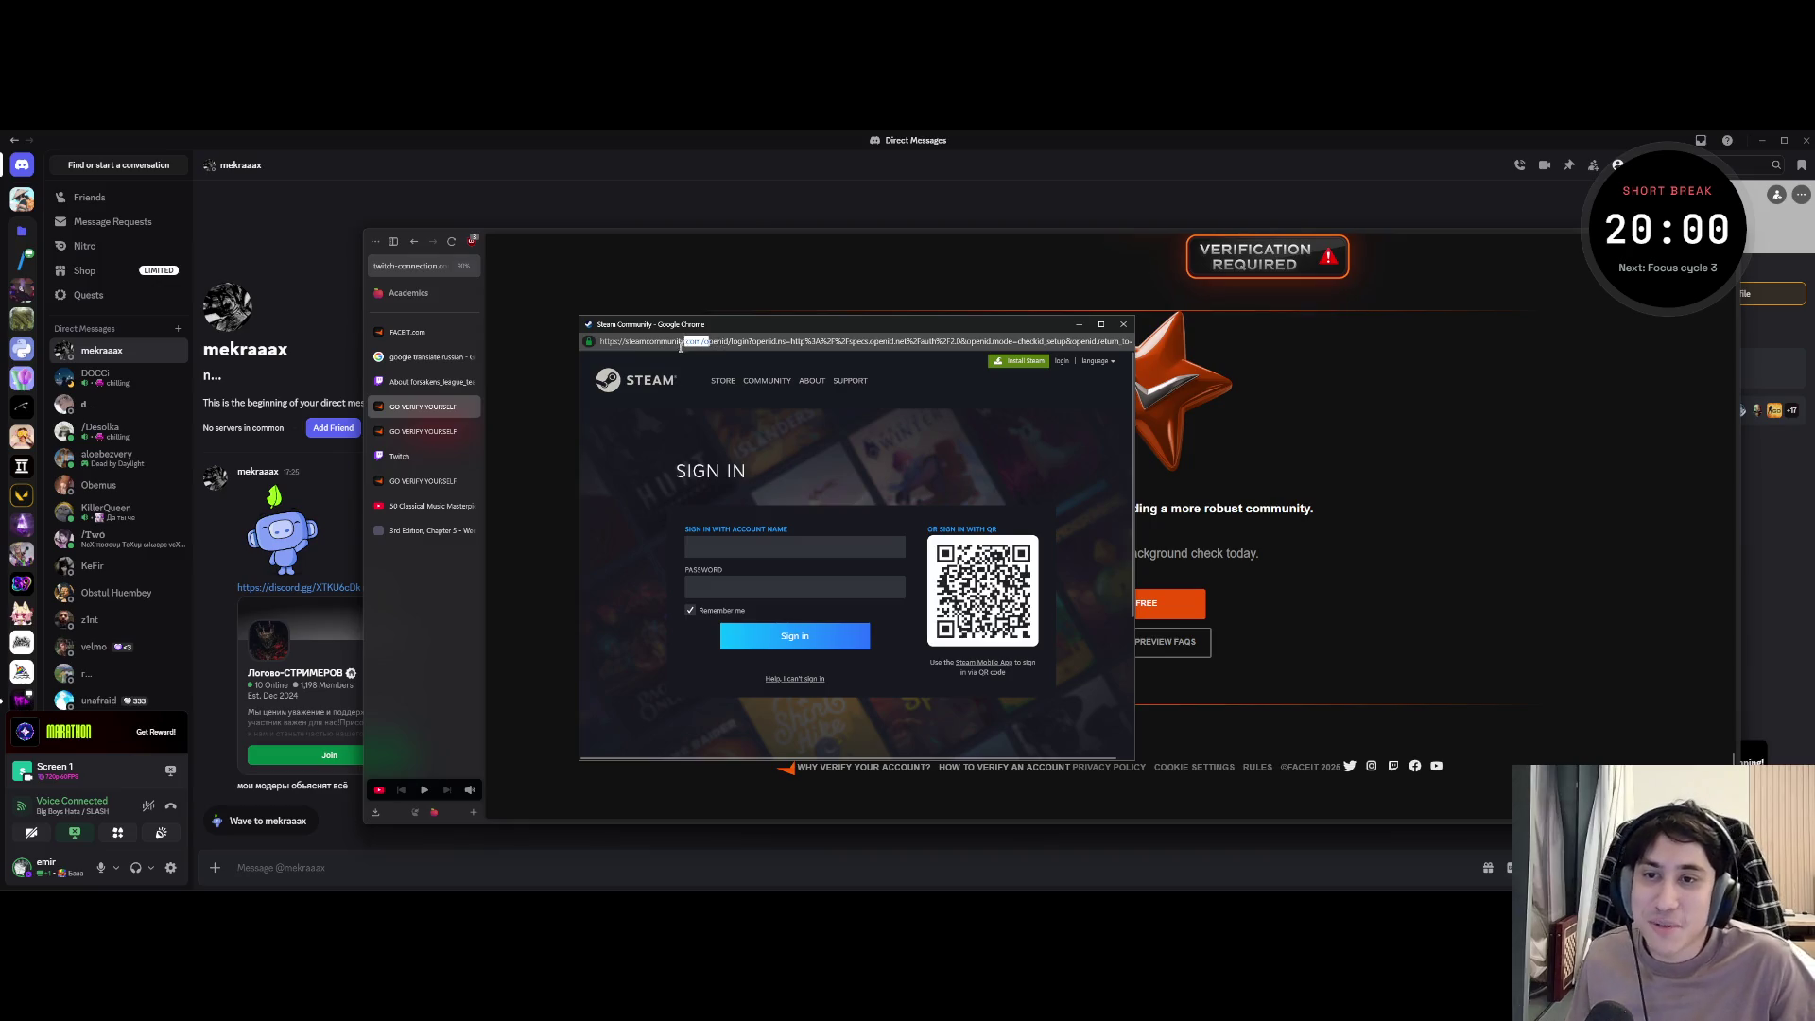
pyautogui.moveTo(684, 346); pyautogui.dragTo(616, 350)
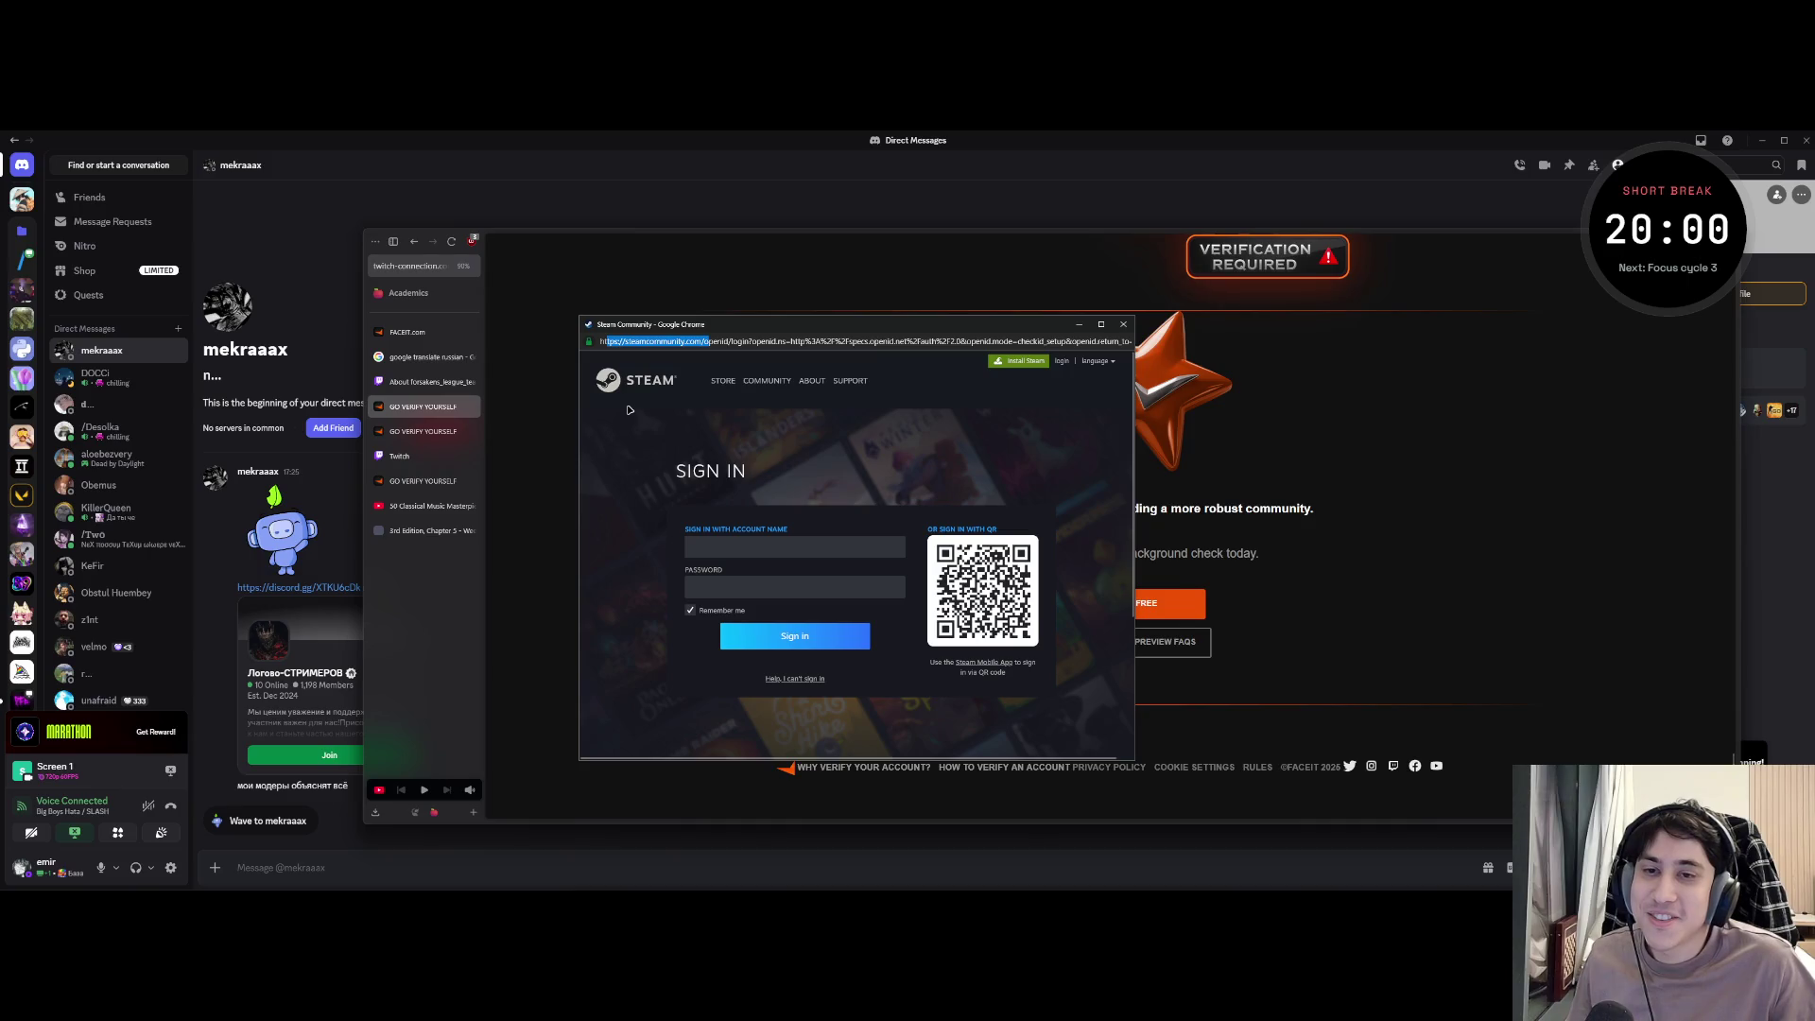
pyautogui.moveTo(705, 343)
pyautogui.mouseDown()
pyautogui.moveTo(590, 345)
pyautogui.moveTo(620, 343)
pyautogui.mouseUp()
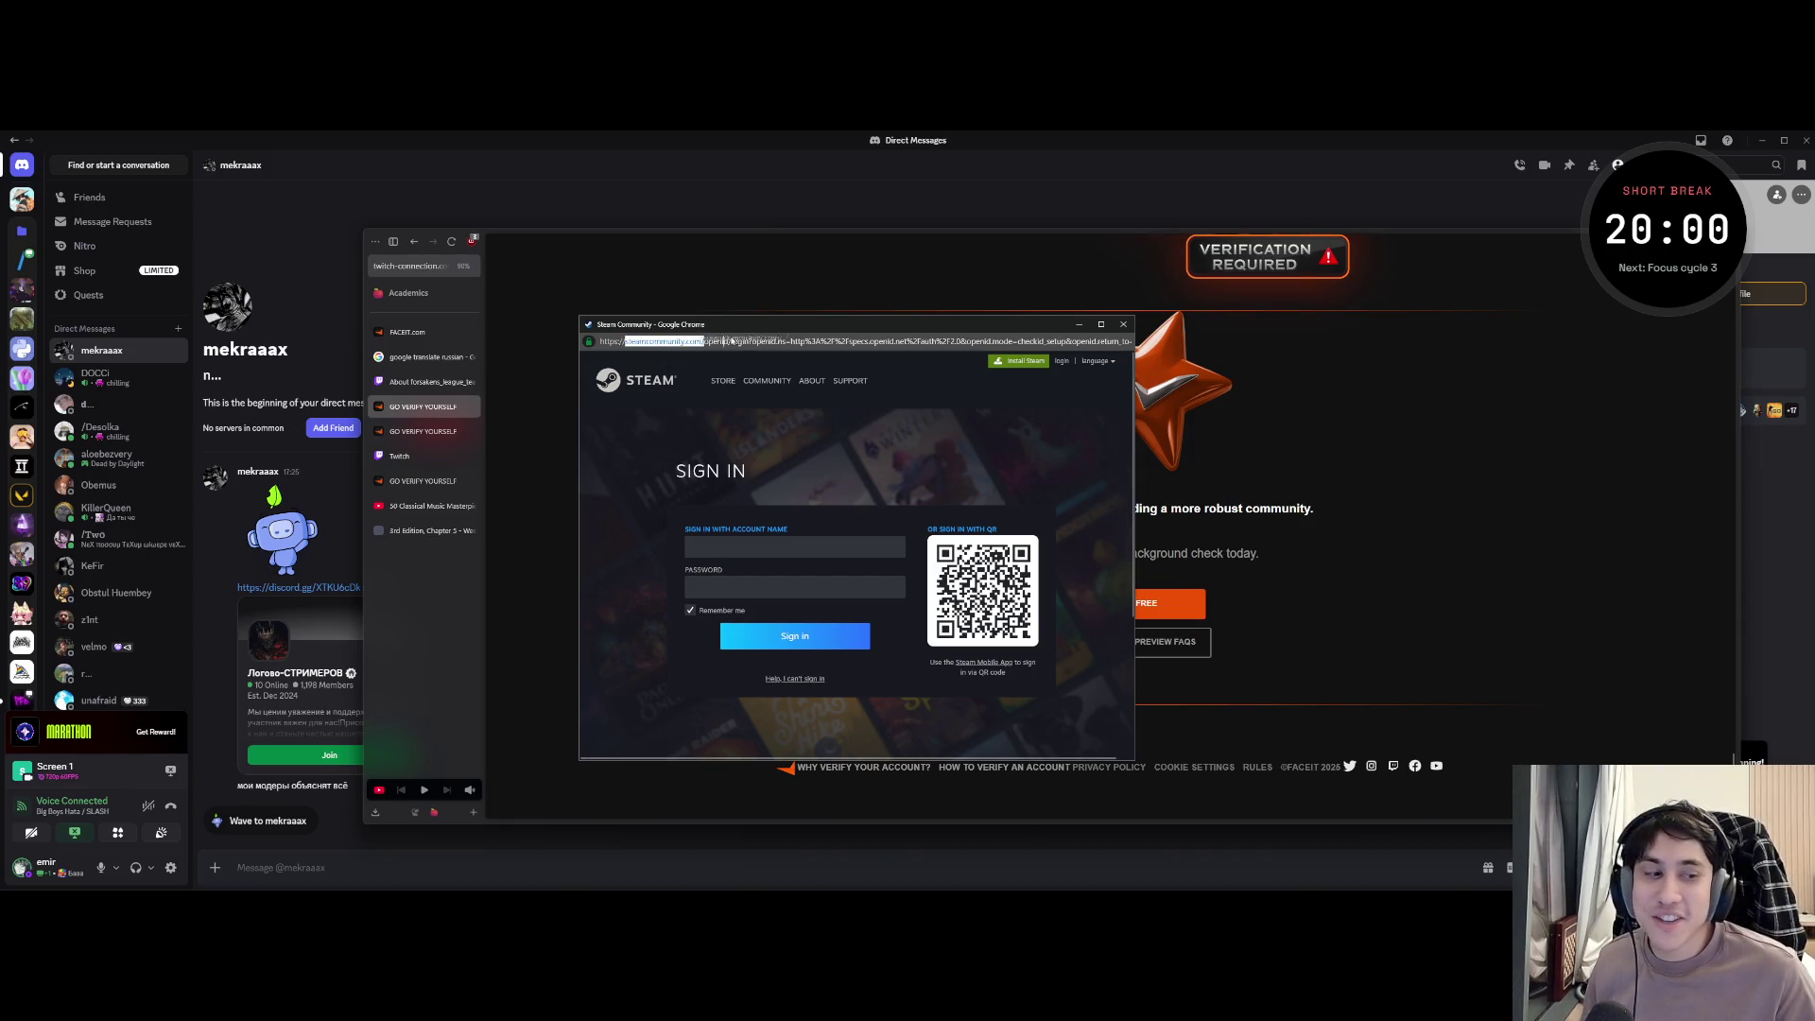
pyautogui.moveTo(745, 325)
pyautogui.mouseDown()
pyautogui.moveTo(783, 223)
pyautogui.moveTo(1067, 363)
pyautogui.mouseUp()
pyautogui.moveTo(1164, 392); pyautogui.dragTo(1033, 345)
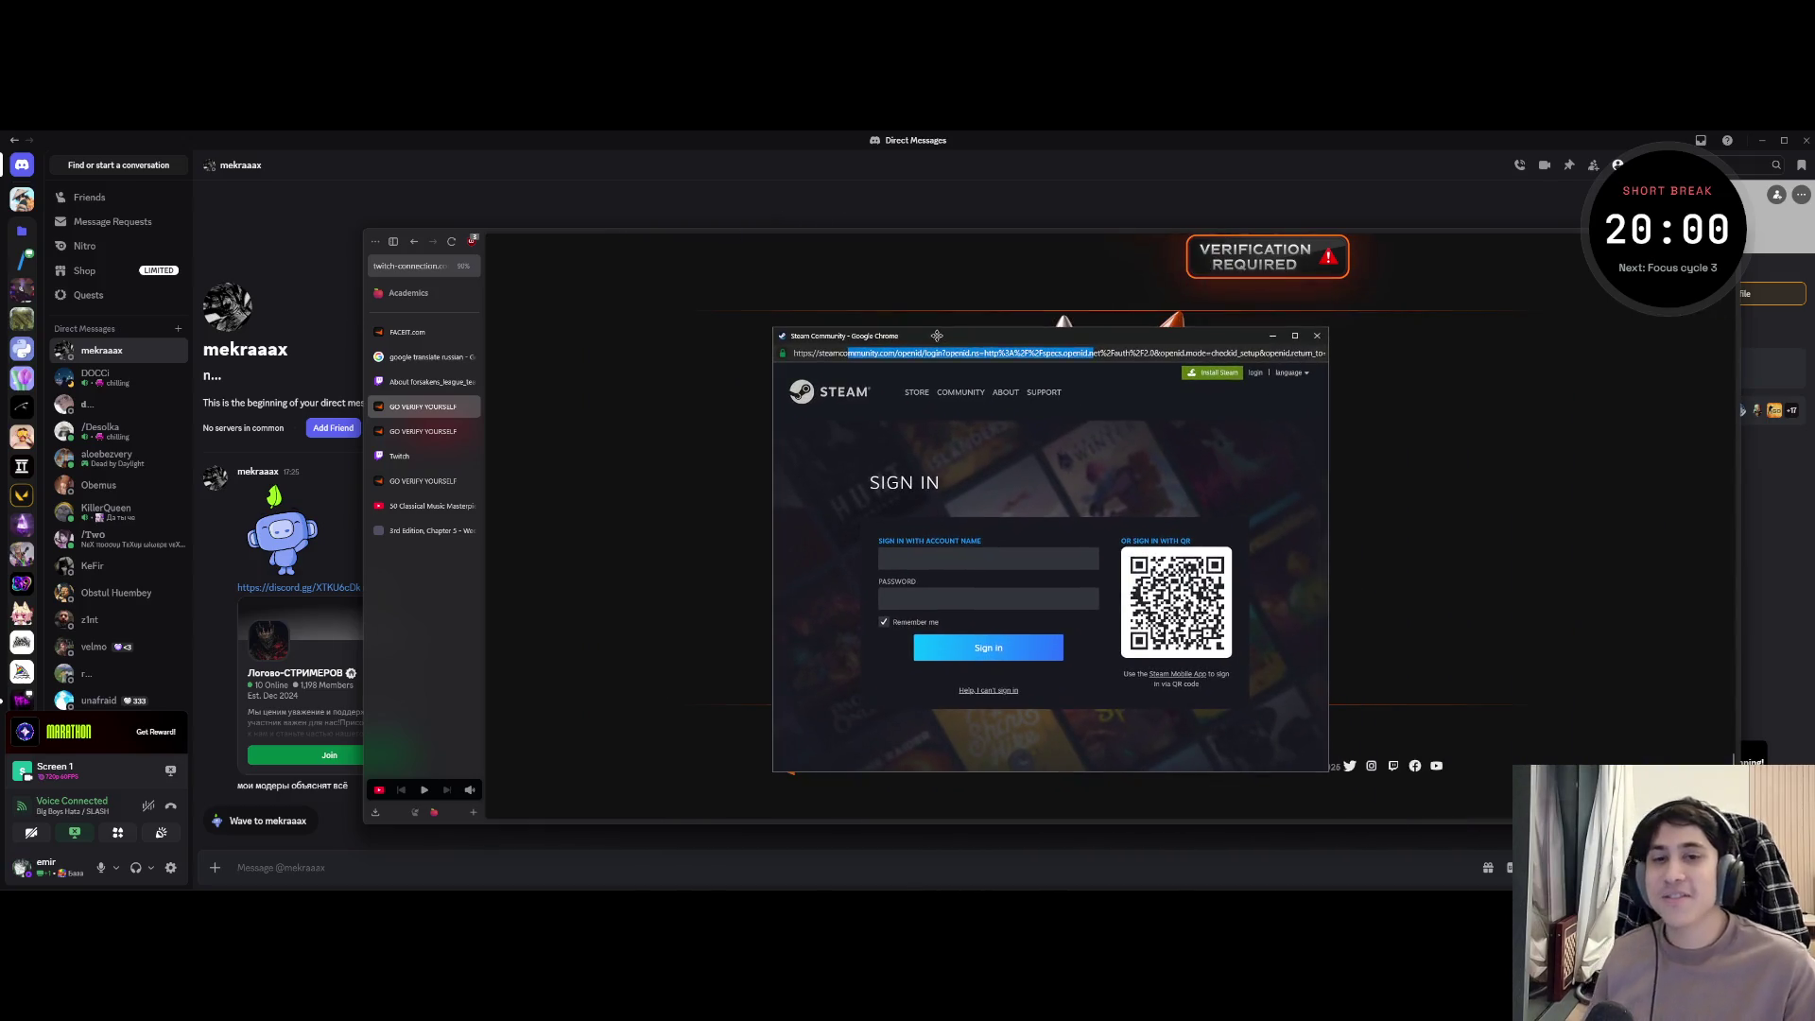
# - Select the start of the popup's address, drag it to the page top to show it stays confined, then close it
pyautogui.click(1034, 342)
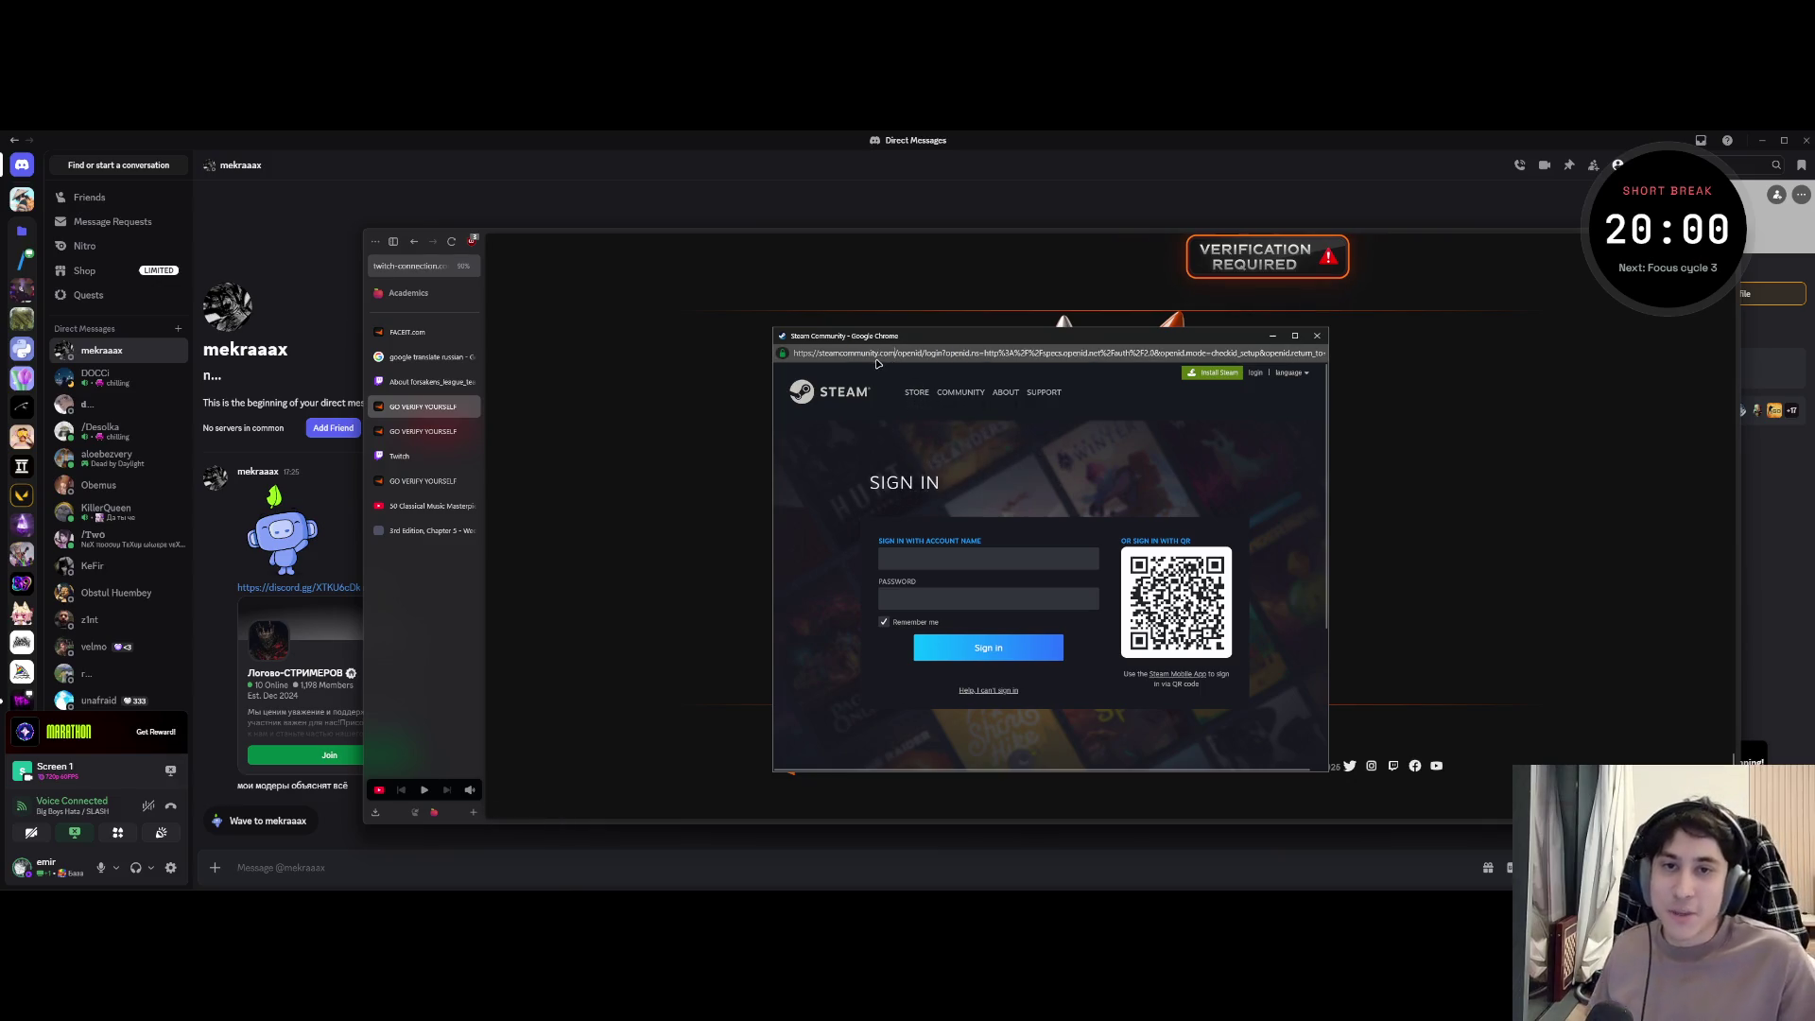
pyautogui.moveTo(888, 352); pyautogui.dragTo(798, 356)
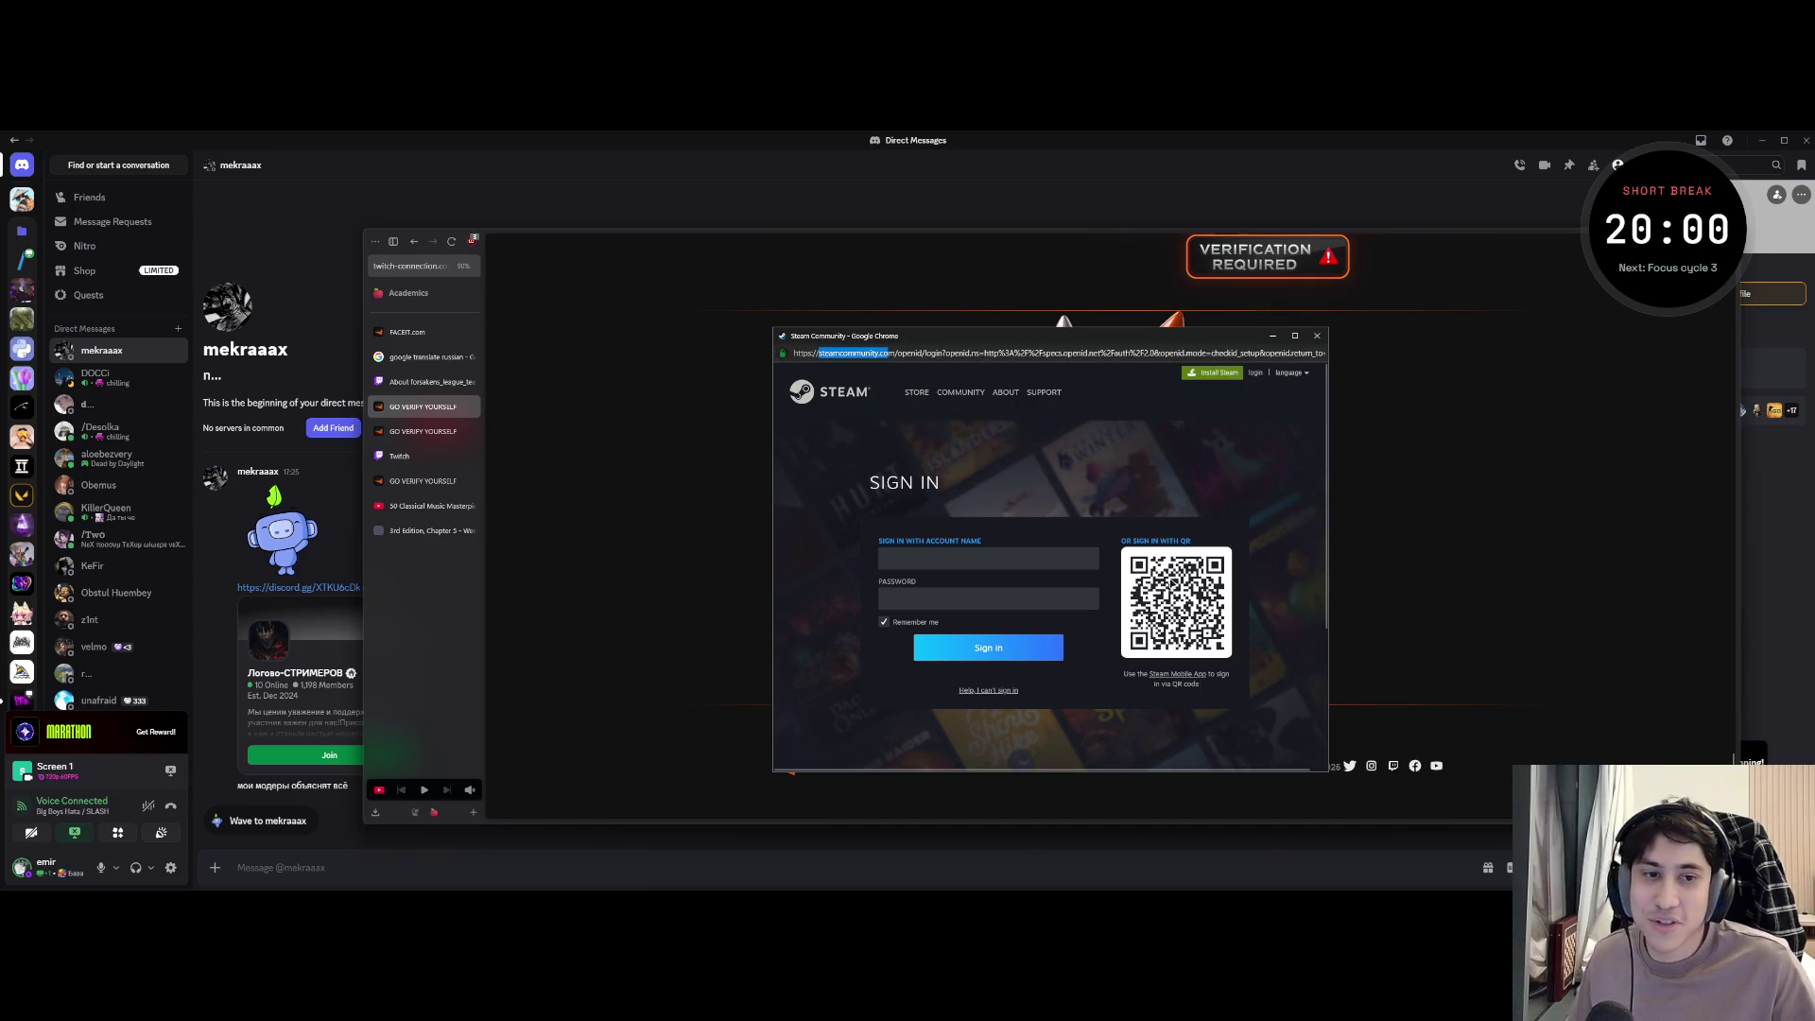
pyautogui.moveTo(1067, 339); pyautogui.dragTo(932, 184)
pyautogui.click(995, 376)
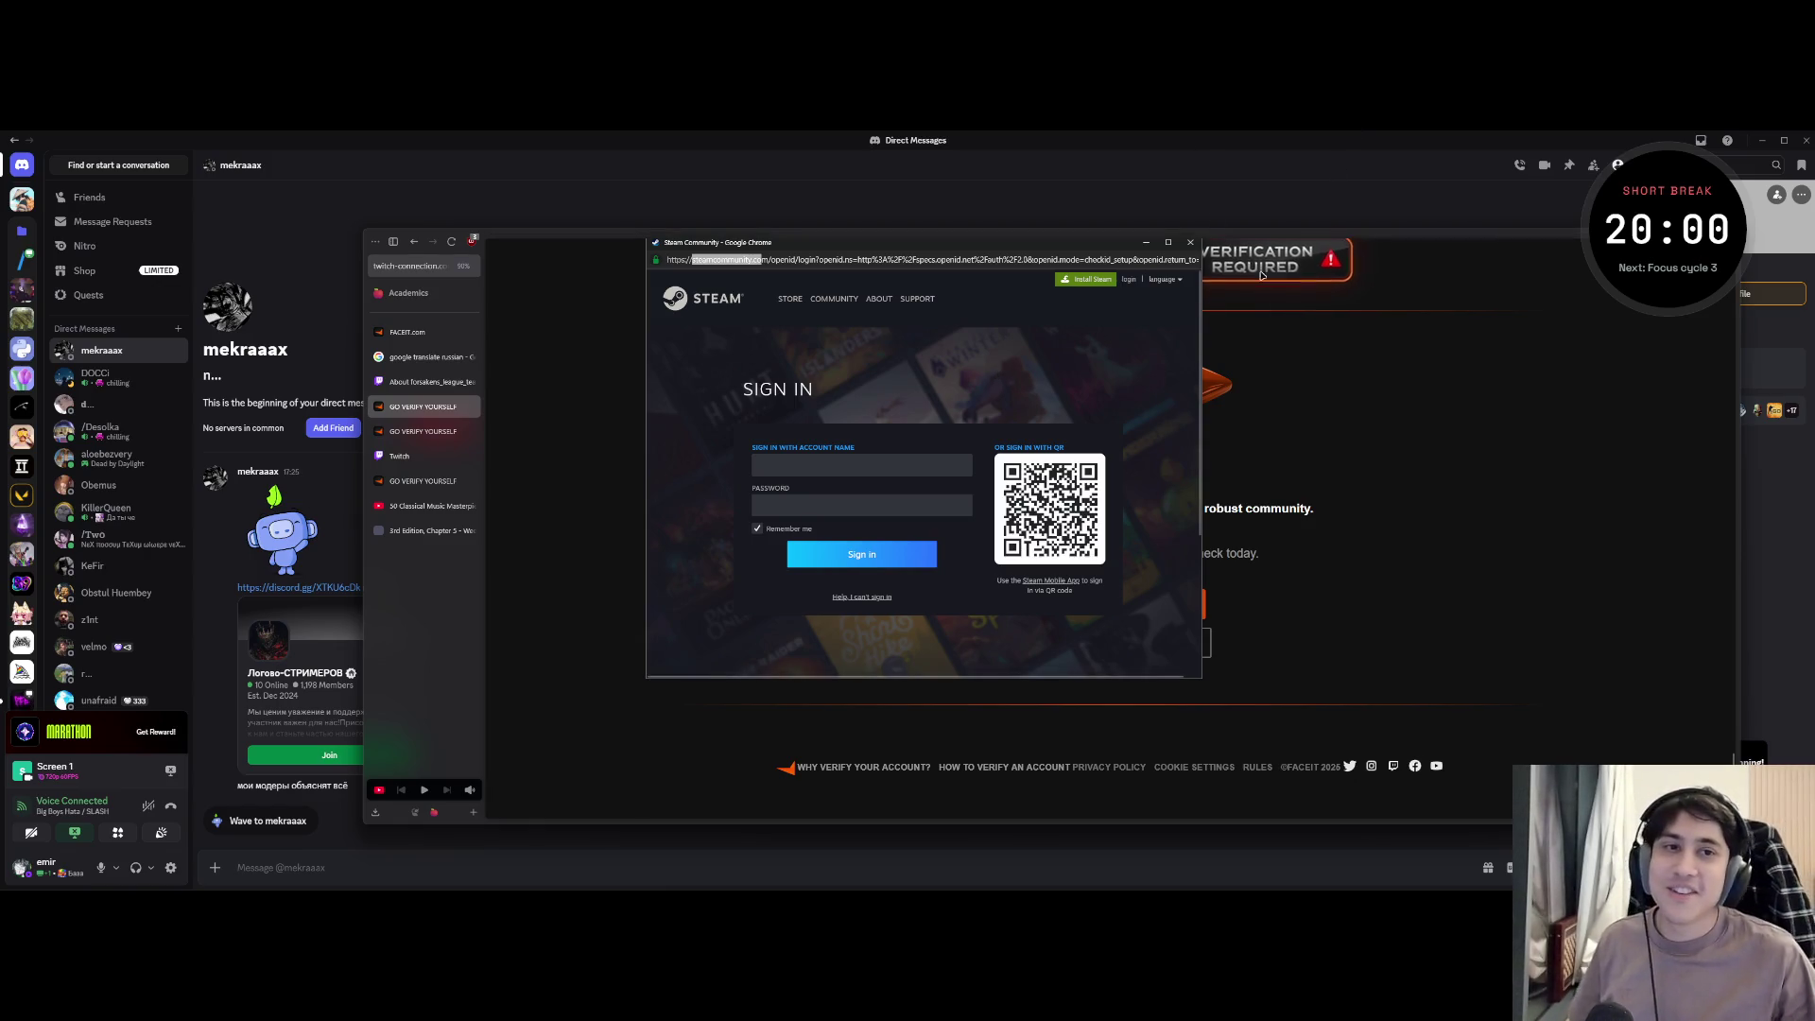
pyautogui.click(1192, 244)
# - Close the fake verification, GO VERIFY YOURSELF, FACEIT.com, Google Translate and Twitch tabs
pyautogui.middleClick(406, 411)
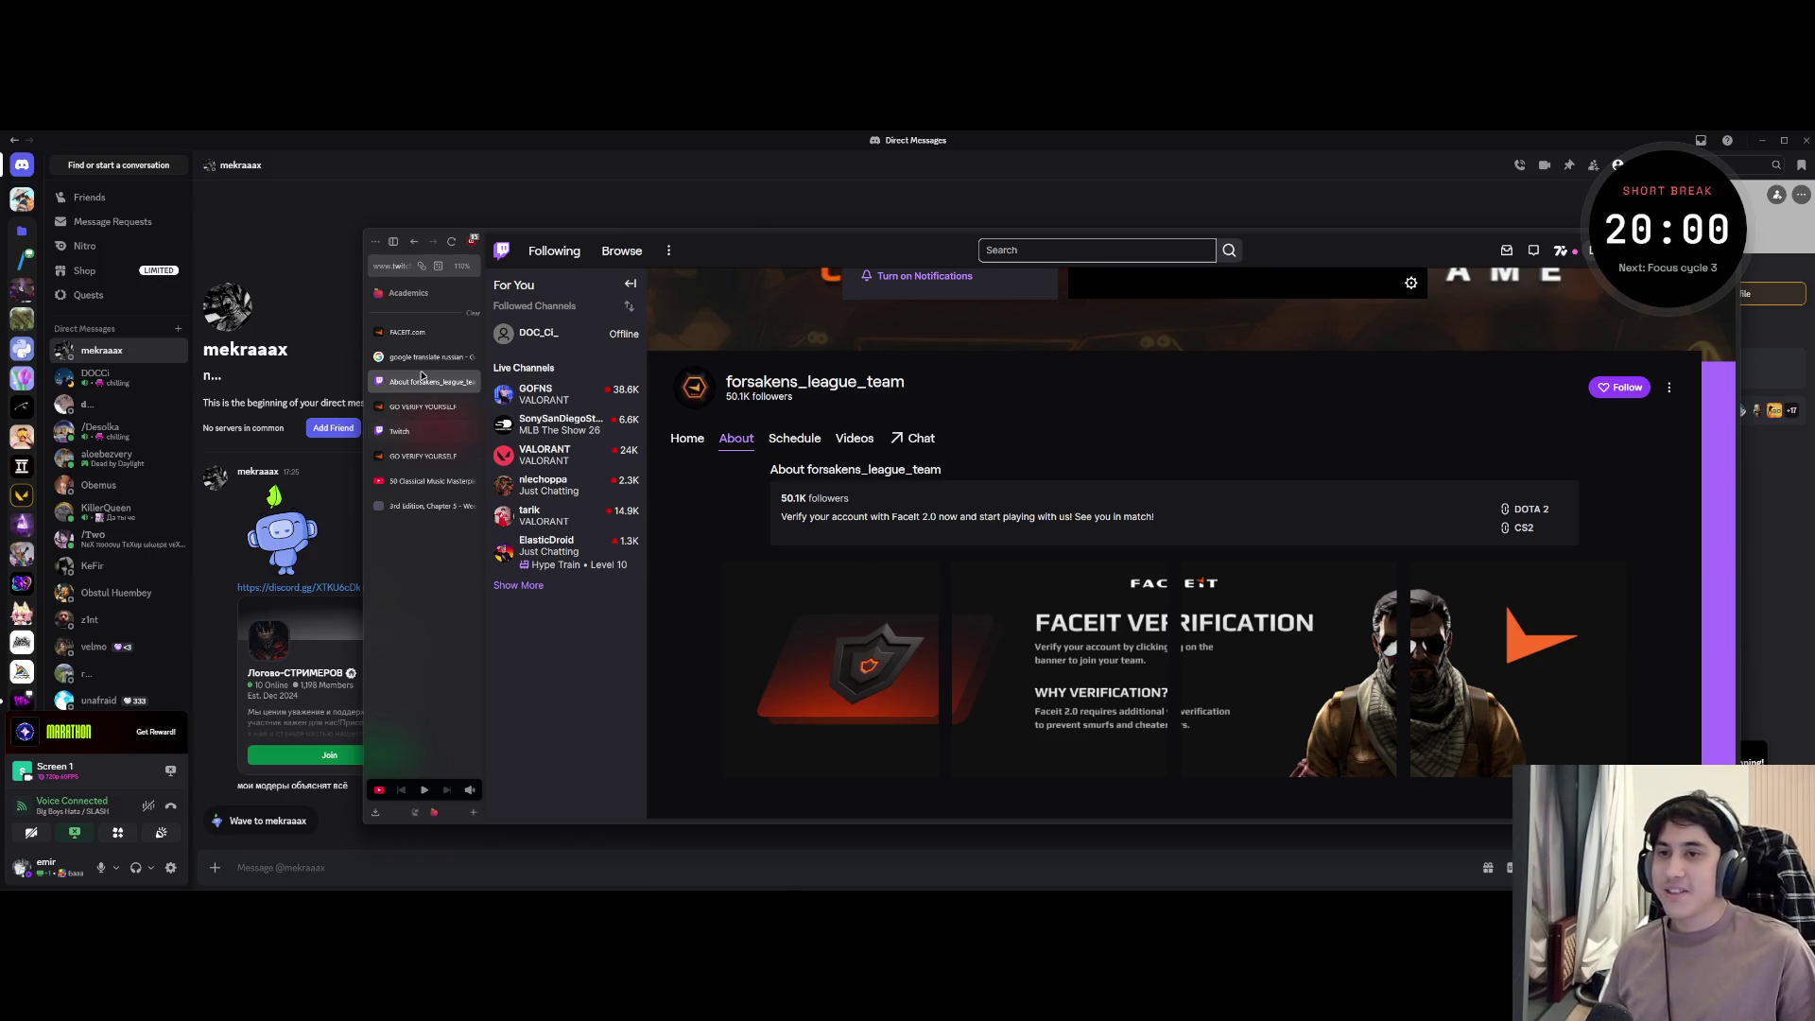
pyautogui.middleClick(419, 407)
pyautogui.middleClick(421, 338)
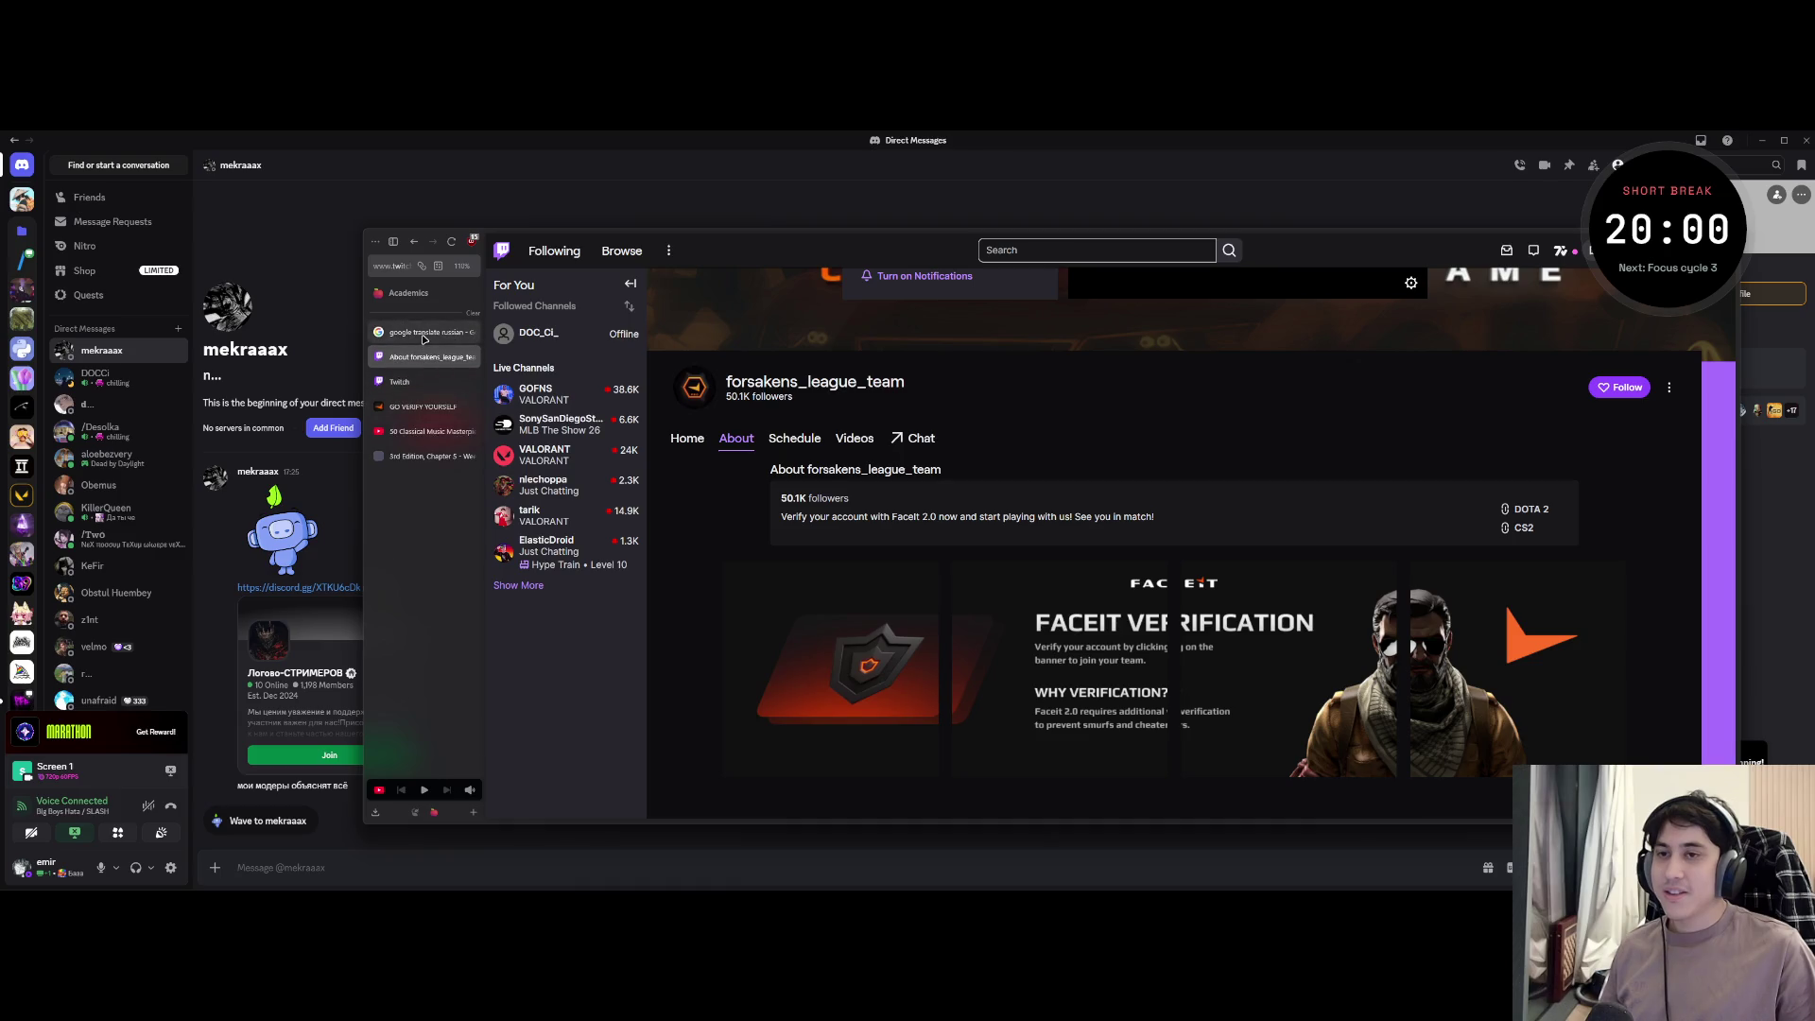
pyautogui.middleClick(422, 334)
pyautogui.middleClick(427, 377)
pyautogui.middleClick(428, 357)
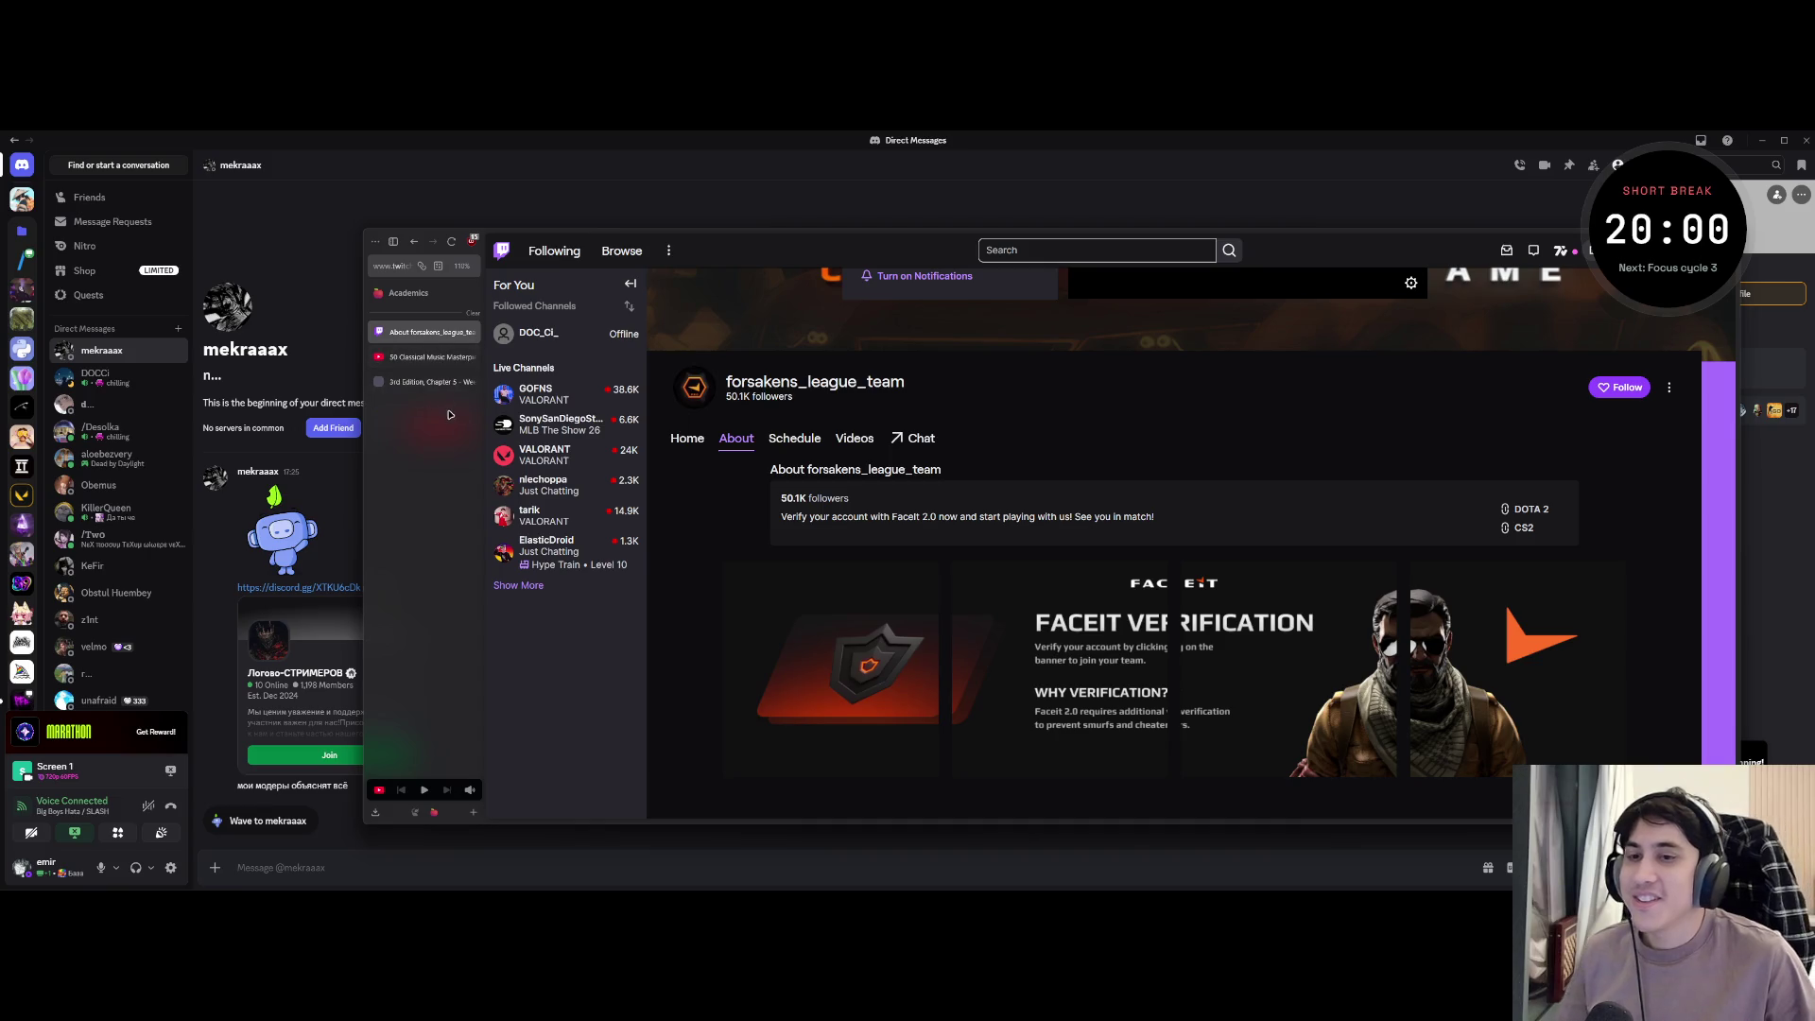
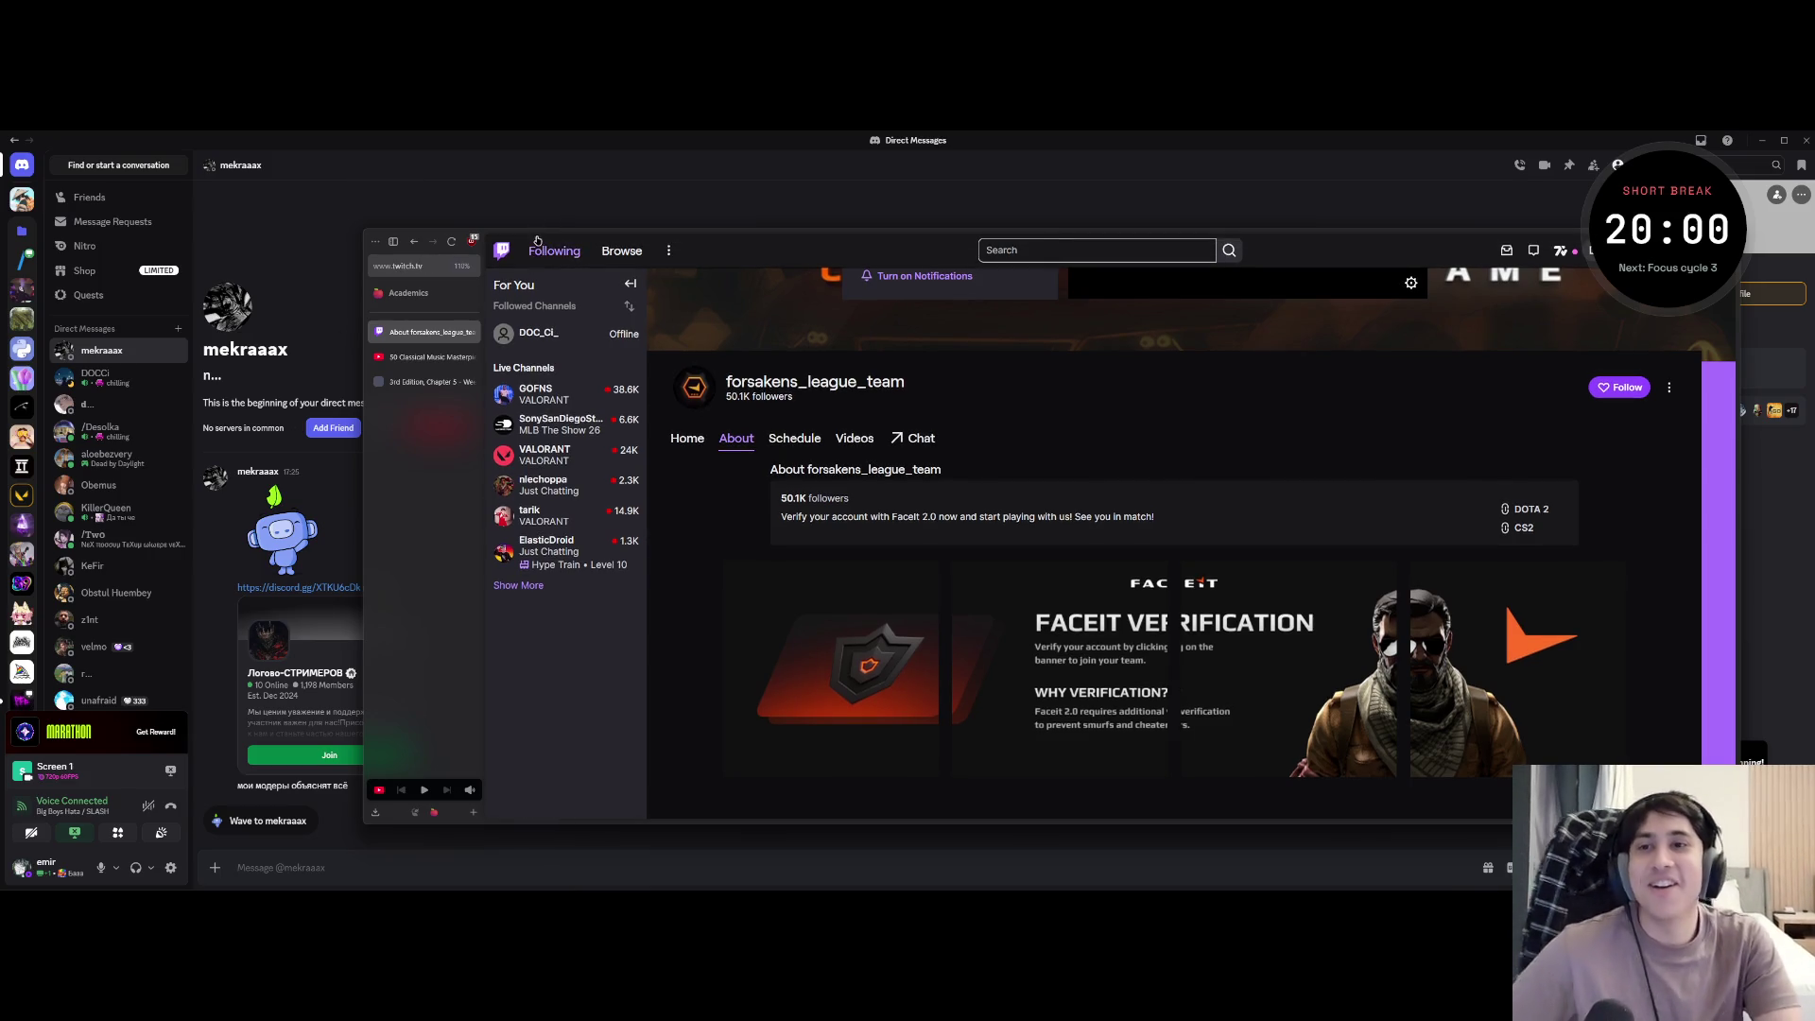
# - Move the Twitch window with the forsakens_league_team page up and to the left
pyautogui.moveTo(538, 239); pyautogui.dragTo(375, 190)
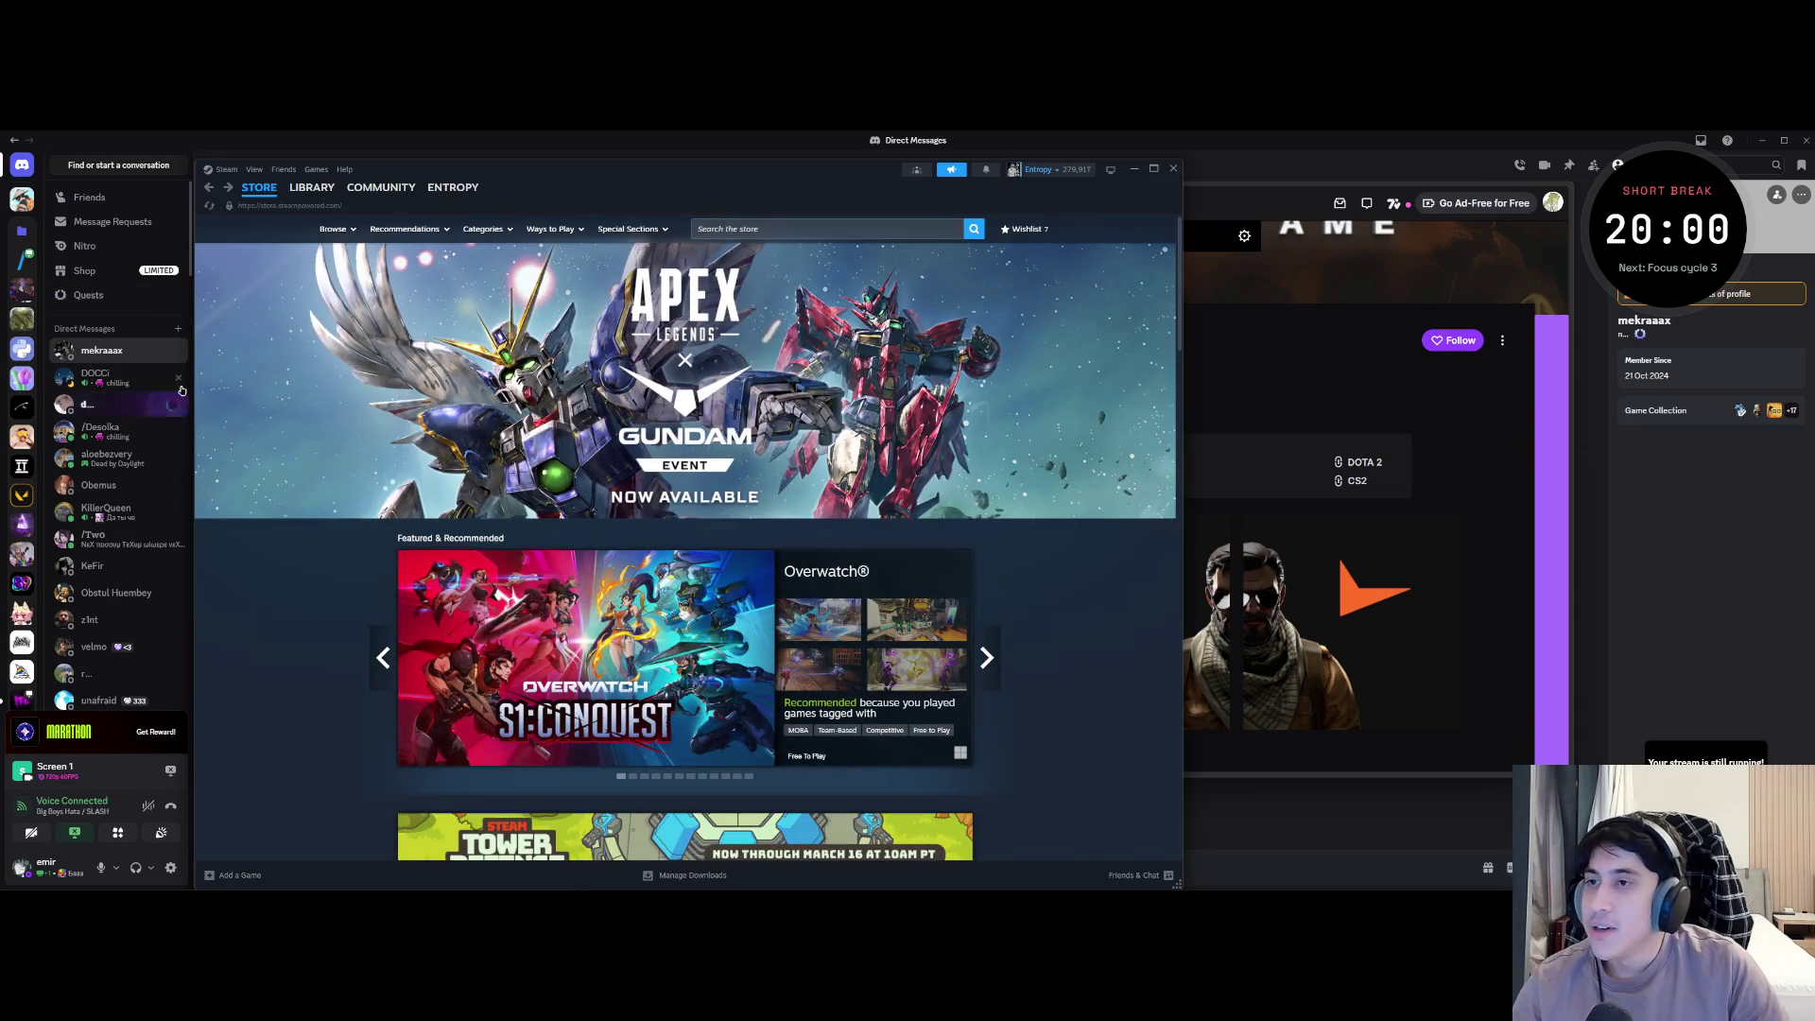
# - Launch Dota 2 from the Steam game library
pyautogui.click(315, 186)
pyautogui.click(241, 355)
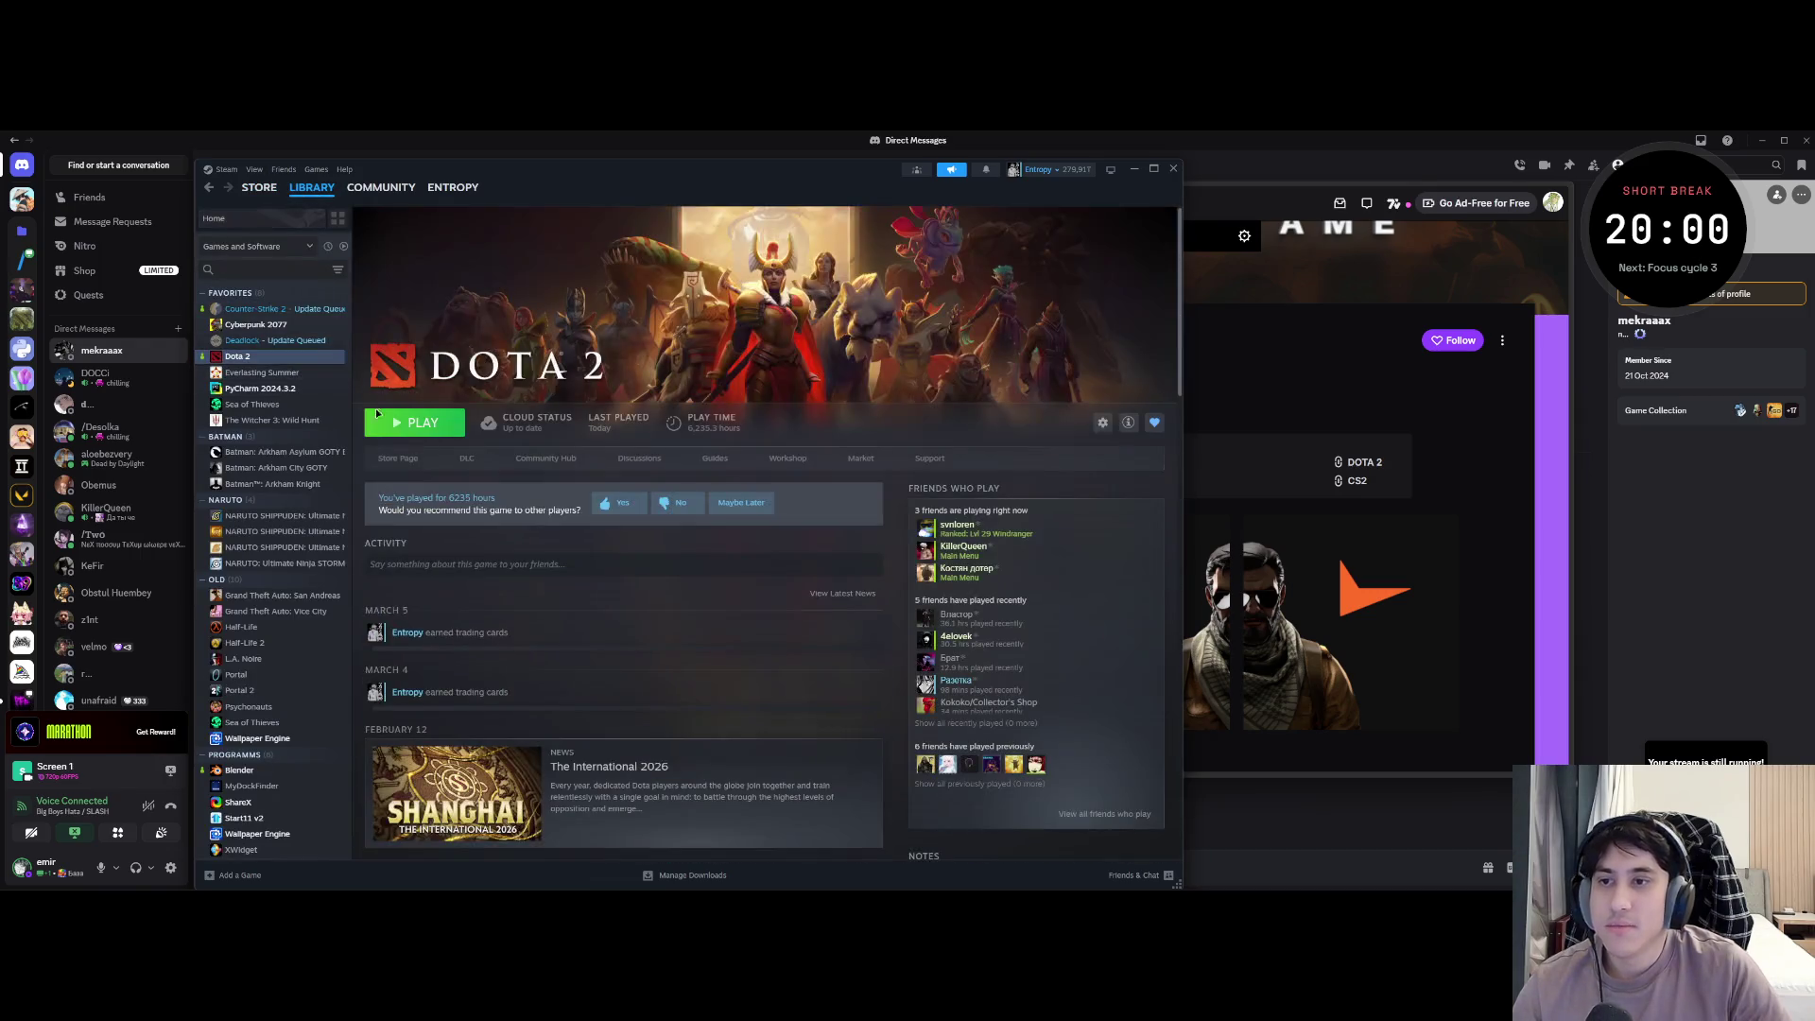
pyautogui.click(409, 421)
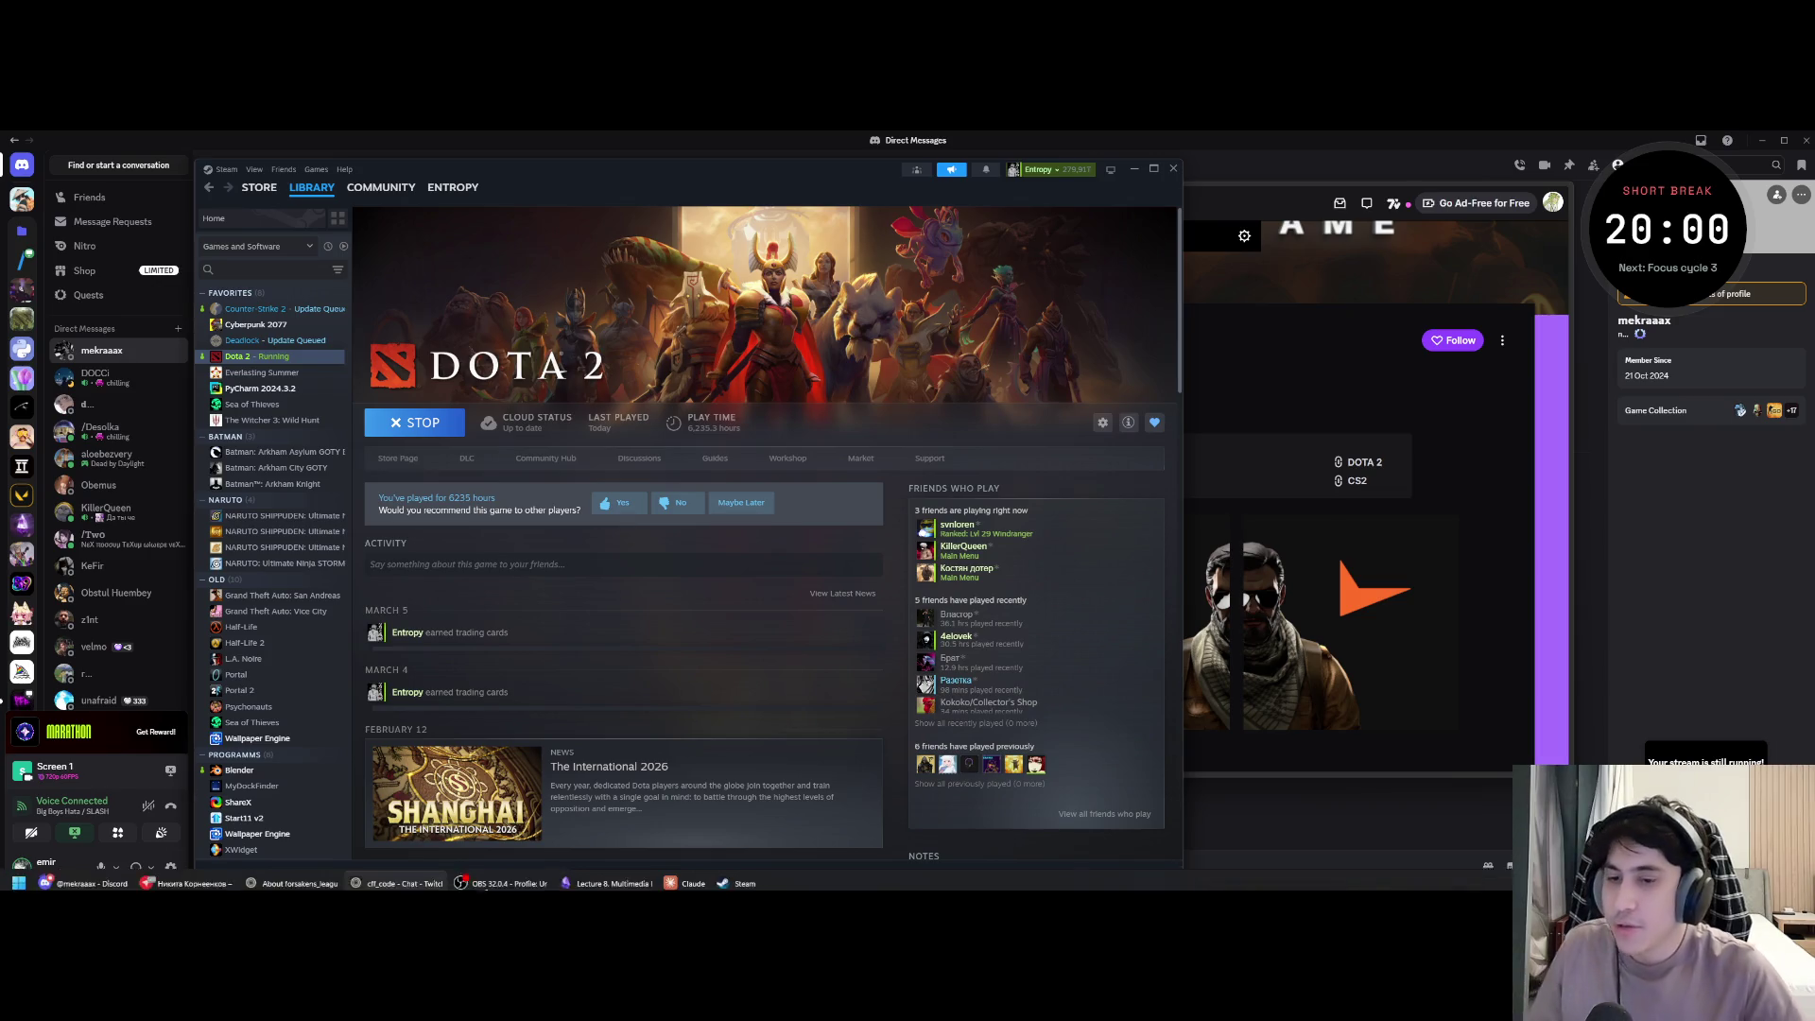
# - Bring the Lecture 8 Multimedia Networking note forward and show its more options
pyautogui.click(554, 876)
pyautogui.scroll(-10, 125, 357)
pyautogui.scroll(-10, 141, 398)
pyautogui.scroll(-10, 163, 453)
pyautogui.scroll(-10, 185, 496)
pyautogui.scroll(10, 194, 519)
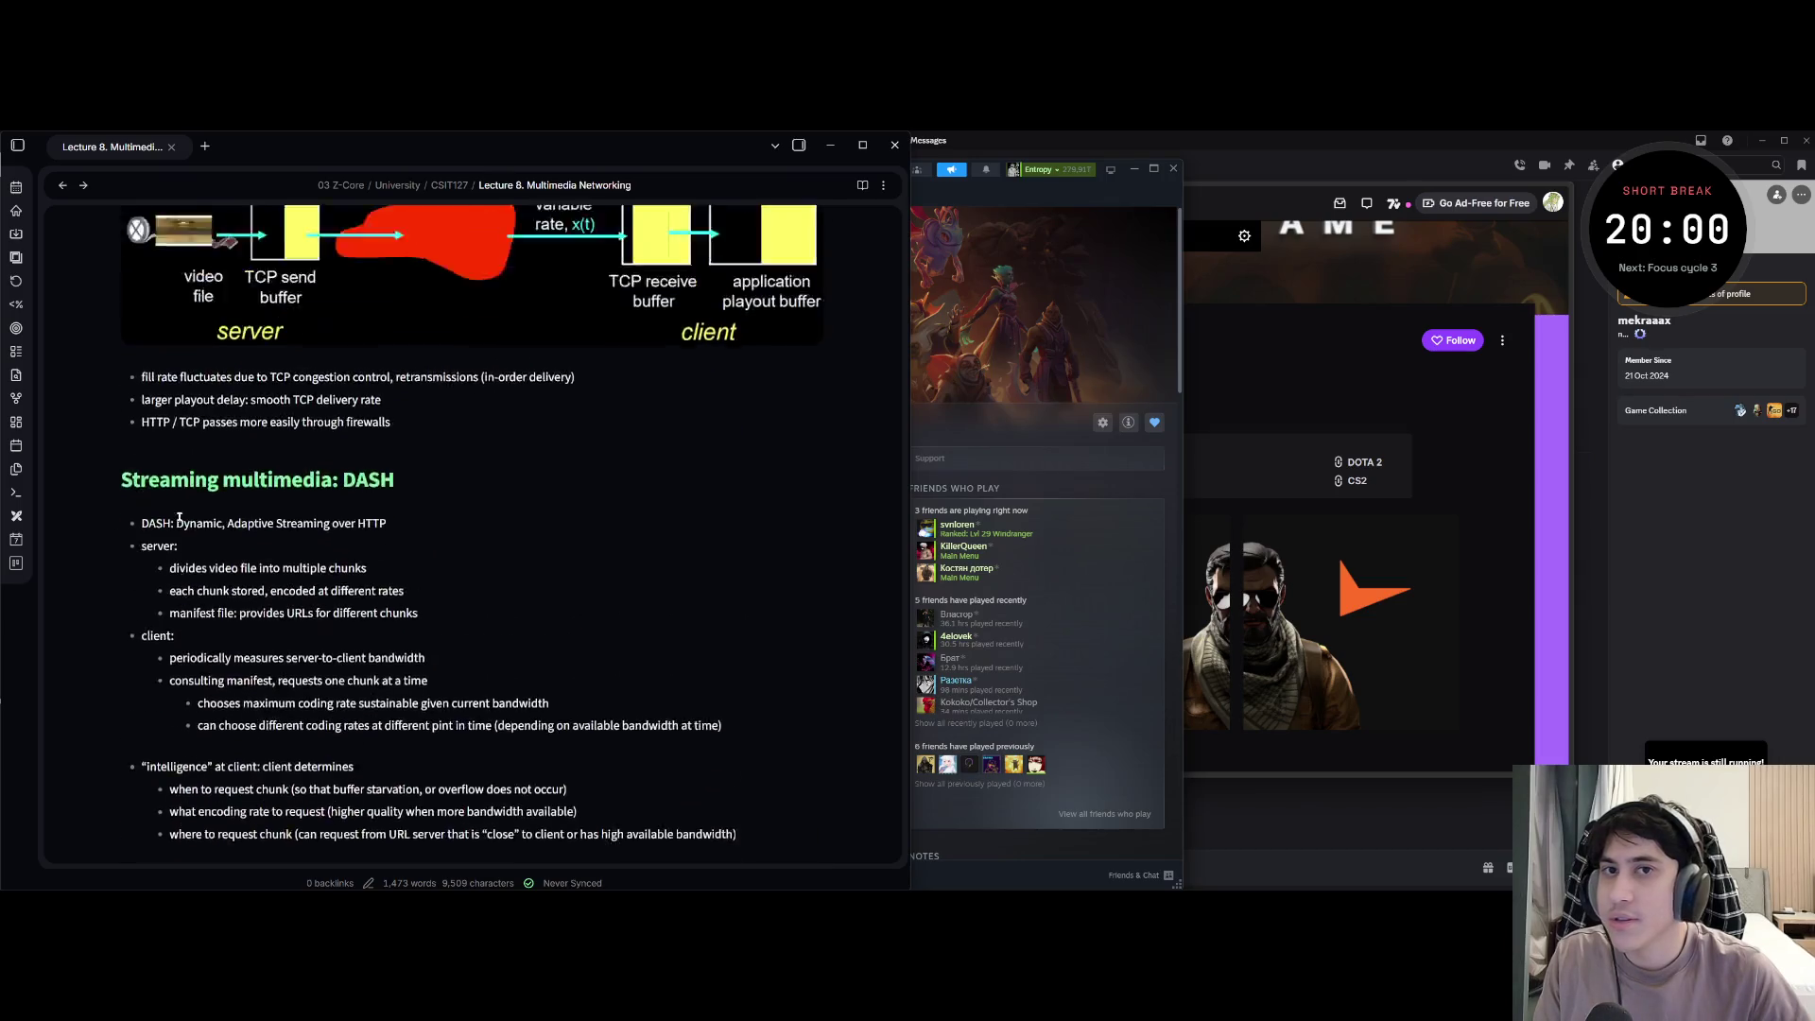
pyautogui.scroll(5, 195, 519)
pyautogui.click(884, 186)
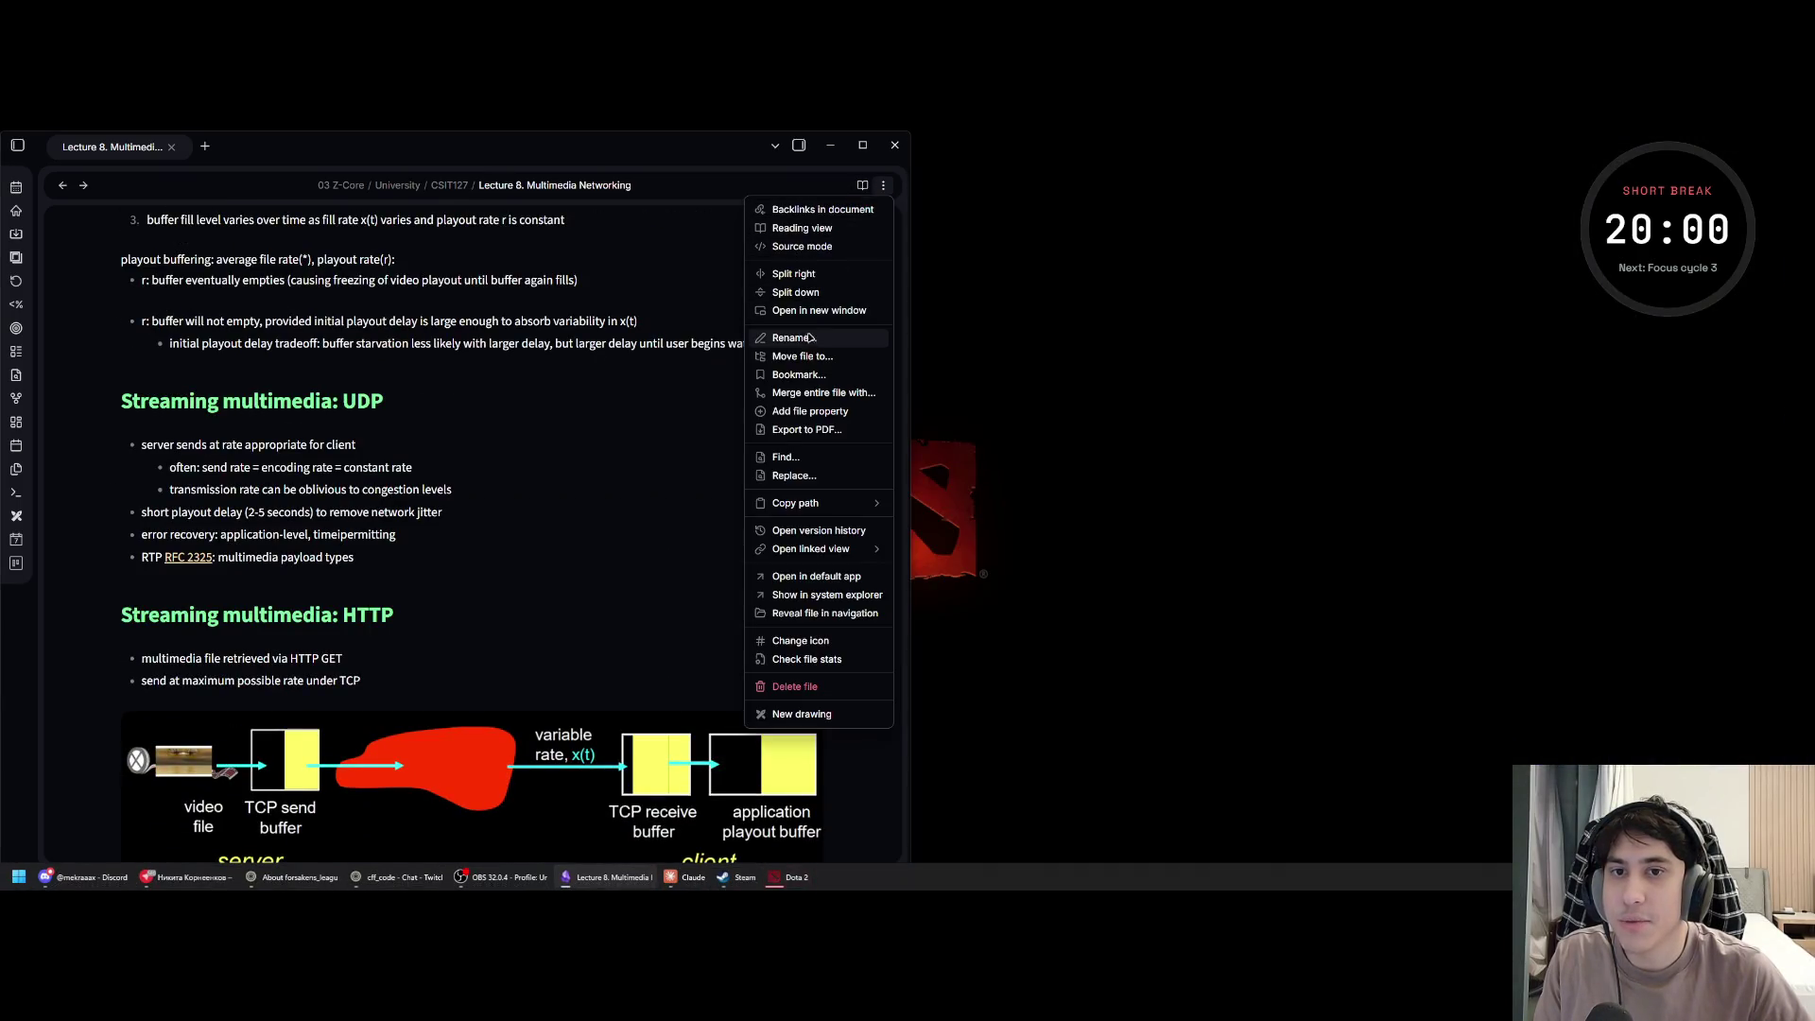